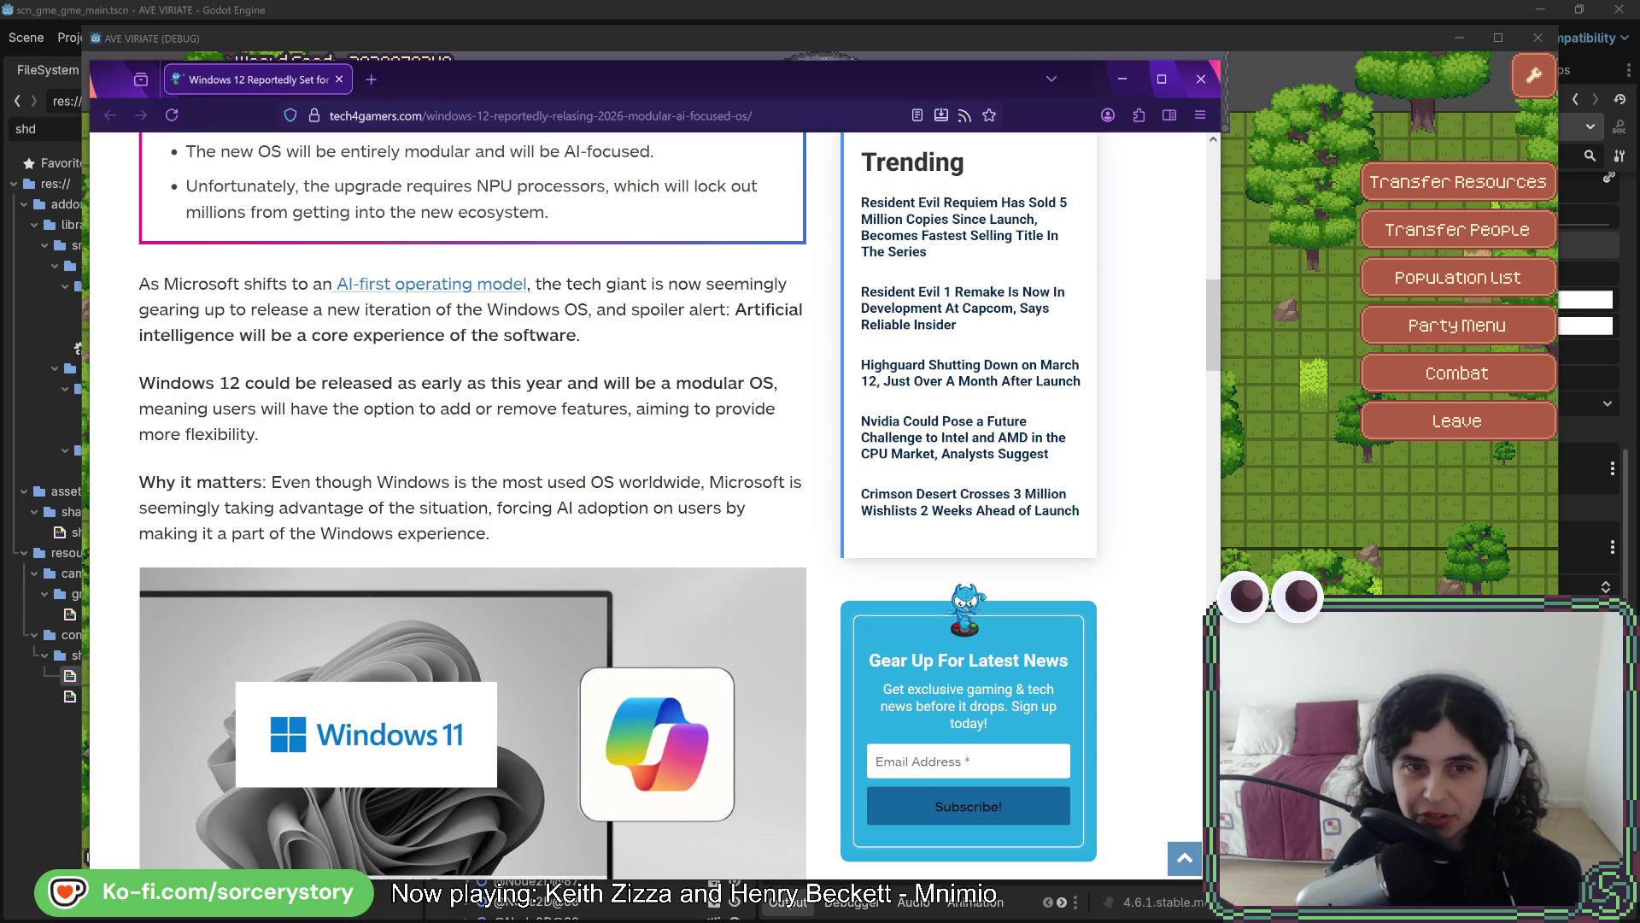
Highlight the passage that Windows 12 could be released as early as this year, then the AI PCs caption
mouse_move(566, 382)
left_mouse_down()
mouse_move(322, 382)
mouse_move(363, 408)
mouse_move(327, 385)
mouse_move(221, 383)
mouse_move(552, 385)
left_mouse_up()
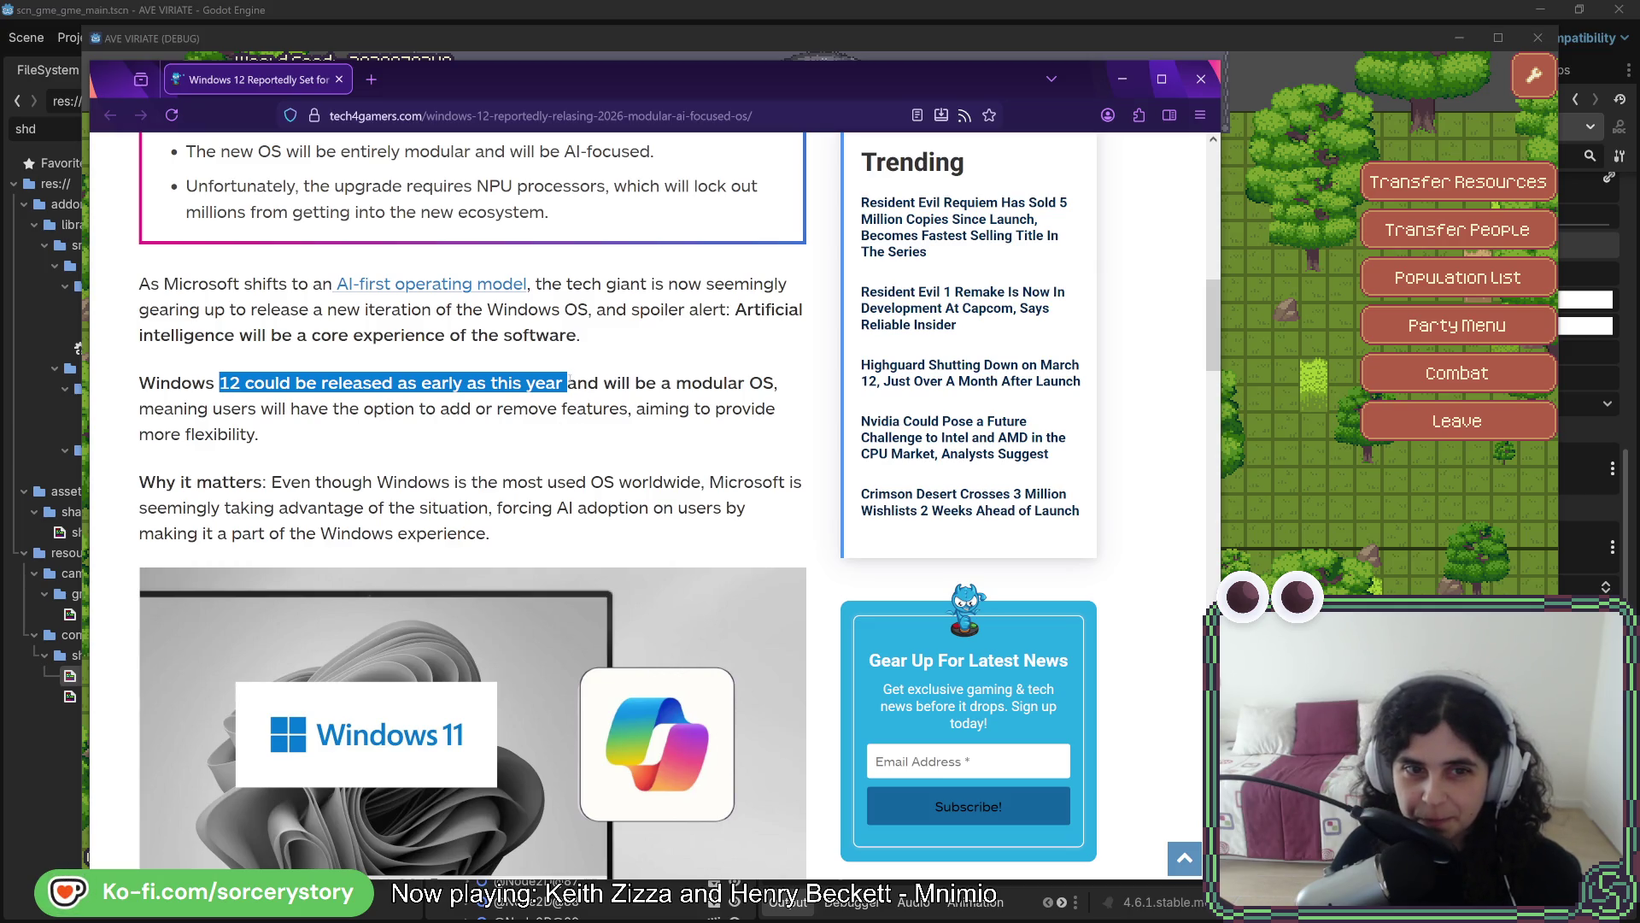
left_click_drag(563, 383, 138, 383)
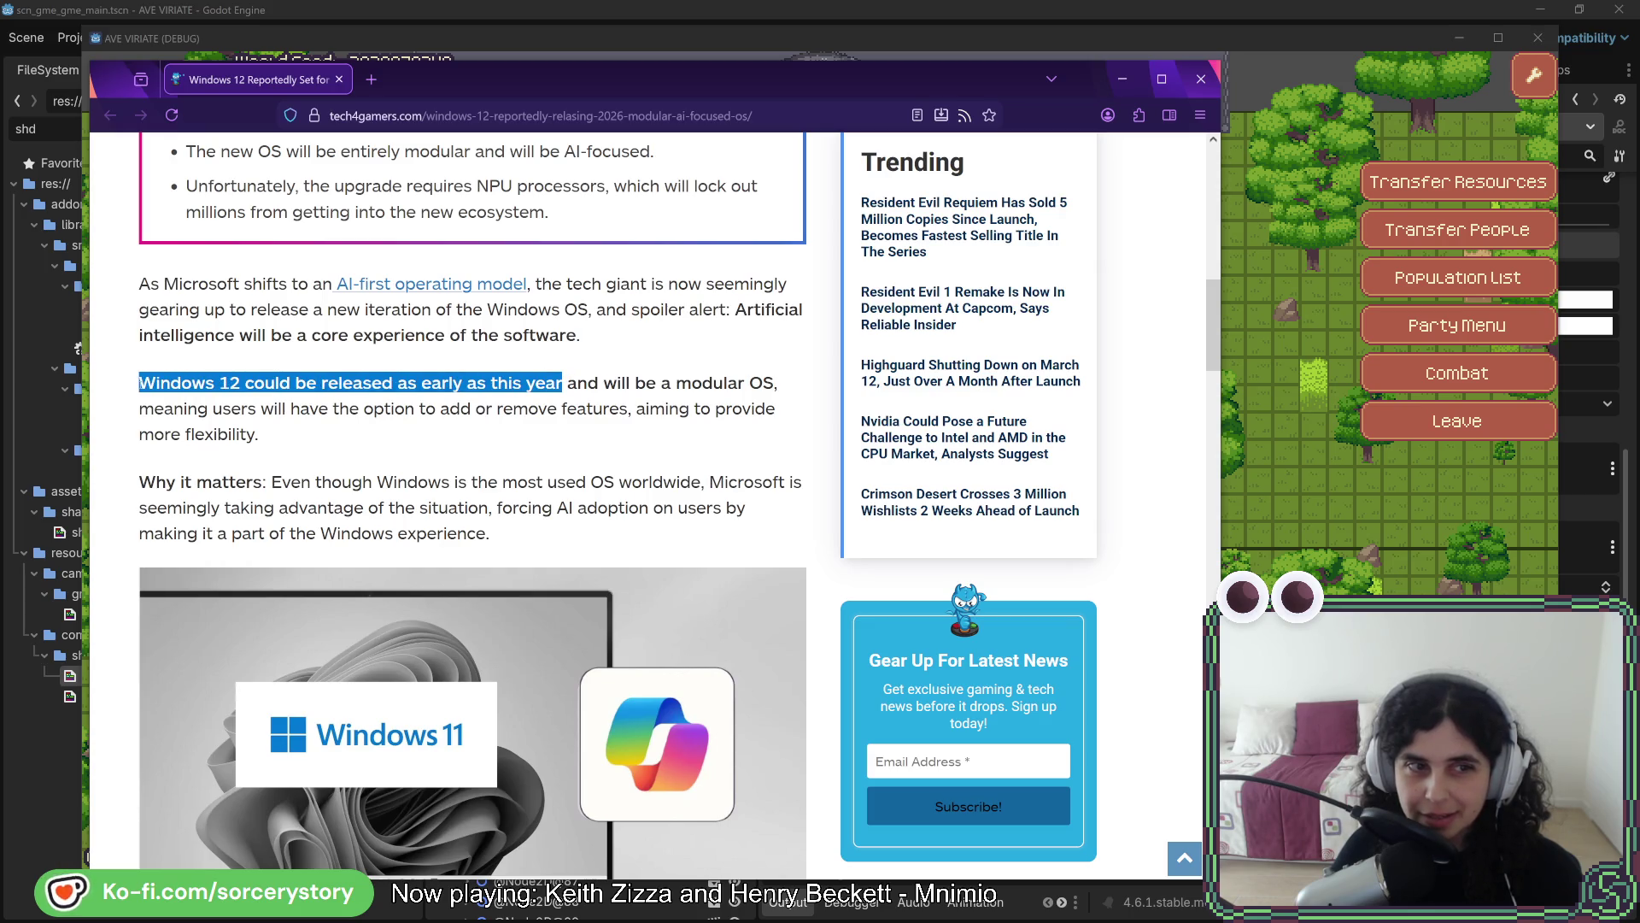
left_click(139, 382)
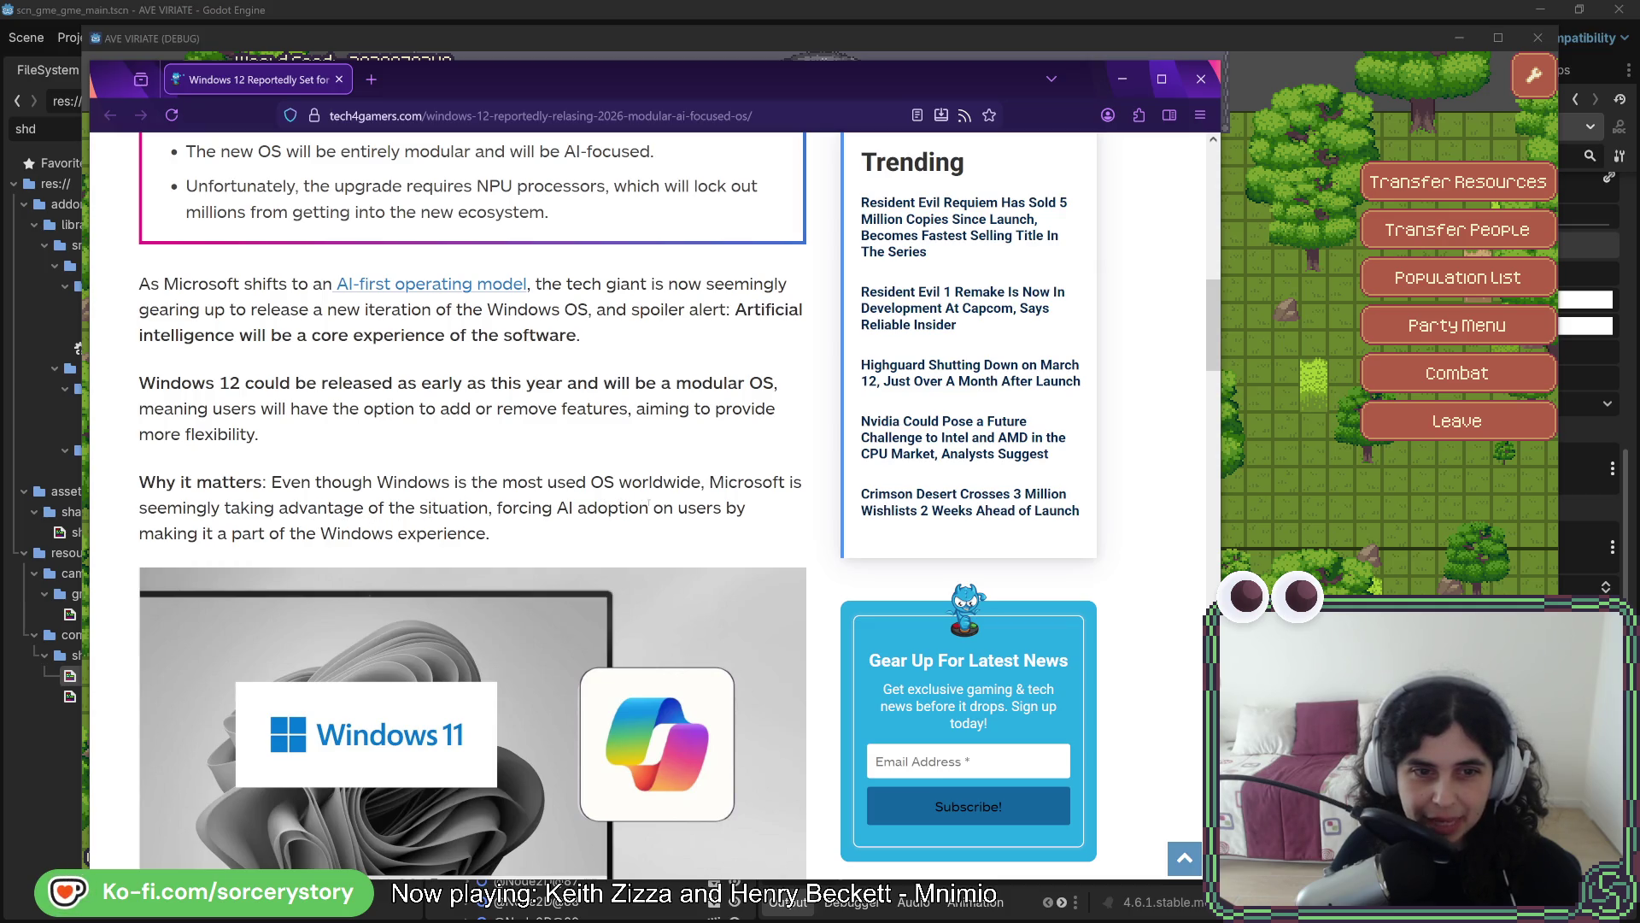
scroll(275, 482, "down", 4)
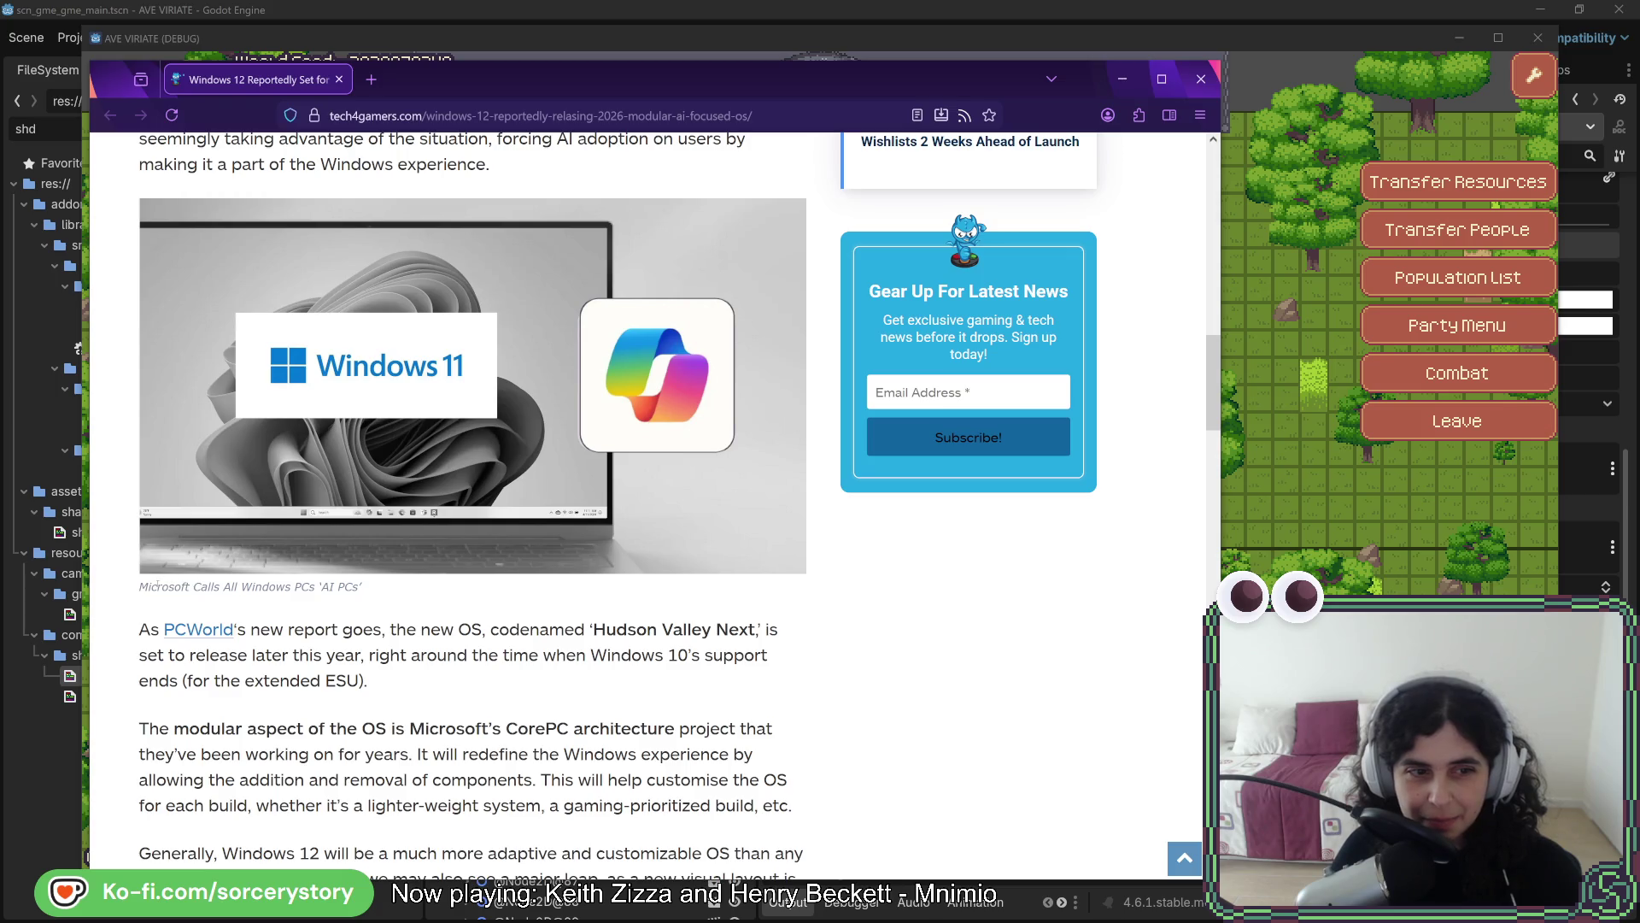
left_click_drag(141, 587, 359, 587)
left_click(220, 588)
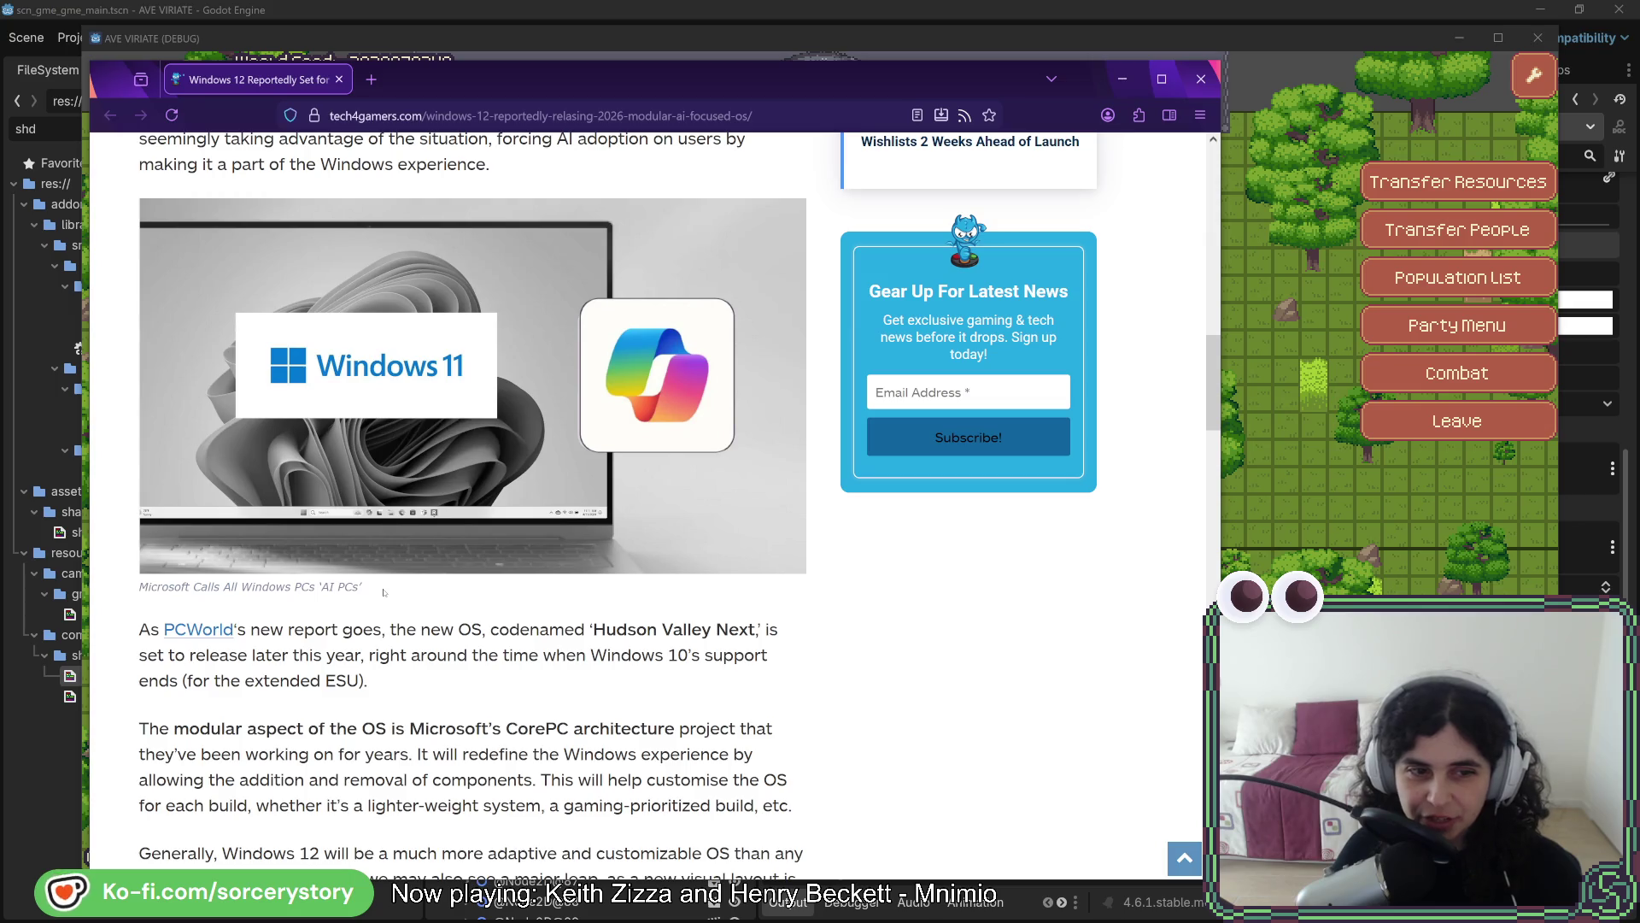
Pick out the word 'ESU', then highlight 'transparent glass elements and a floating taskbar'
scroll(221, 588, "down", 2)
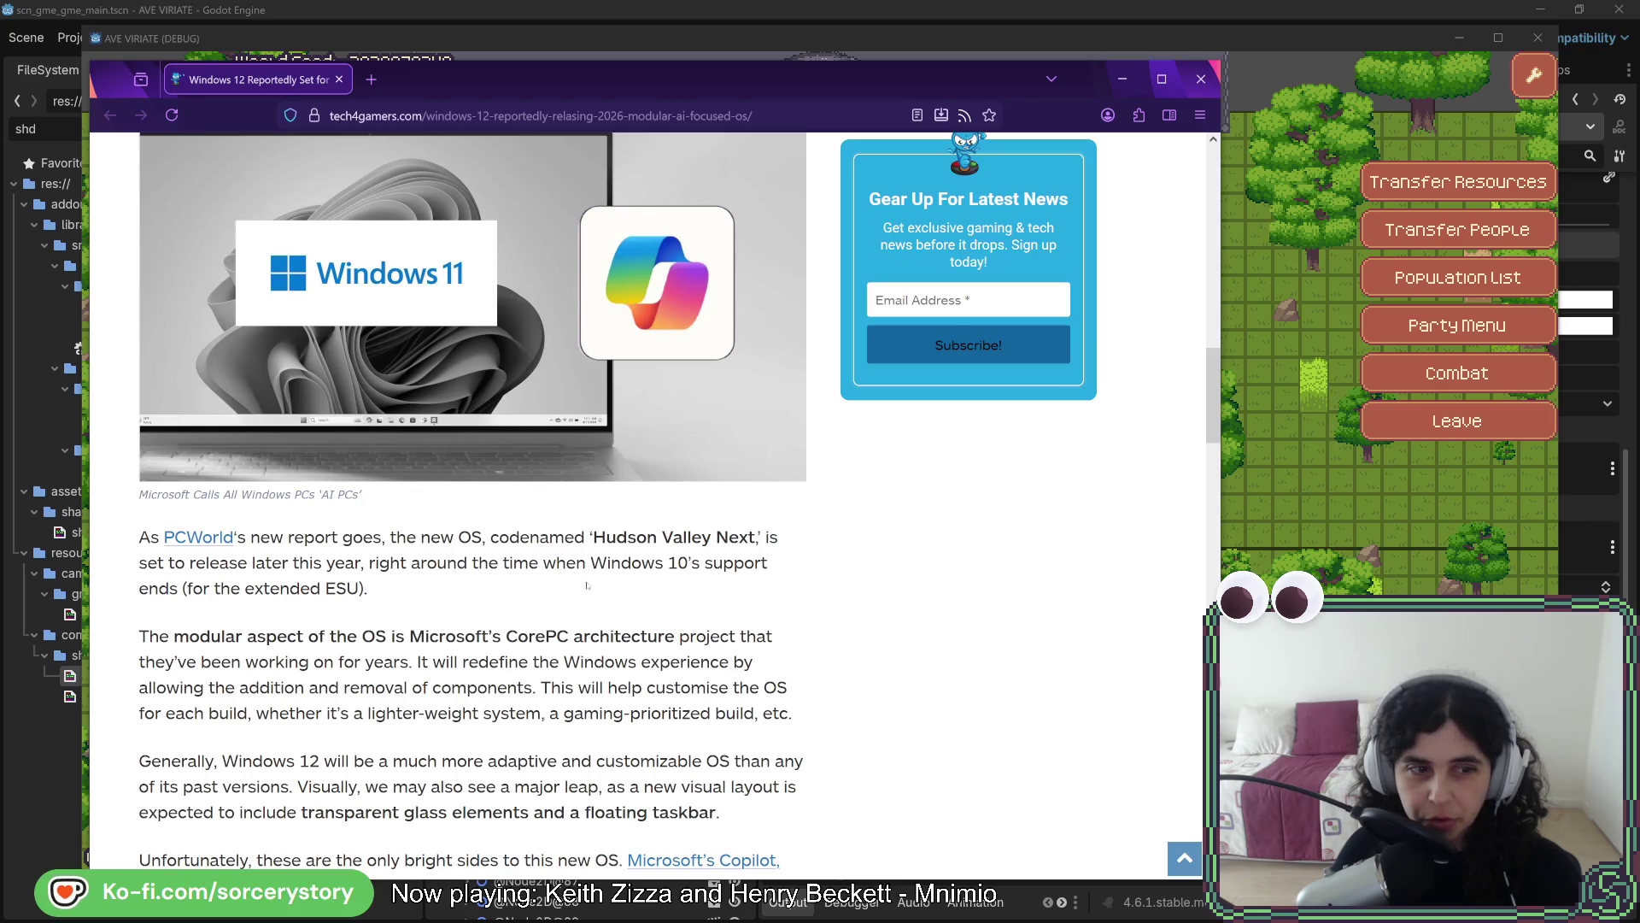
double_click(342, 587)
left_click(418, 591)
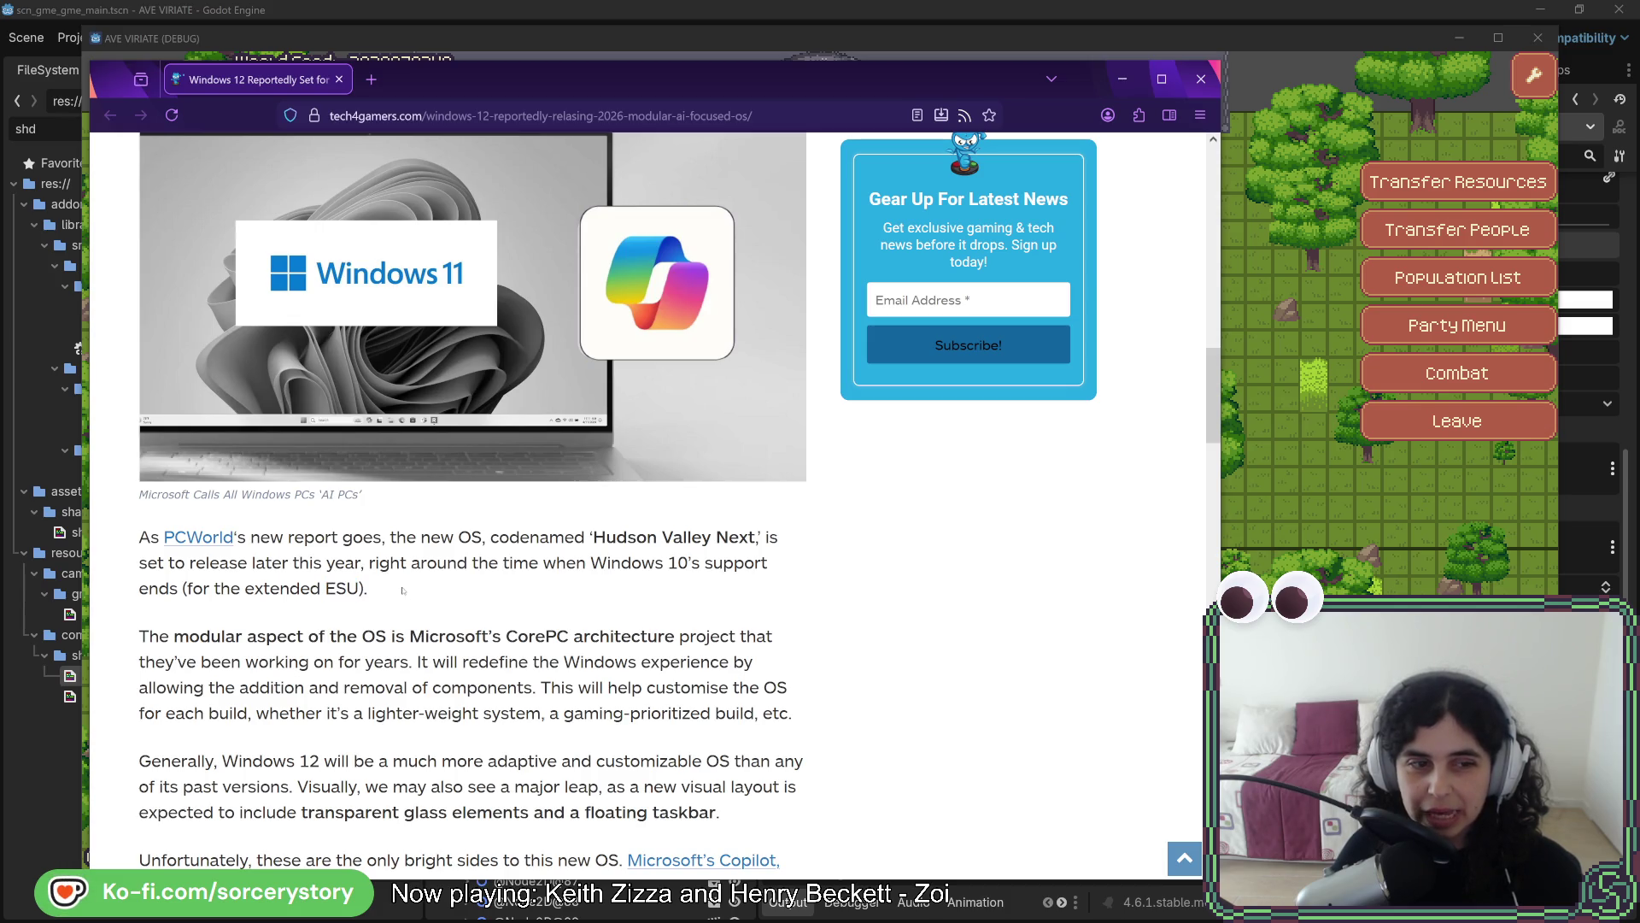
scroll(403, 597, "down", 2)
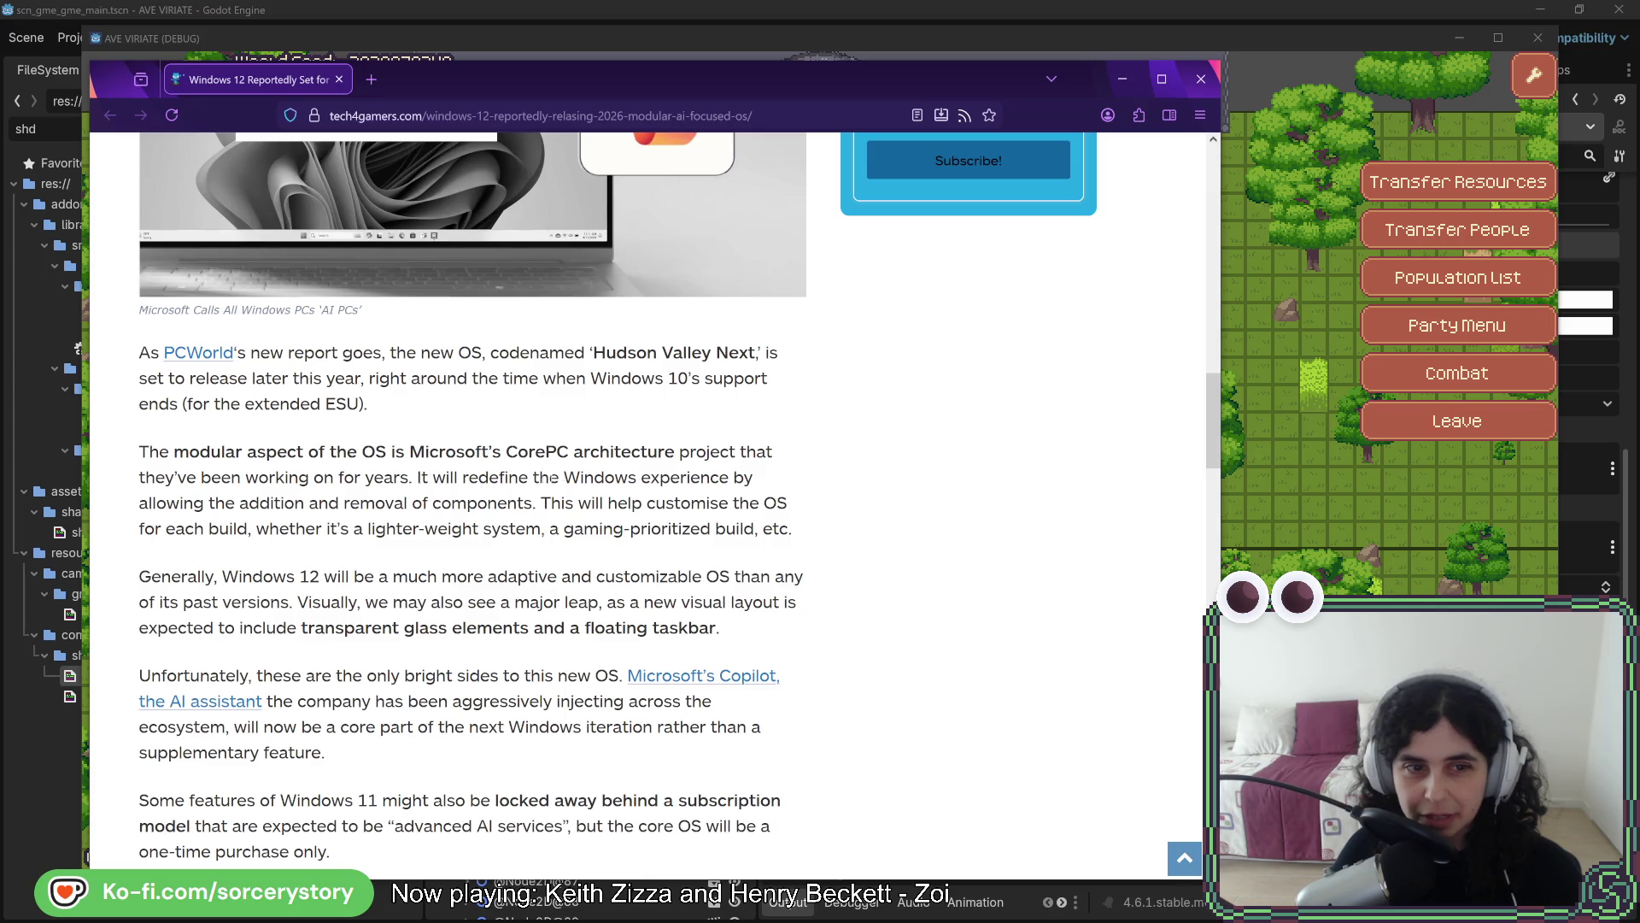
scroll(339, 523, "down", 1)
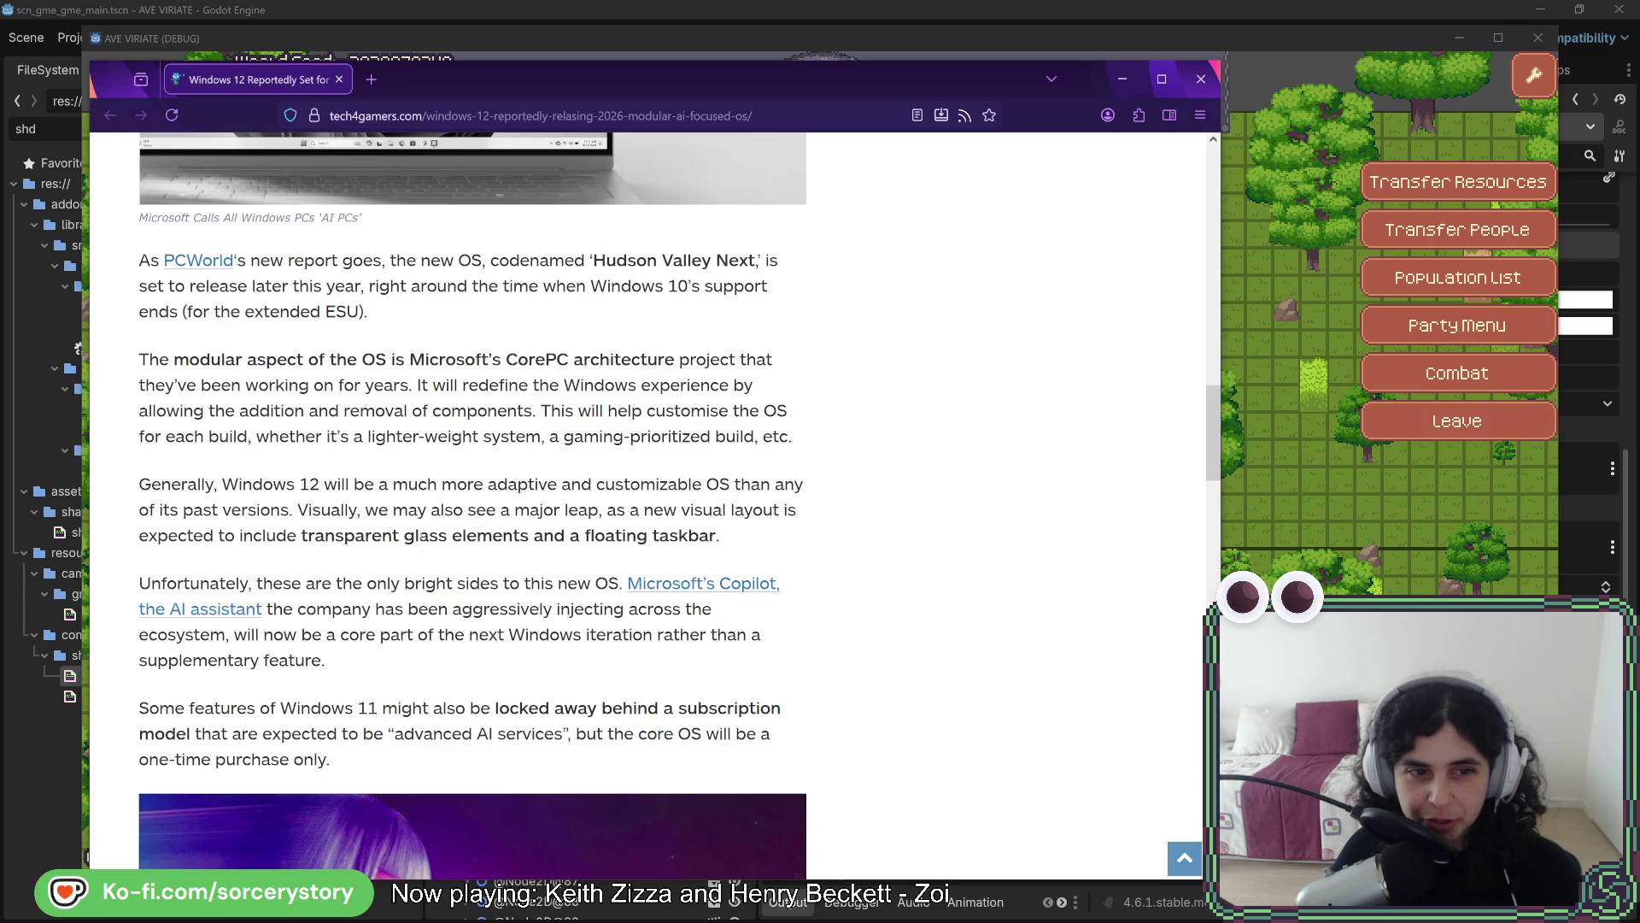
left_click_drag(718, 535, 301, 537)
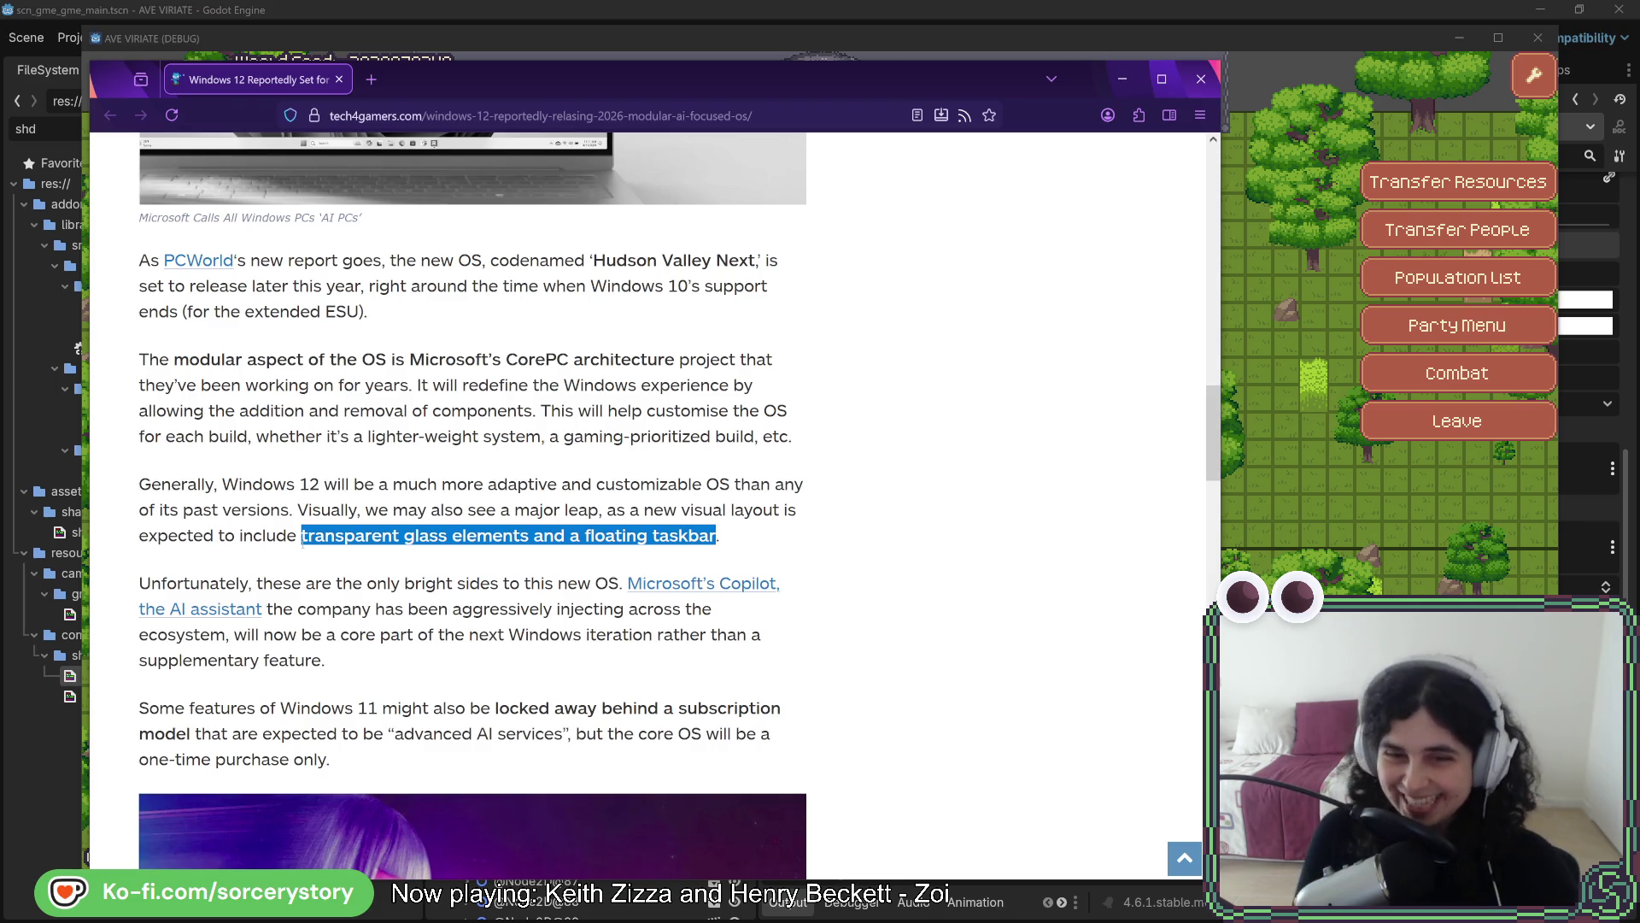
Highlight the phrase 'advanced AI services' further down the article, then clear it
left_click(435, 471)
scroll(435, 471, "down", 2)
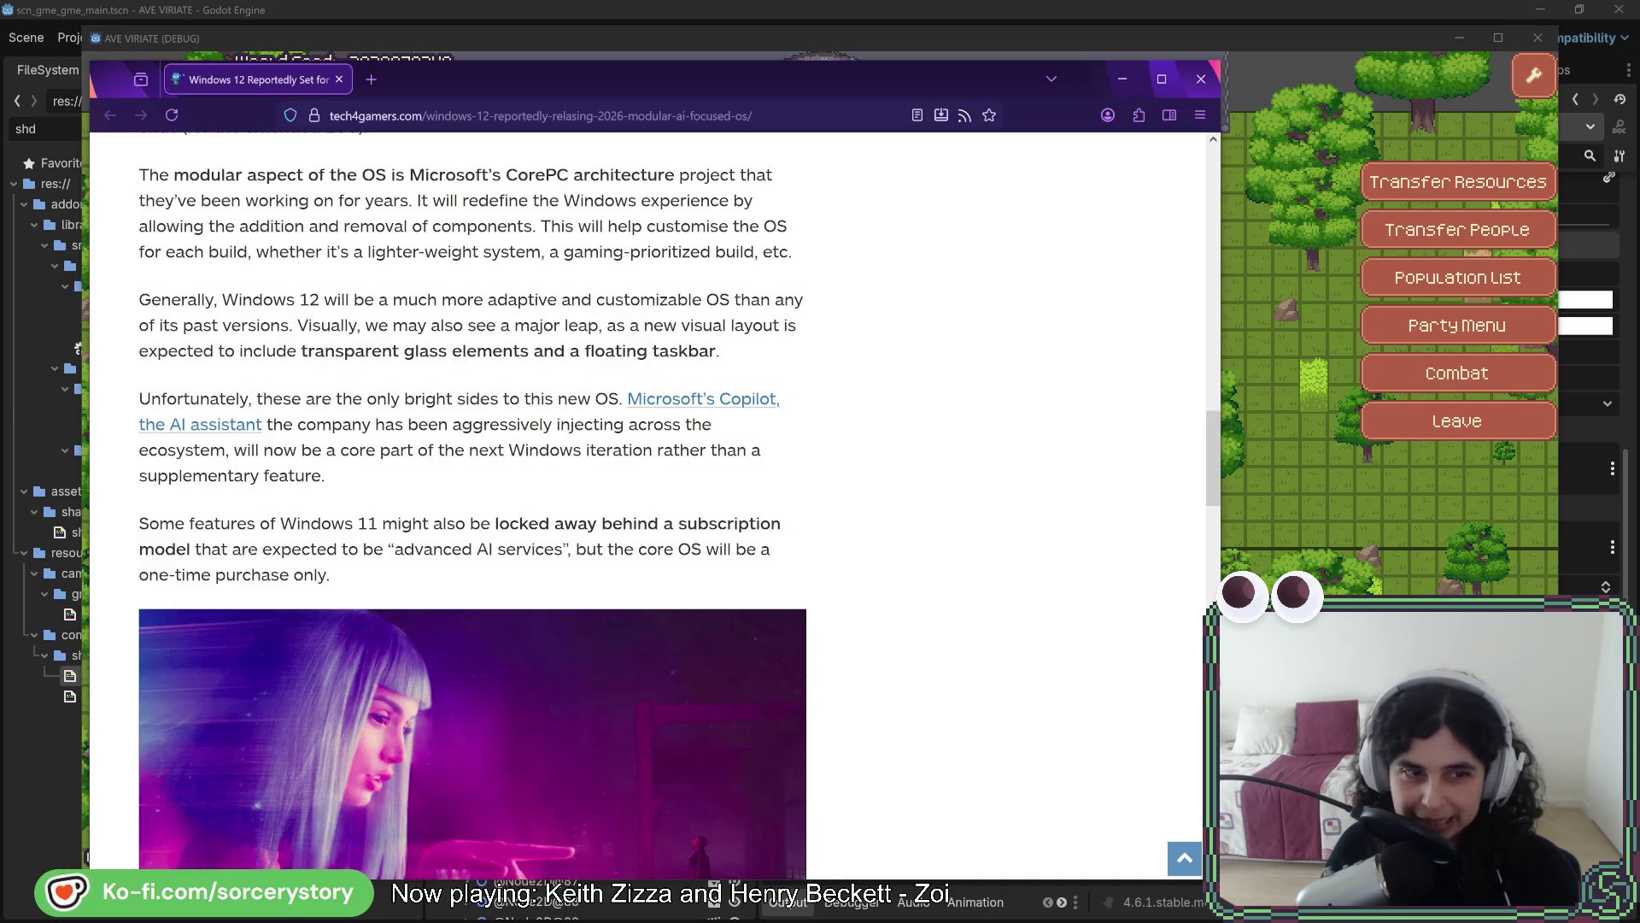
left_click_drag(396, 551, 563, 551)
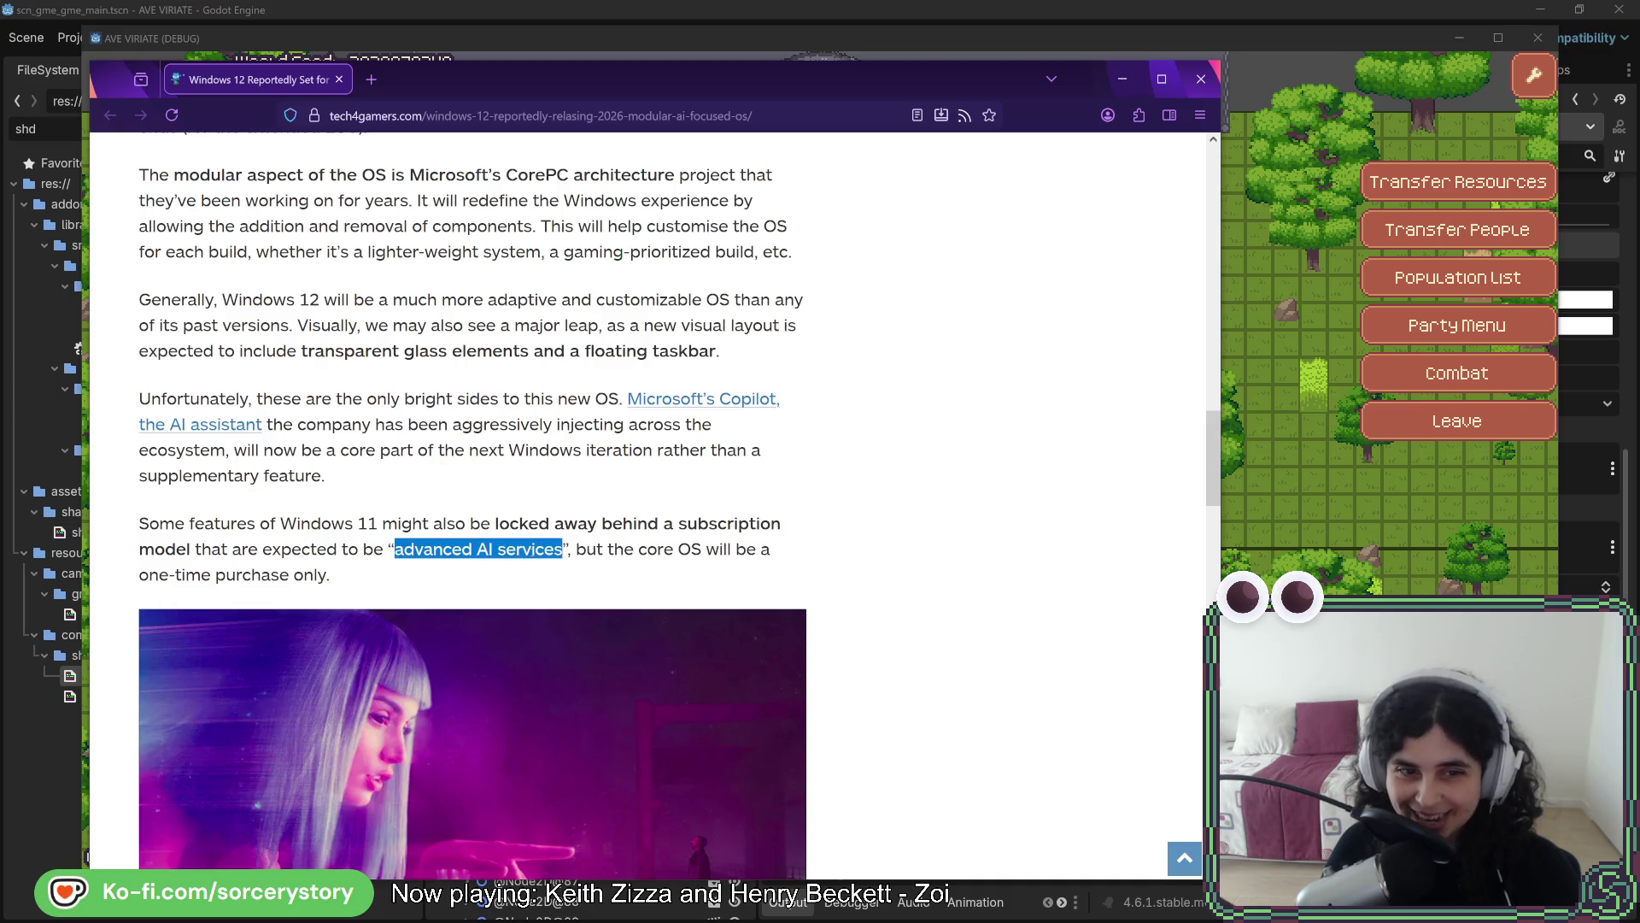
left_click(639, 548)
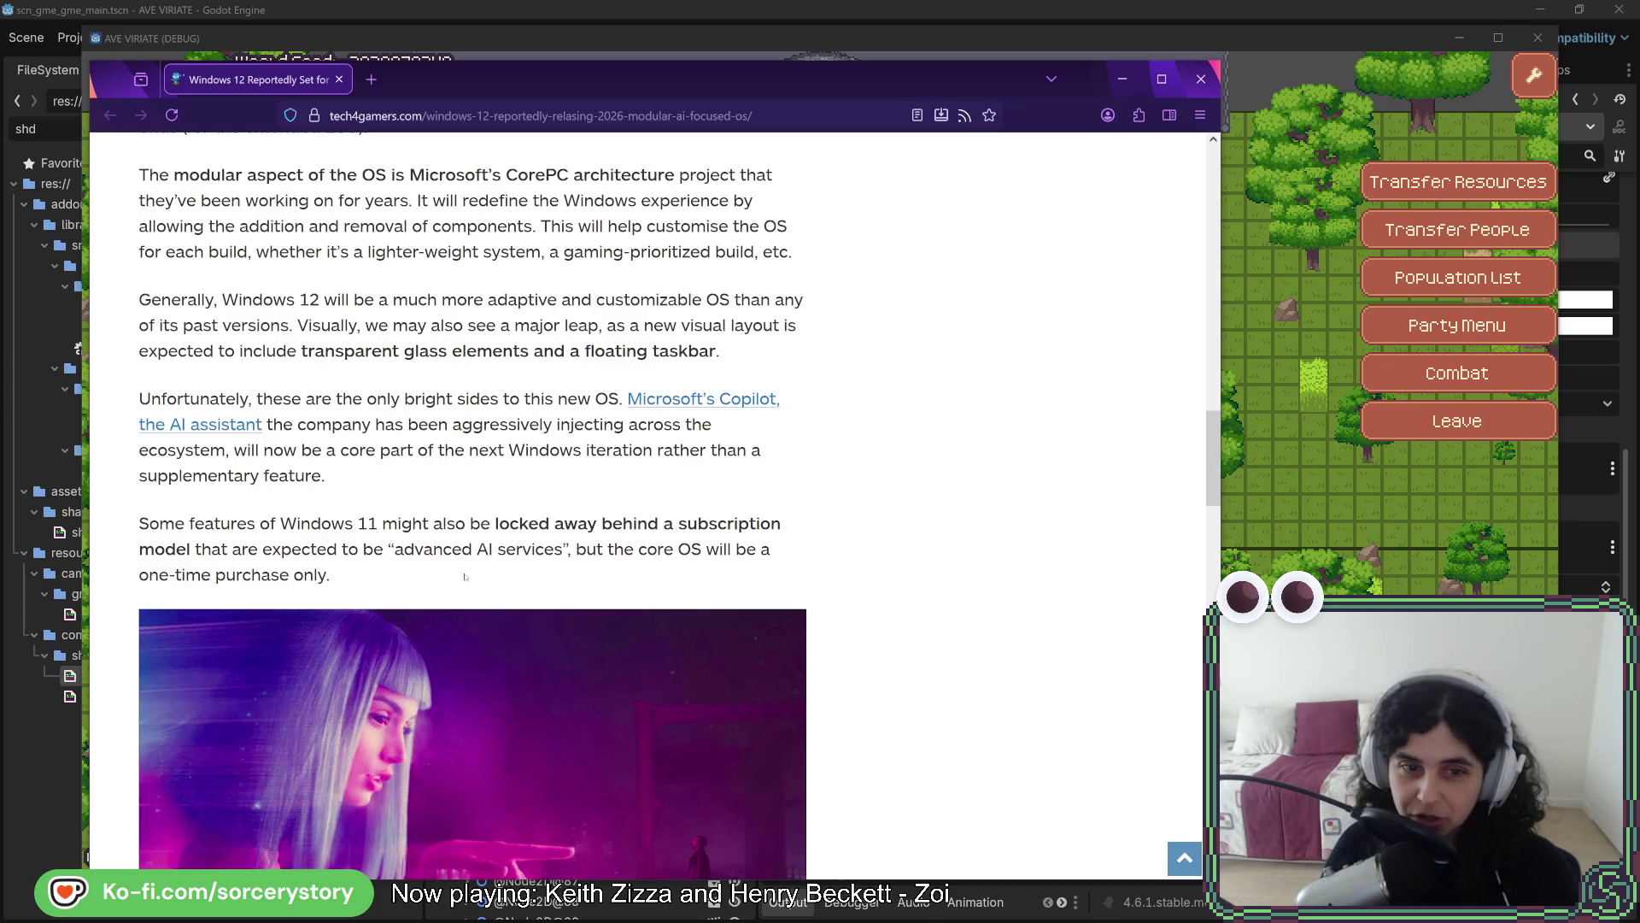
mouse_move(498, 548)
left_mouse_down()
mouse_move(564, 548)
mouse_move(395, 549)
left_mouse_up()
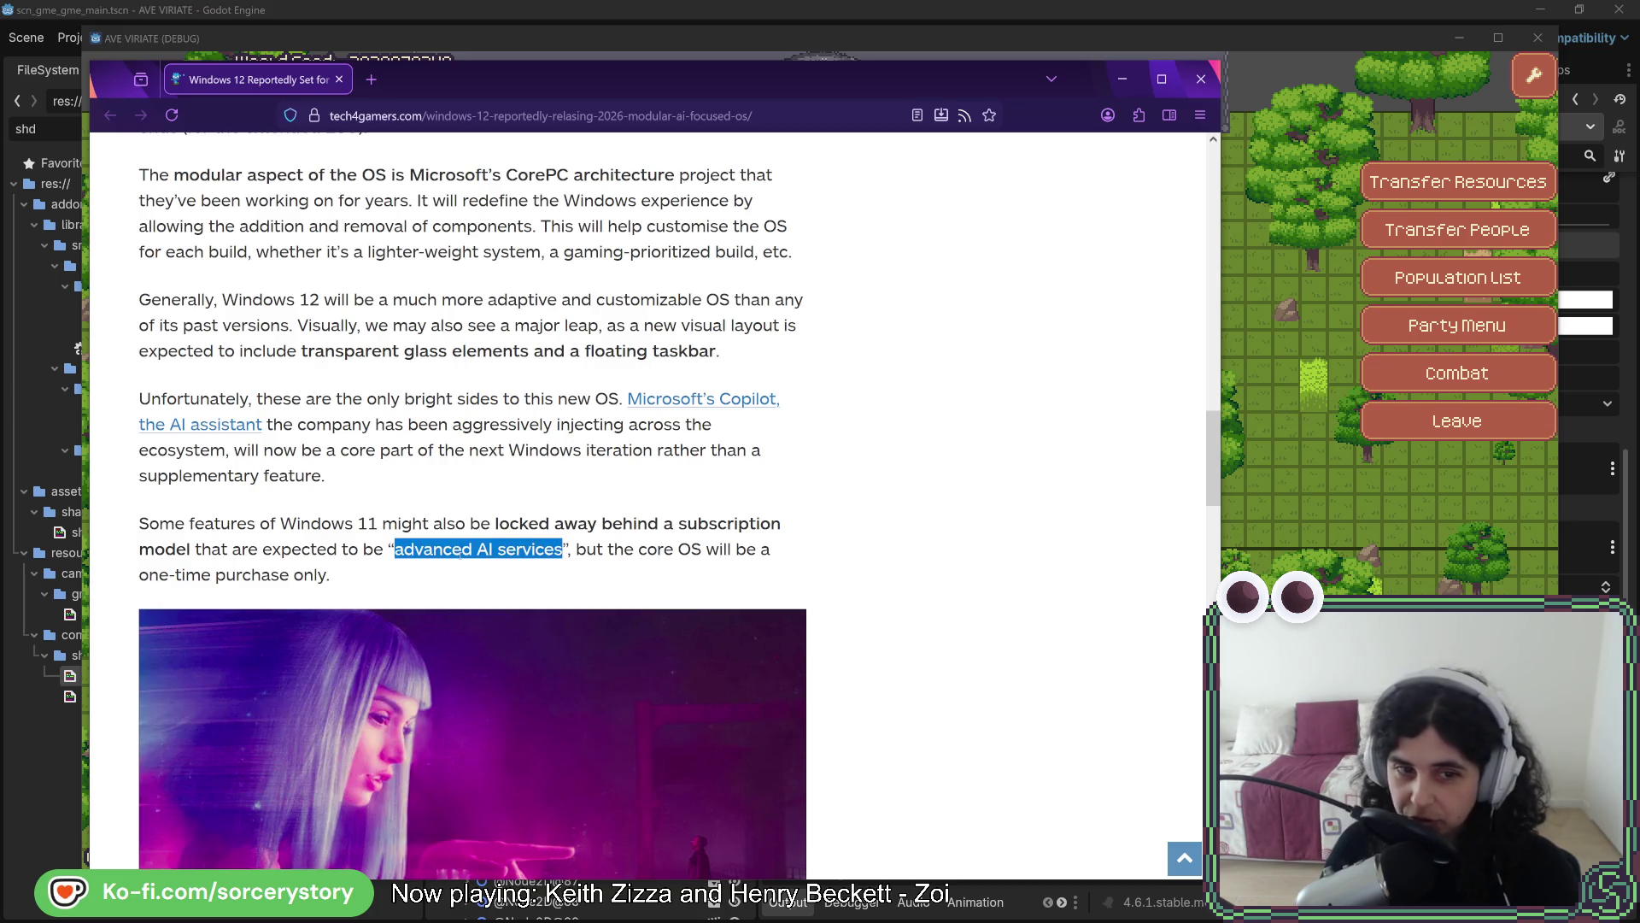
left_click(458, 554)
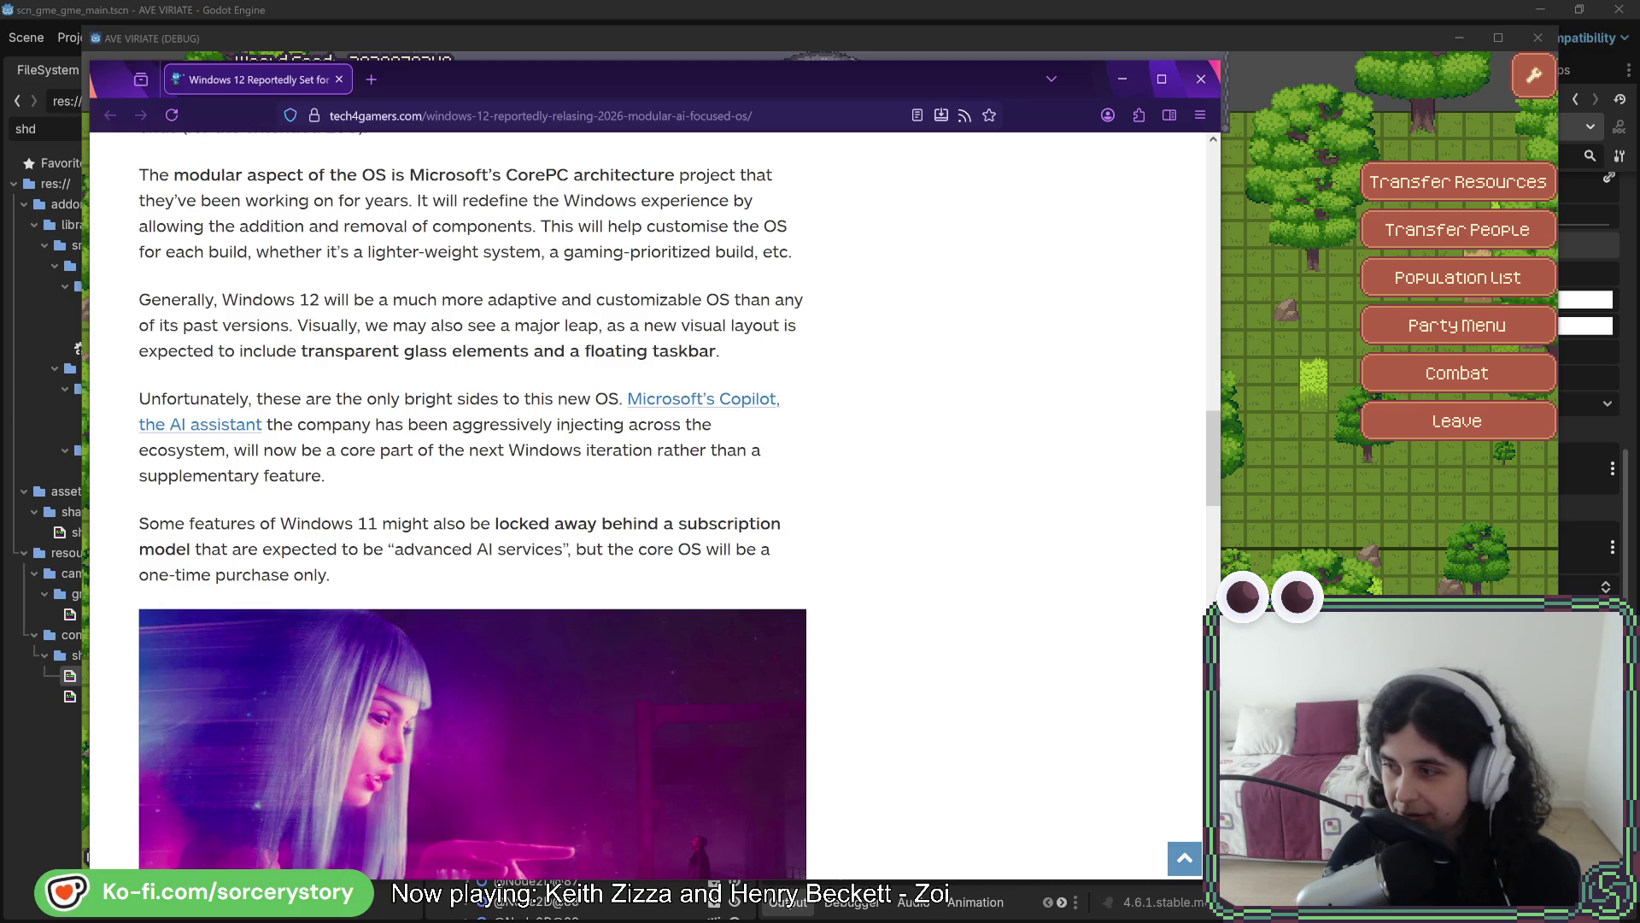
Scroll further through the article, then drag the Firefox window right, off the game view
scroll(496, 572, "down", 5)
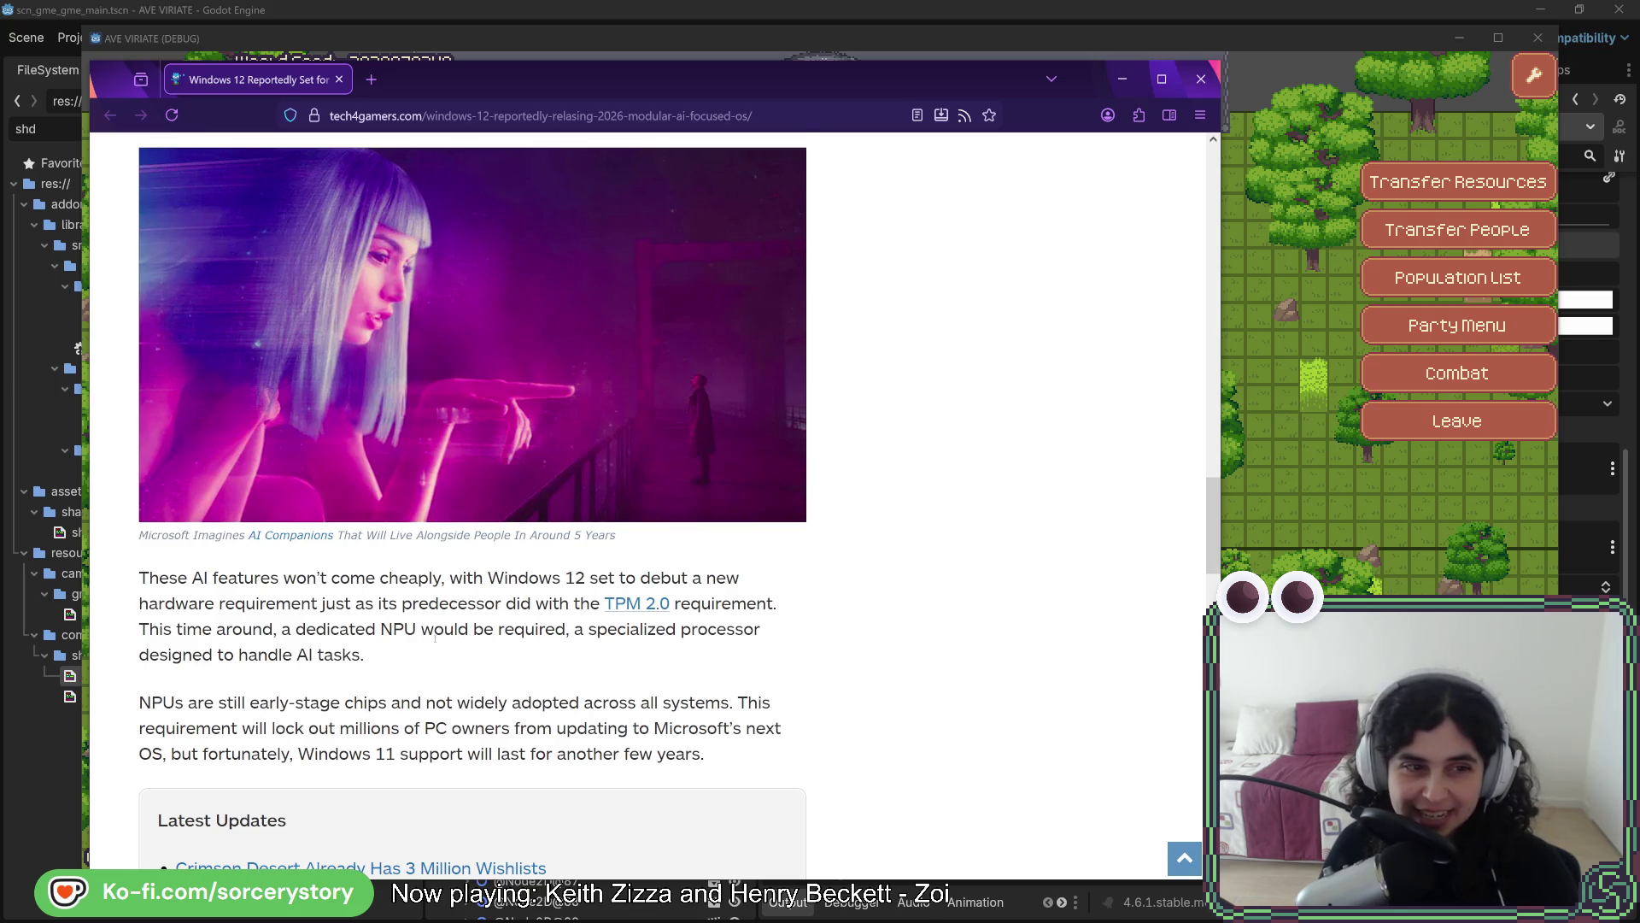
scroll(436, 637, "down", 1)
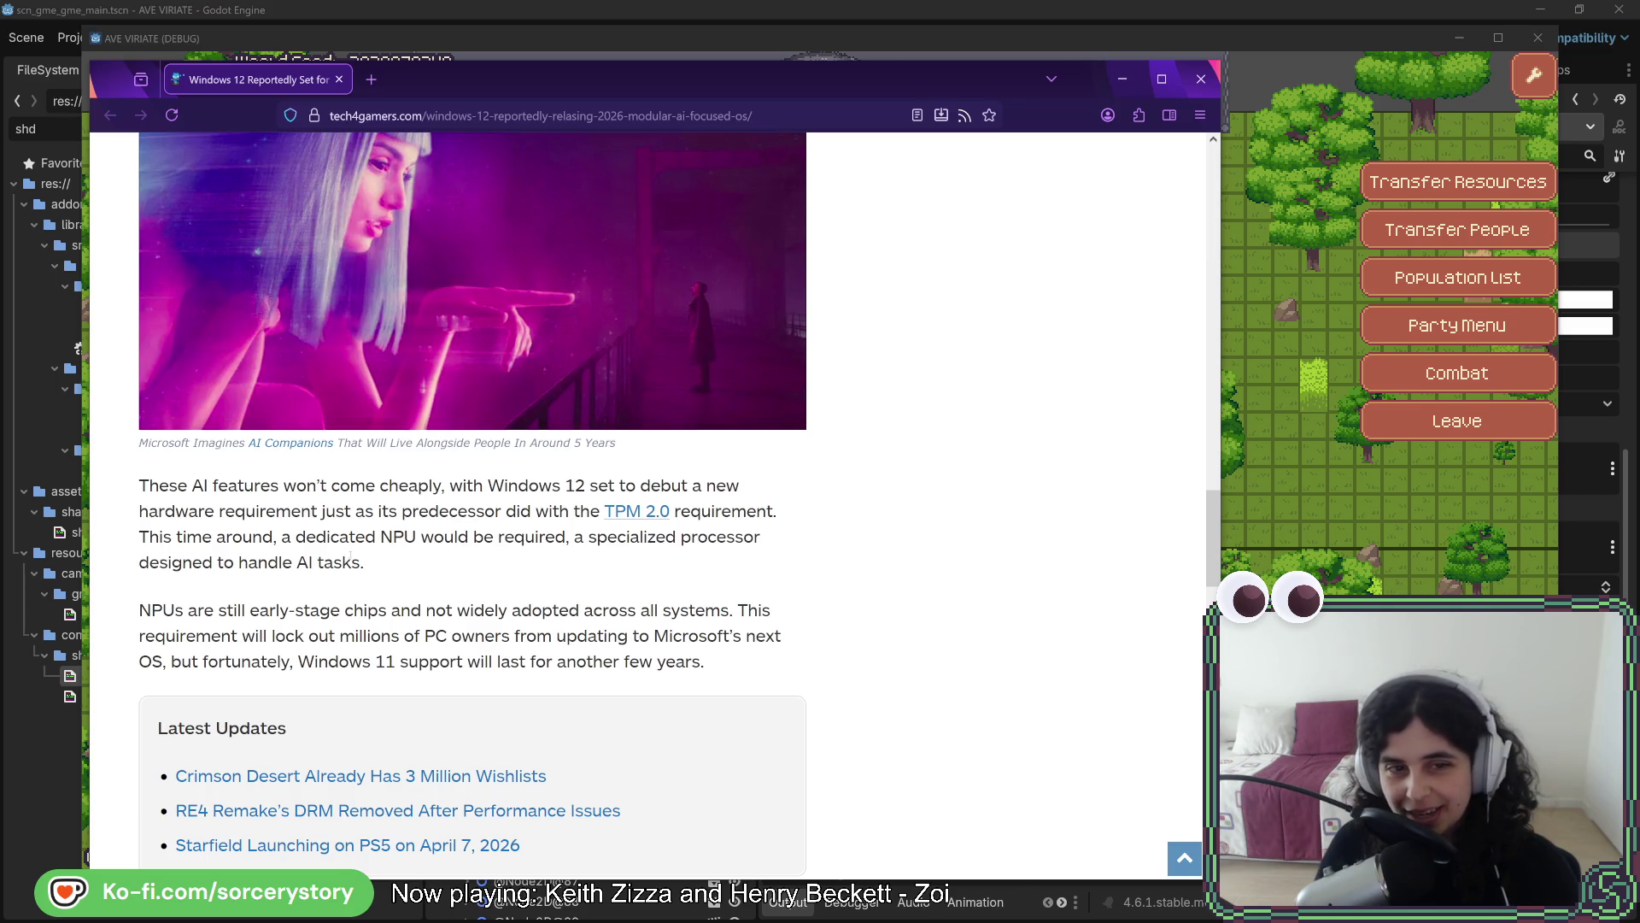
scroll(249, 374, "down", 3)
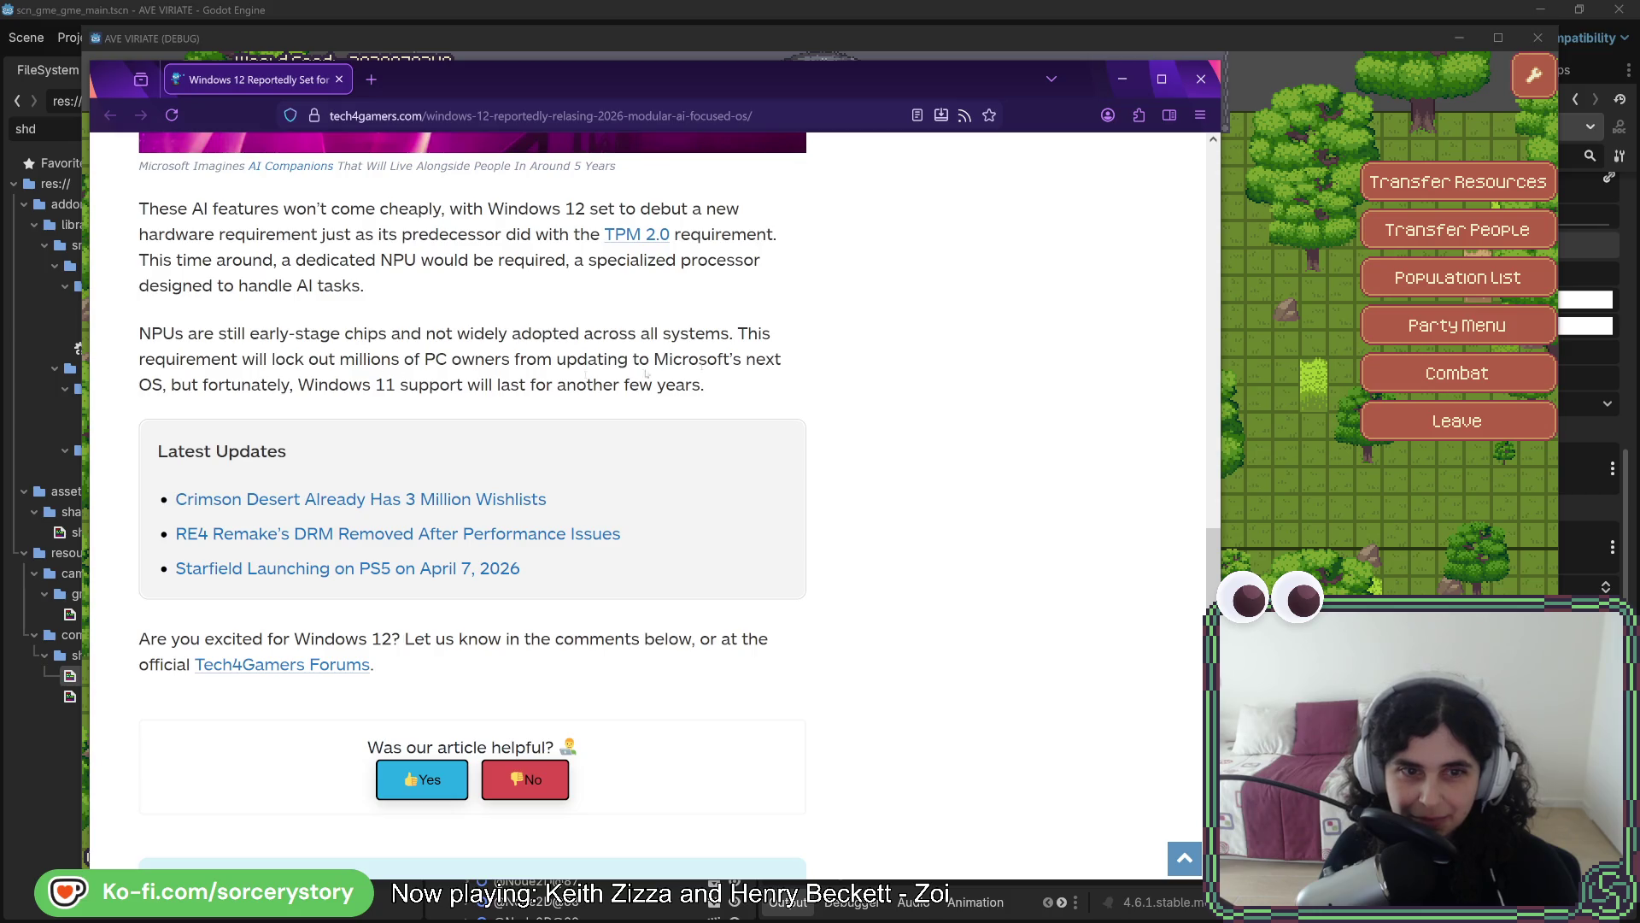
left_click_drag(480, 85, 1639, 91)
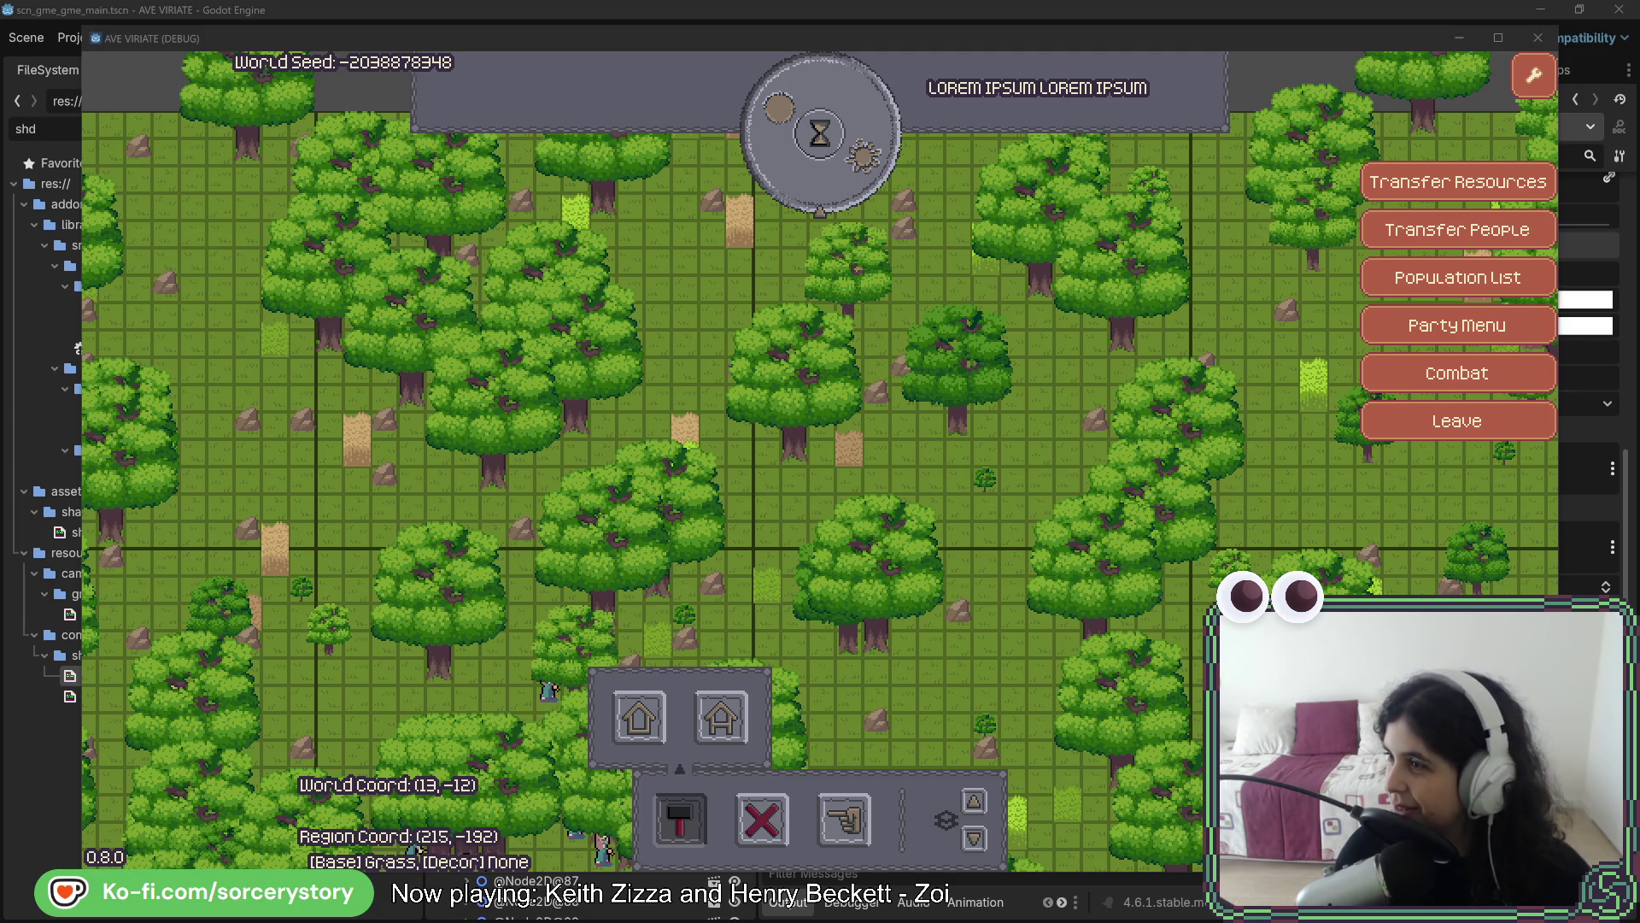
Drag the Frutiger Aero Aesthetic page window in from the right edge over the game's left side
mouse_move(1639, 154)
left_mouse_down()
mouse_move(1403, 154)
mouse_move(909, 79)
mouse_move(548, 61)
left_mouse_up()
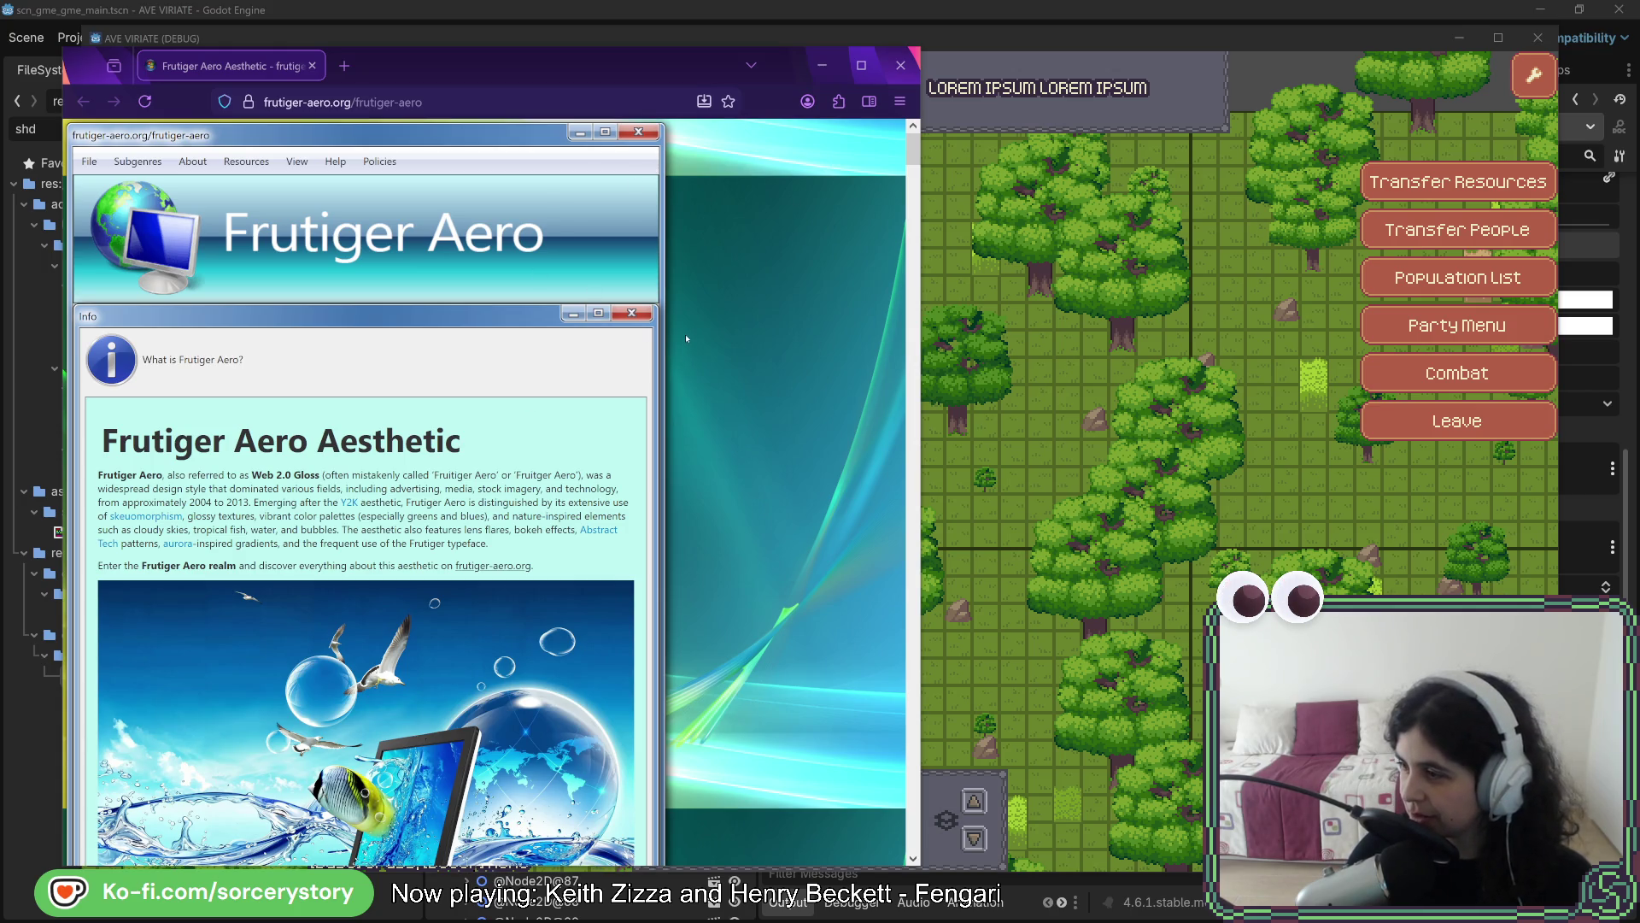
scroll(461, 389, "down", 3)
scroll(461, 389, "down", 4)
scroll(461, 552, "down", 4)
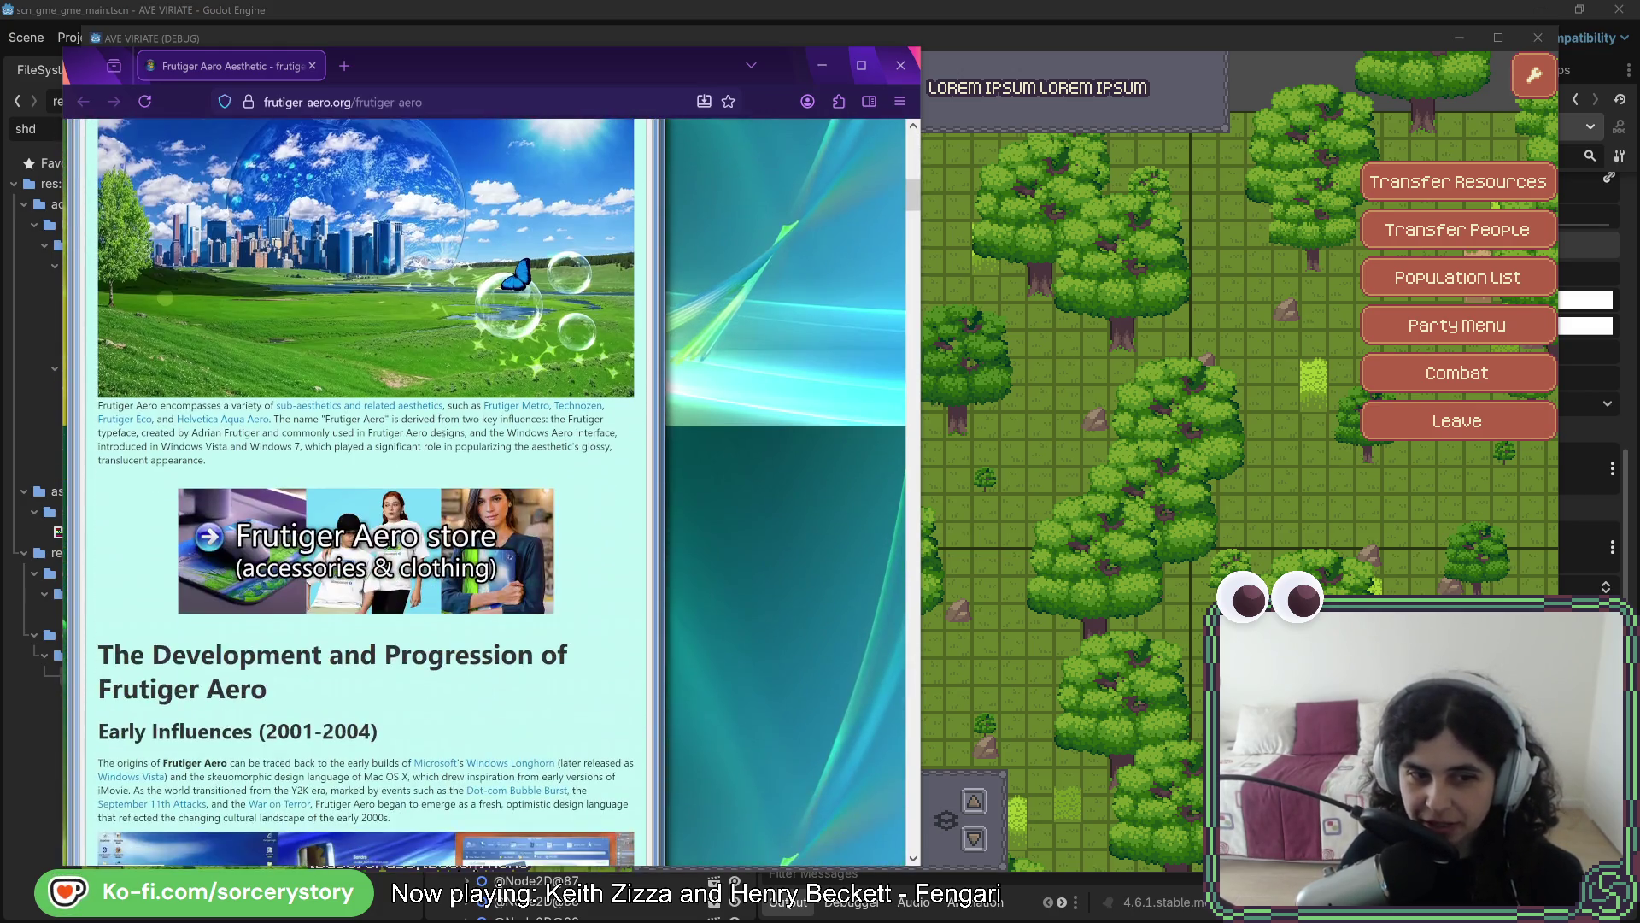
scroll(649, 437, "down", 2)
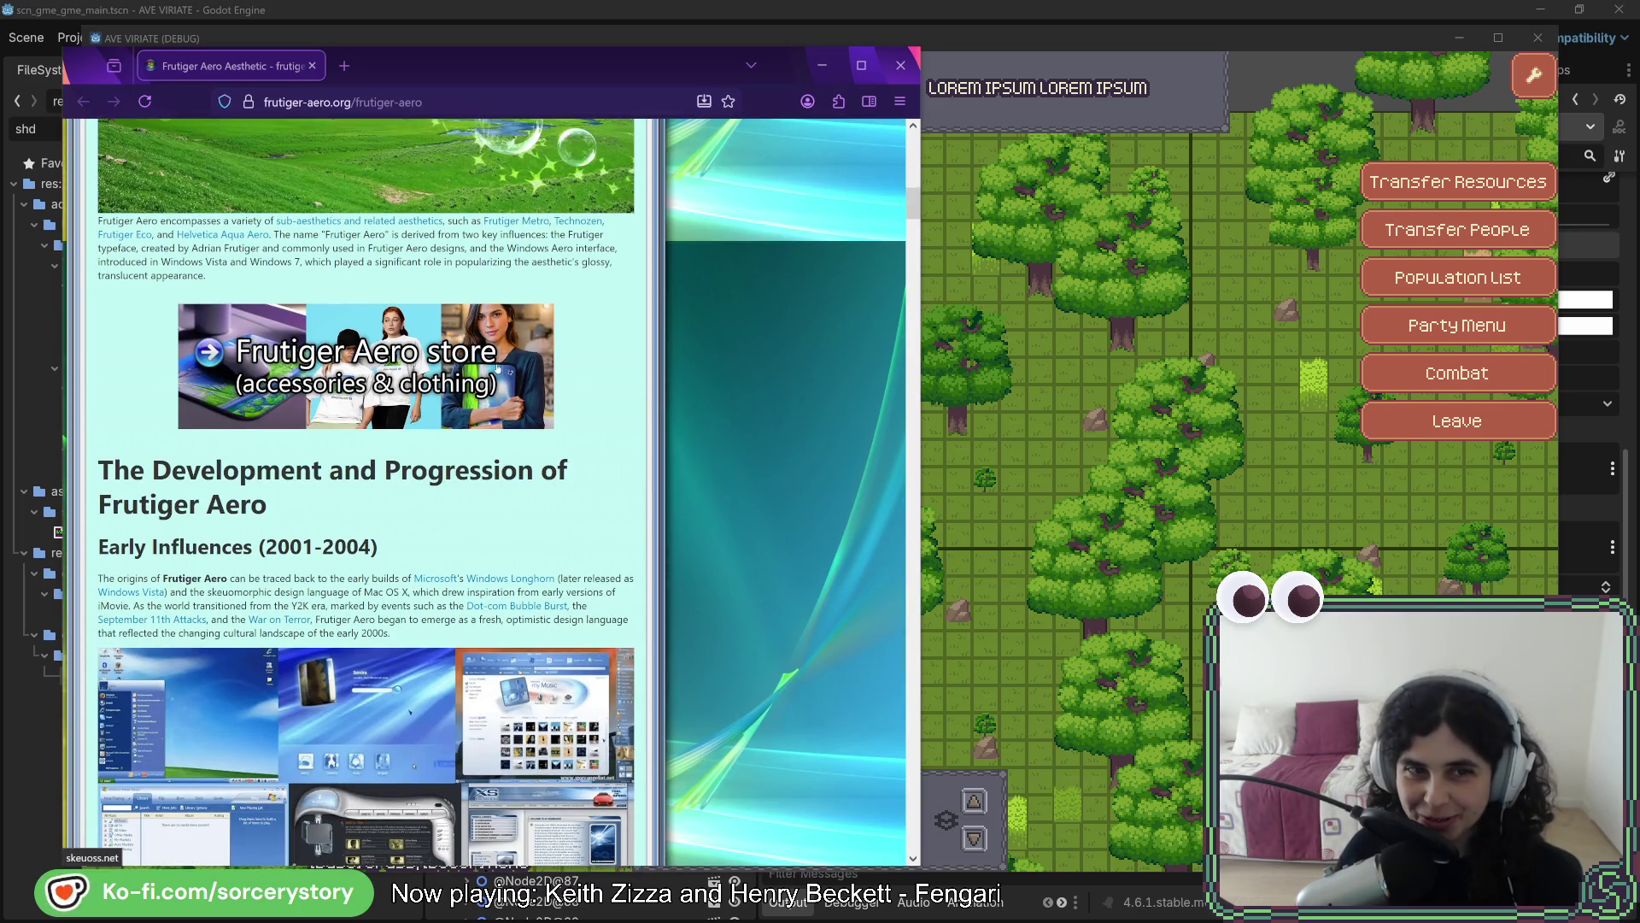
scroll(509, 364, "down", 2)
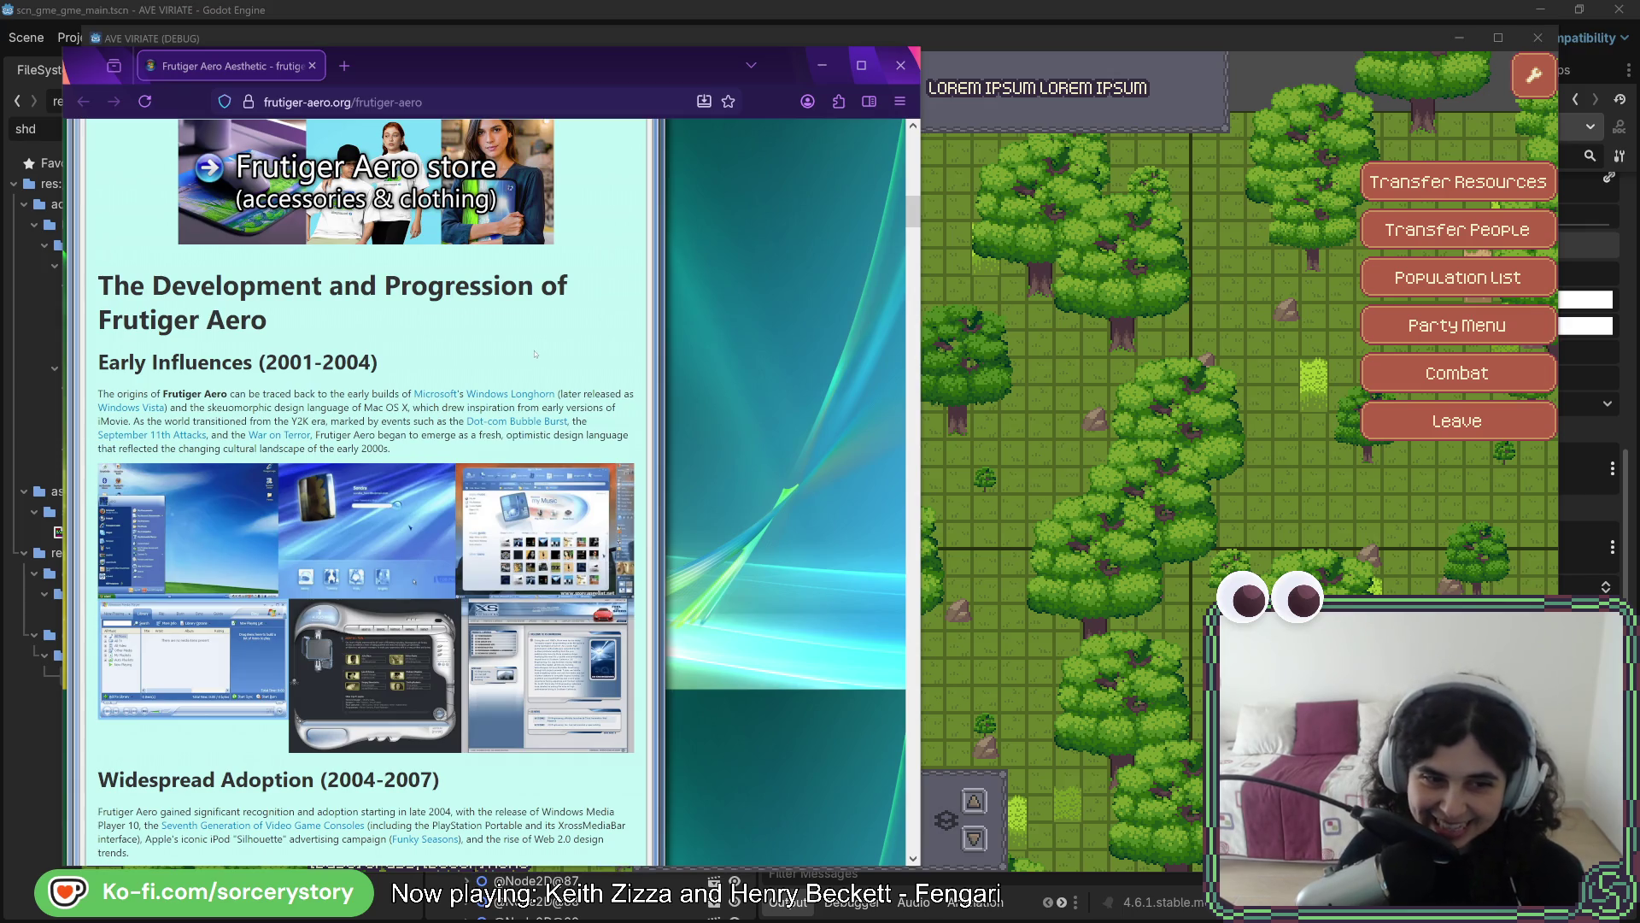
scroll(535, 354, "down", 6)
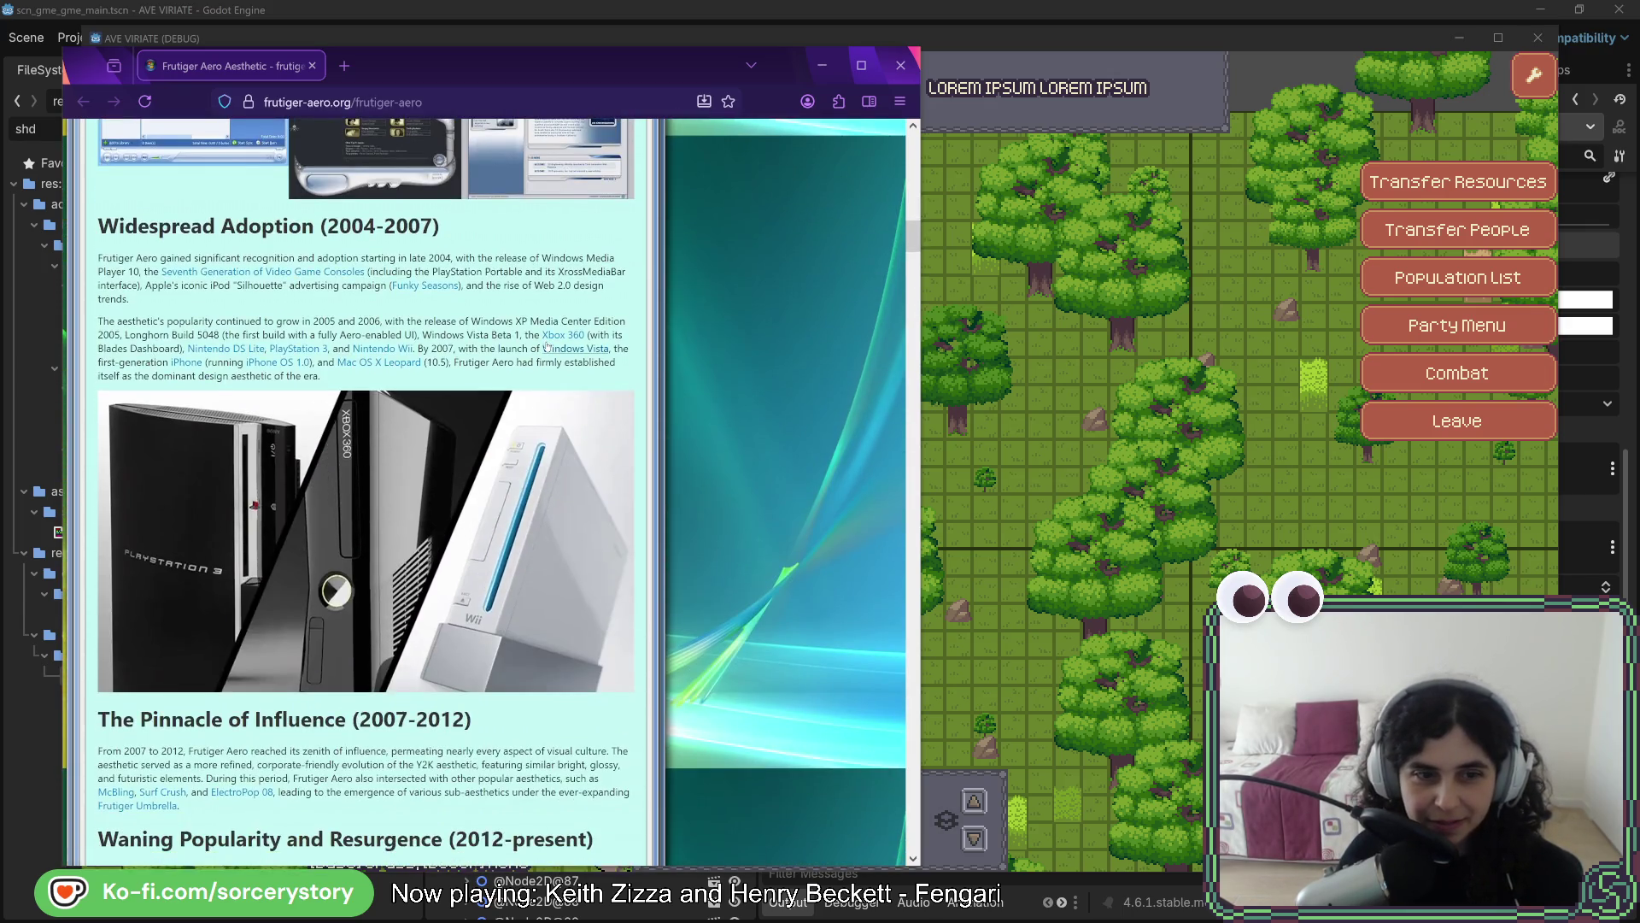
scroll(547, 346, "down", 6)
scroll(553, 330, "down", 10)
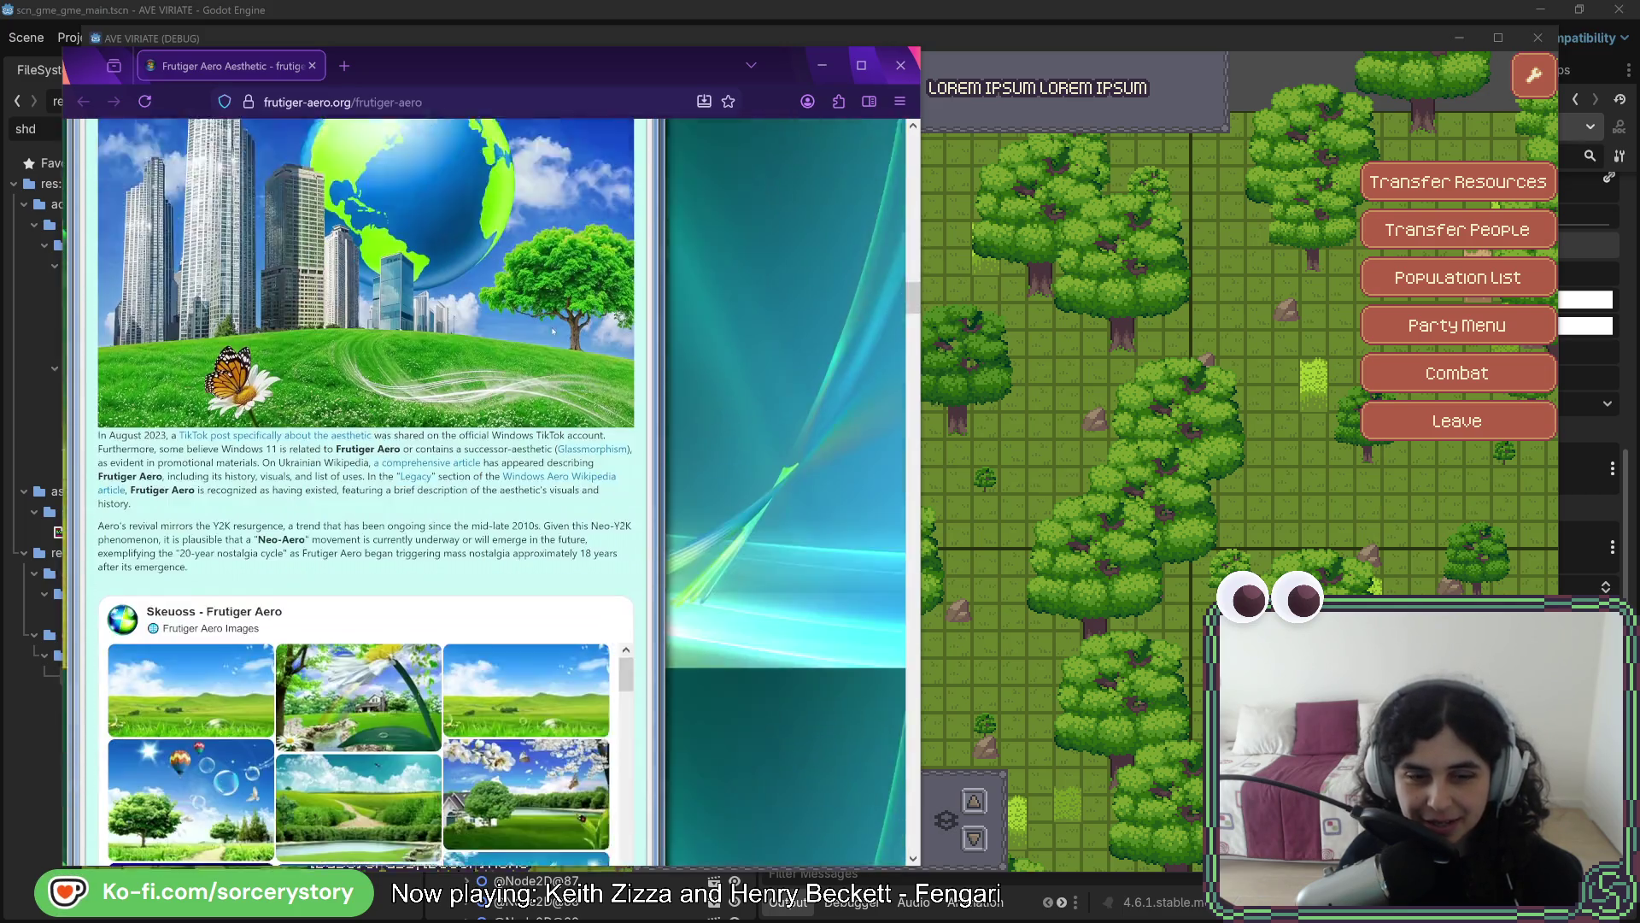
scroll(553, 330, "down", 5)
left_click_drag(912, 325, 917, 128)
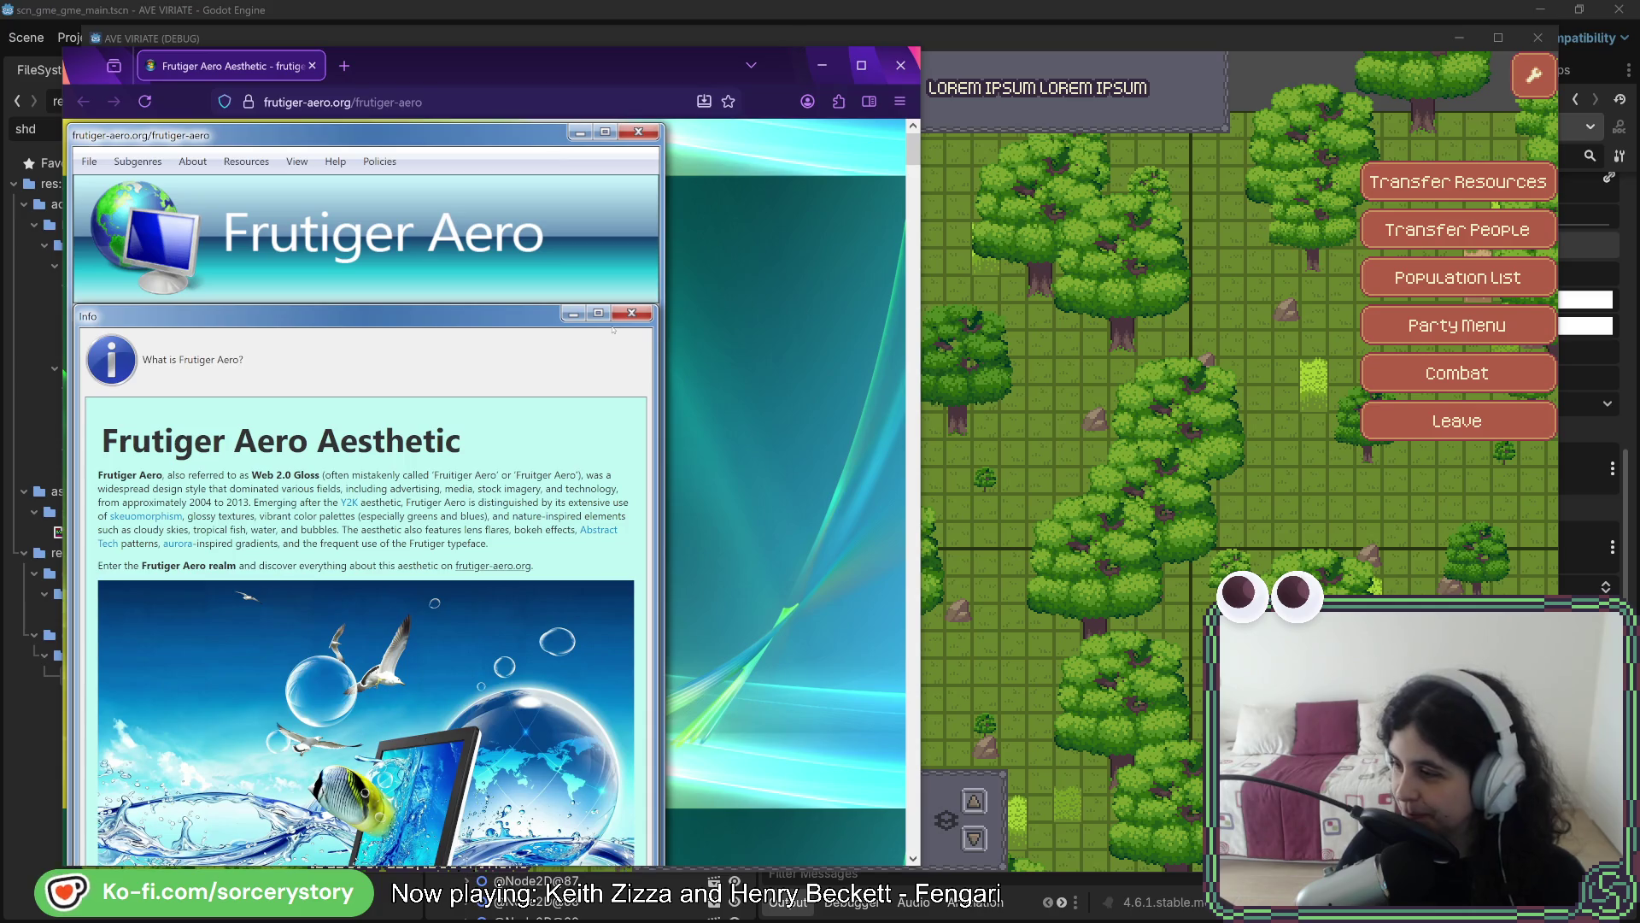
left_click_drag(439, 56, 1639, 59)
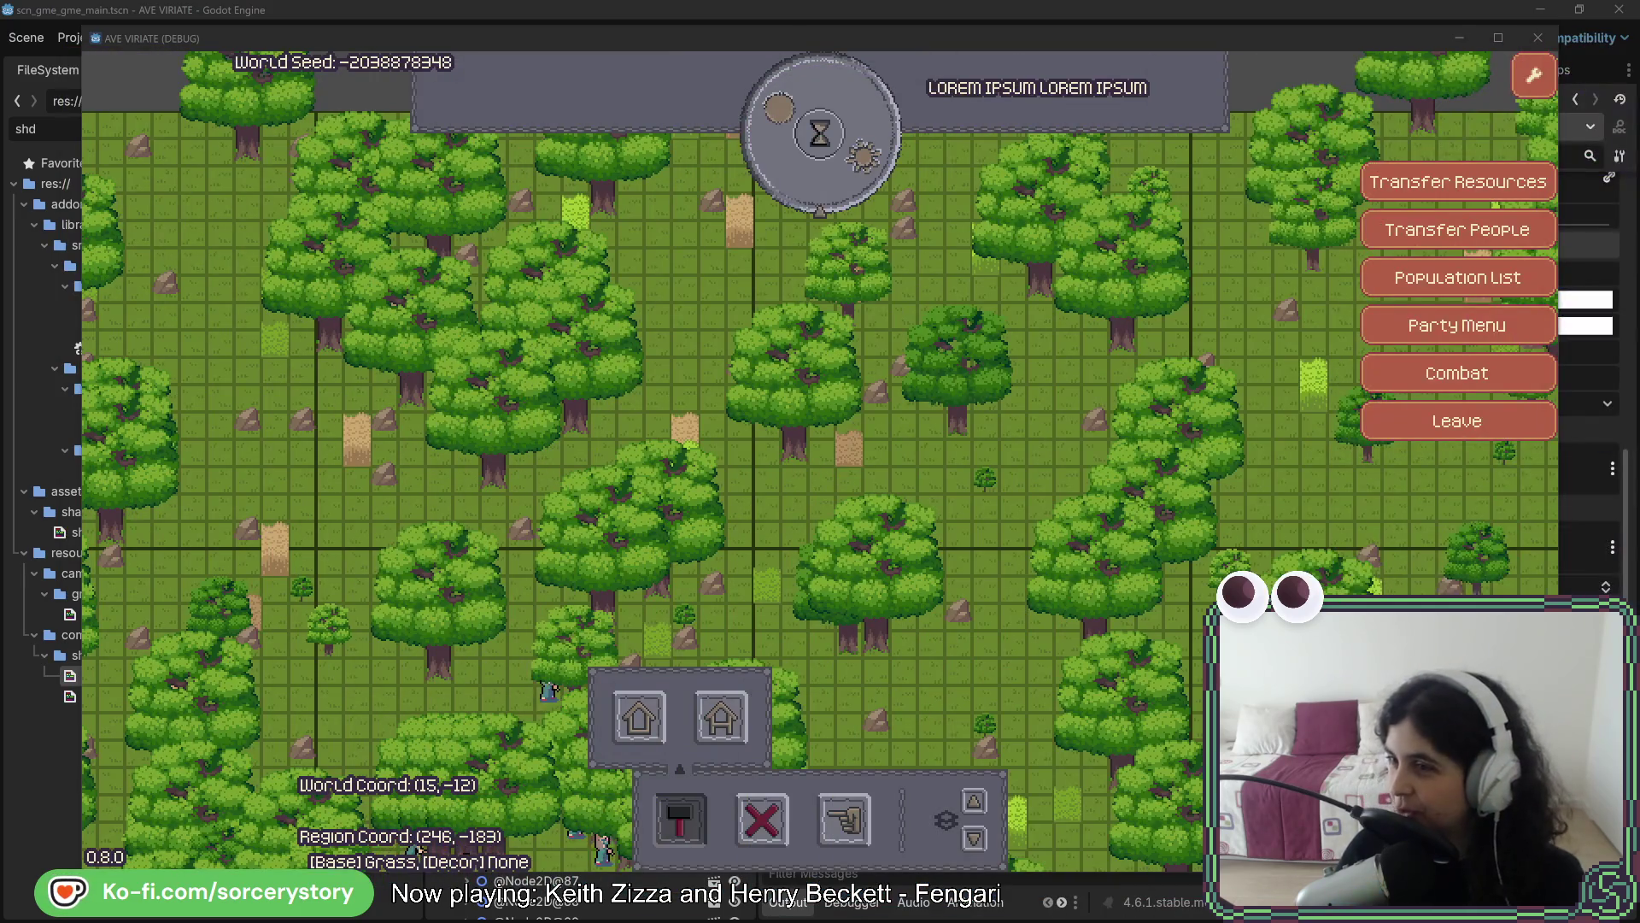
Pan the game map toward the upper right, then place the Windows 95 screenshot window over the game
left_click(1032, 388)
left_click(1036, 391)
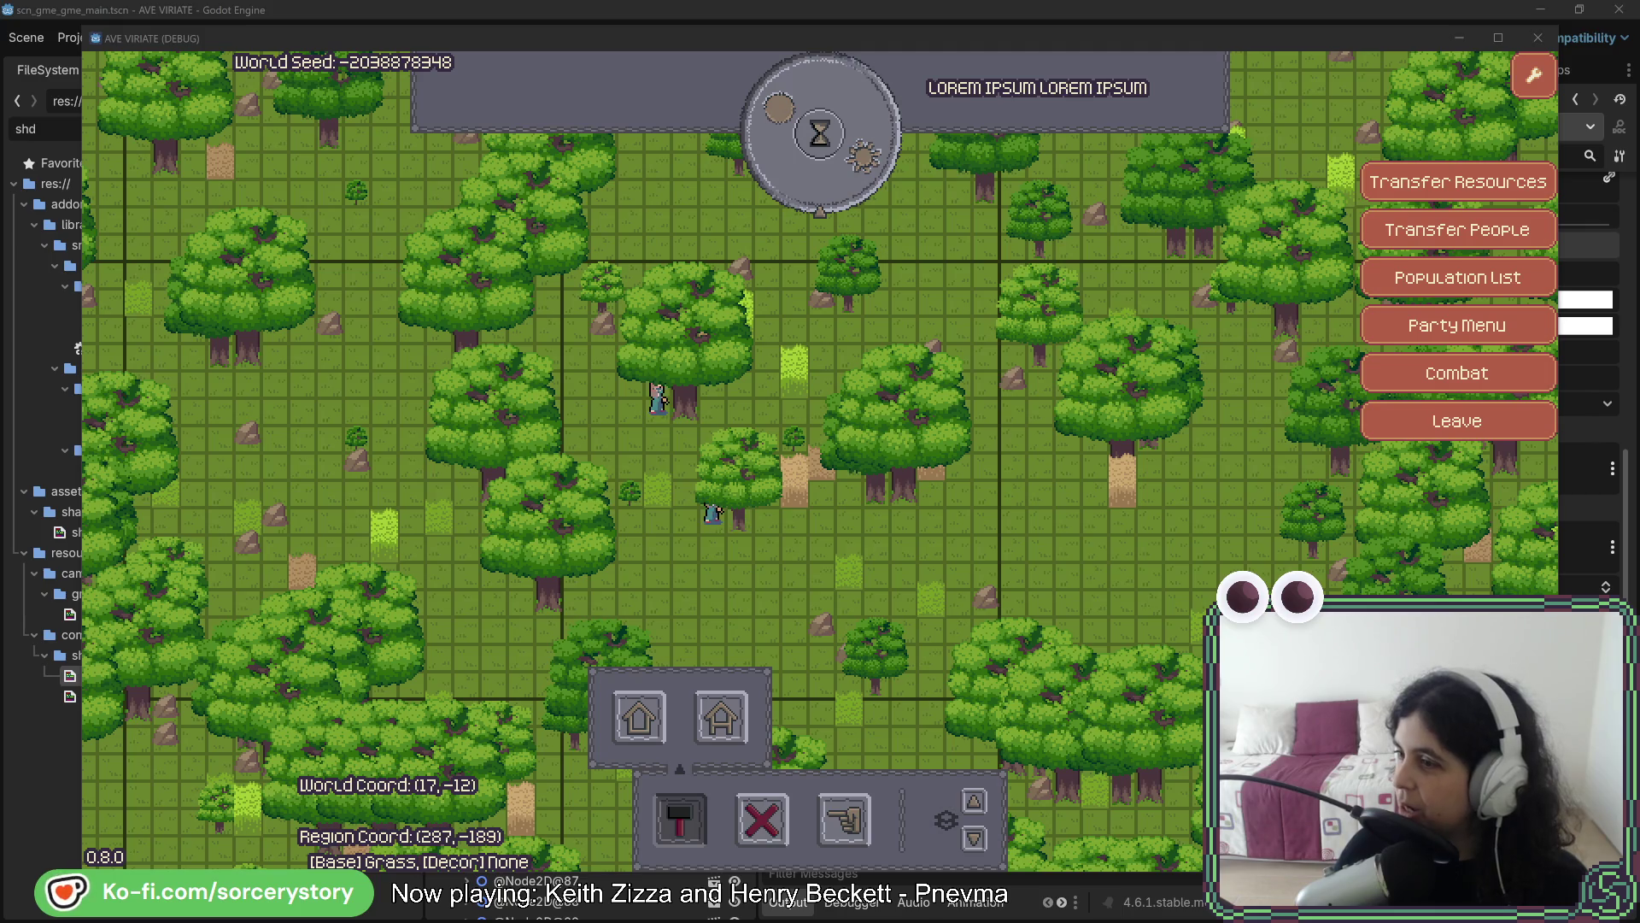
mouse_move(1639, 58)
left_mouse_down()
mouse_move(741, 54)
mouse_move(648, 77)
mouse_move(673, 84)
left_mouse_up()
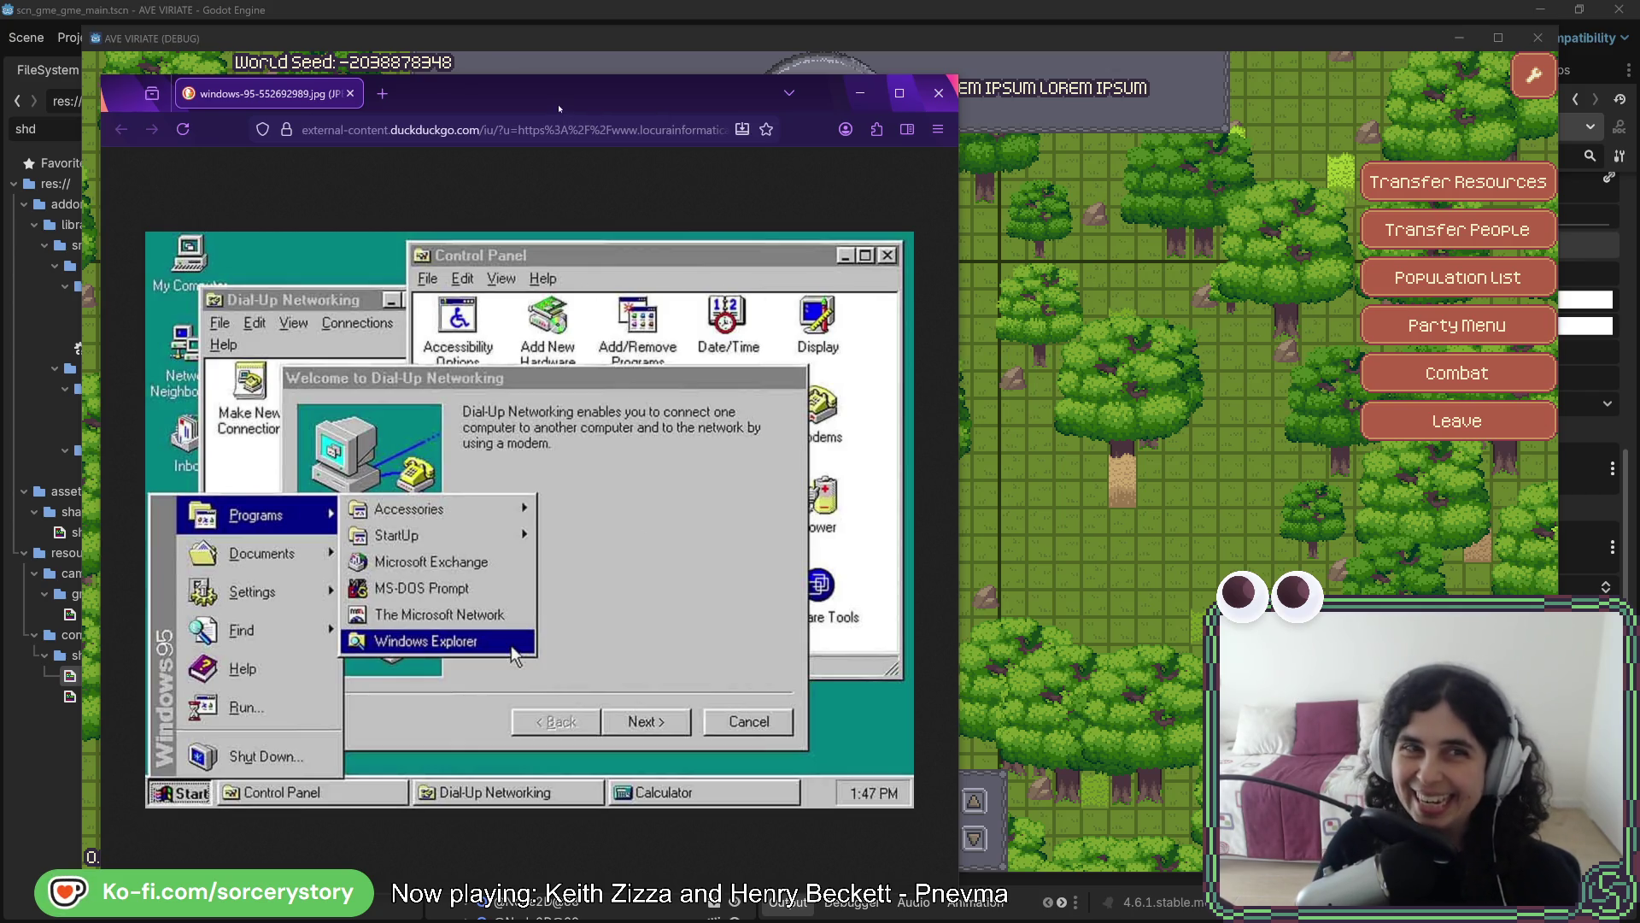
Close the Windows 95 screenshot windows with Ctrl+W and the window's close button
key("ctrl+w")
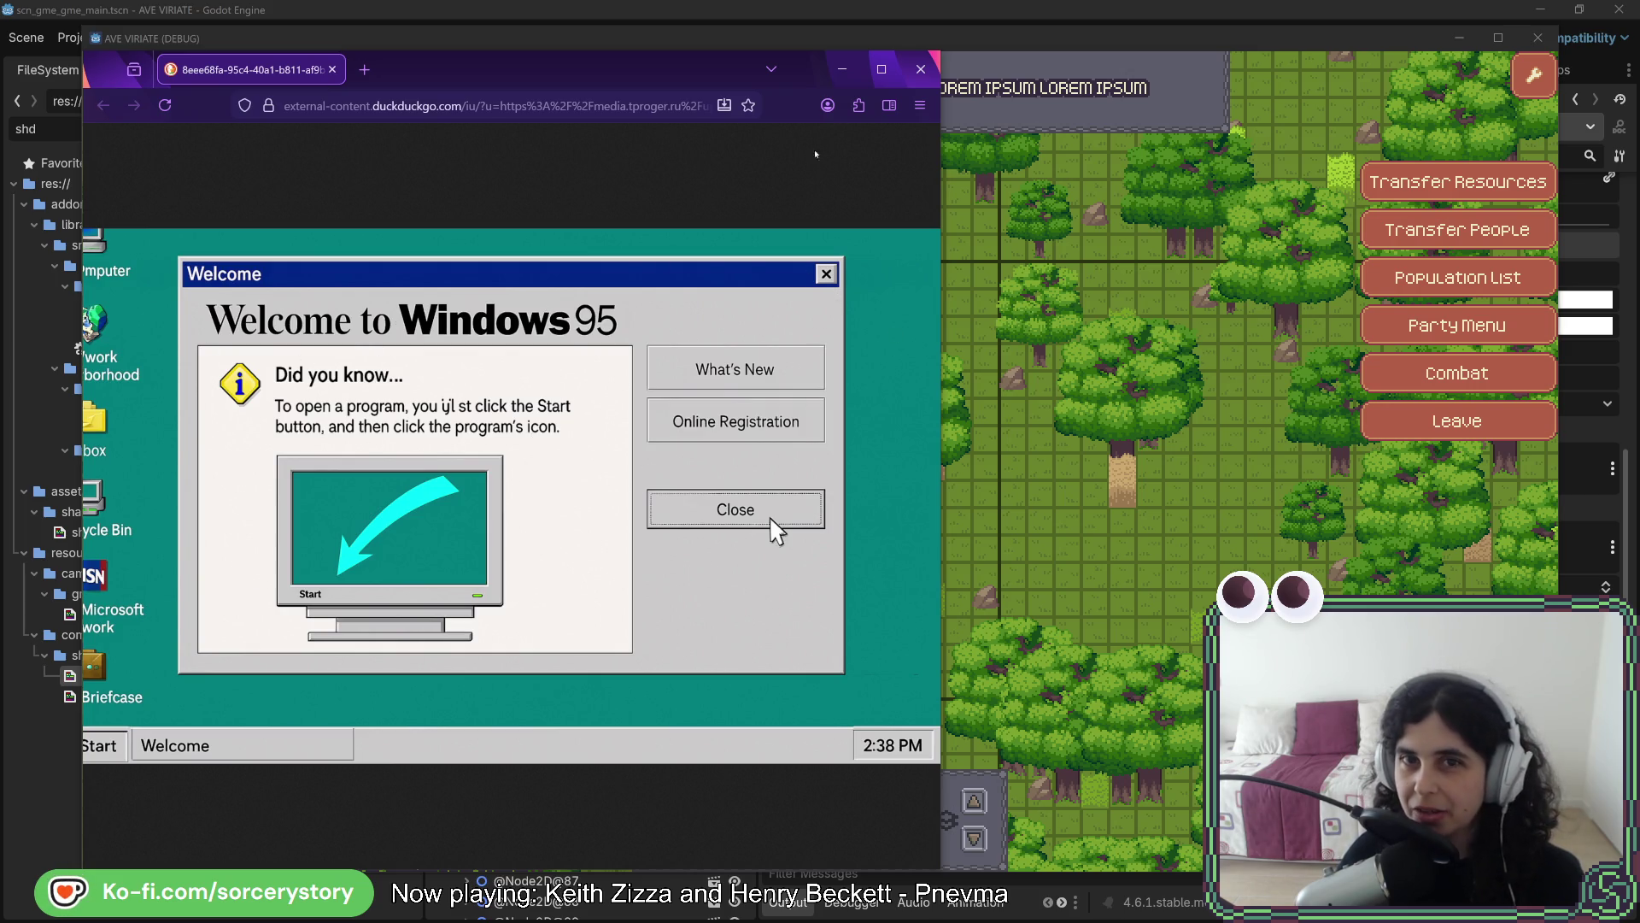
left_click(921, 70)
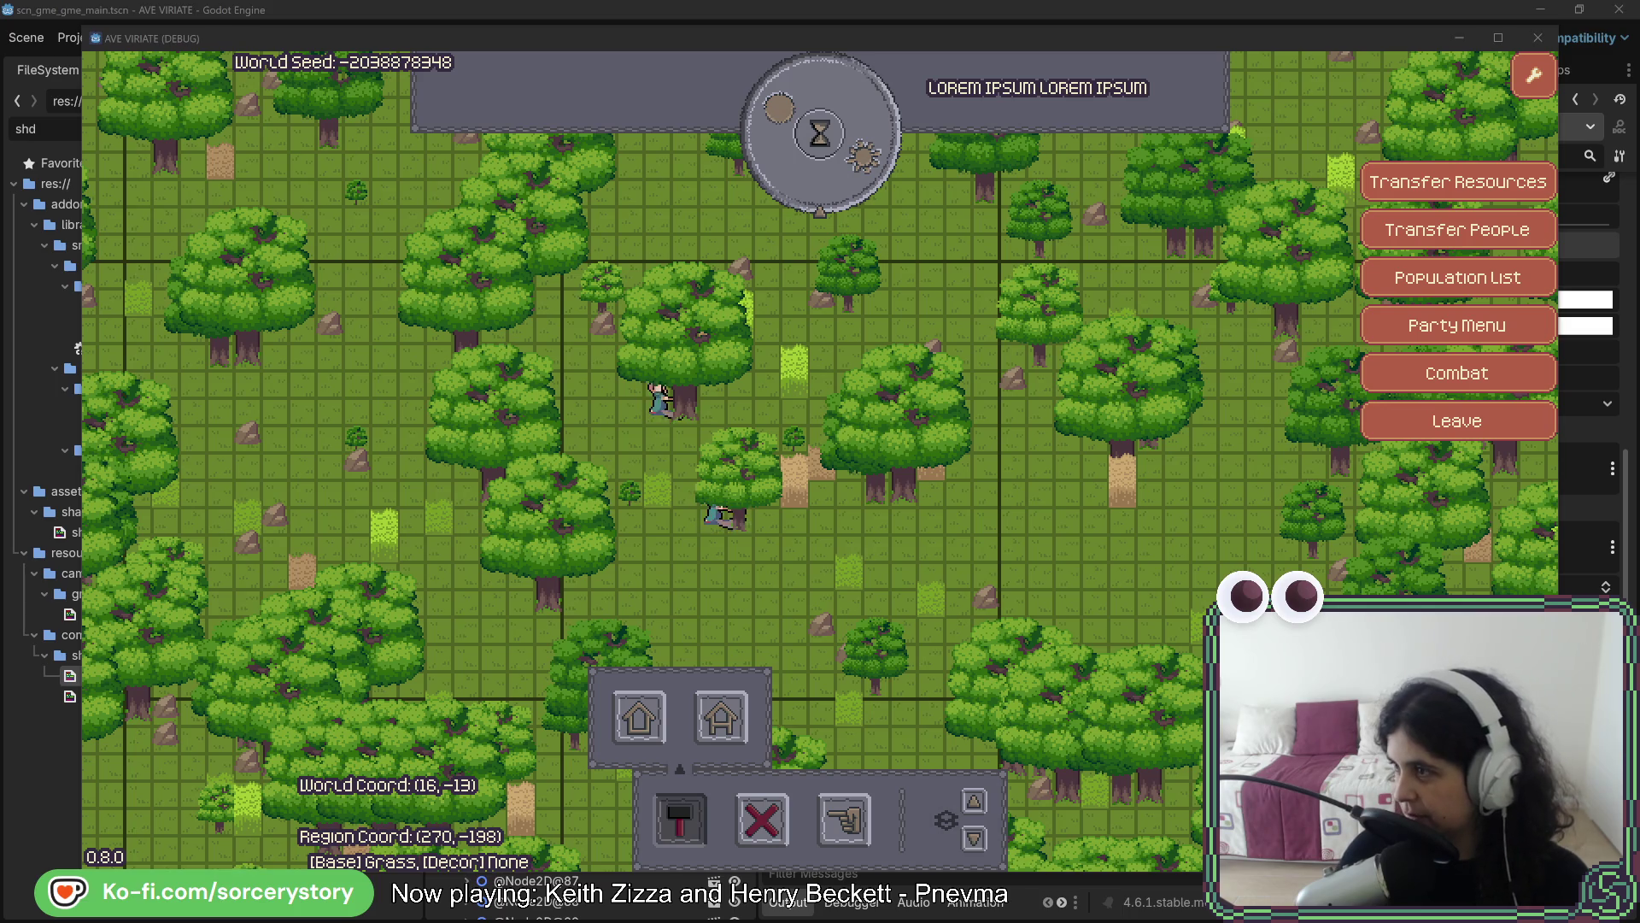
Switch to the Windows 98 screenshot window with Alt+Tab and move it up and left over the game
key("alt+Tab")
mouse_move(869, 90)
left_mouse_down()
mouse_move(689, 60)
mouse_move(598, 74)
left_mouse_up()
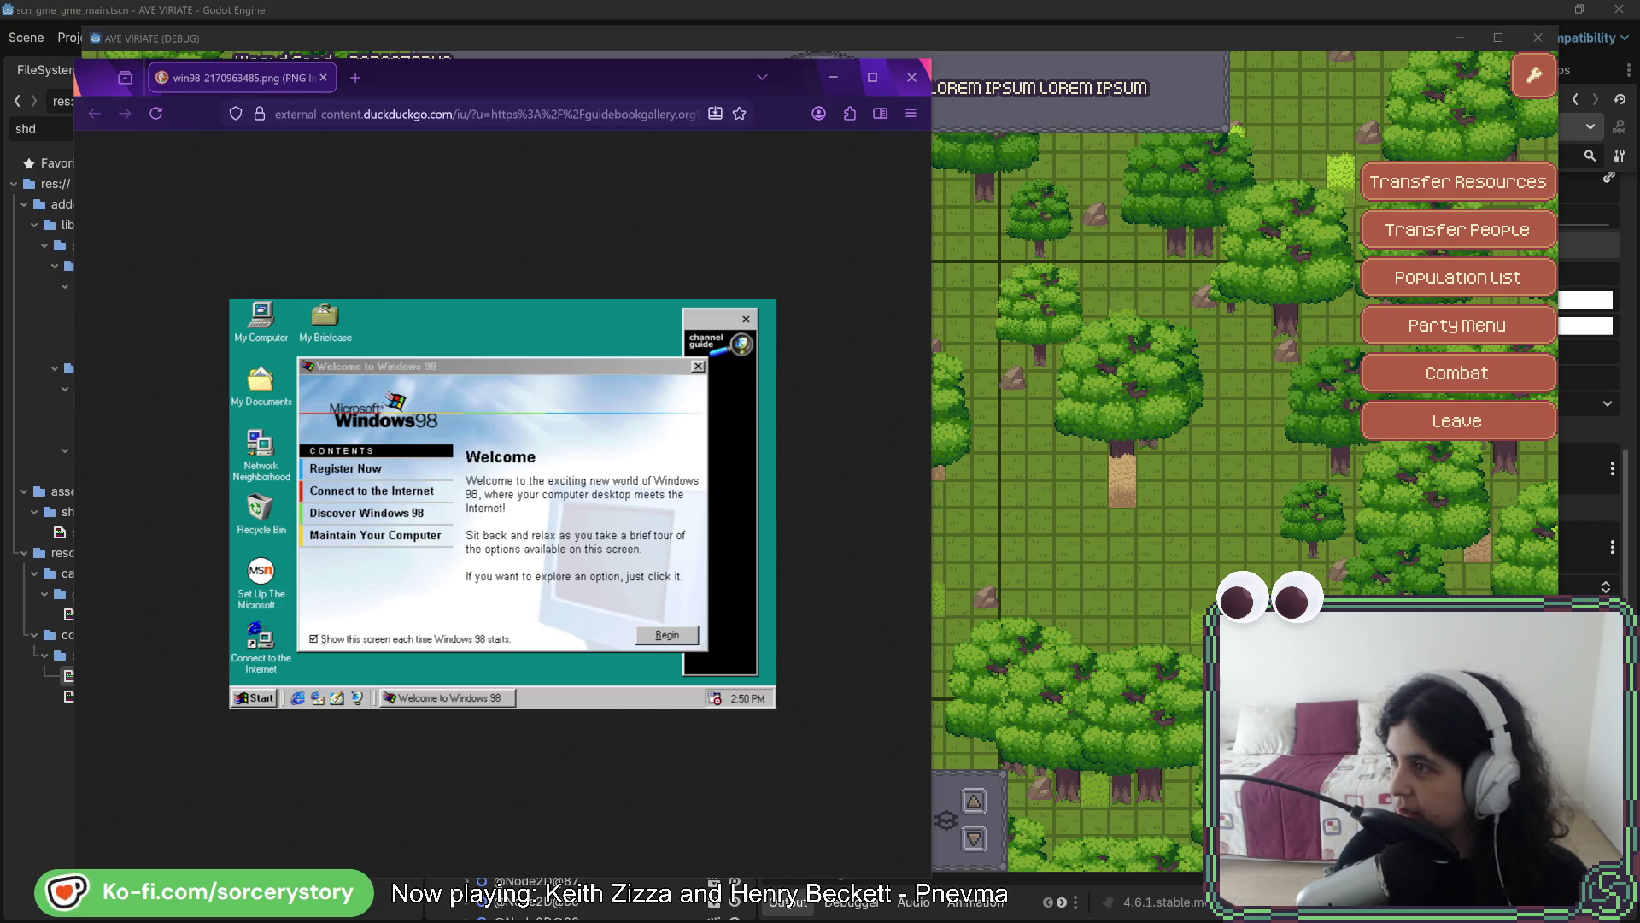
Move the Windows 2000 screenshot window into view, then close it and the Windows 98 window
mouse_move(1639, 154)
left_mouse_down()
mouse_move(1071, 150)
mouse_move(863, 108)
mouse_move(853, 82)
mouse_move(986, 82)
left_mouse_up()
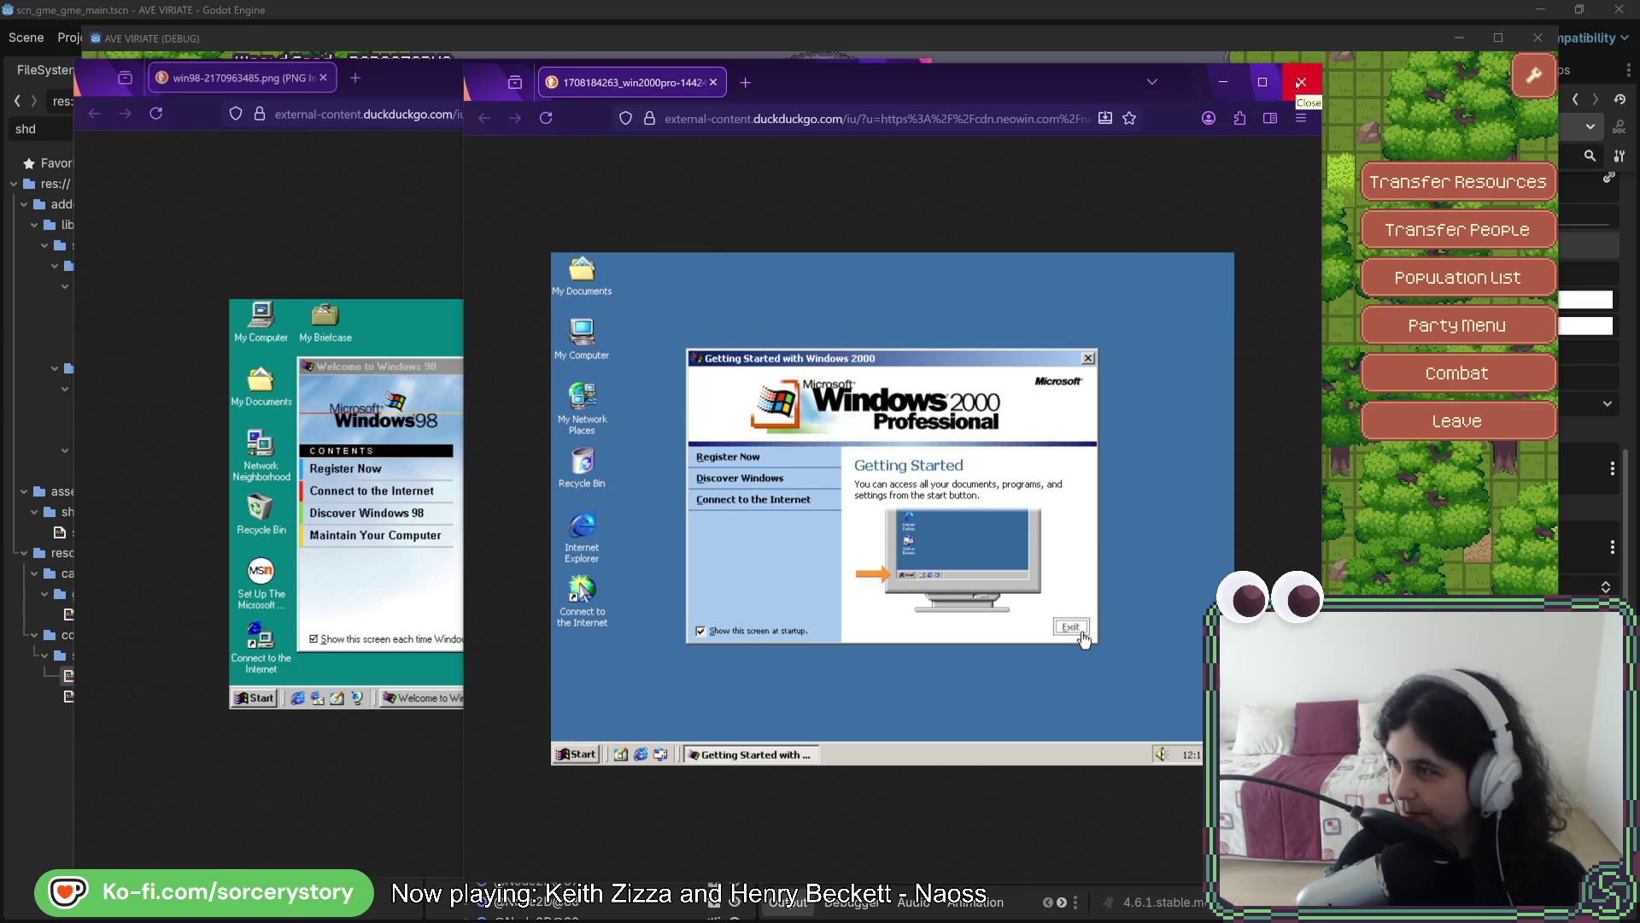
left_click(1300, 83)
left_click(912, 72)
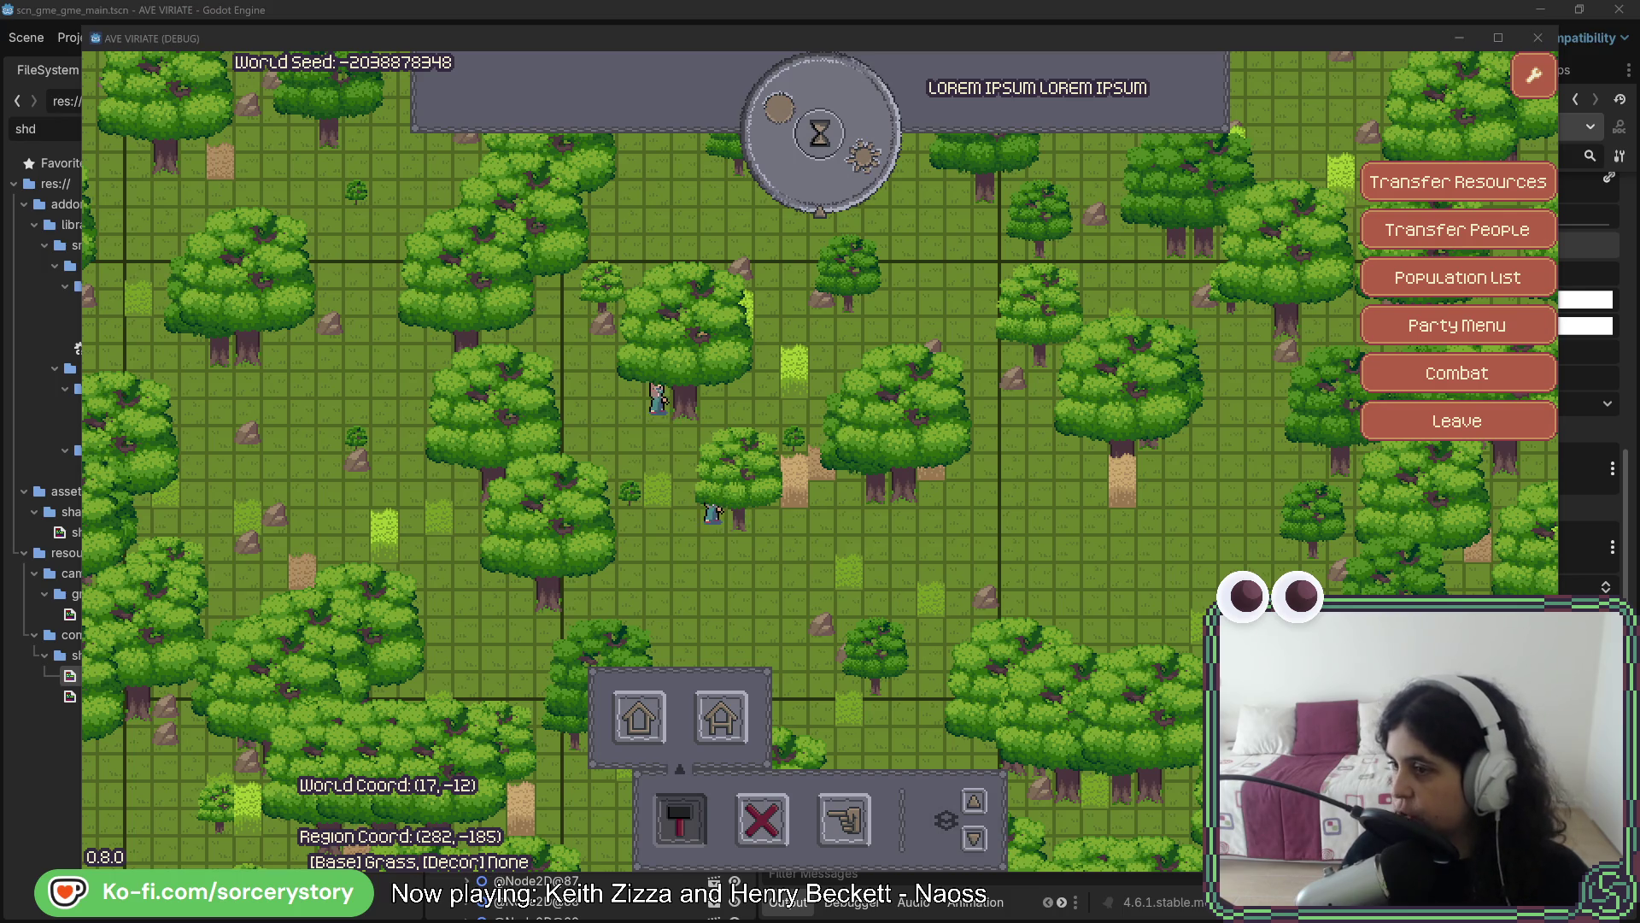
Drag the Windows 98 drive C: Explorer screenshot window left over the game
left_click_drag(1636, 76, 513, 77)
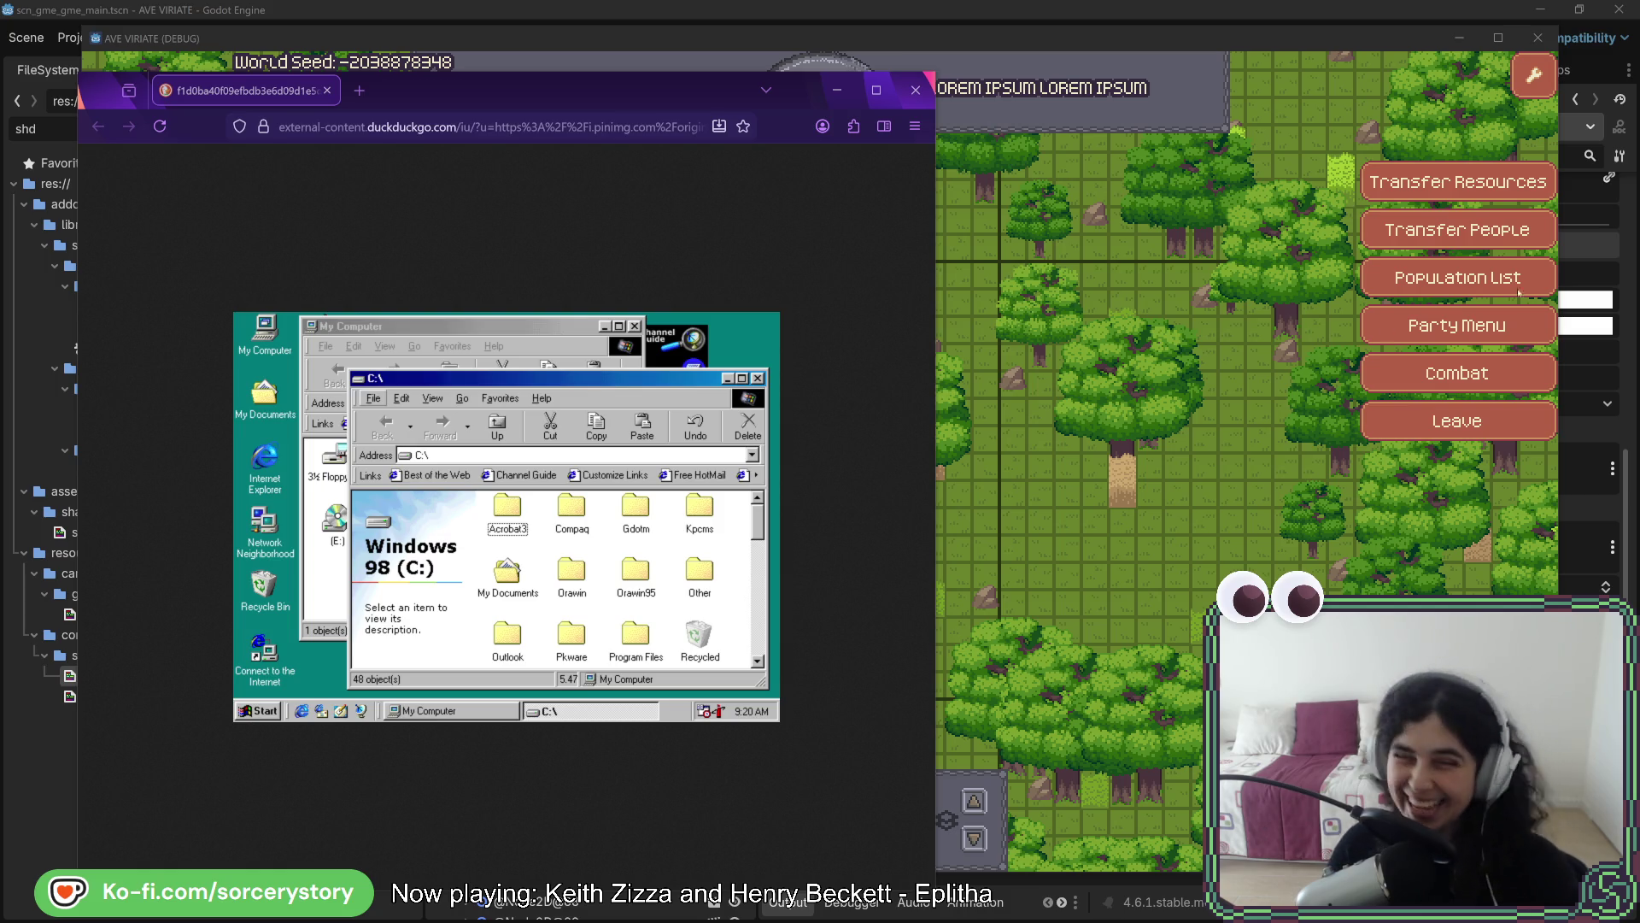
Close the Windows 98 screenshot with Ctrl+W, then bring the IBM PC DOS 2.00 screenshot forward
key("ctrl+w")
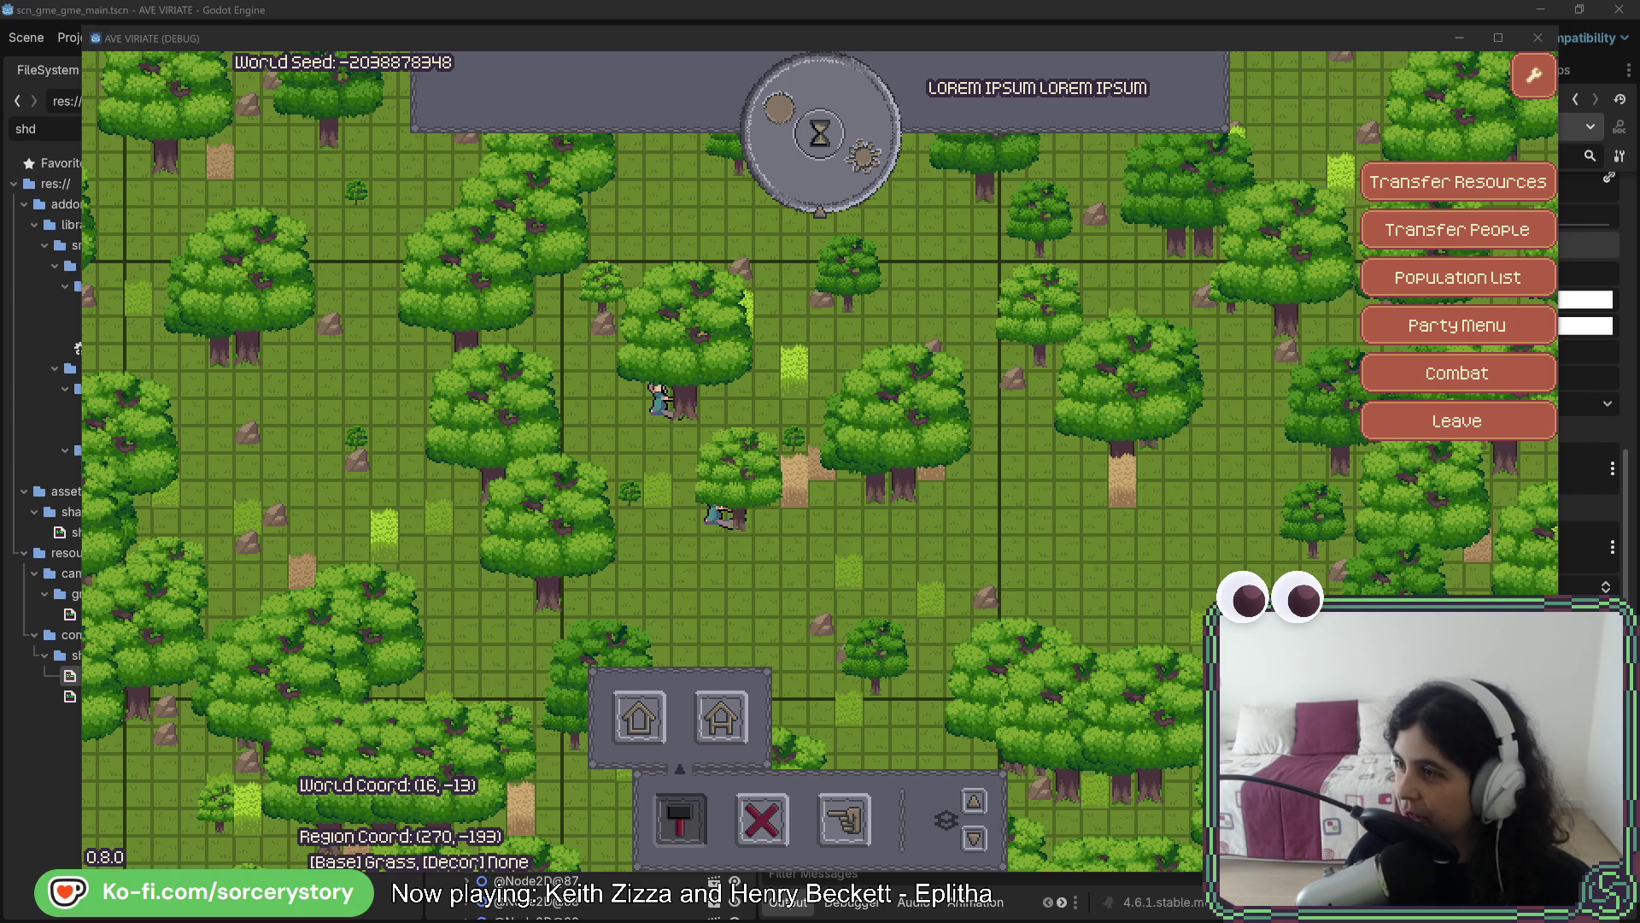
key("alt+Tab")
Drag the DOS 2.00 drive A: screenshot window to the left beside the game
left_click_drag(735, 49, 600, 74)
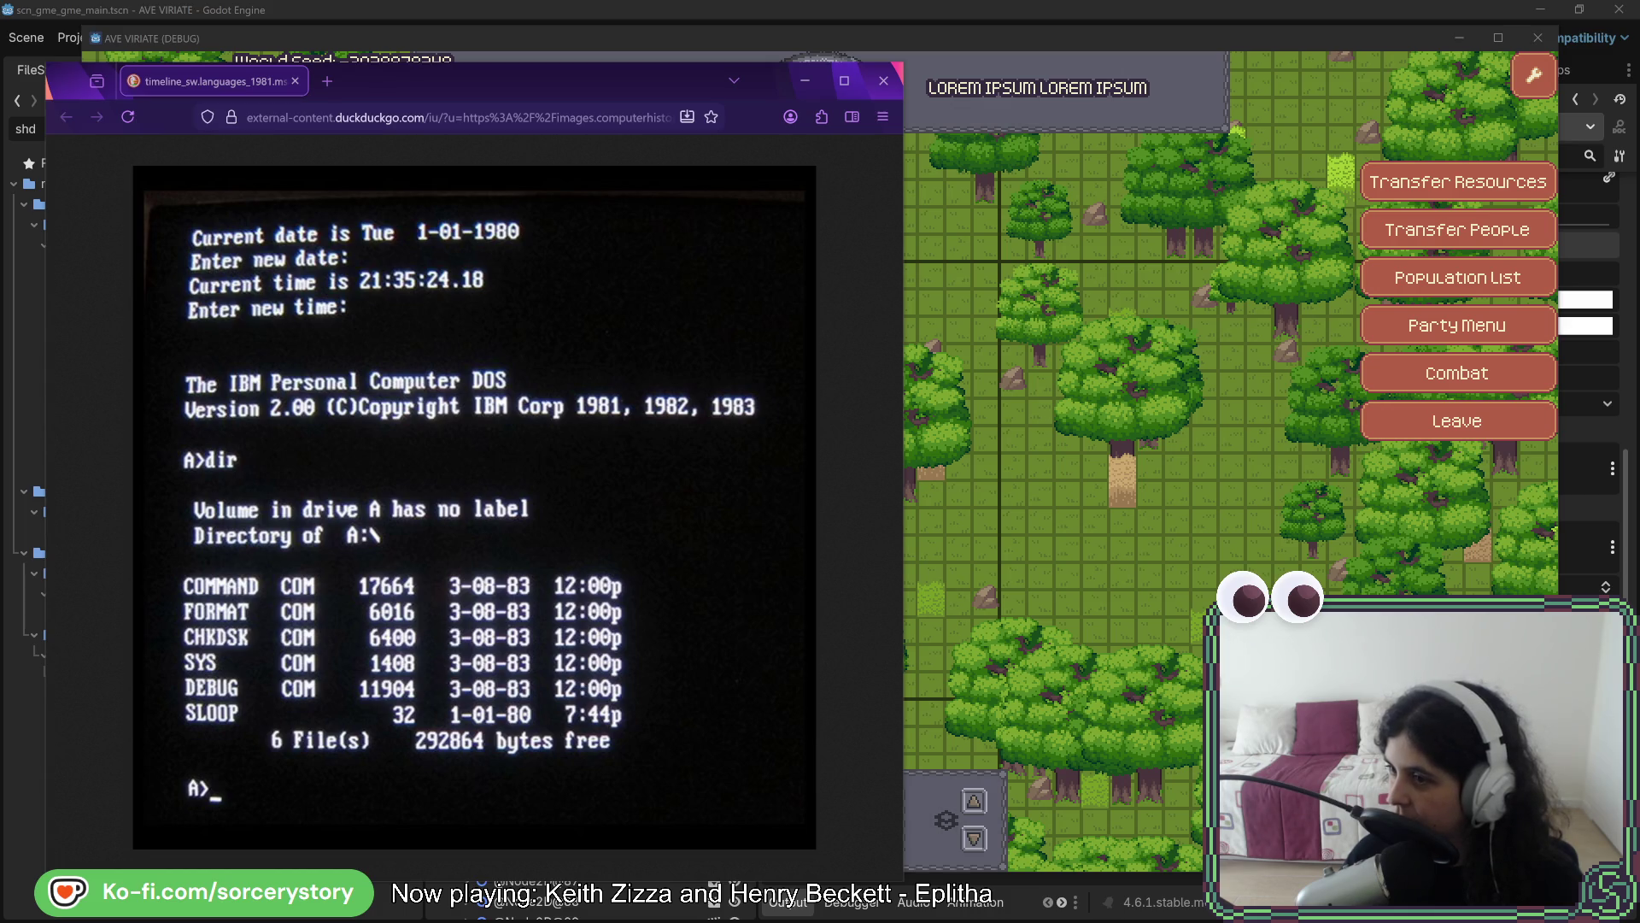
key("alt+Tab")
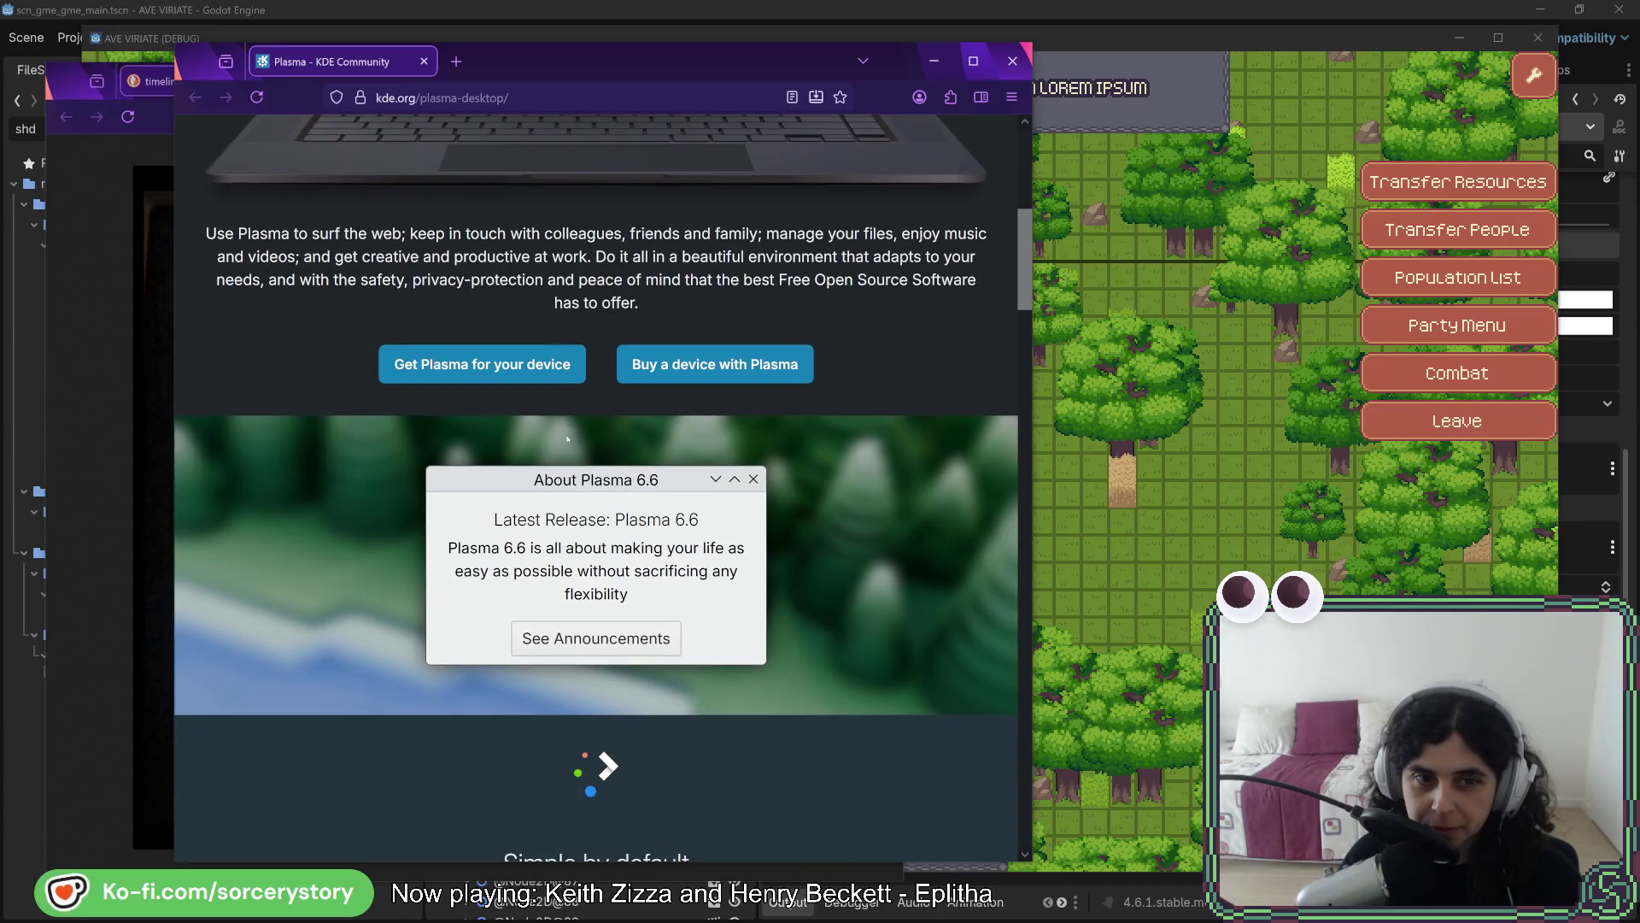
scroll(567, 439, "down", 10)
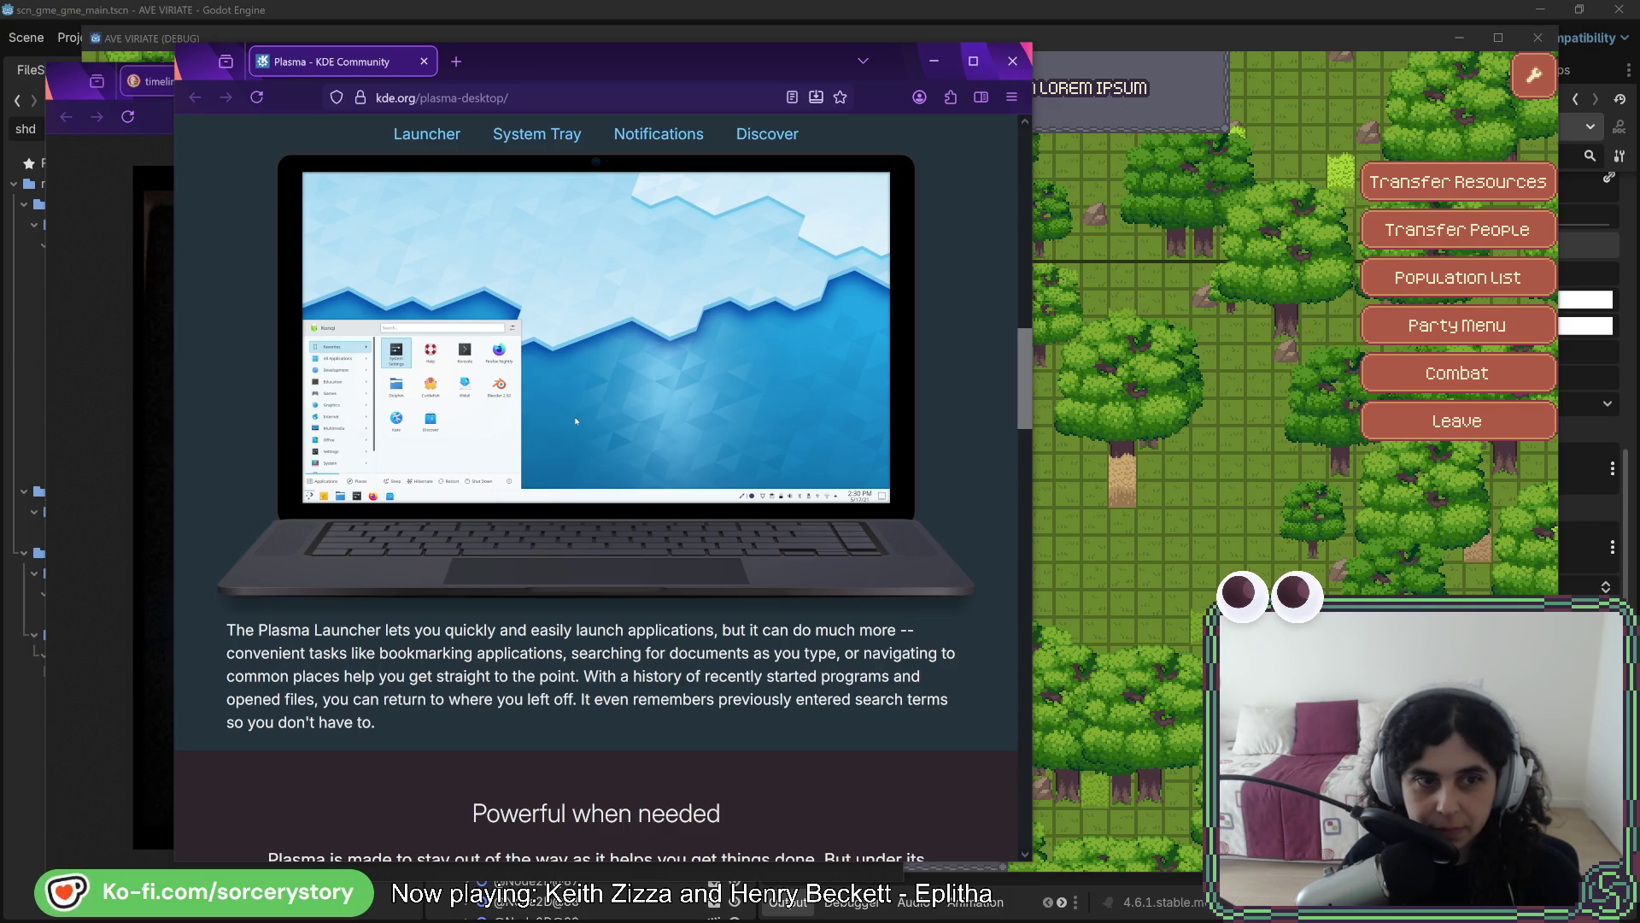
scroll(576, 421, "down", 5)
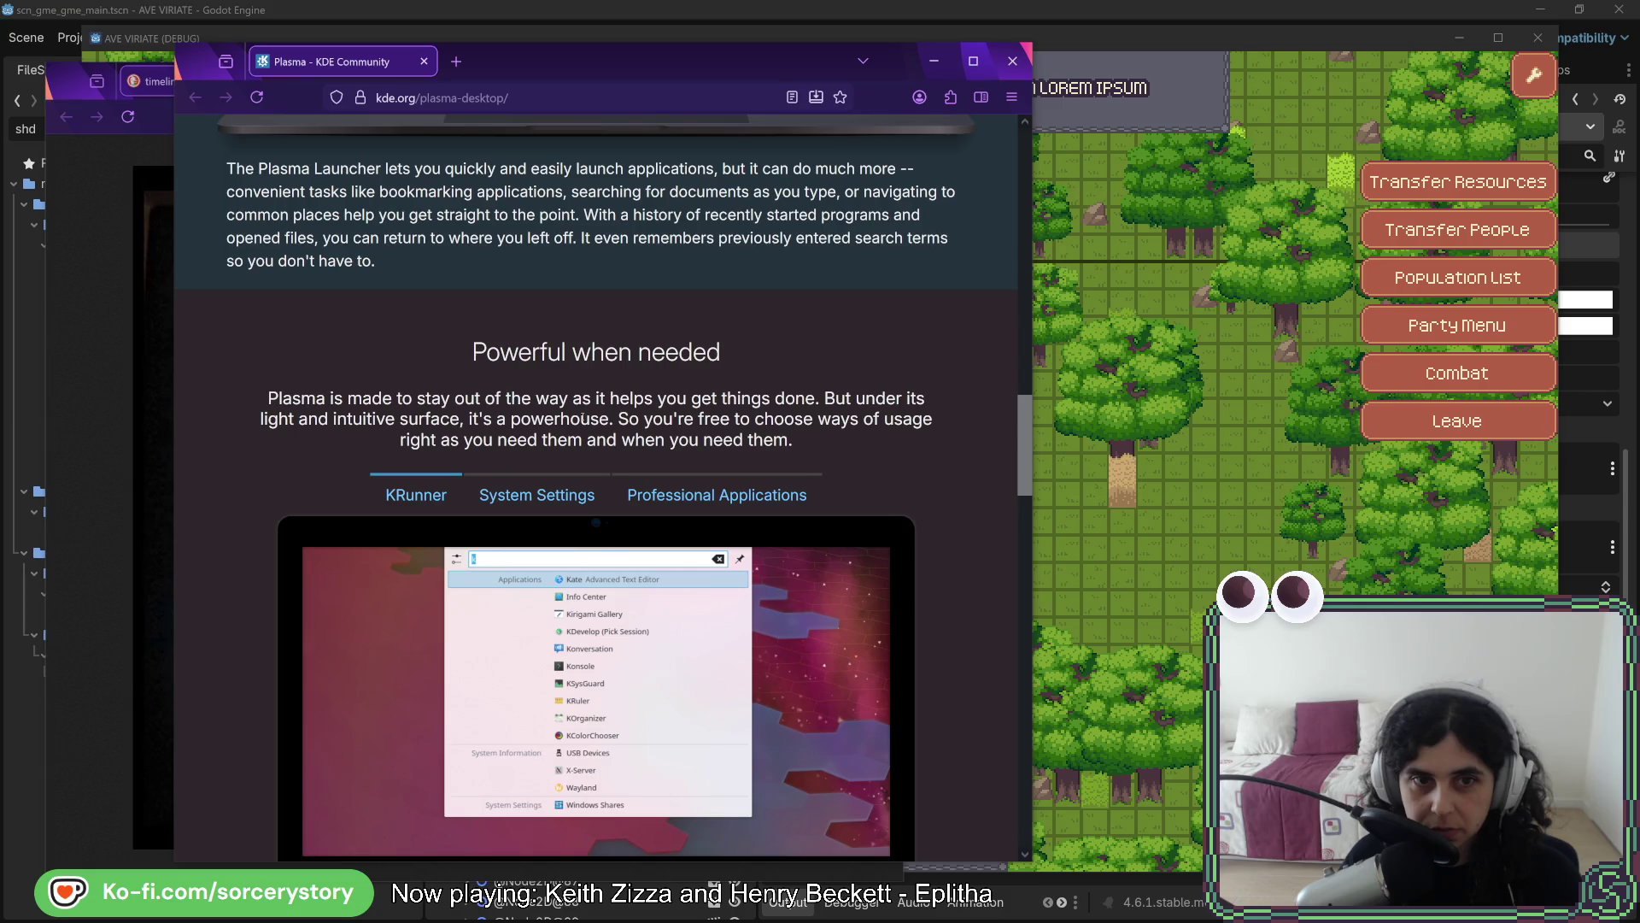
left_click(589, 482)
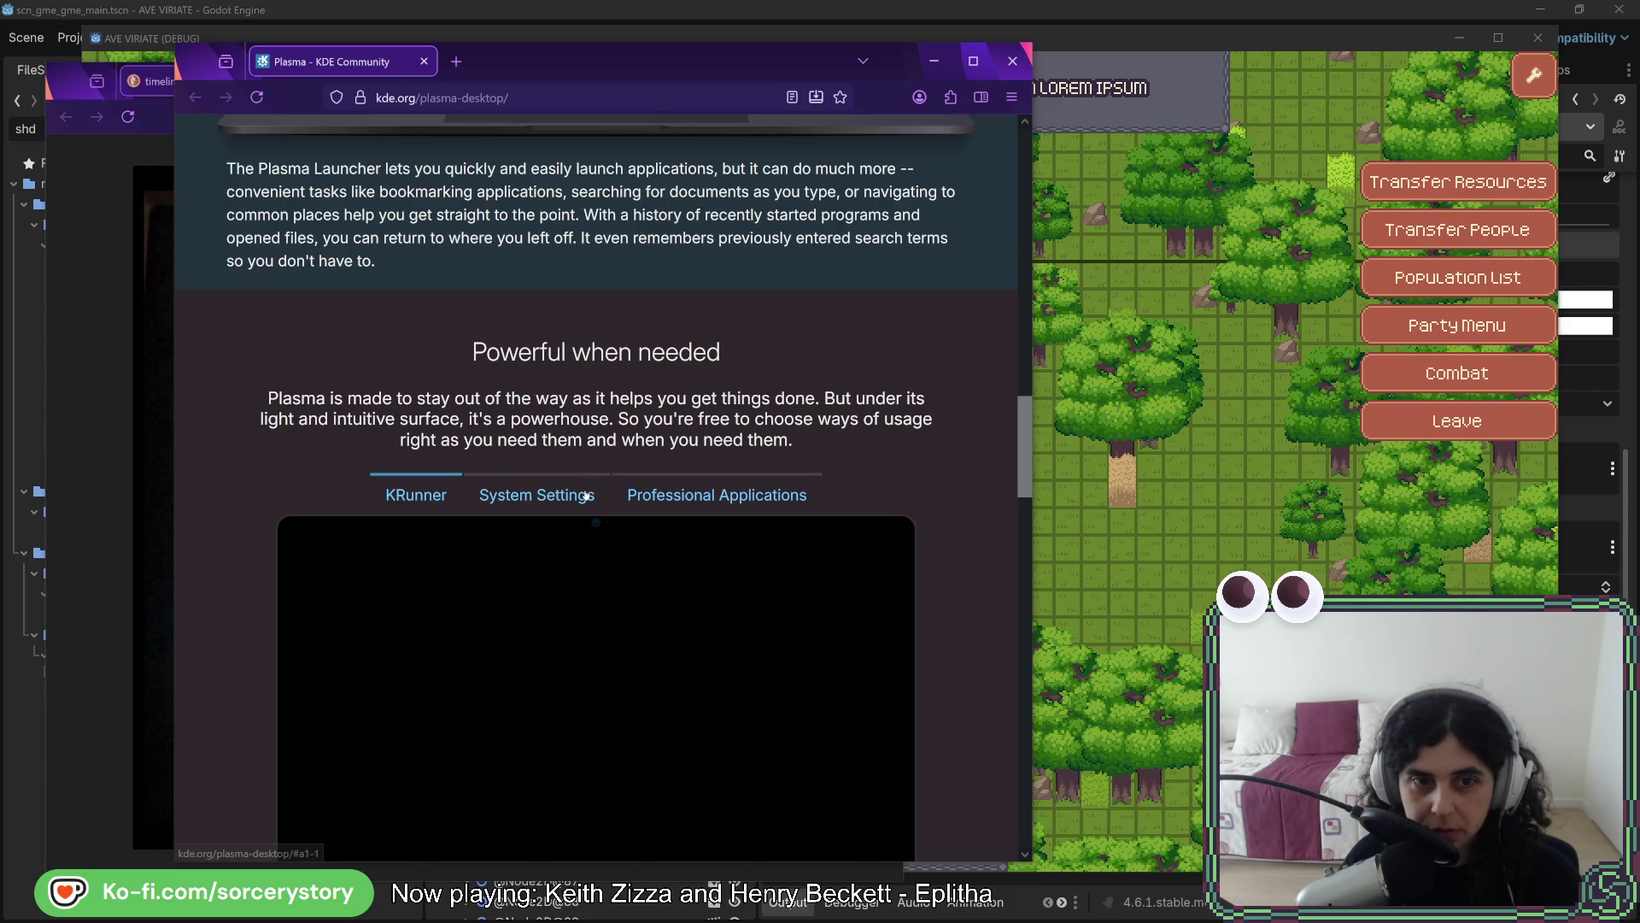
left_click(673, 496)
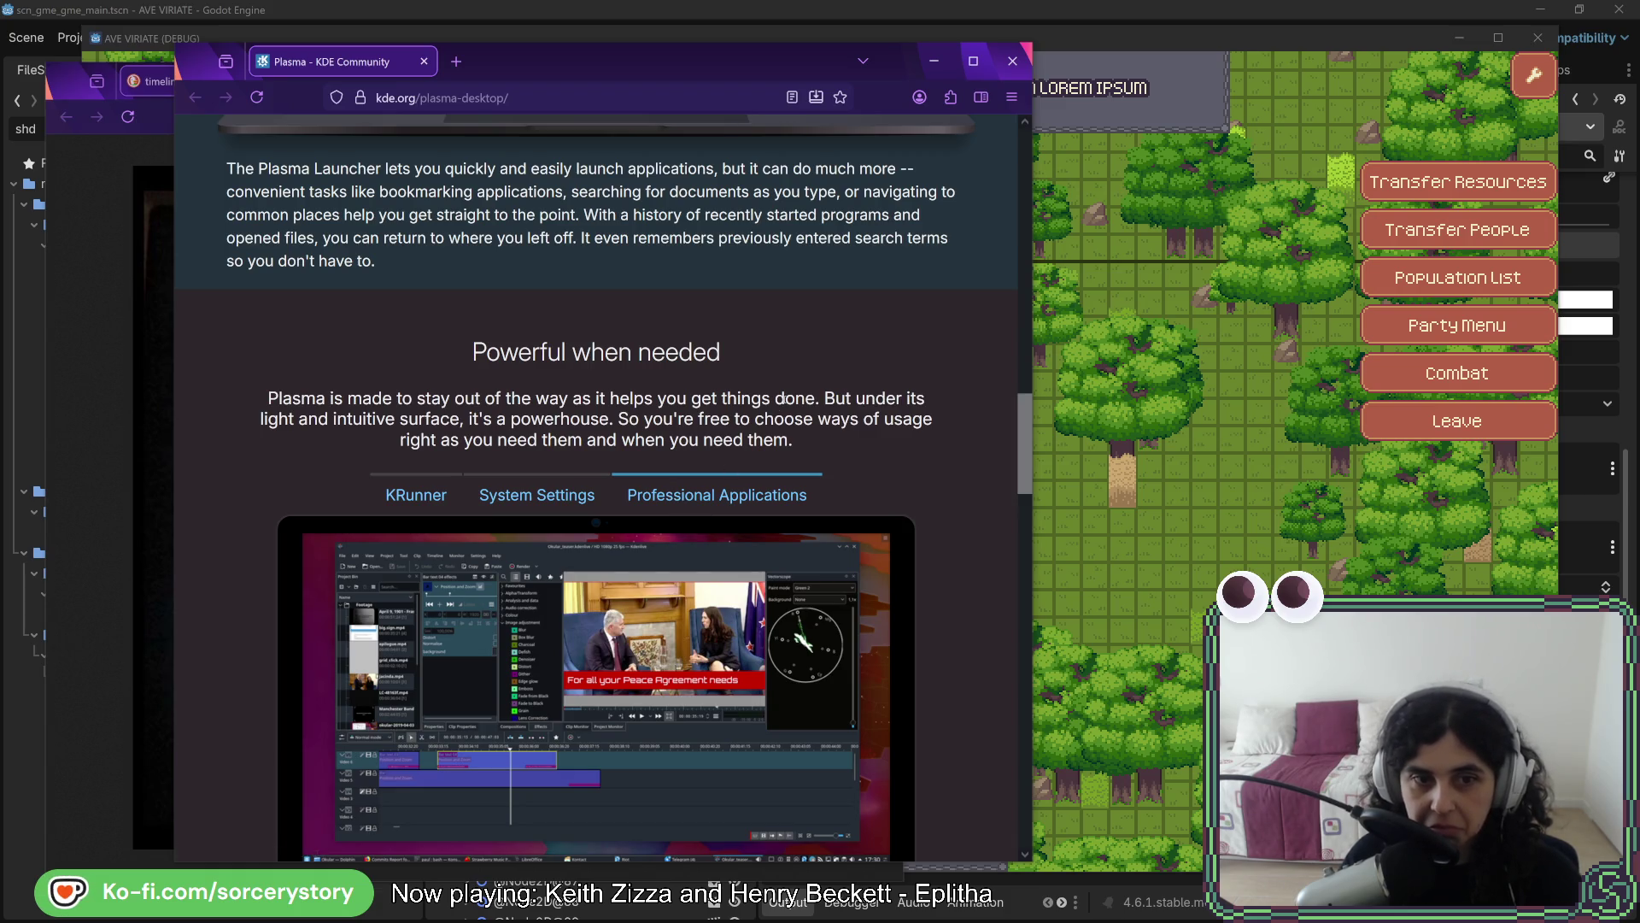
left_click_drag(516, 60, 1639, 77)
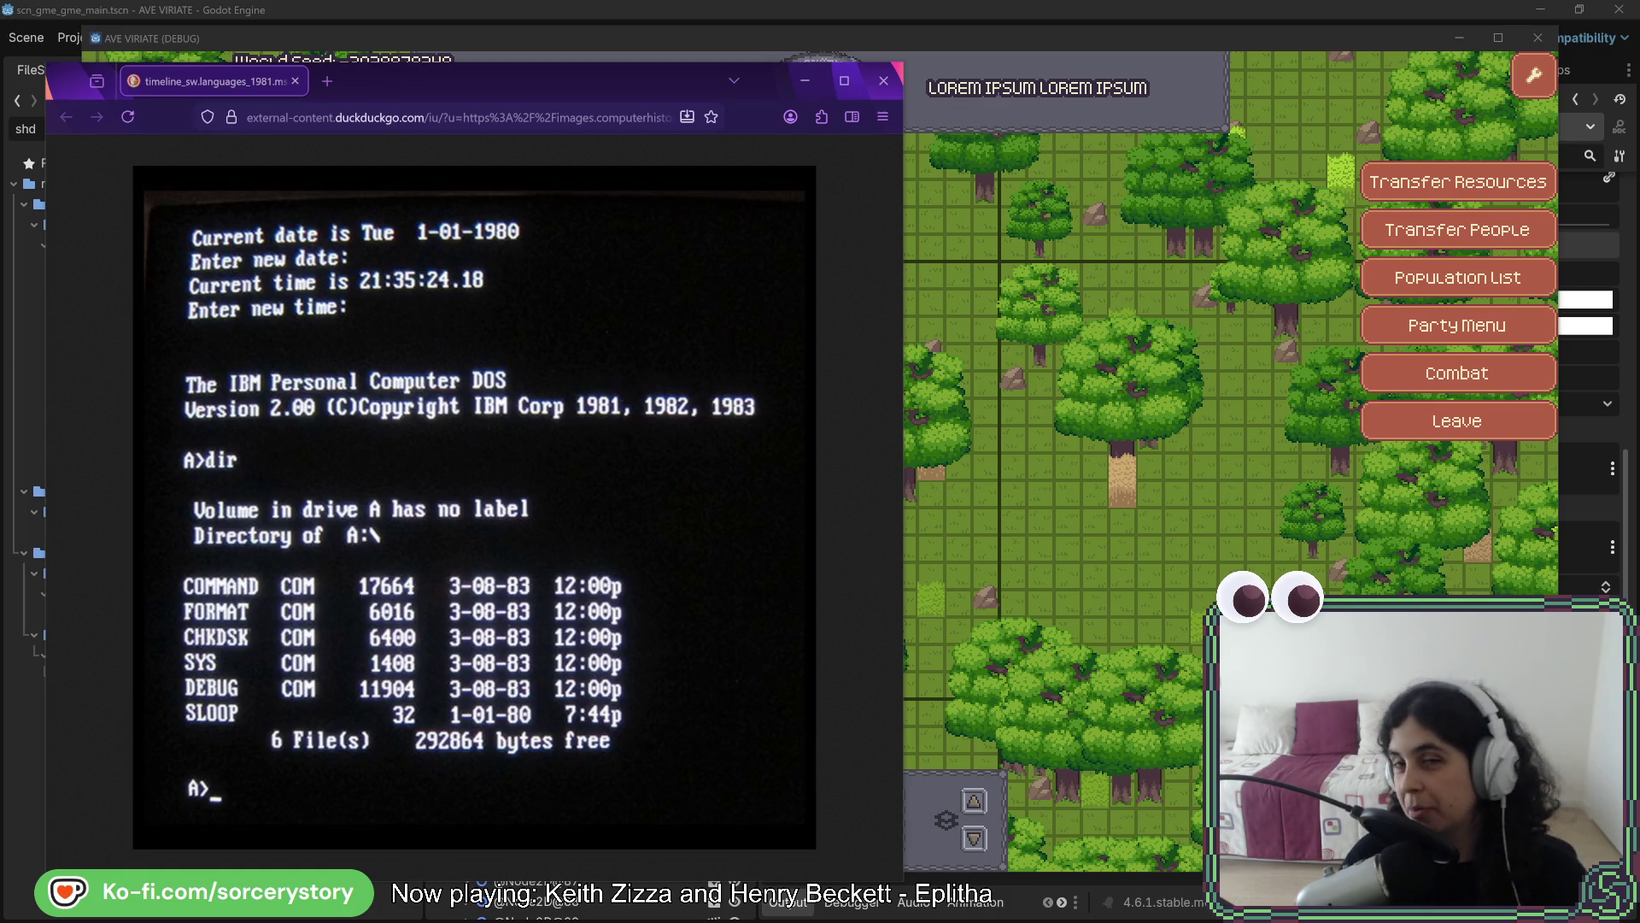
Close the Firefox window showing the IBM PC DOS screenshot
left_click(883, 81)
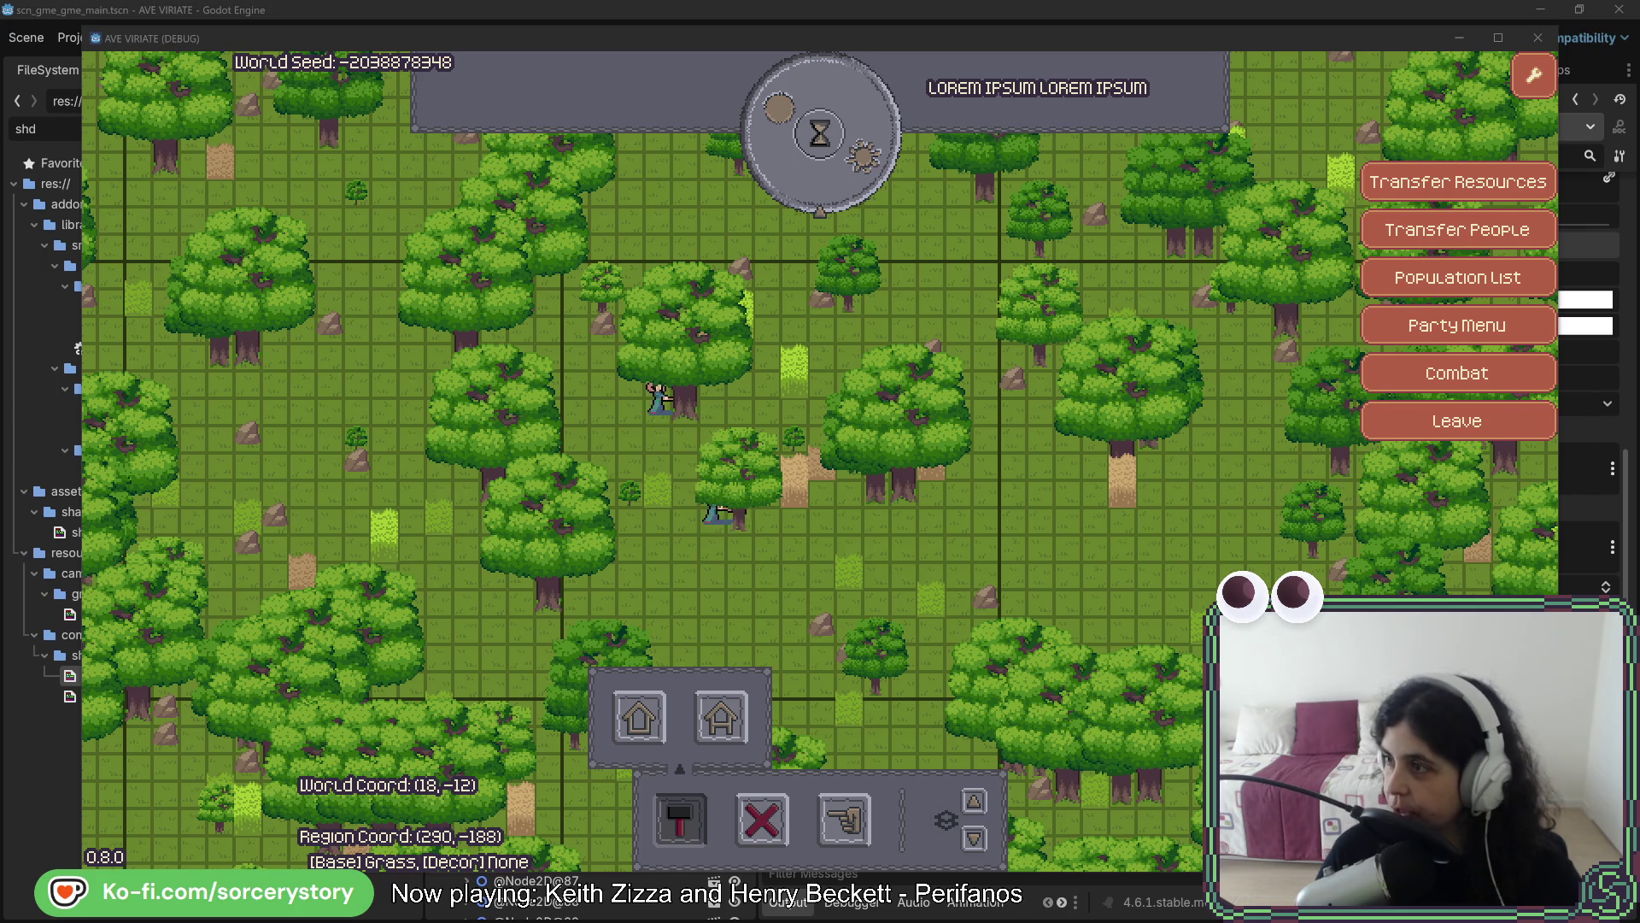
left_click_drag(1196, 93, 654, 92)
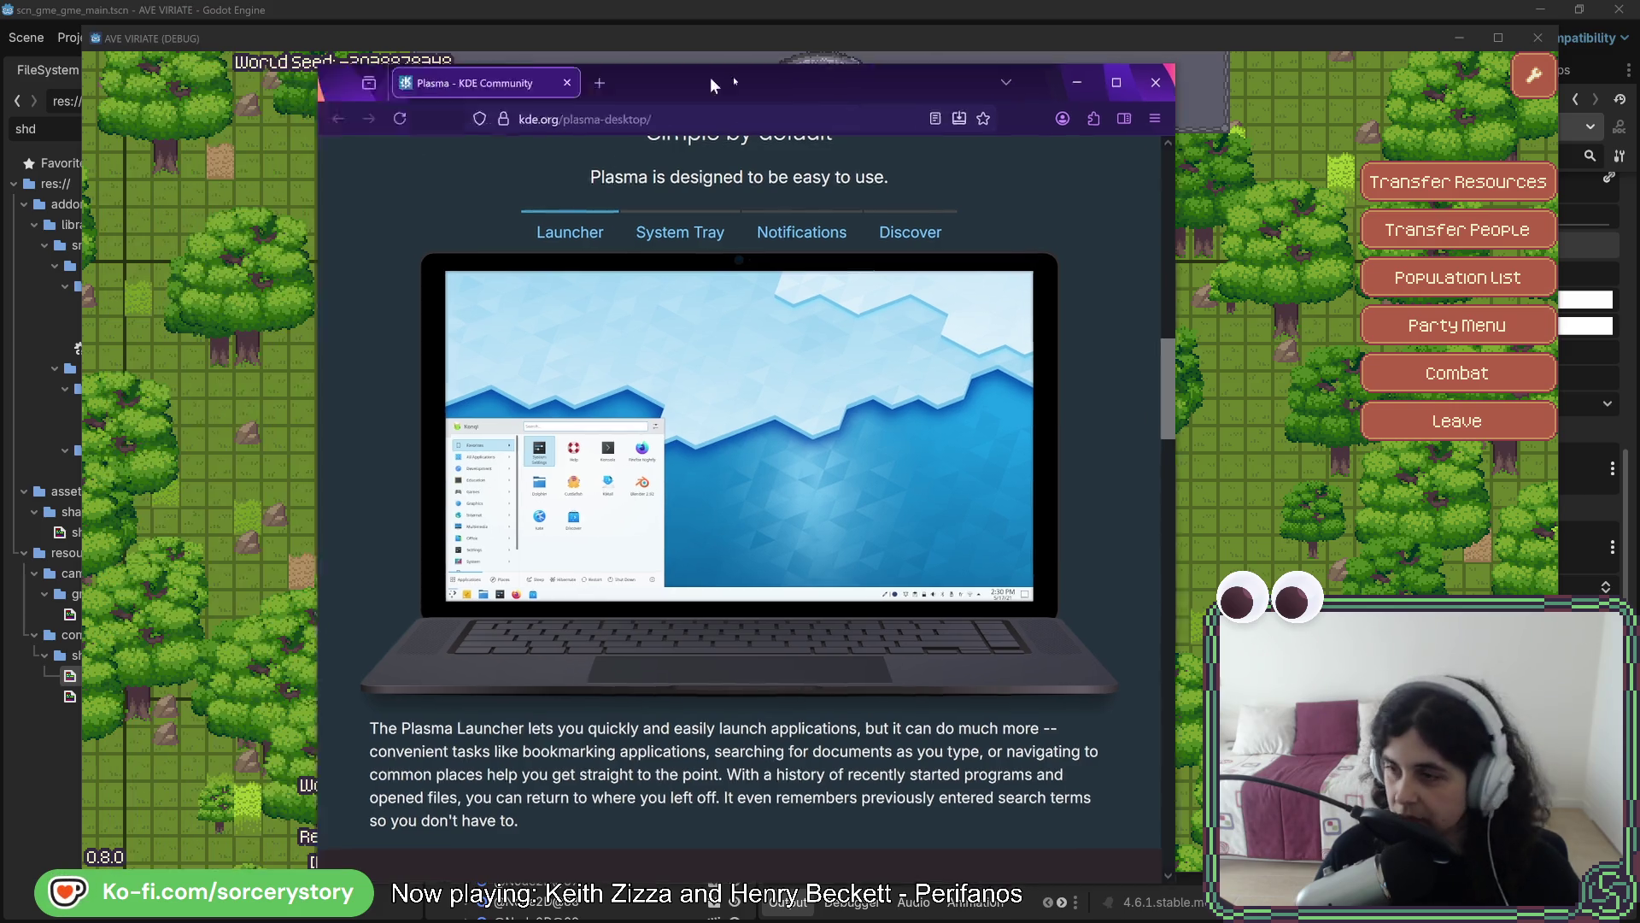
left_click(867, 79)
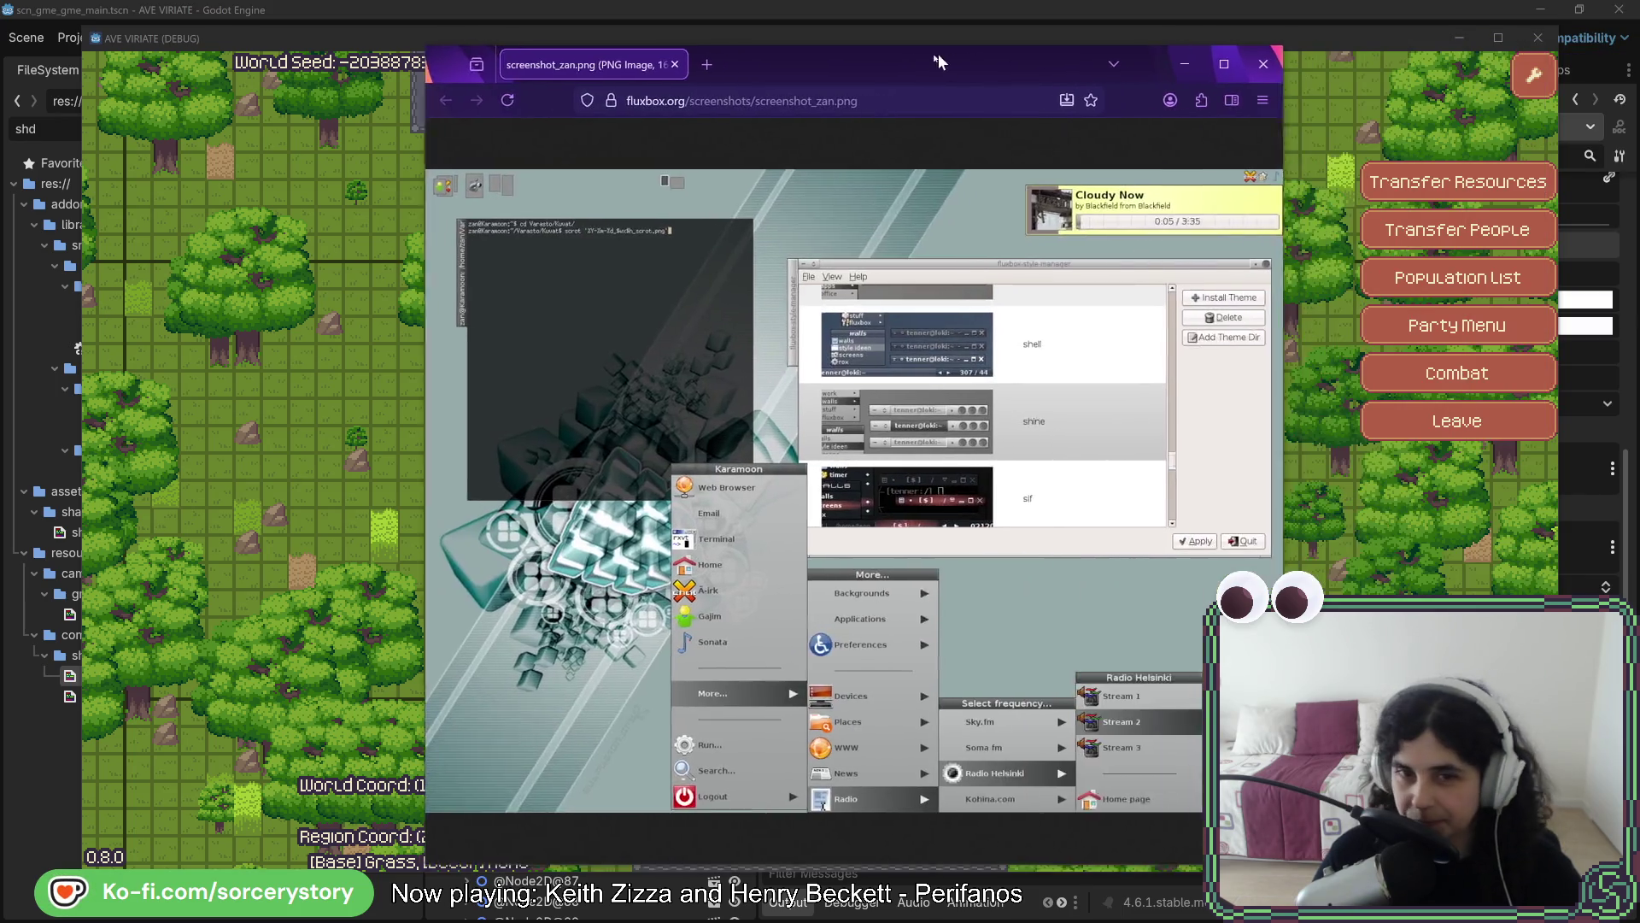
Drag the Fluxbox screenshot window to the left, over the running game
left_click_drag(938, 54, 679, 69)
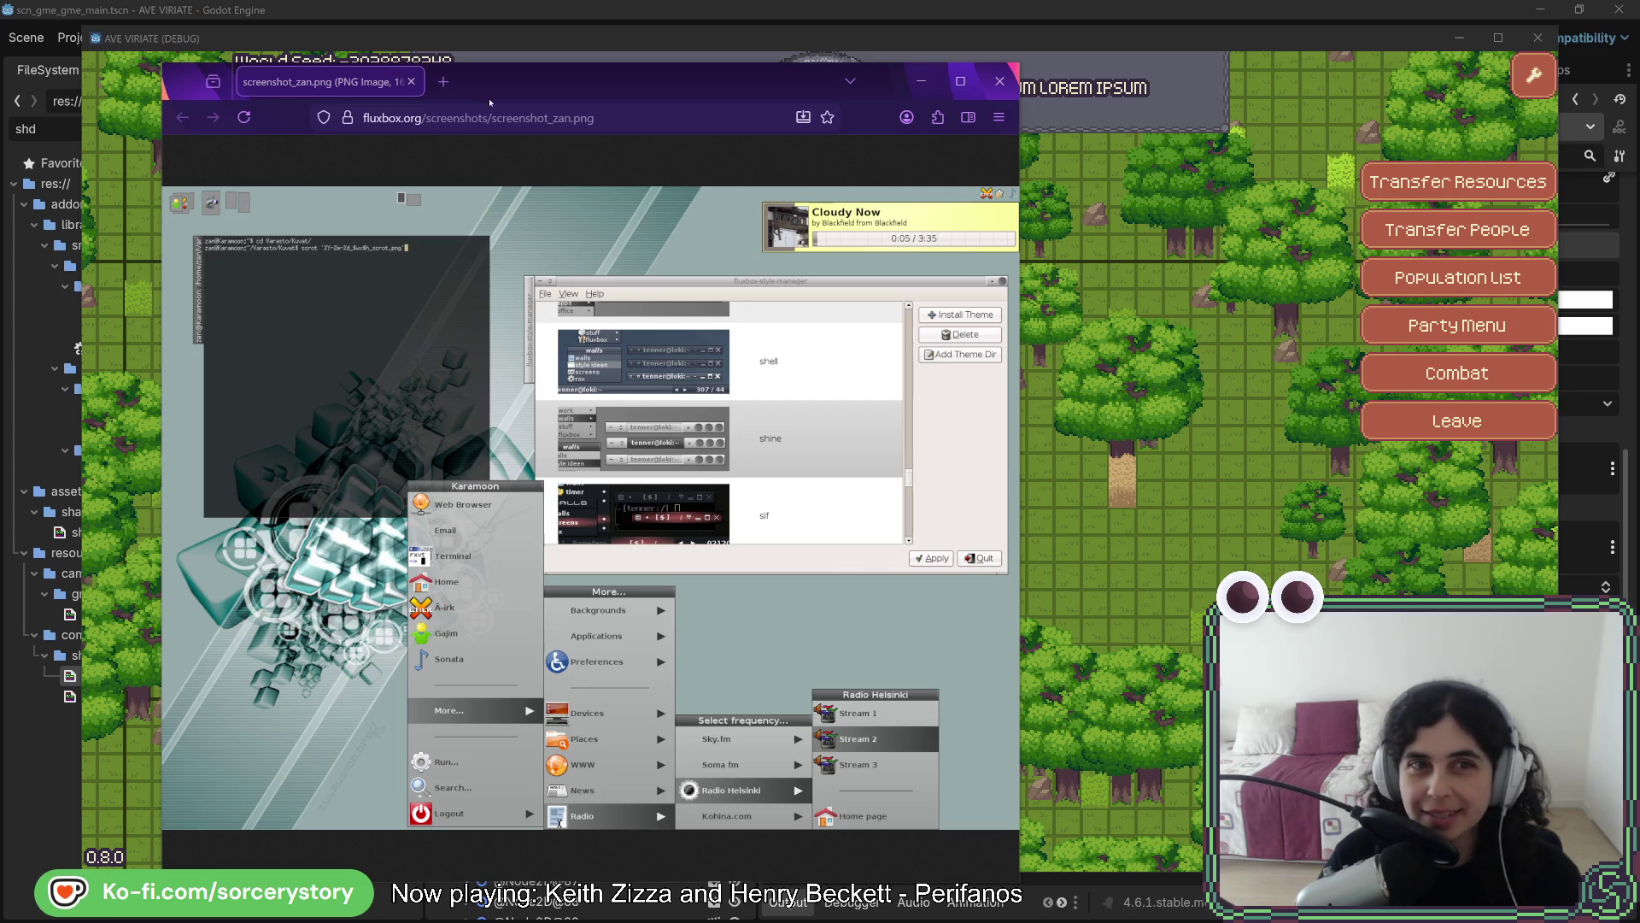
Close the screenshot tab, return to the fluxbox.org Screenshots page and dock it on the left half
key("ctrl+w")
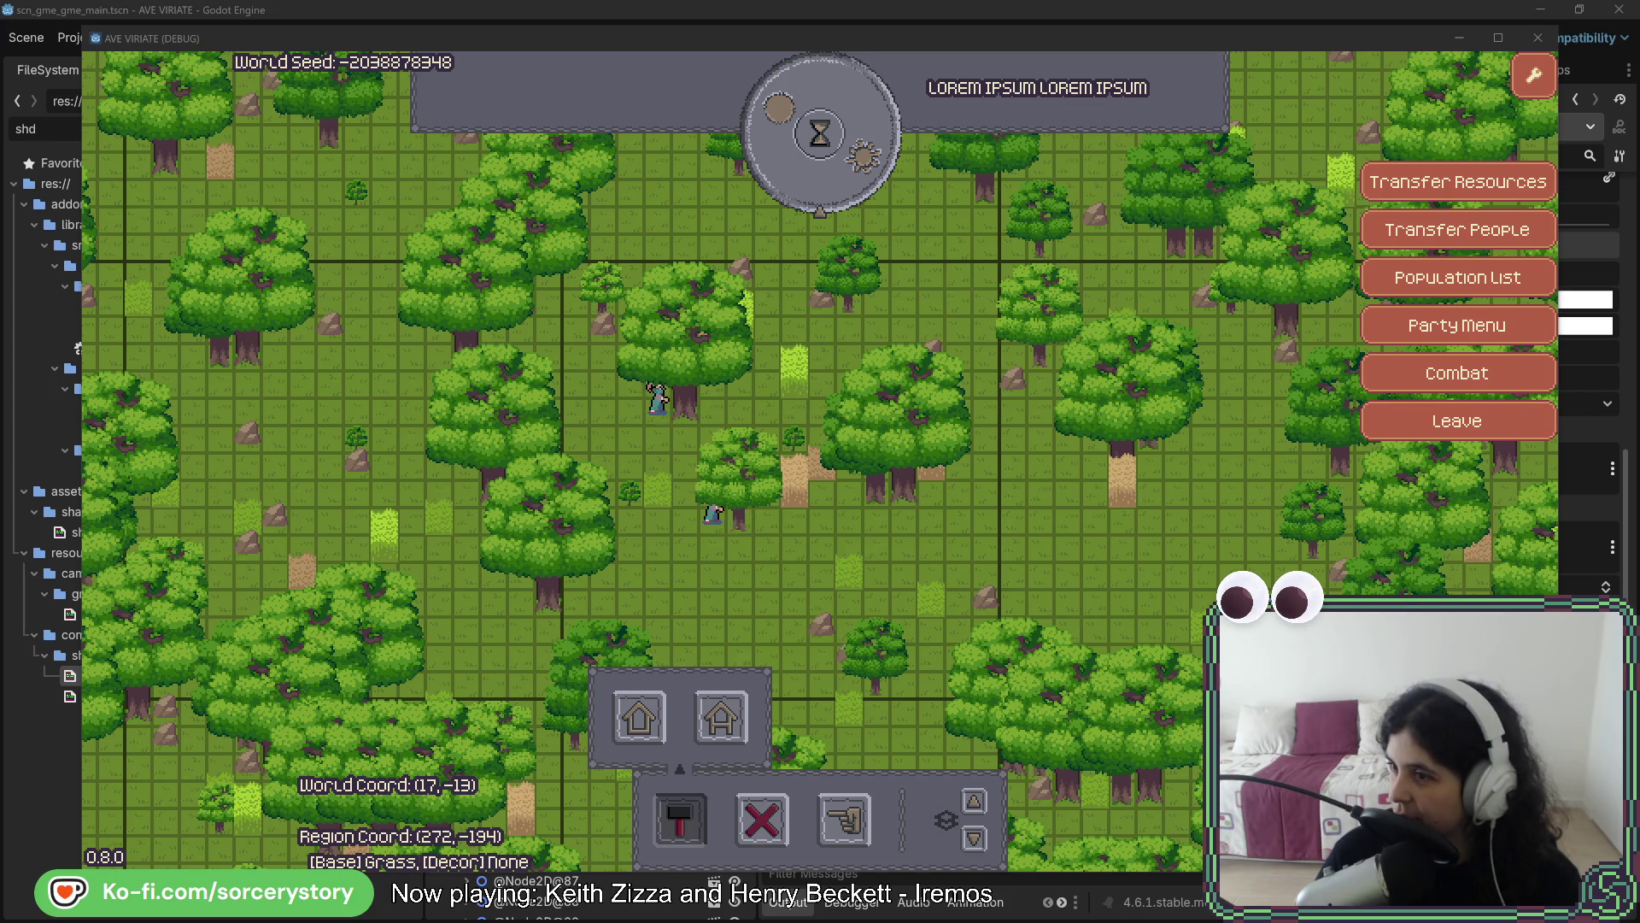
key("alt+Tab")
left_click_drag(913, 49, 442, 47)
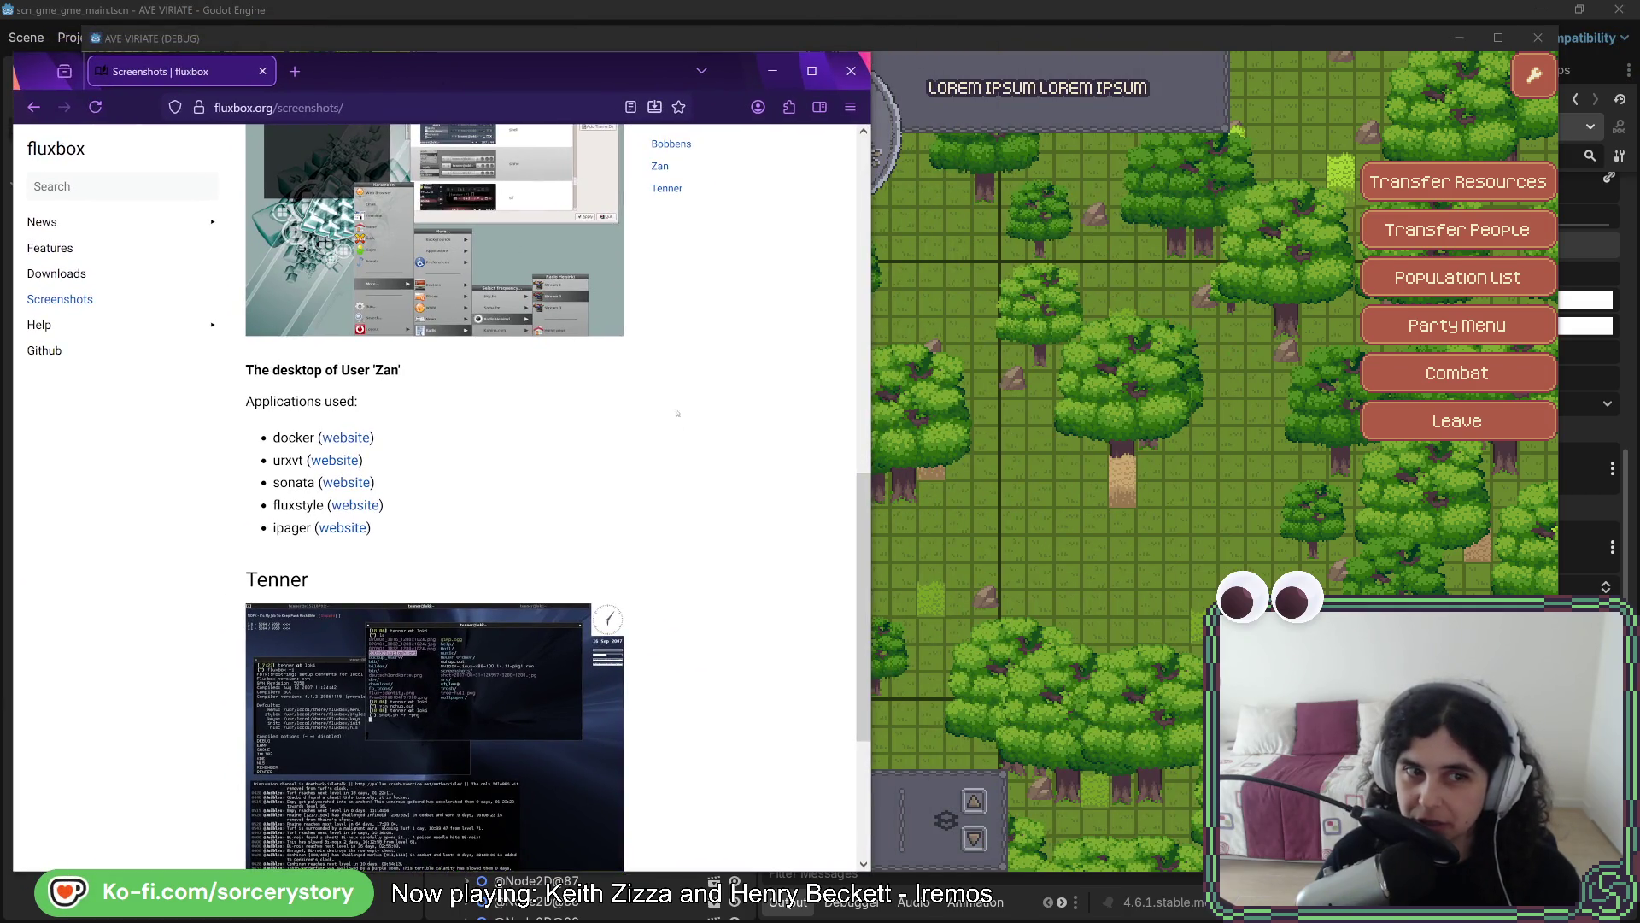
Open the Bobbens desktop screenshot full size in its own tab, then switch back to the game
scroll(677, 413, "down", 3)
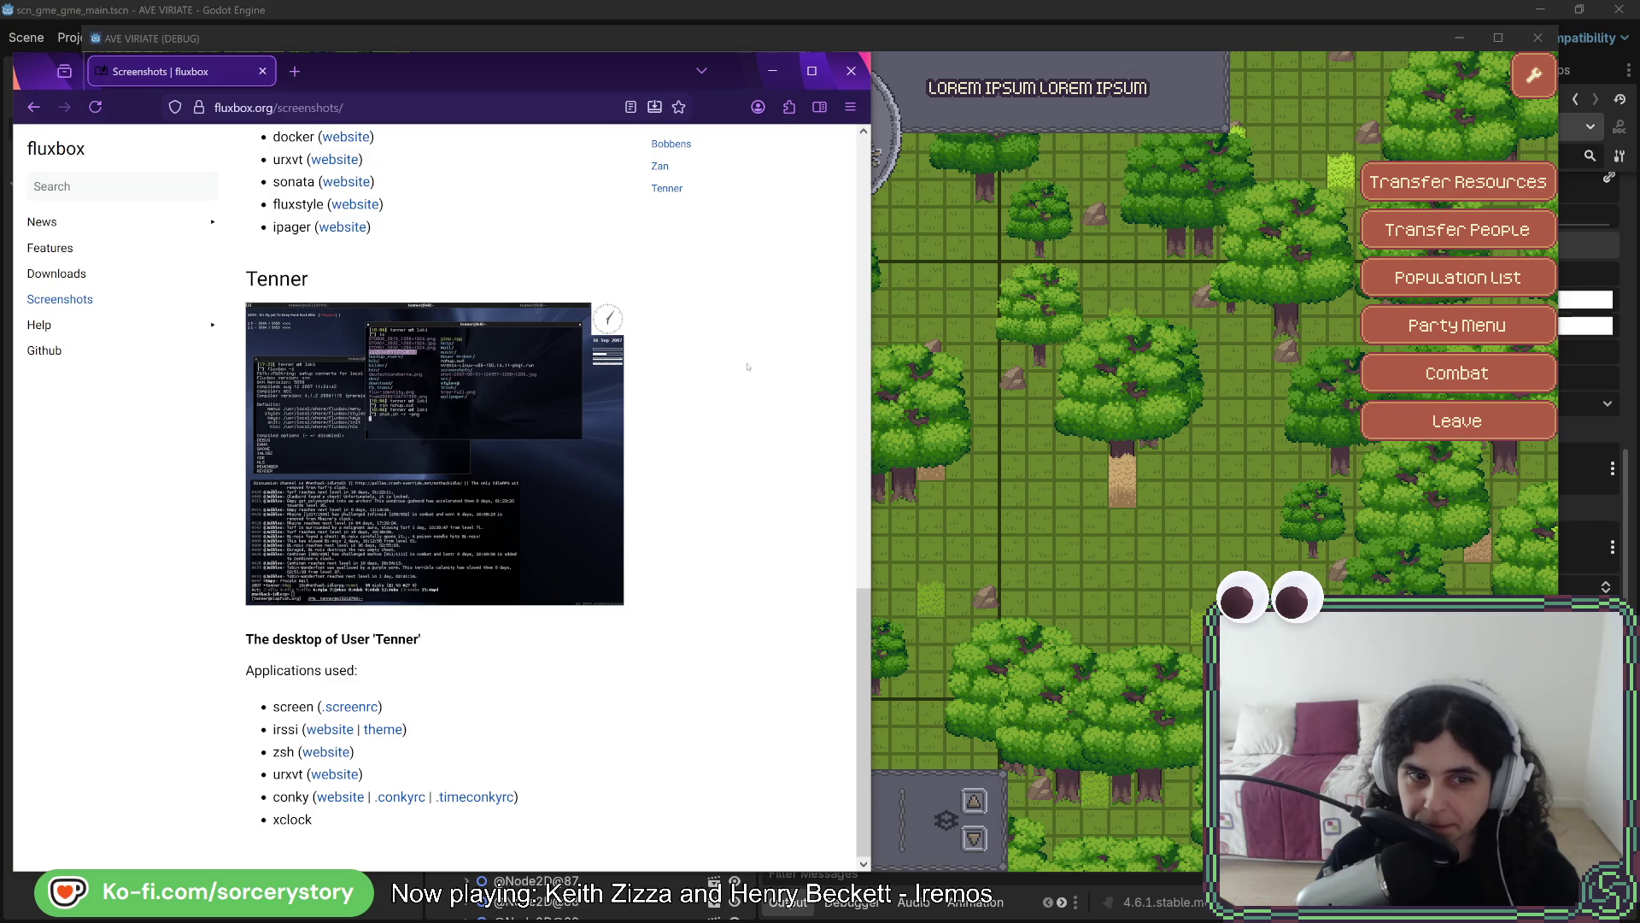
middle_click(448, 449)
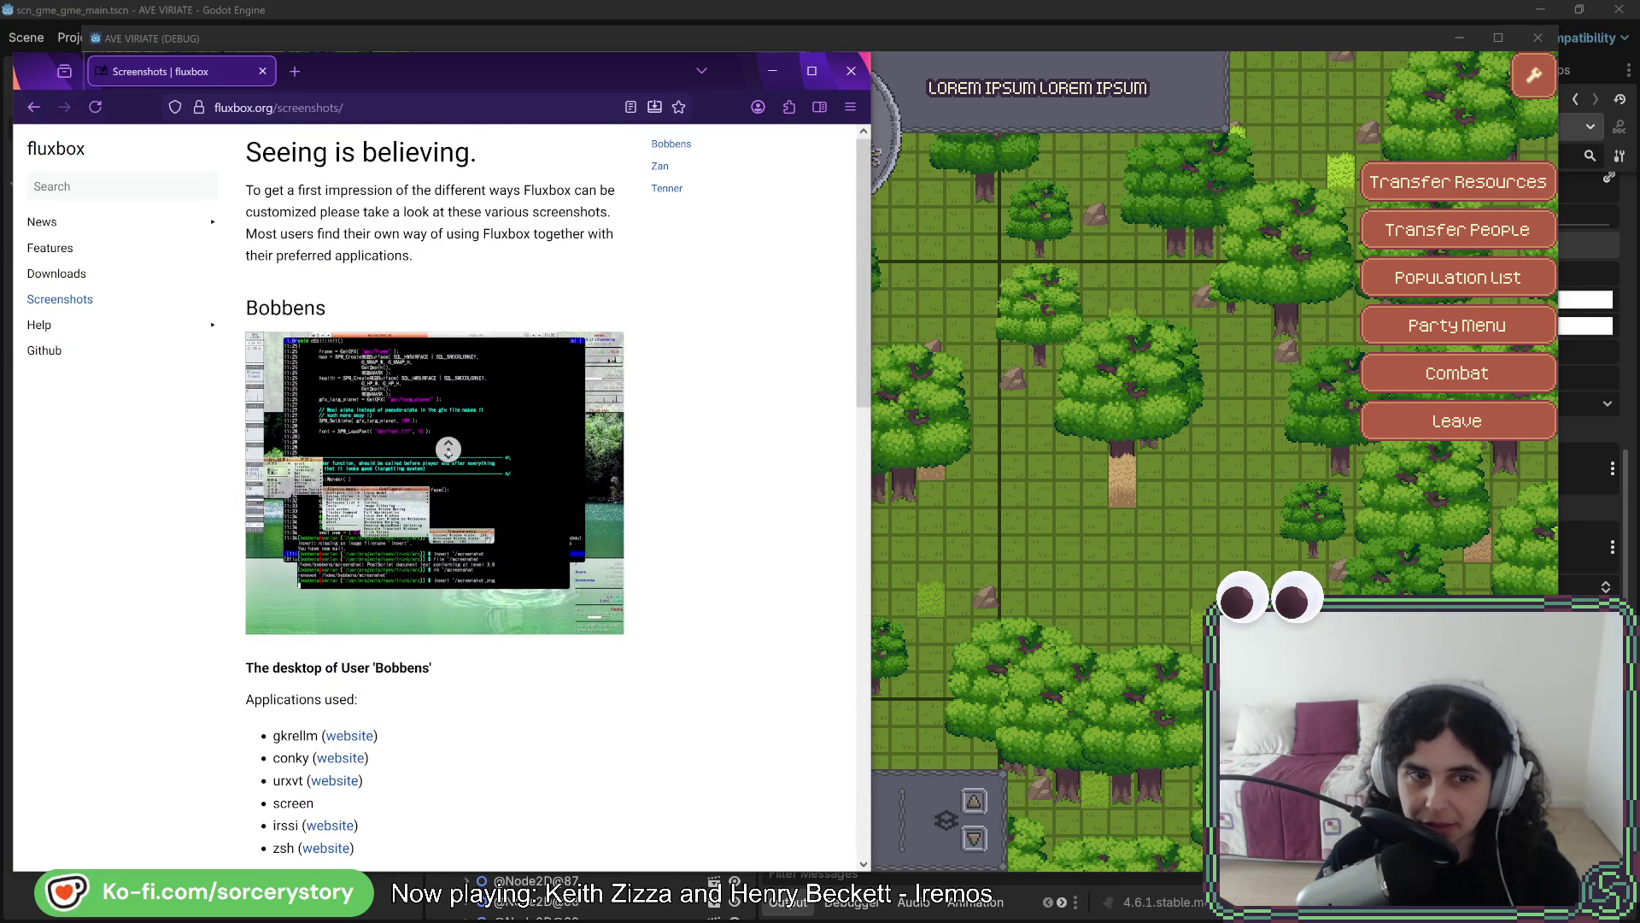
right_click(449, 395)
left_click(299, 77)
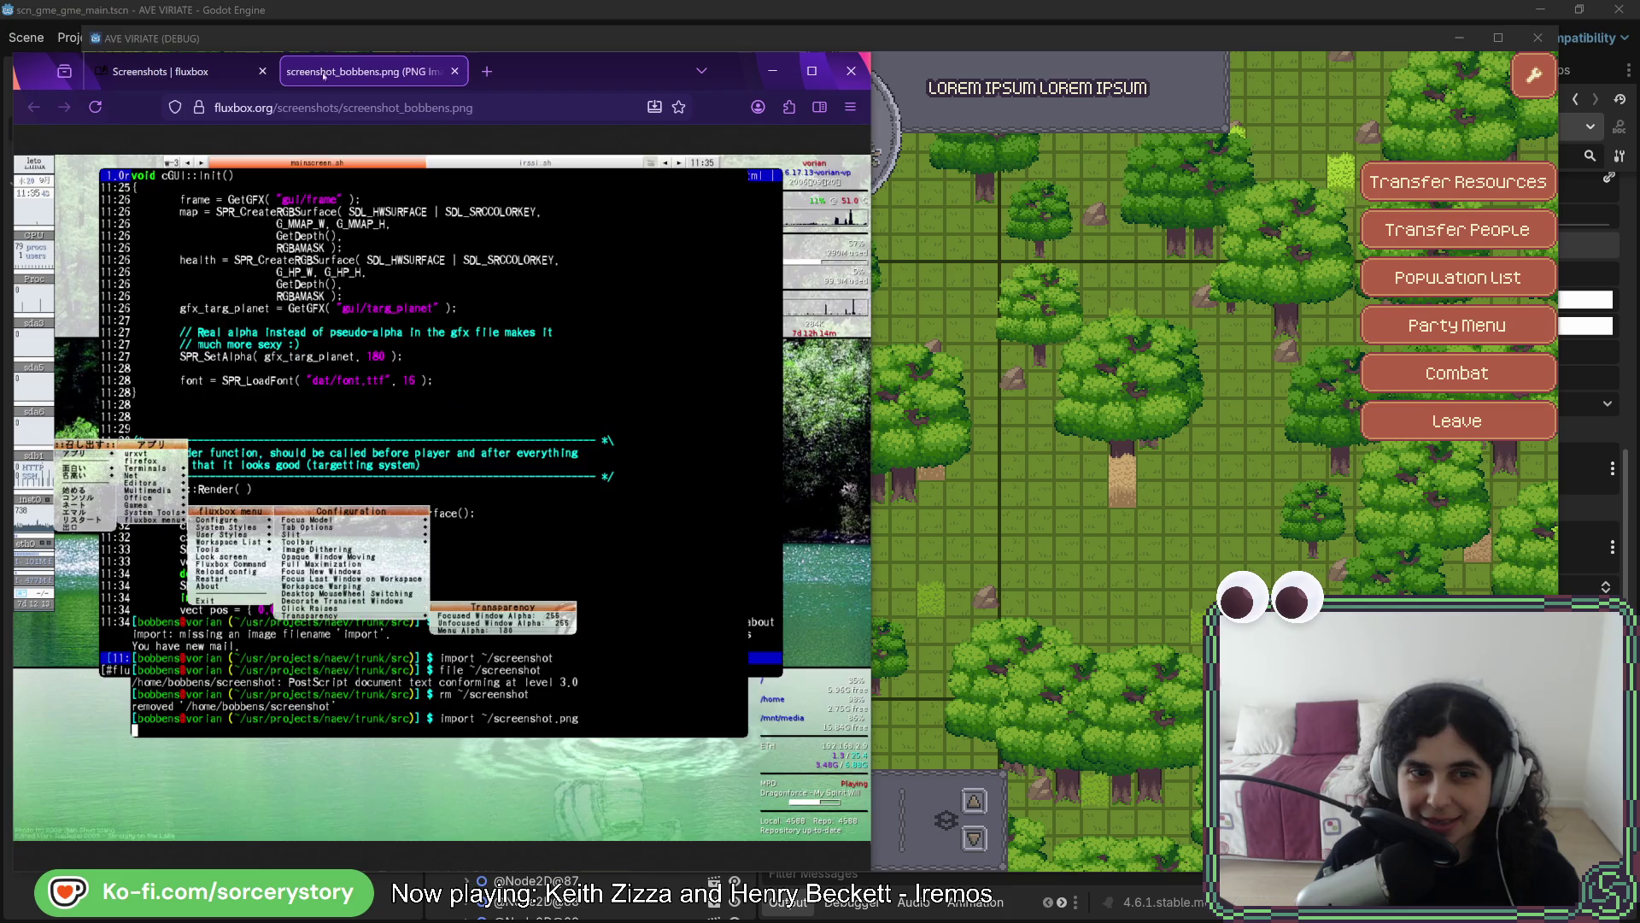
left_click(485, 378)
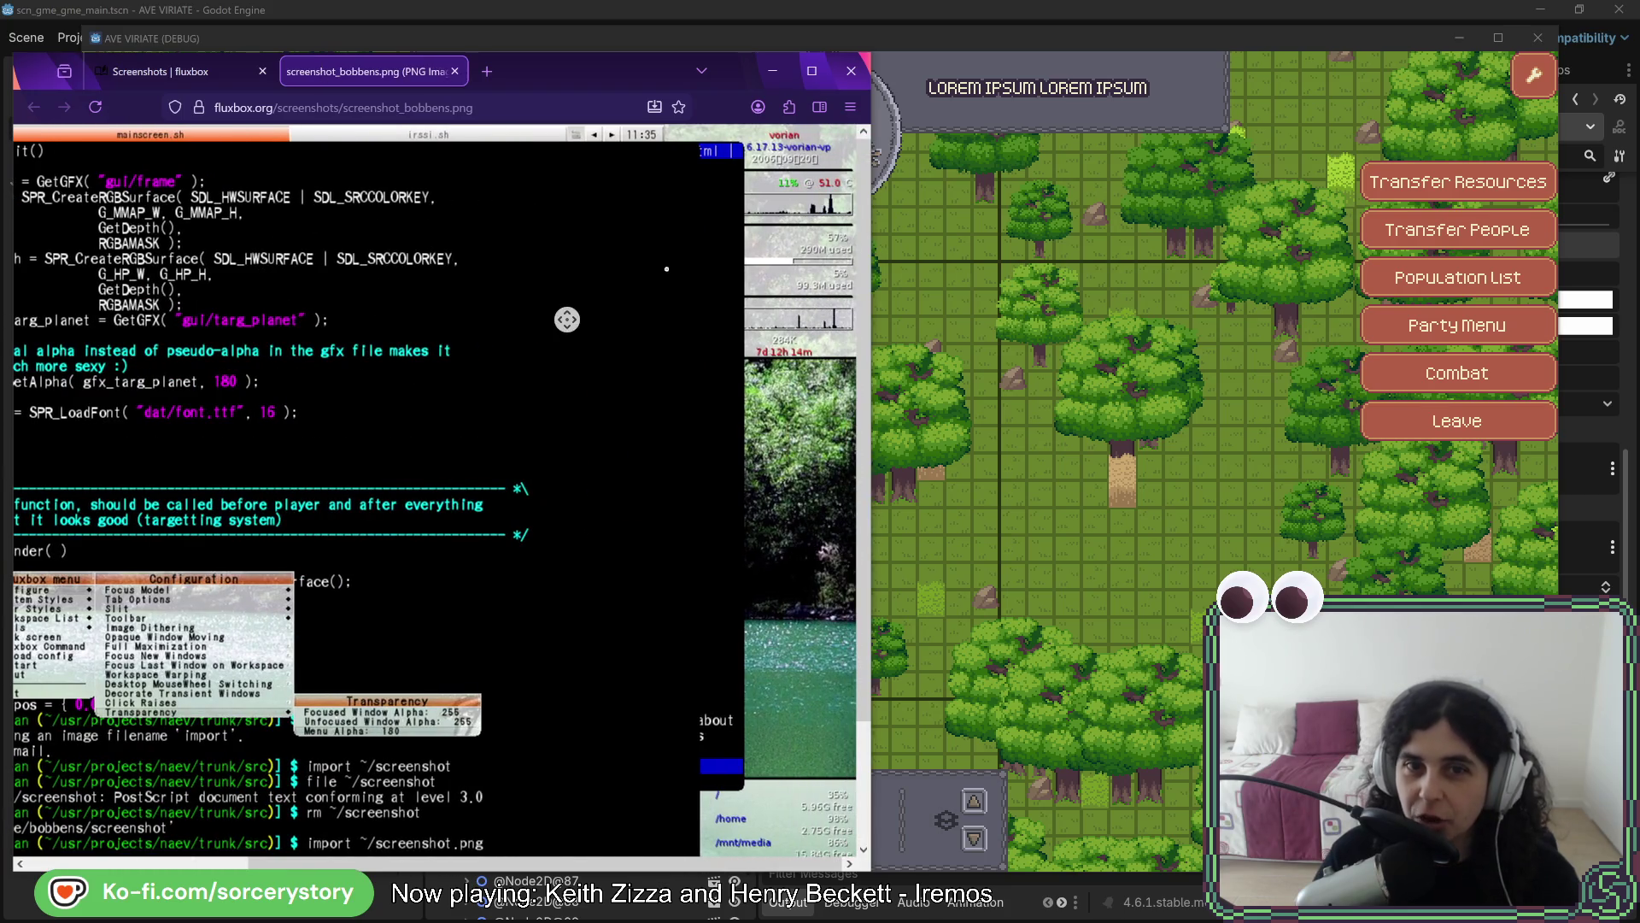
scroll(666, 267, "left", 4)
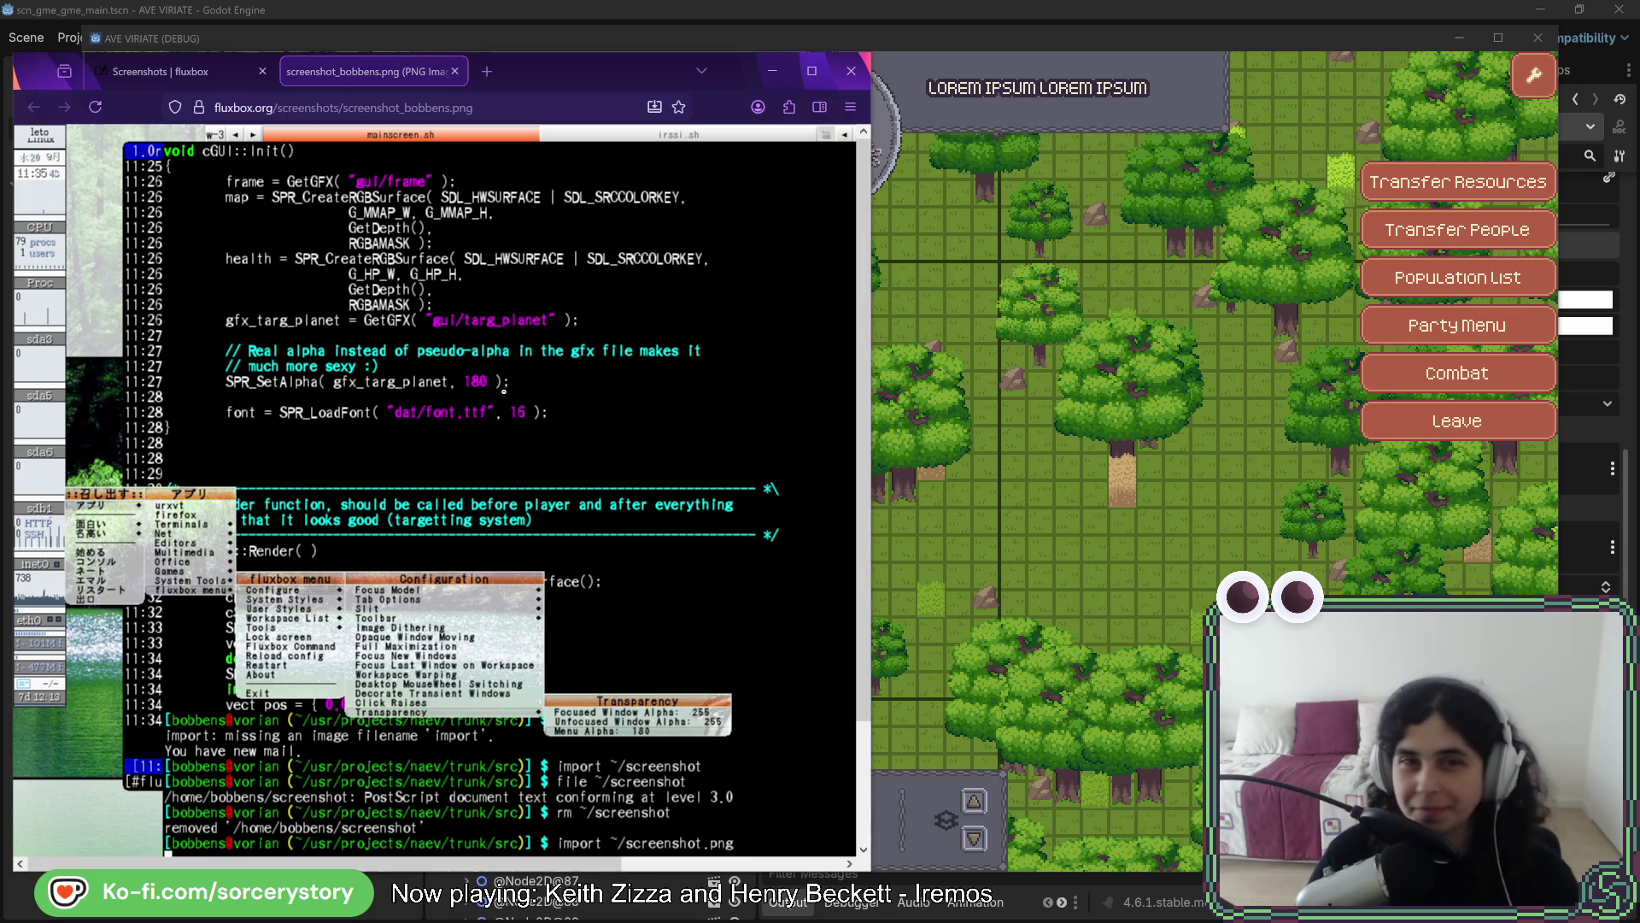
key("alt+Tab")
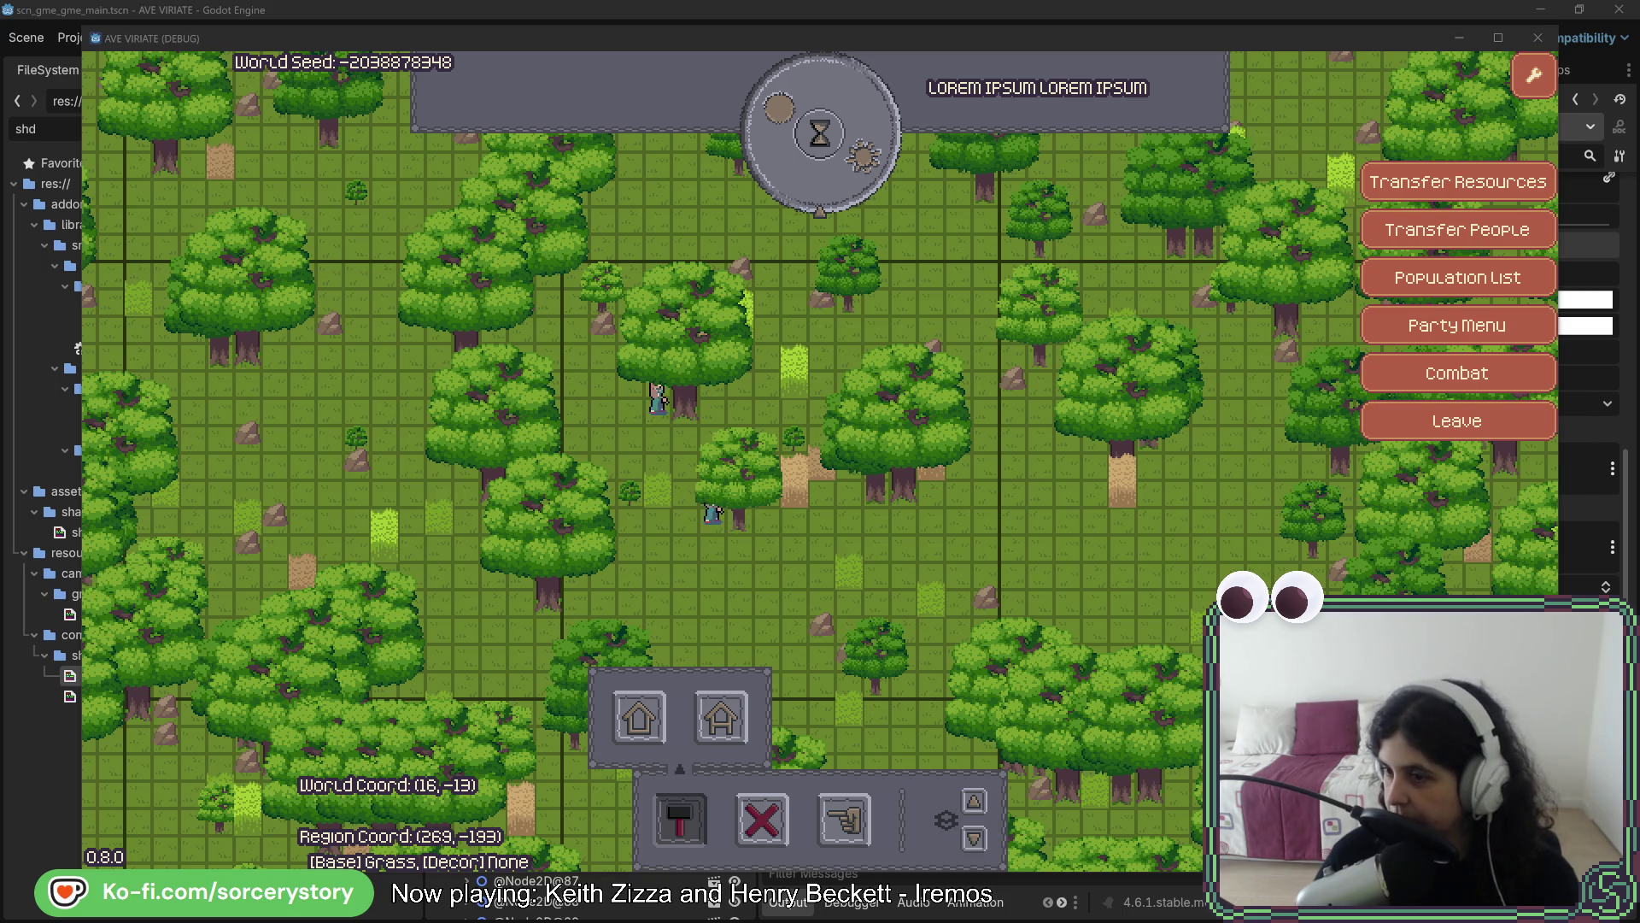
Bring the Firefox window with the KDE Plasma 5.24 screenshot in front of the game
key("alt+Tab")
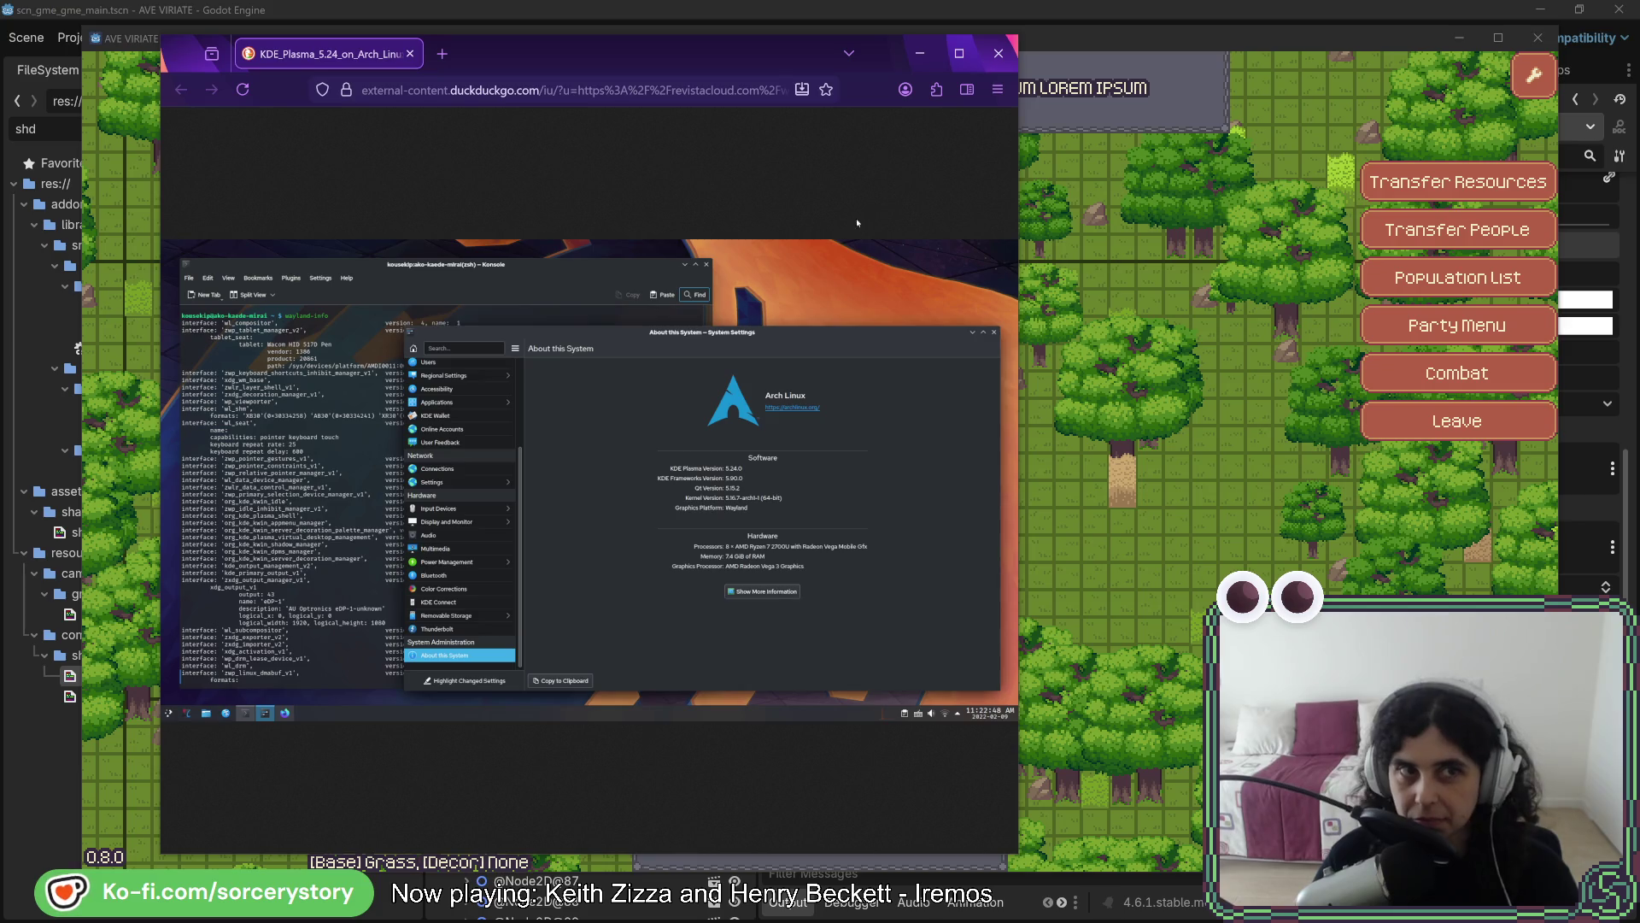
Close the Firefox window showing the KDE Plasma screenshot
left_click(998, 53)
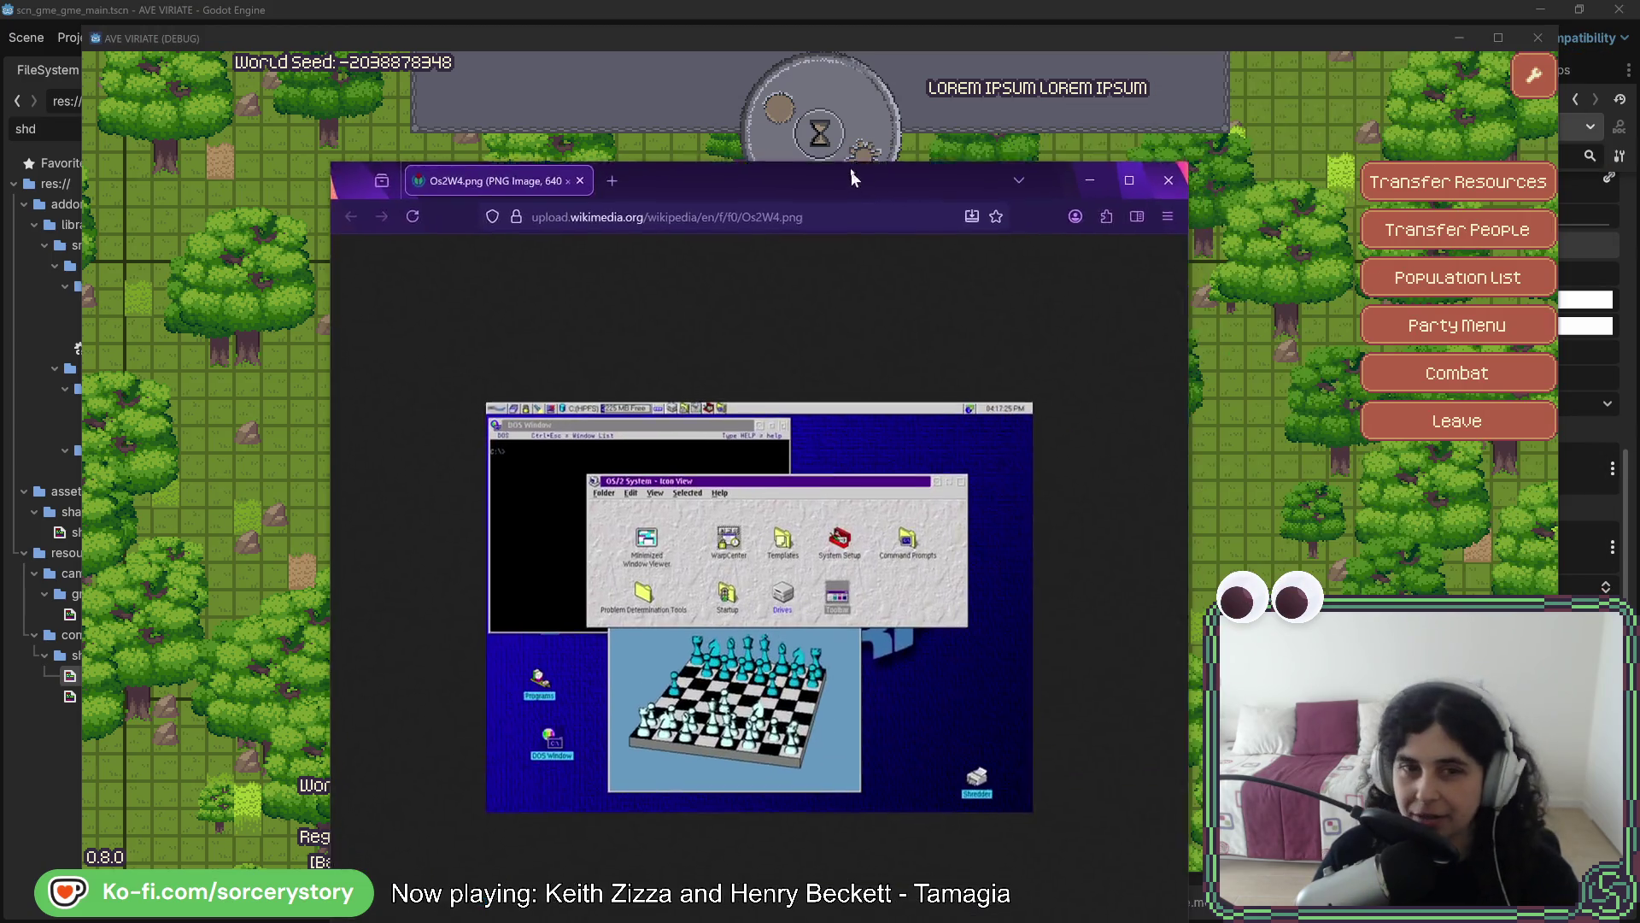
mouse_move(849, 171)
left_mouse_down()
mouse_move(637, 84)
mouse_move(583, 88)
left_mouse_up()
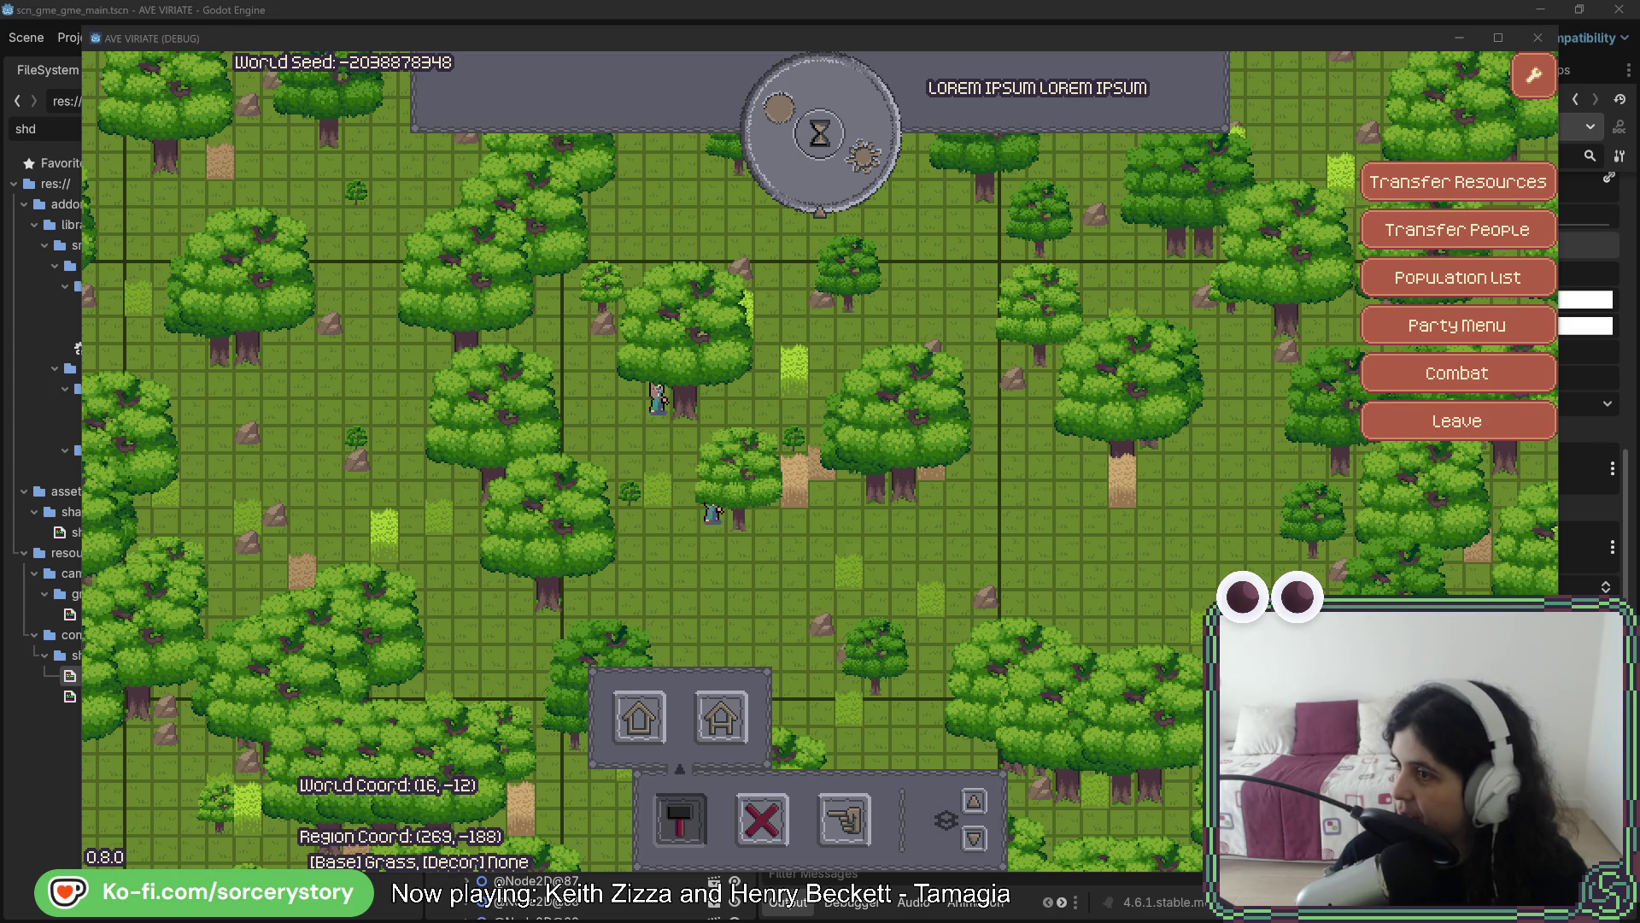
Return to the OS/2 article and open the OS/2 1.1 desktop image page in a new tab
key("alt+Tab")
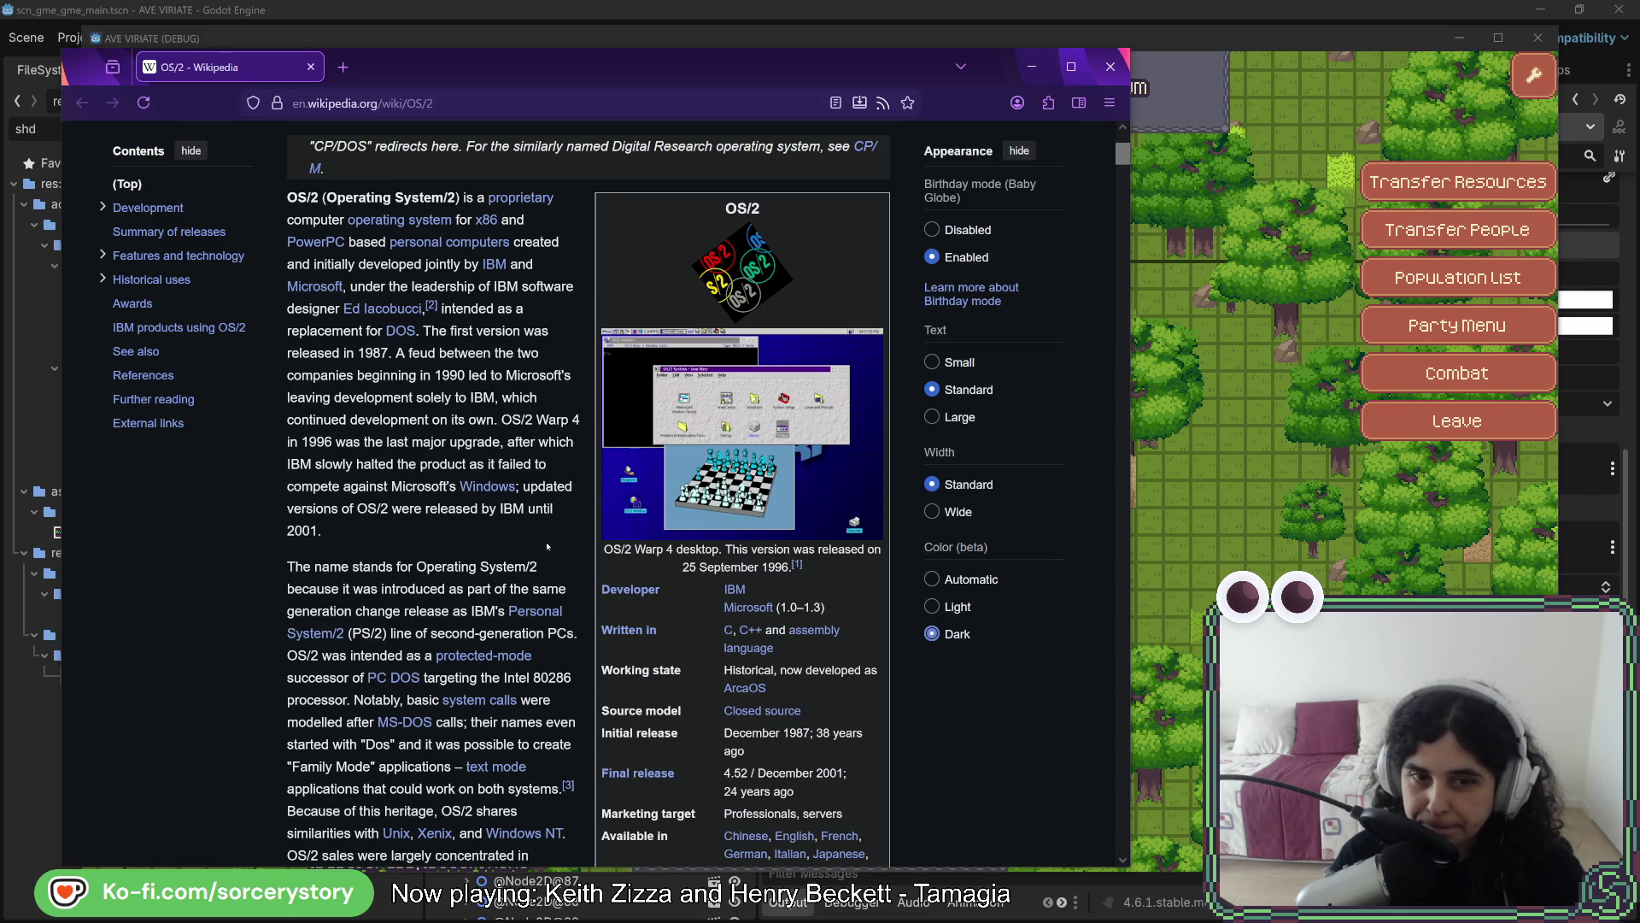
scroll(462, 528, "down", 10)
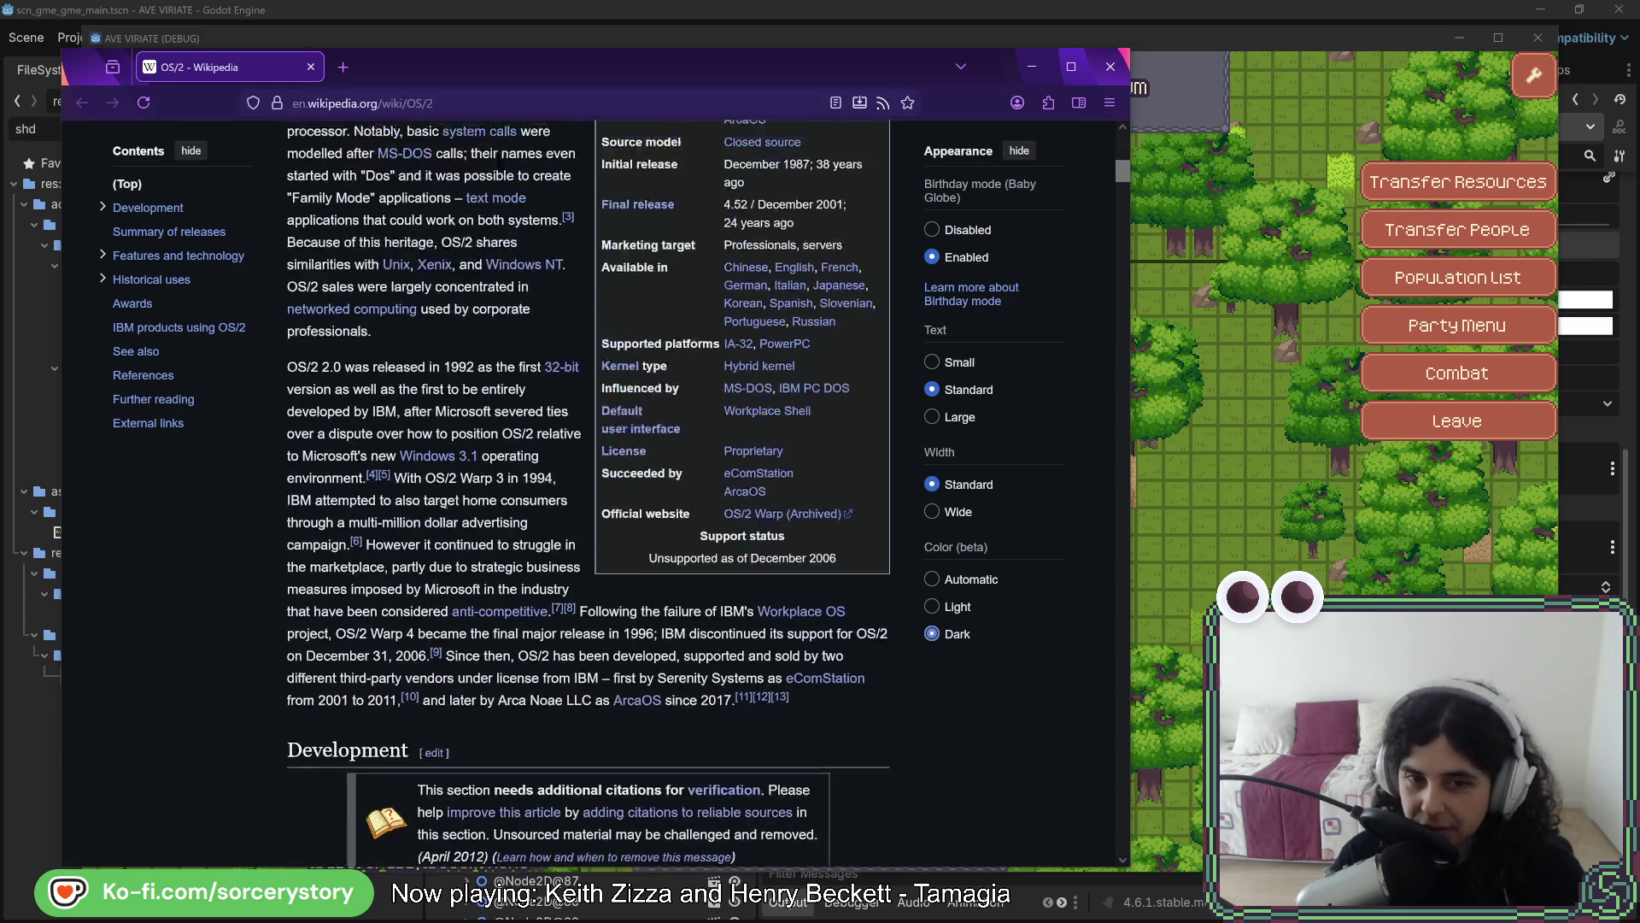
scroll(480, 422, "down", 15)
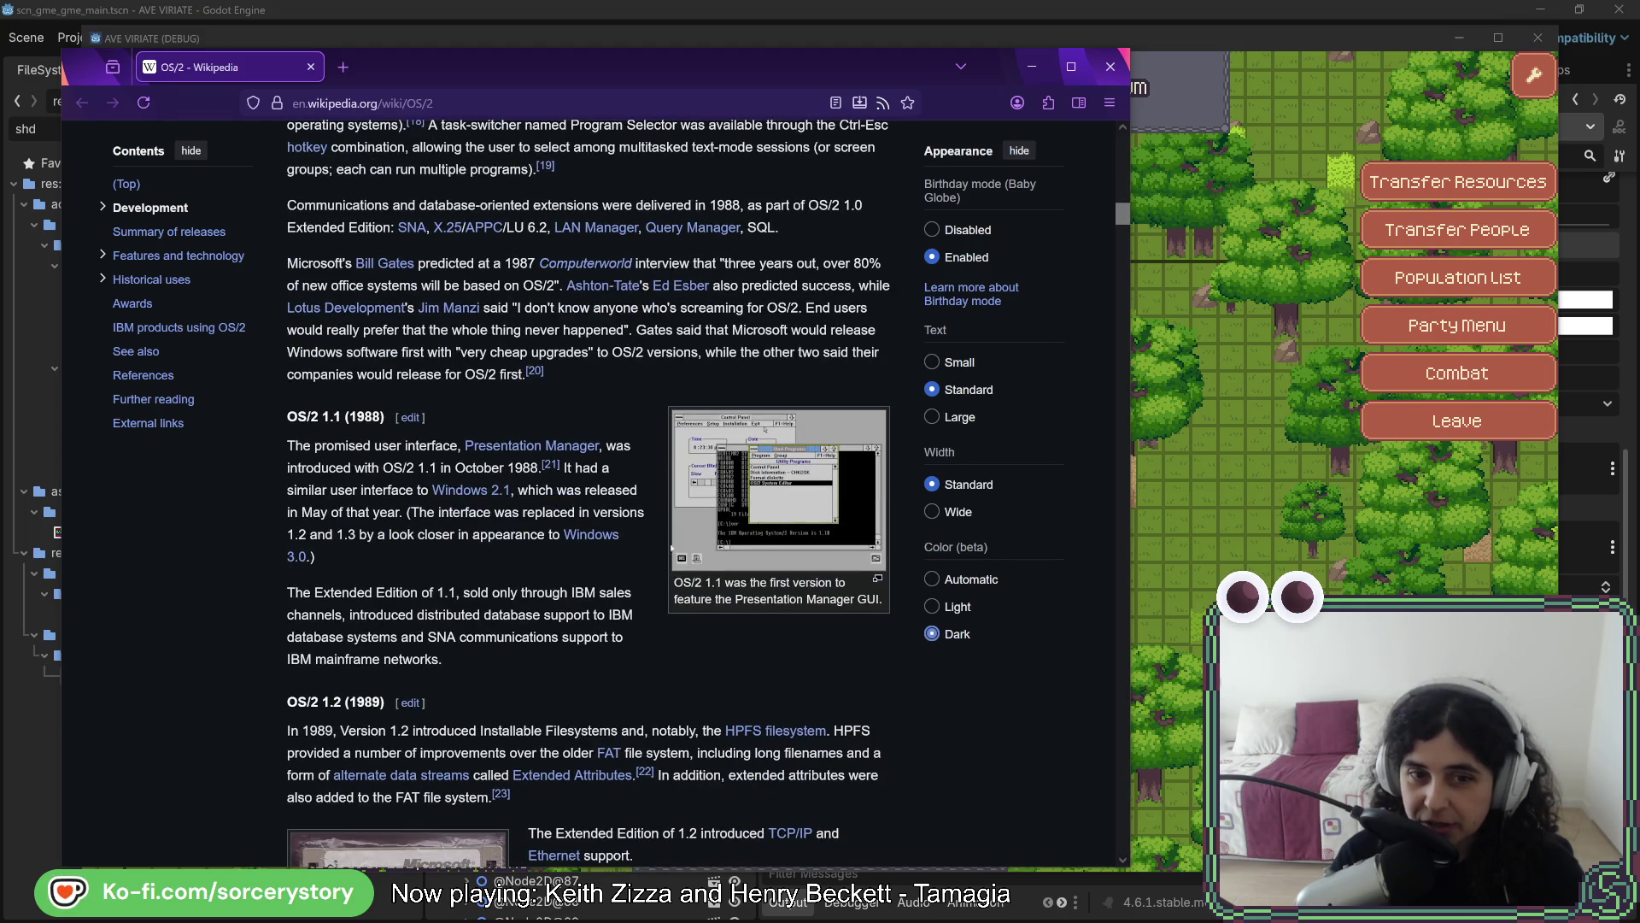
middle_click(743, 476)
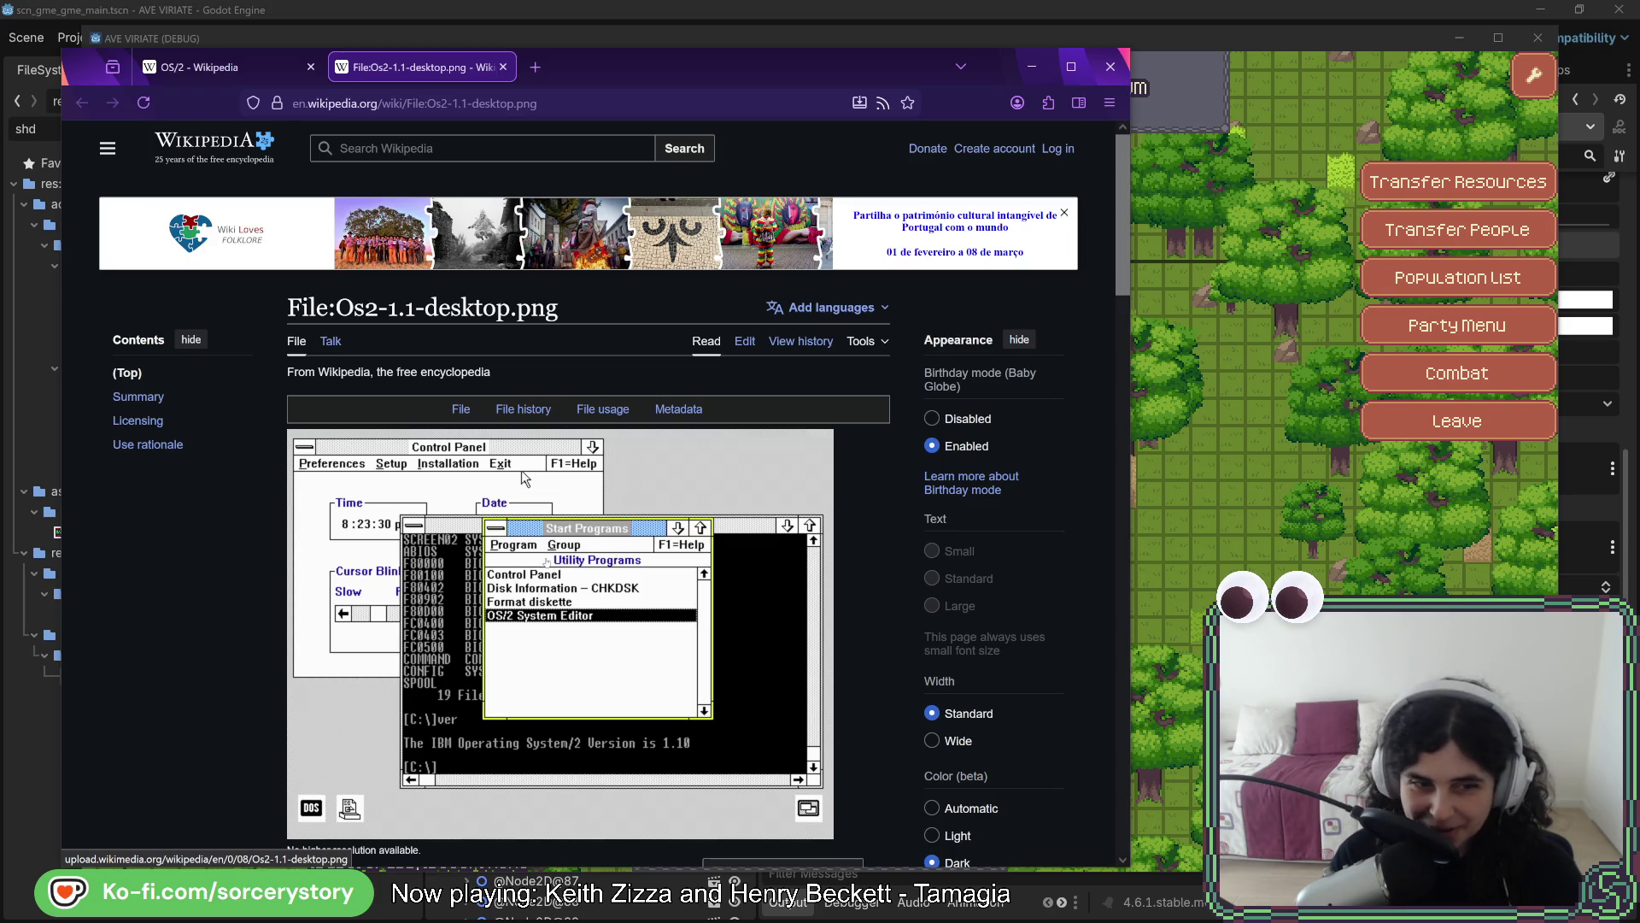
scroll(615, 470, "down", 2)
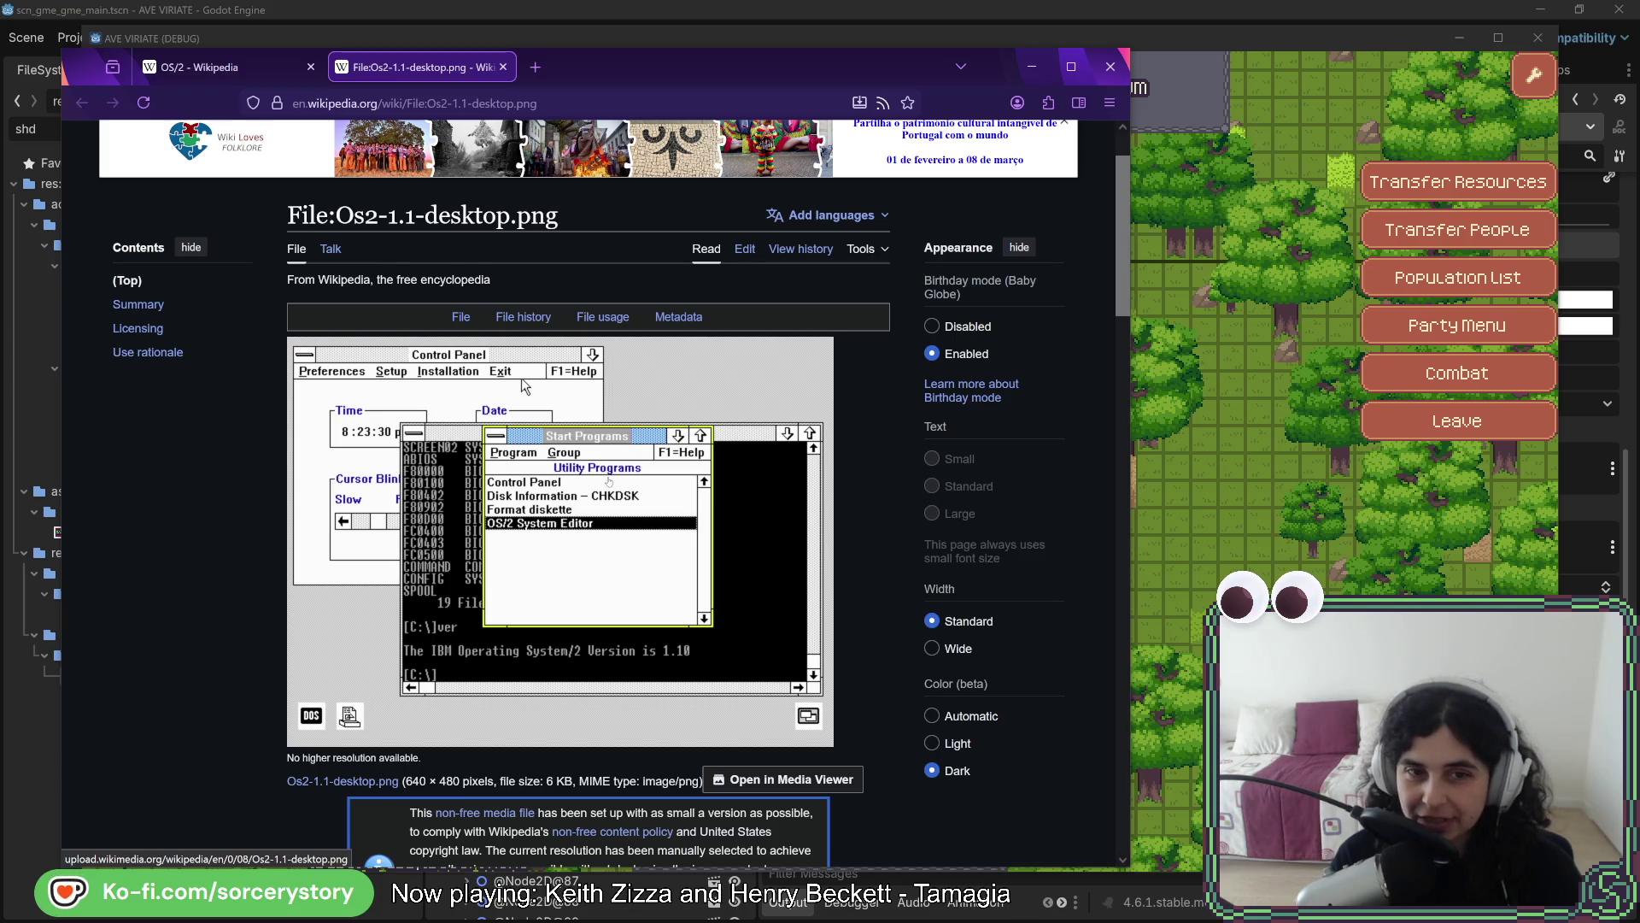
key("ctrl+shift+Tab")
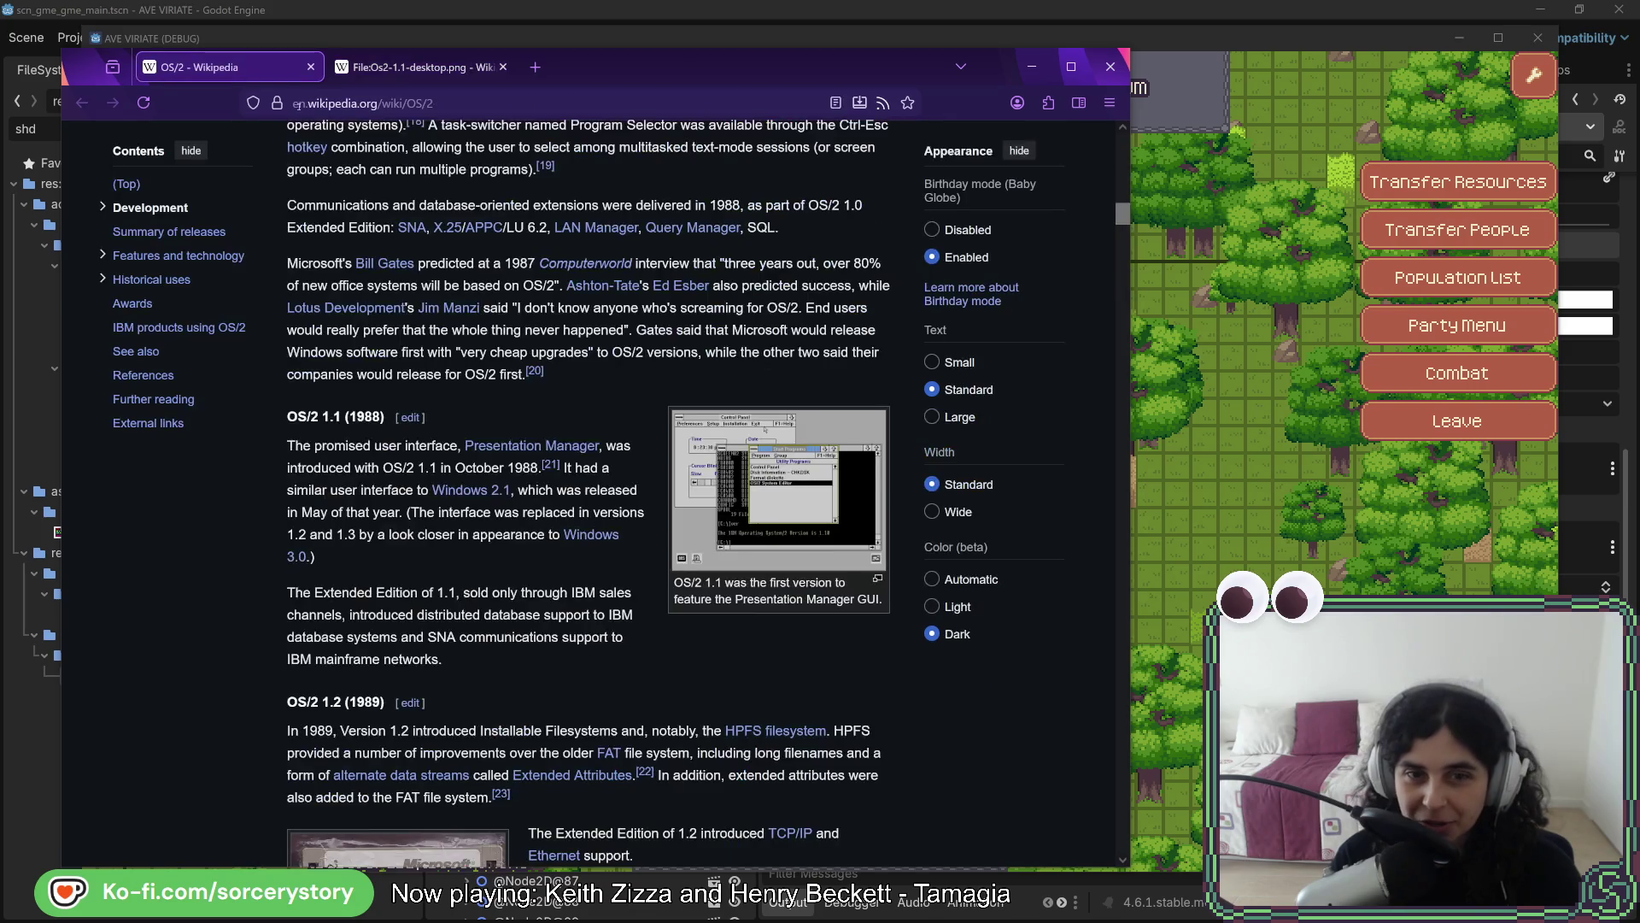
scroll(600, 287, "down", 7)
scroll(785, 455, "down", 10)
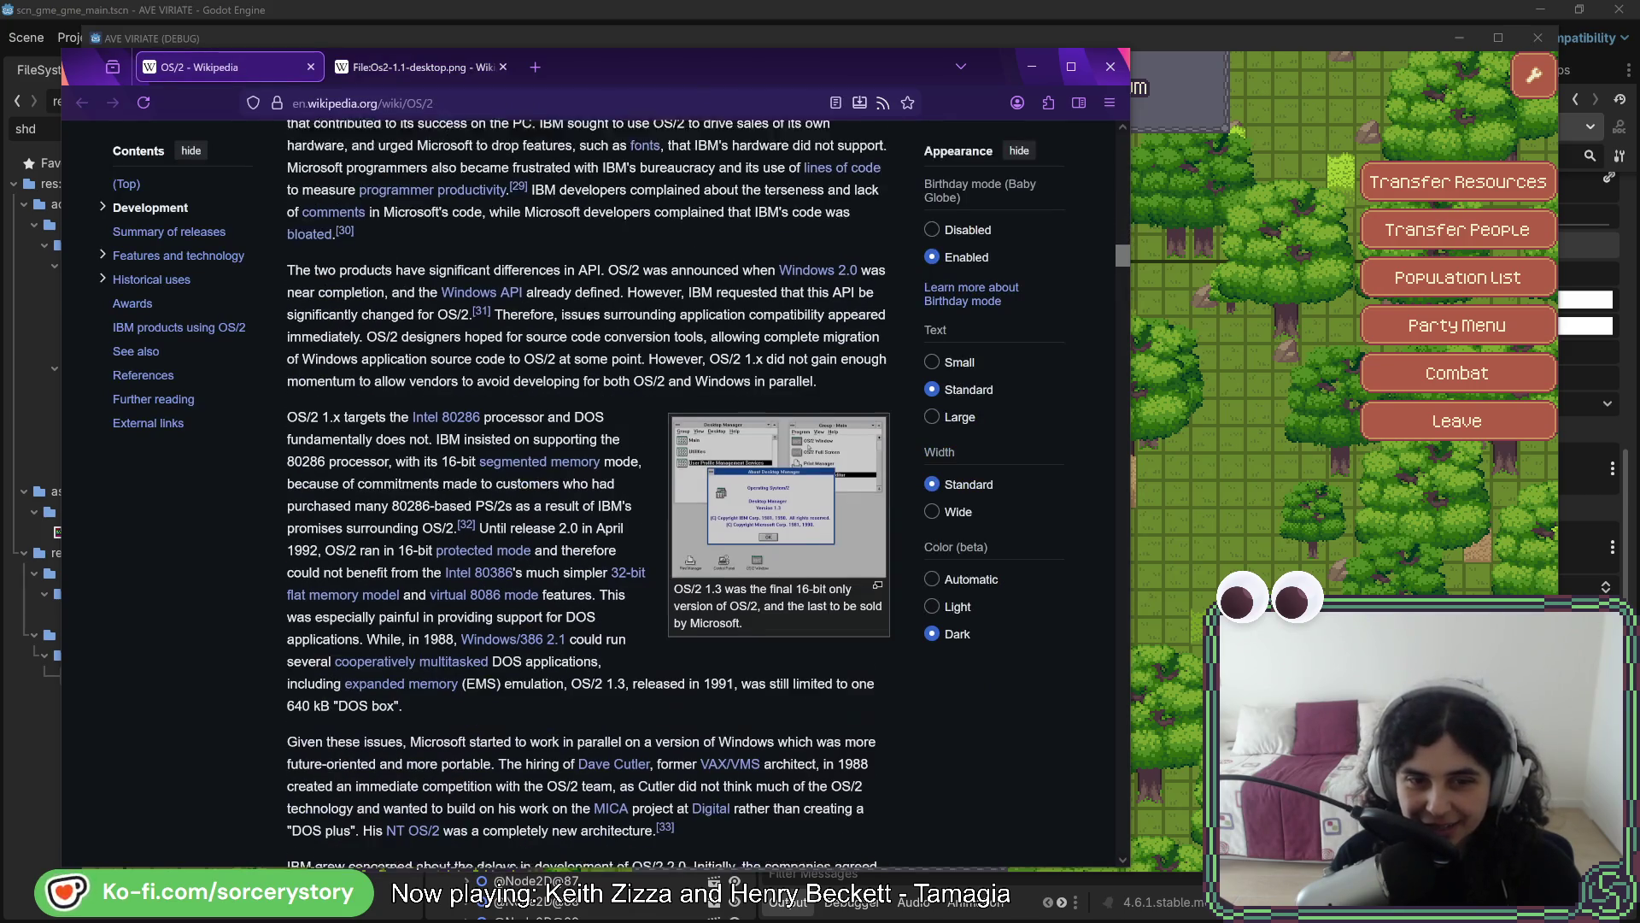
Open and preview the OS/2 1.3 and OS/2 2.0 Workplace Shell image pages in new tabs
middle_click(785, 456)
key("ctrl+Tab")
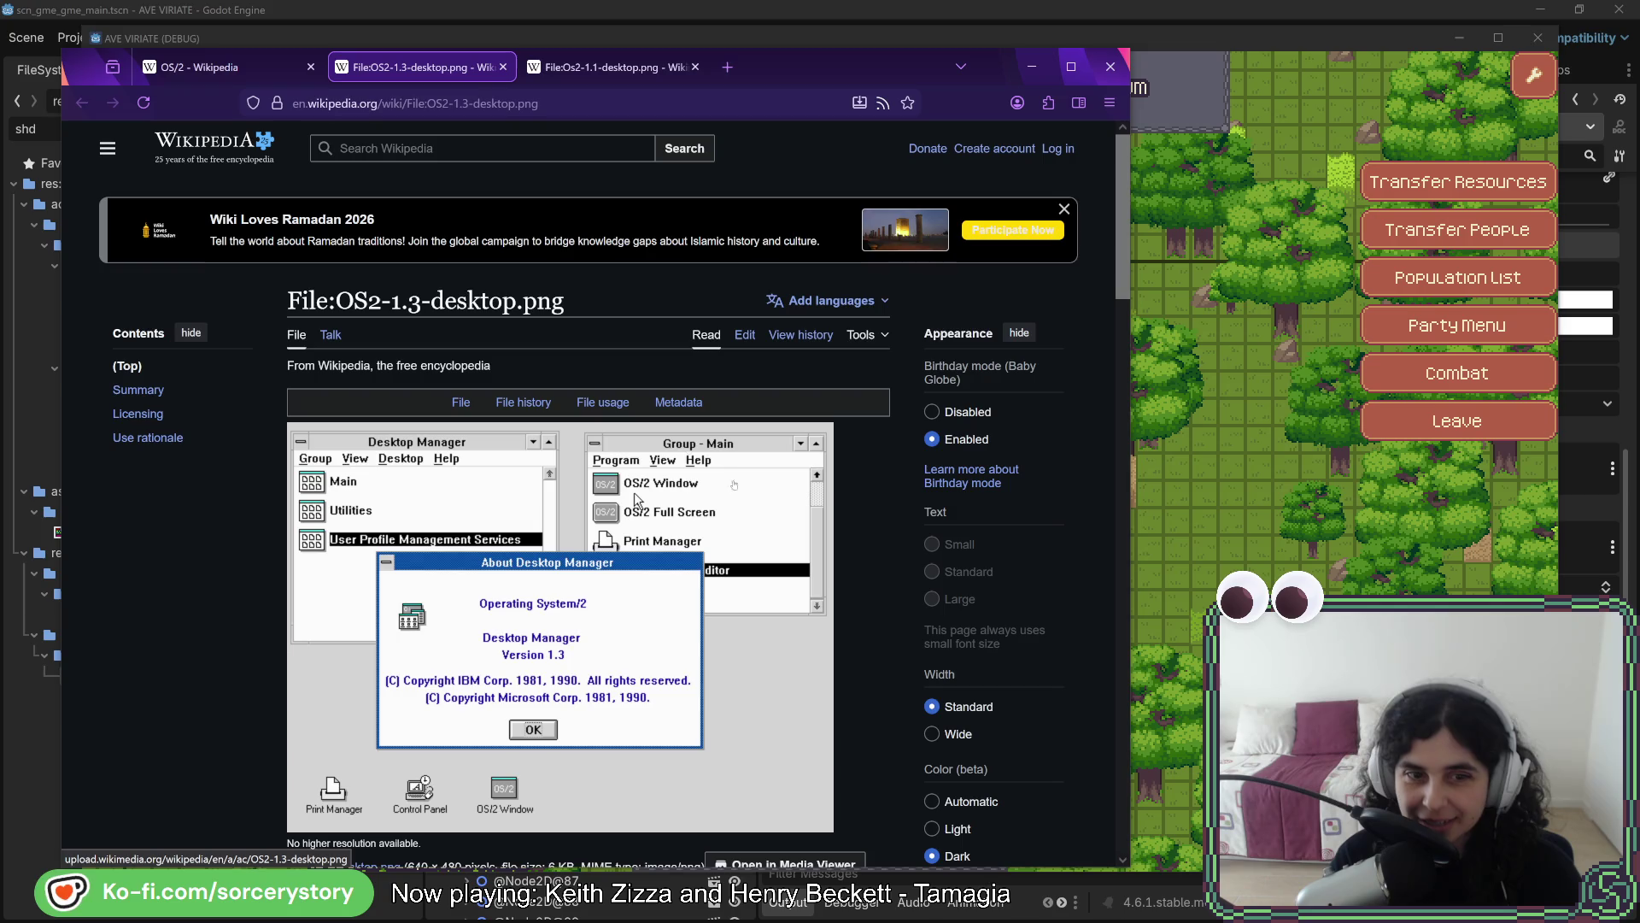
key("ctrl+shift+Tab")
scroll(753, 375, "down", 8)
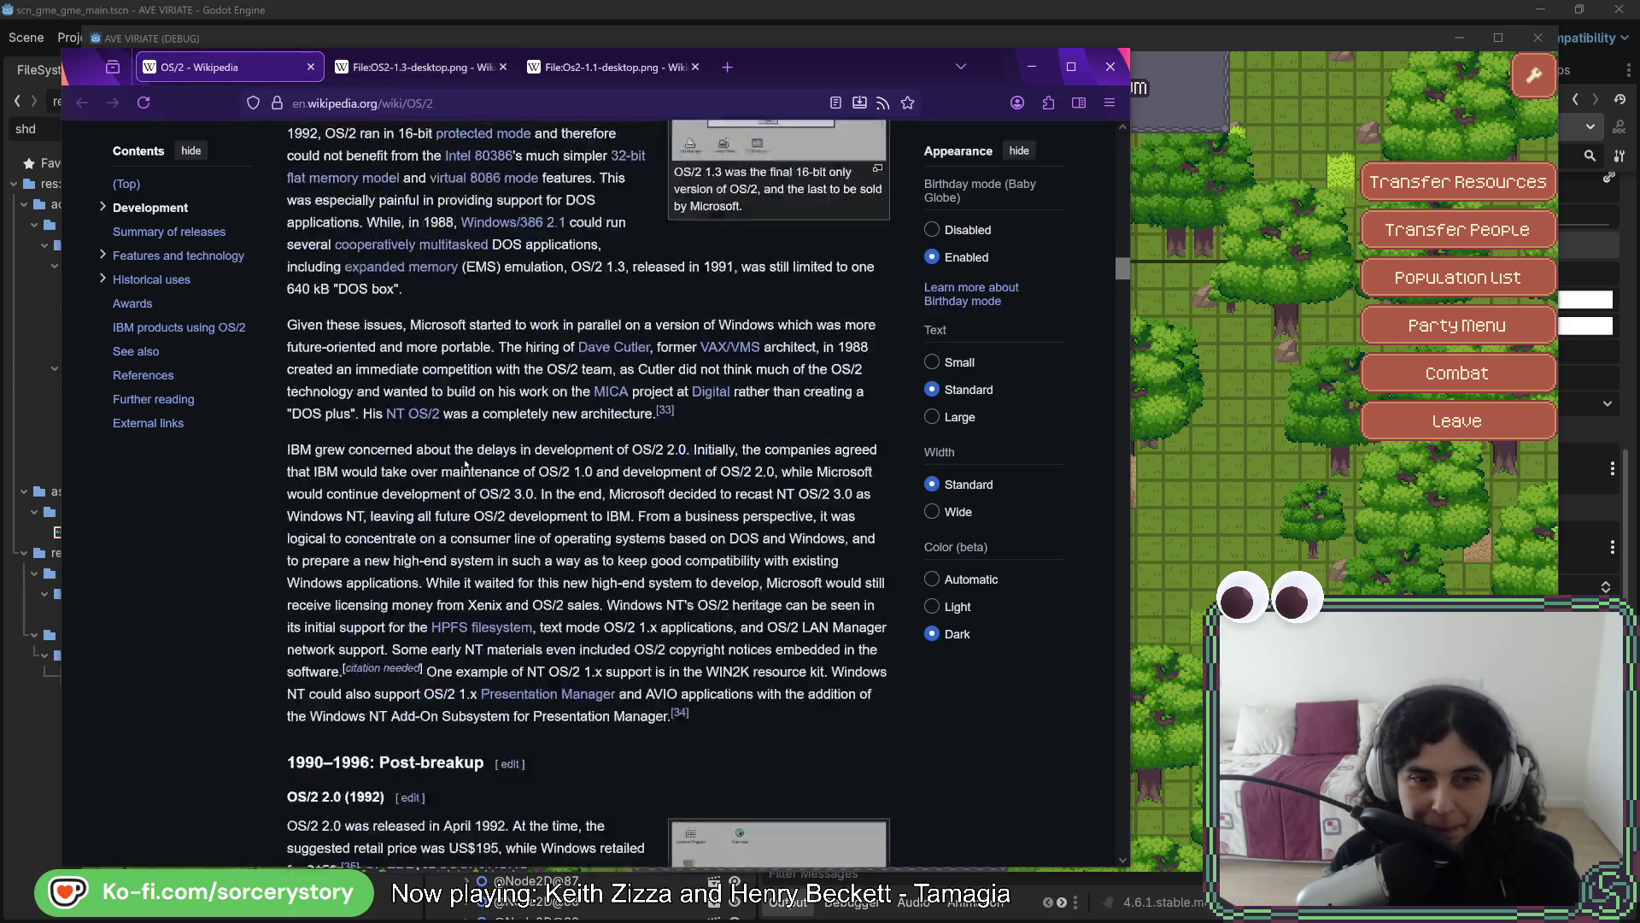
middle_click(754, 374)
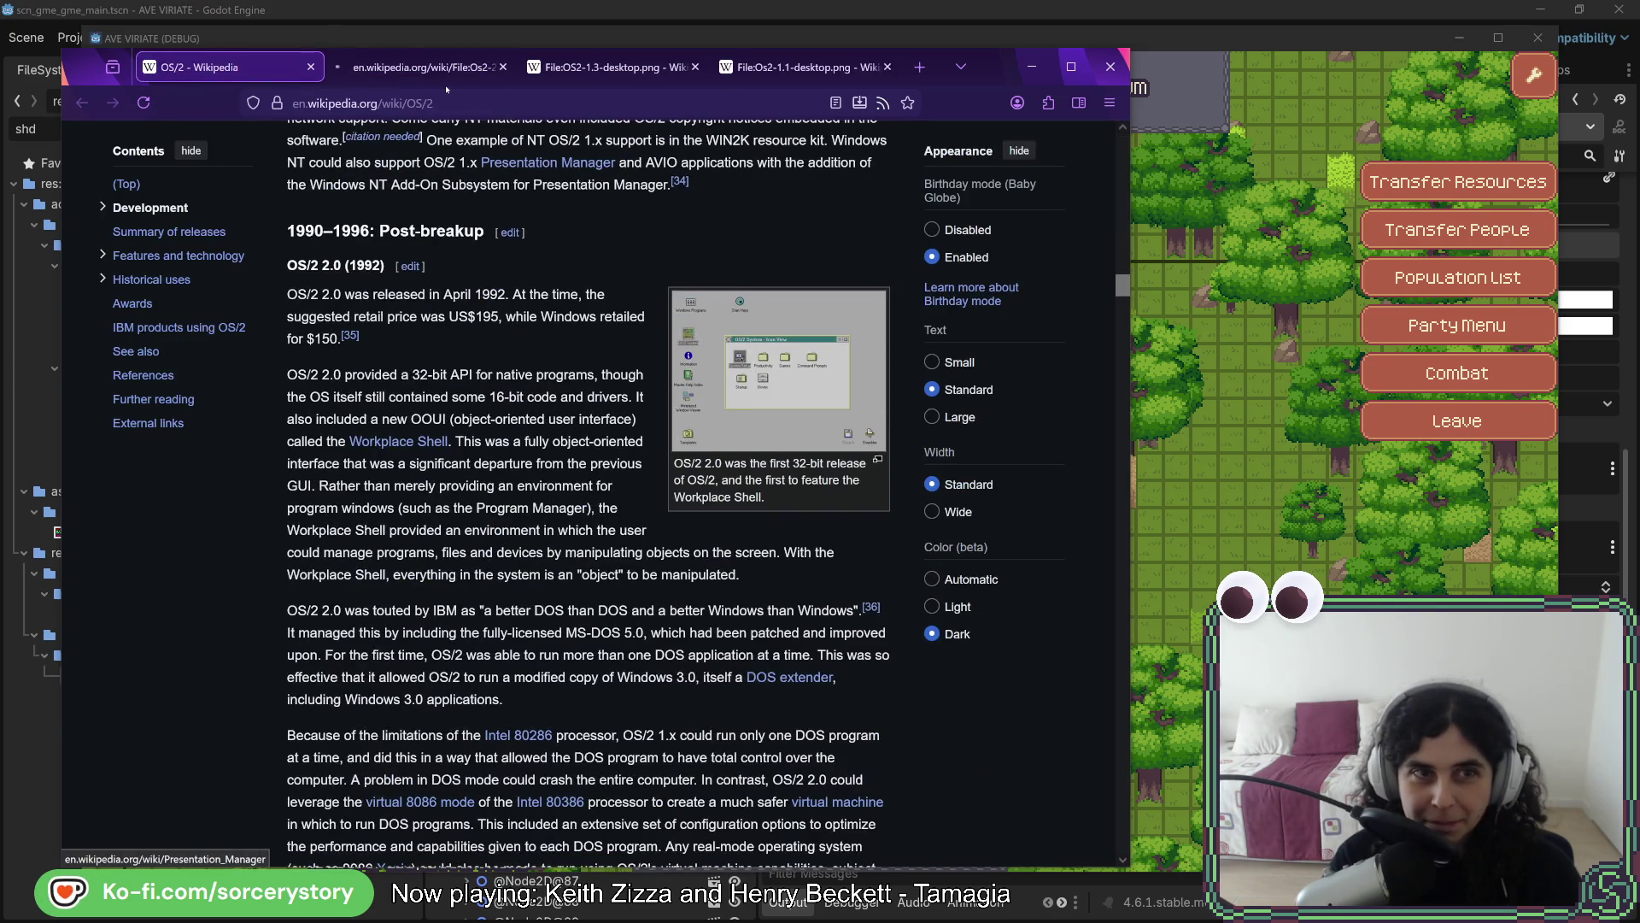
key("ctrl+Tab")
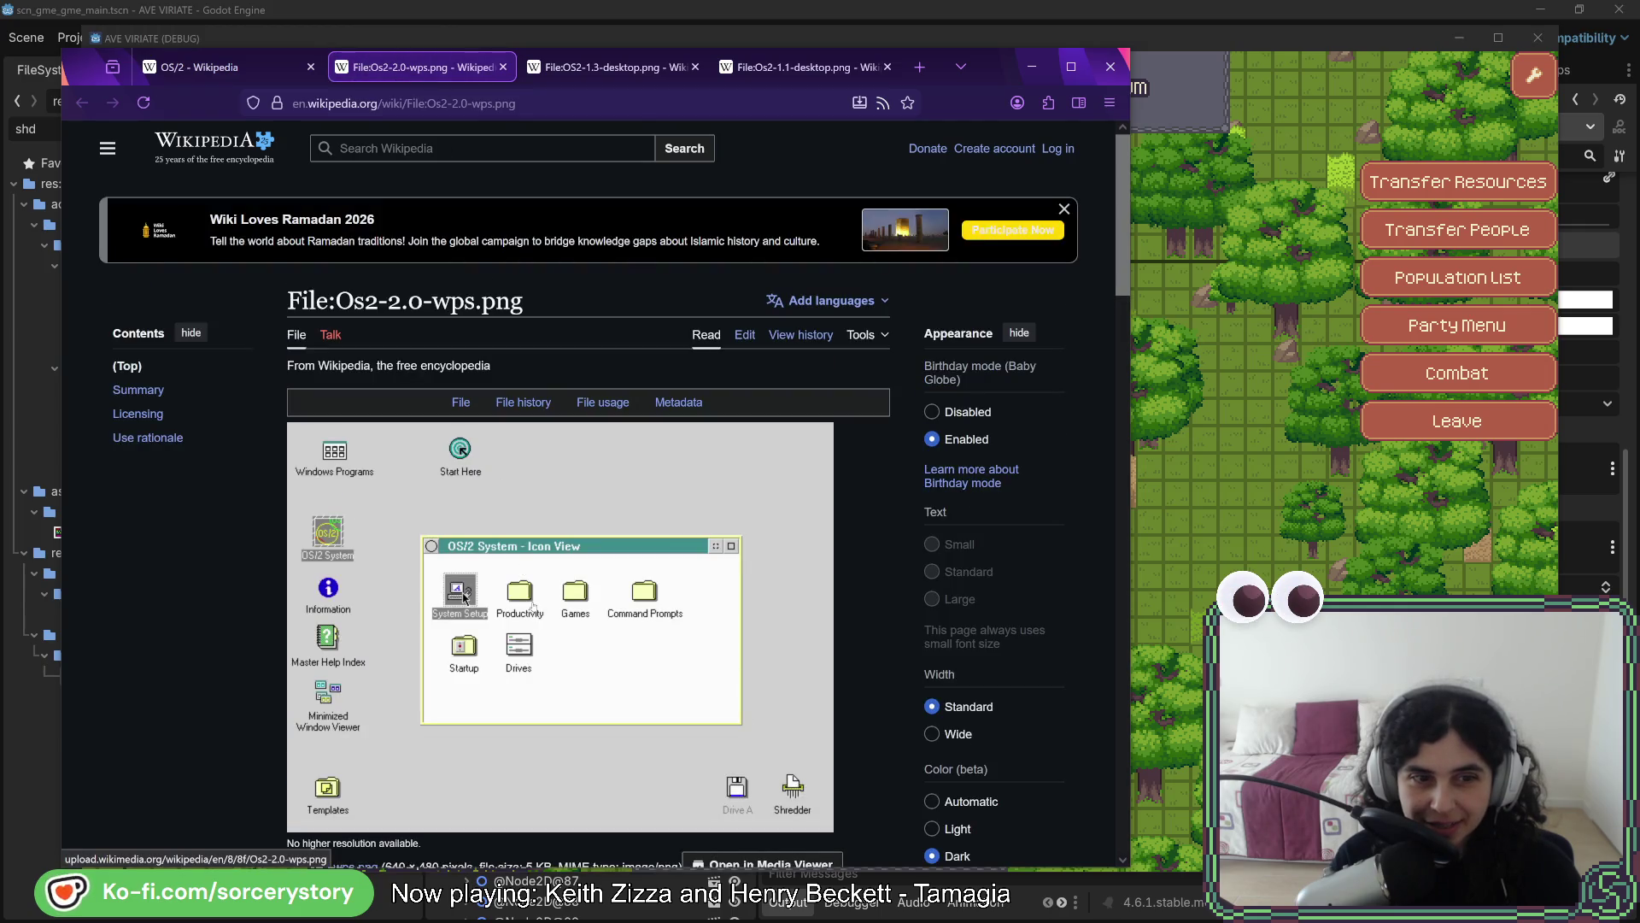
key("ctrl+shift+Tab")
scroll(511, 481, "down", 10)
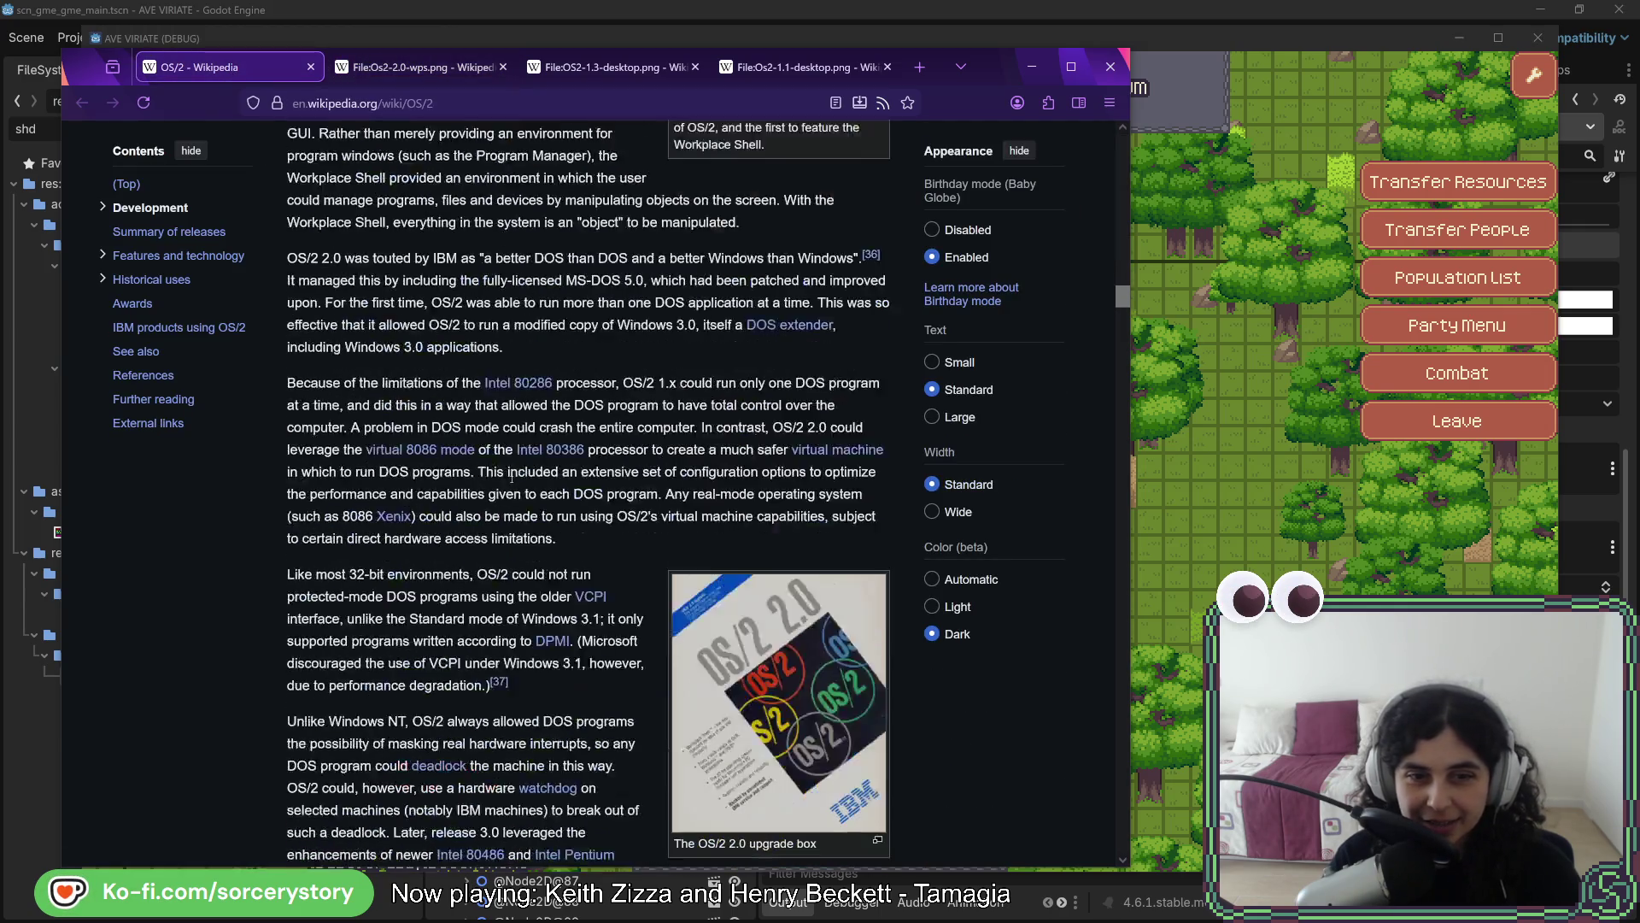
scroll(510, 481, "down", 15)
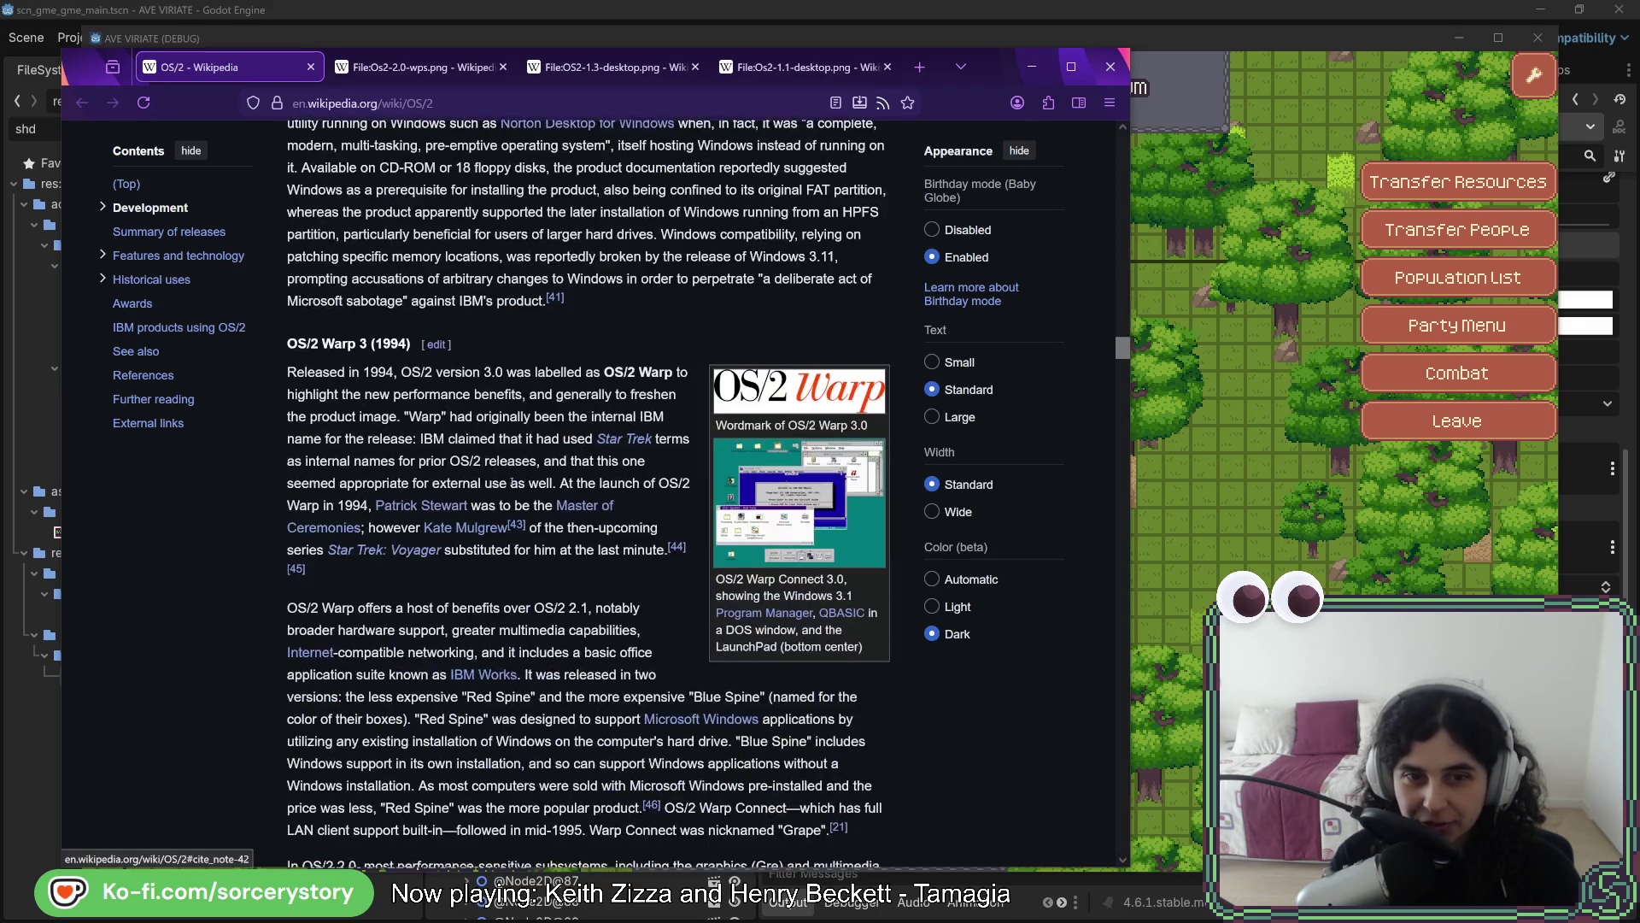
Open and view the OS/2 Warp 3 screenshot page, then return to the article
middle_click(766, 438)
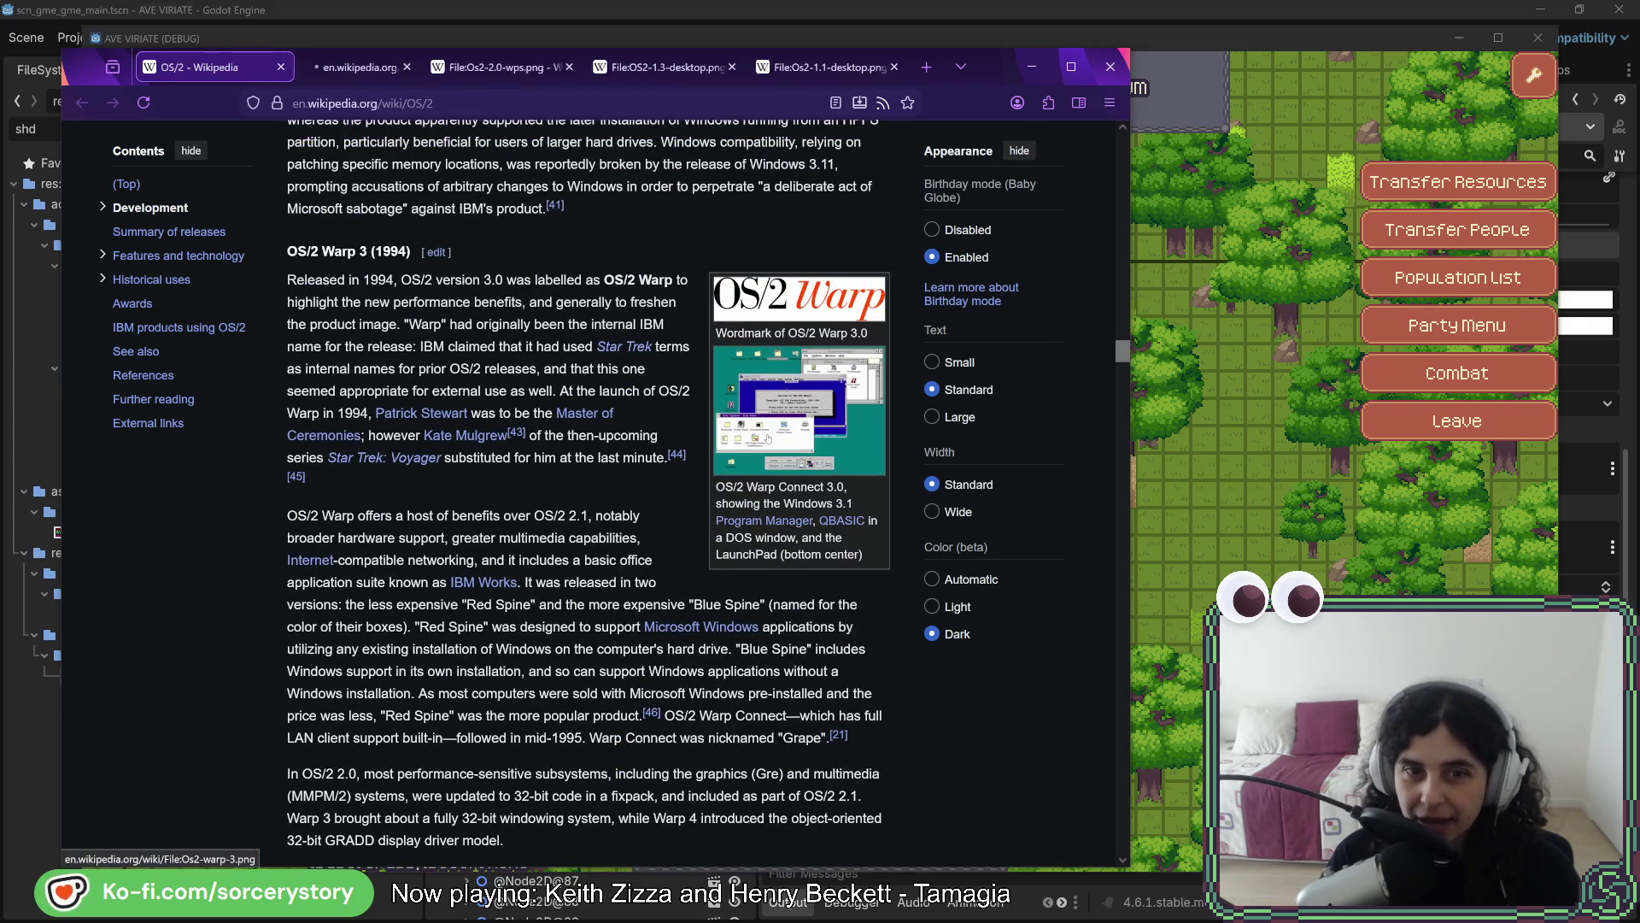
left_click(330, 60)
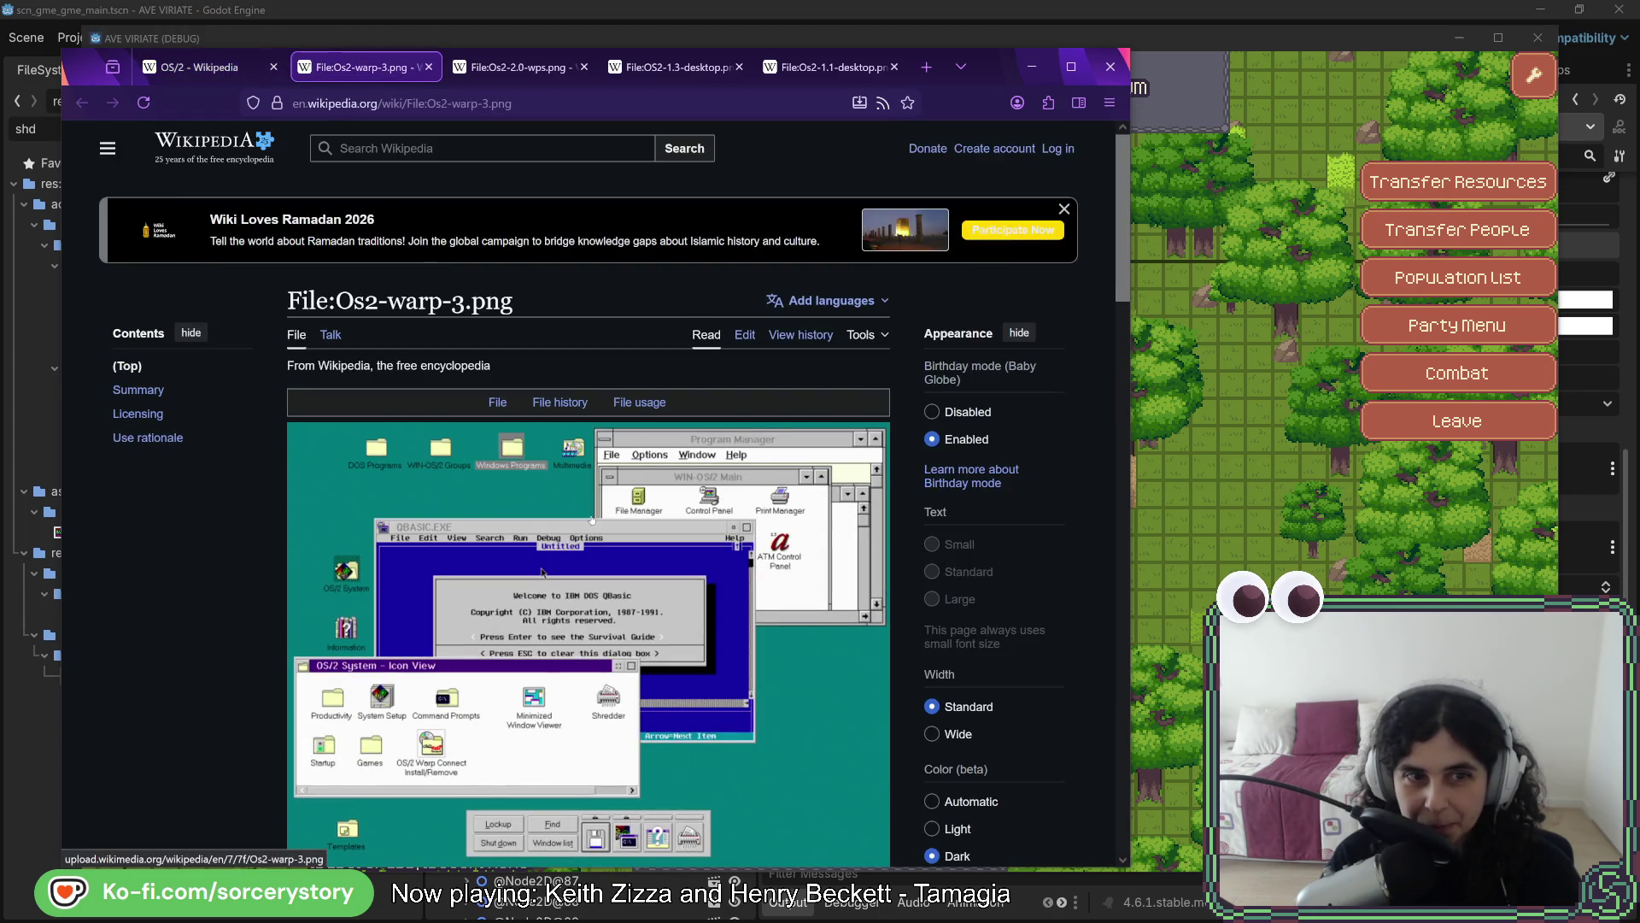
scroll(592, 520, "down", 2)
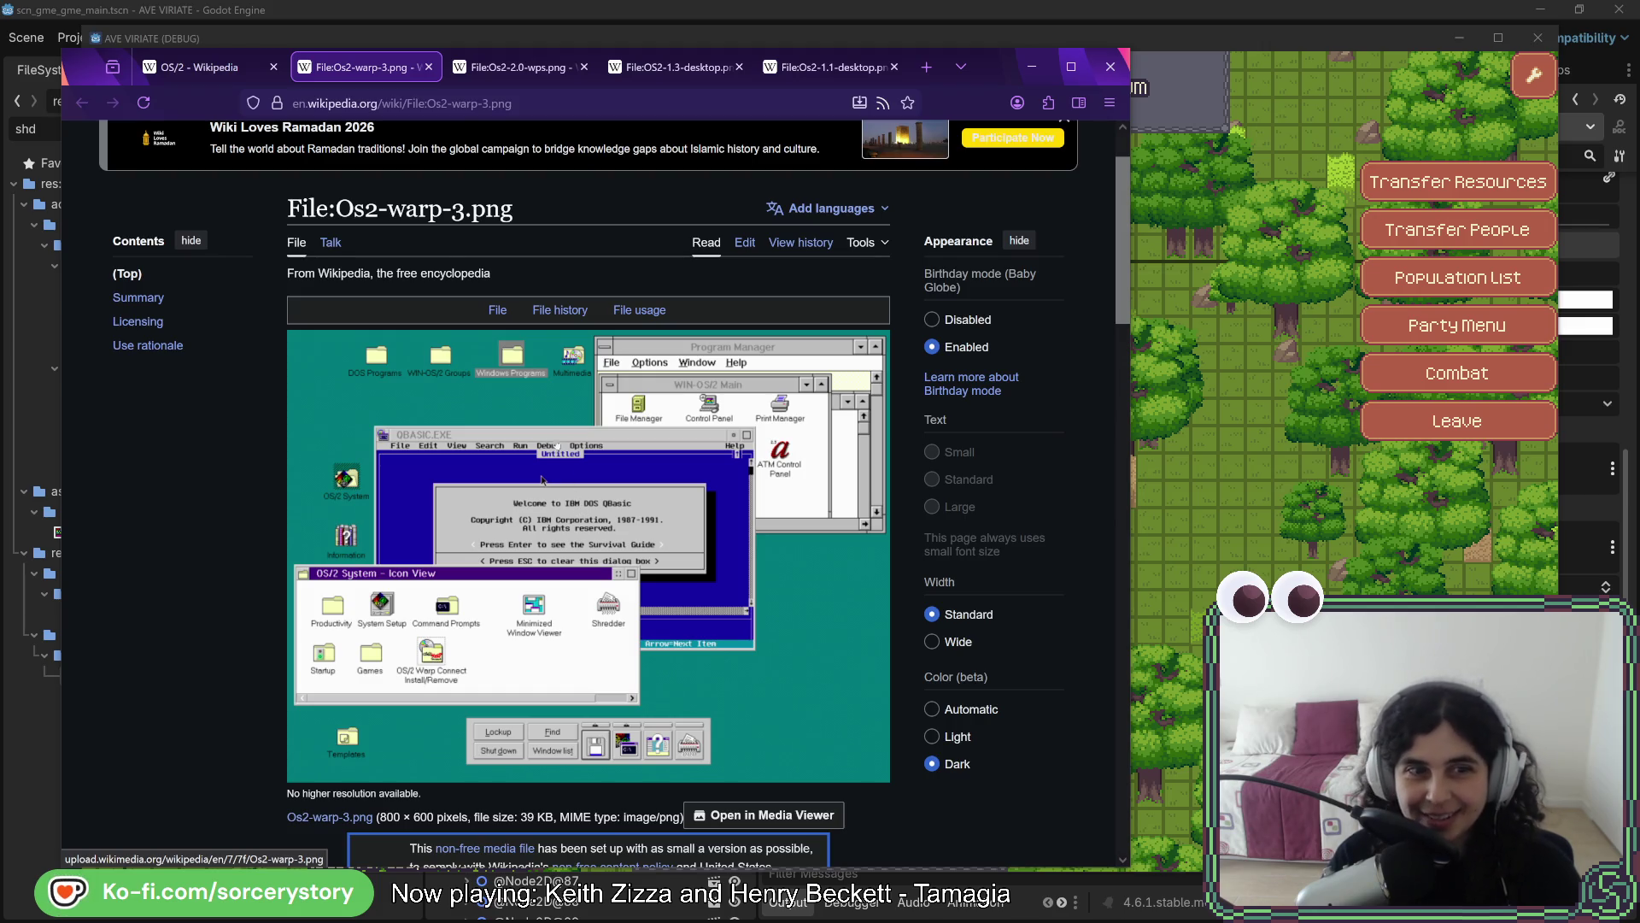
key("ctrl+shift+Tab")
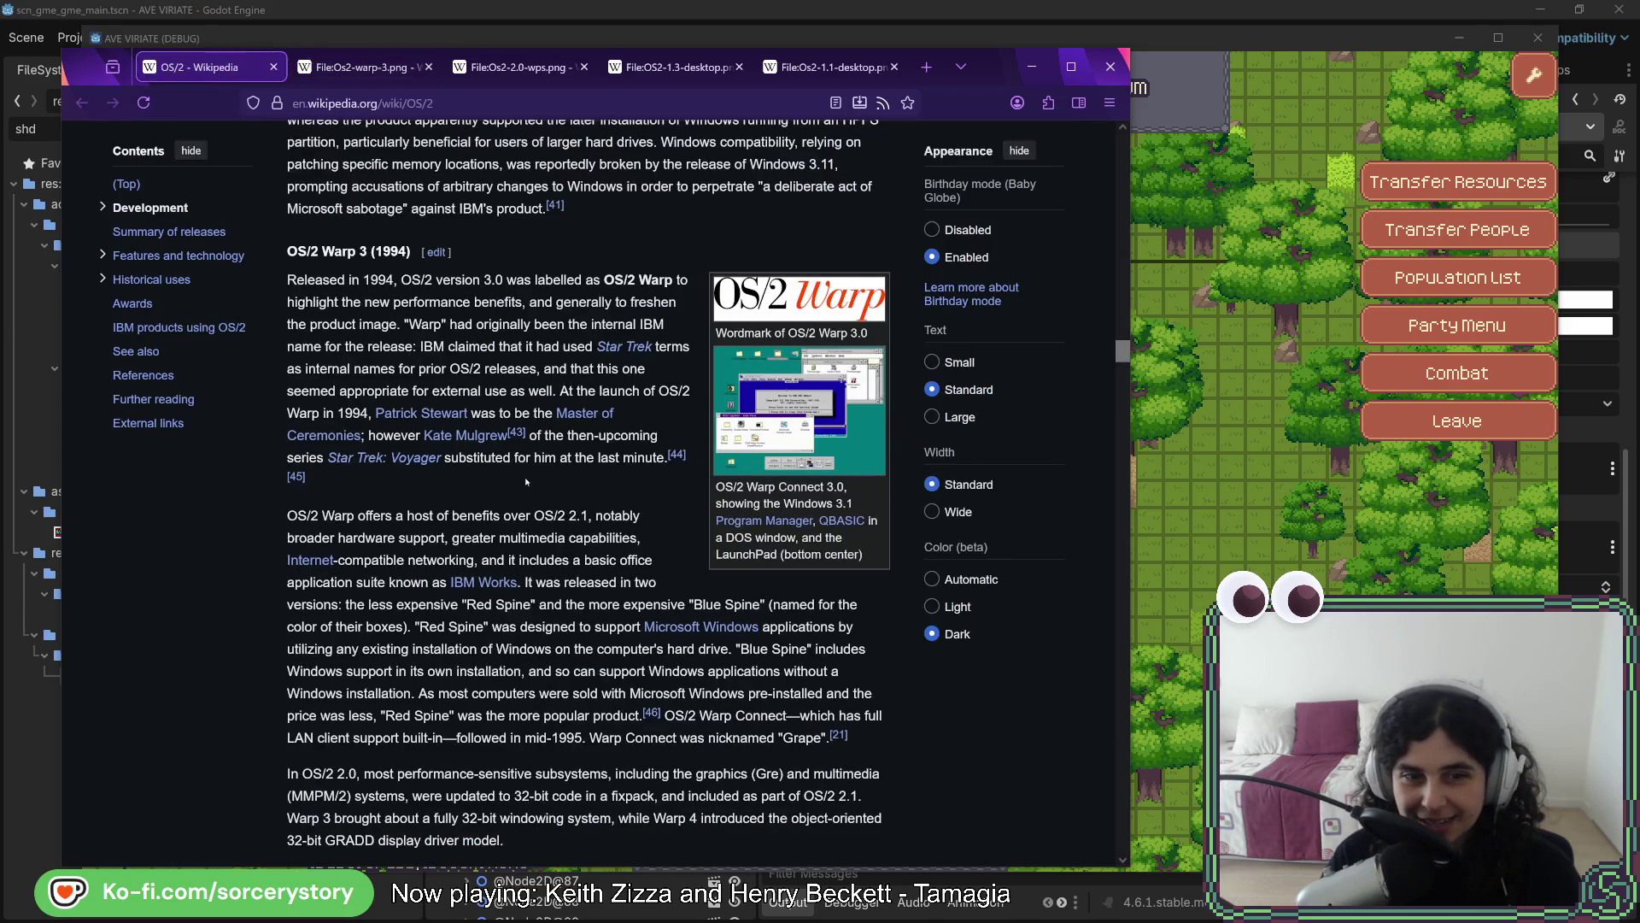
Read further down the OS/2 article, then switch to the OS/2 2.0 Workplace Shell tab
scroll(526, 482, "down", 2)
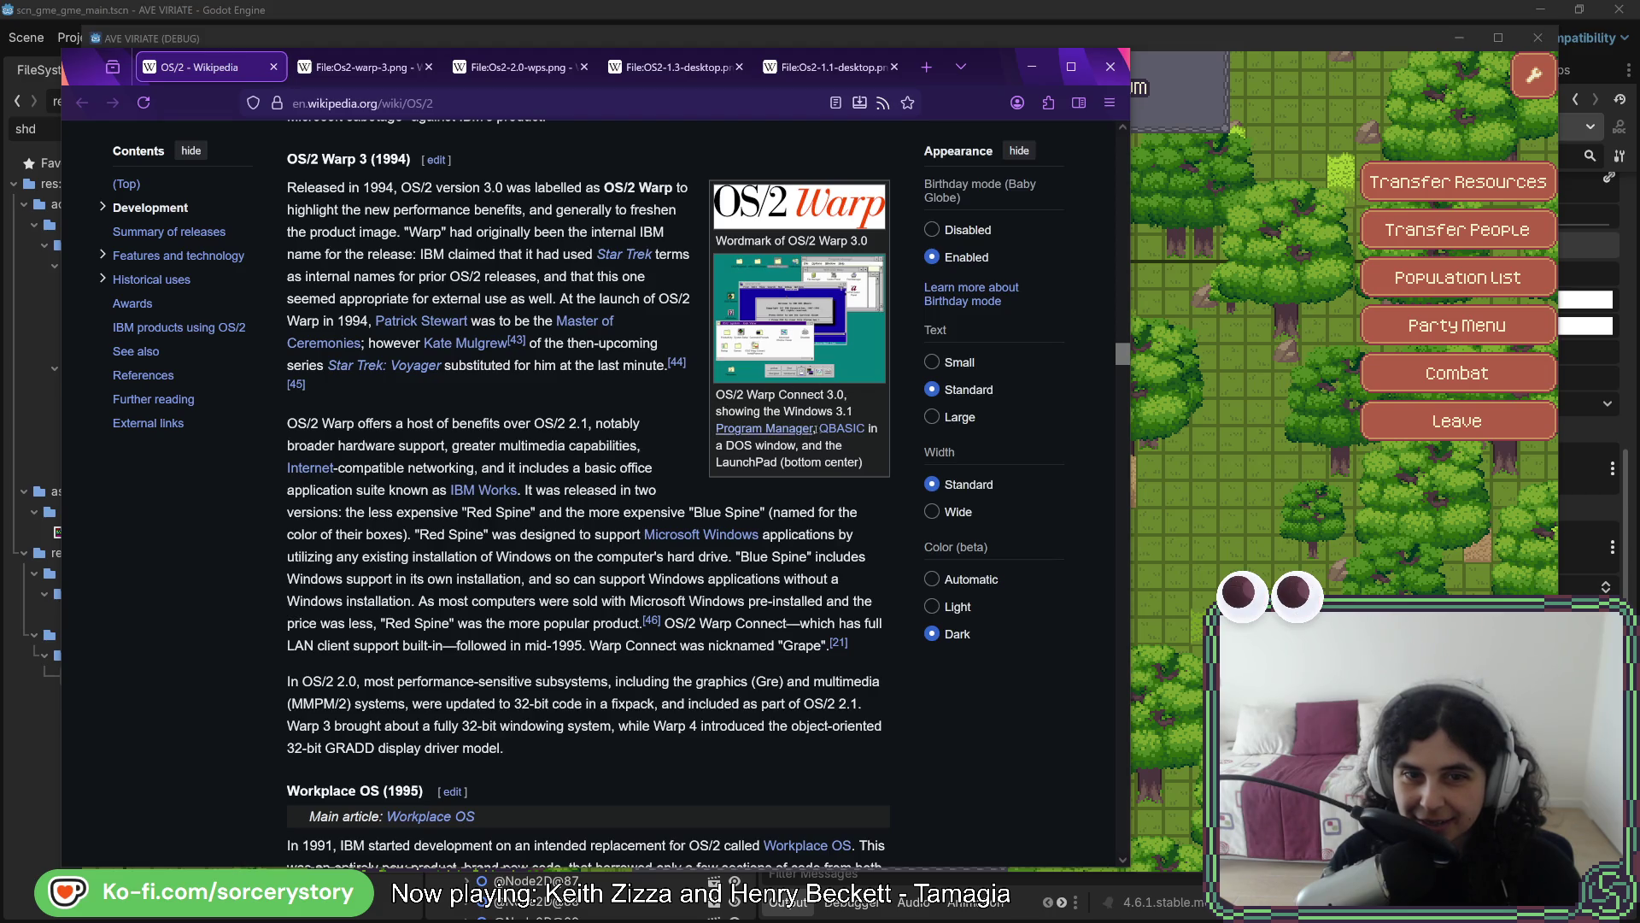
scroll(711, 482, "down", 10)
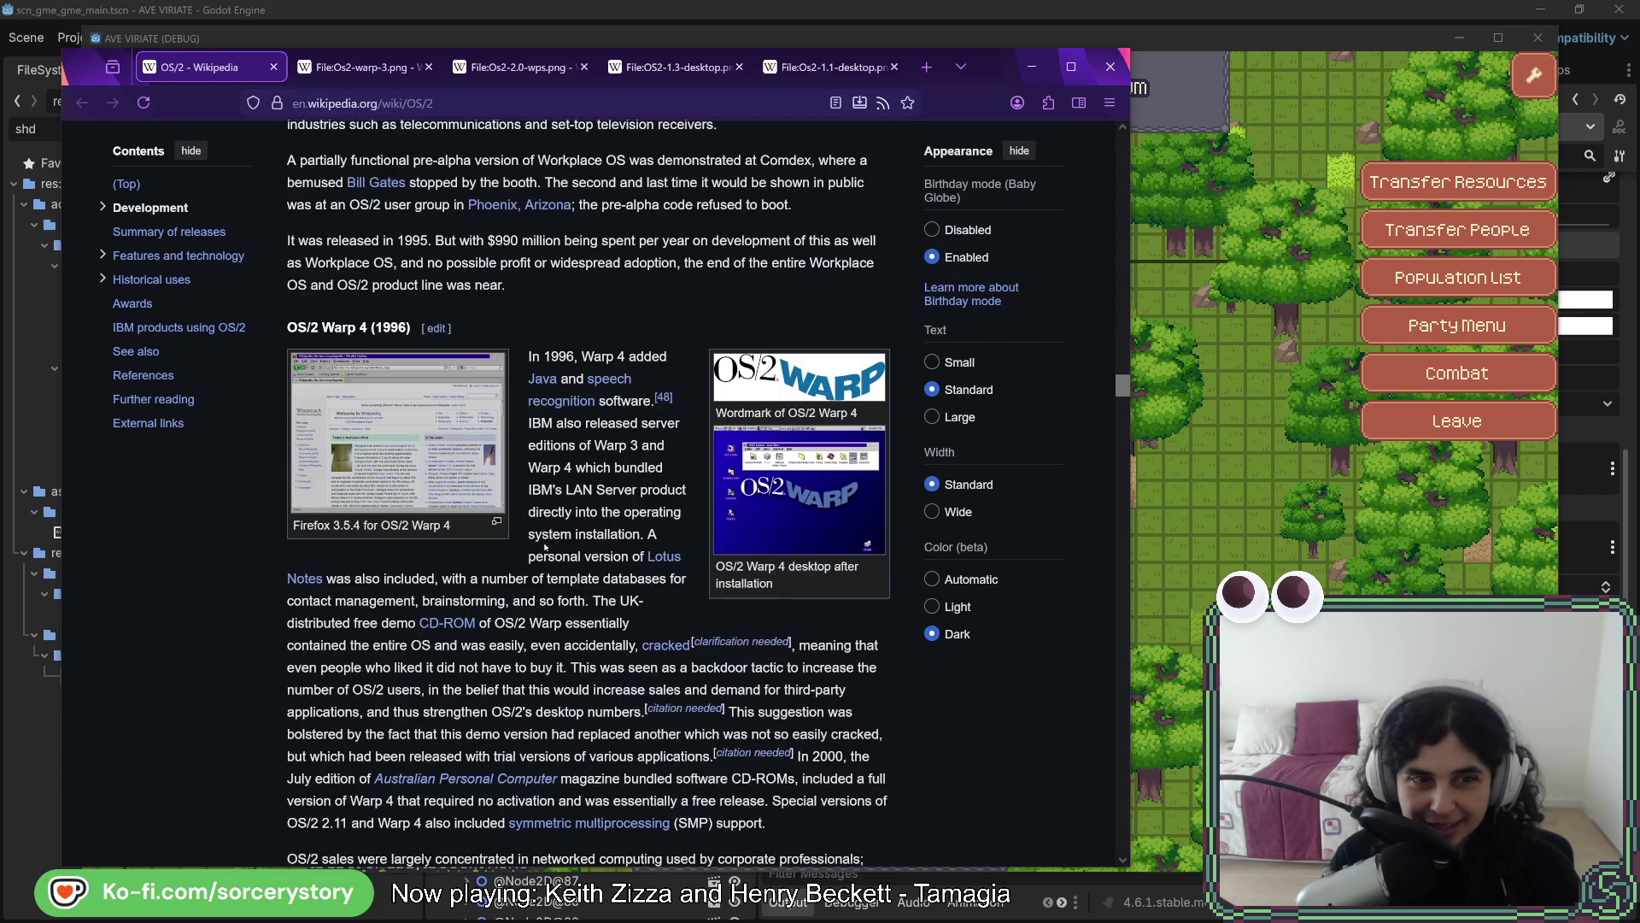
scroll(544, 547, "down", 10)
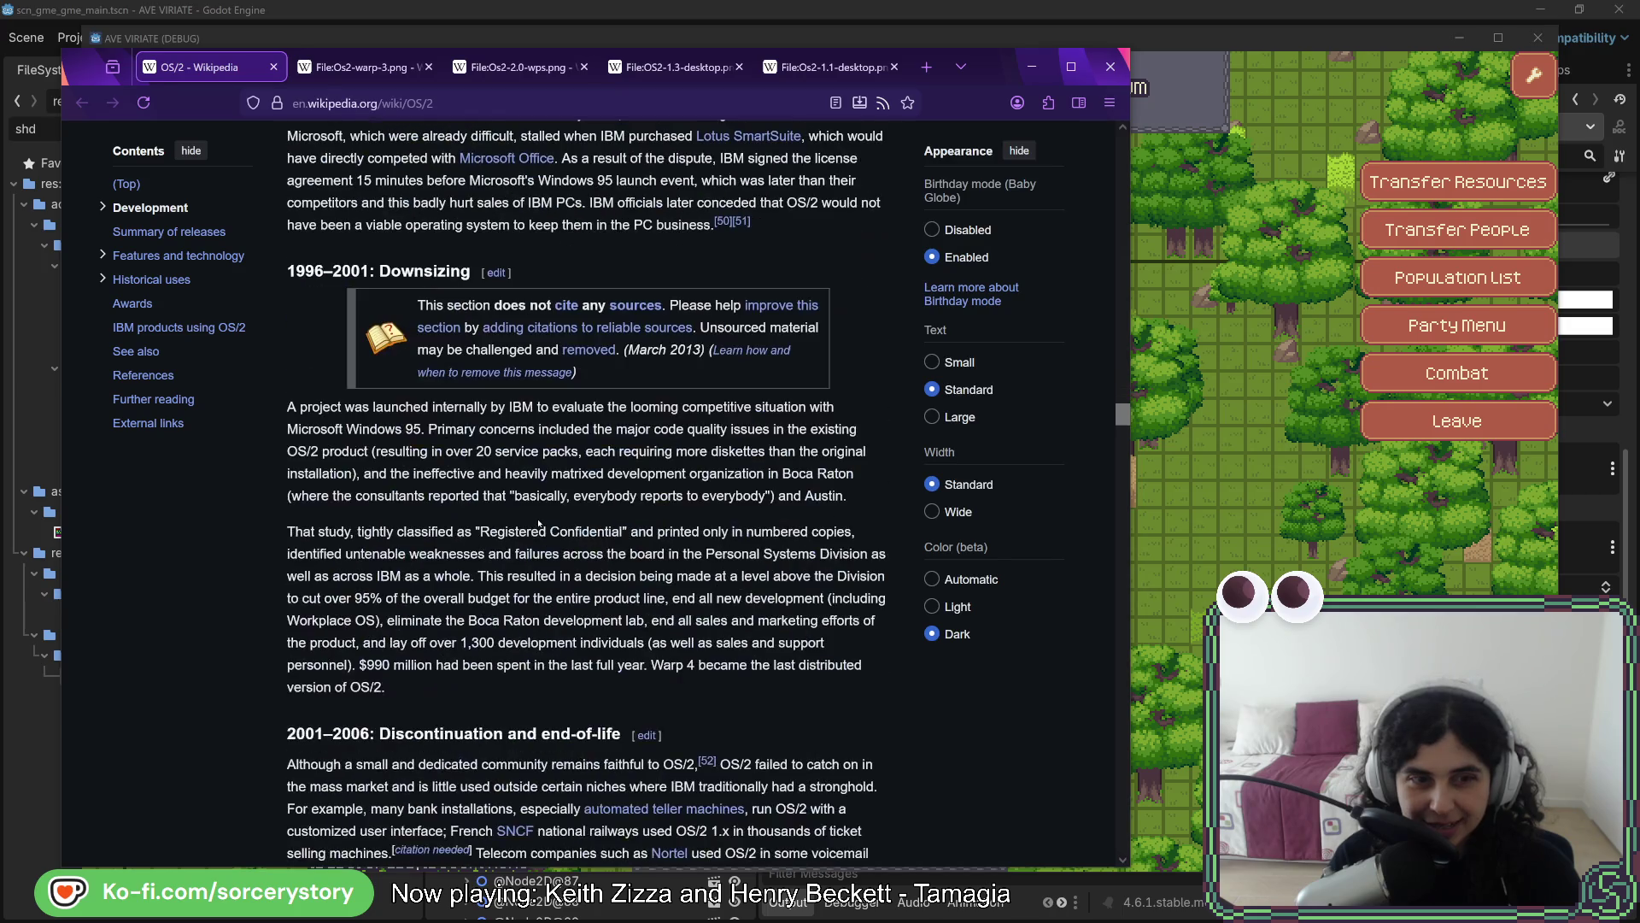
scroll(538, 526, "down", 5)
scroll(538, 524, "down", 4)
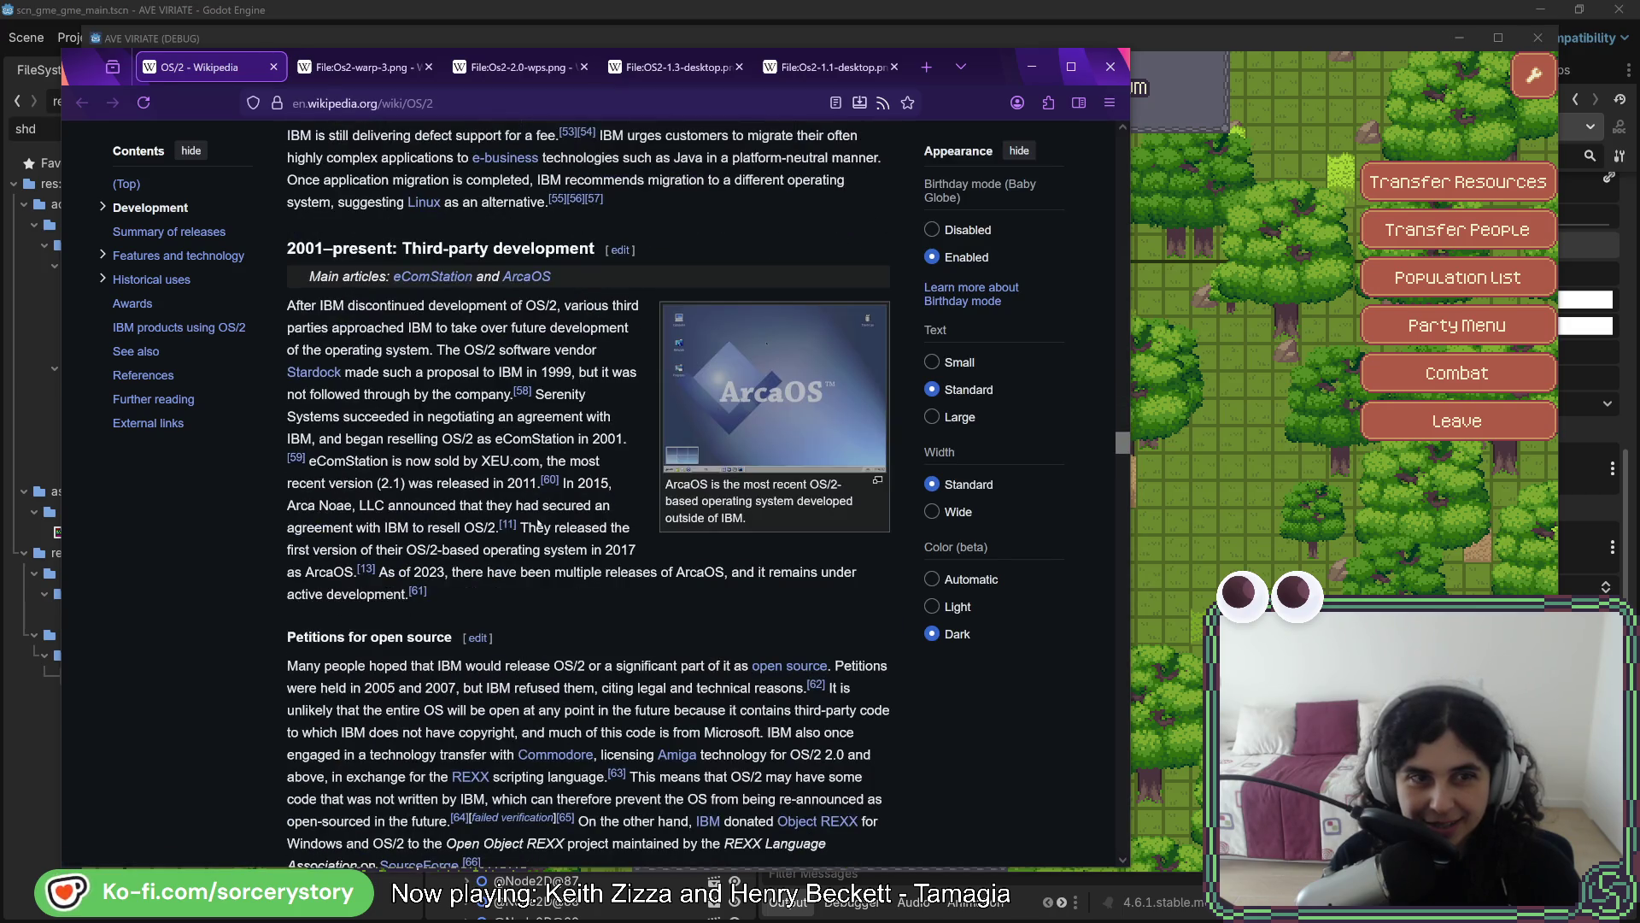
scroll(541, 499, "down", 6)
scroll(541, 499, "down", 4)
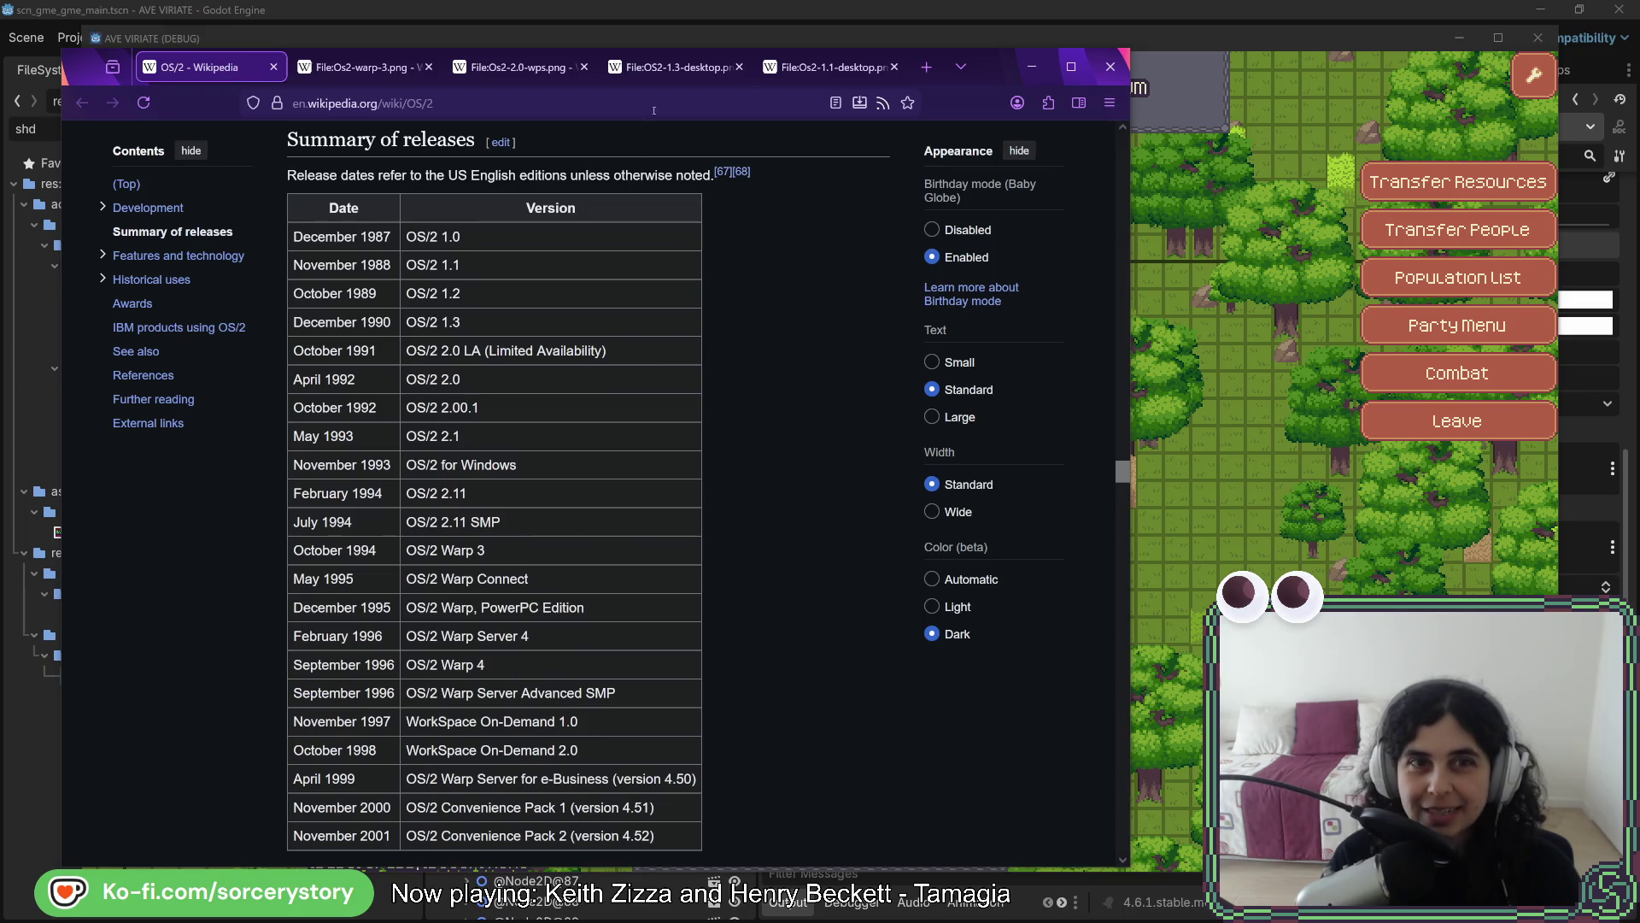
left_click(393, 77)
View the Os2-2.0-wps, OS2-1.3-desktop and Os2-1.1-desktop tabs, then minimize the browser
left_click(515, 75)
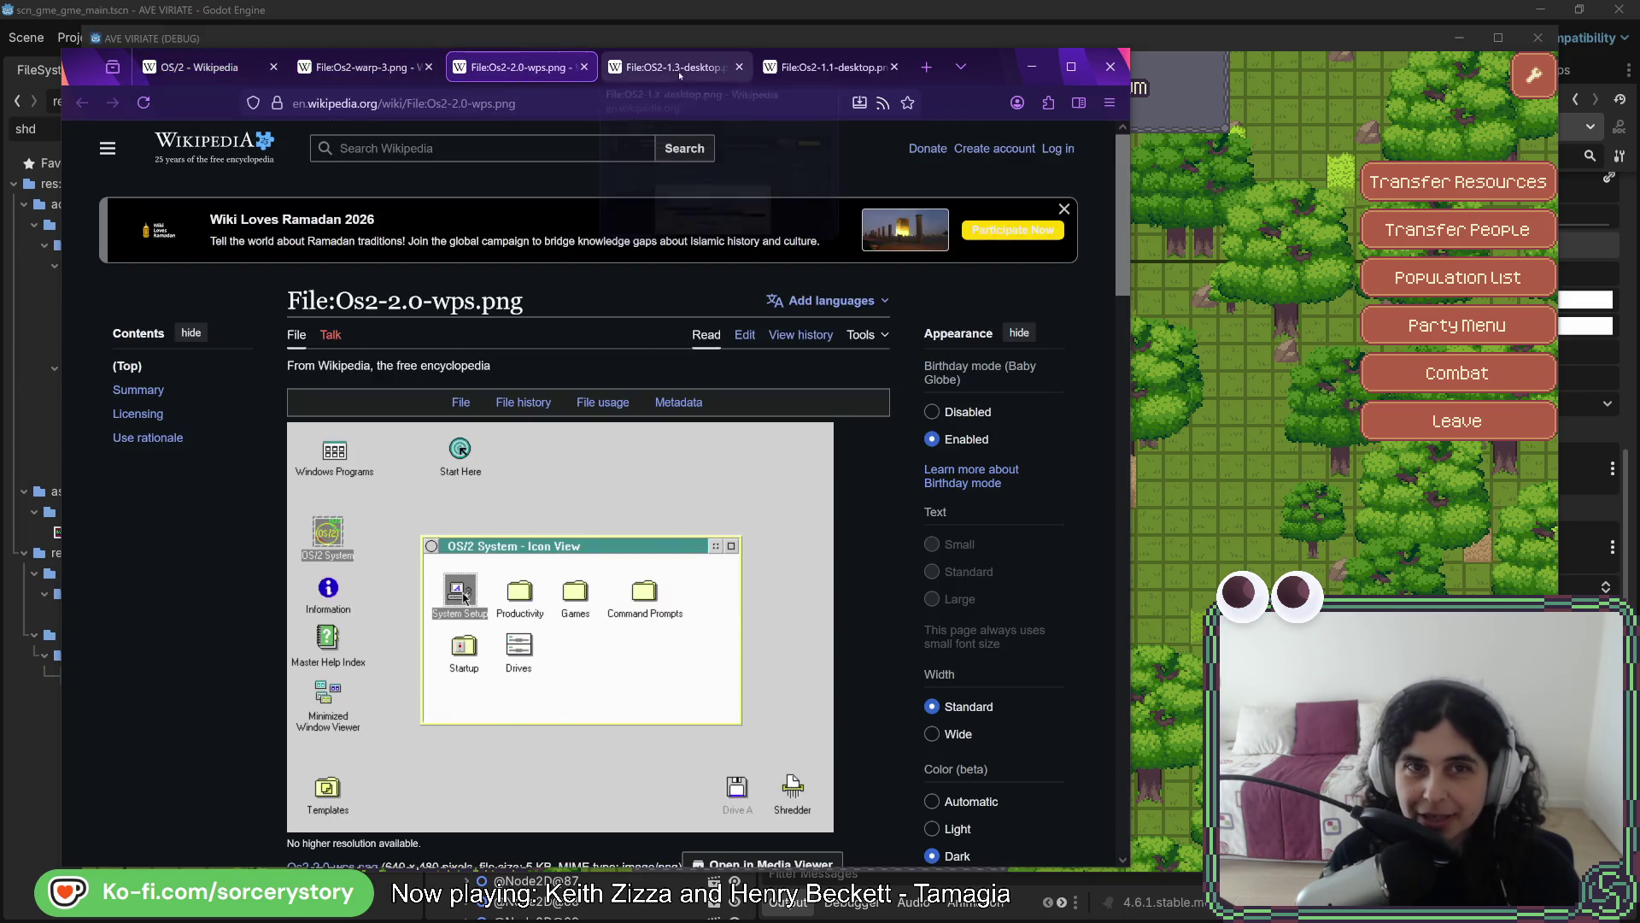
left_click(680, 75)
left_click(829, 68)
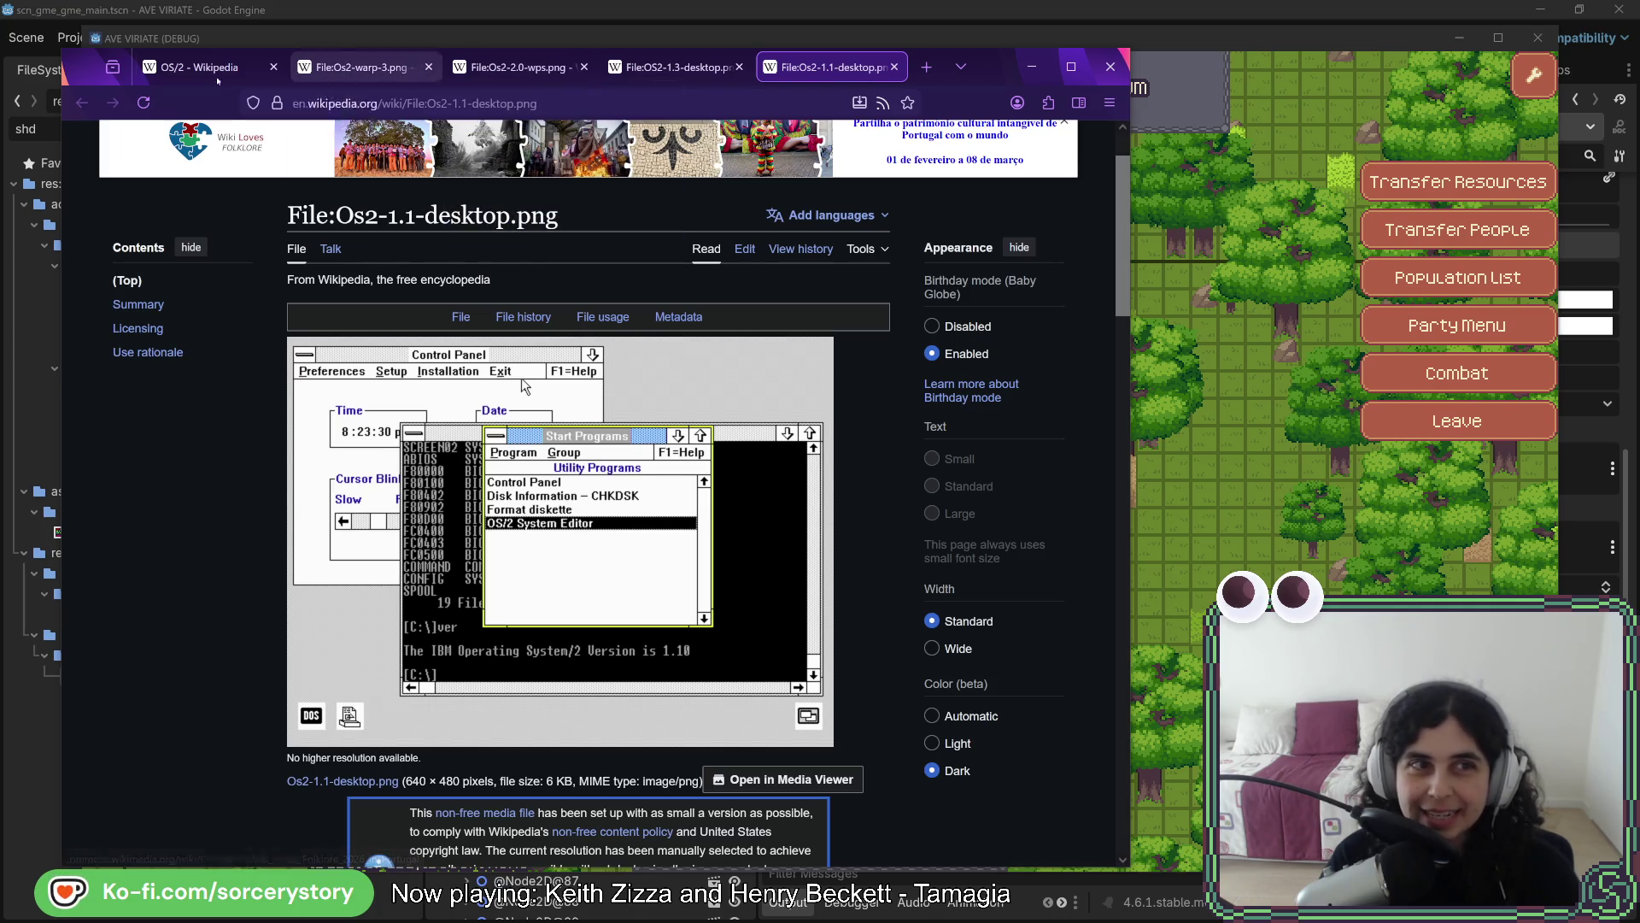
left_click(1032, 67)
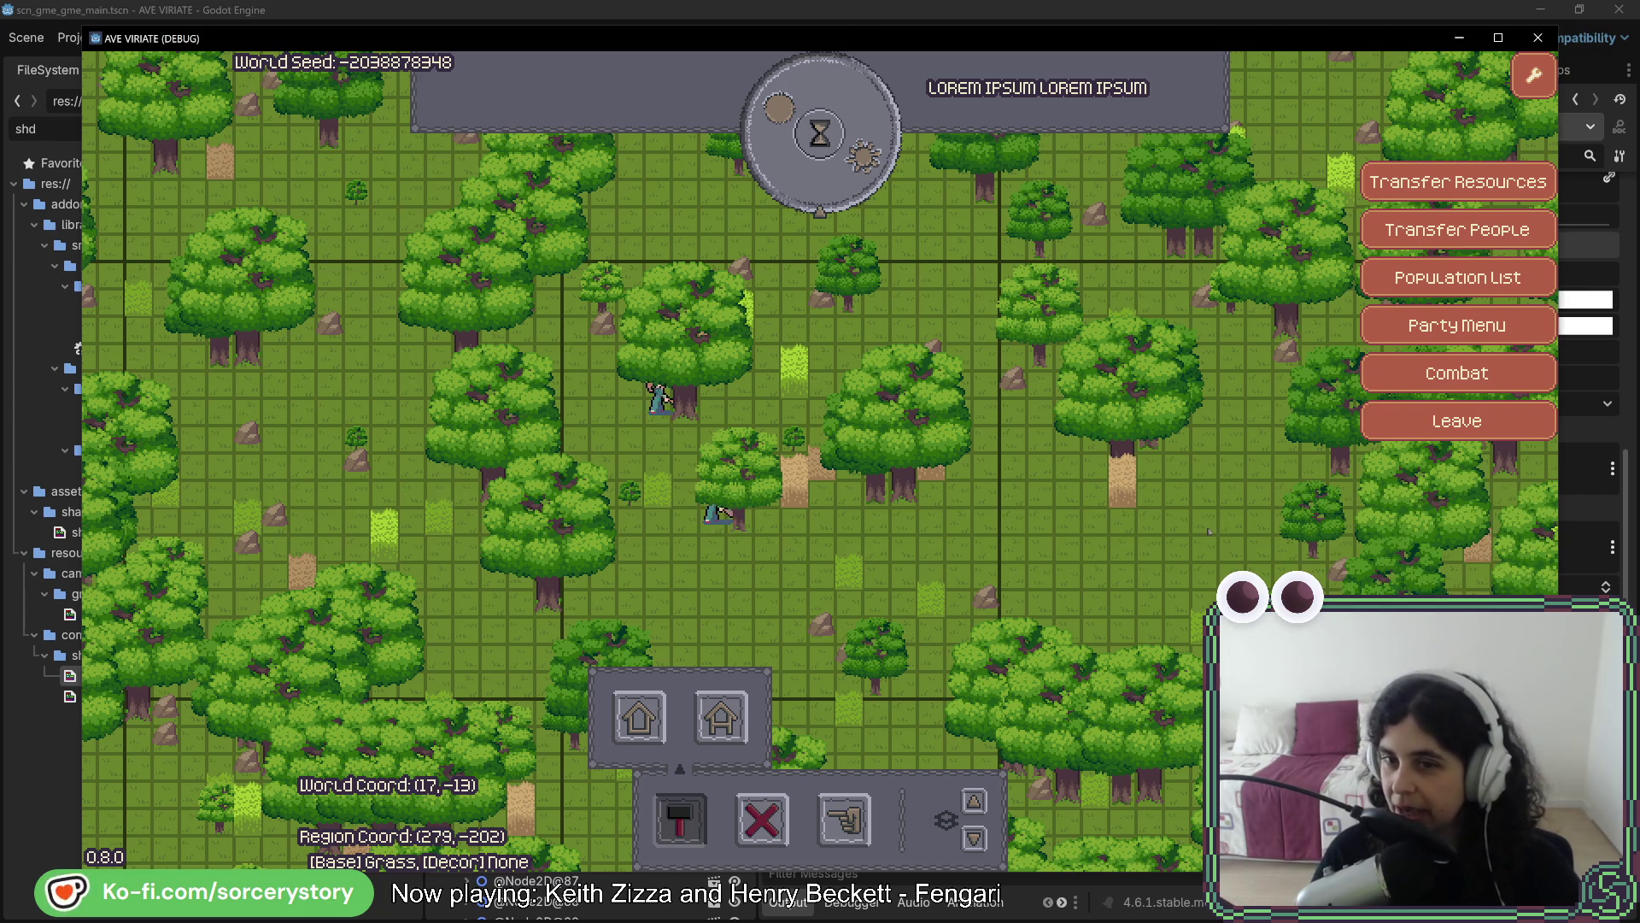
Focus the game and pan the forest map with WASD toward the upper right, reaching World Coord (20, -13)
left_click(851, 256)
key("w")
key("d")
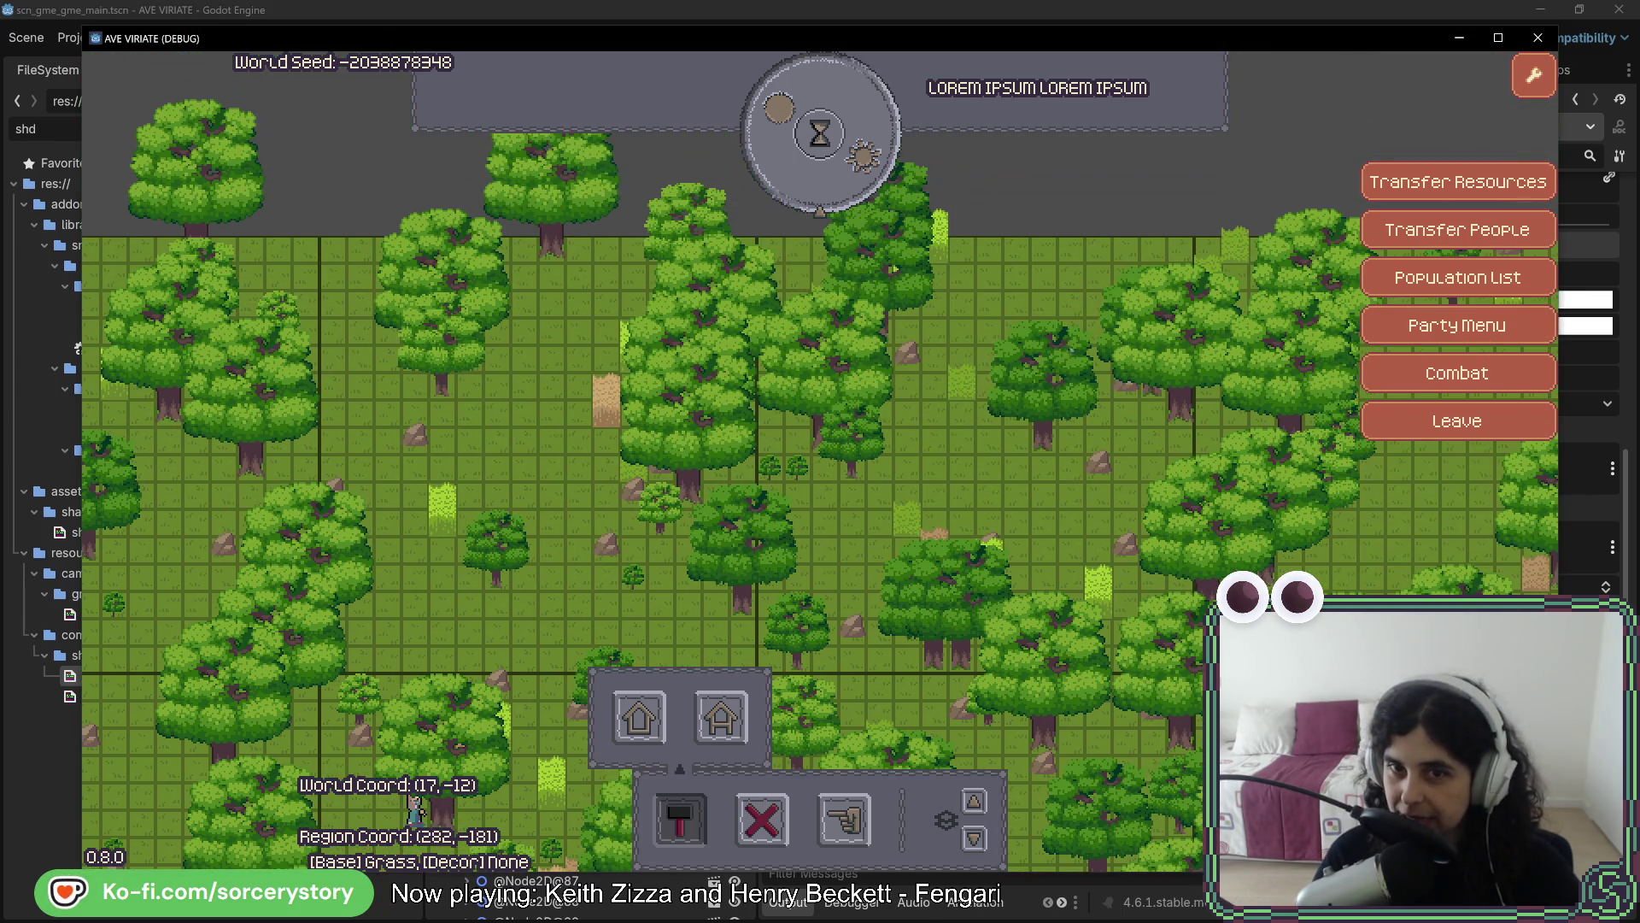
key("s")
key("d")
key("w")
key("d")
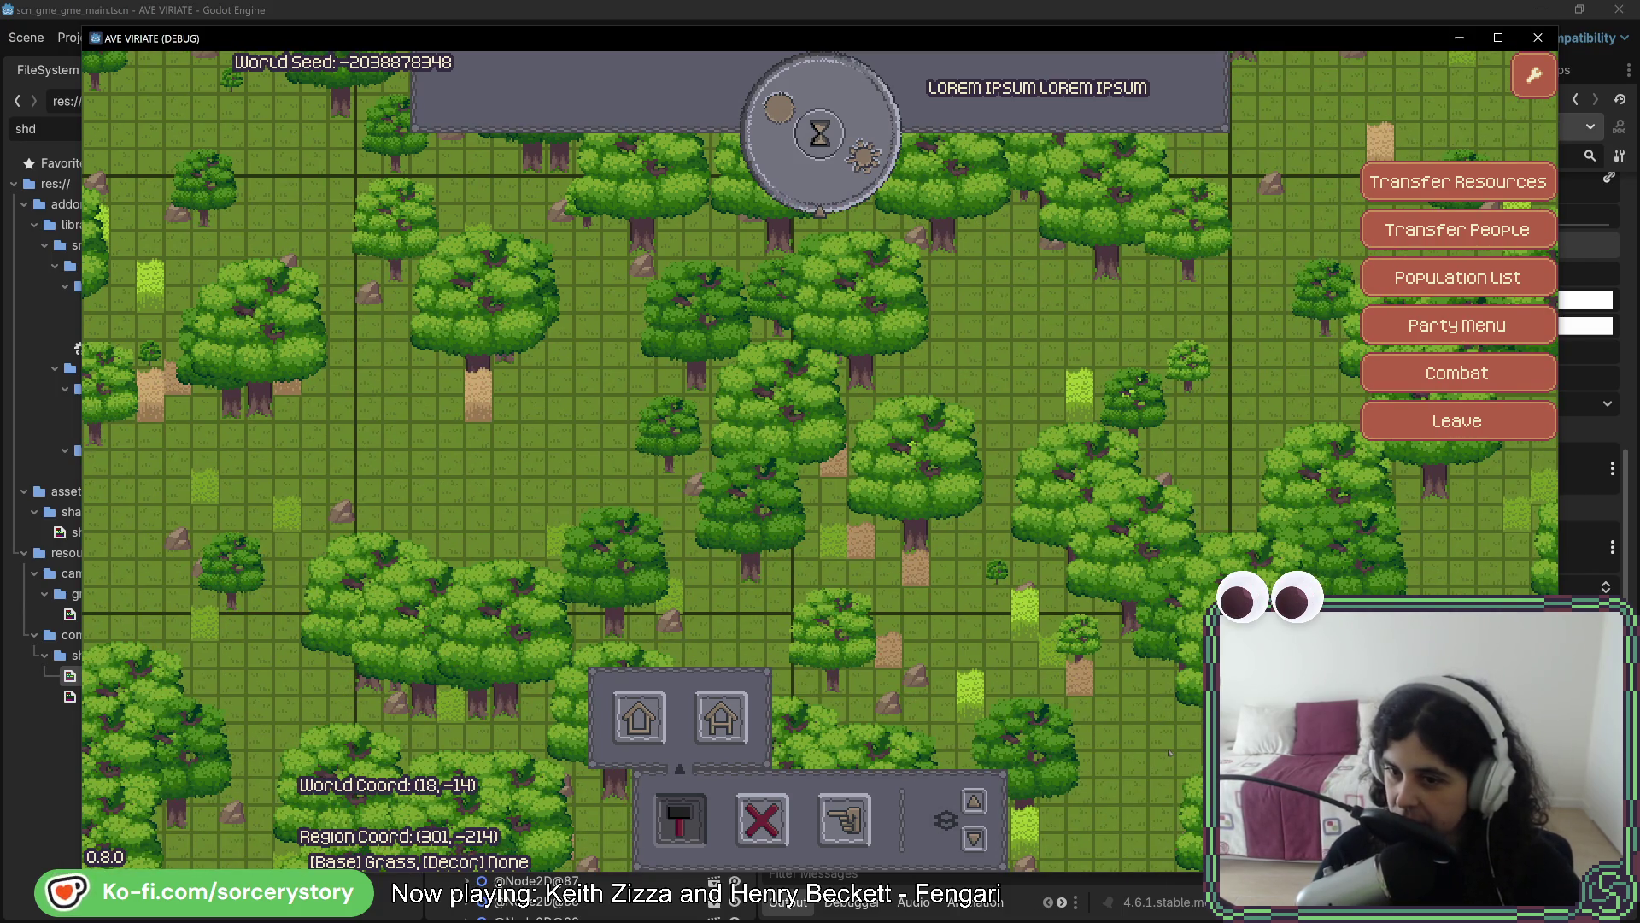
key("d")
key("w")
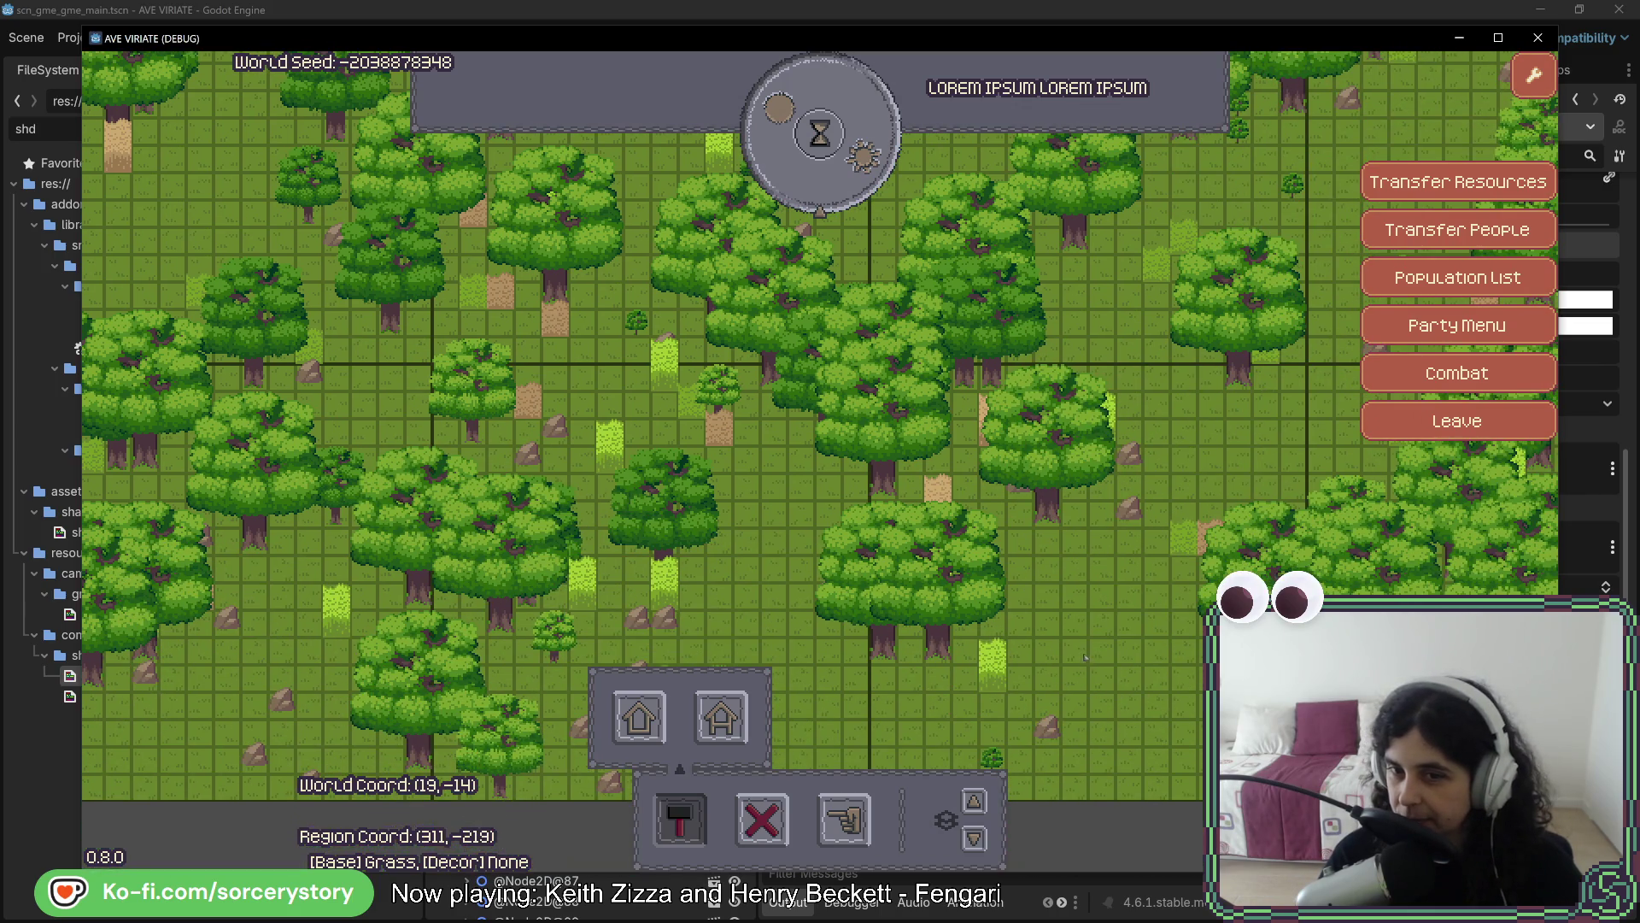
key("w")
key("d")
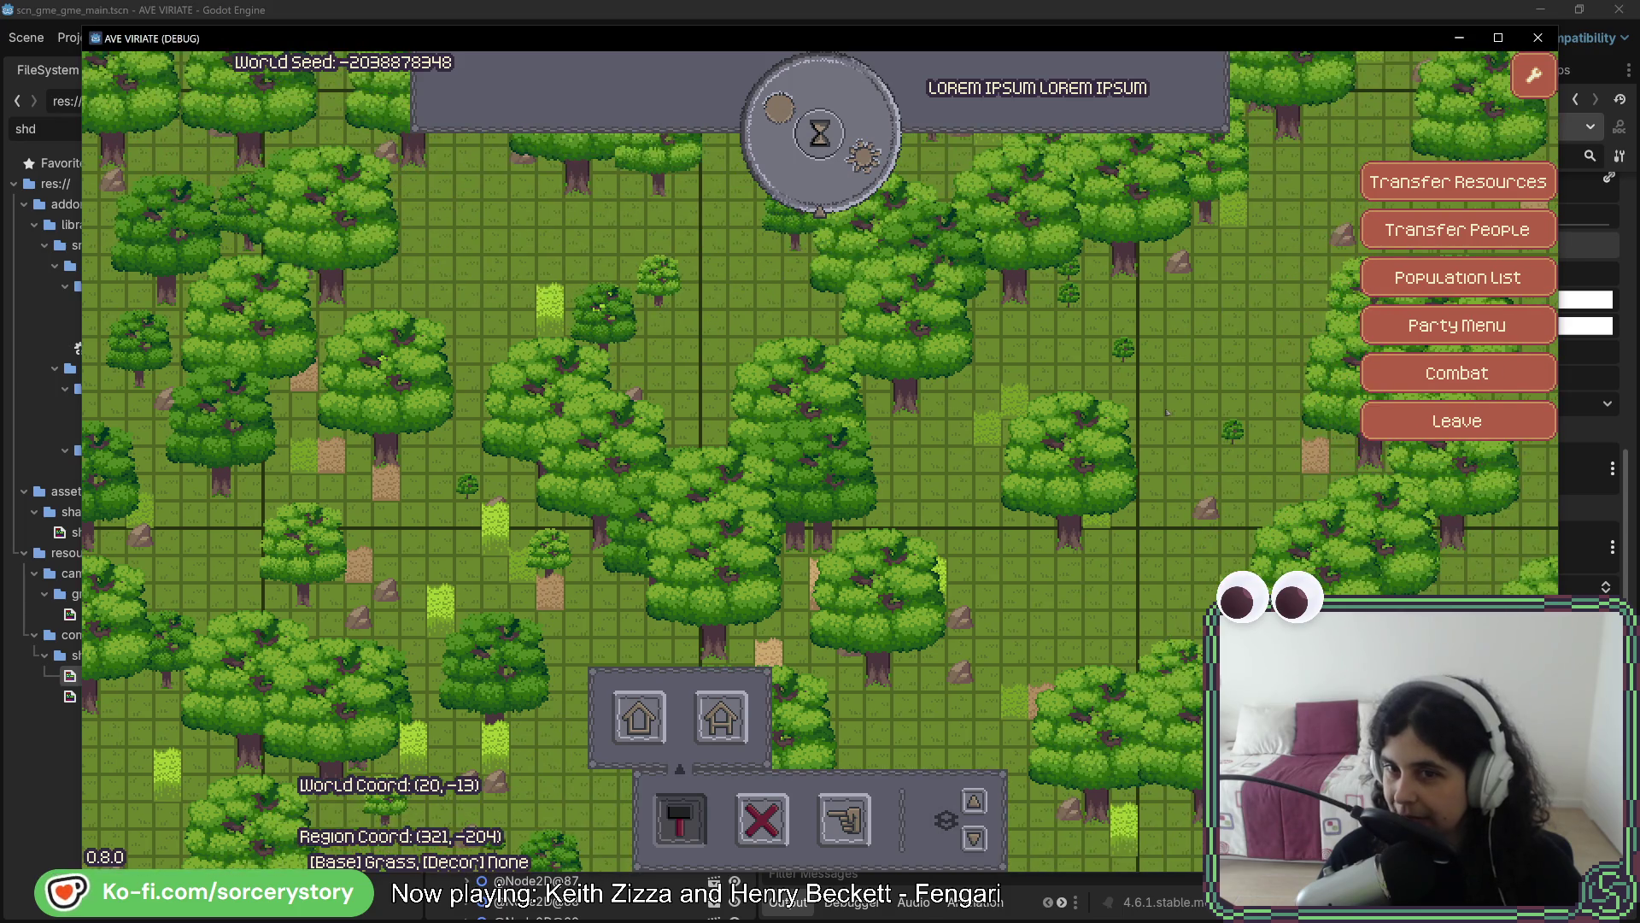
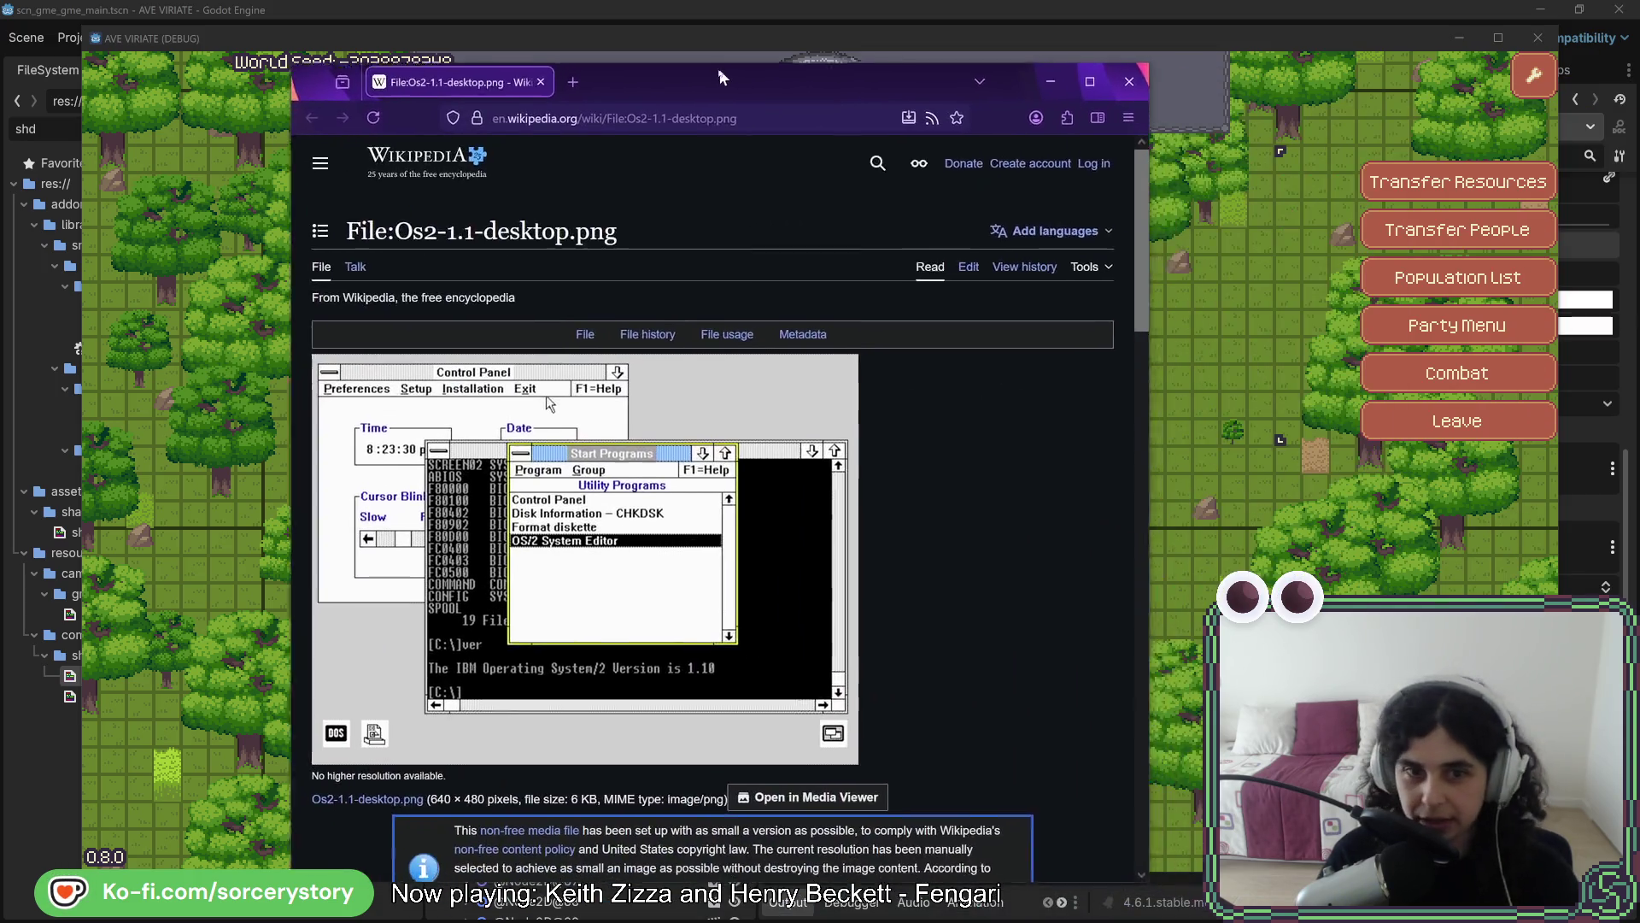
Position Firefox and look over the Os2-1.1-desktop.png Wikipedia file page details
left_click_drag(718, 70, 596, 44)
scroll(660, 487, "down", 3)
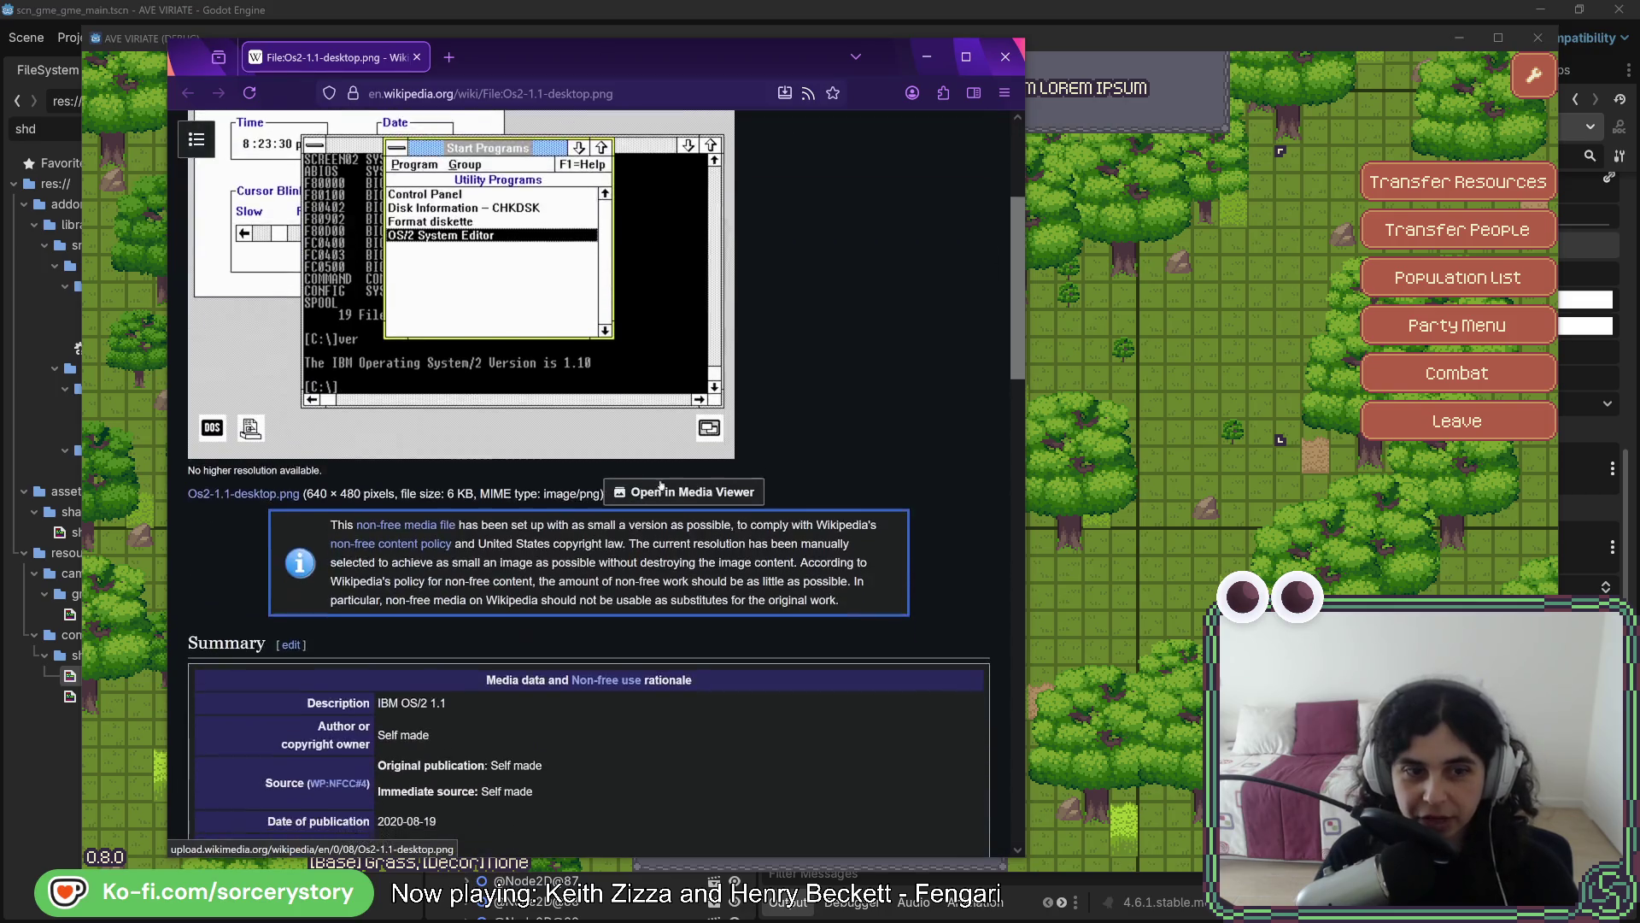
scroll(661, 487, "down", 3)
left_click_drag(378, 458, 460, 463)
left_click(460, 459)
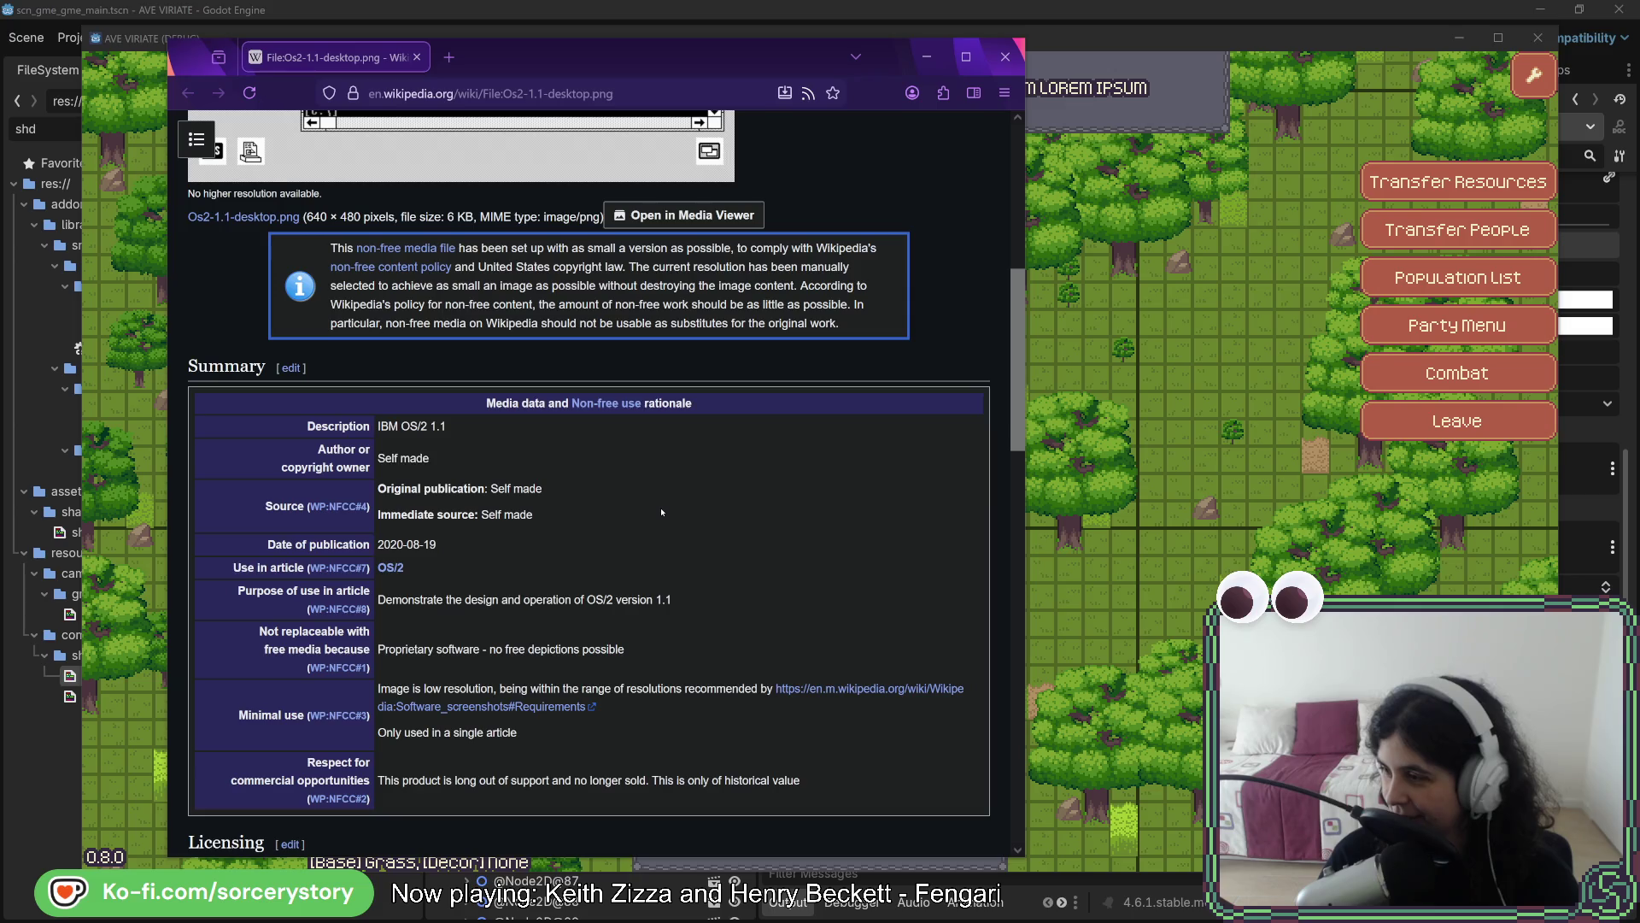
Return to the top and open the OS2-1.3-desktop.png image in a new tab
scroll(662, 512, "up", 5)
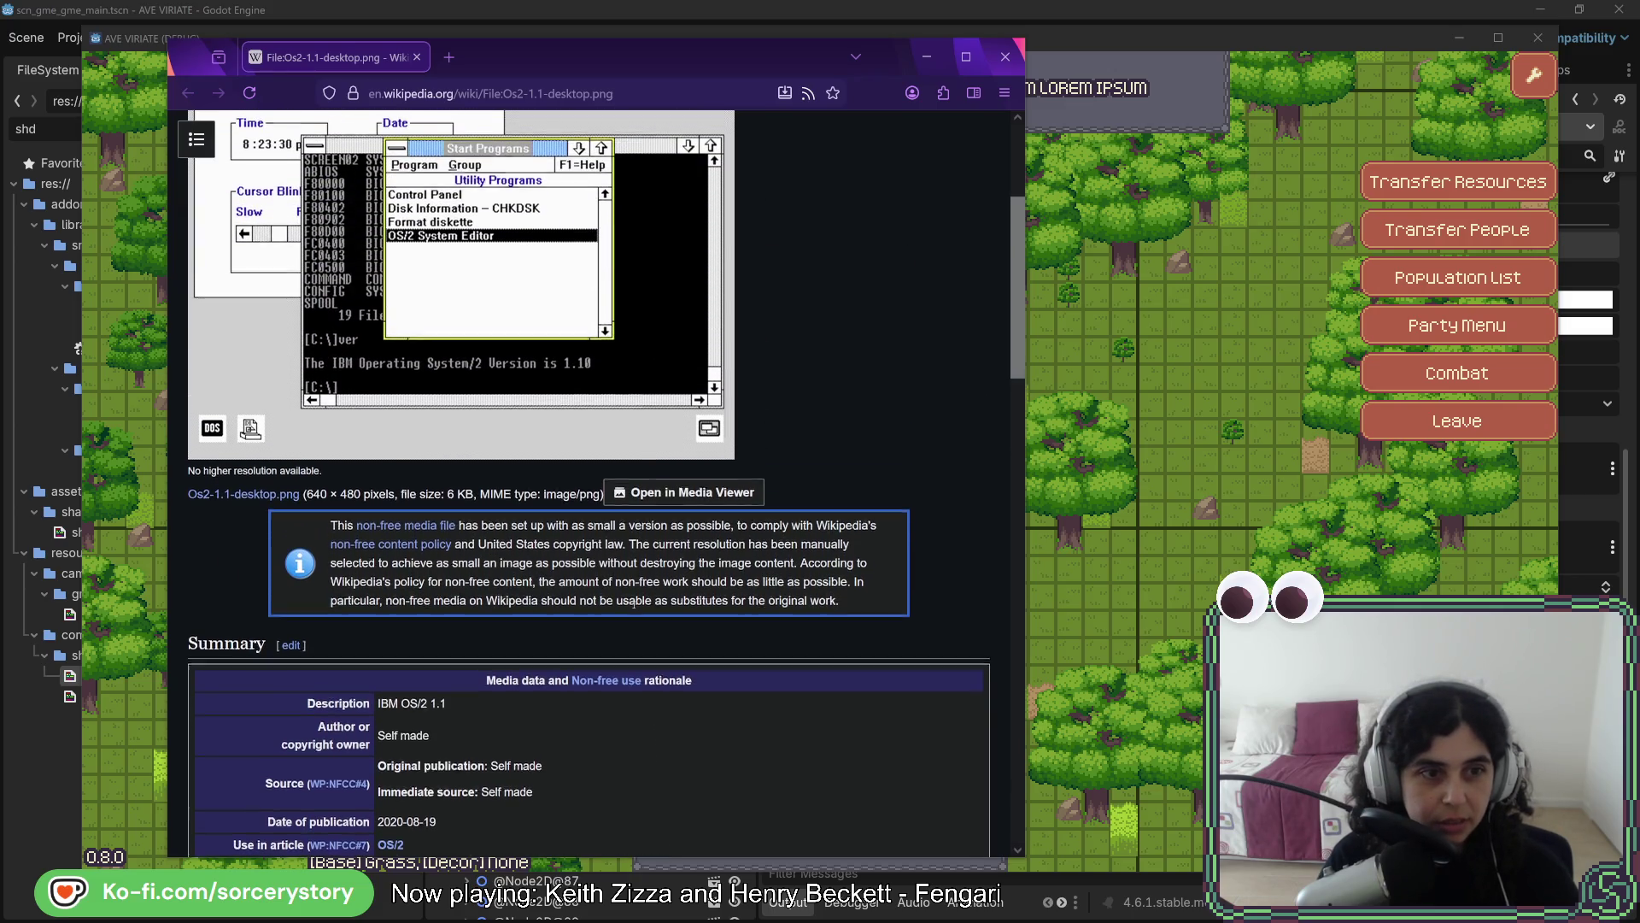
scroll(698, 668, "up", 3)
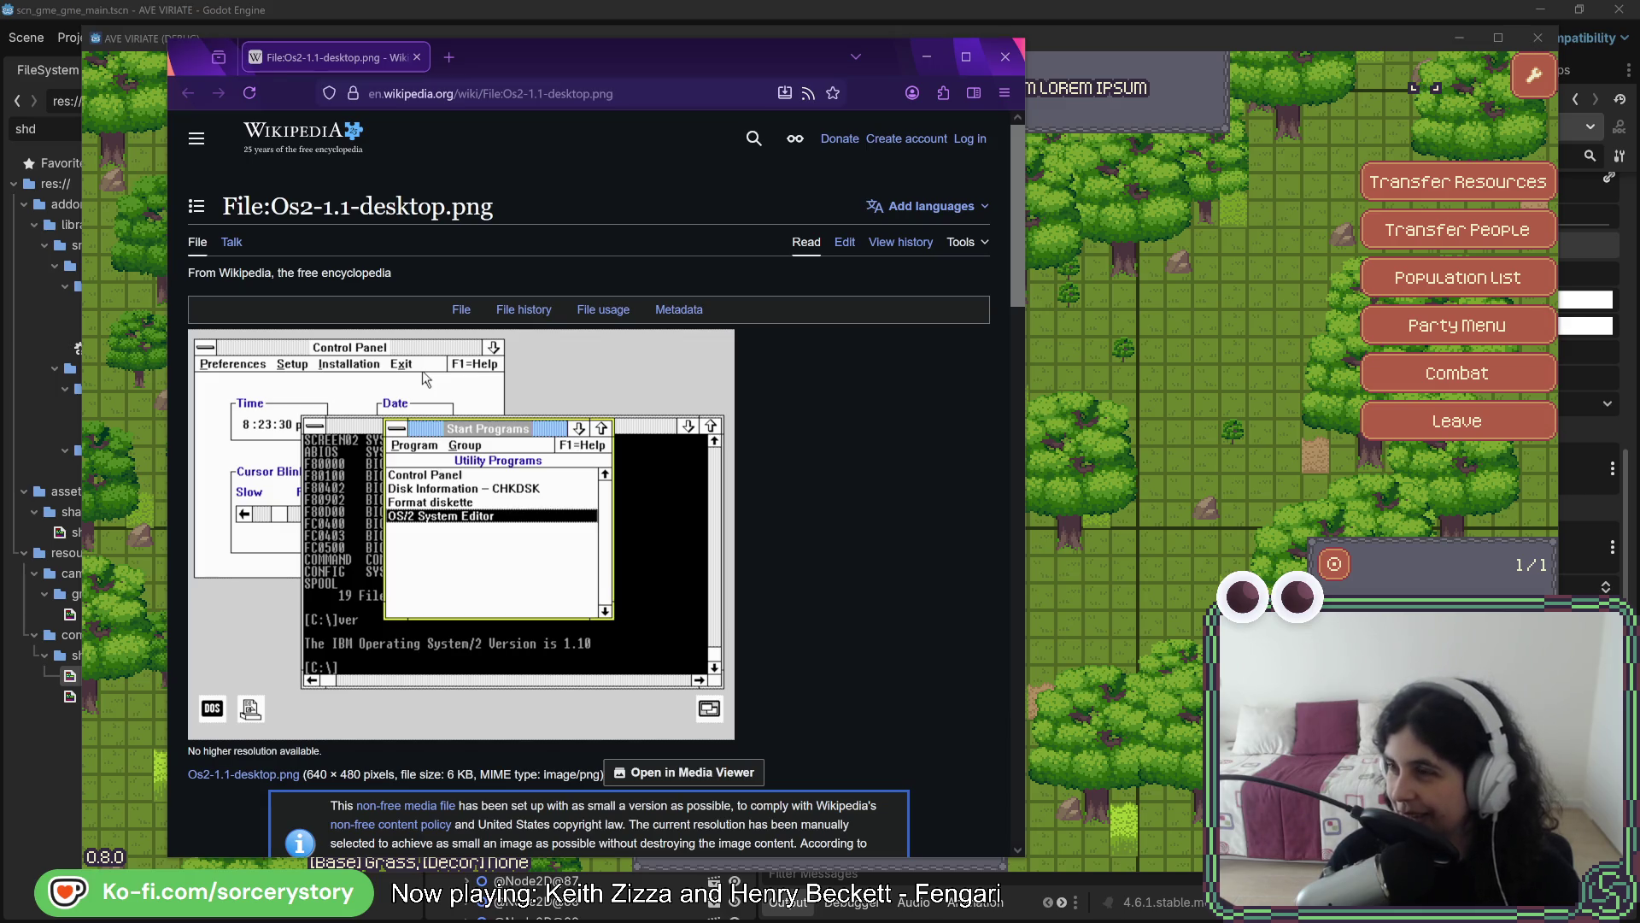
left_click(485, 57)
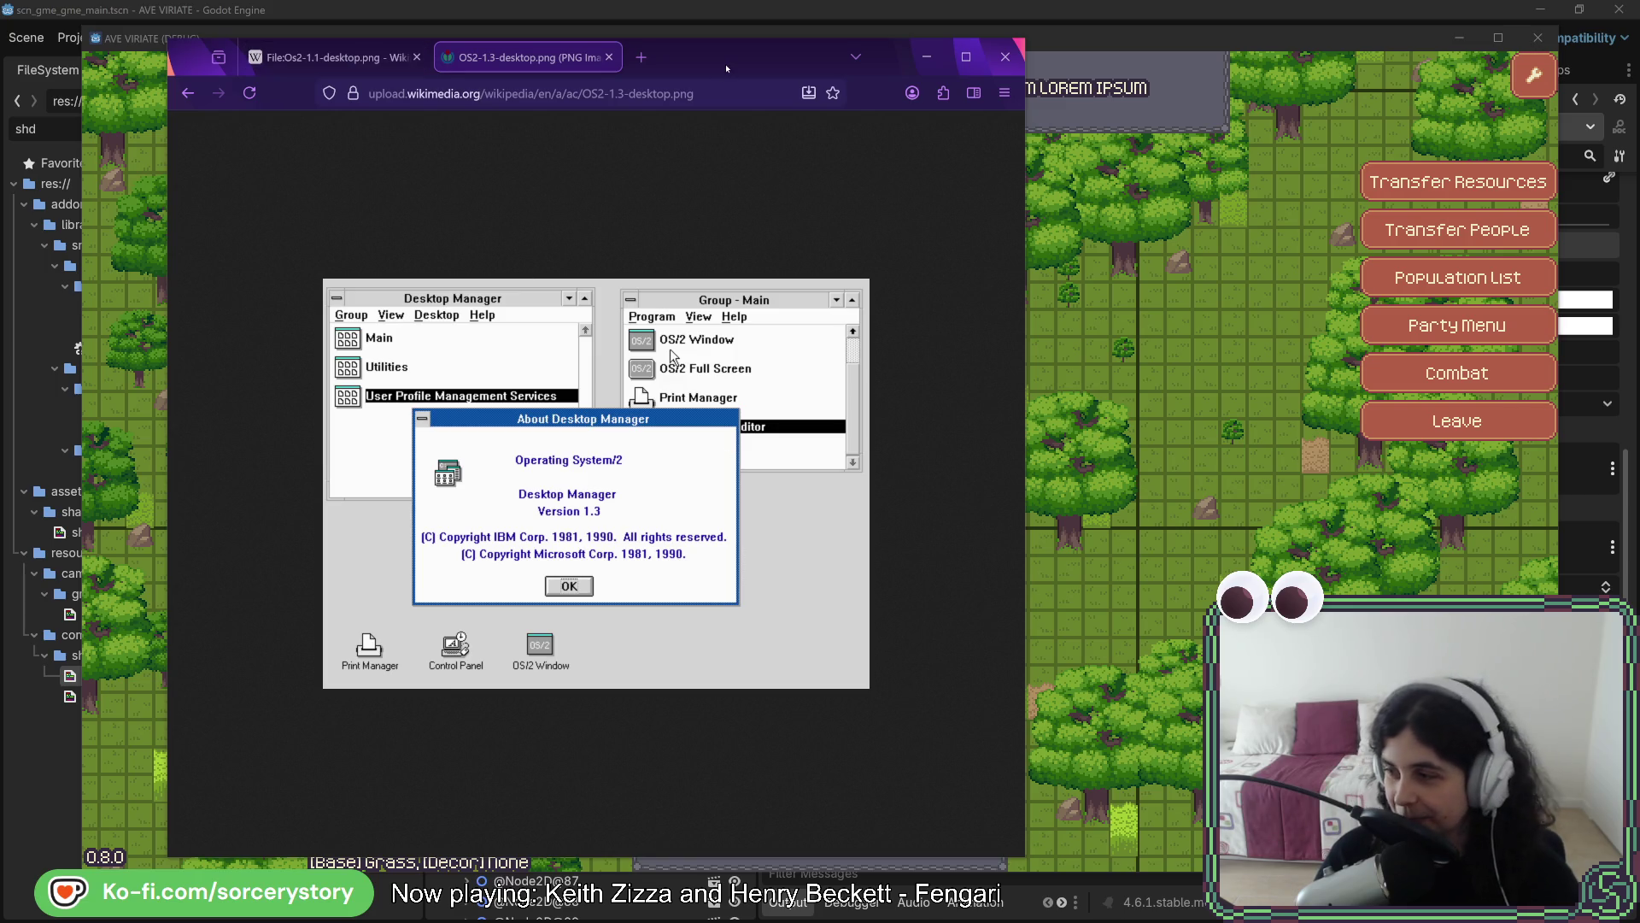
Minimize Firefox to reveal the running game's forest map
left_click(926, 56)
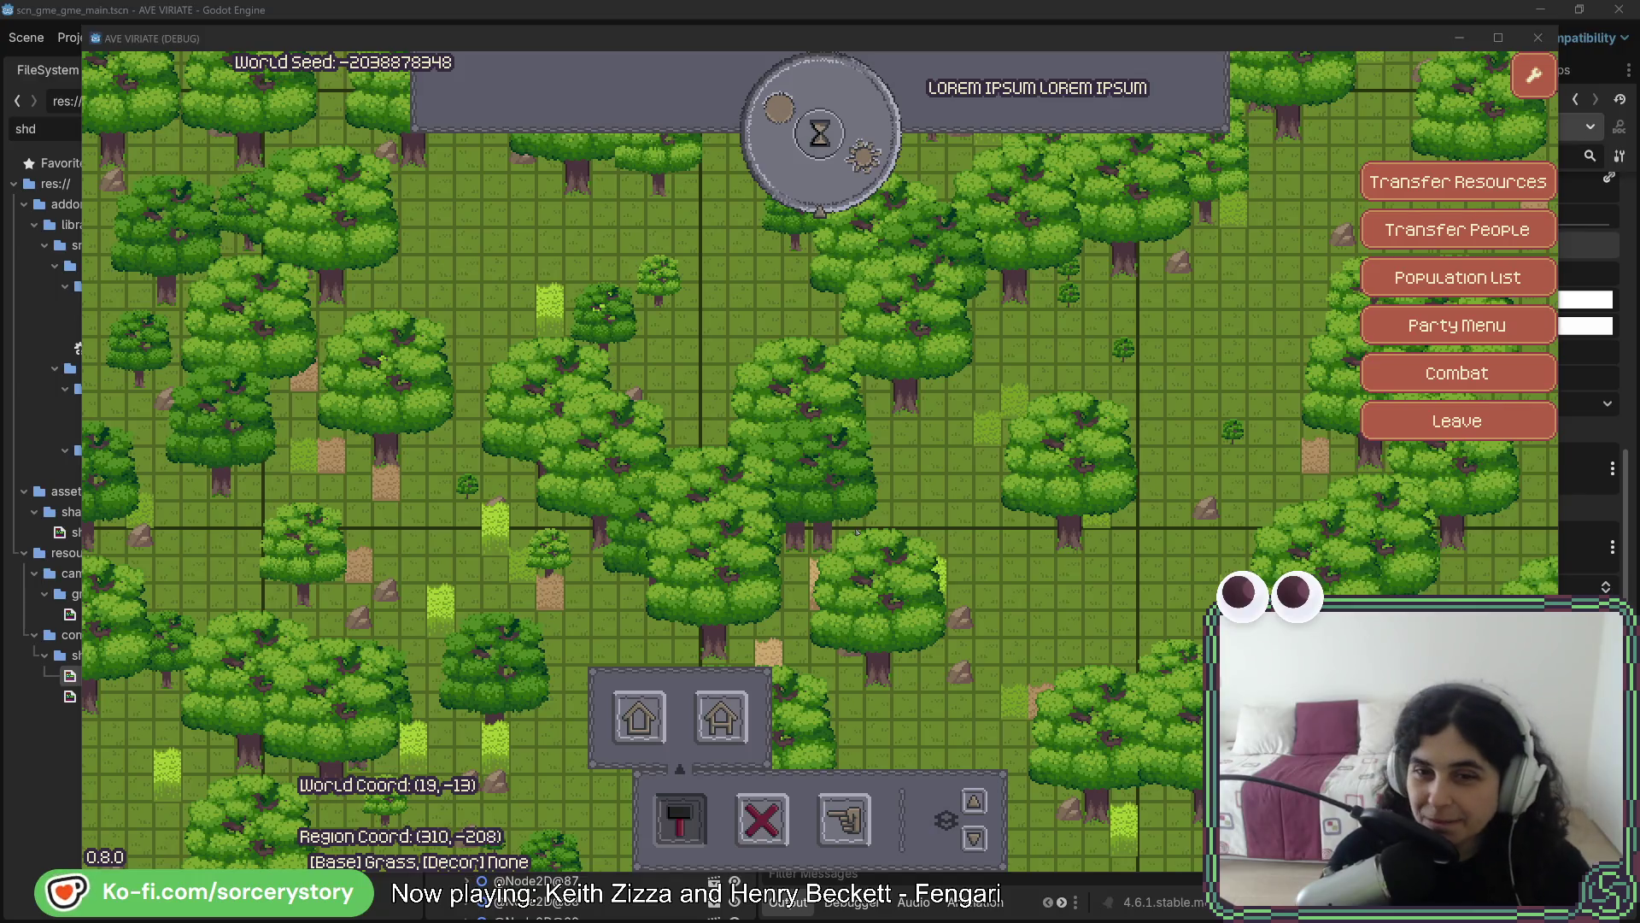
Pan the game map down and right to world coordinate (20, -12), then bring up the shader code
left_click(1144, 321)
key("d")
key("s")
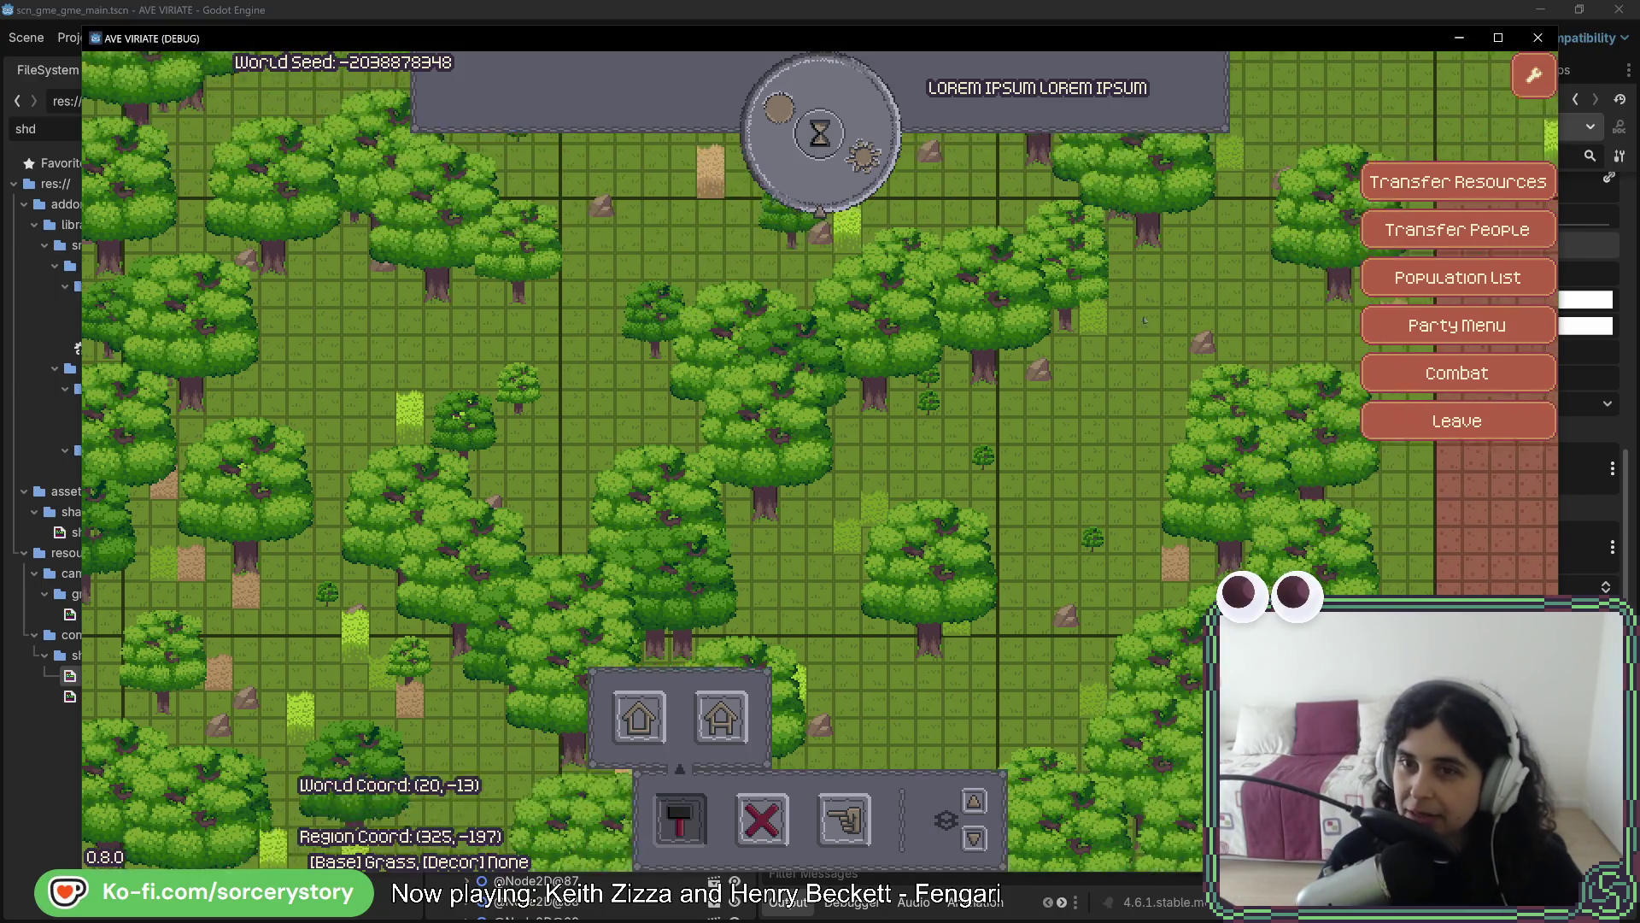
key("s")
key("a")
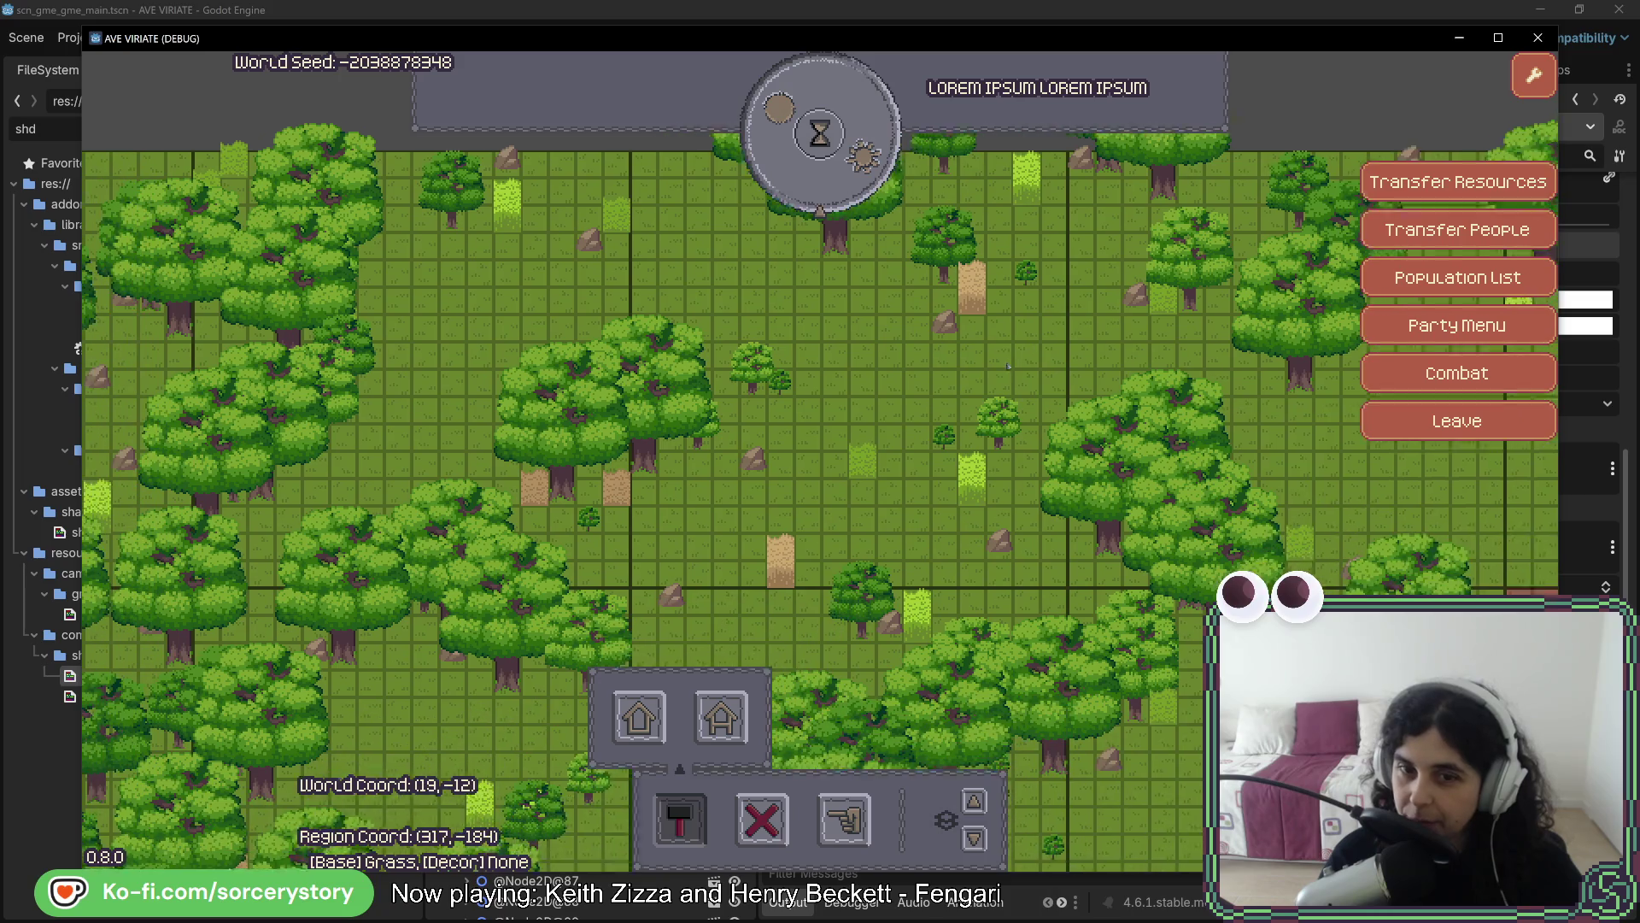
key("d")
key("s")
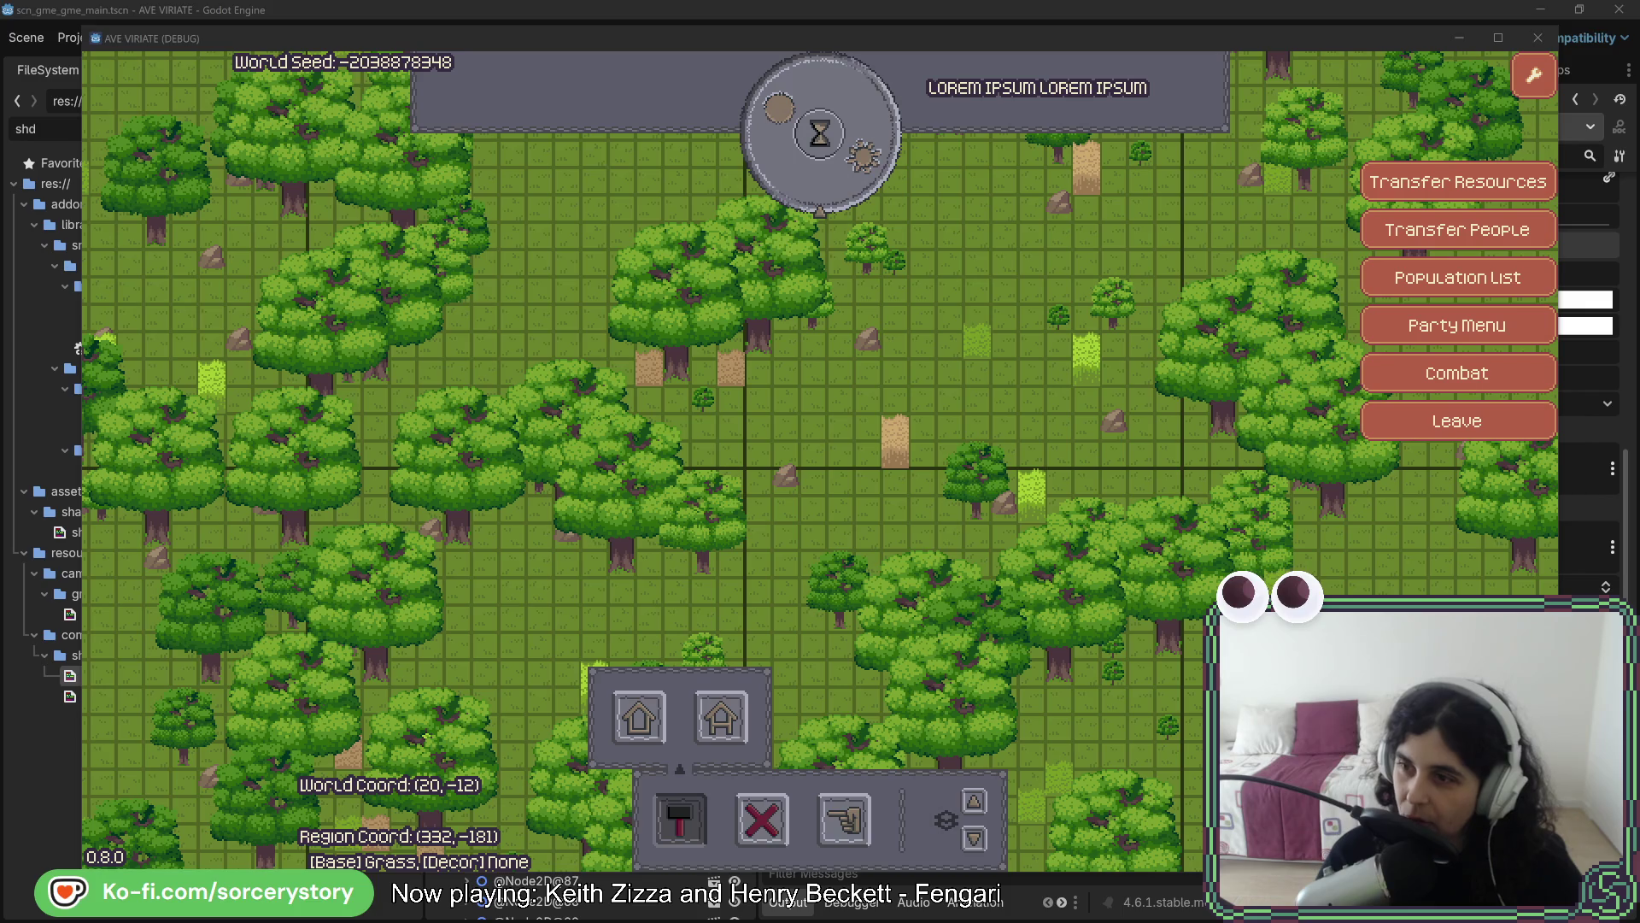
key("alt+Tab")
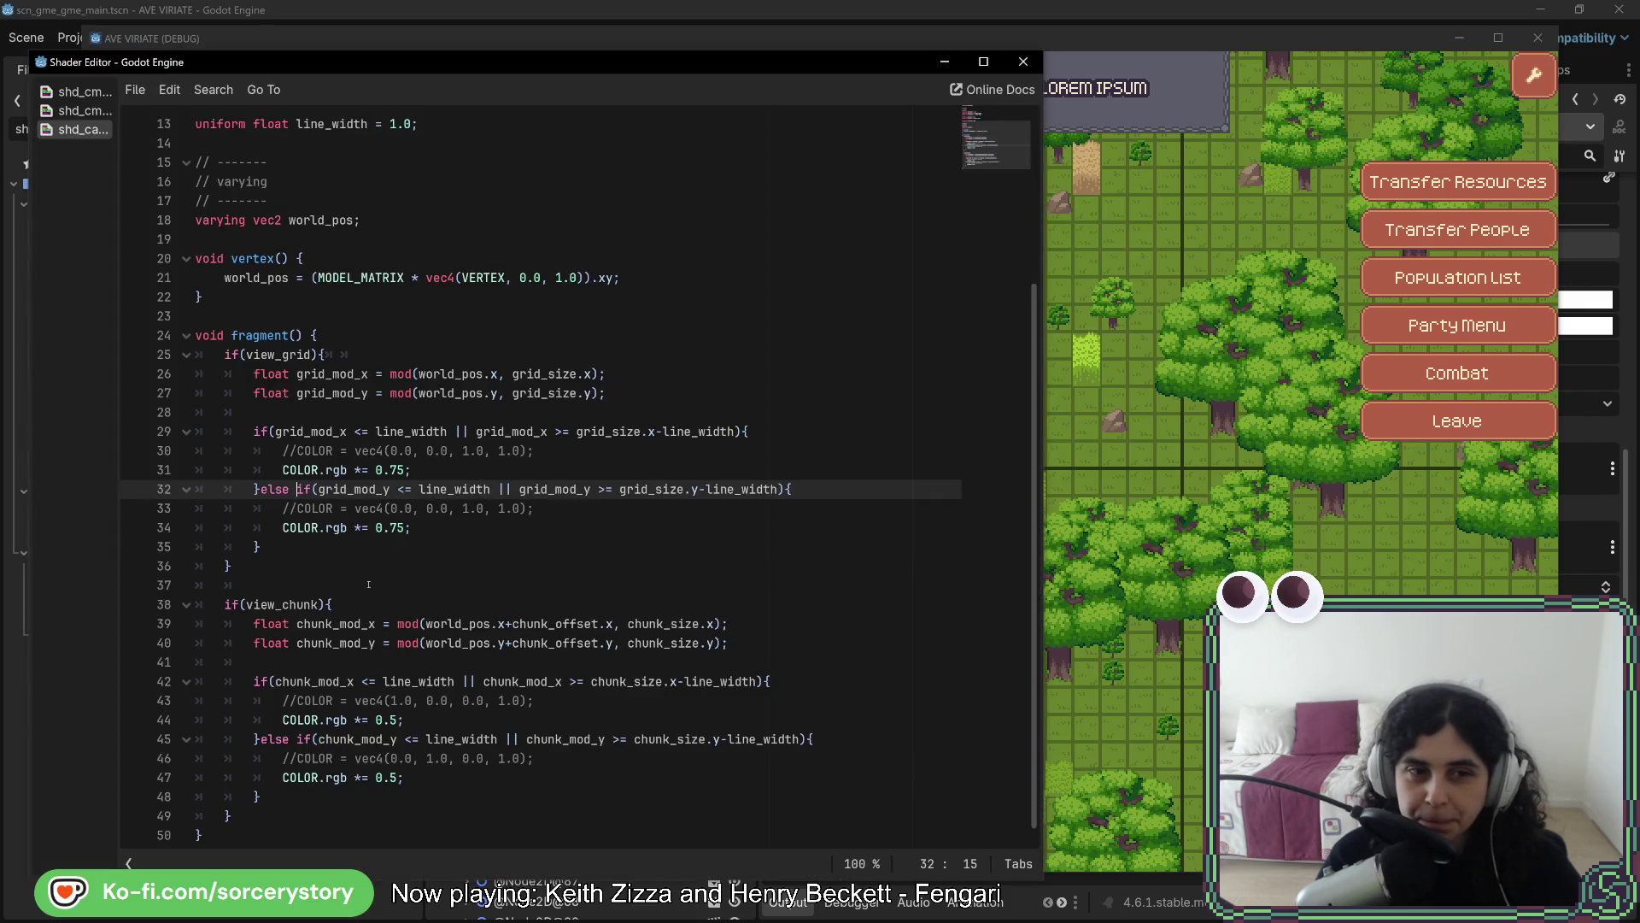
Change the grid multipliers on lines 31 and 34 to 0.90 and the chunk multipliers on lines 44 and 47 to 0.75
left_click(303, 568)
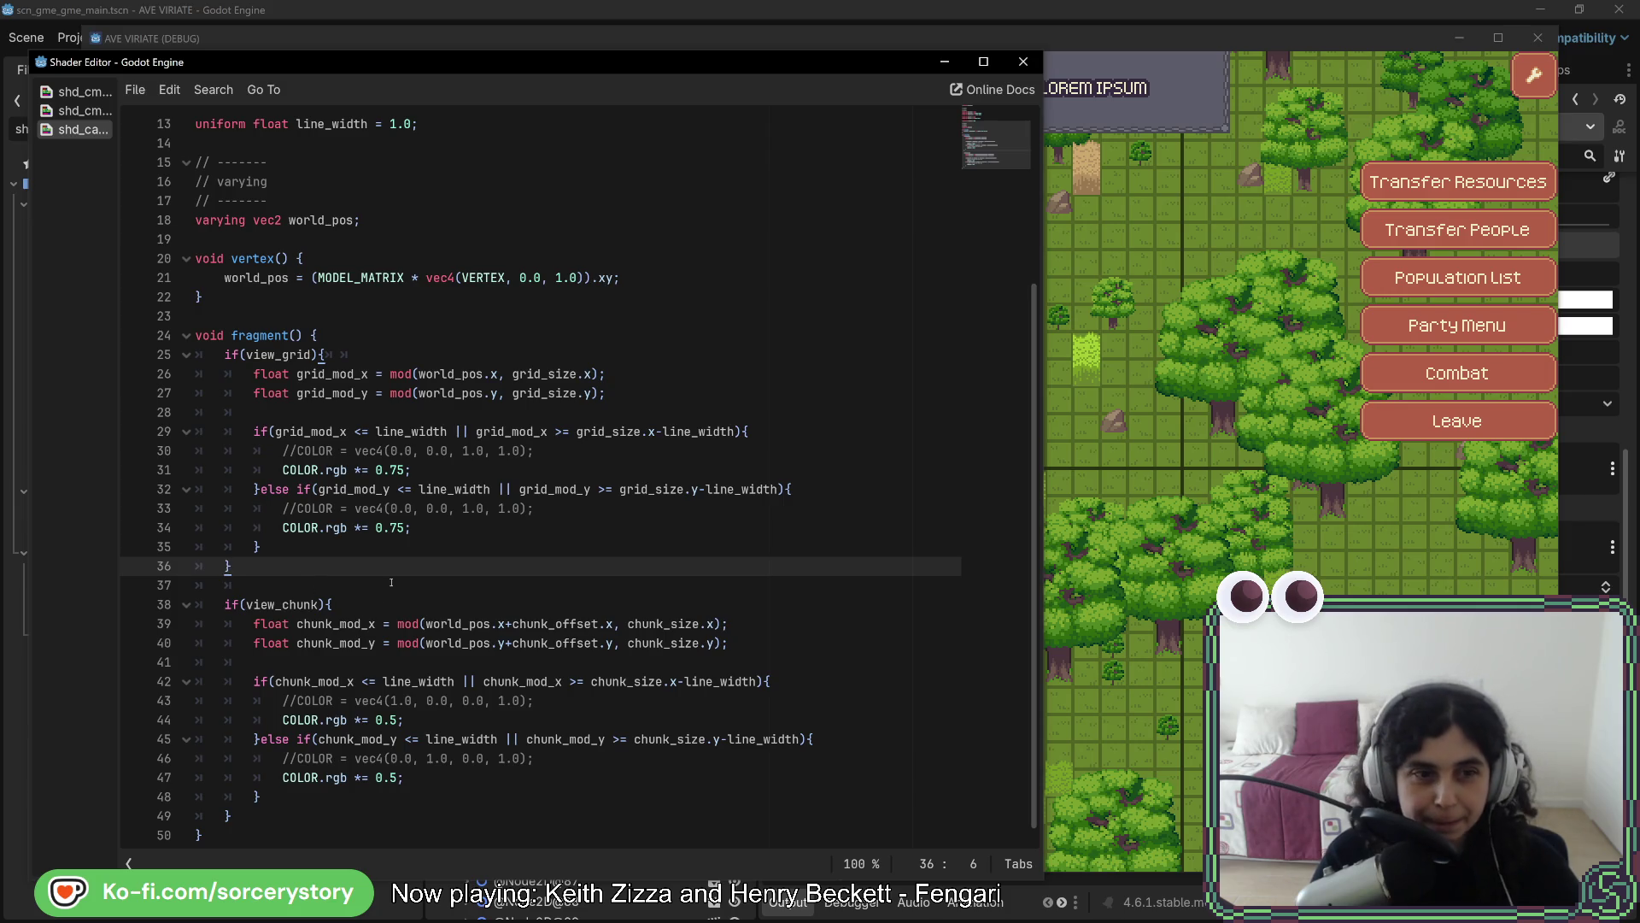
left_click(393, 469)
left_click_drag(393, 470, 407, 470)
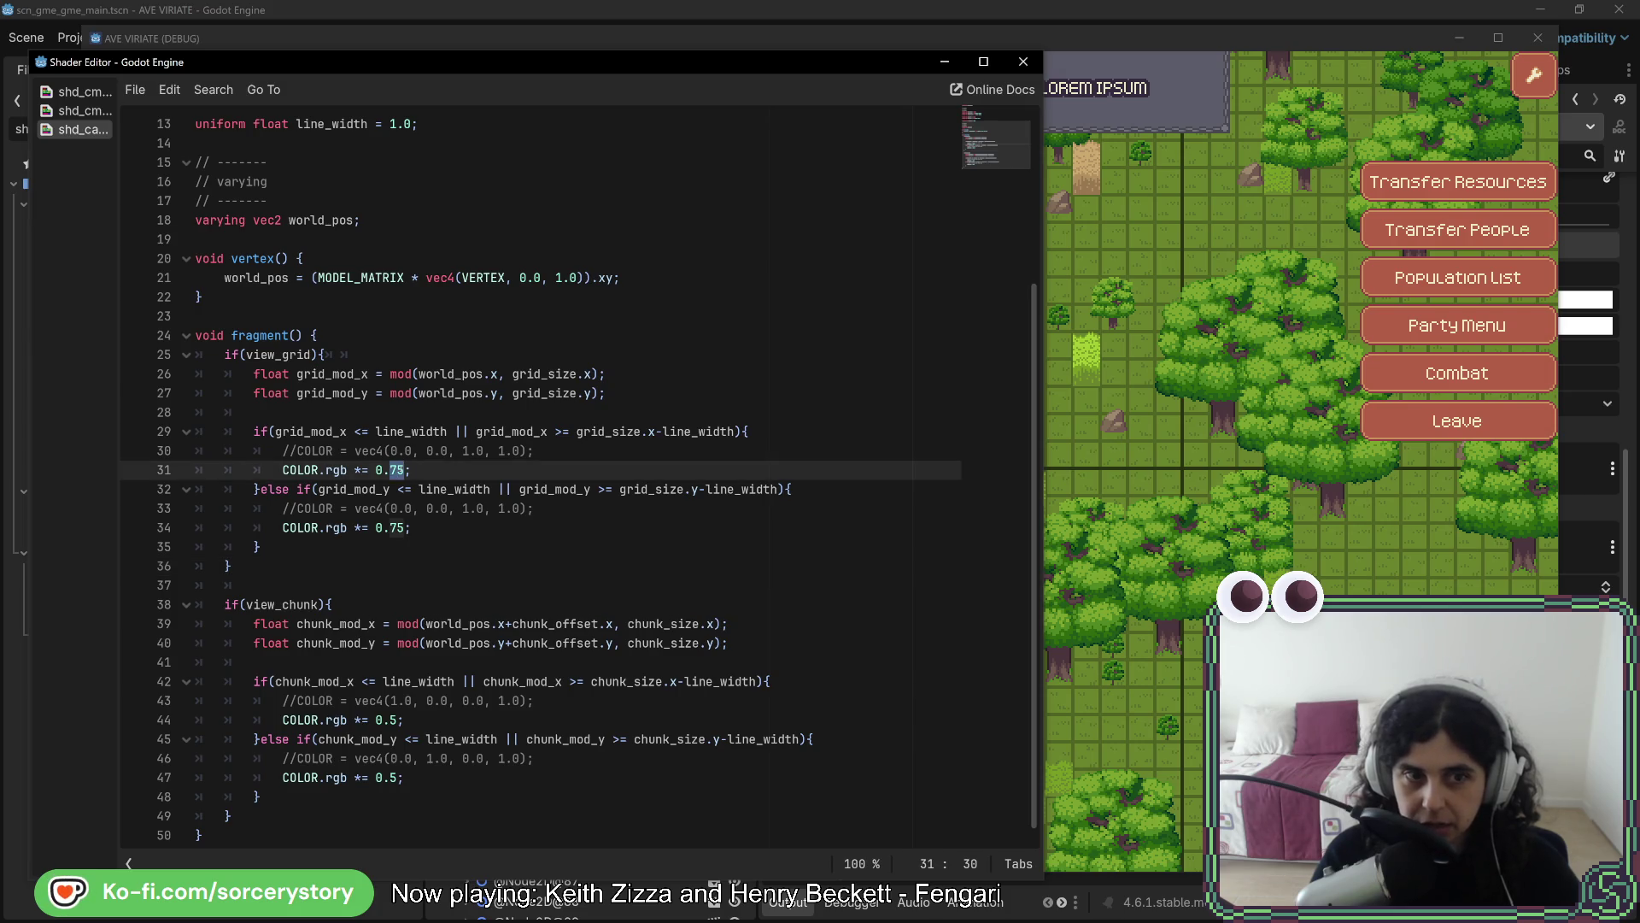
type("90")
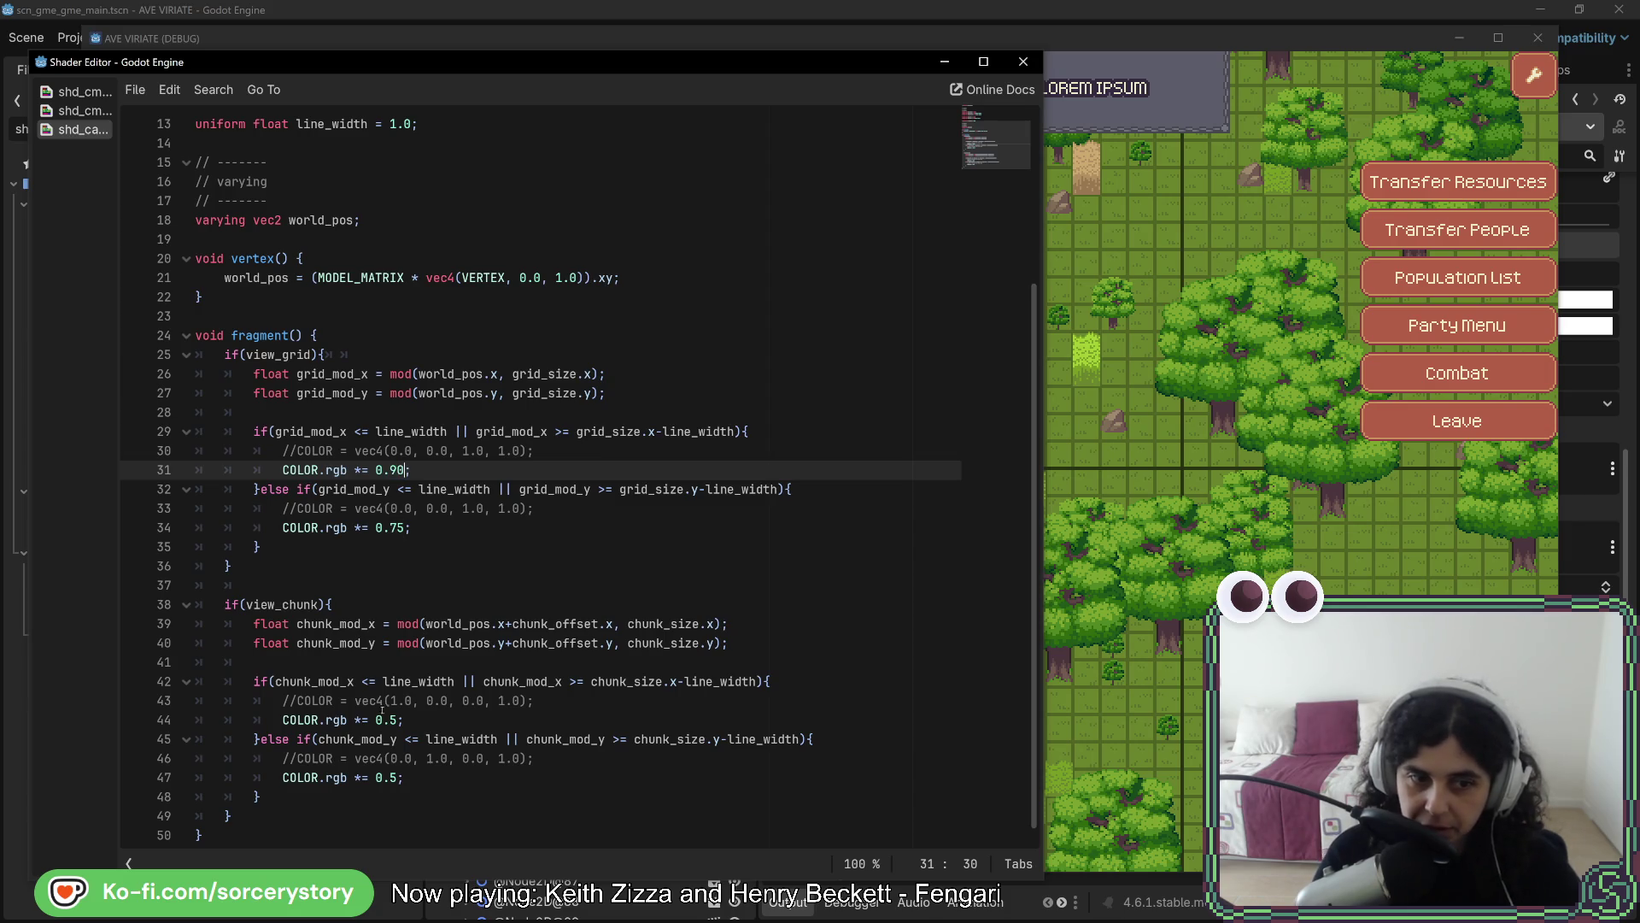
left_click(389, 719)
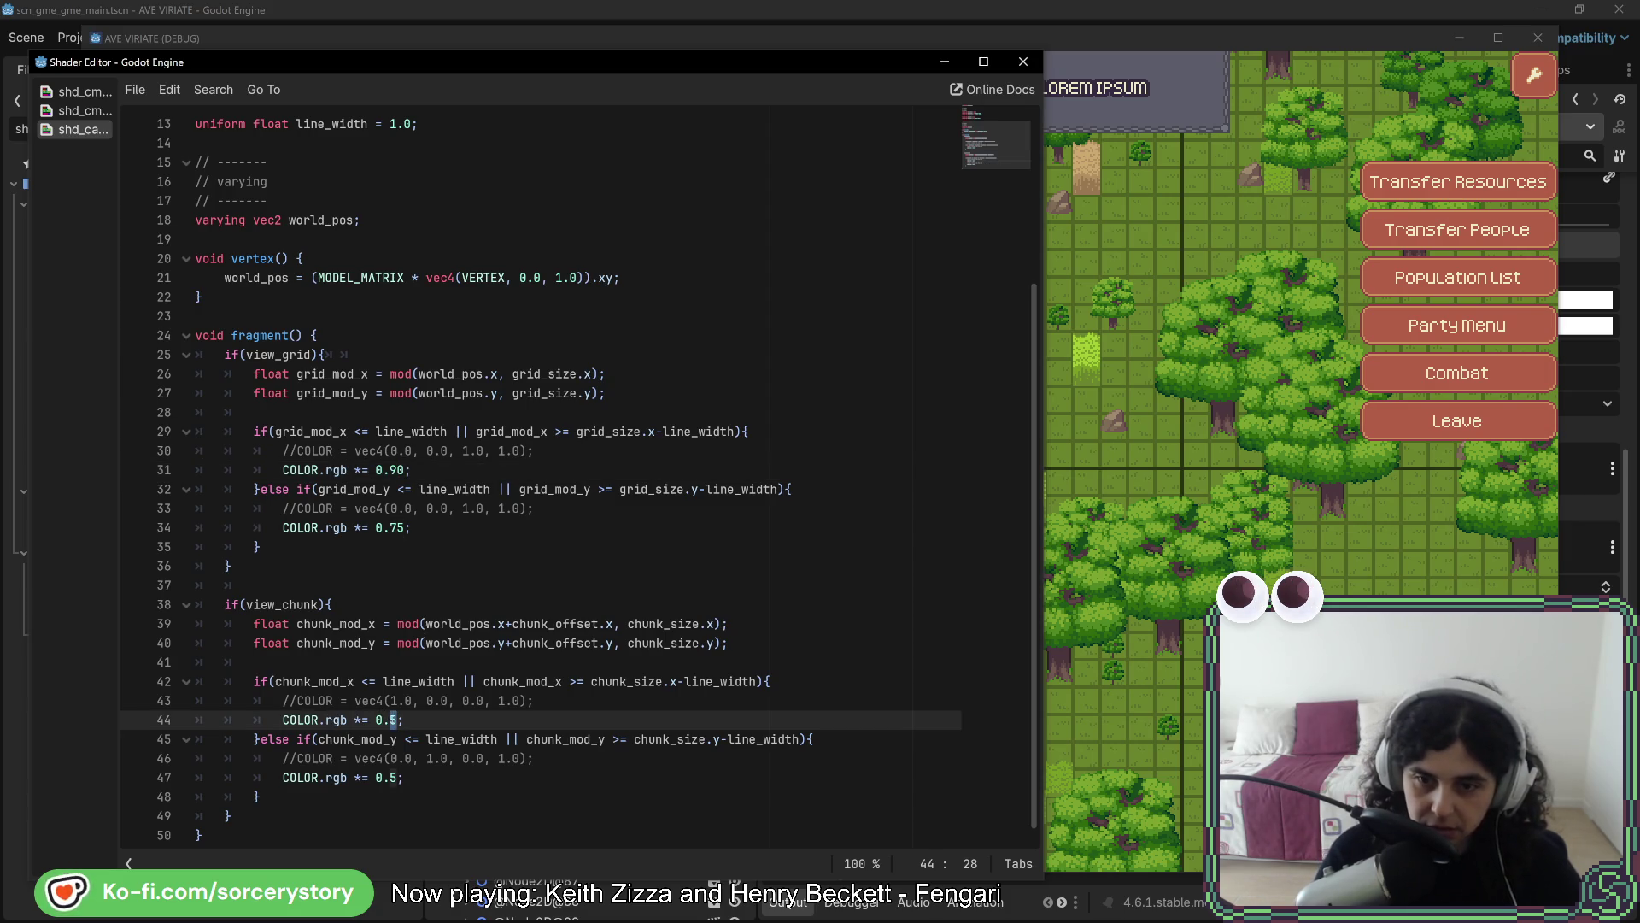
type("7")
left_click(390, 777)
type("7")
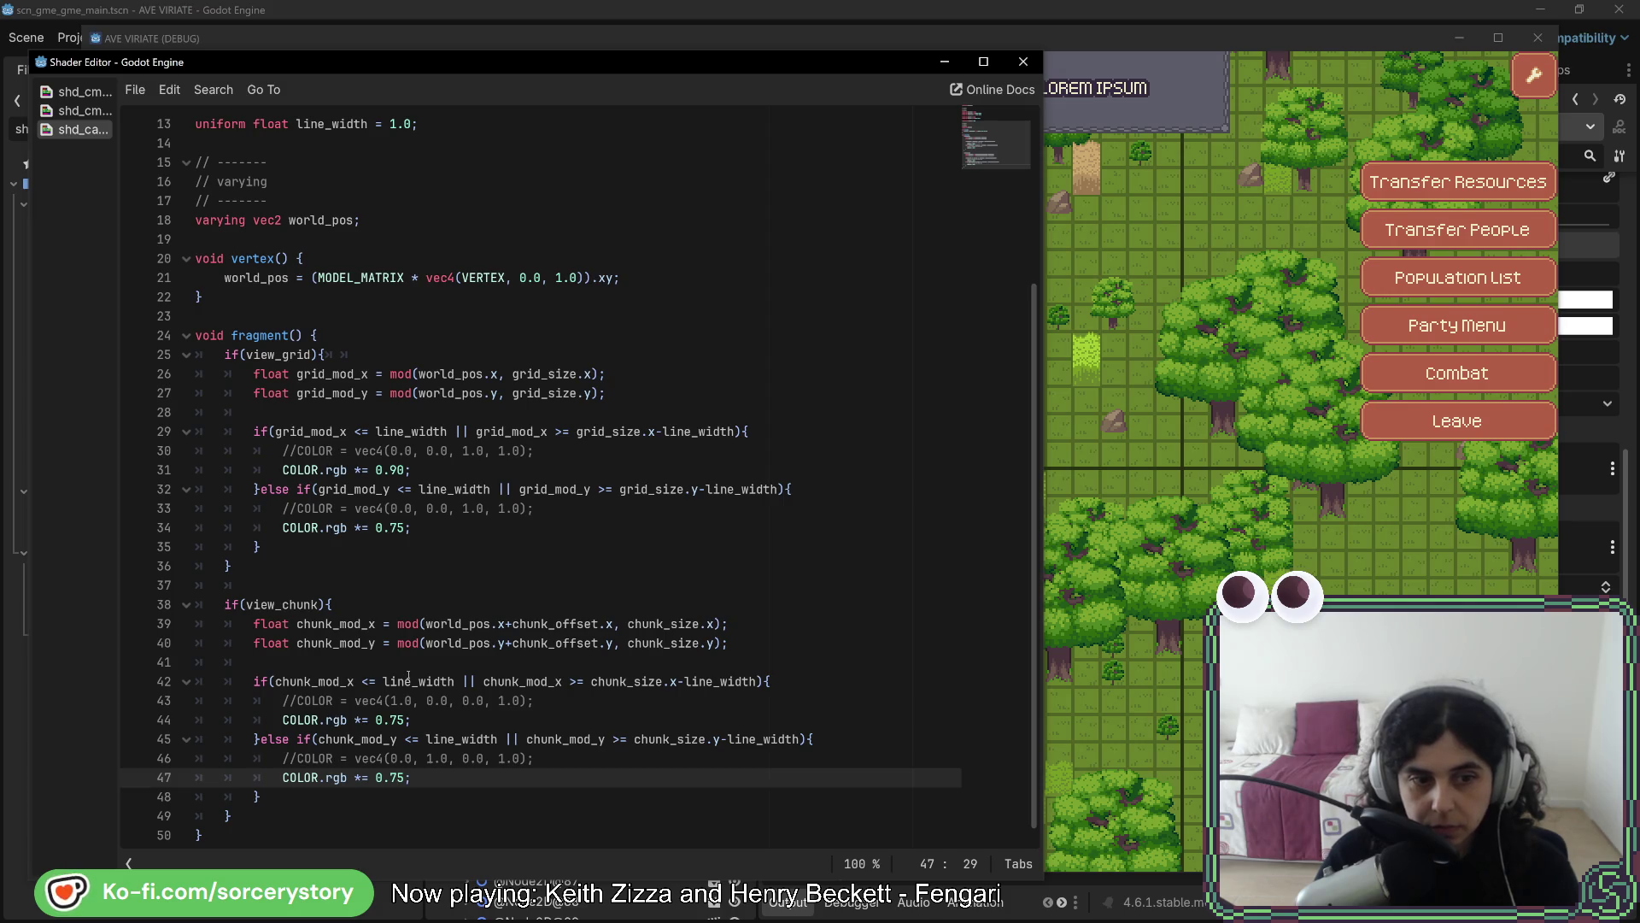
double_click(397, 527)
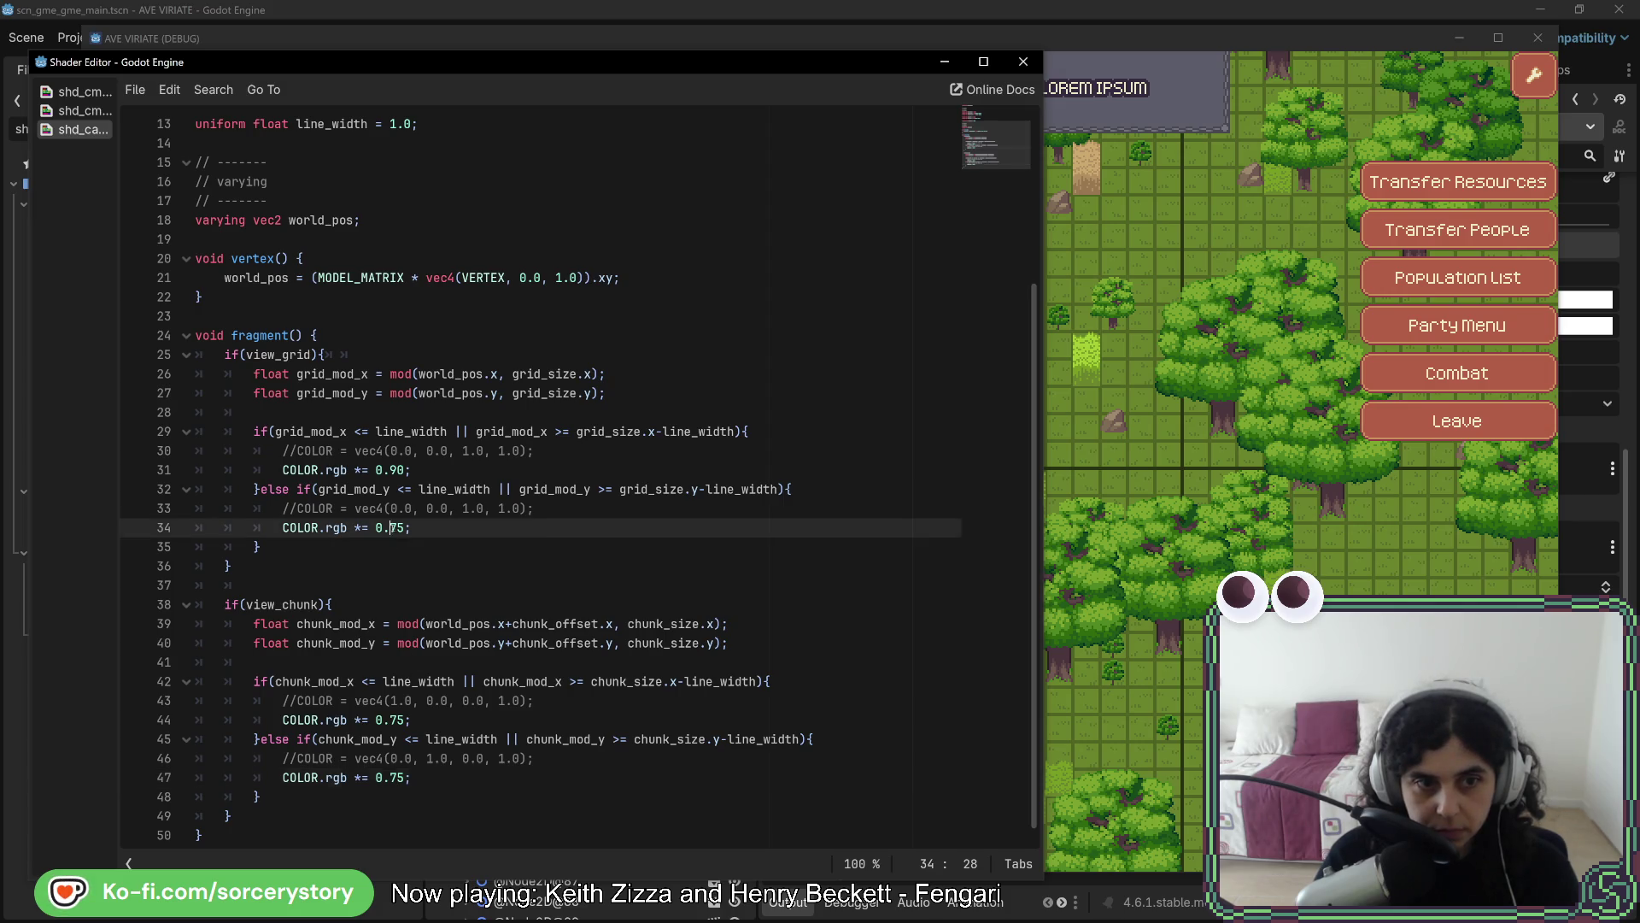
type("90")
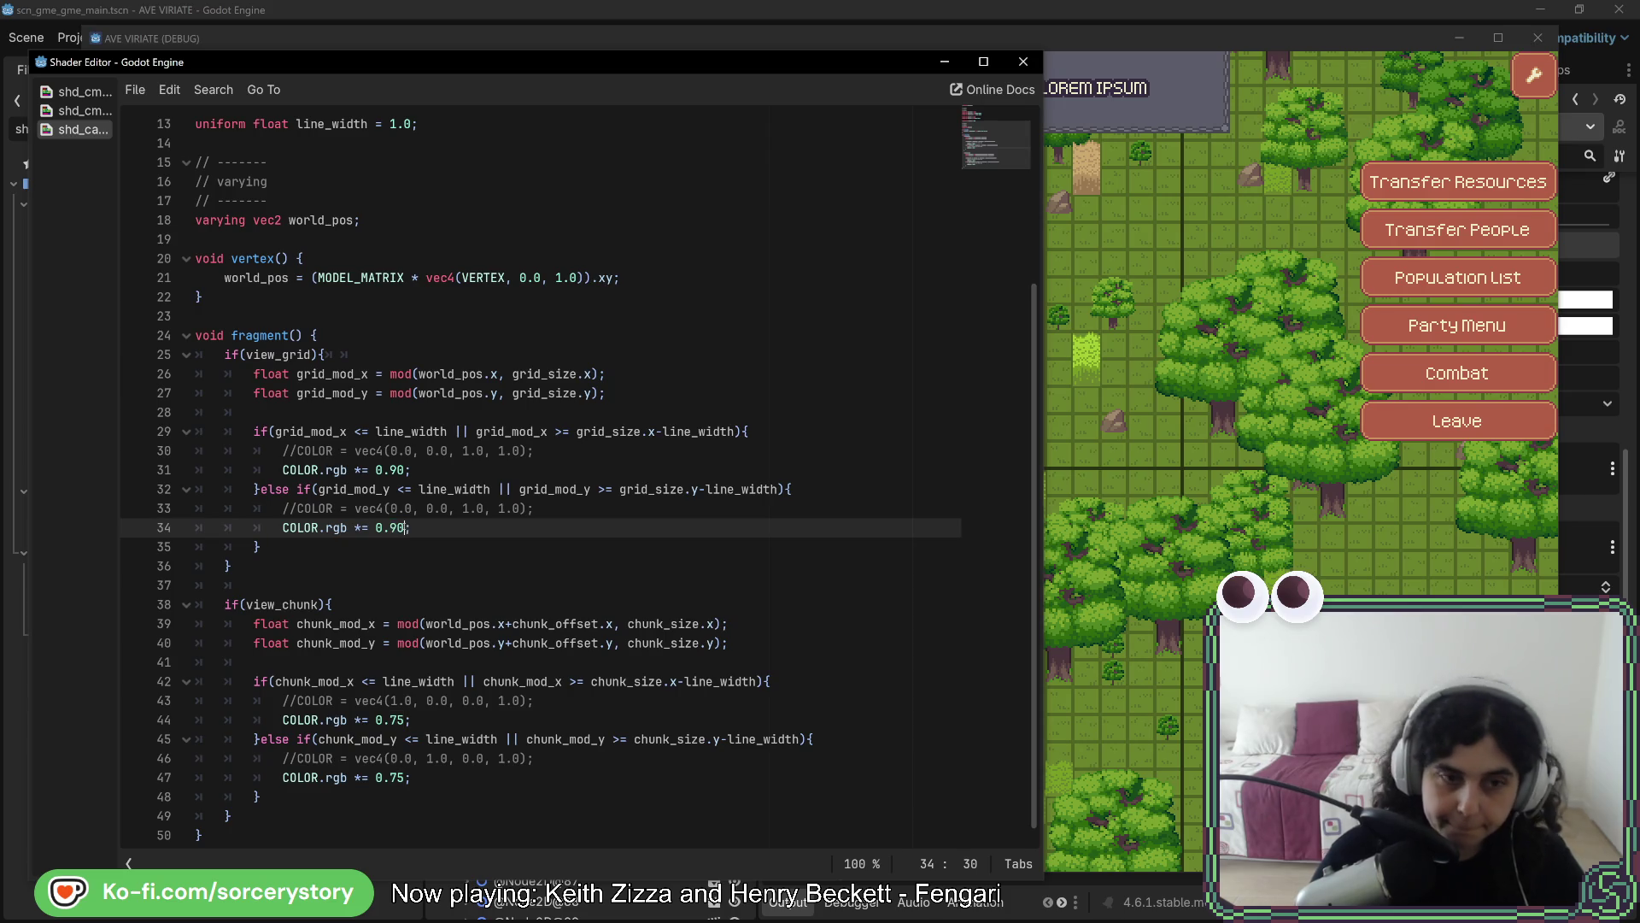
Glance at the game, then recheck the 0.90 values on lines 31 and 34
left_click(1220, 44)
key("alt+Tab")
key("alt+Tab")
key("alt+Tab")
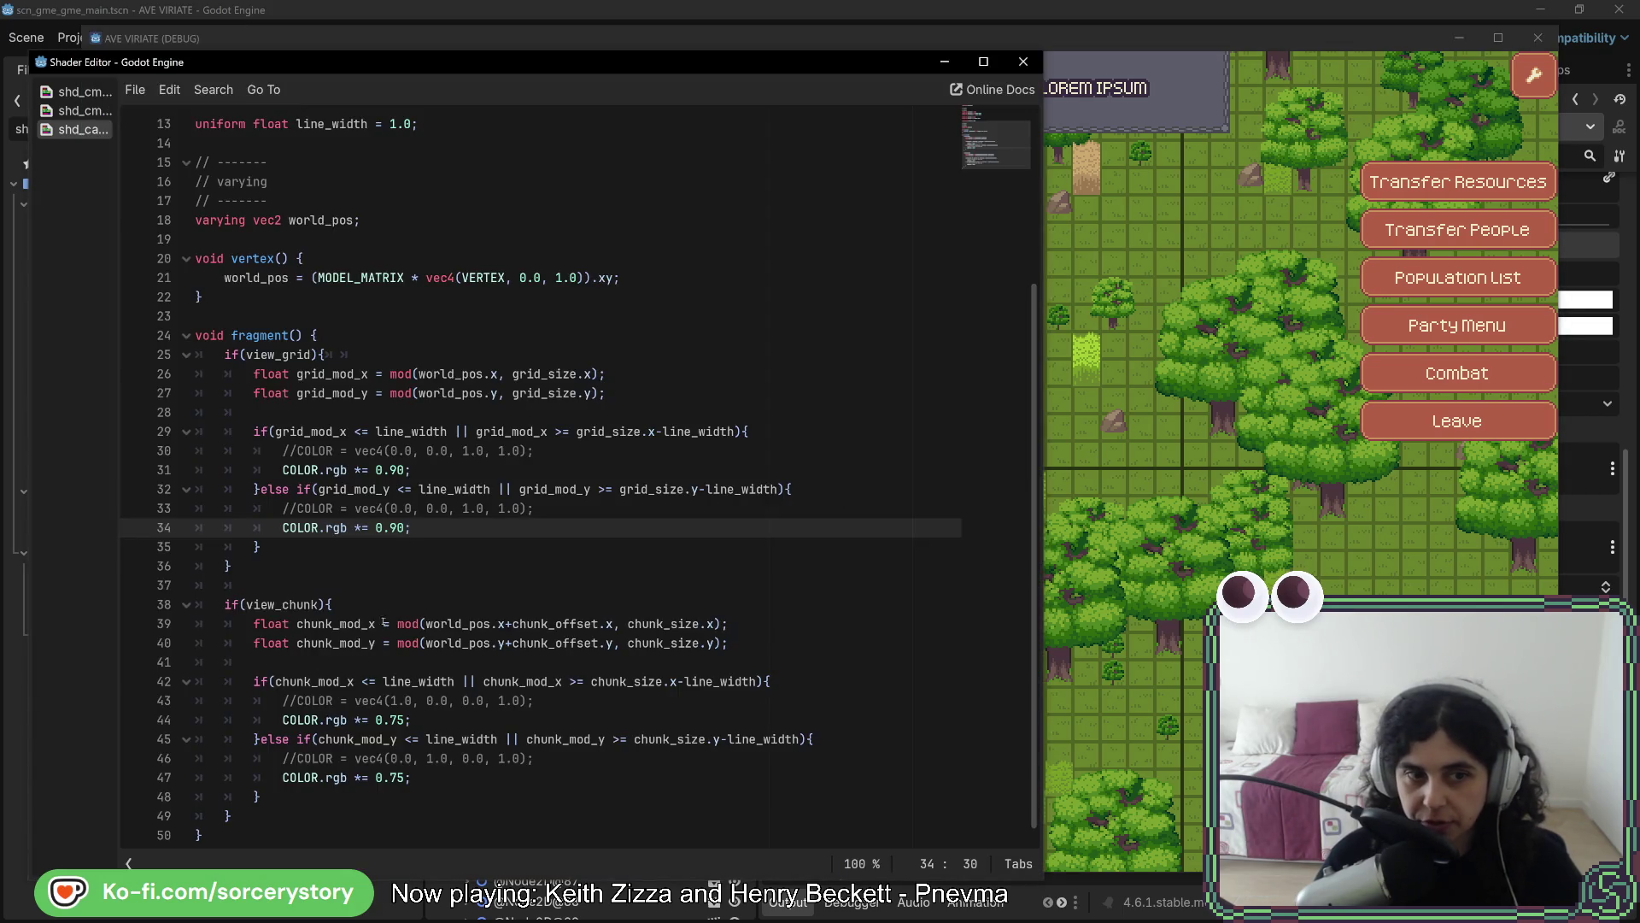
double_click(394, 470)
left_click_drag(376, 470, 408, 469)
left_click(407, 528)
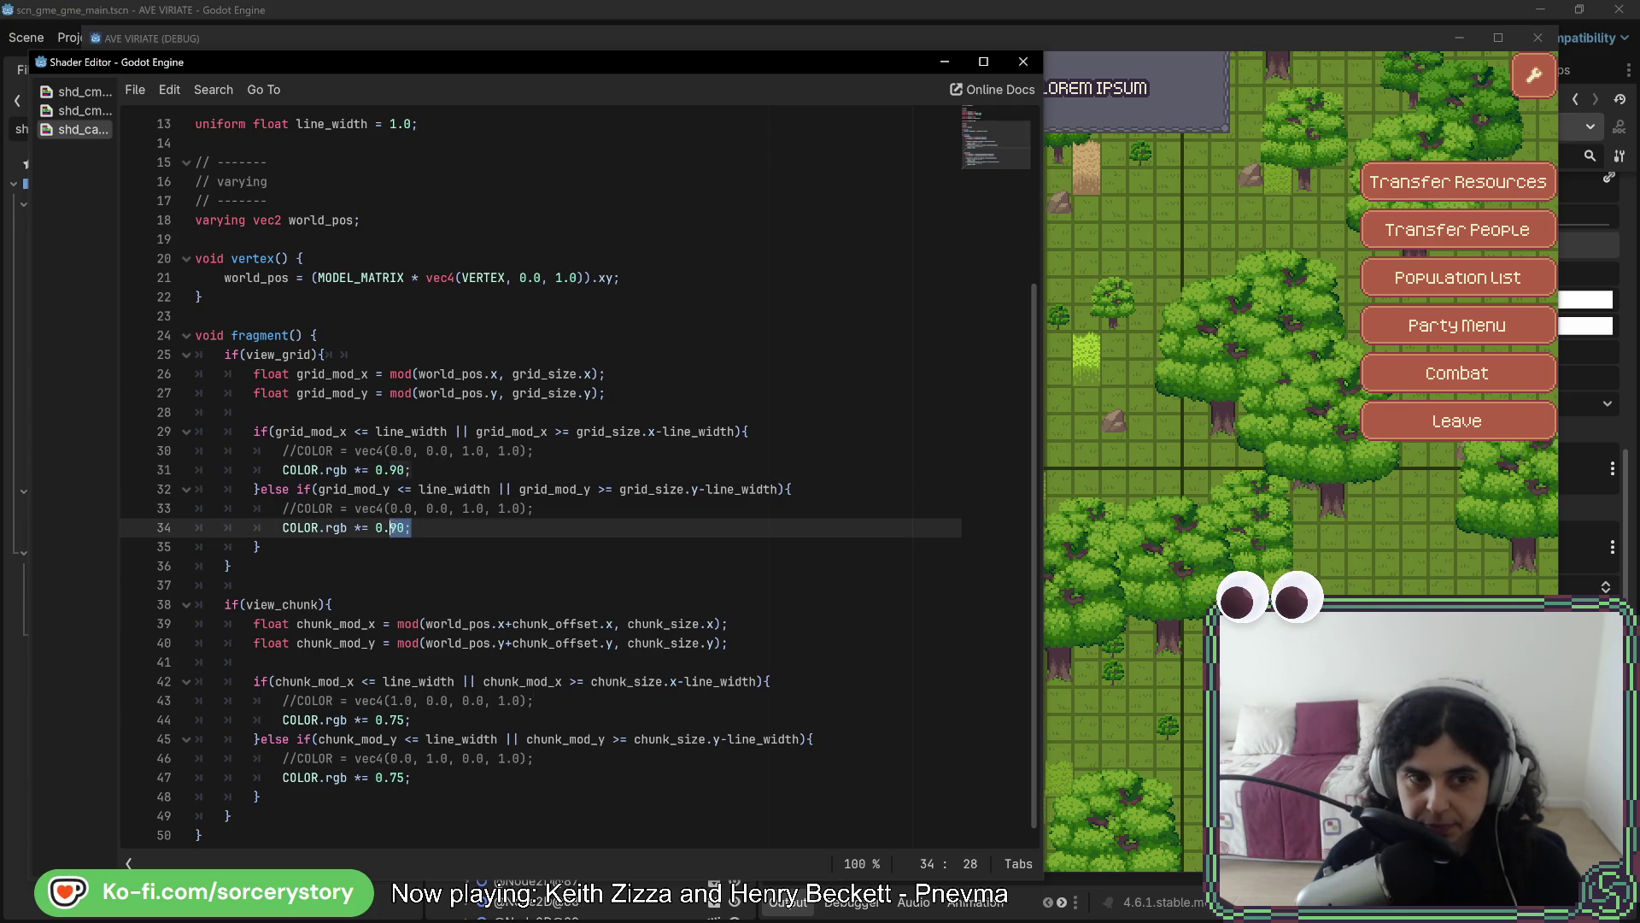
left_click_drag(409, 528, 376, 528)
left_click(376, 528)
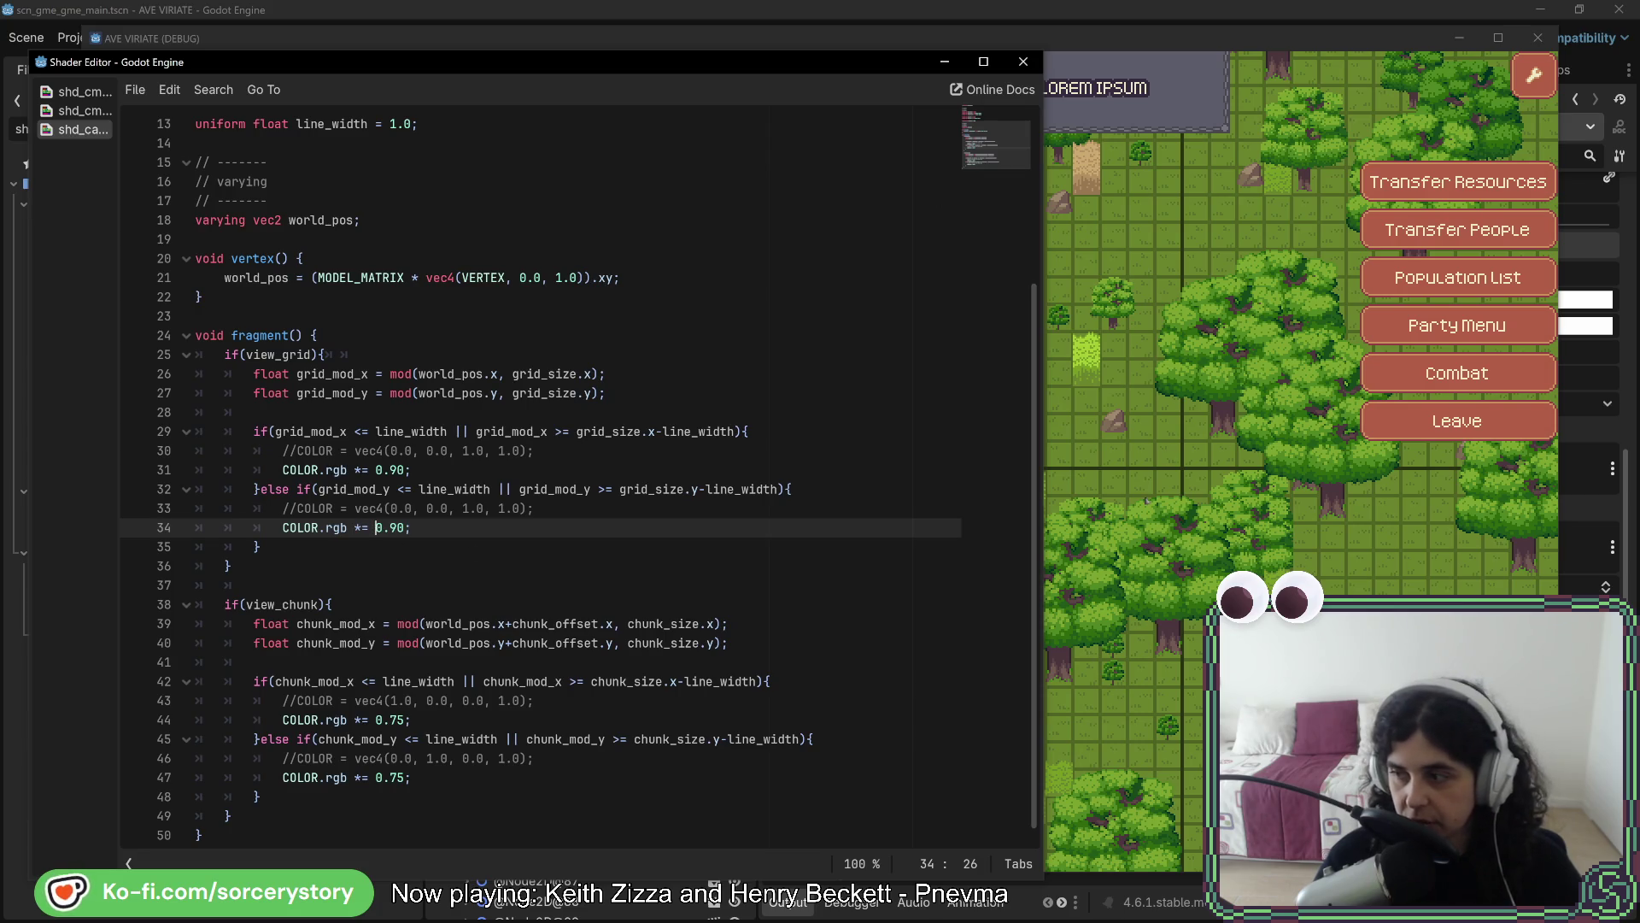
left_click(1393, 50)
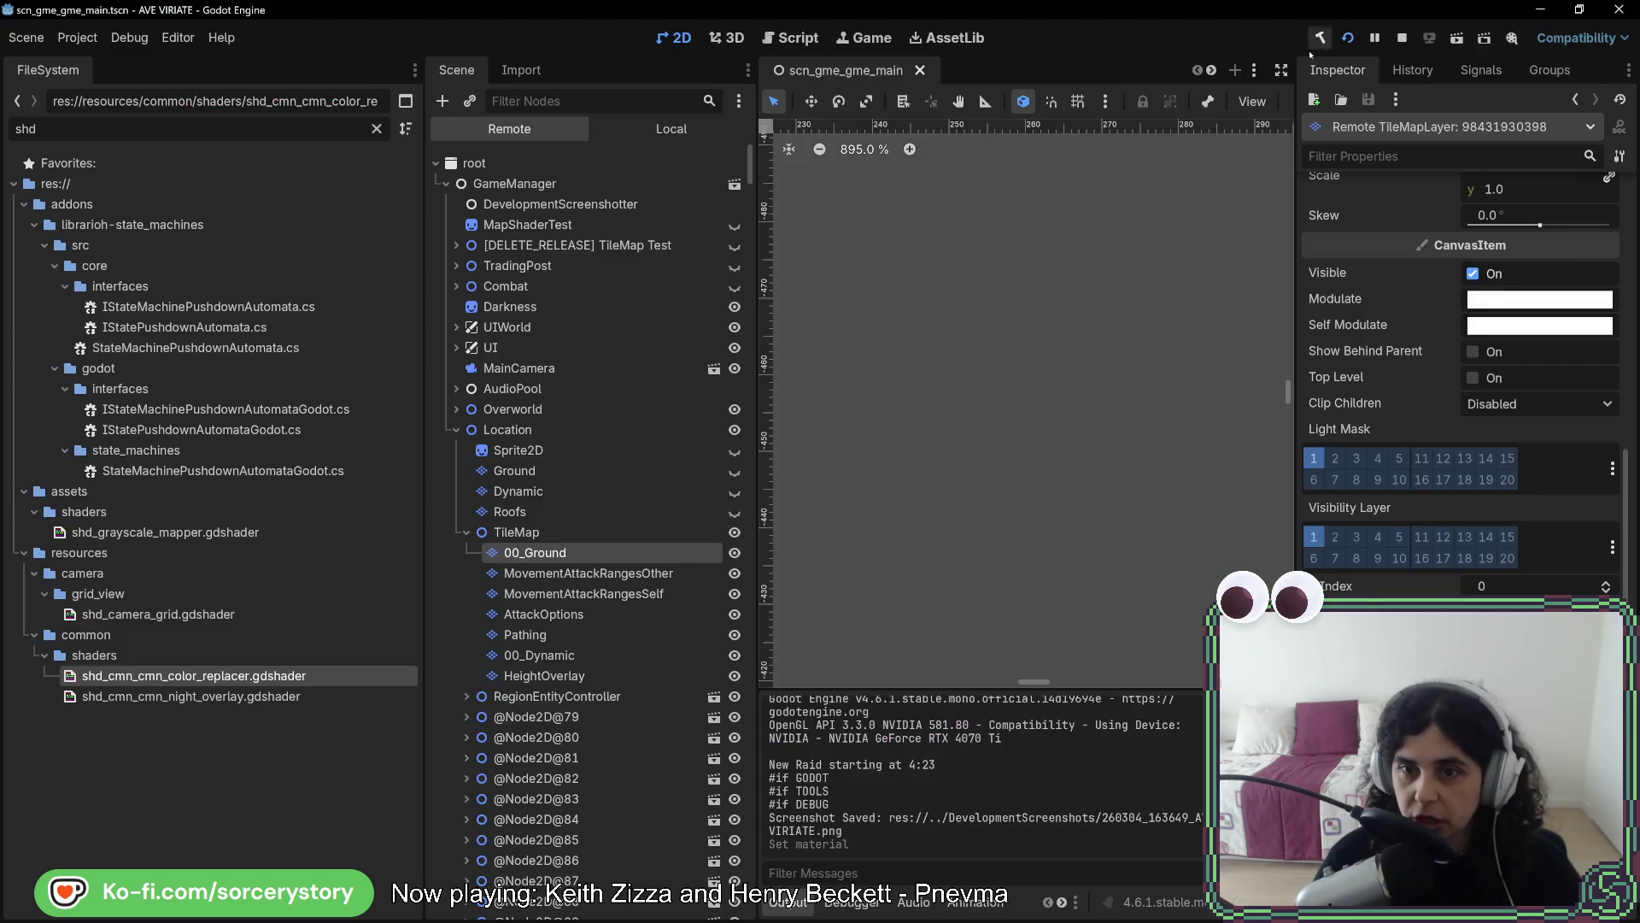
Add 'uniform float grid_color_mult = 0.9' on a new line after the grid_size uniform
left_click(1548, 531)
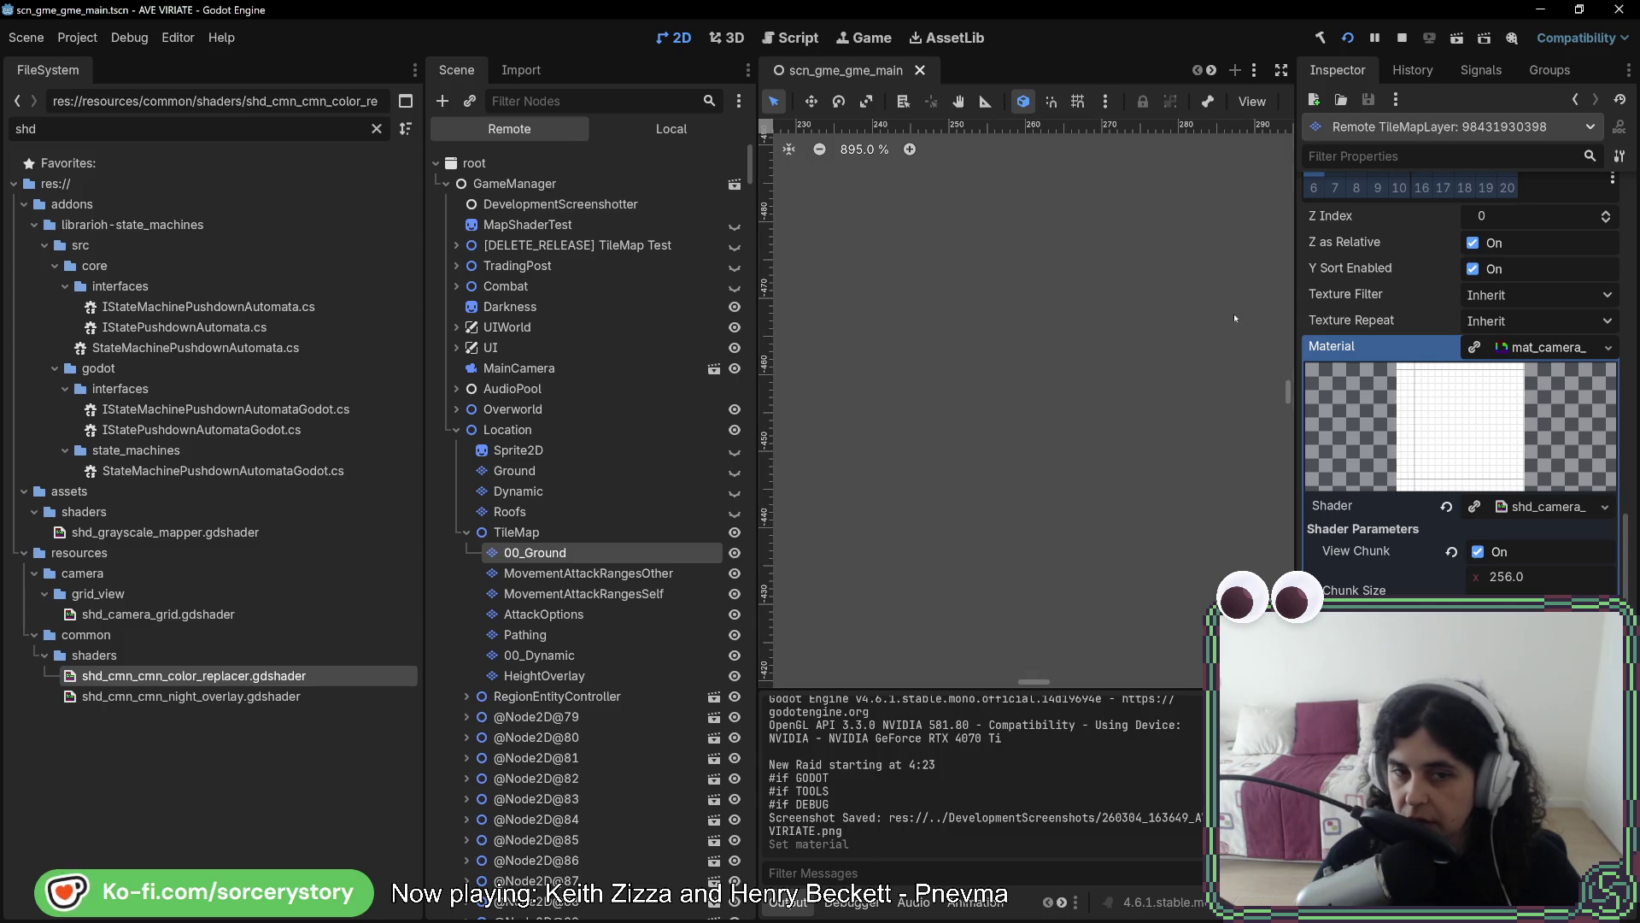
key("alt+Tab")
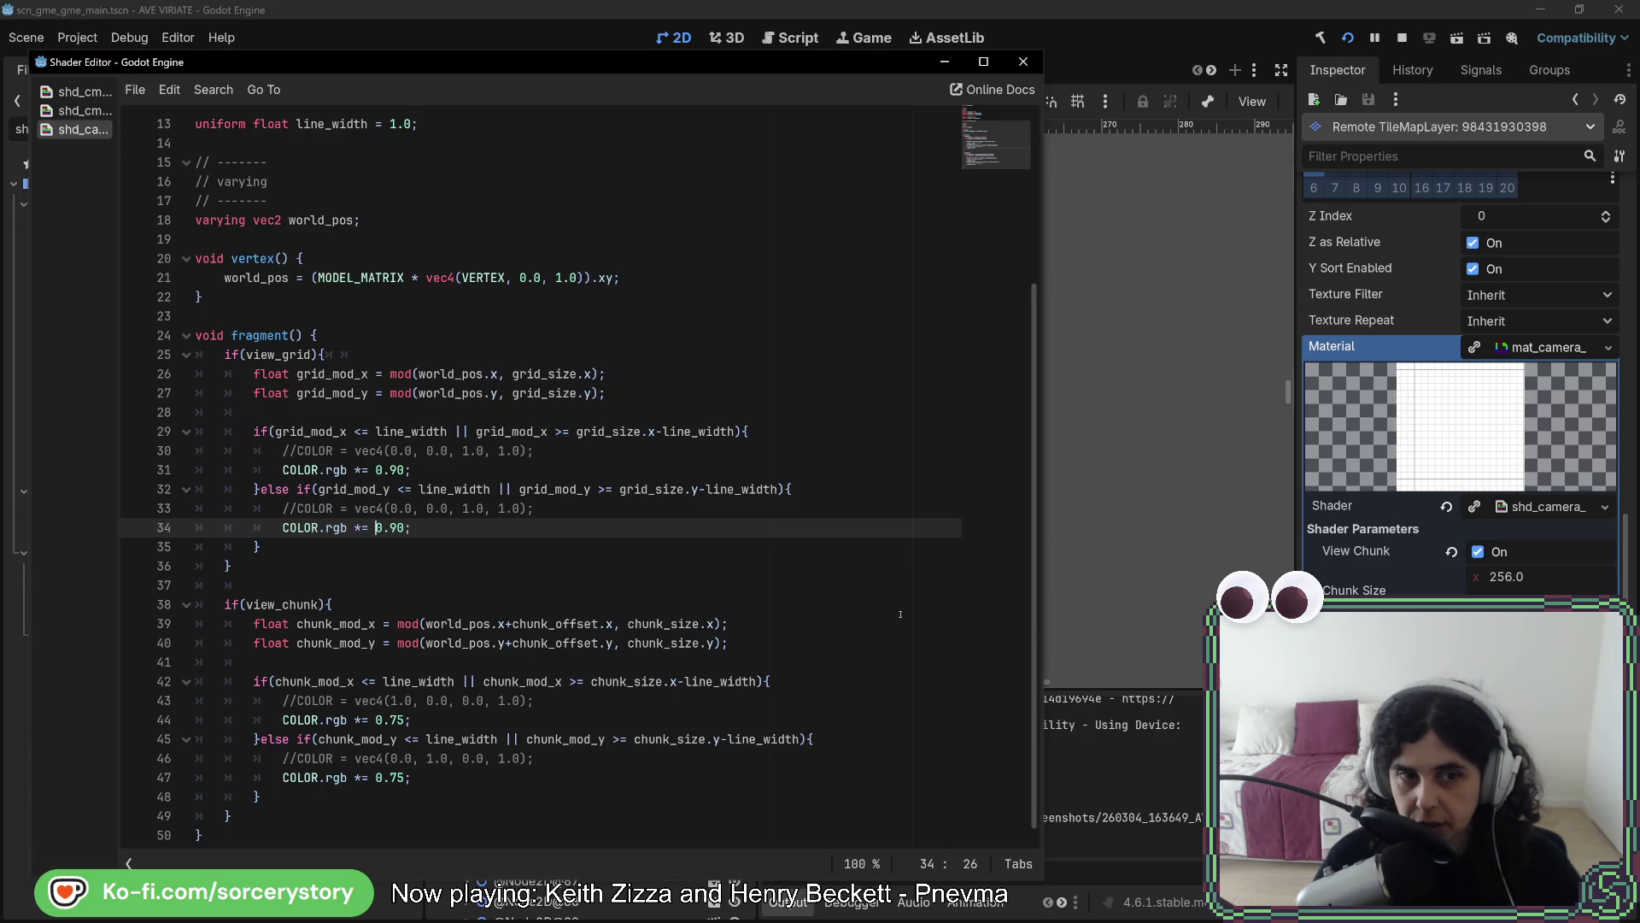
key("alt+Tab")
key("alt+Tab")
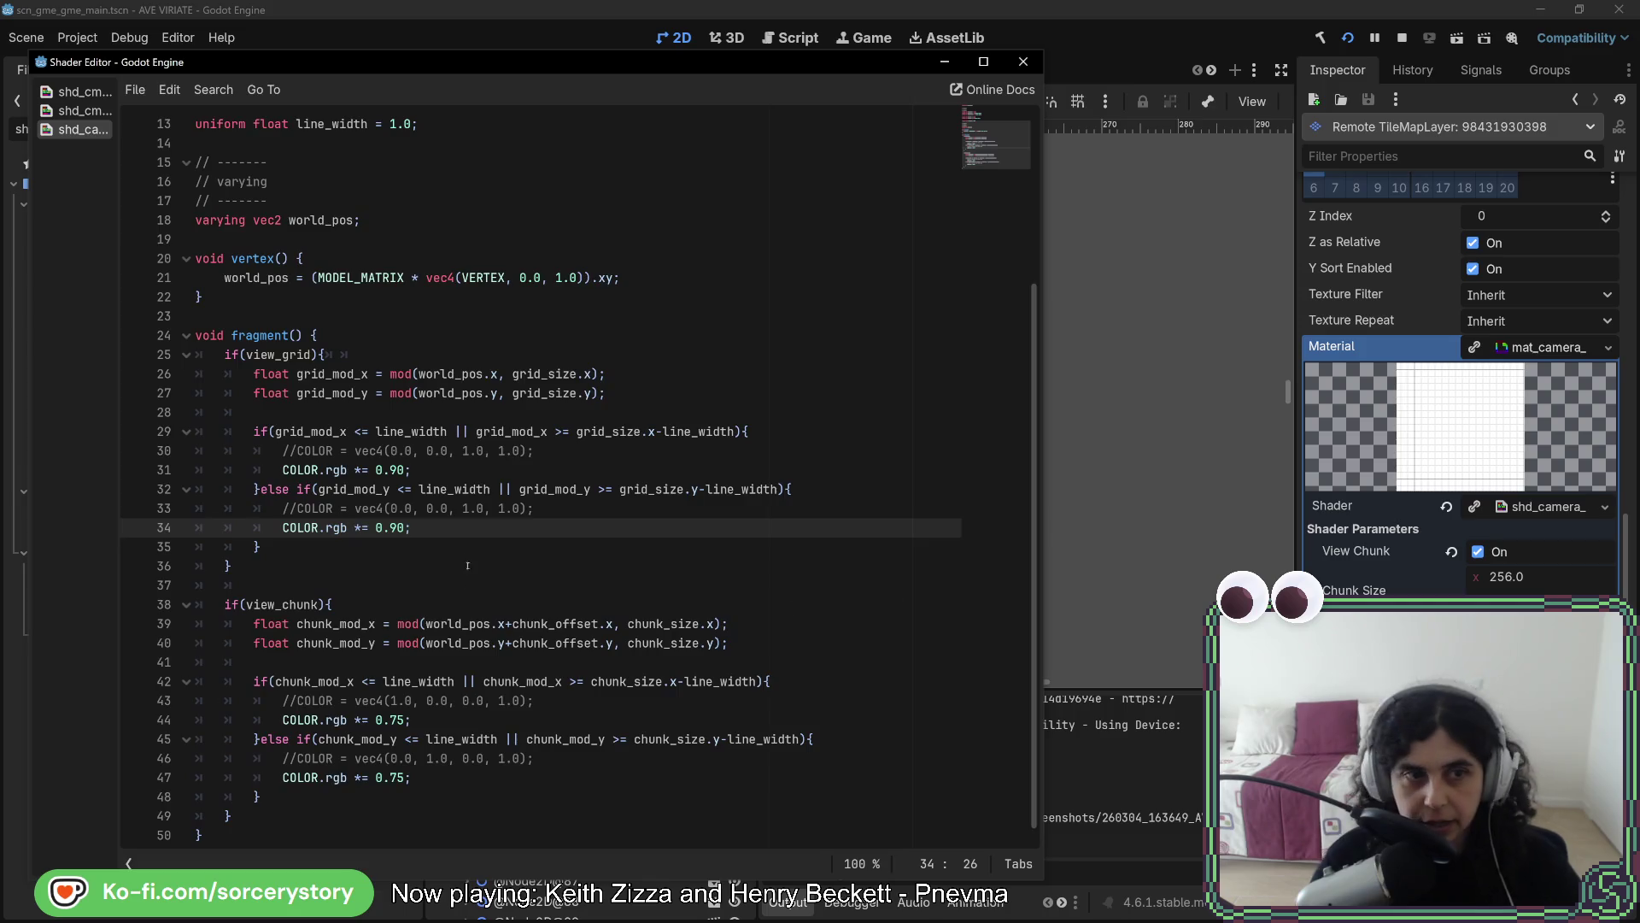
scroll(557, 315, "up", 4)
left_click(558, 316)
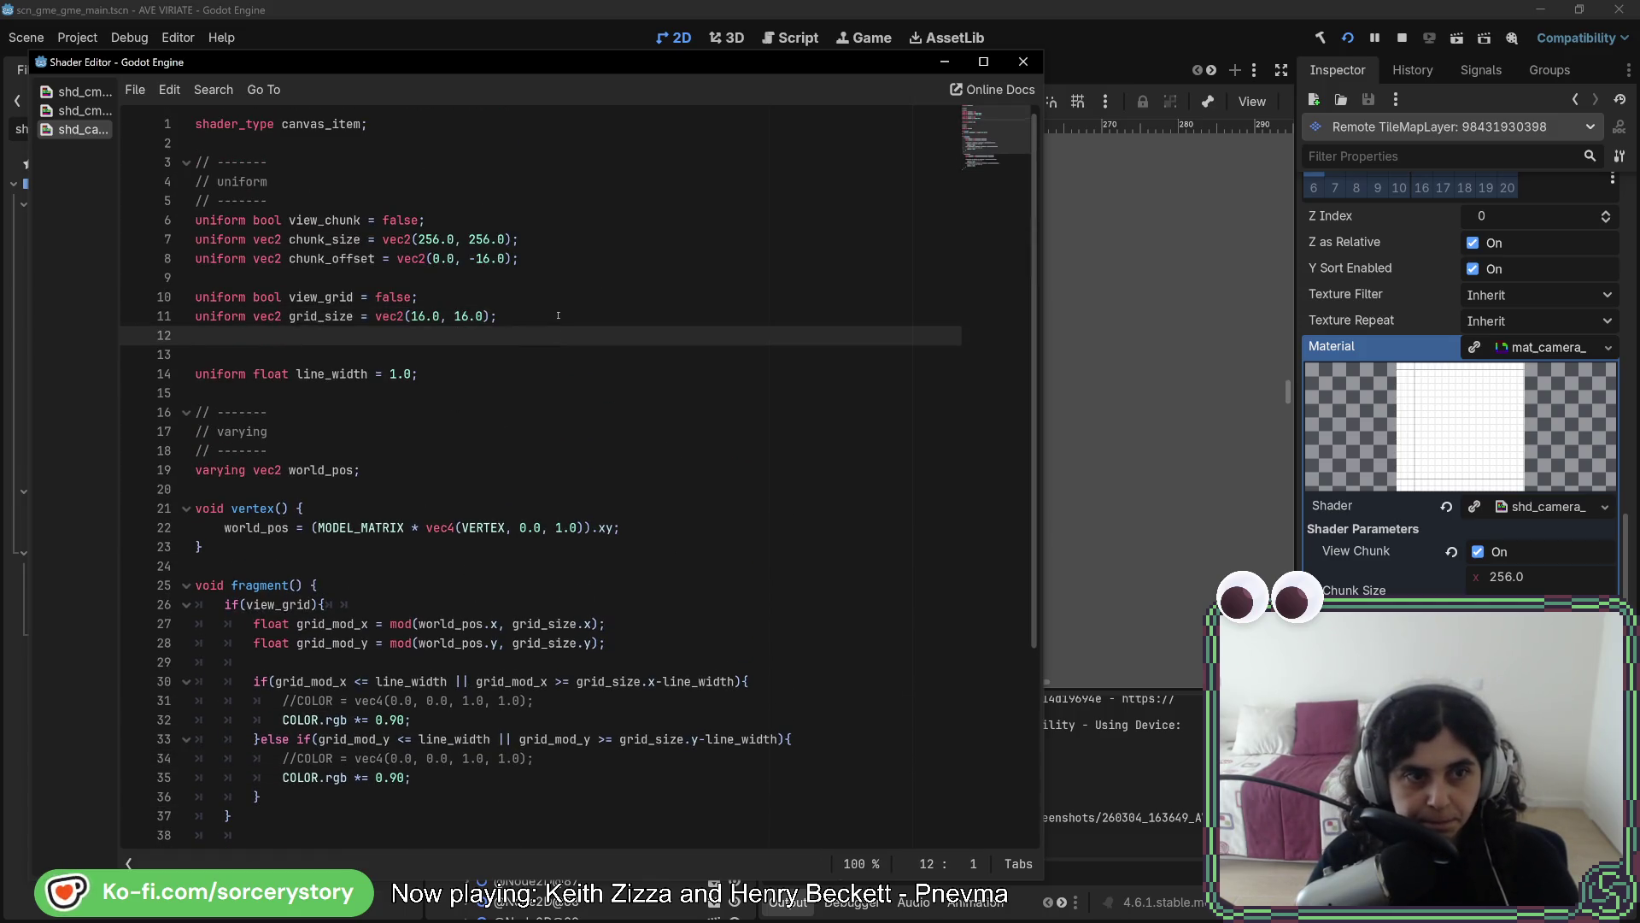
key("Return")
type("uniform float ")
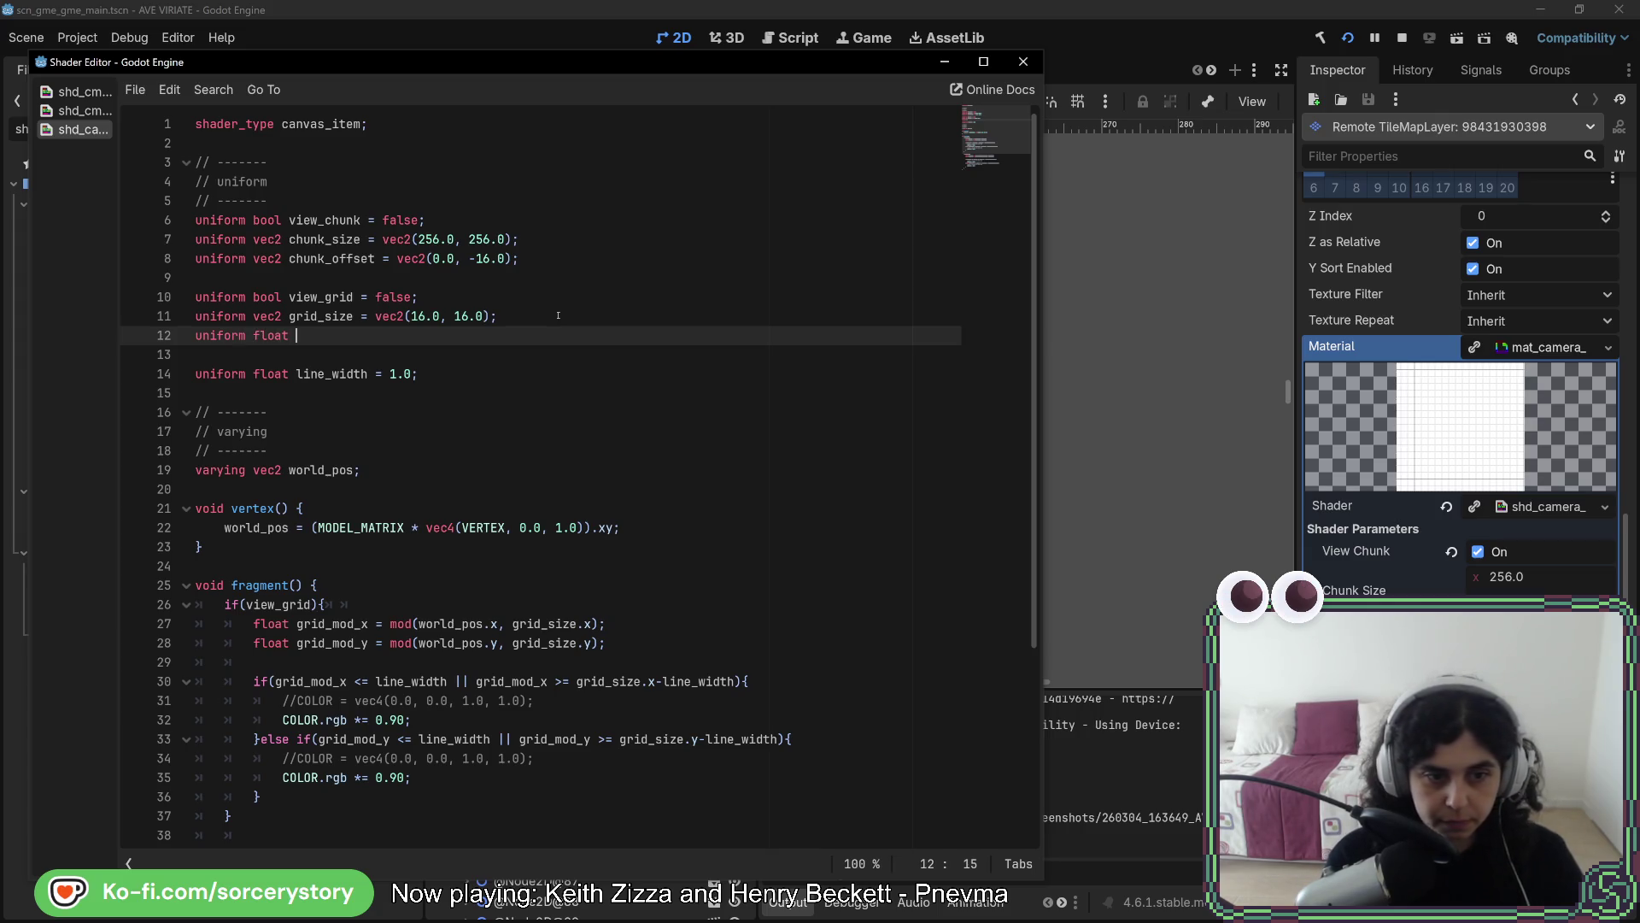
type("gr")
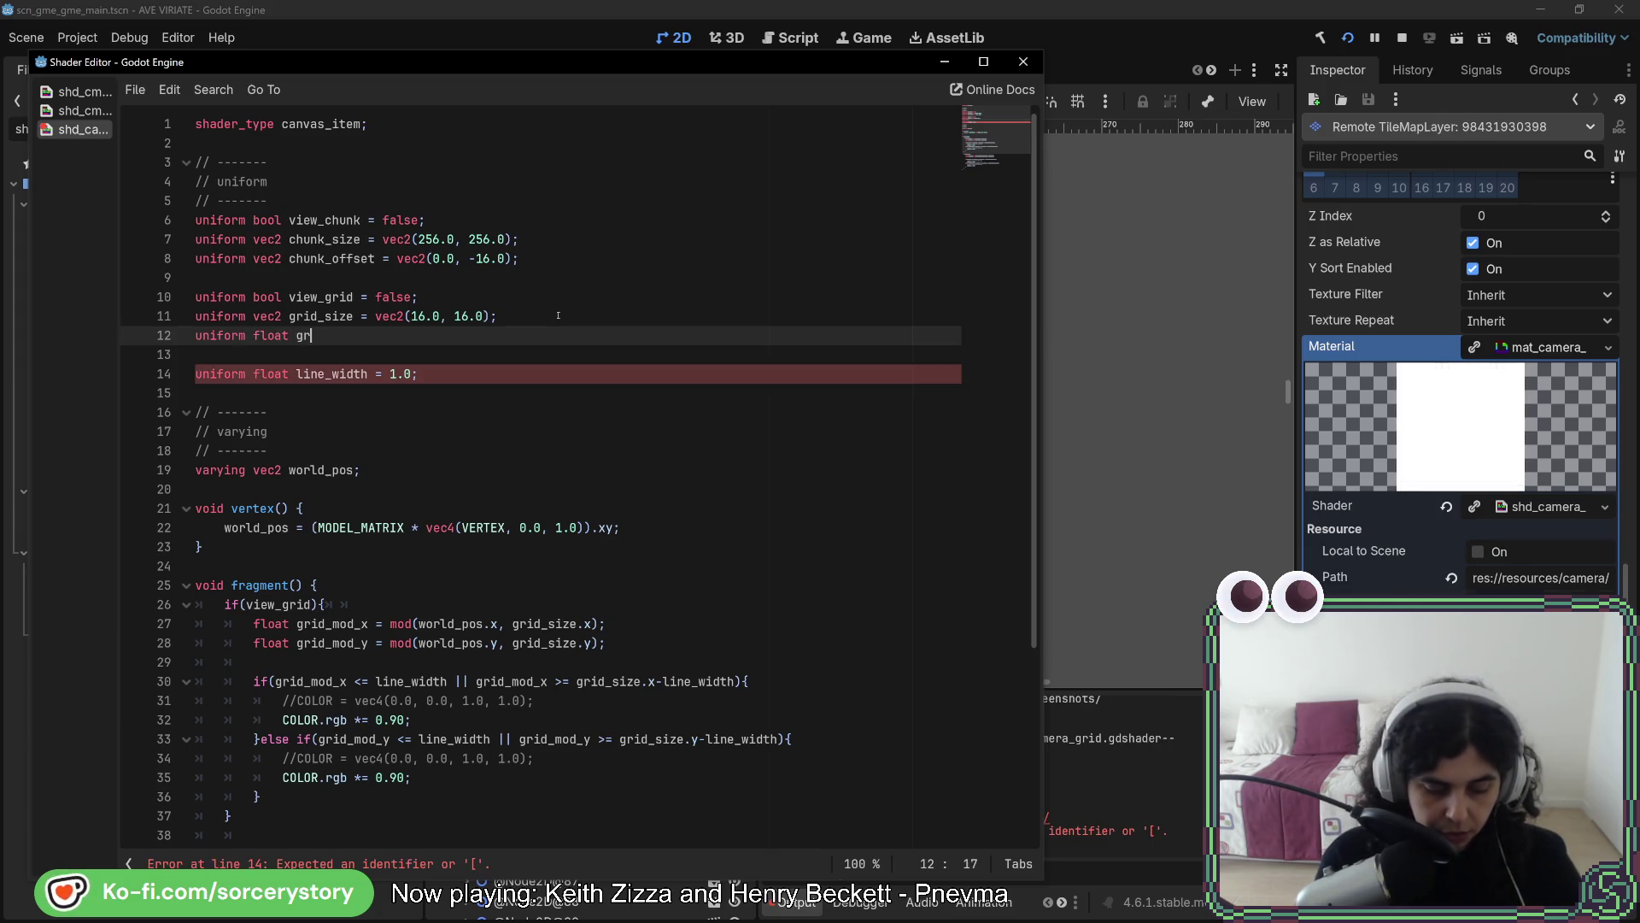
type("id_color")
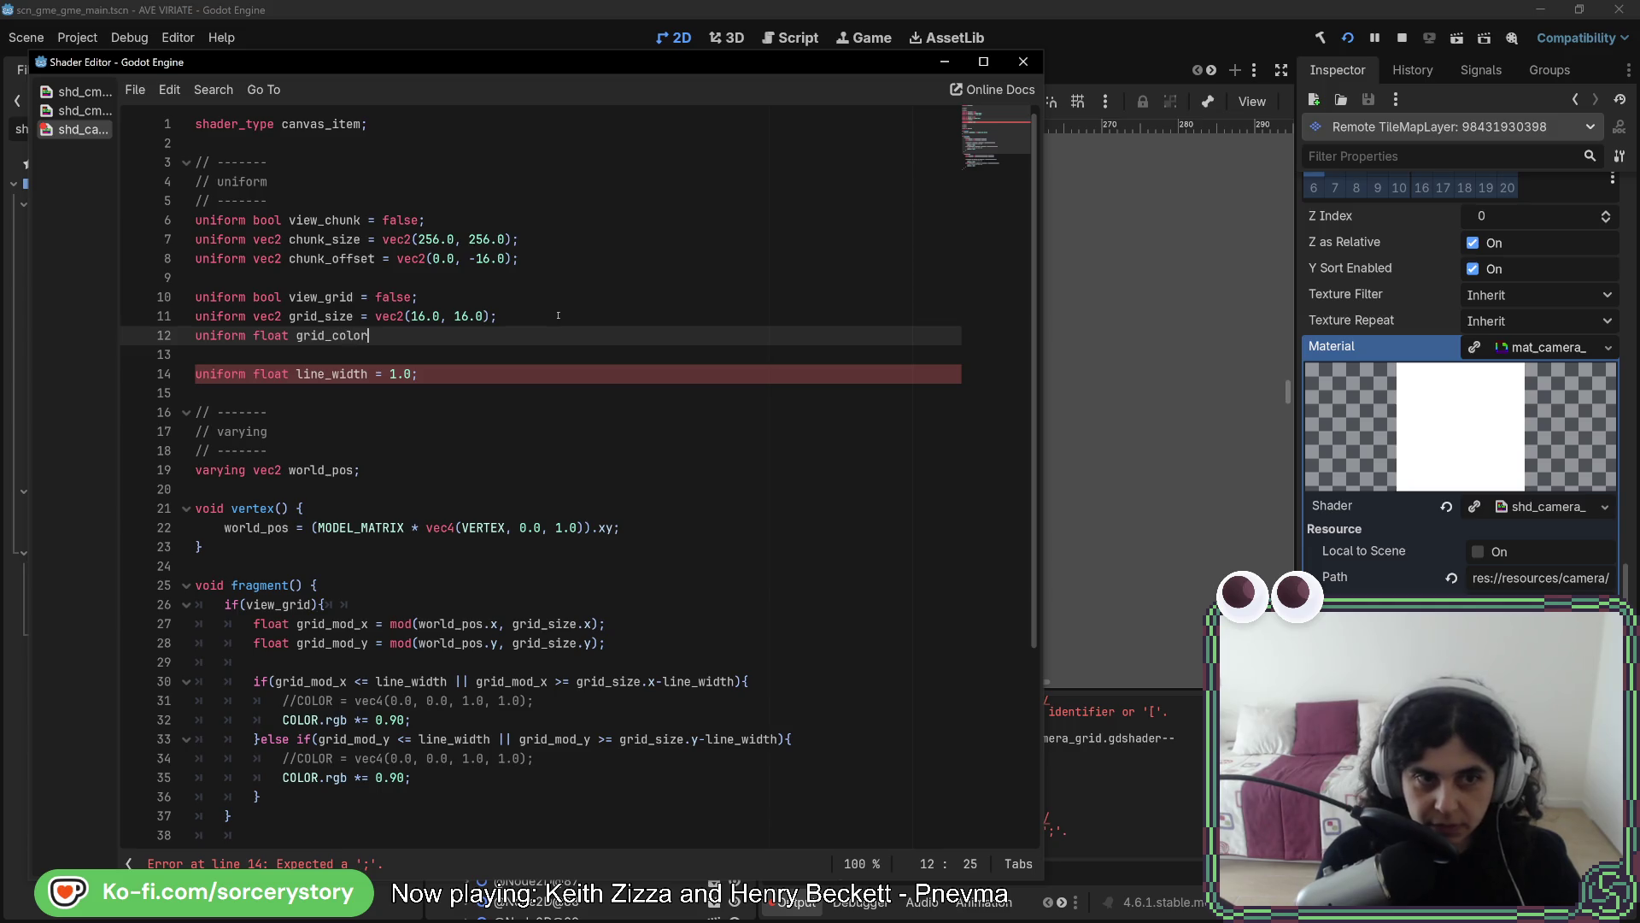
type("_mult = ")
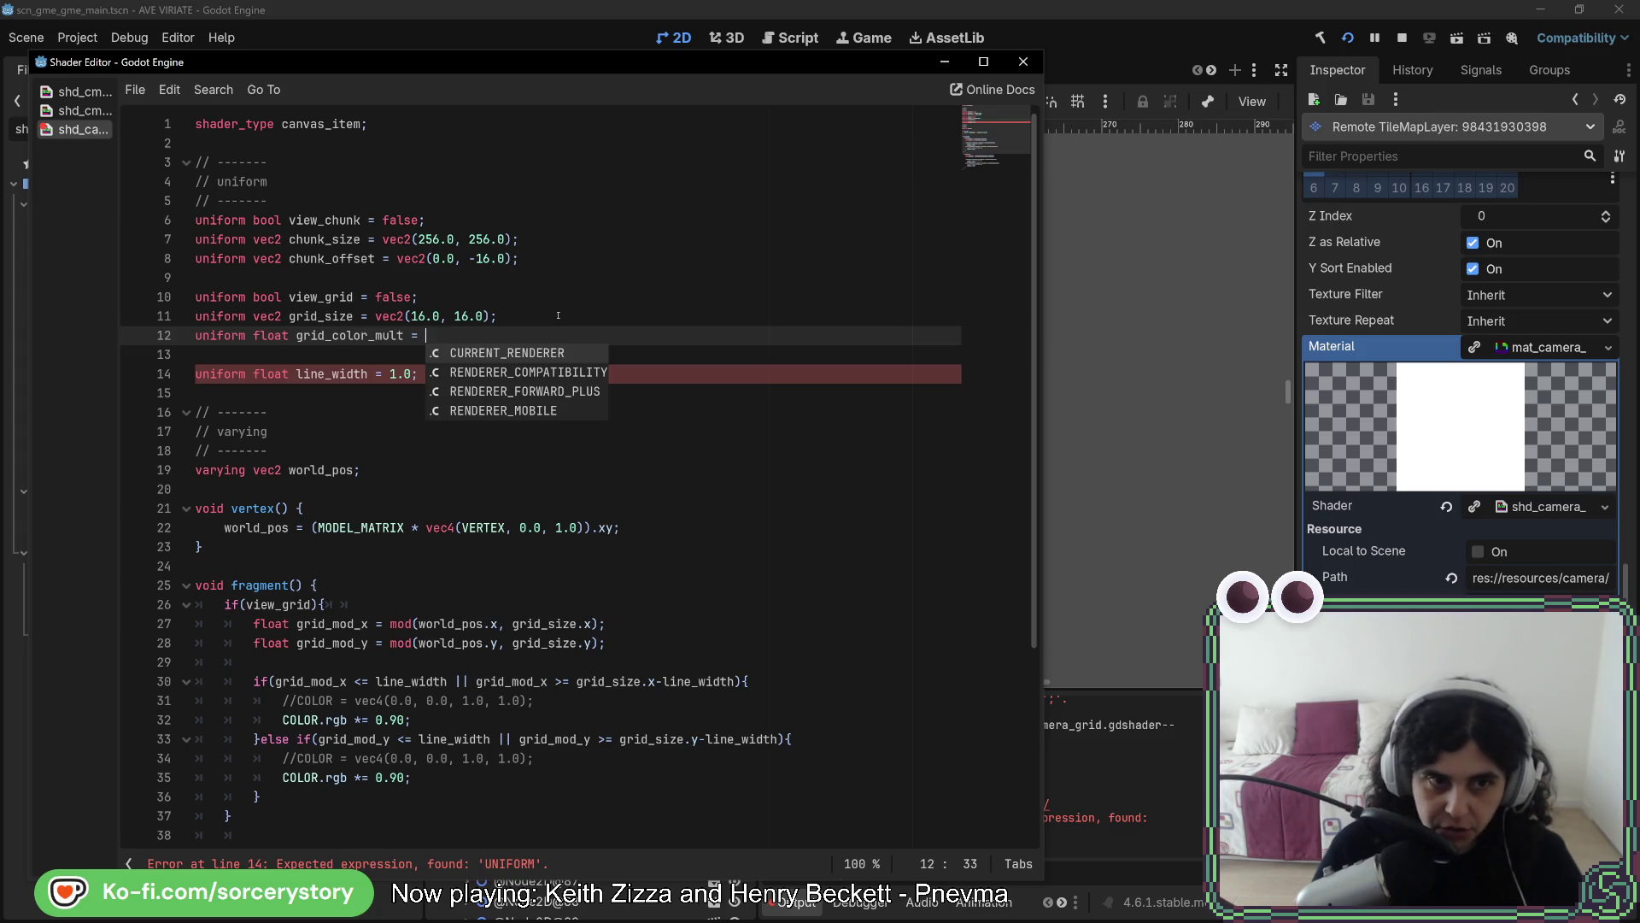
type("0.9;")
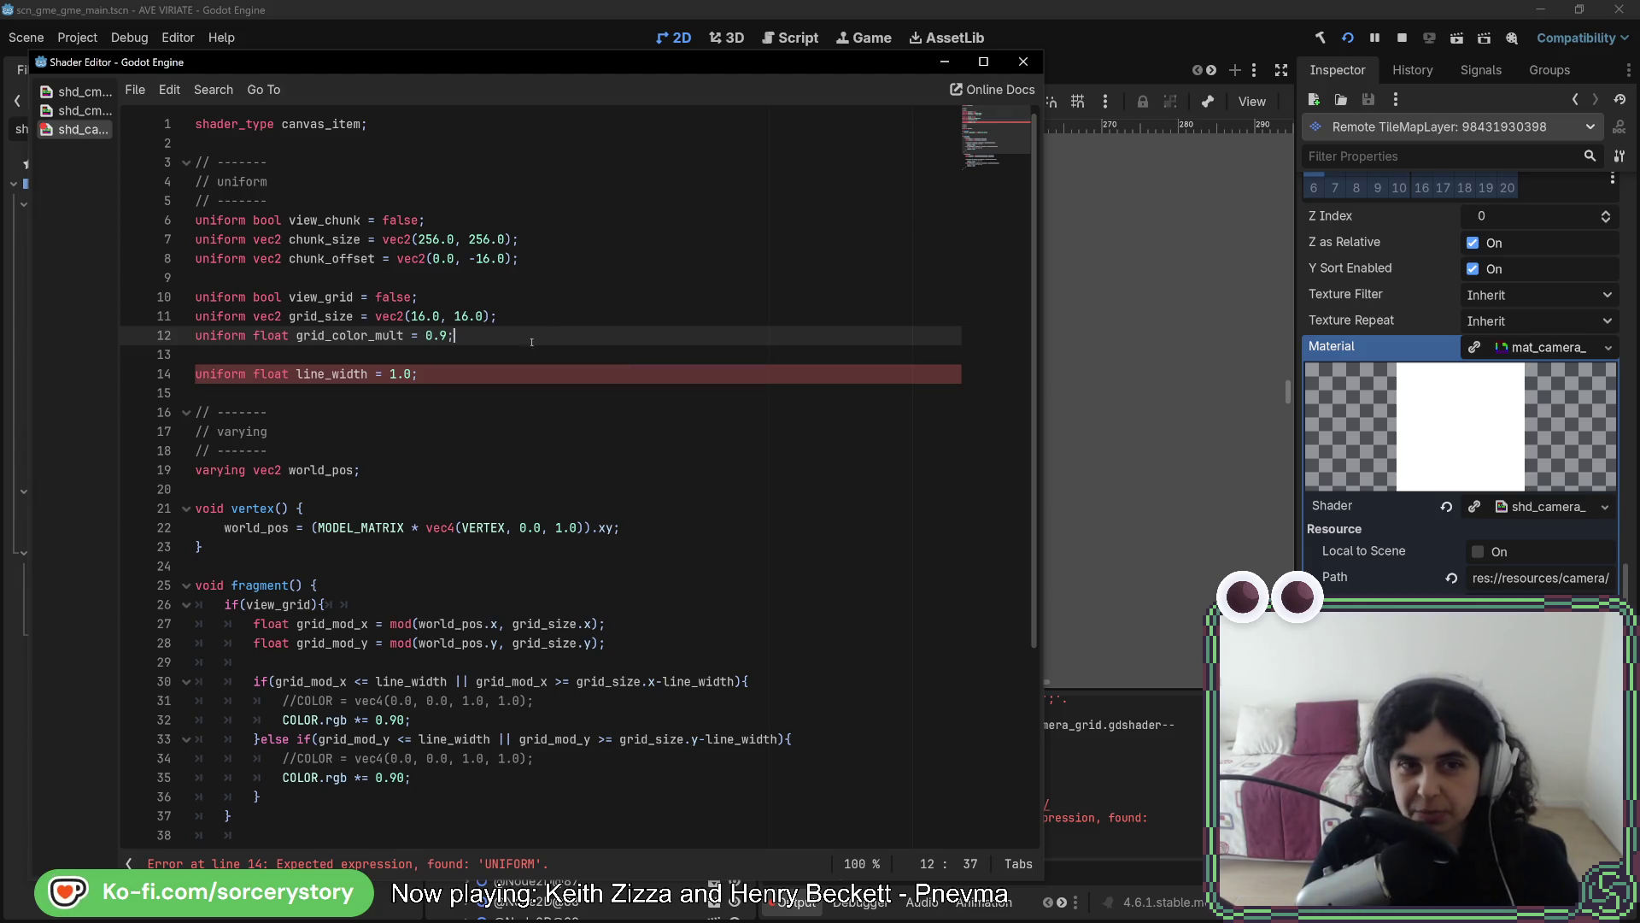
Copy the grid_color_mult line into the chunk uniforms block
triple_click(532, 342)
key("ctrl+c")
left_click(338, 275)
key("ctrl+v")
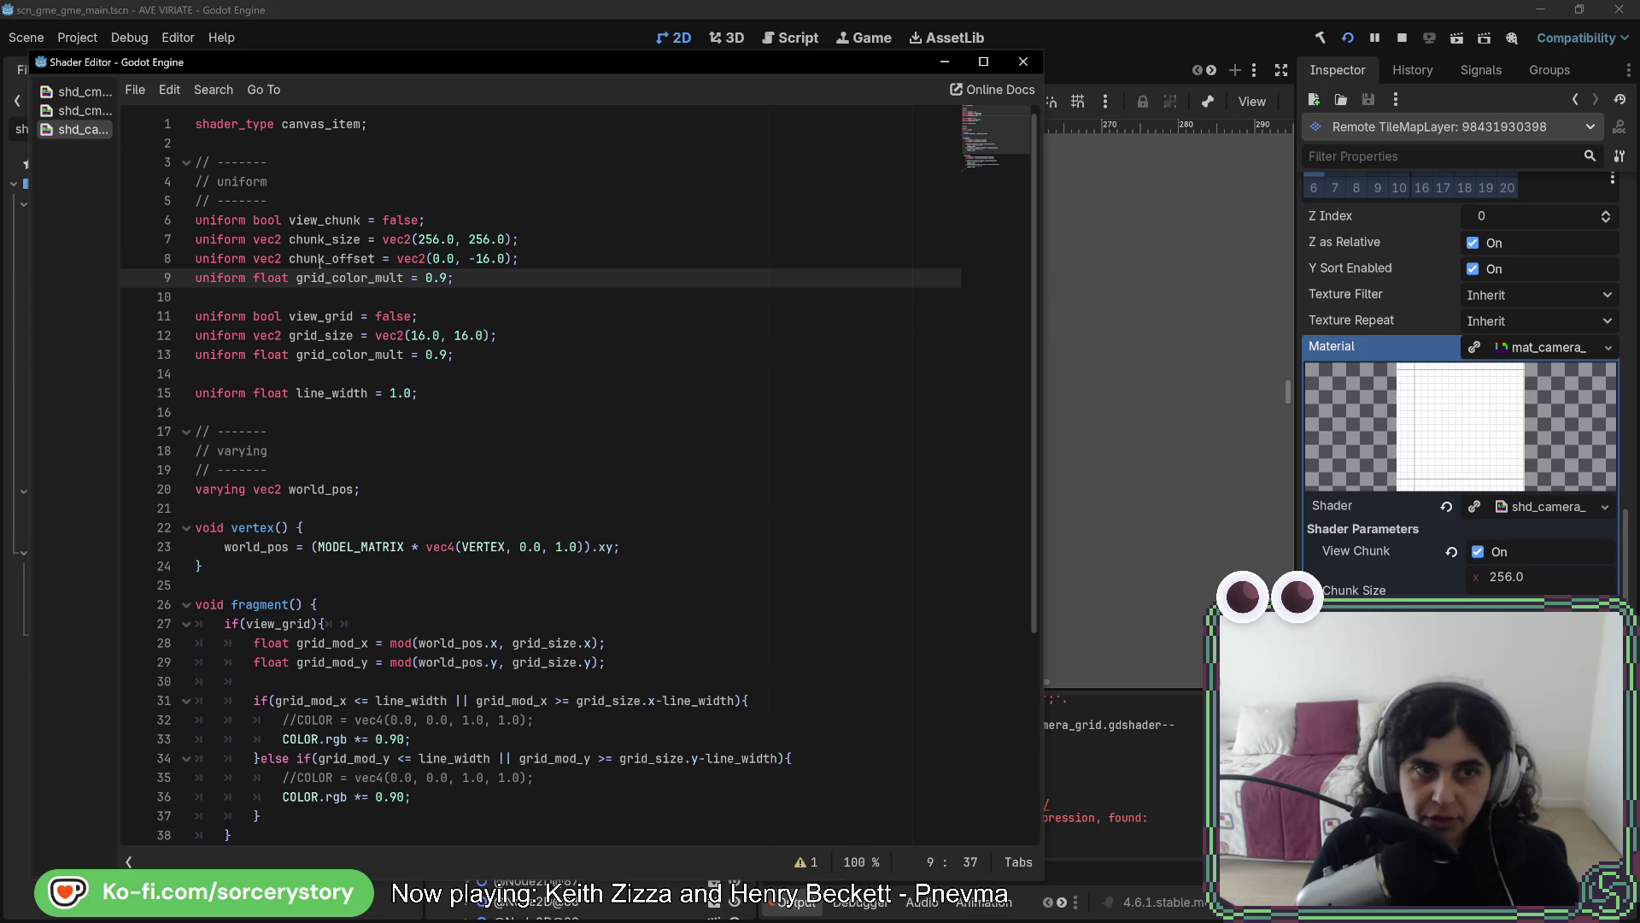
Rename the pasted uniform on line 9 to chunk_color_mult with a default of 0.75
left_click_drag(297, 278, 326, 278)
type("chunk")
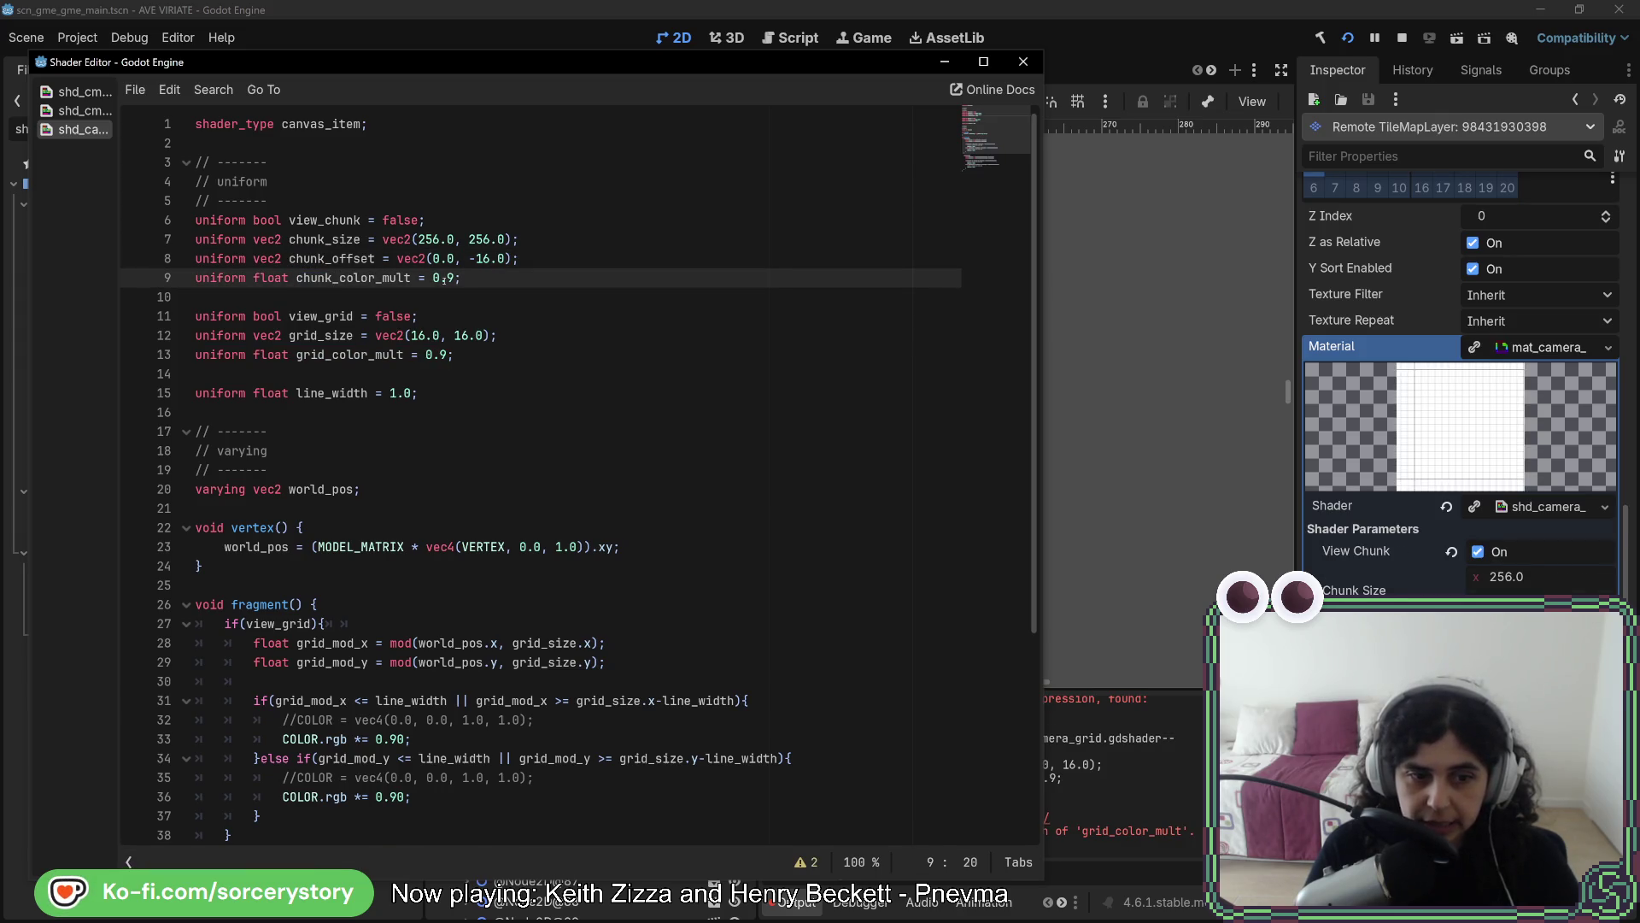
key("BackSpace")
type("75")
Replace the hard-coded multipliers on lines 46 and 49 with chunk_color_mult
double_click(354, 278)
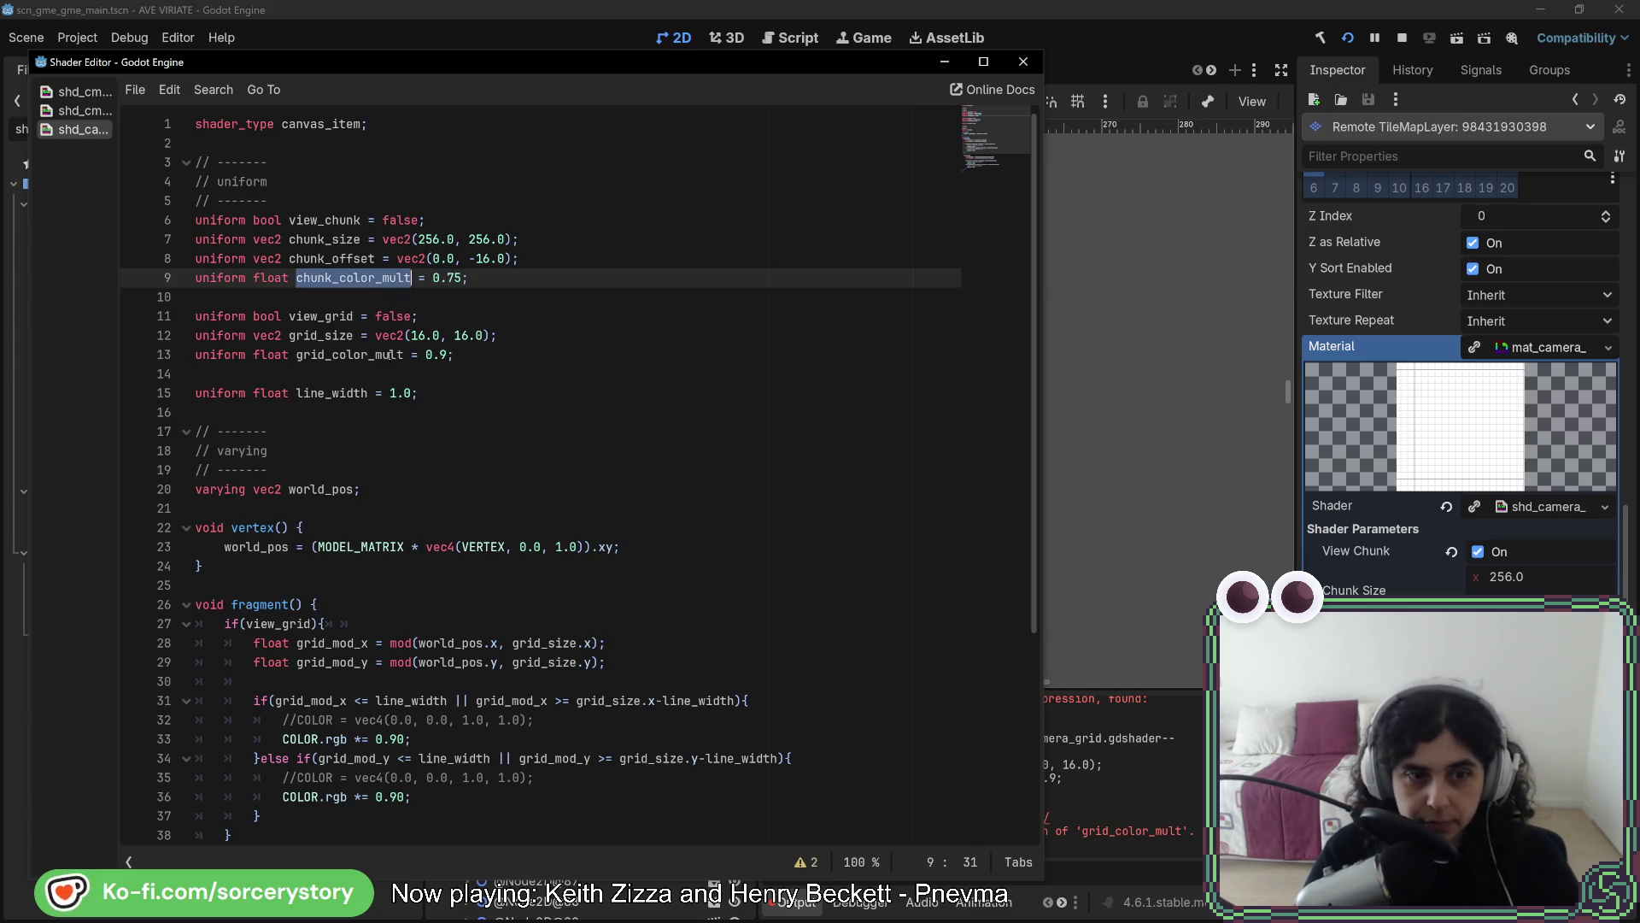
scroll(389, 355, "down", 5)
left_click(387, 720)
key("Delete")
key("Delete")
key("ctrl+v")
left_click(377, 721)
key("Delete")
key("Delete")
key("ctrl+Right")
left_click_drag(376, 776, 406, 776)
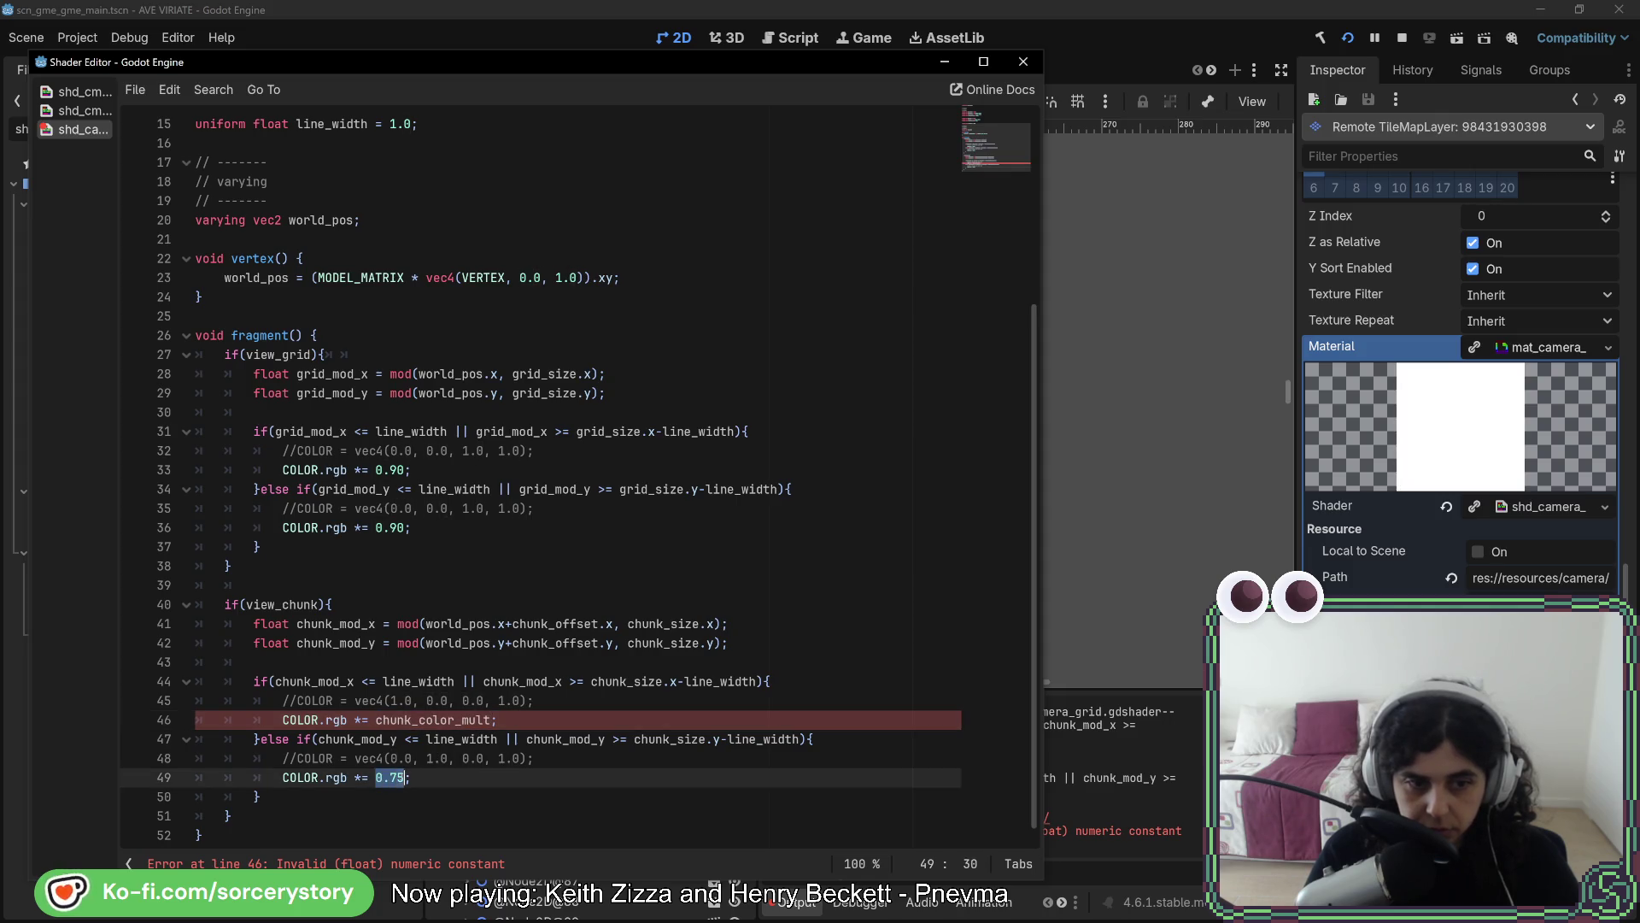
key("ctrl+v")
Replace the 0.90 multipliers on lines 33 and 36 with grid_color_mult
scroll(398, 602, "up", 2)
scroll(399, 603, "up", 3)
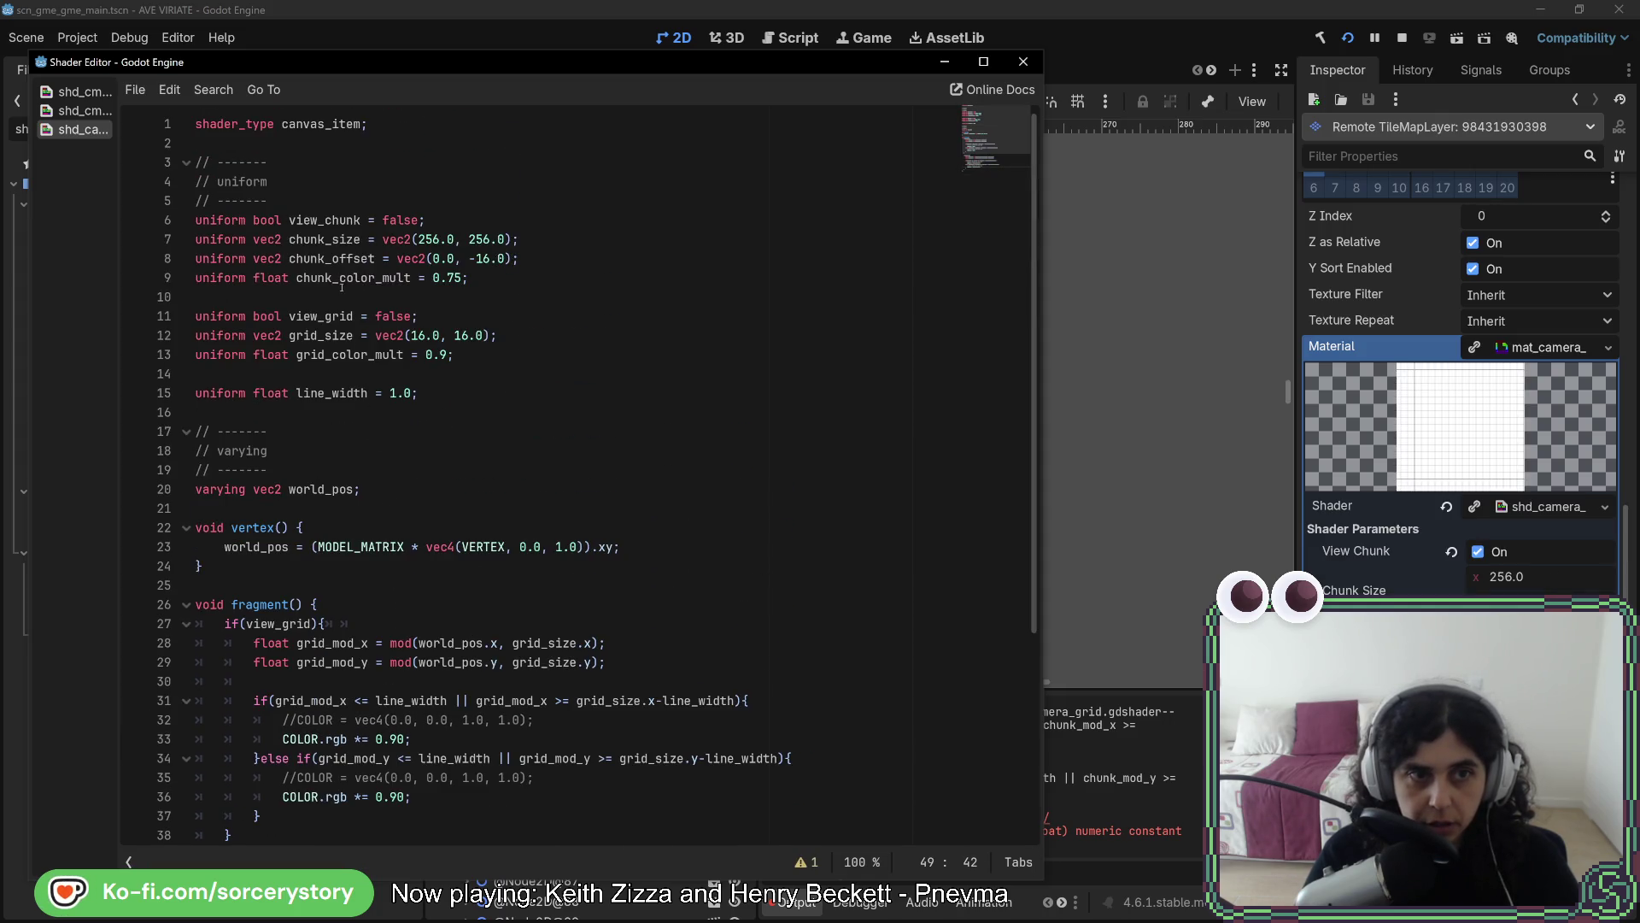
double_click(340, 354)
key("ctrl+c")
scroll(340, 359, "down", 5)
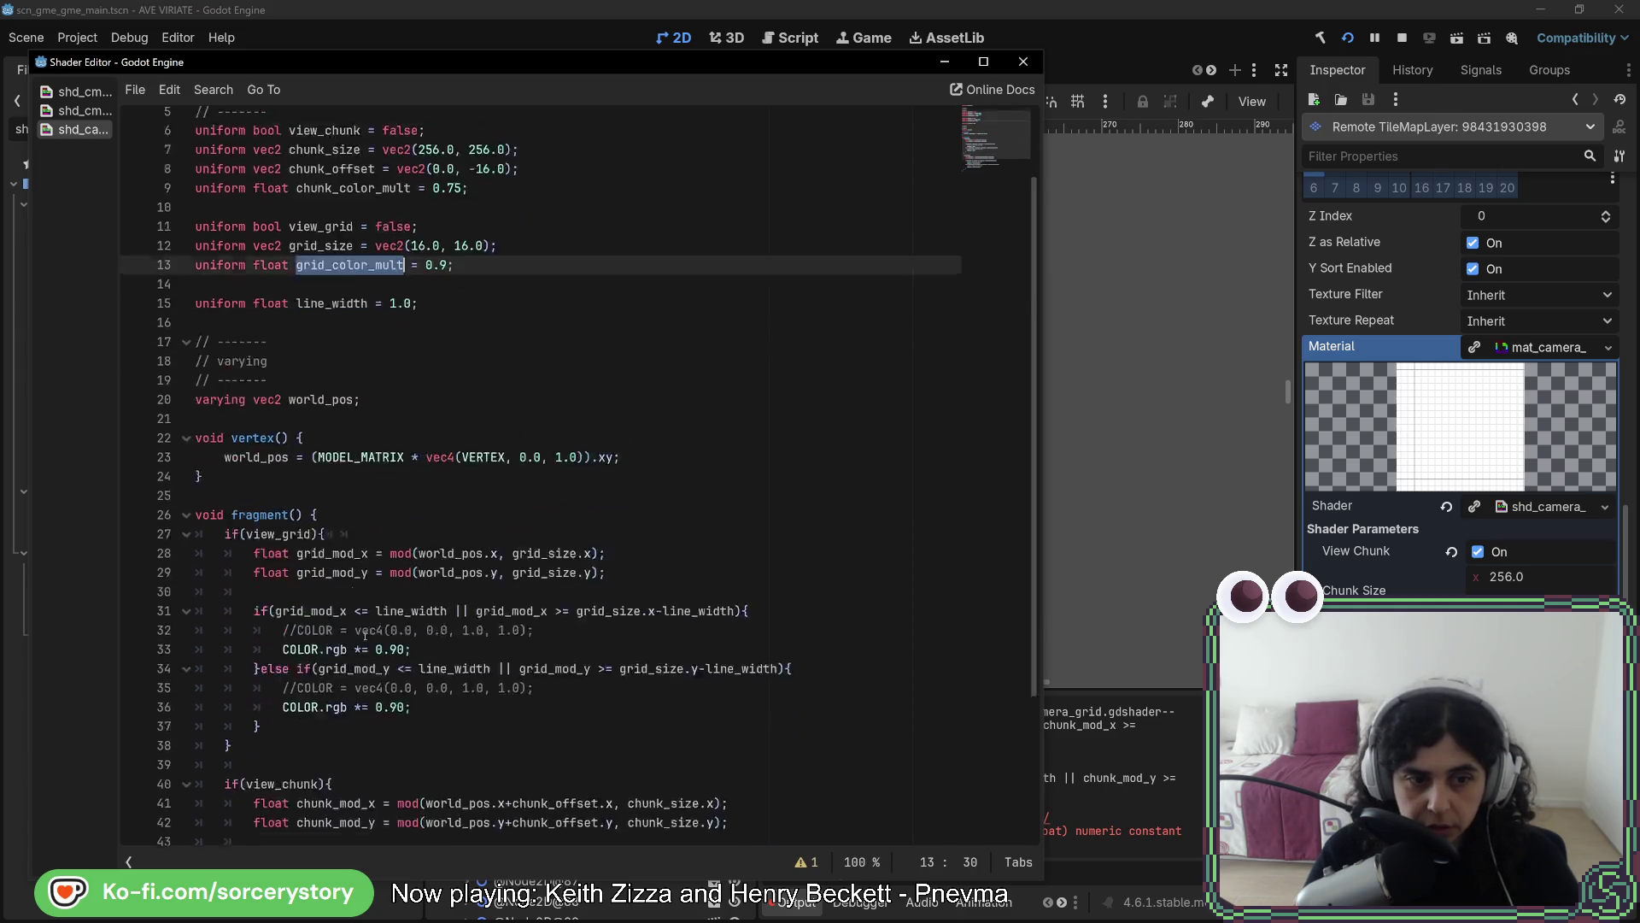
left_click(382, 470)
left_click_drag(376, 470, 405, 469)
key("ctrl+v")
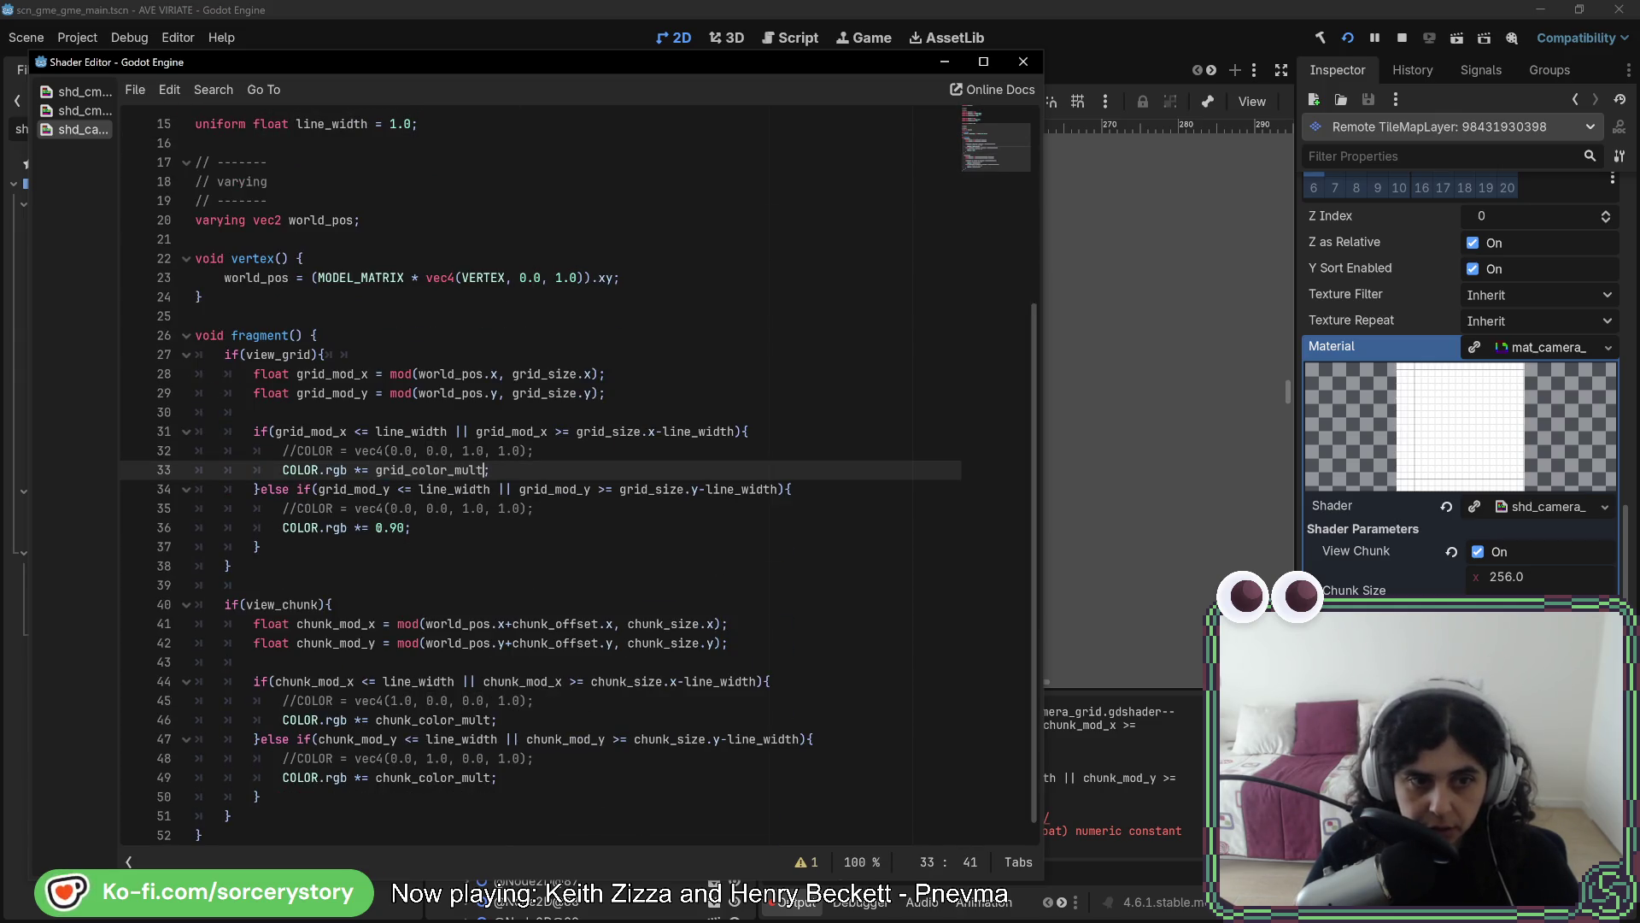
left_click_drag(376, 527, 398, 527)
key("ctrl+v")
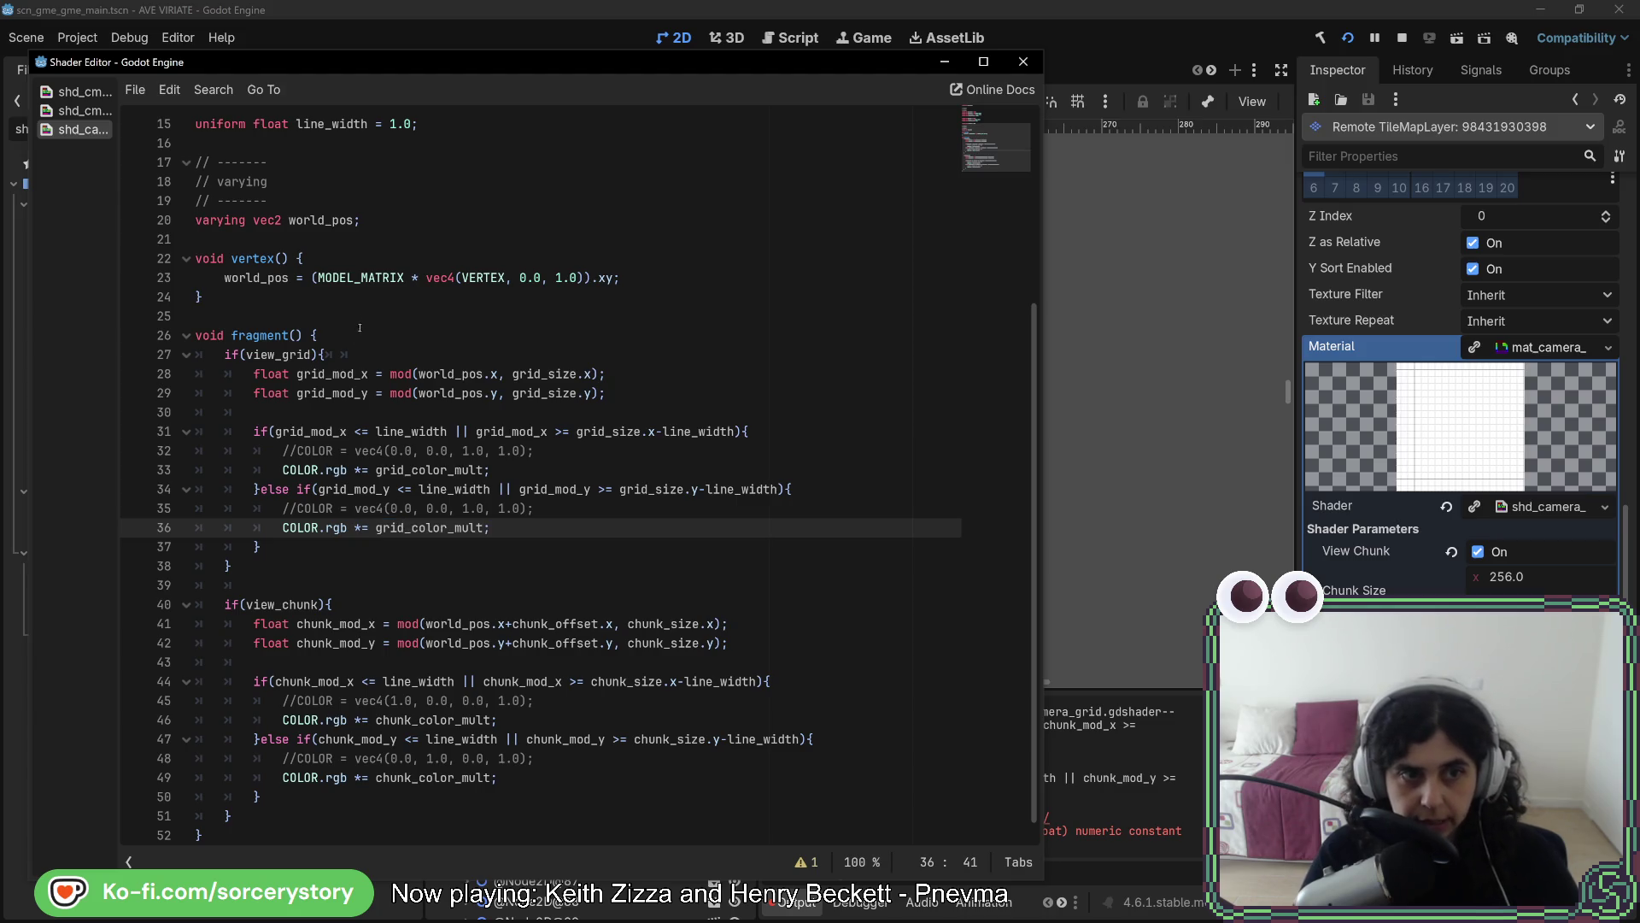
left_click(359, 328)
scroll(350, 410, "up", 5)
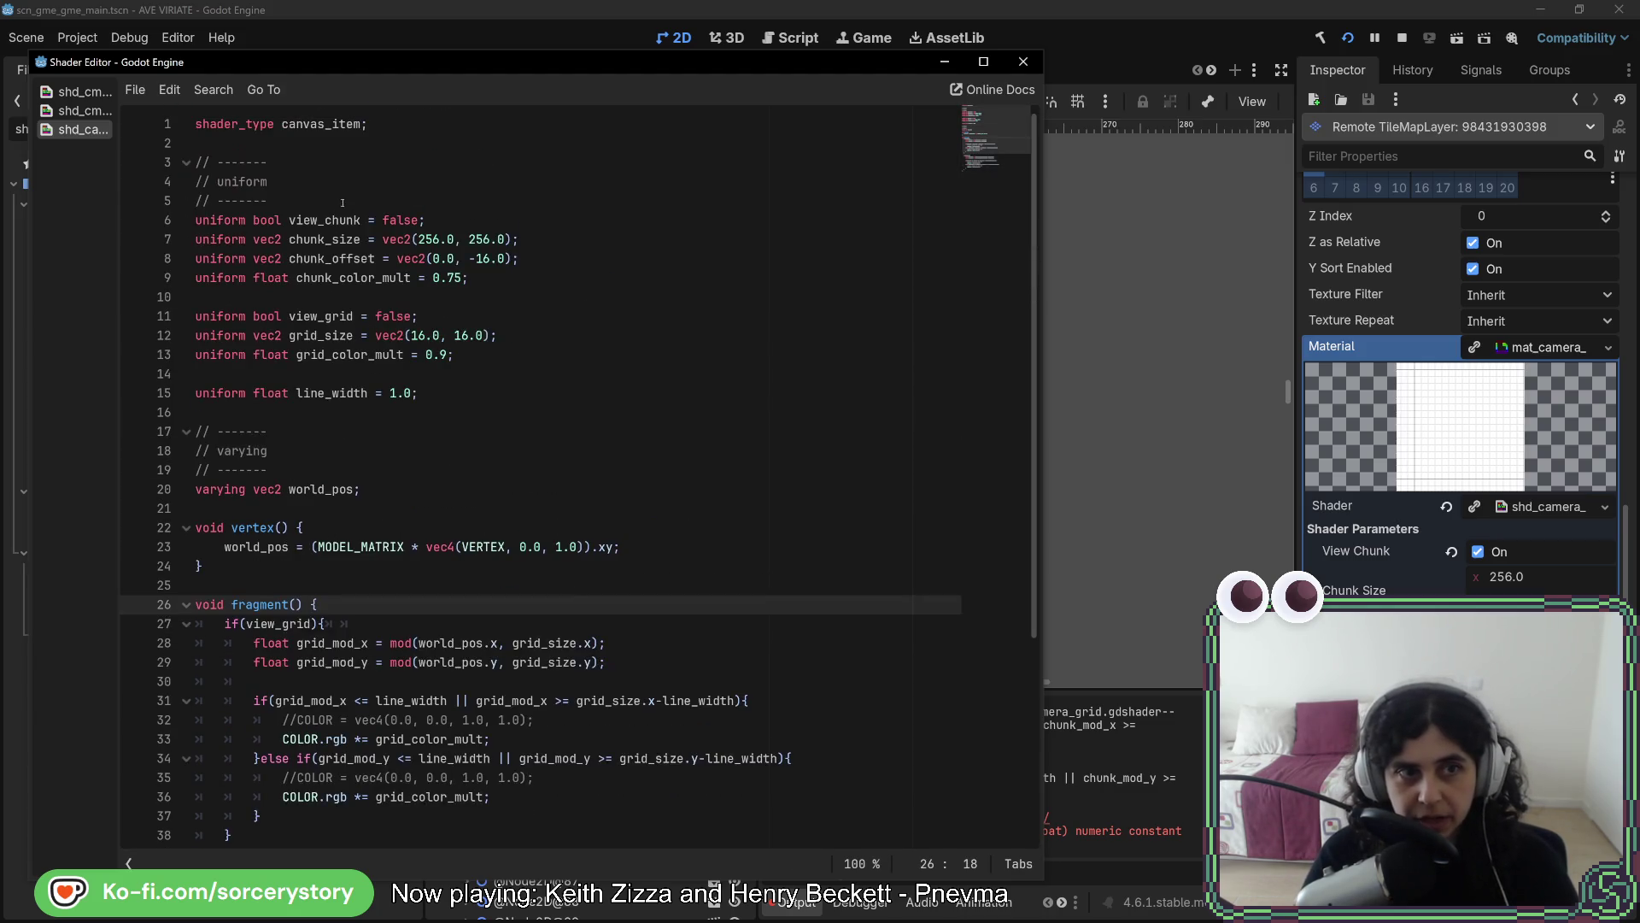
Add 'uniform bool active = false;' under the uniform header comment
left_click(343, 203)
key("Return")
key("Return")
key("Up")
type("un")
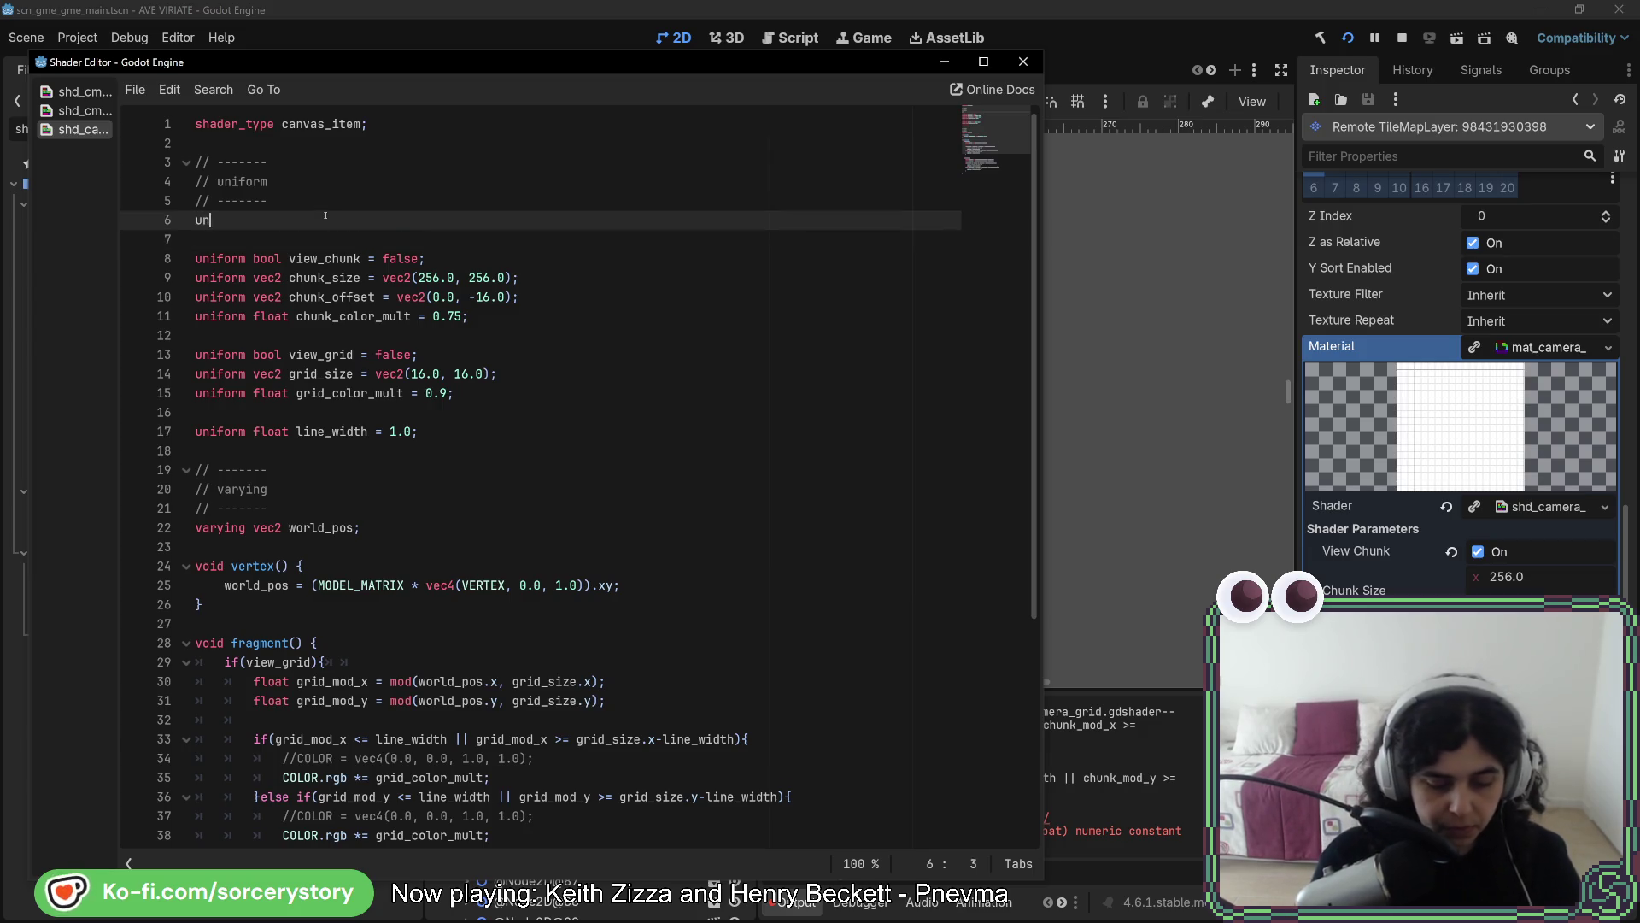
type("iform bool actov")
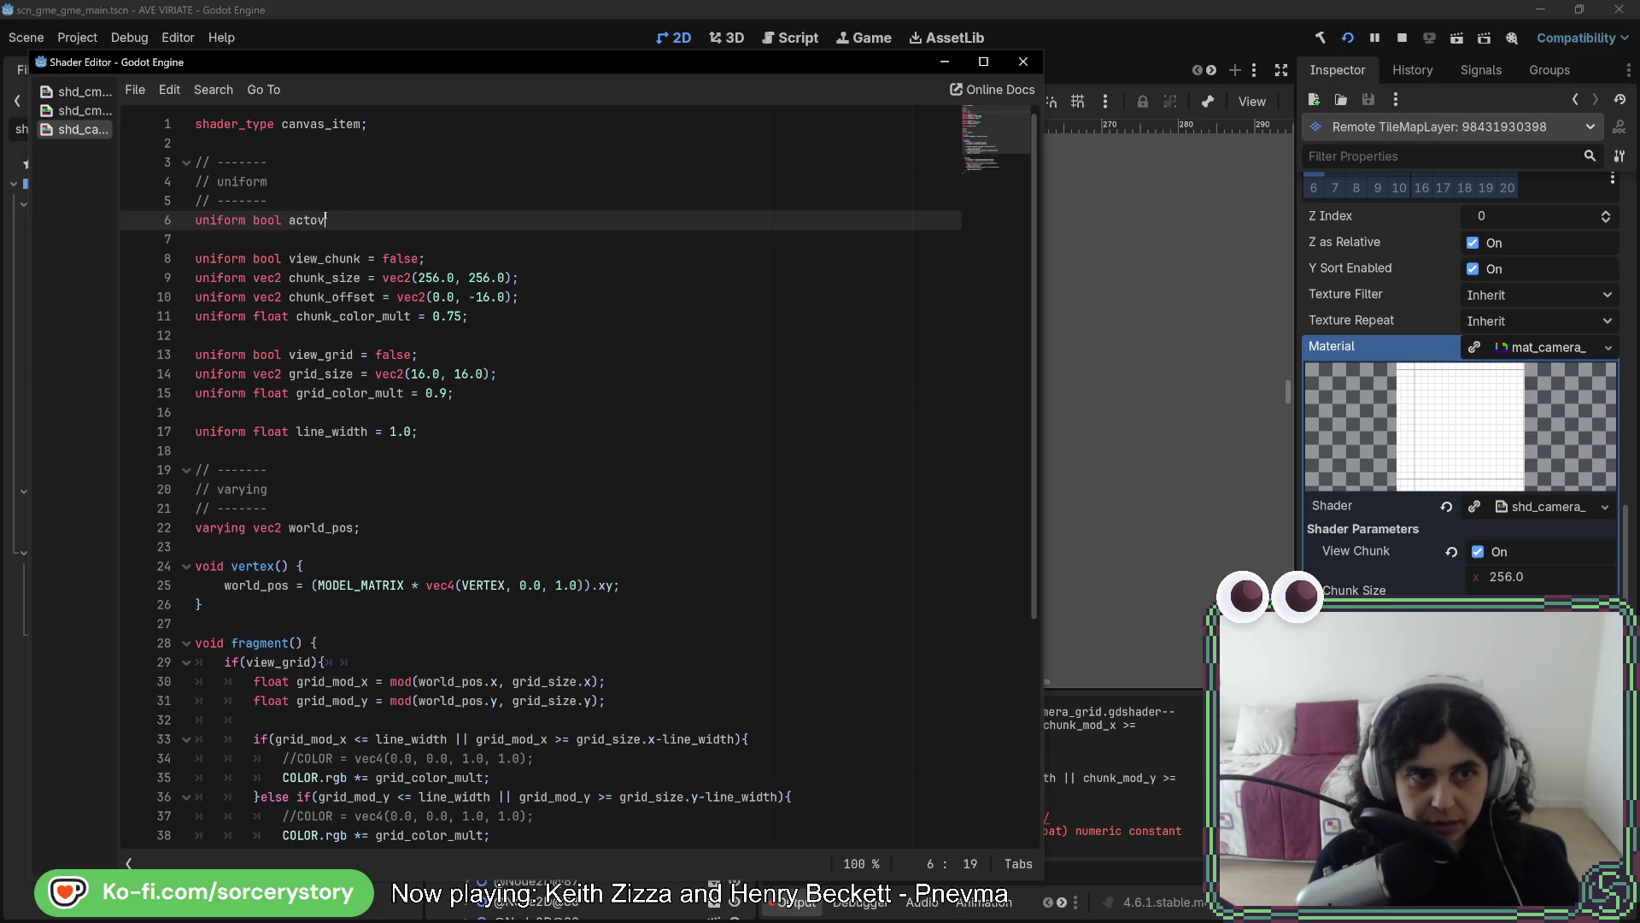
key("BackSpace")
key("BackSpace")
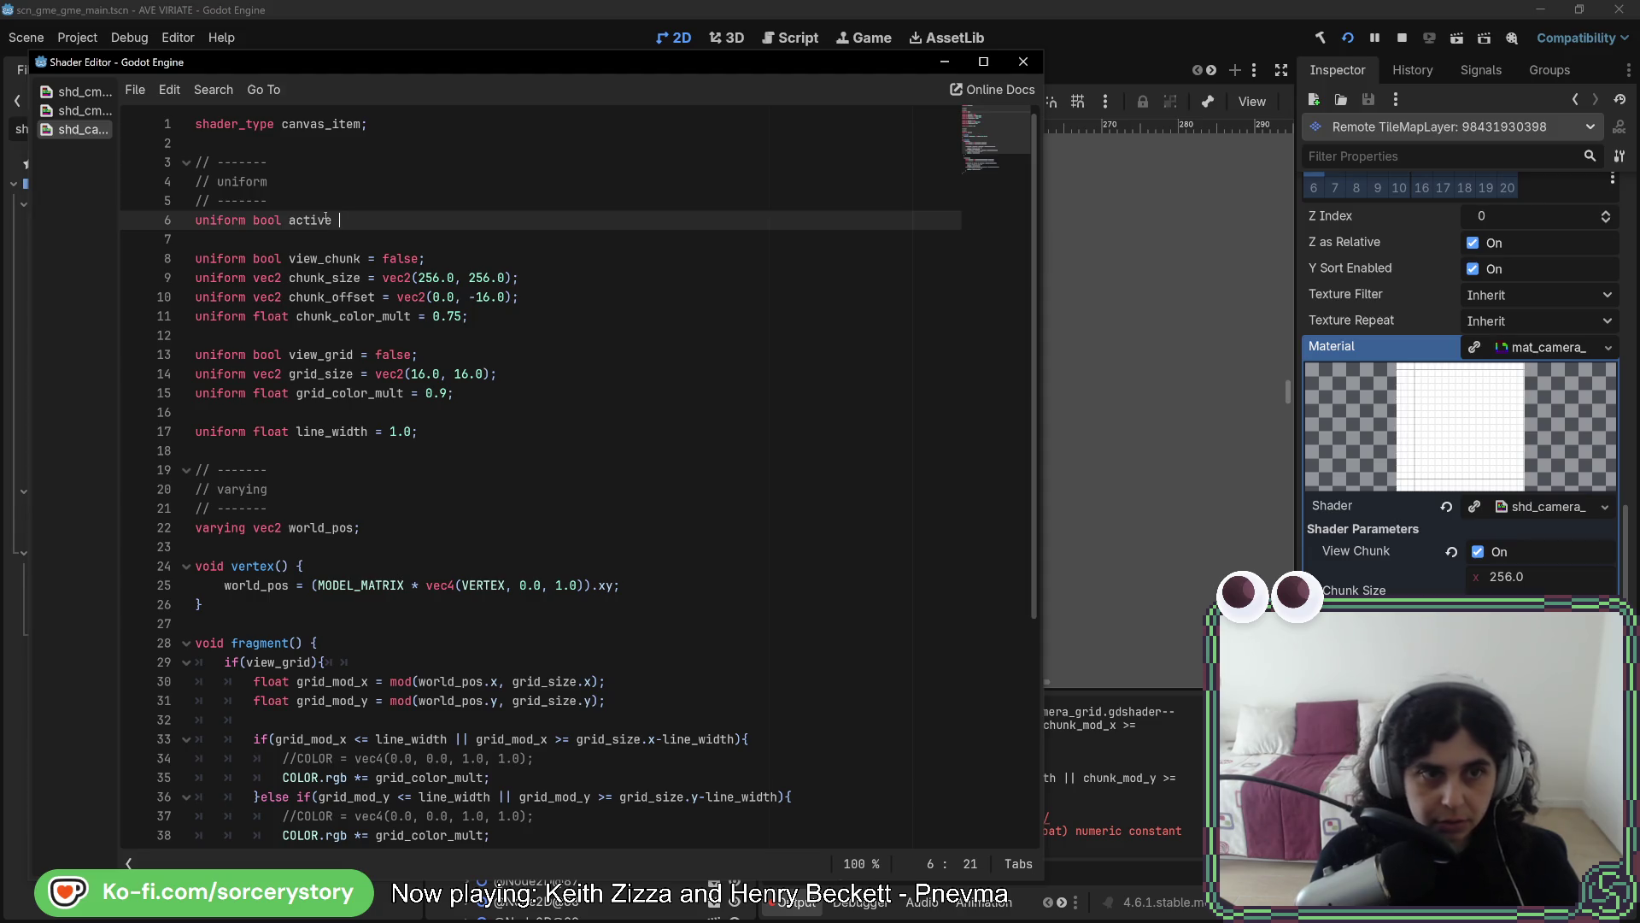
type("= false;")
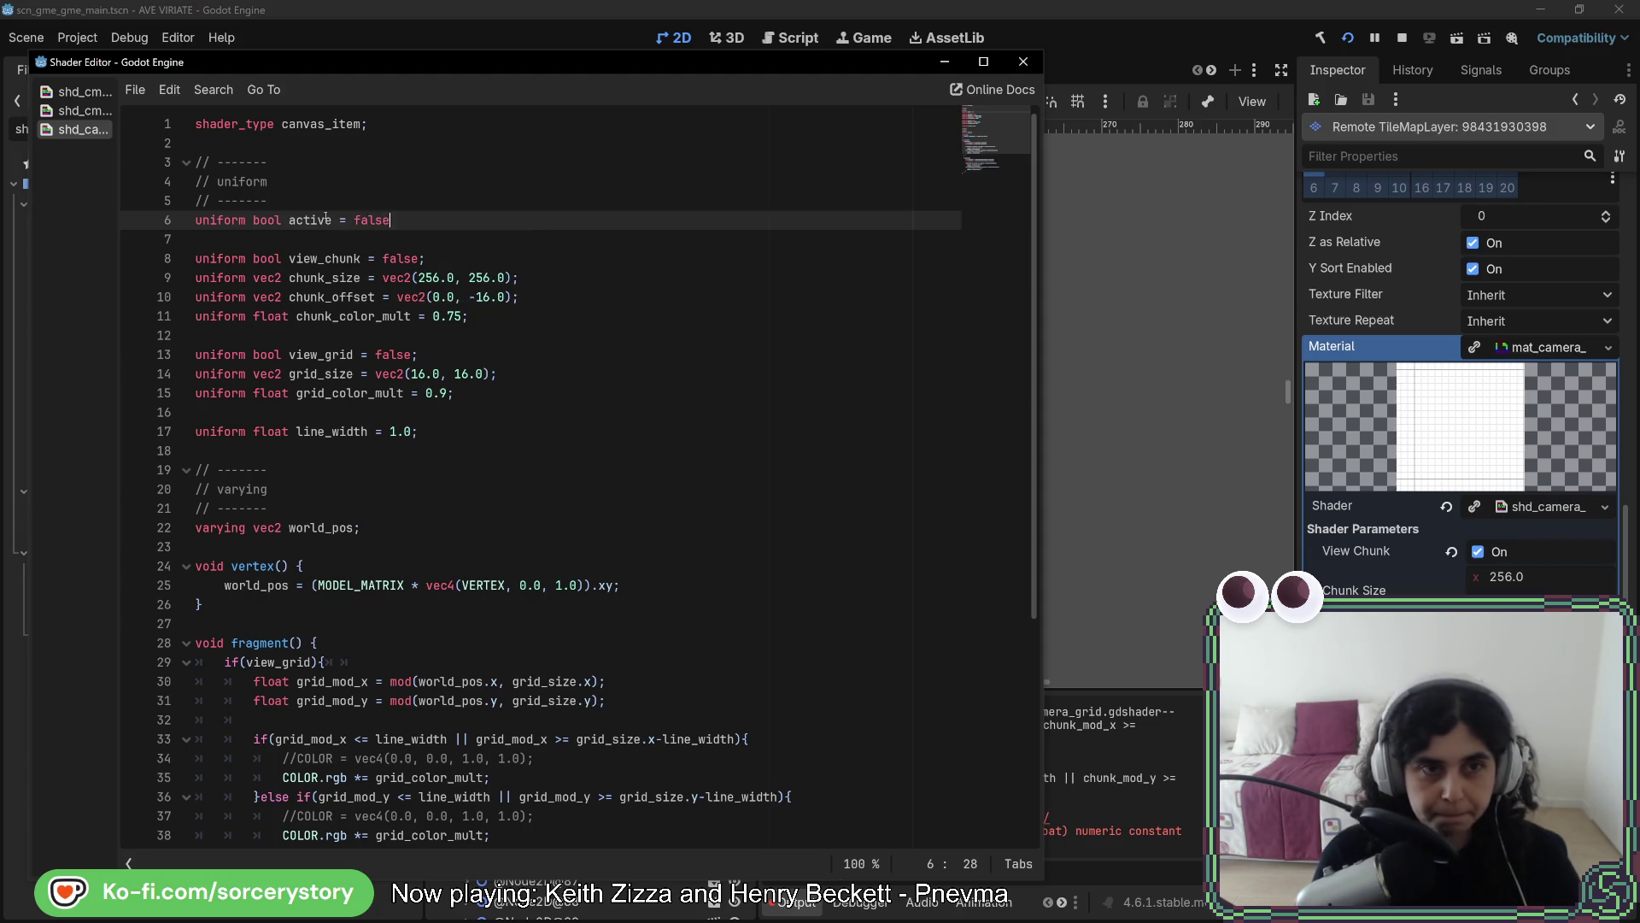
Open an if(active) { block at the top of the fragment function
double_click(326, 219)
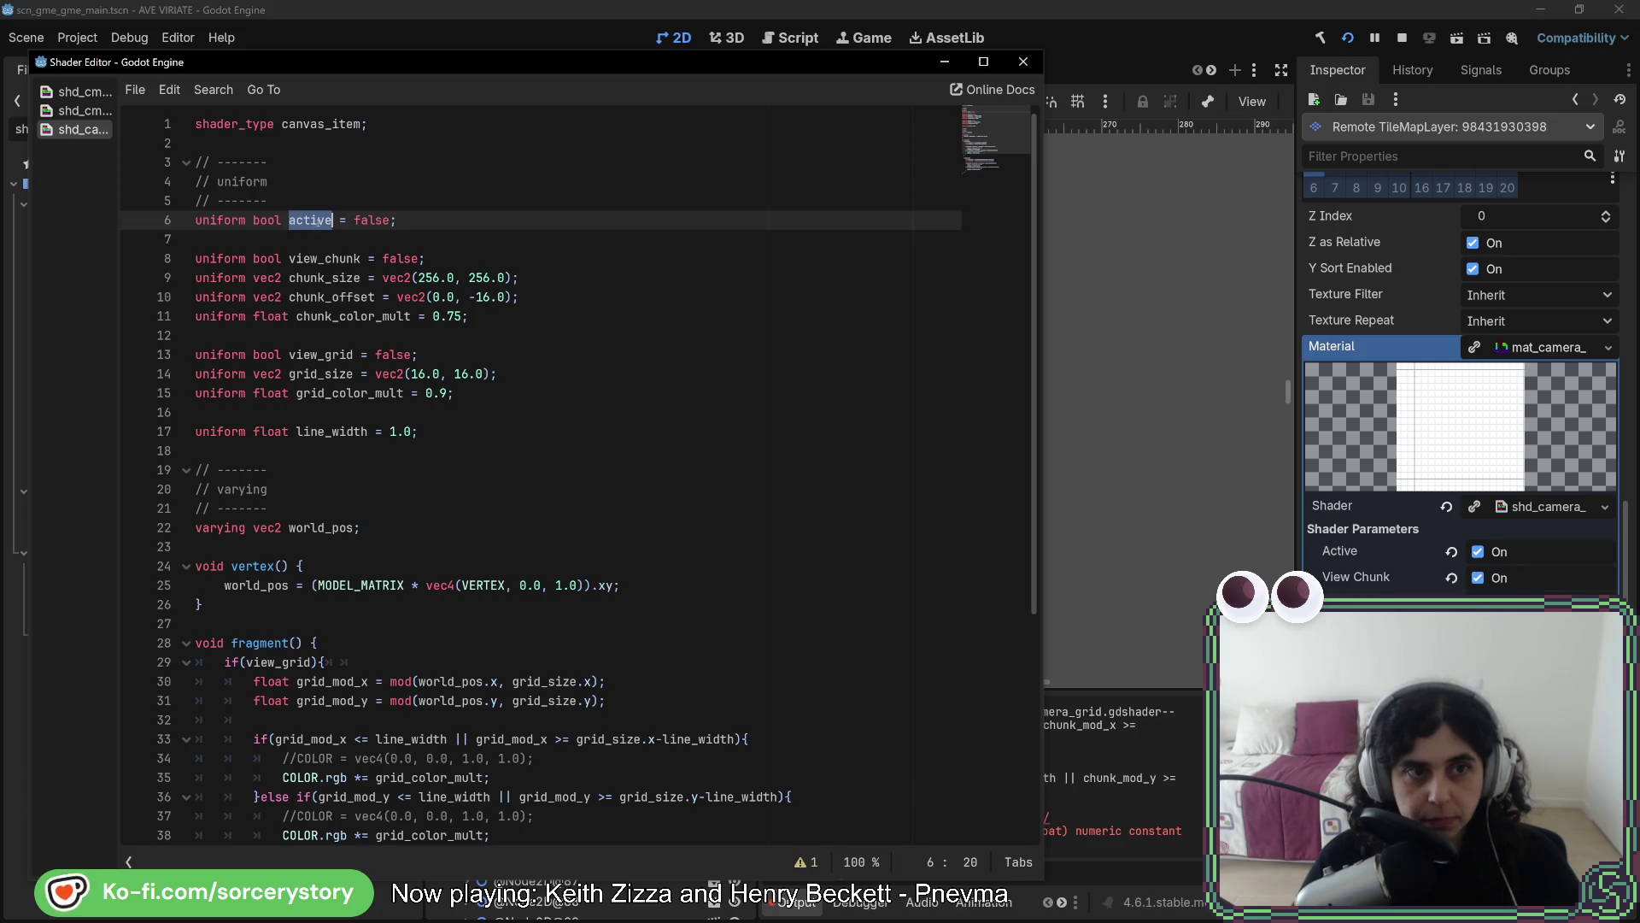
scroll(382, 376, "down", 2)
left_click(381, 523)
key("Return")
type("f(a")
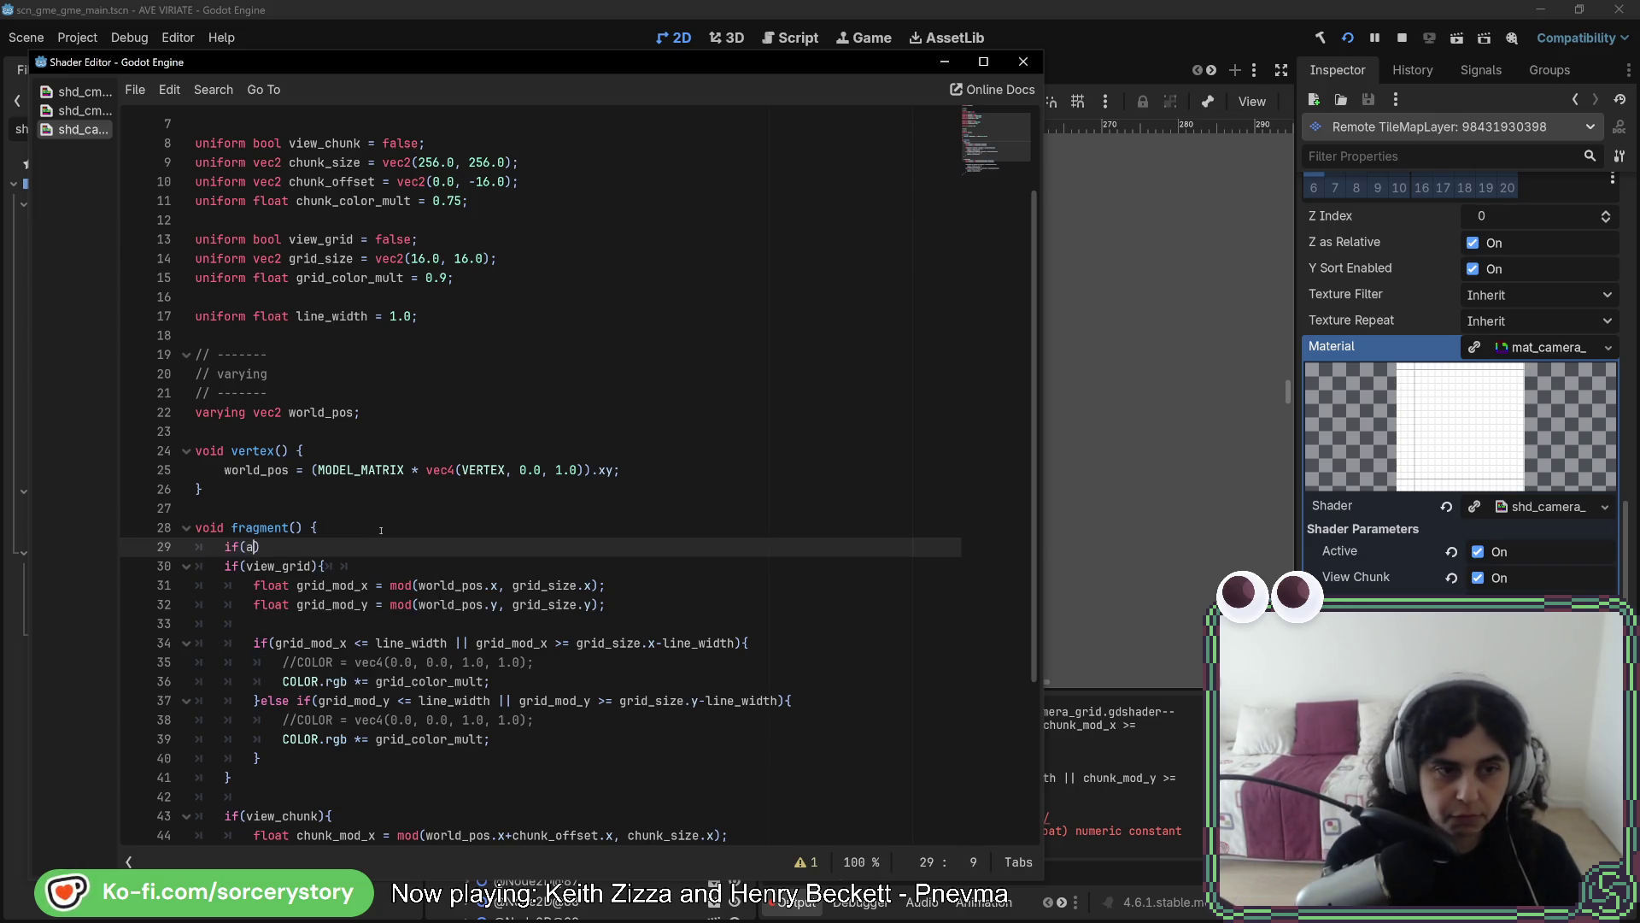
type("ctive")
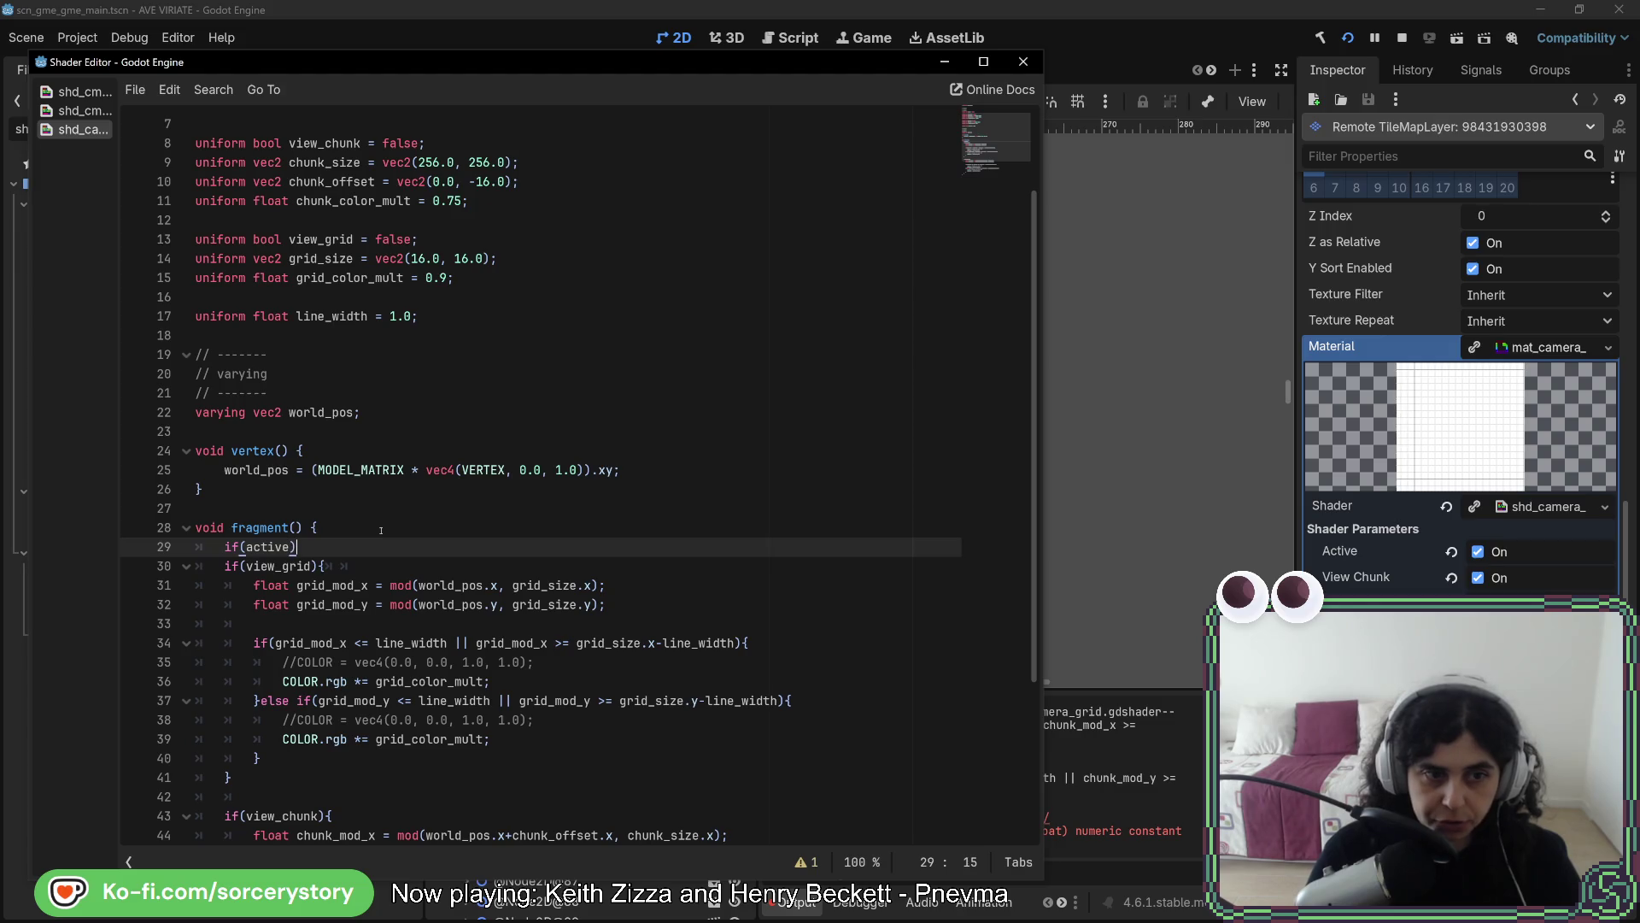
scroll(381, 523, "down", 1)
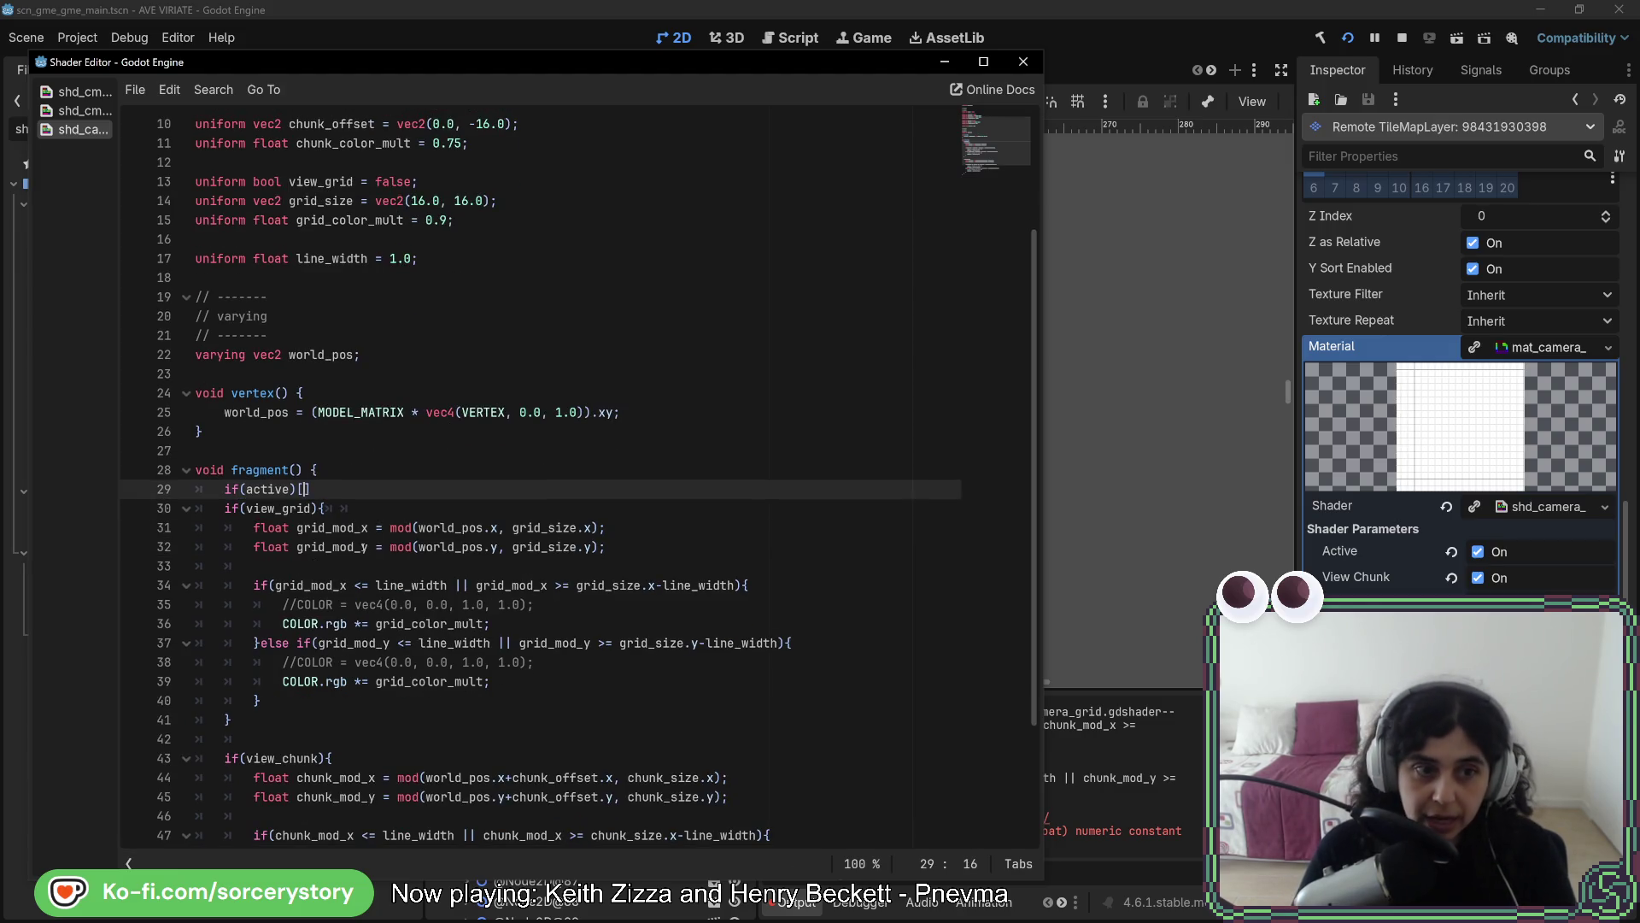
type("{")
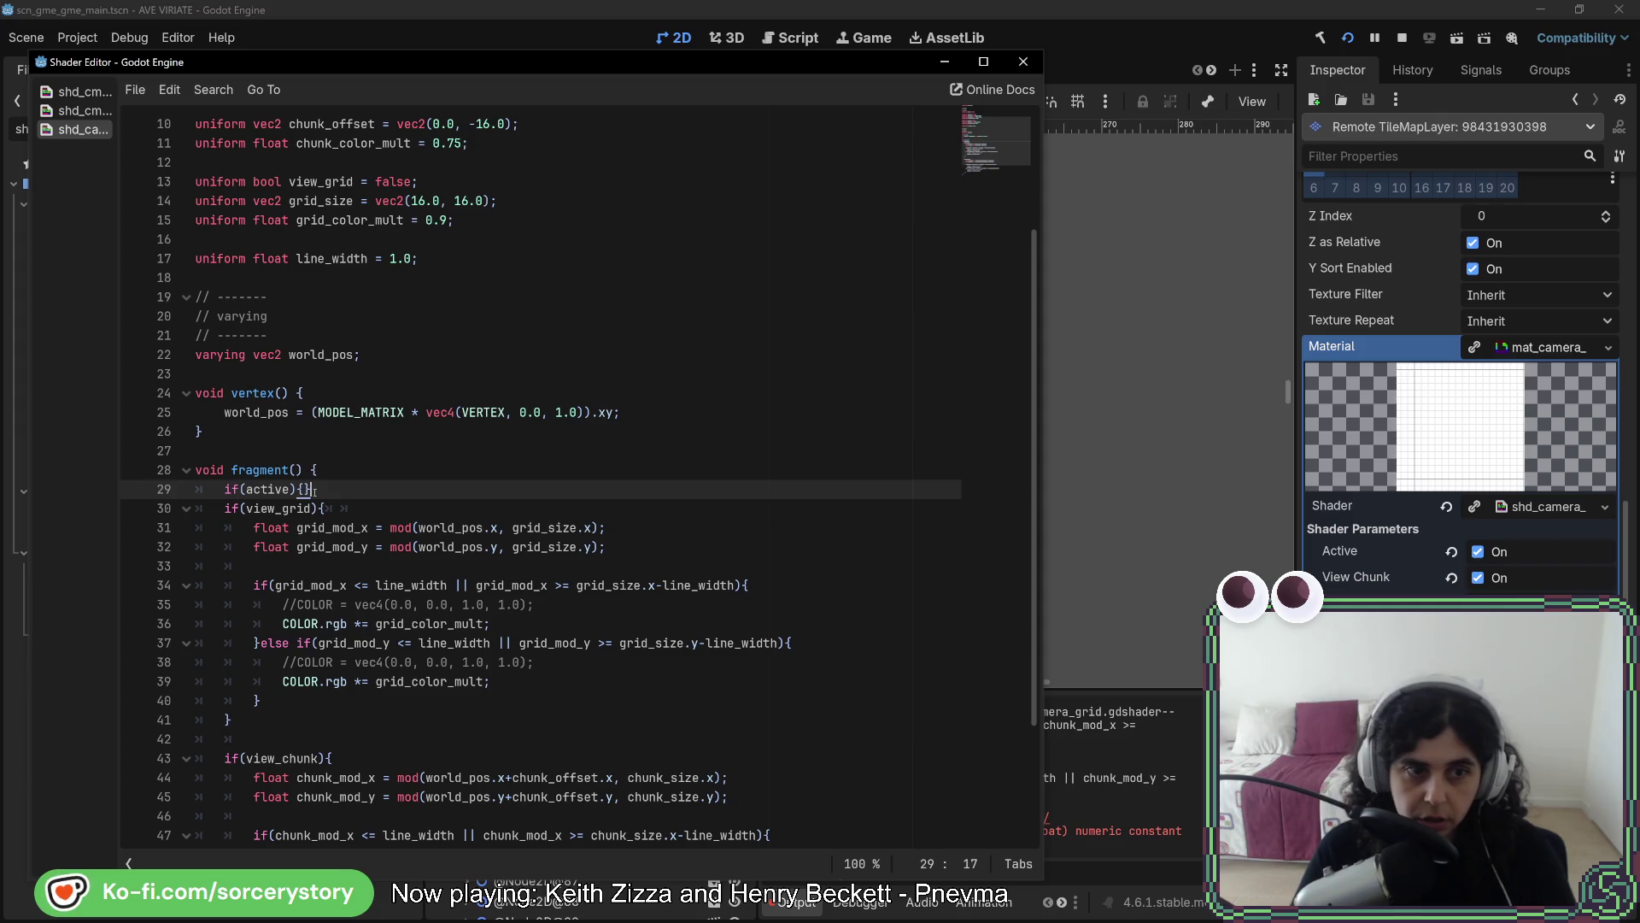
scroll(261, 603, "down", 3)
Close the if(active) block, indent lines 30–54 inside it, and stop the running game
left_click(252, 814)
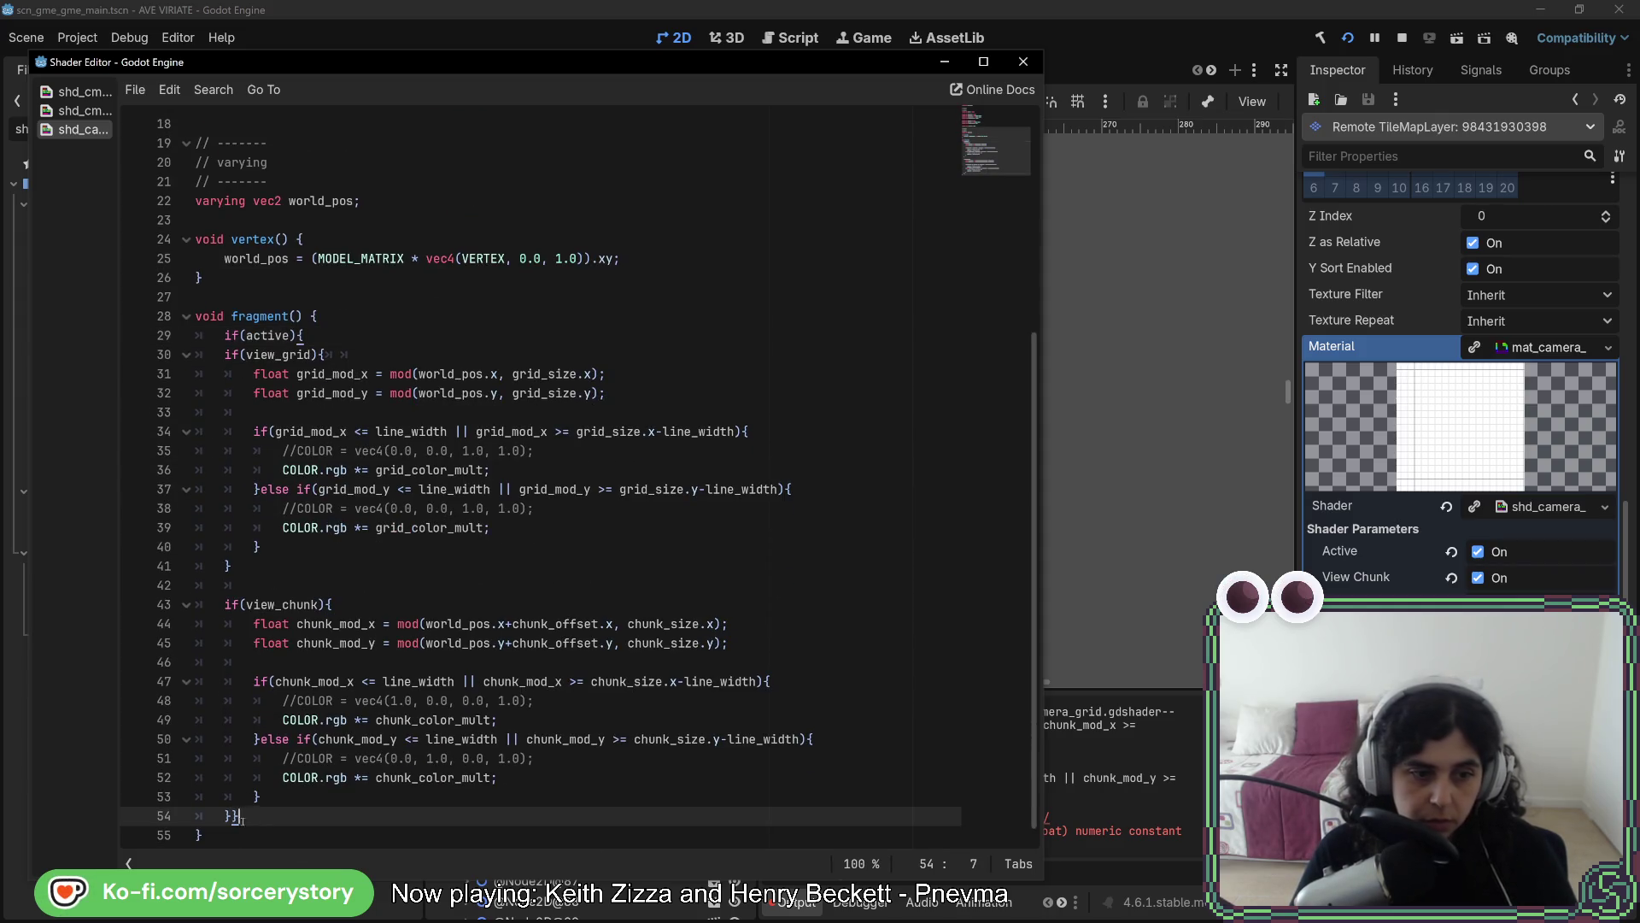
key("Down")
key("Home")
key("Tab")
left_click_drag(293, 812, 226, 350)
key("Tab")
left_click(359, 292)
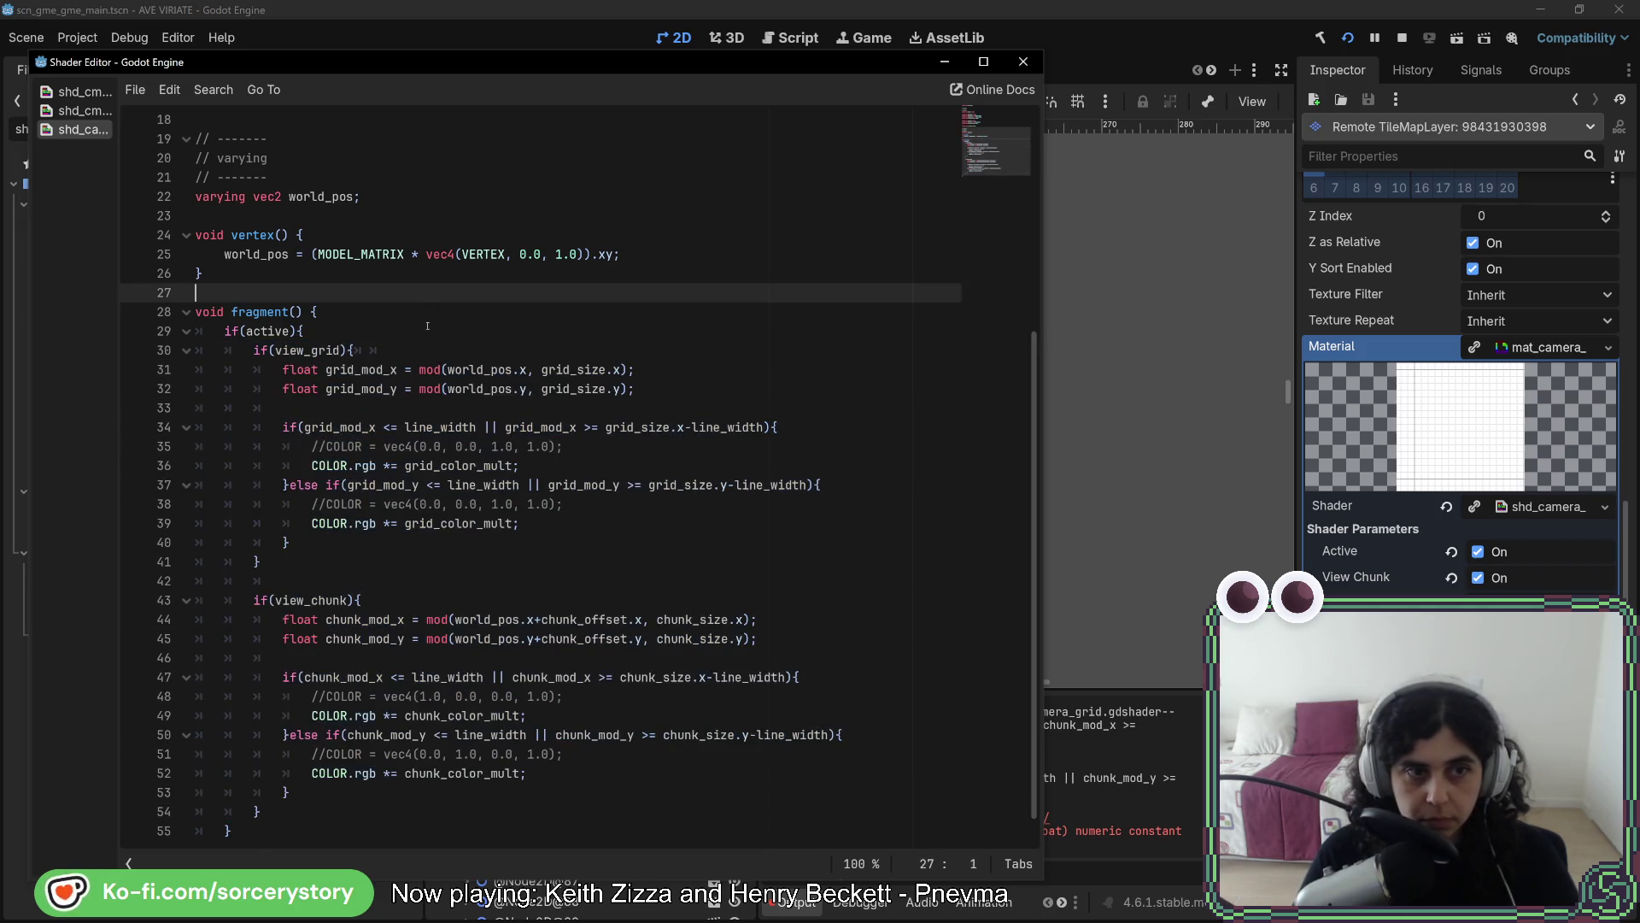
left_click(410, 333)
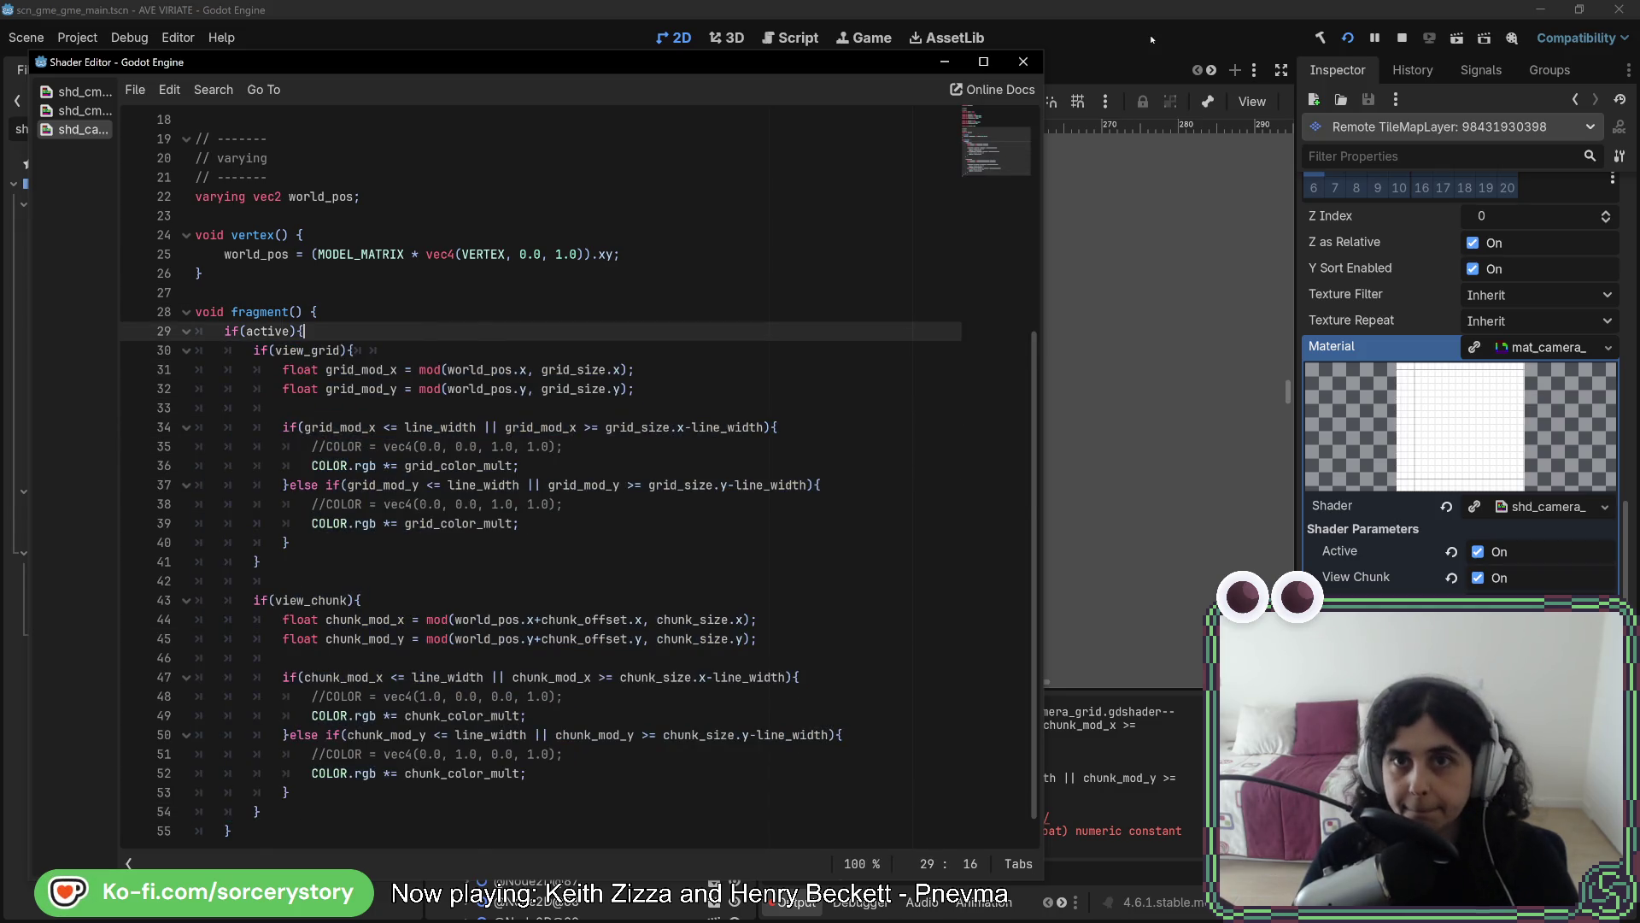
left_click(1150, 39)
left_click(1404, 39)
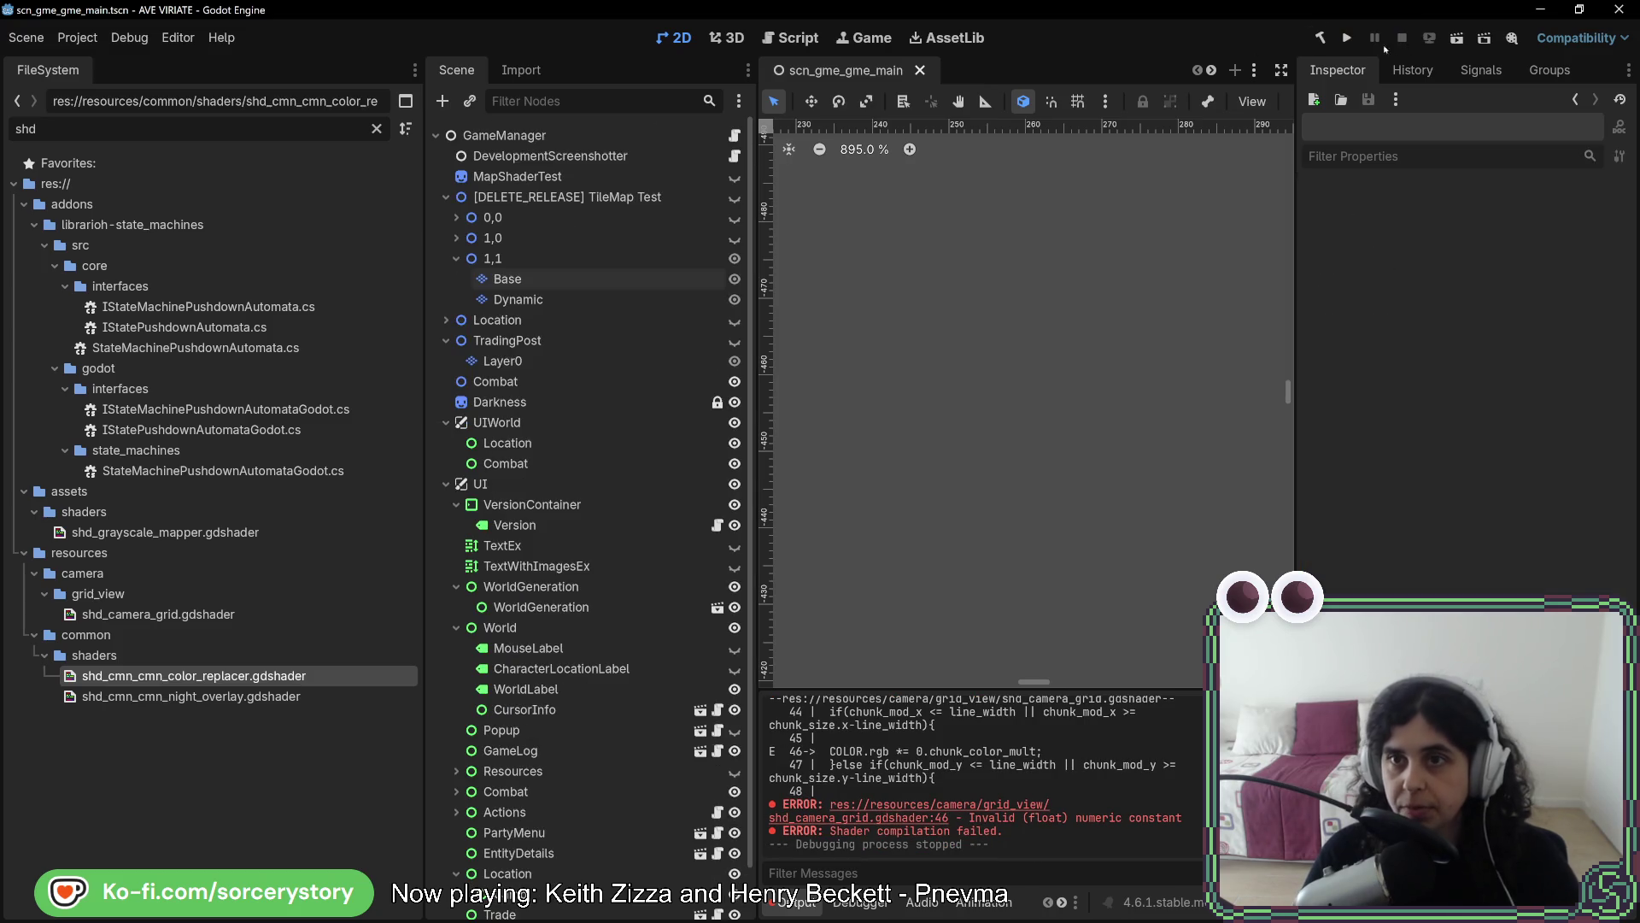
Relaunch the game, start a new game and visit the player settlement
left_click(1345, 39)
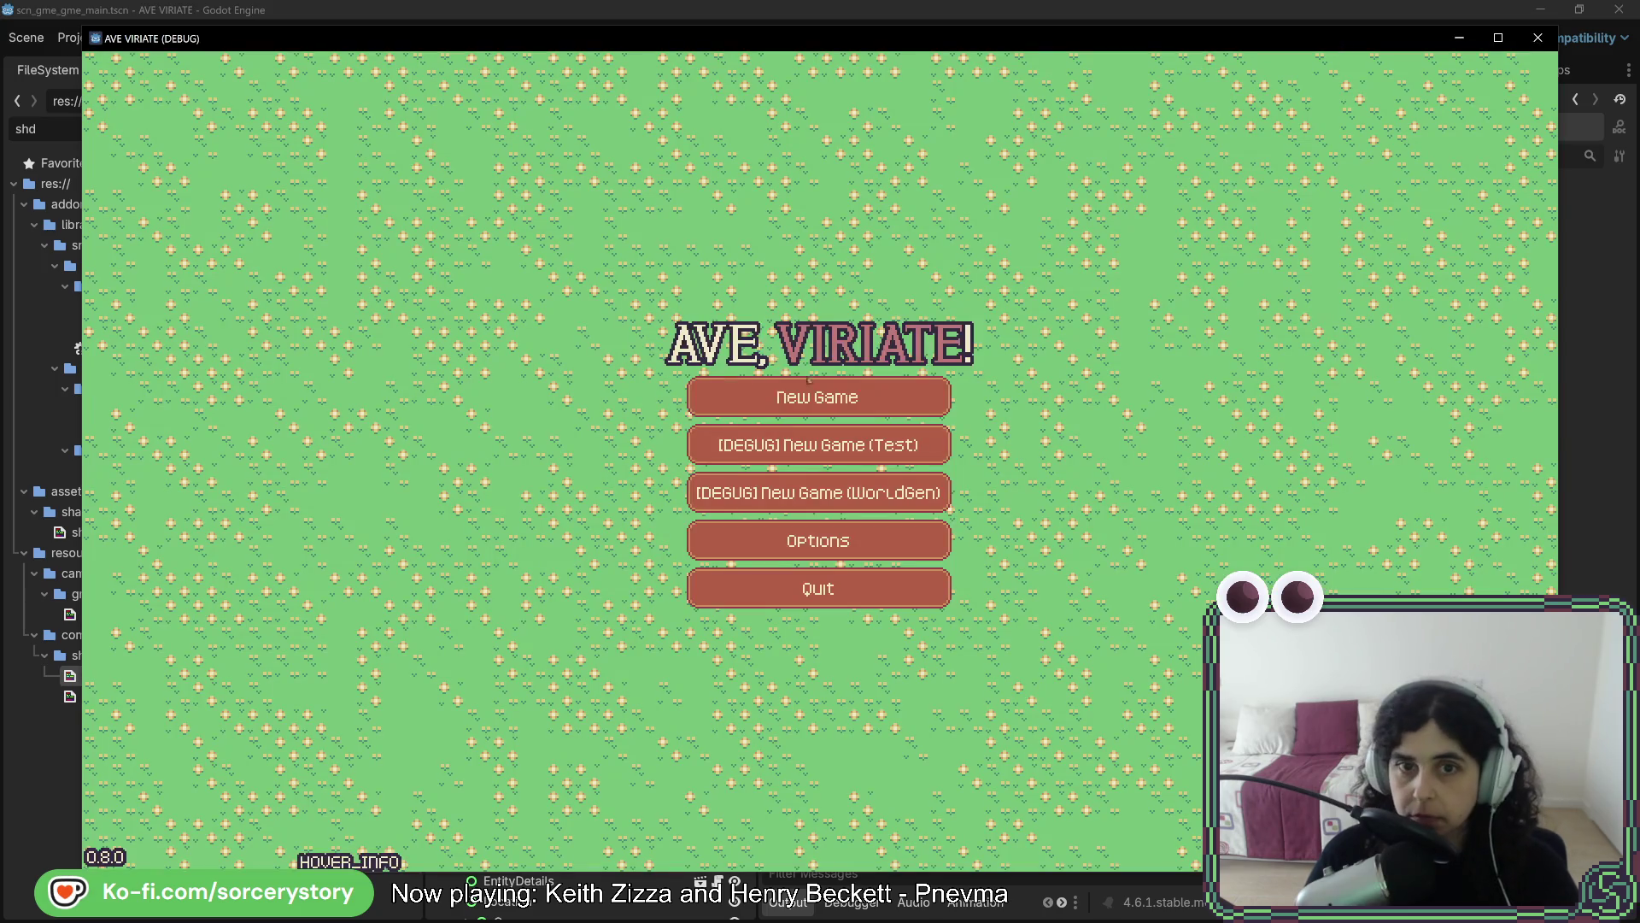
left_click(865, 479)
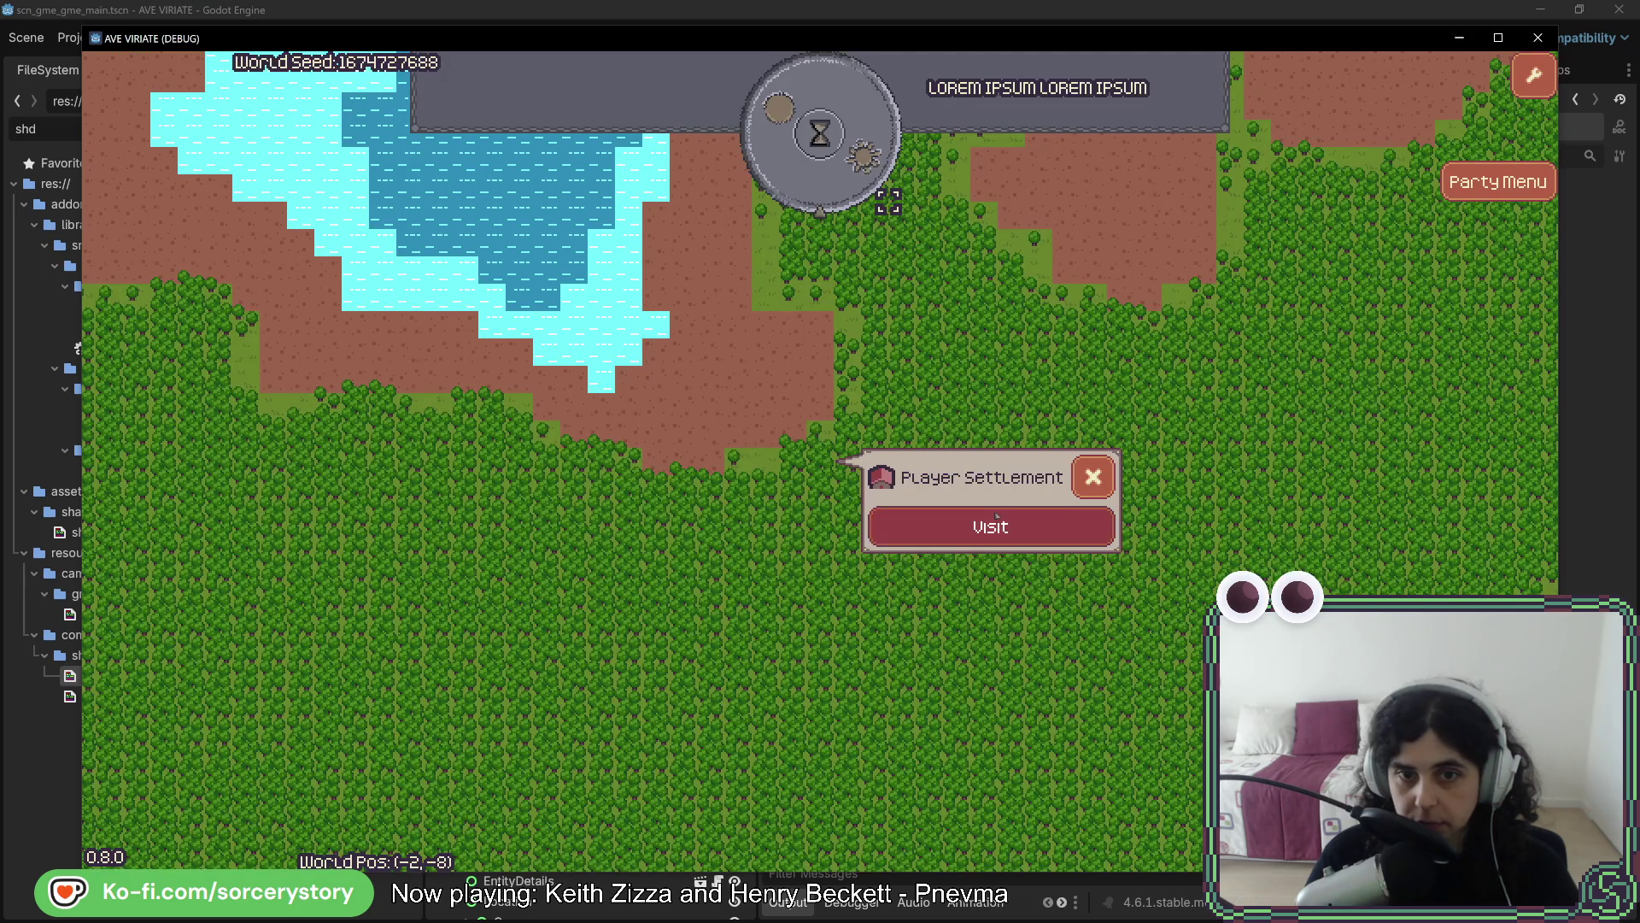
left_click(906, 526)
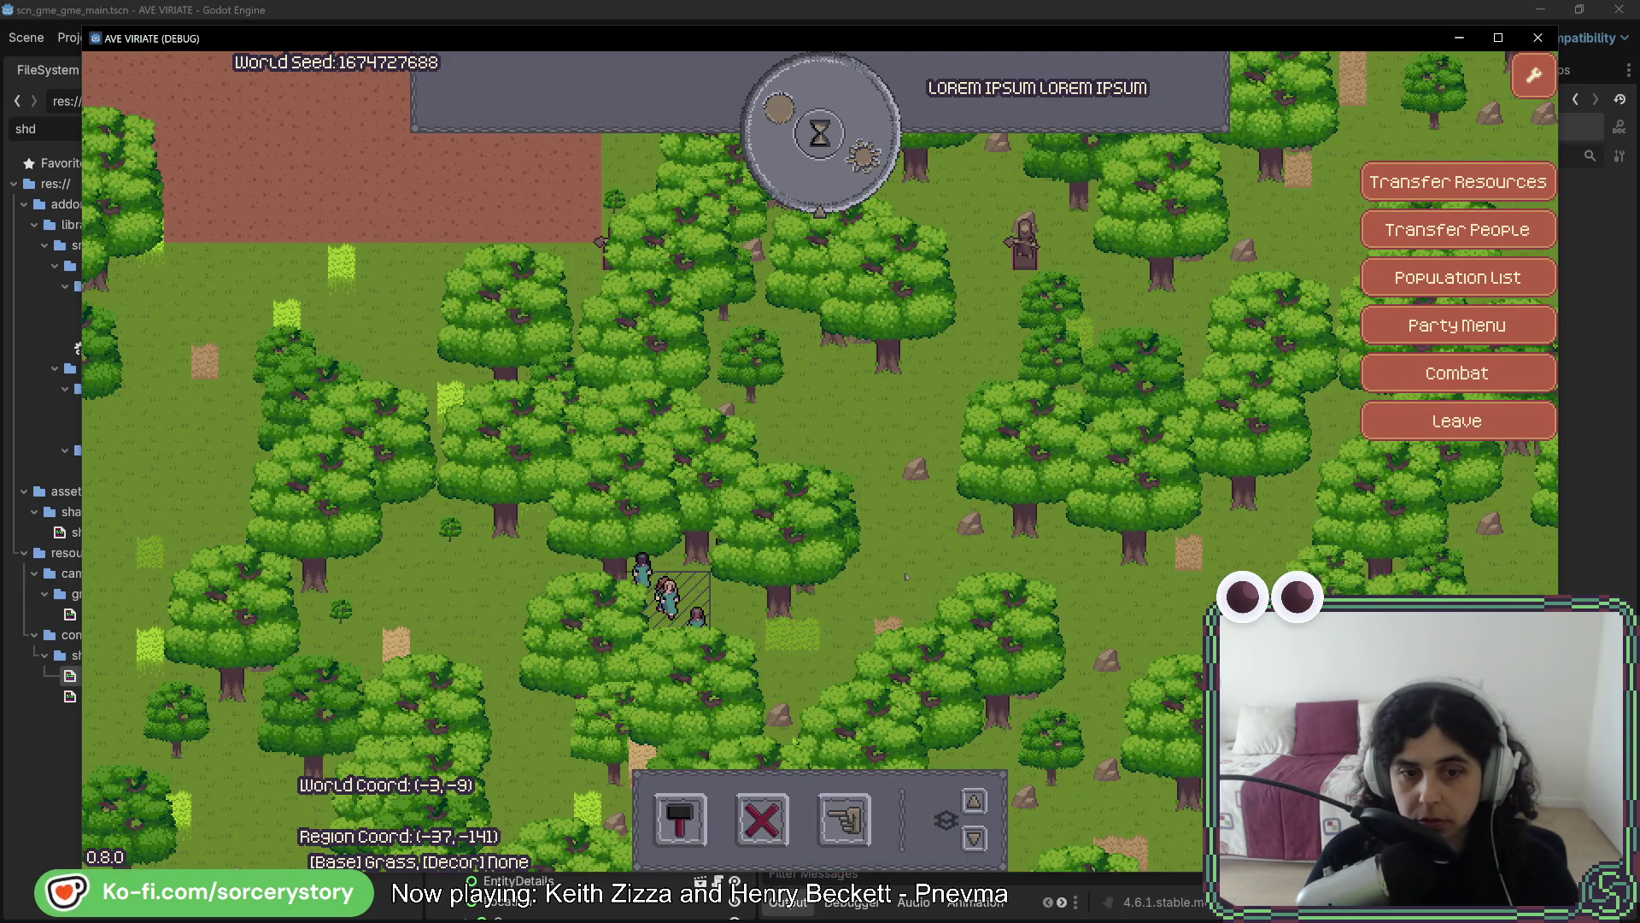
Load mat_camera_grid.tres as the Material of the remote 00_Ground node
left_click(1049, 21)
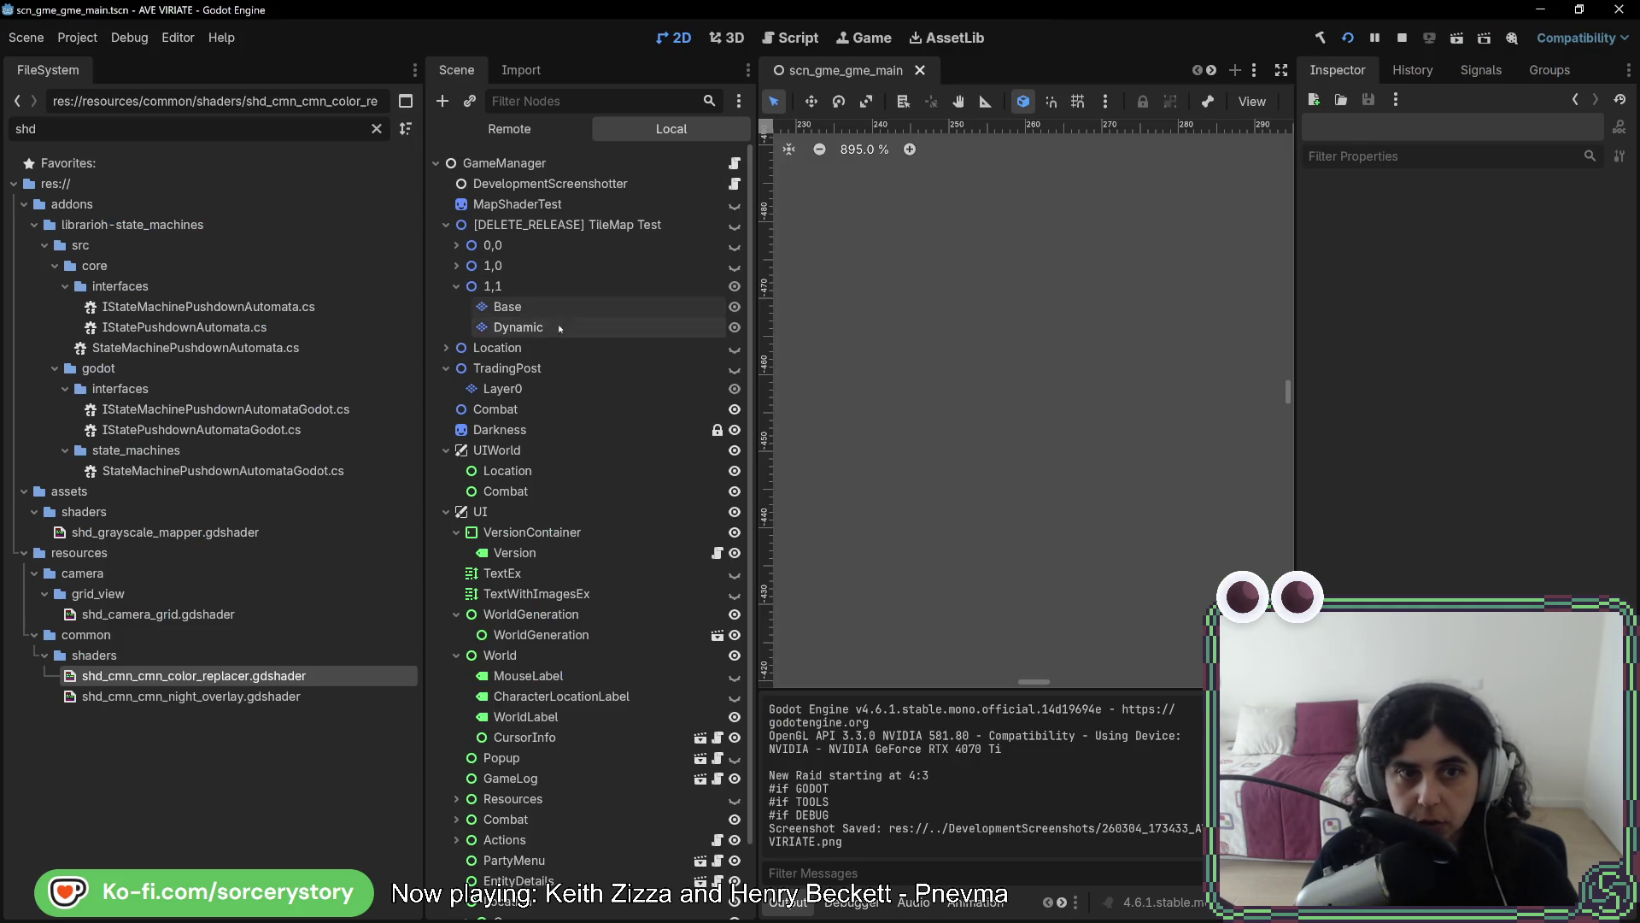
left_click(487, 125)
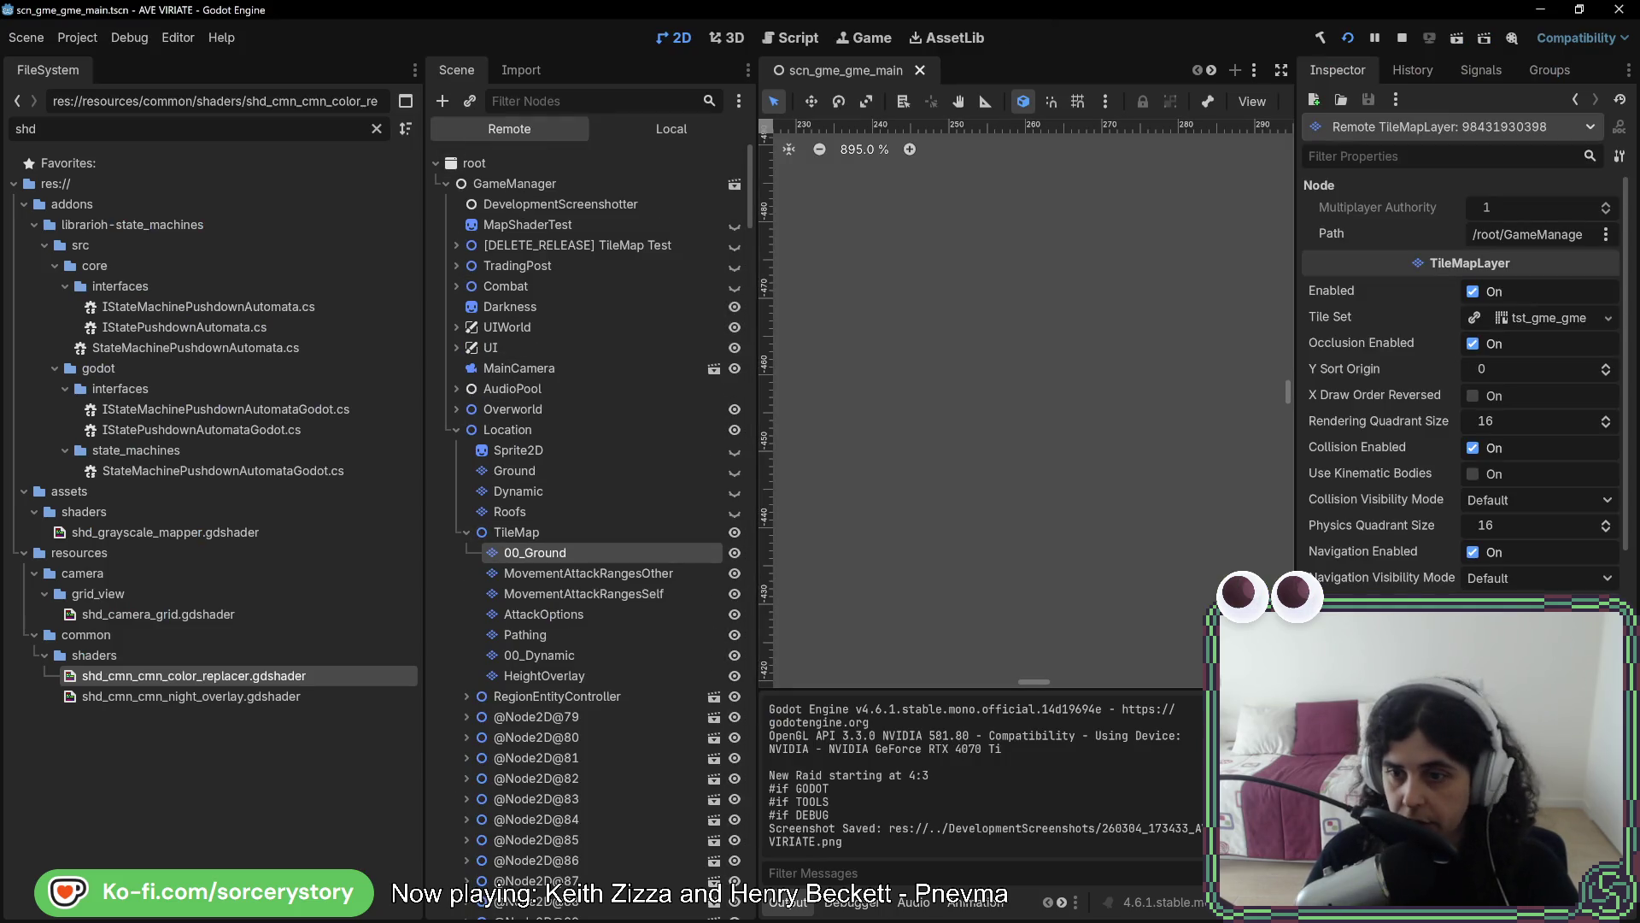
scroll(1584, 536, "down", 10)
scroll(1585, 536, "down", 3)
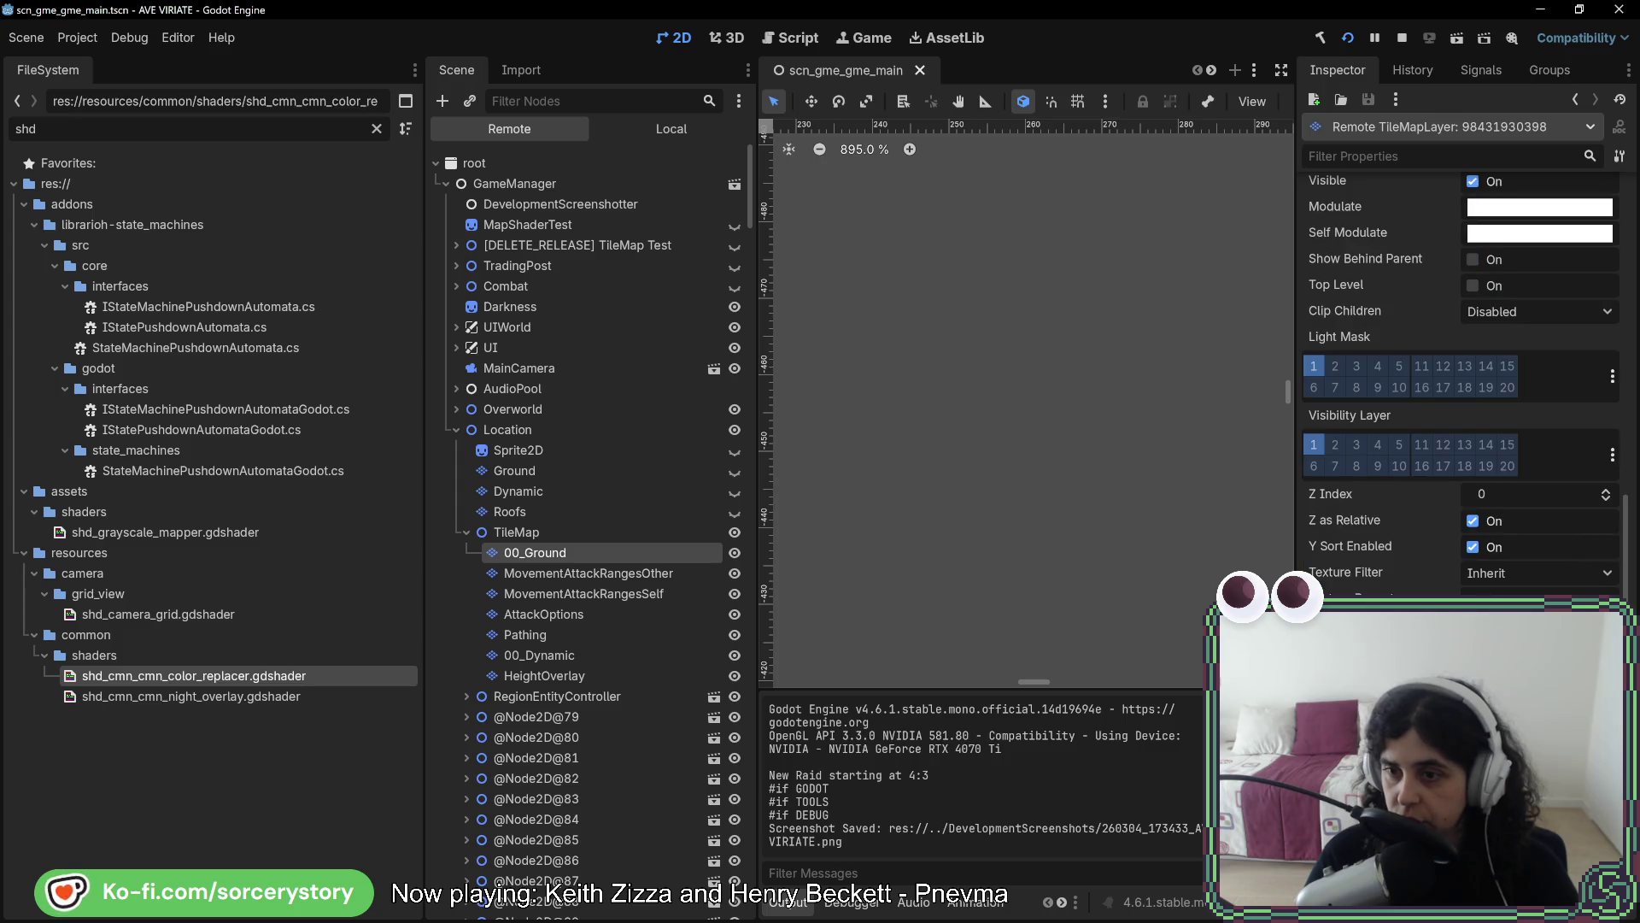
left_click(1538, 650)
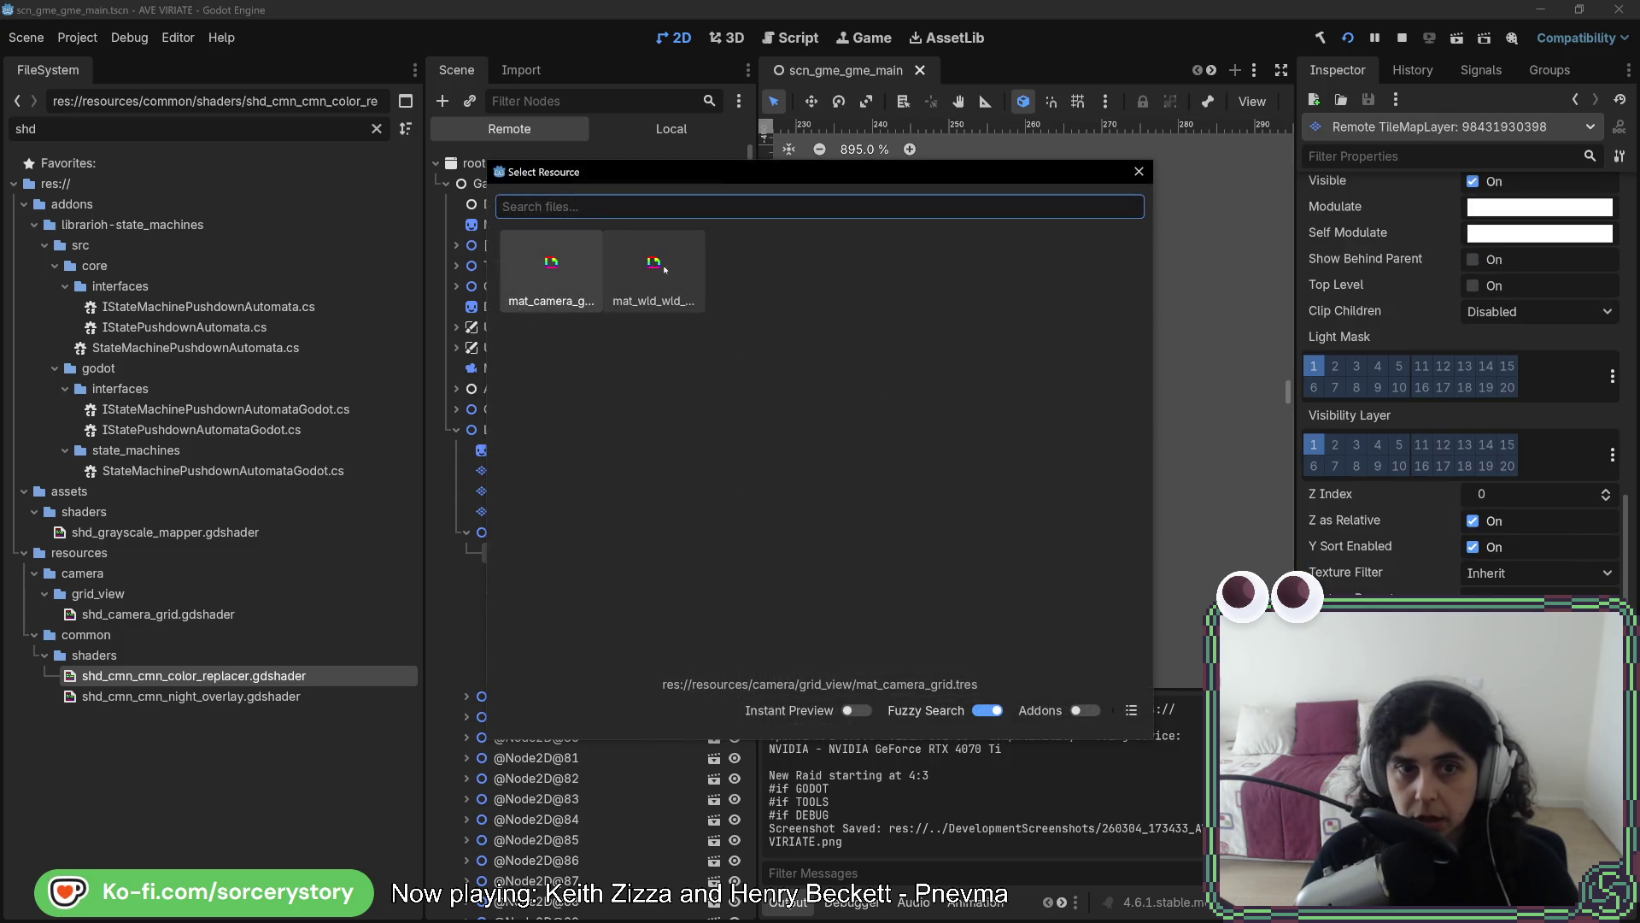
double_click(581, 268)
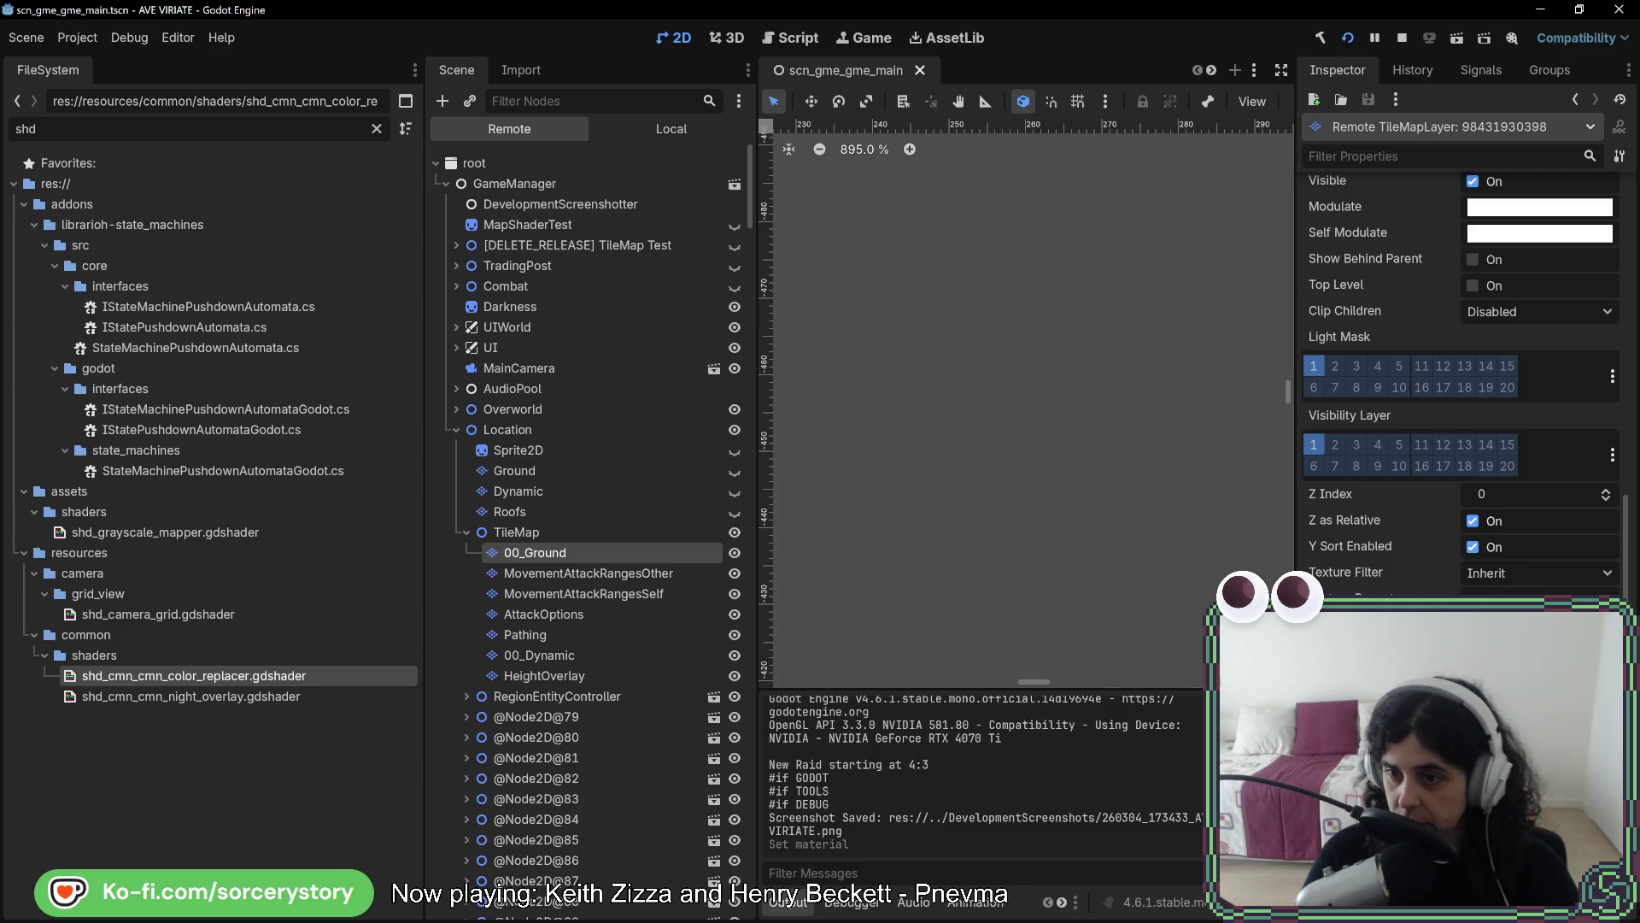
scroll(1410, 513, "down", 4)
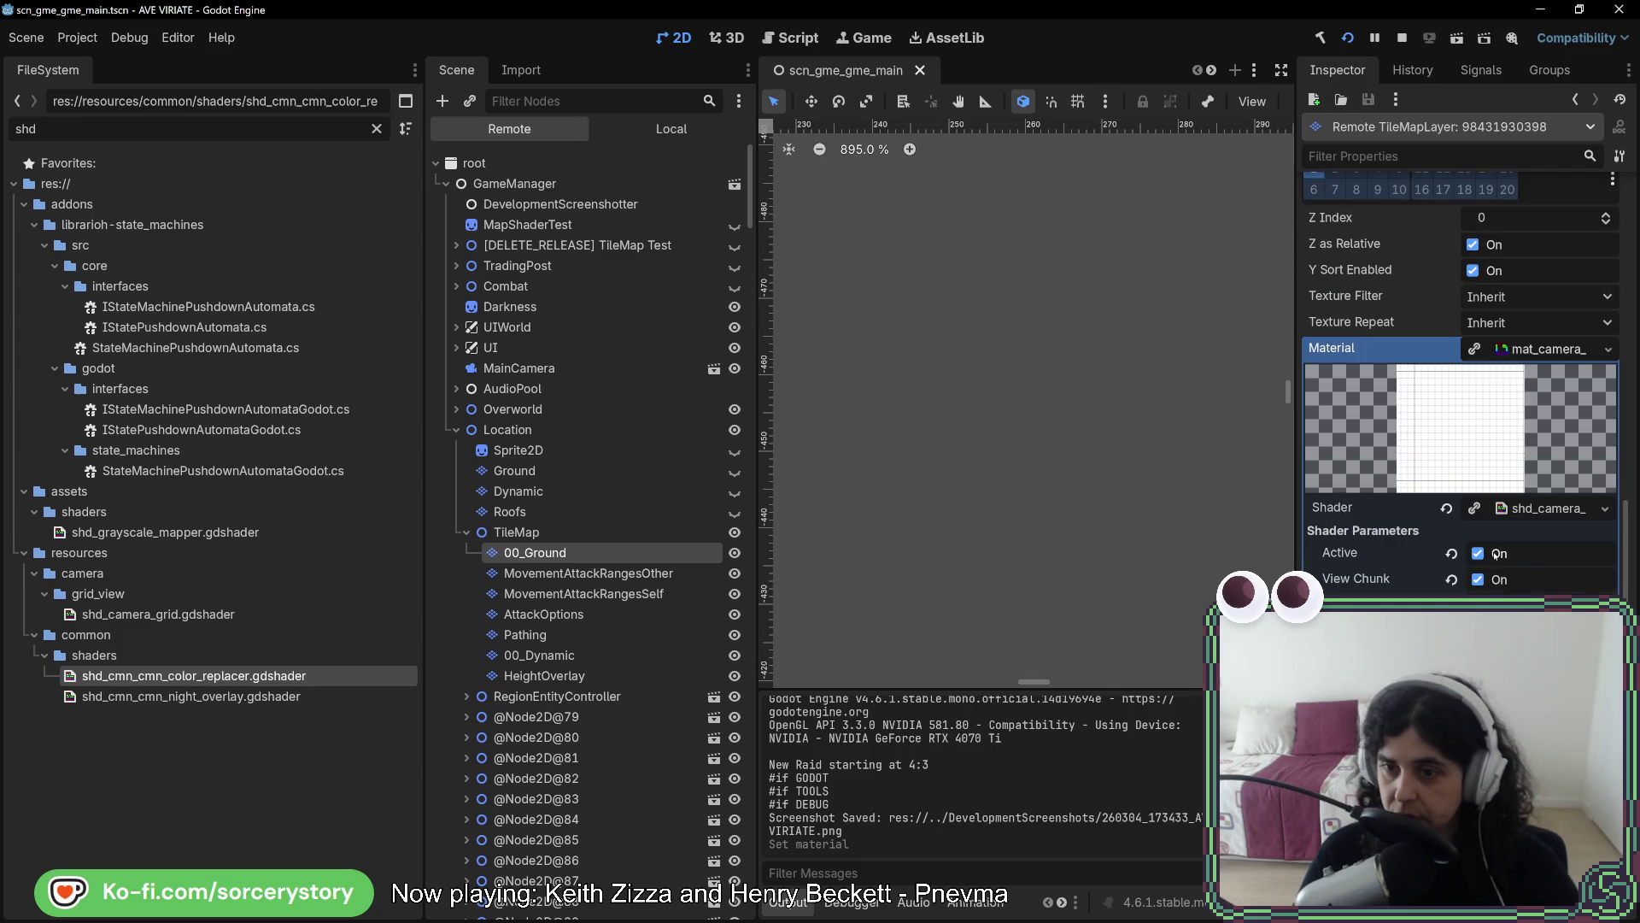
key("alt+Tab")
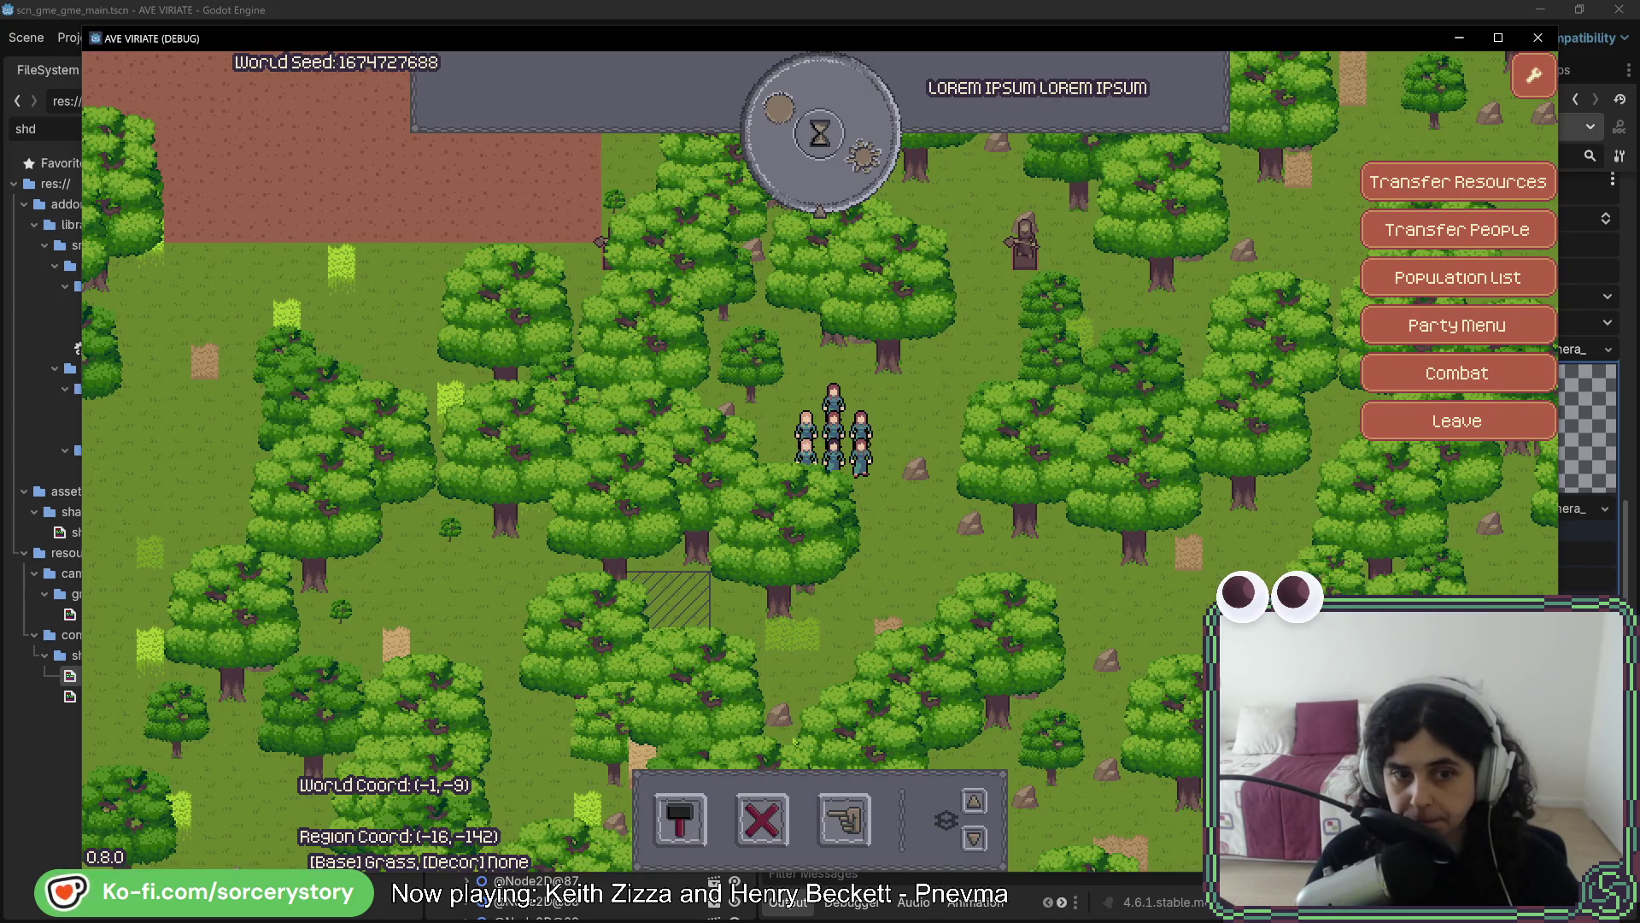
Tune chunk_color_mult on the live 00_Ground material against the game, then switch Active off
key("alt+Tab")
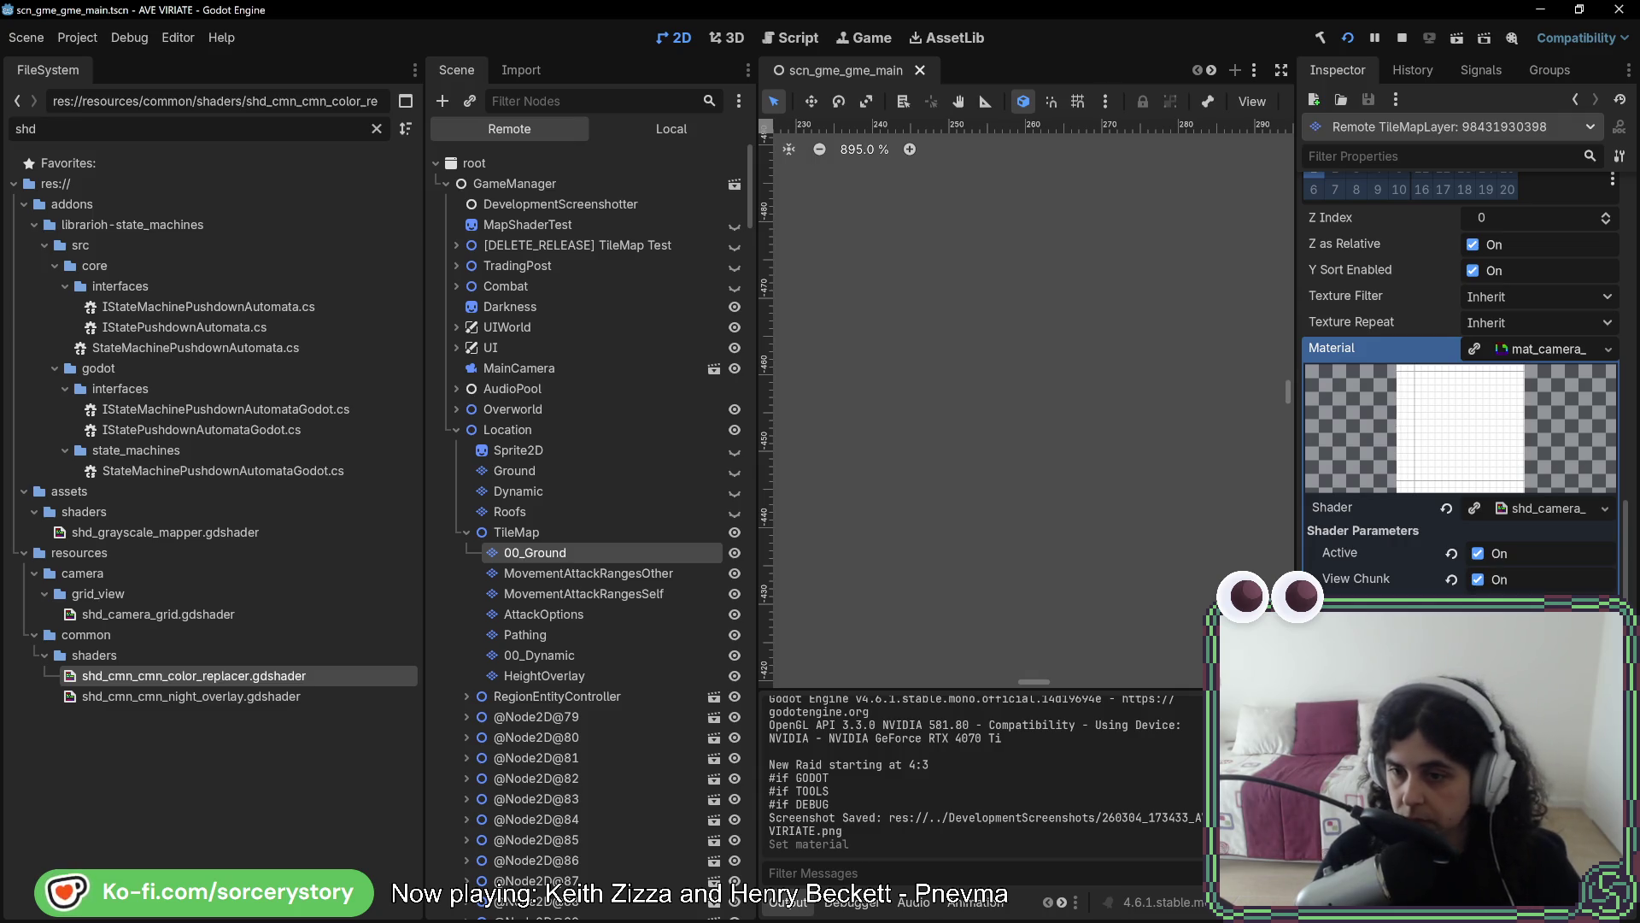
key("alt+Tab")
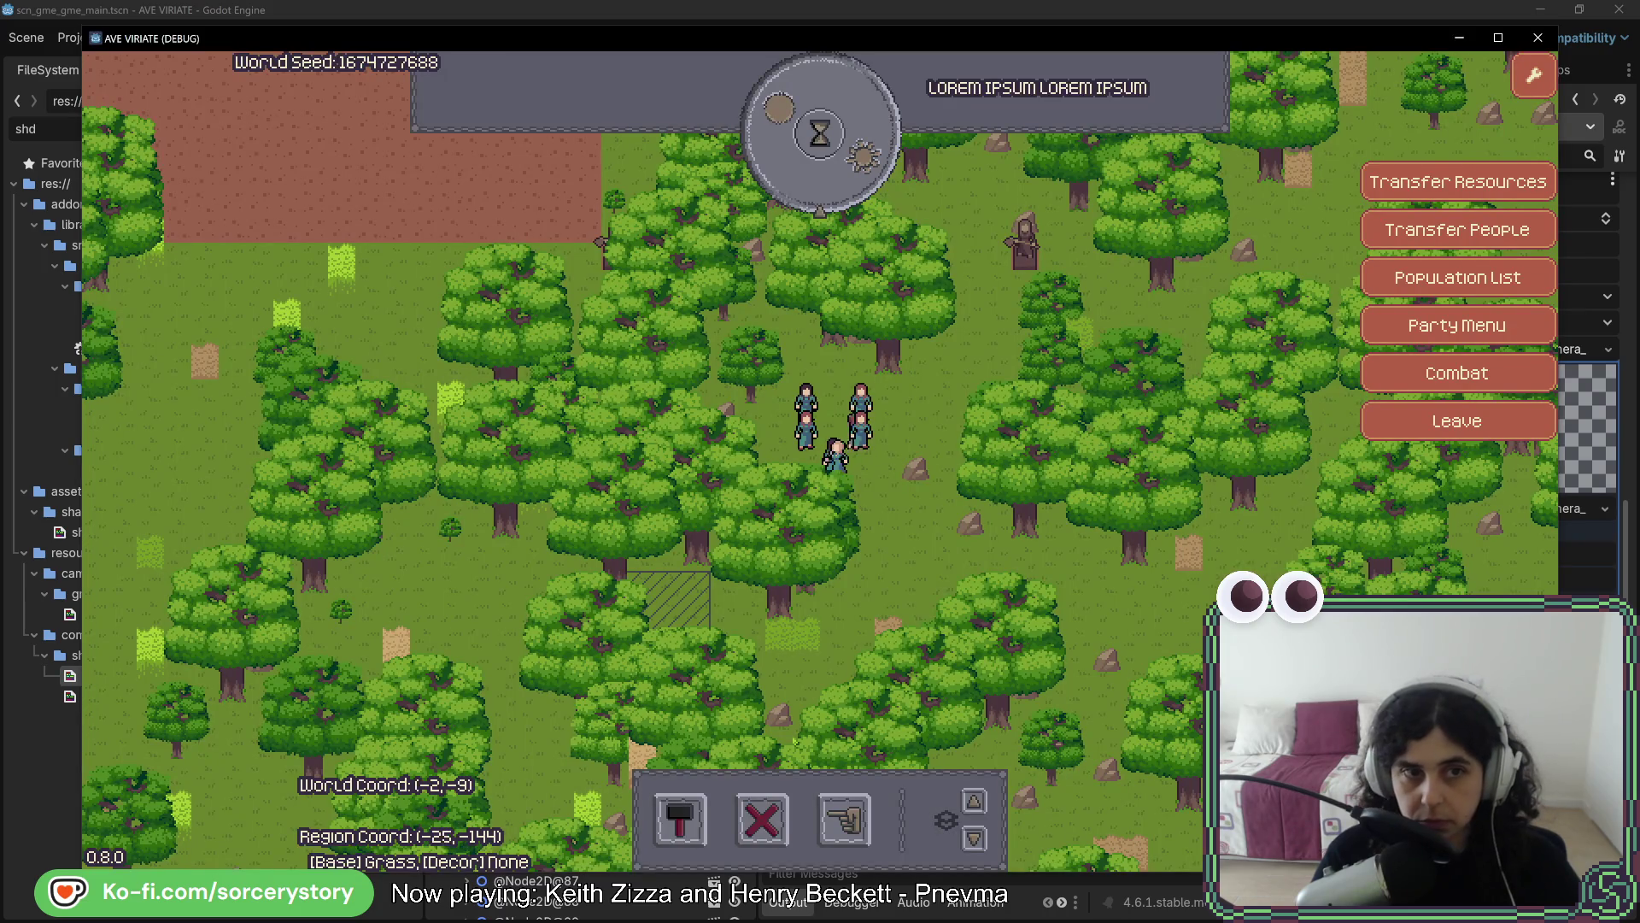
key("alt+Tab")
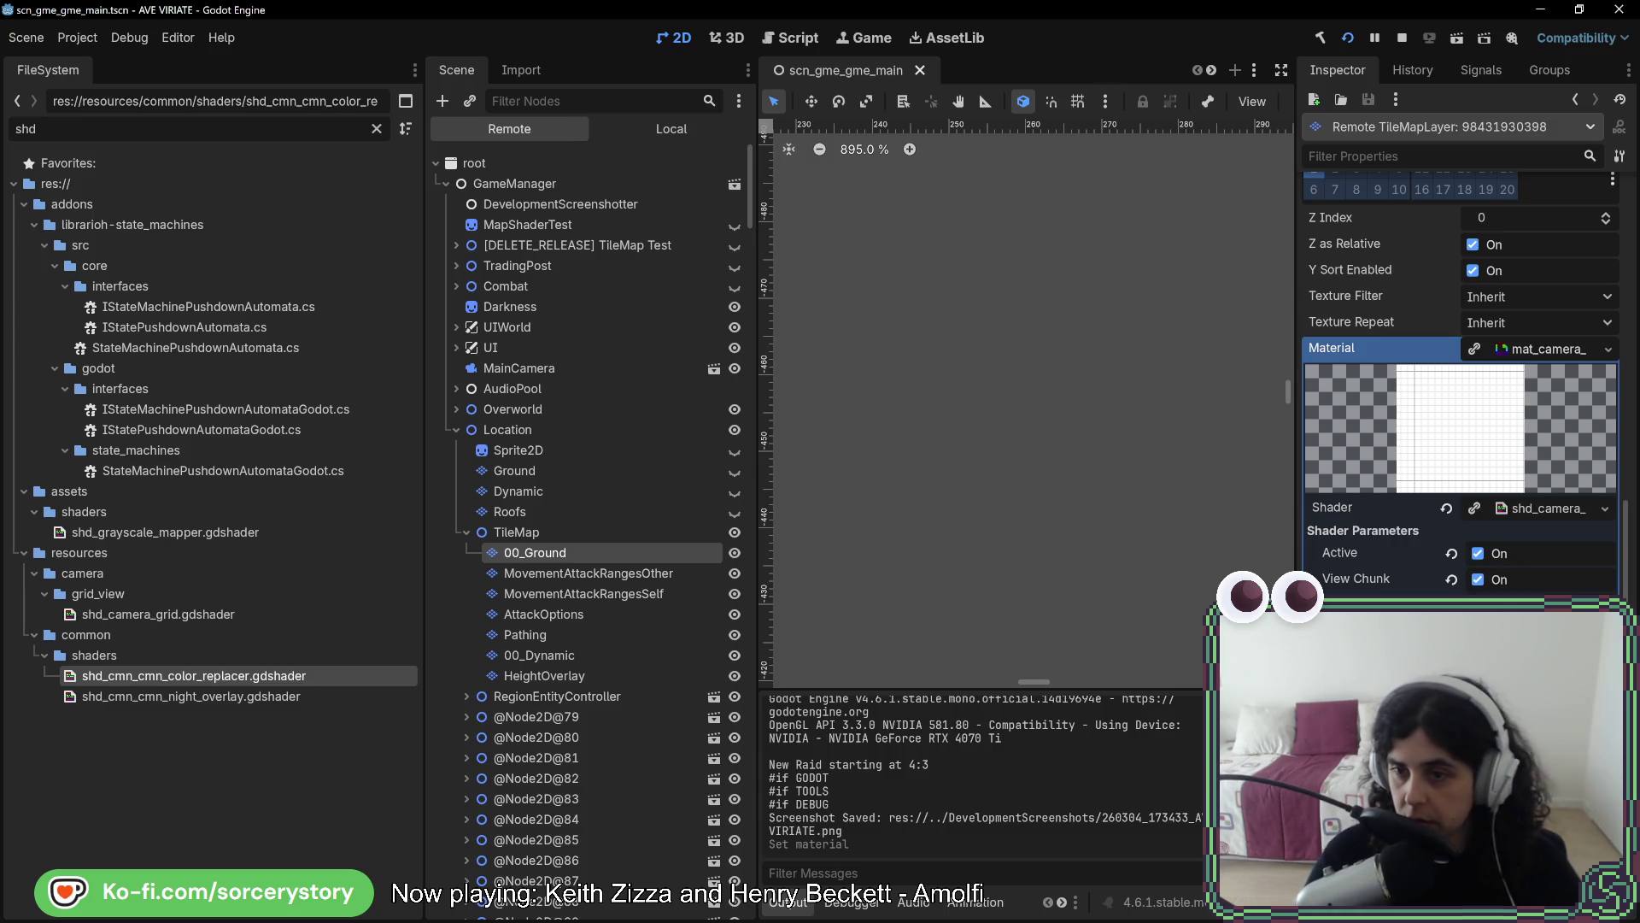
key("alt+Tab")
key("alt+Tab")
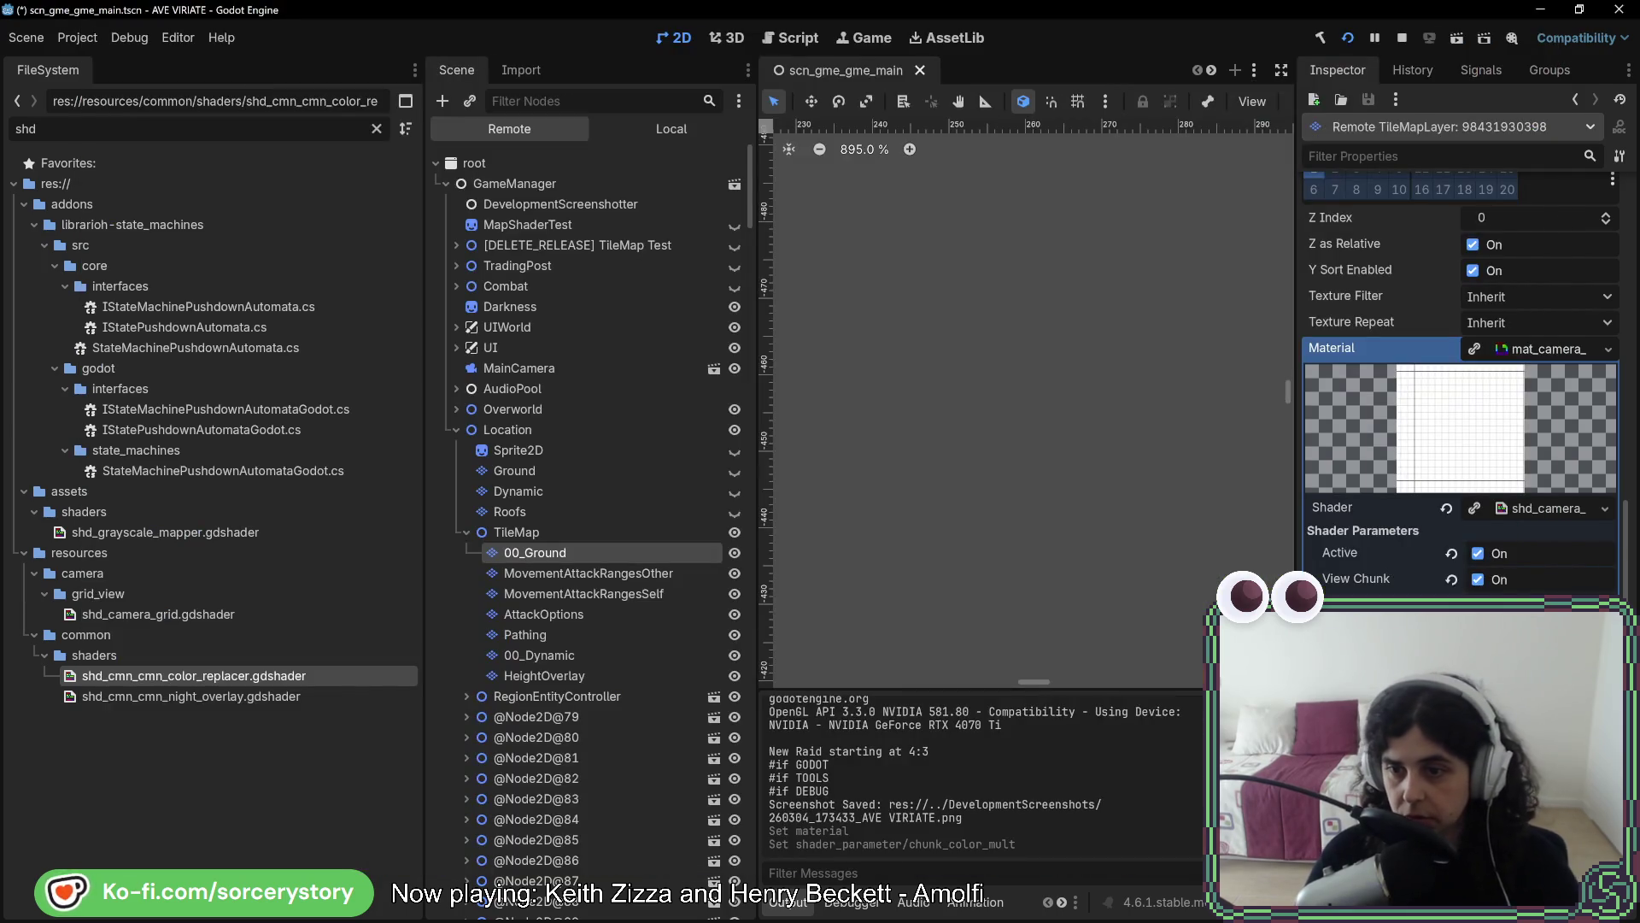
key("alt+Tab")
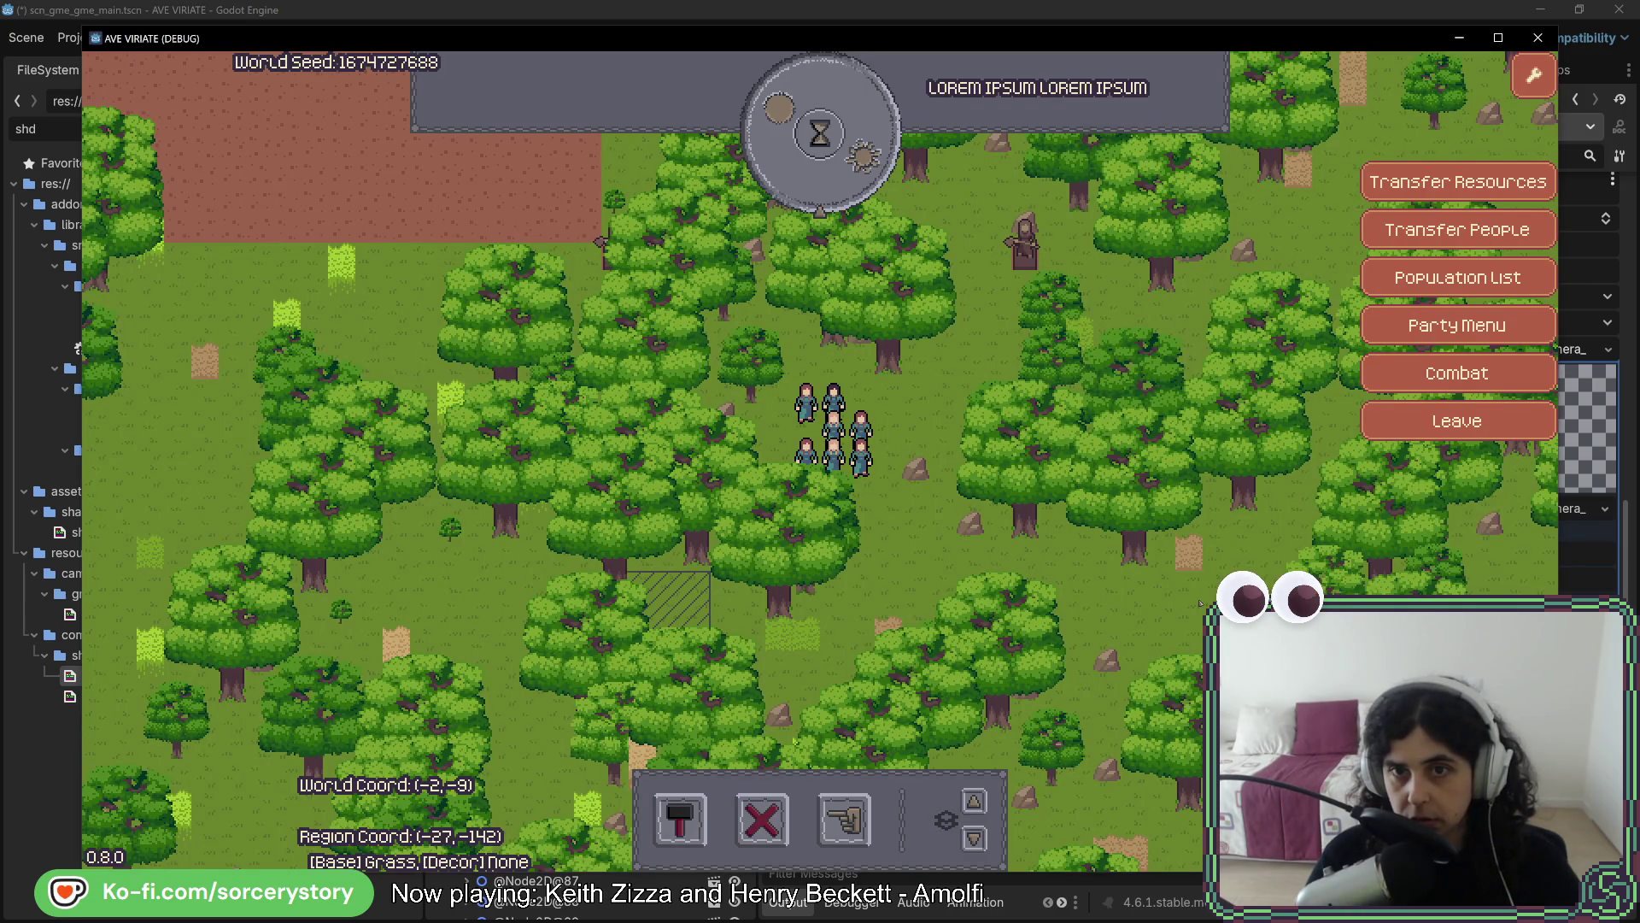
key("alt+Tab")
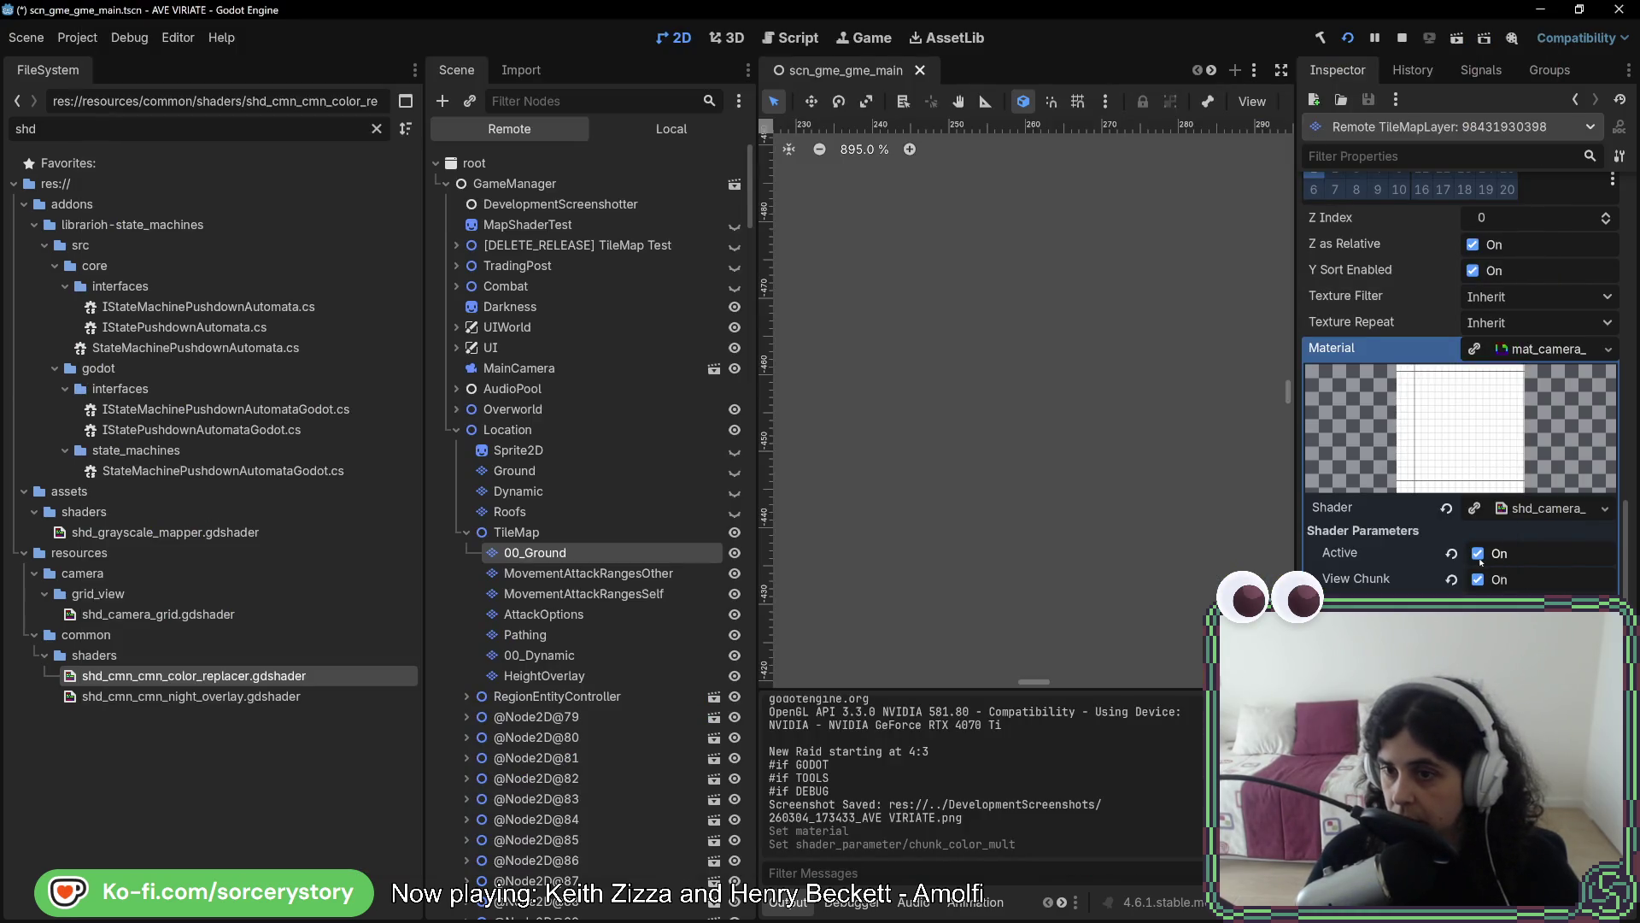
left_click(1481, 561)
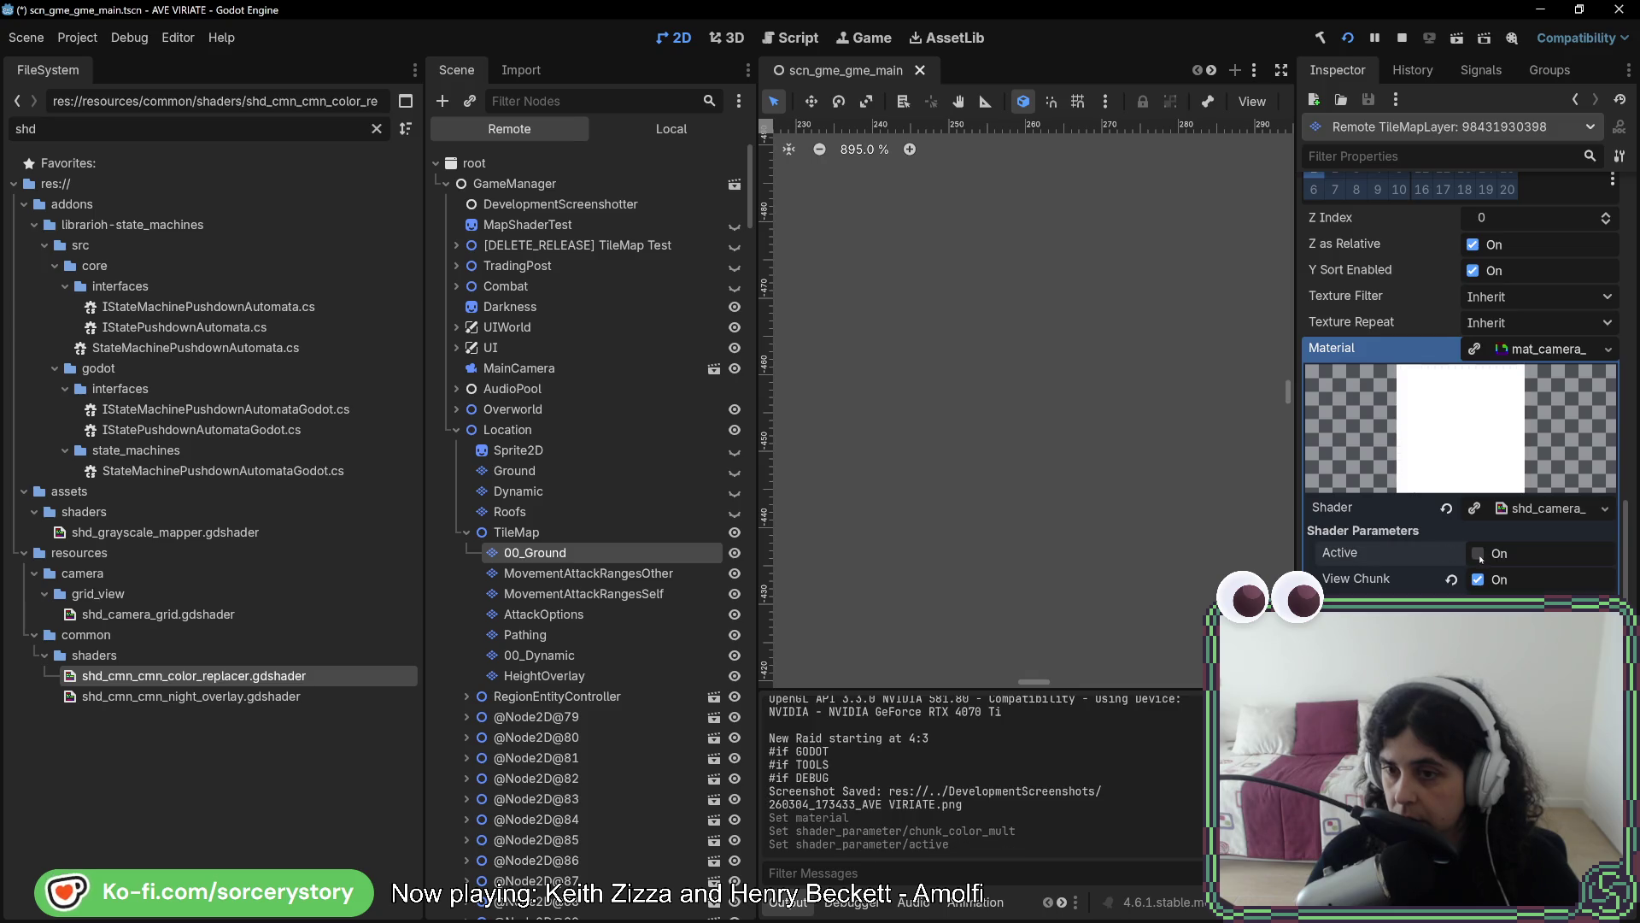
Turn Active back on, compare in-game, tweak grid_color_mult, and save the scene
left_click(1481, 555)
key("alt+Tab")
key("alt+Tab")
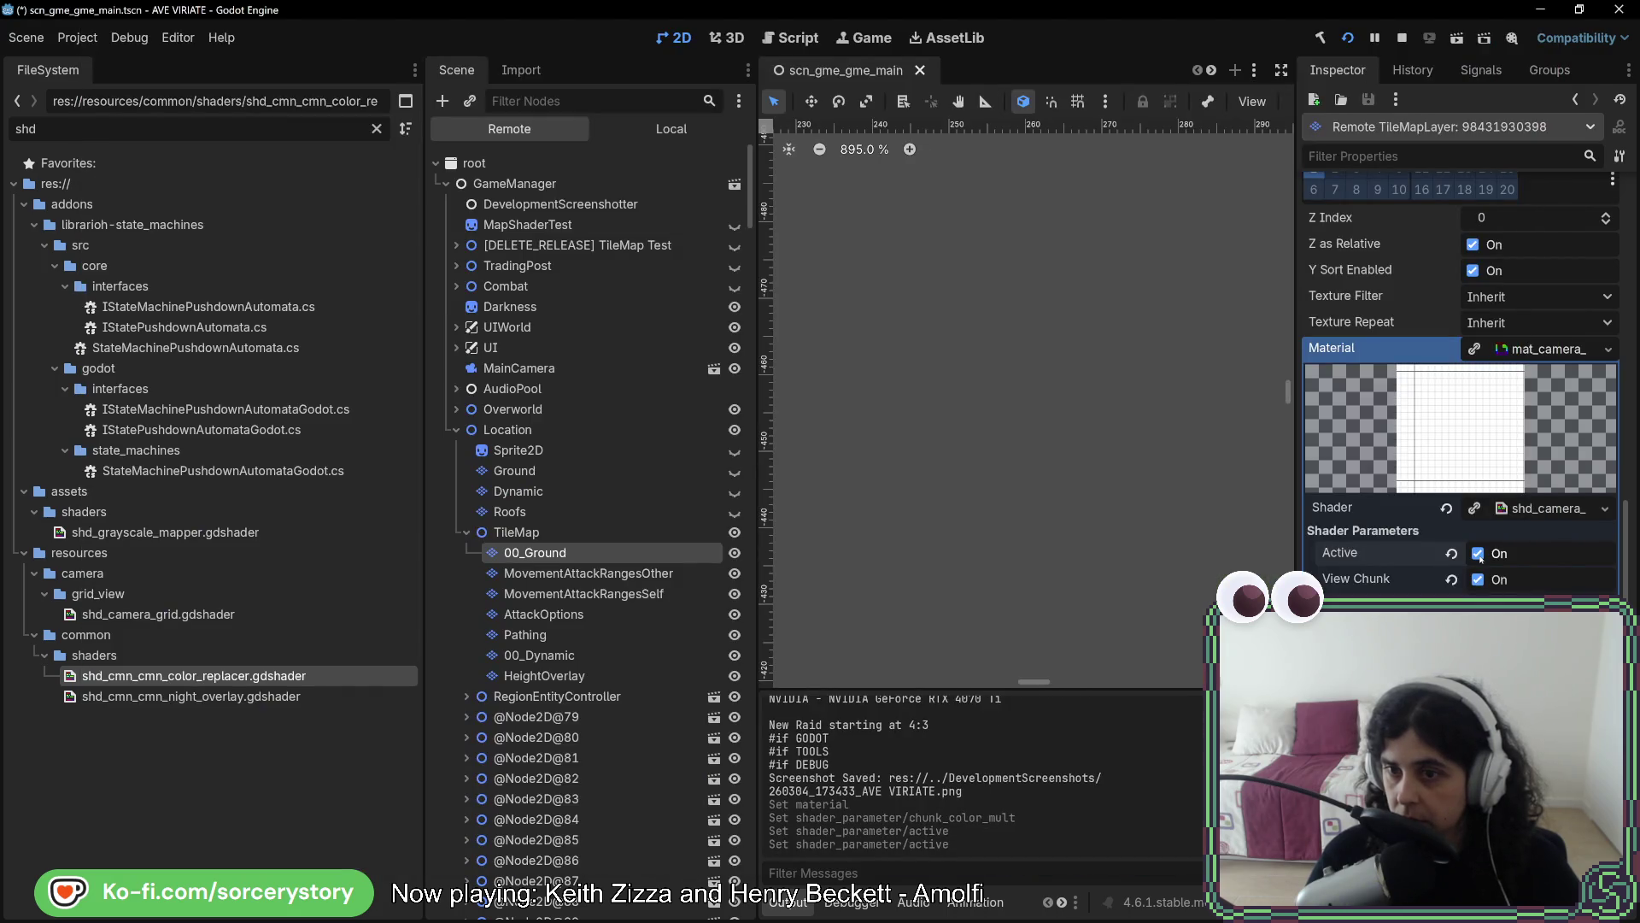
key("alt+Tab")
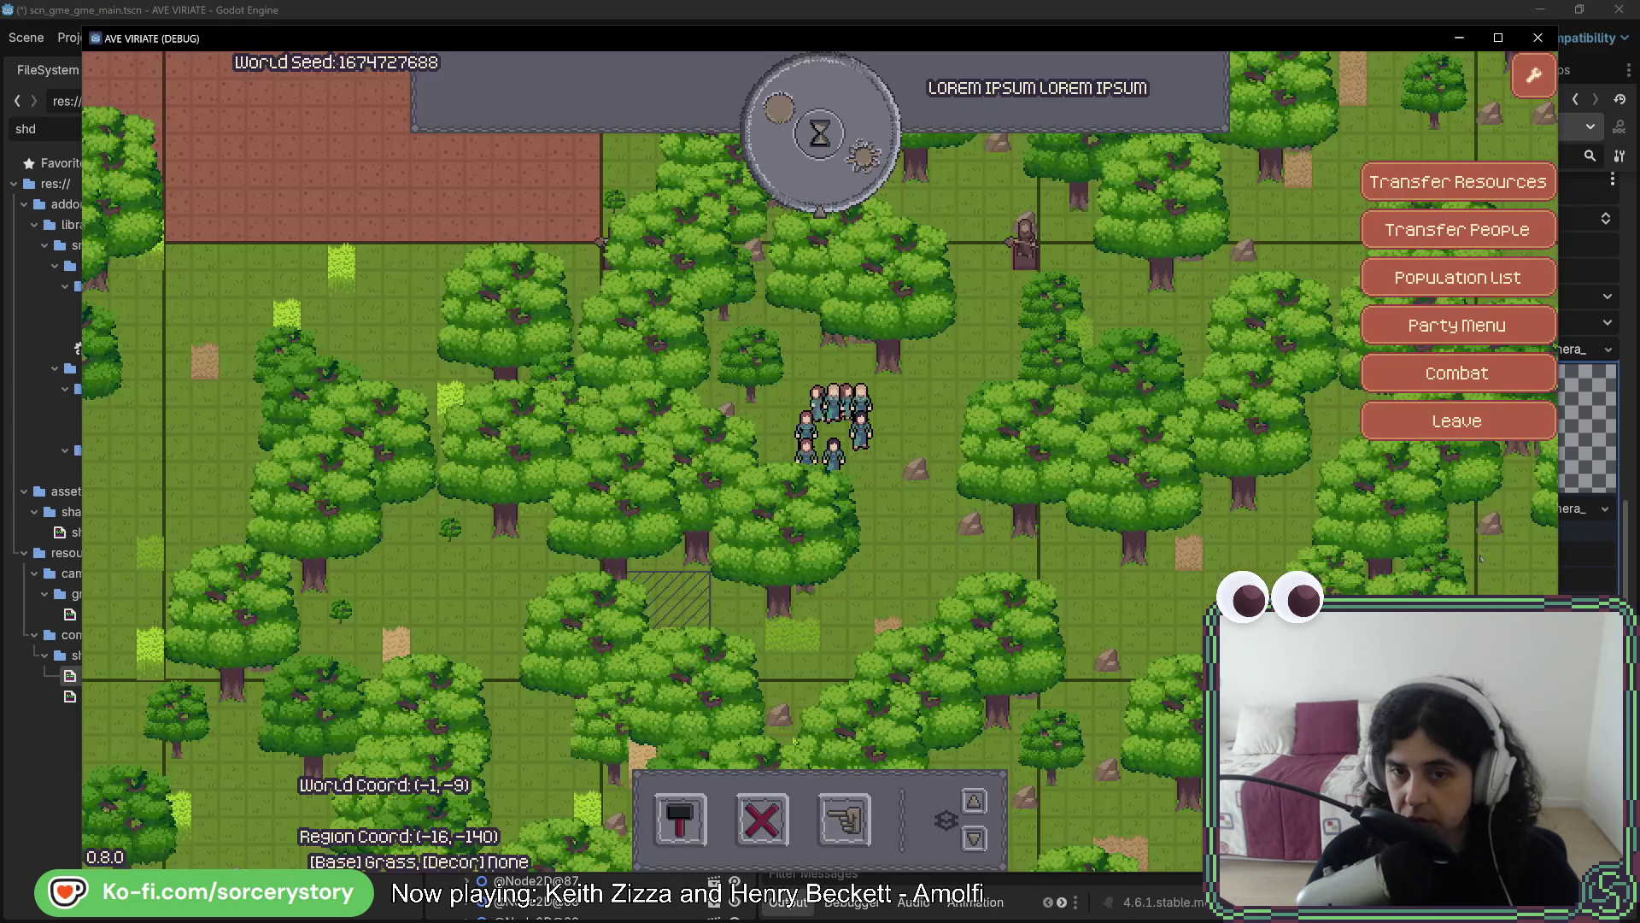
key("alt+Tab")
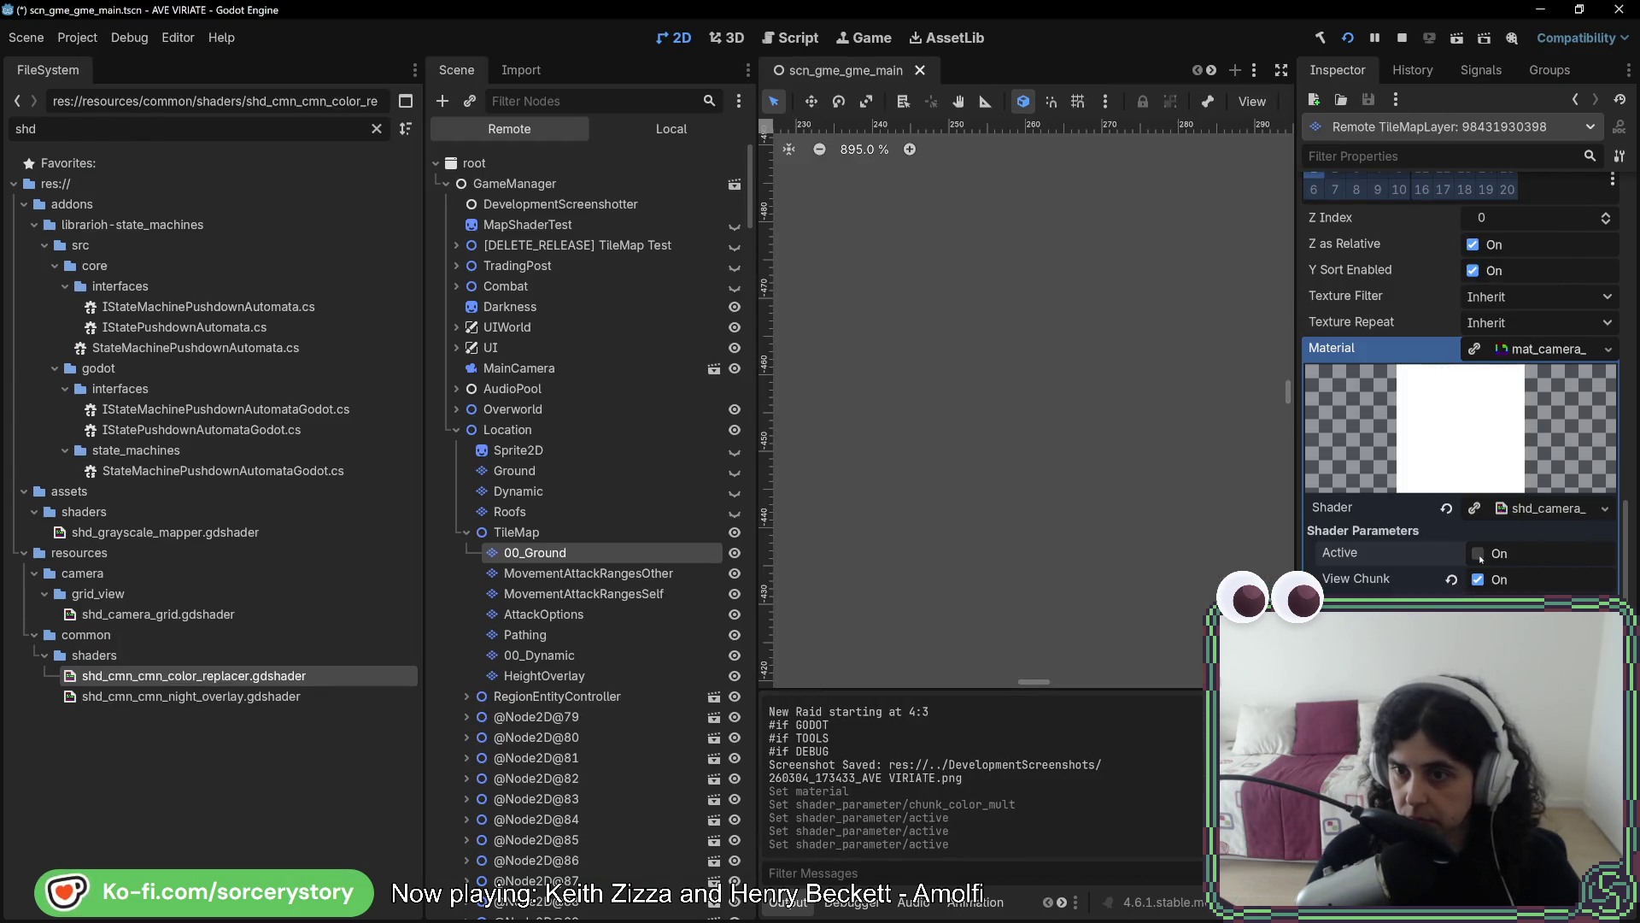
key("alt+Tab")
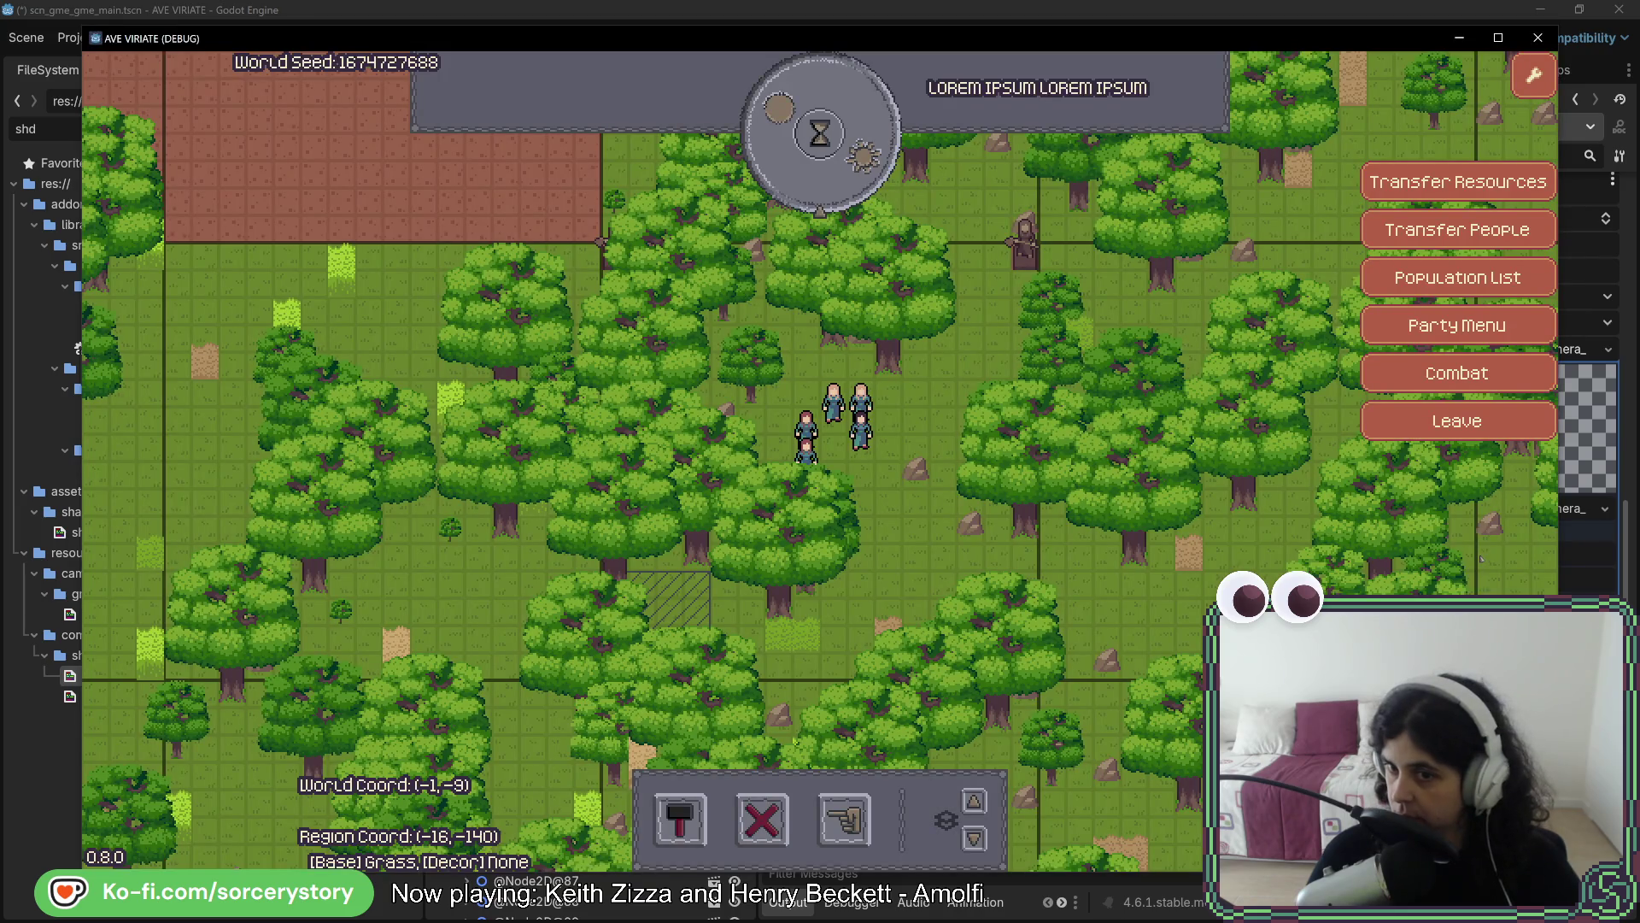
key("alt+Tab")
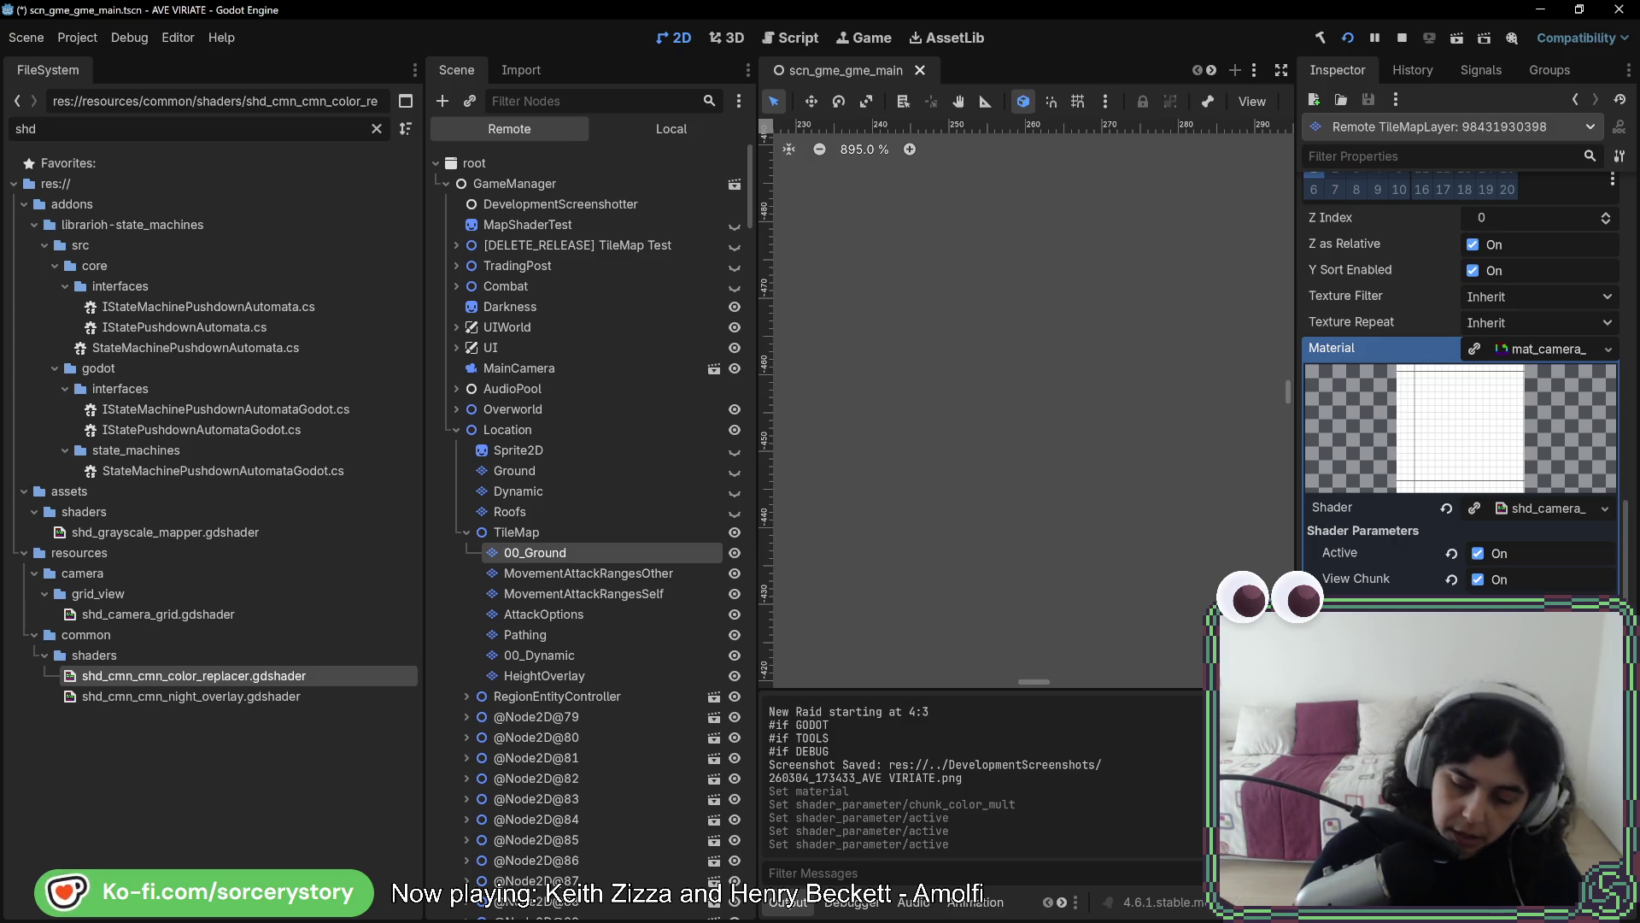
key("ctrl+s")
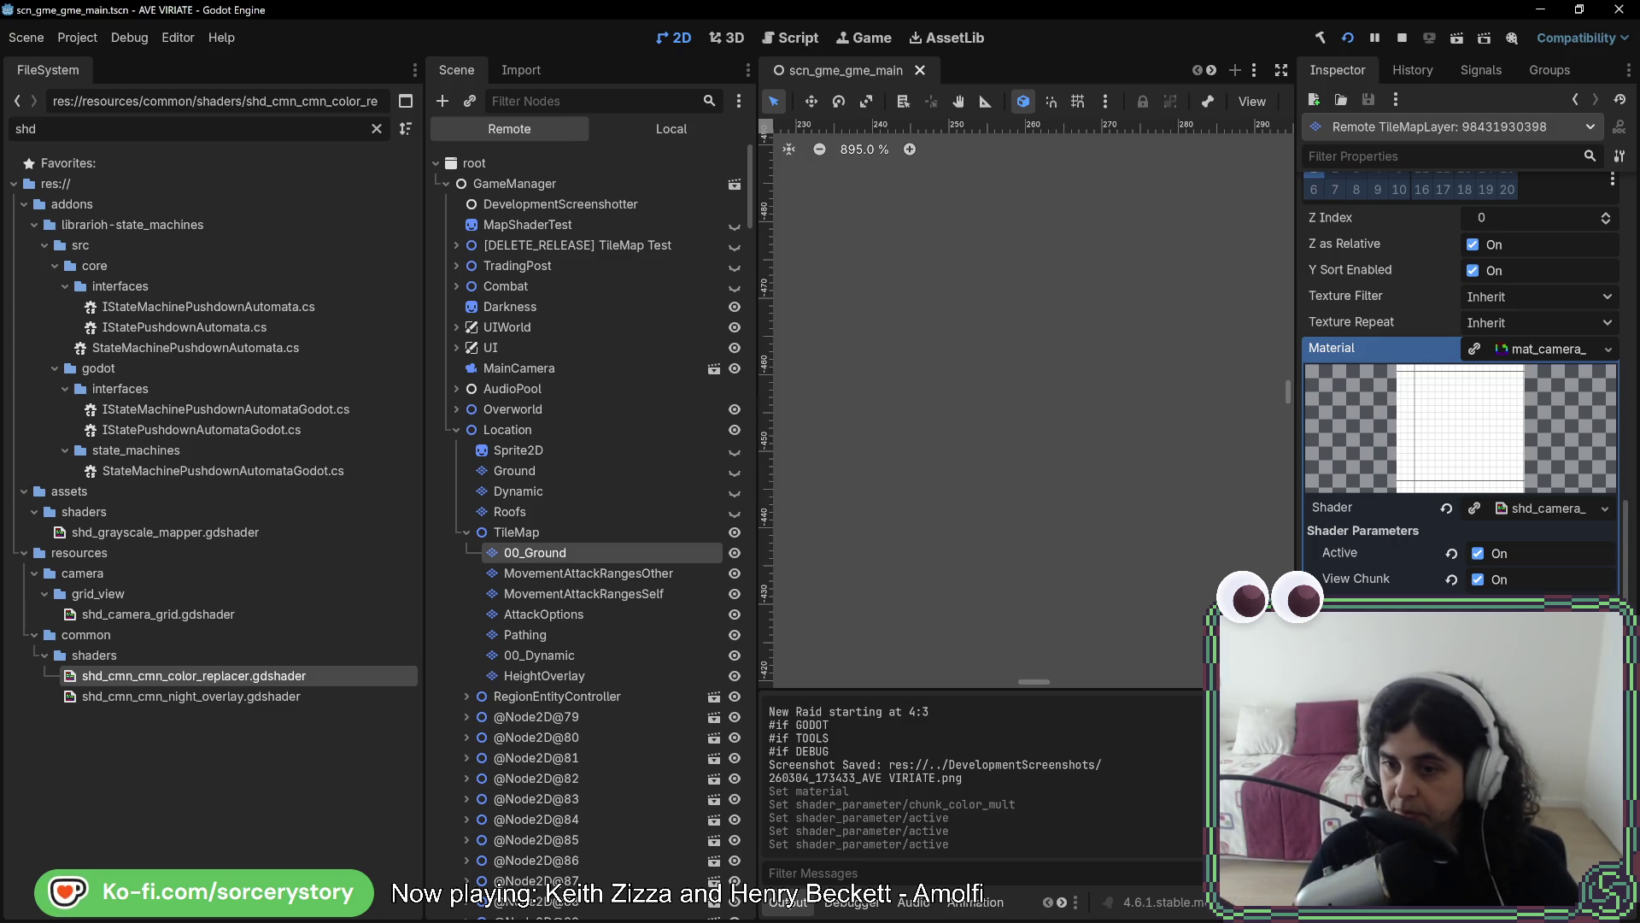
Pan across the running game's forest map to inspect the grid lines
key("alt+Tab")
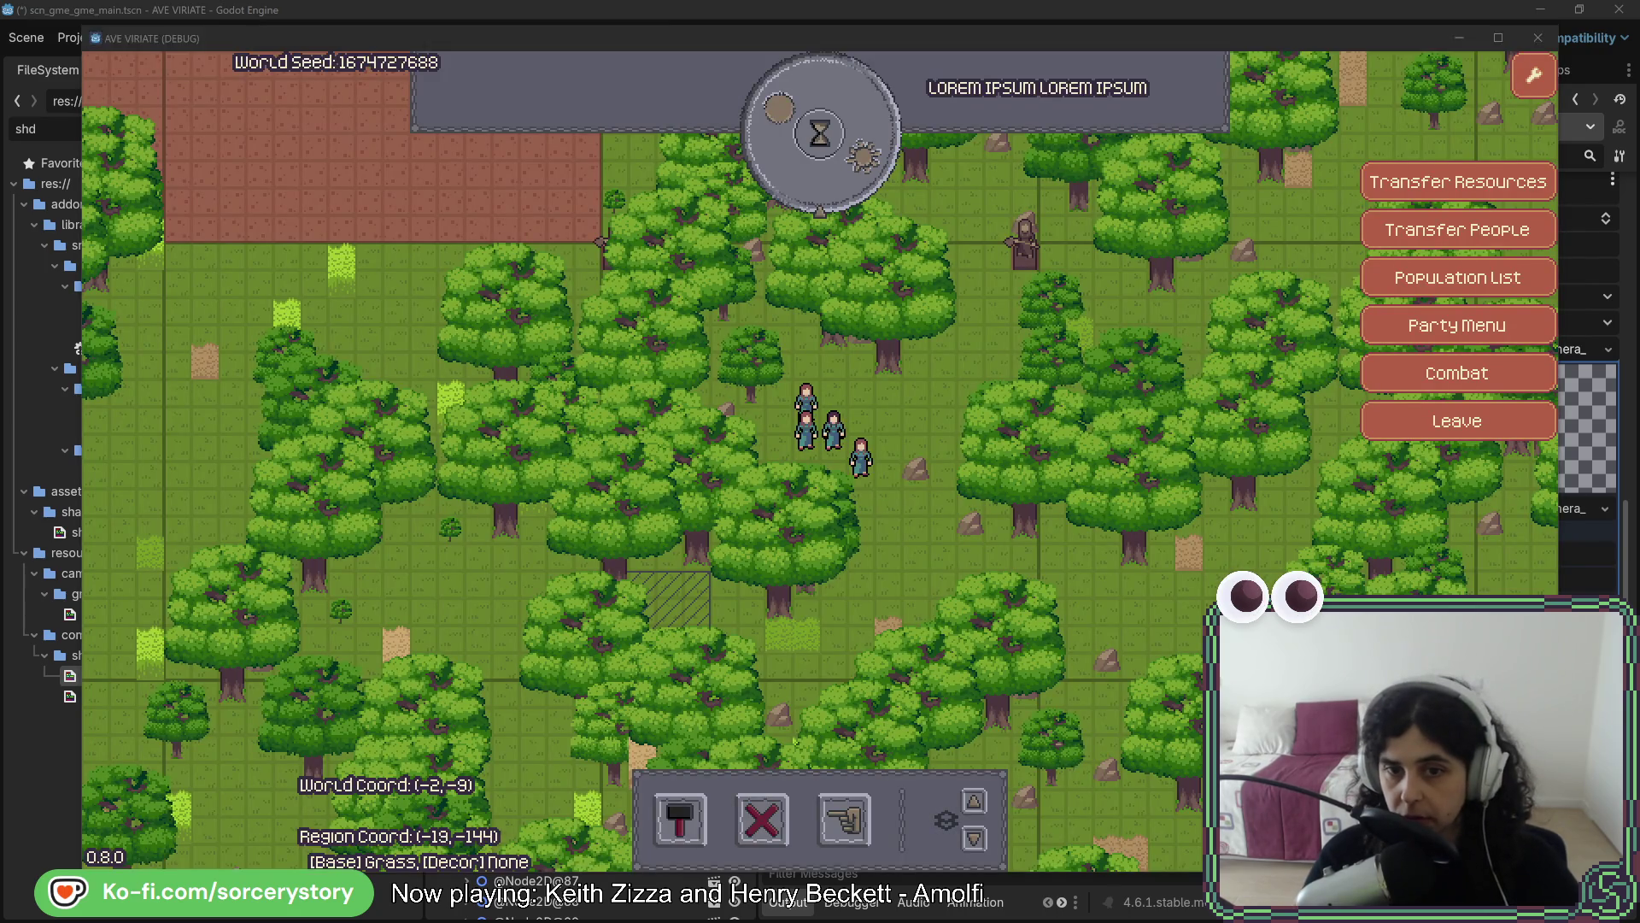
key("alt+Tab")
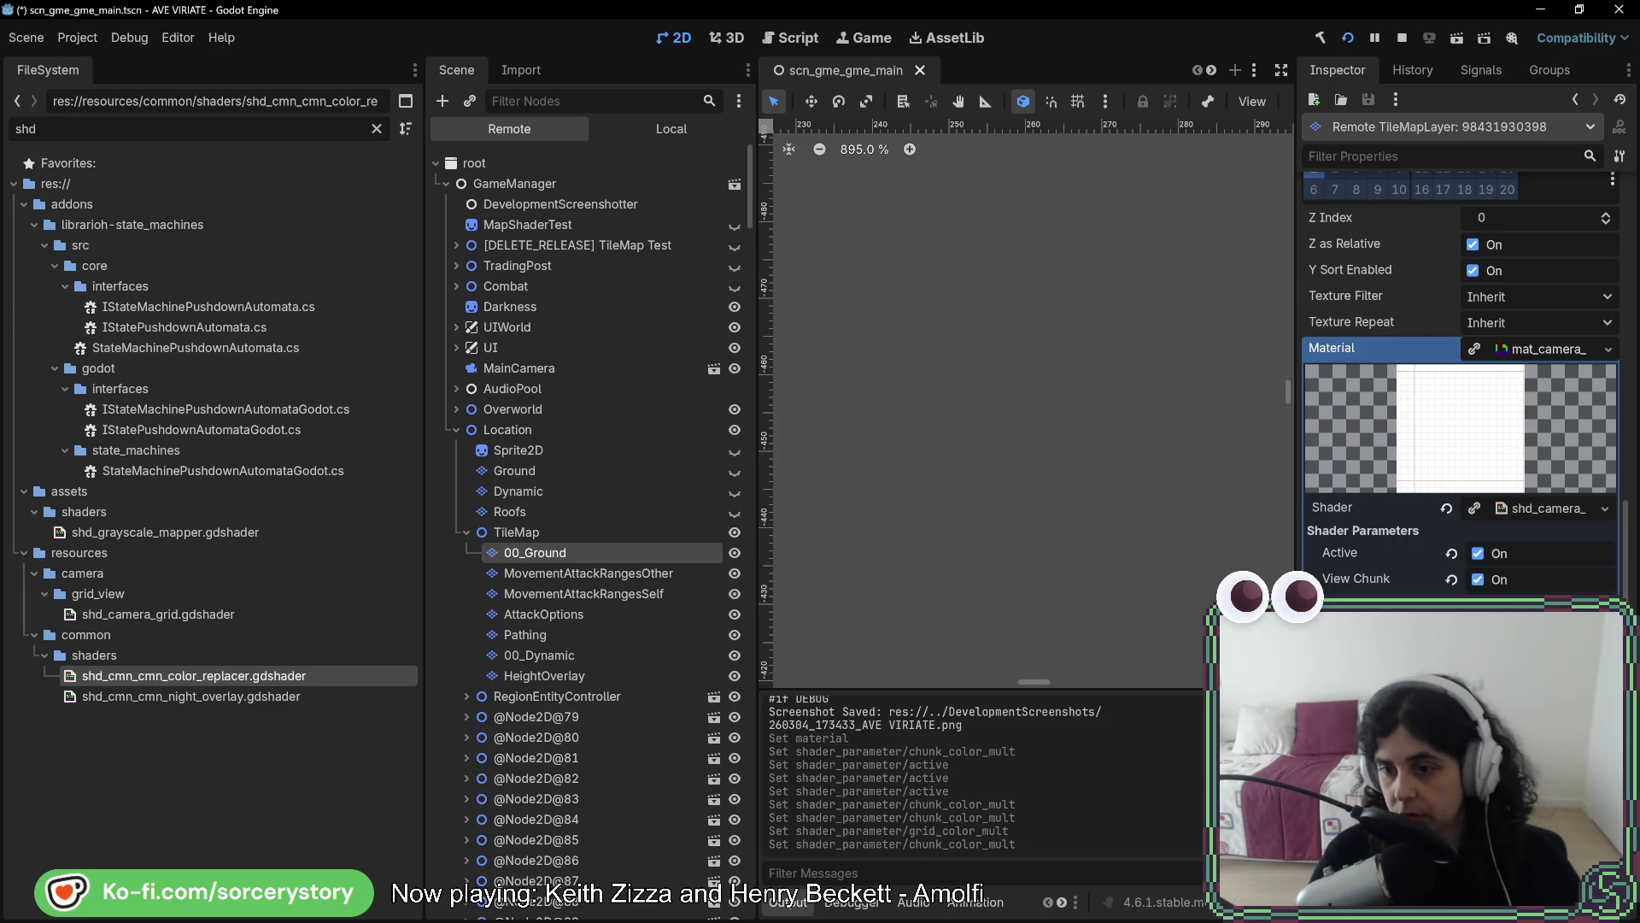
key("alt+Tab")
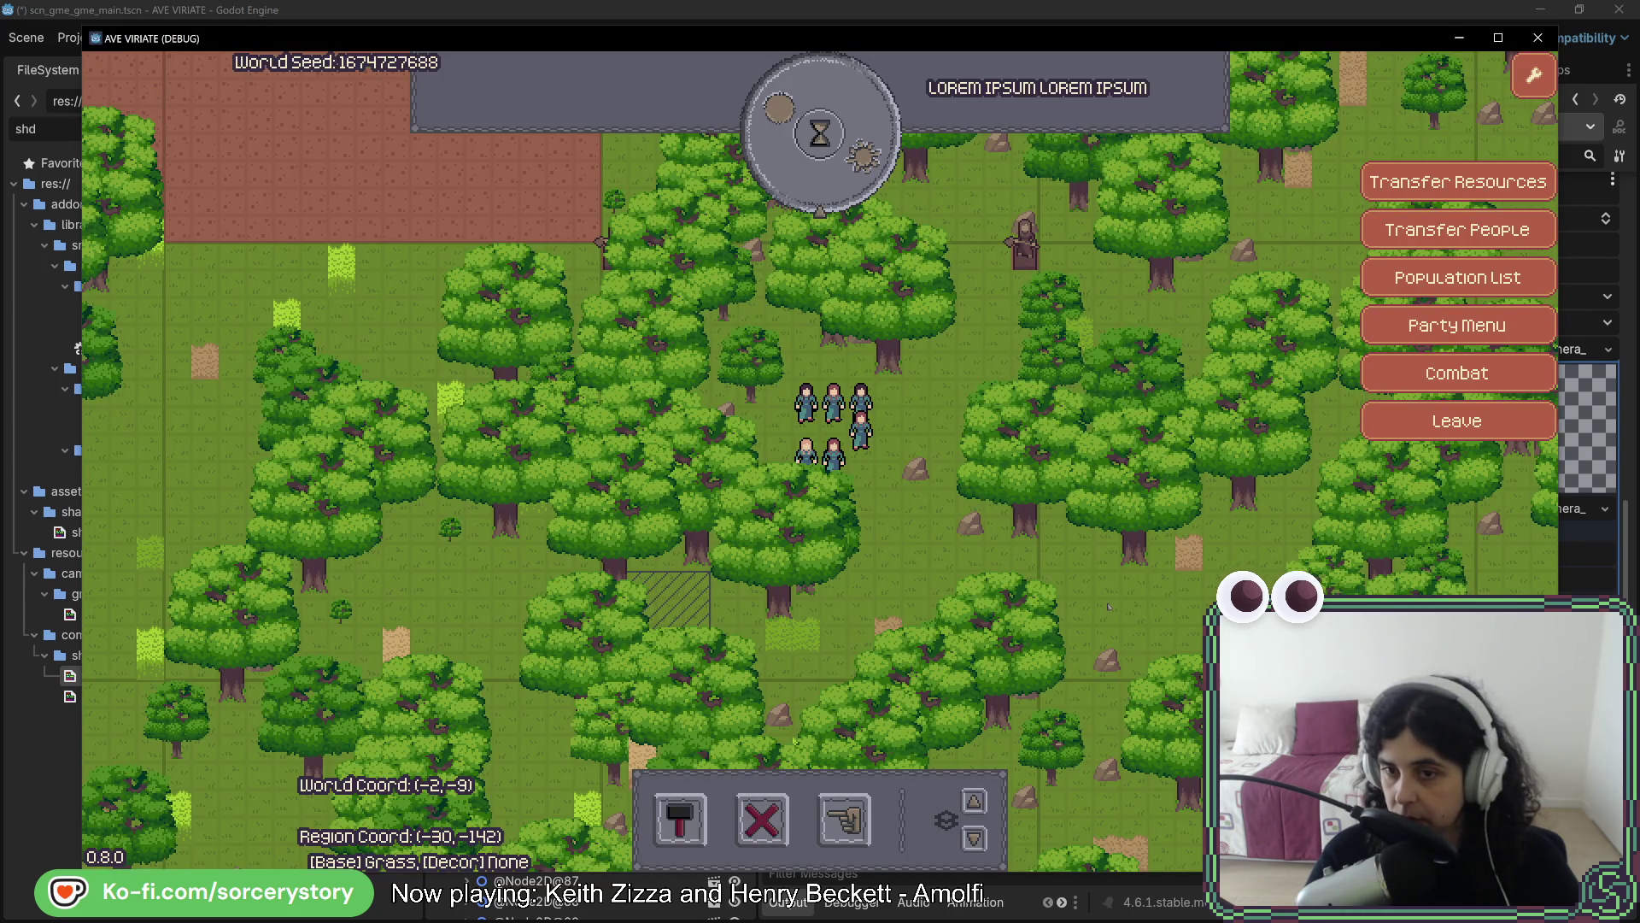
key("w")
key("d")
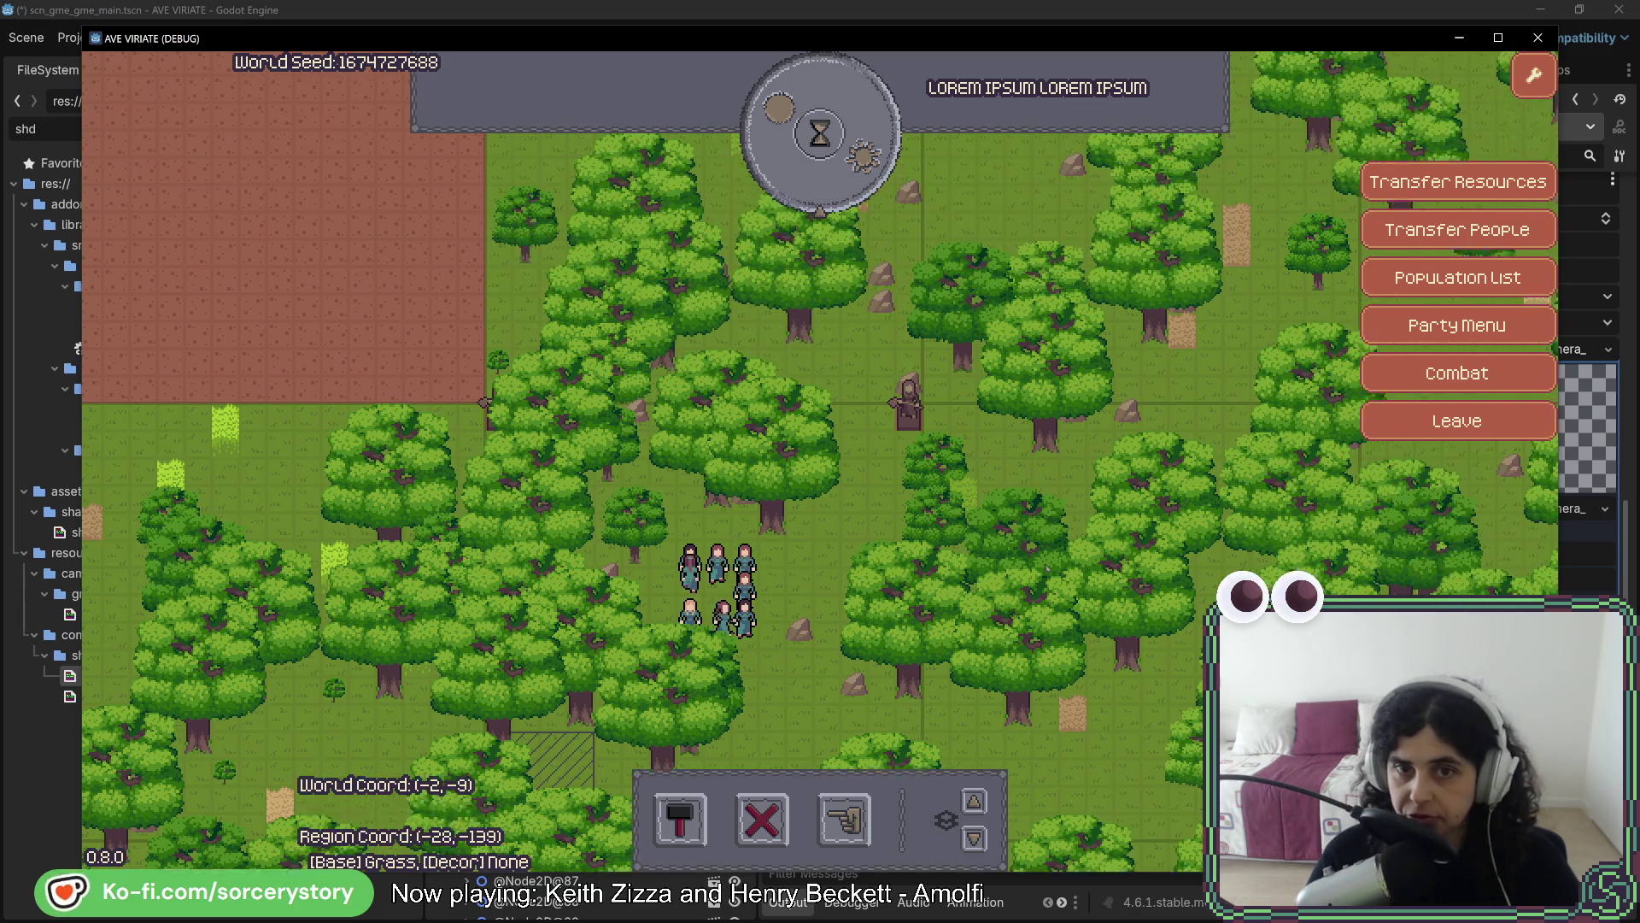
key("w")
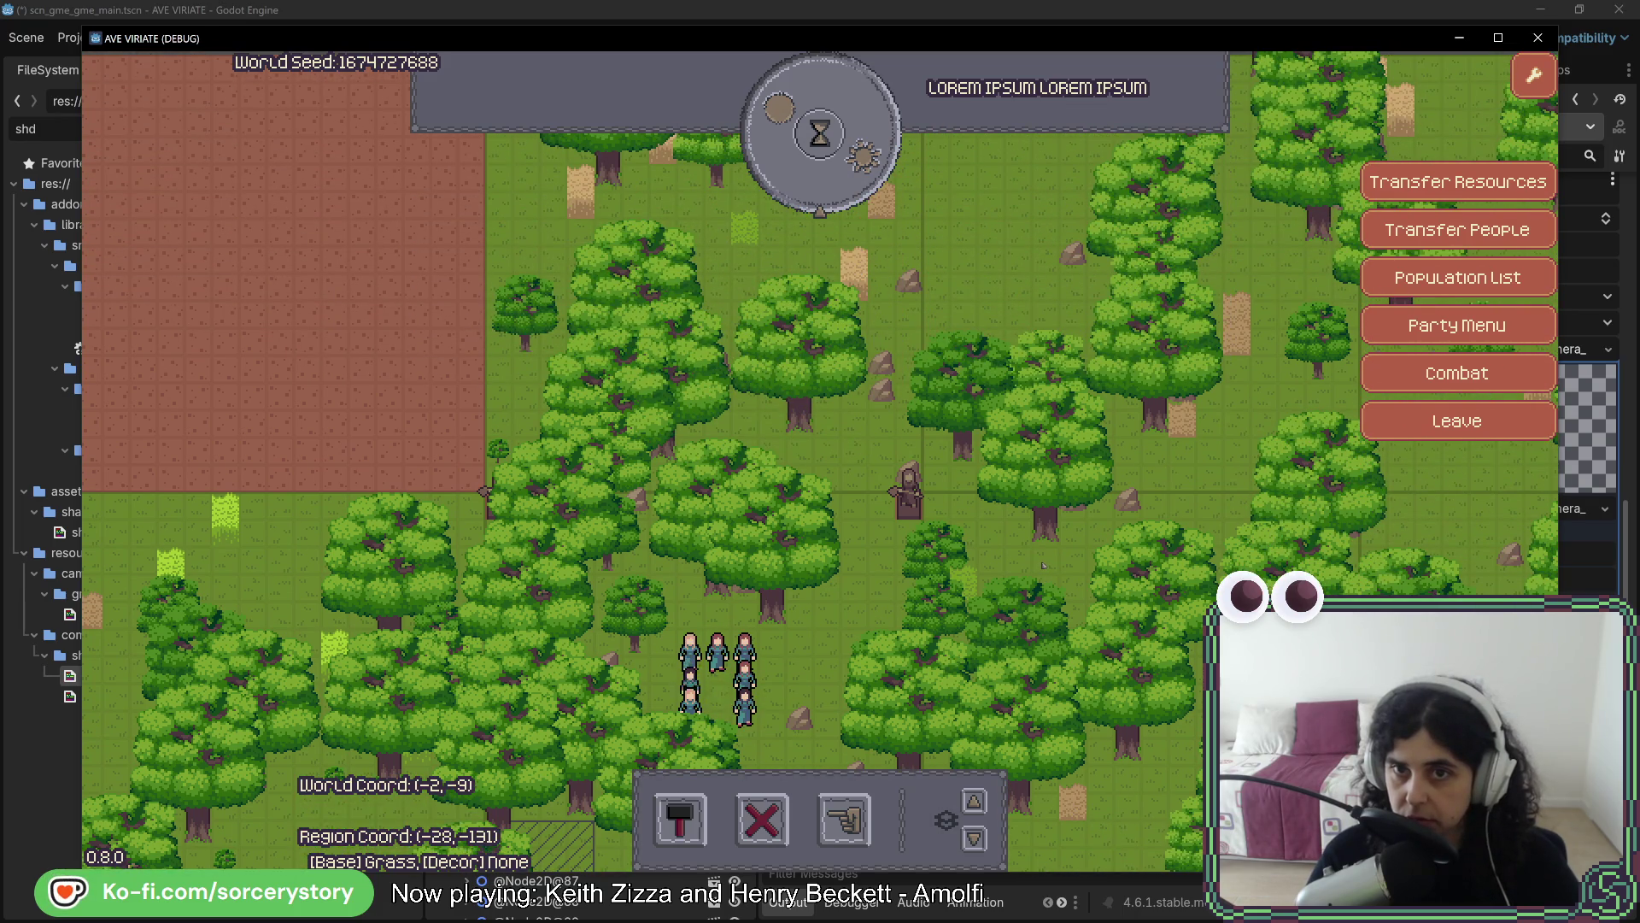
key("F8")
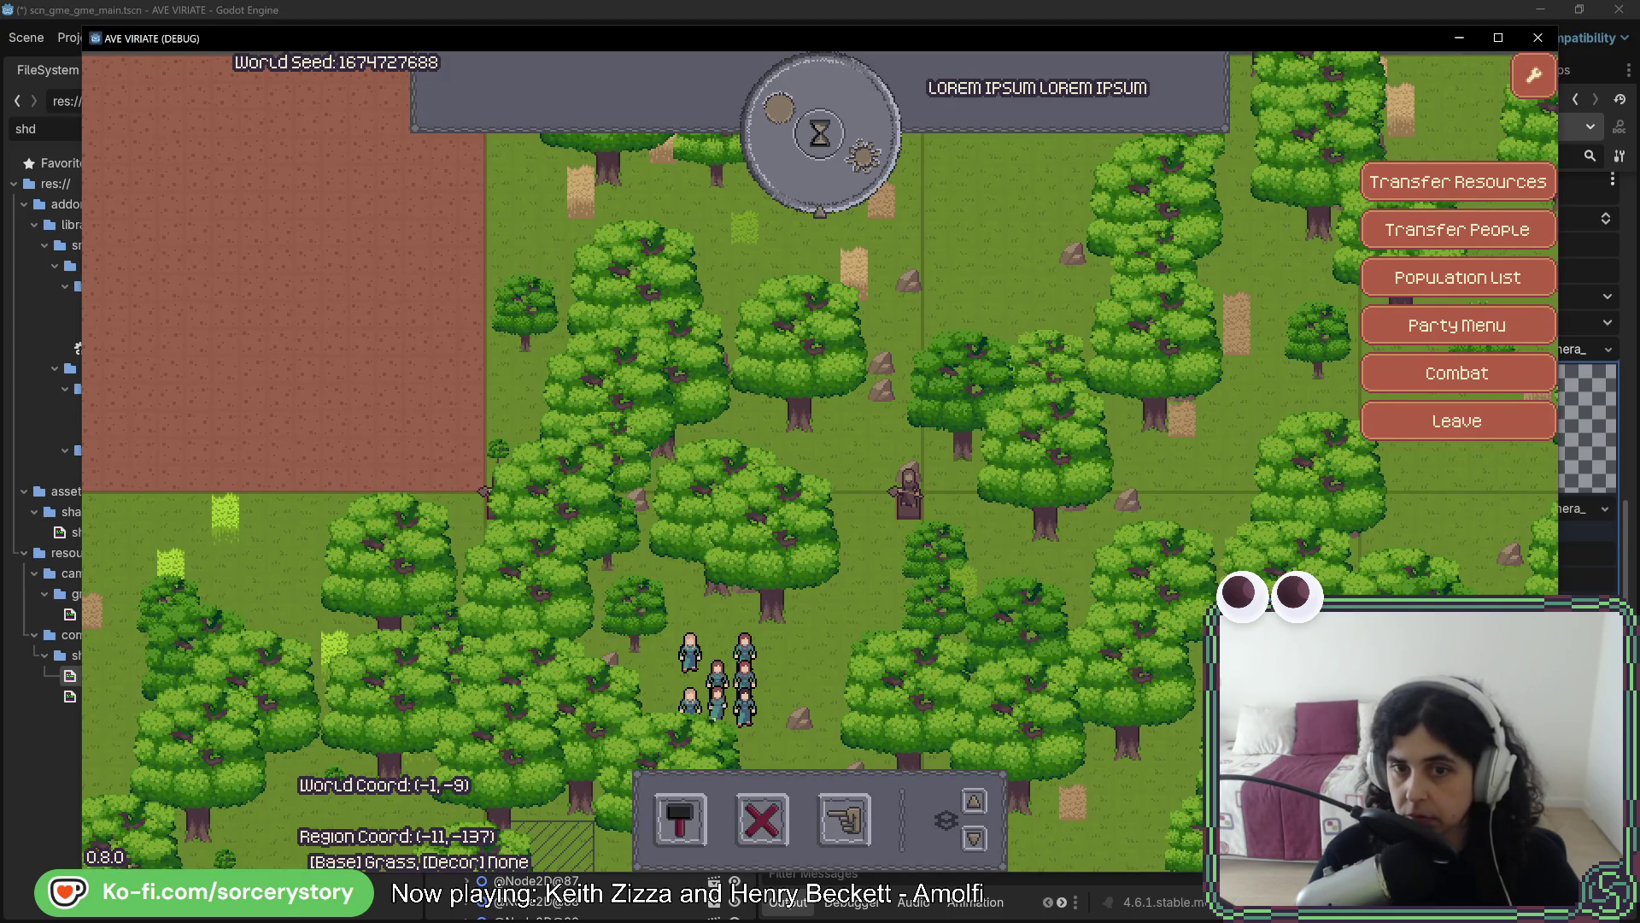
key("alt+Tab")
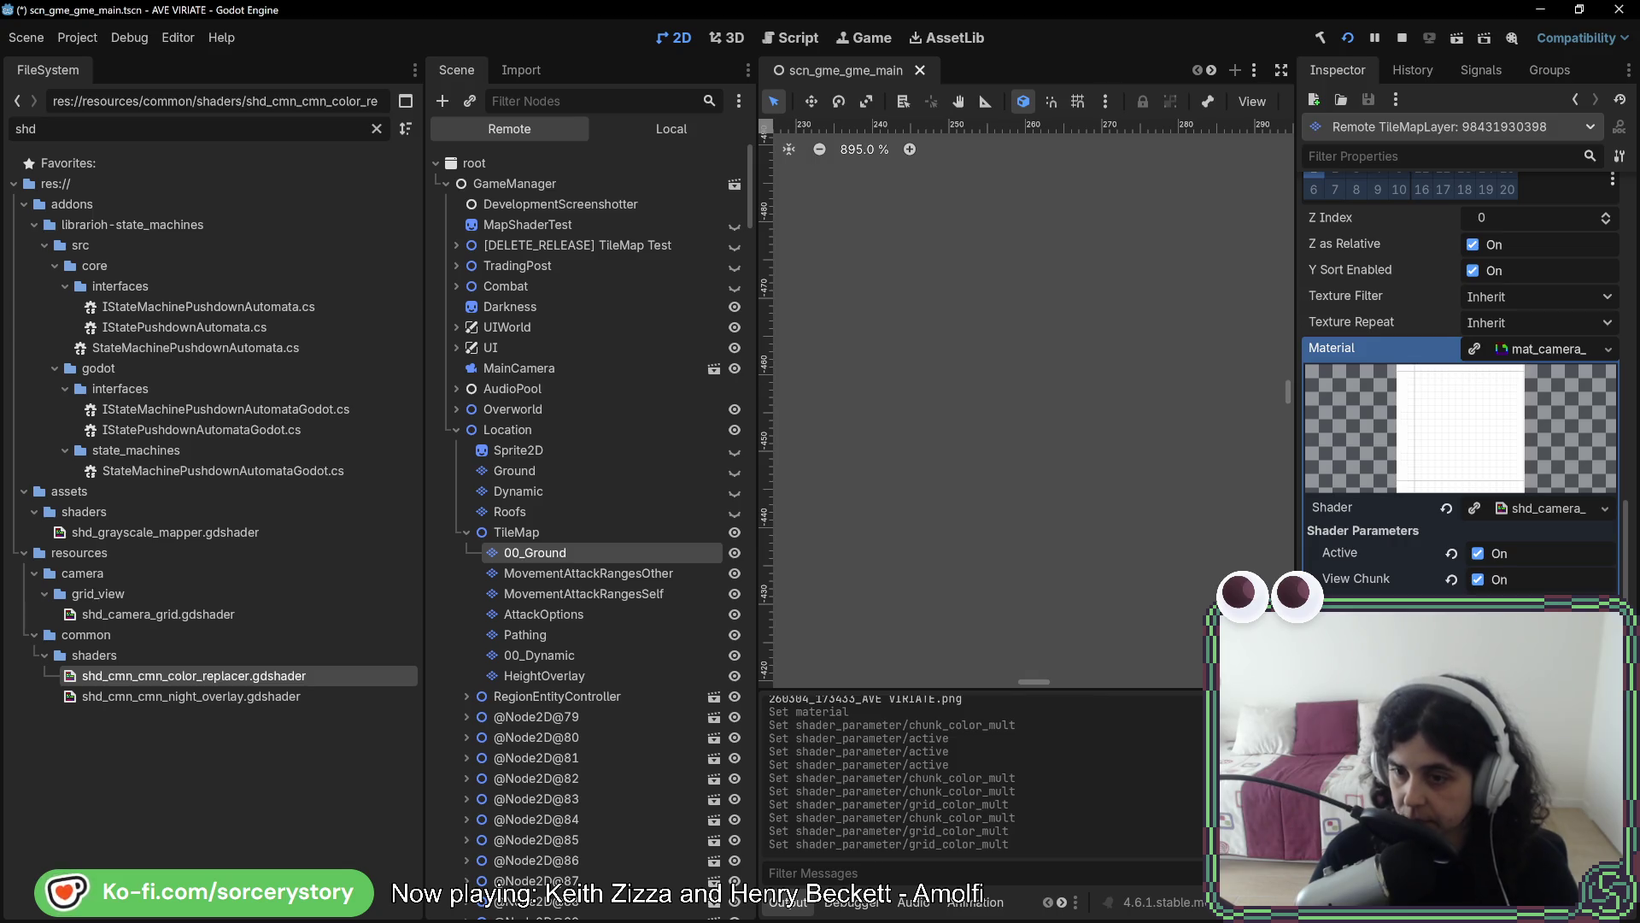
key("alt+Tab")
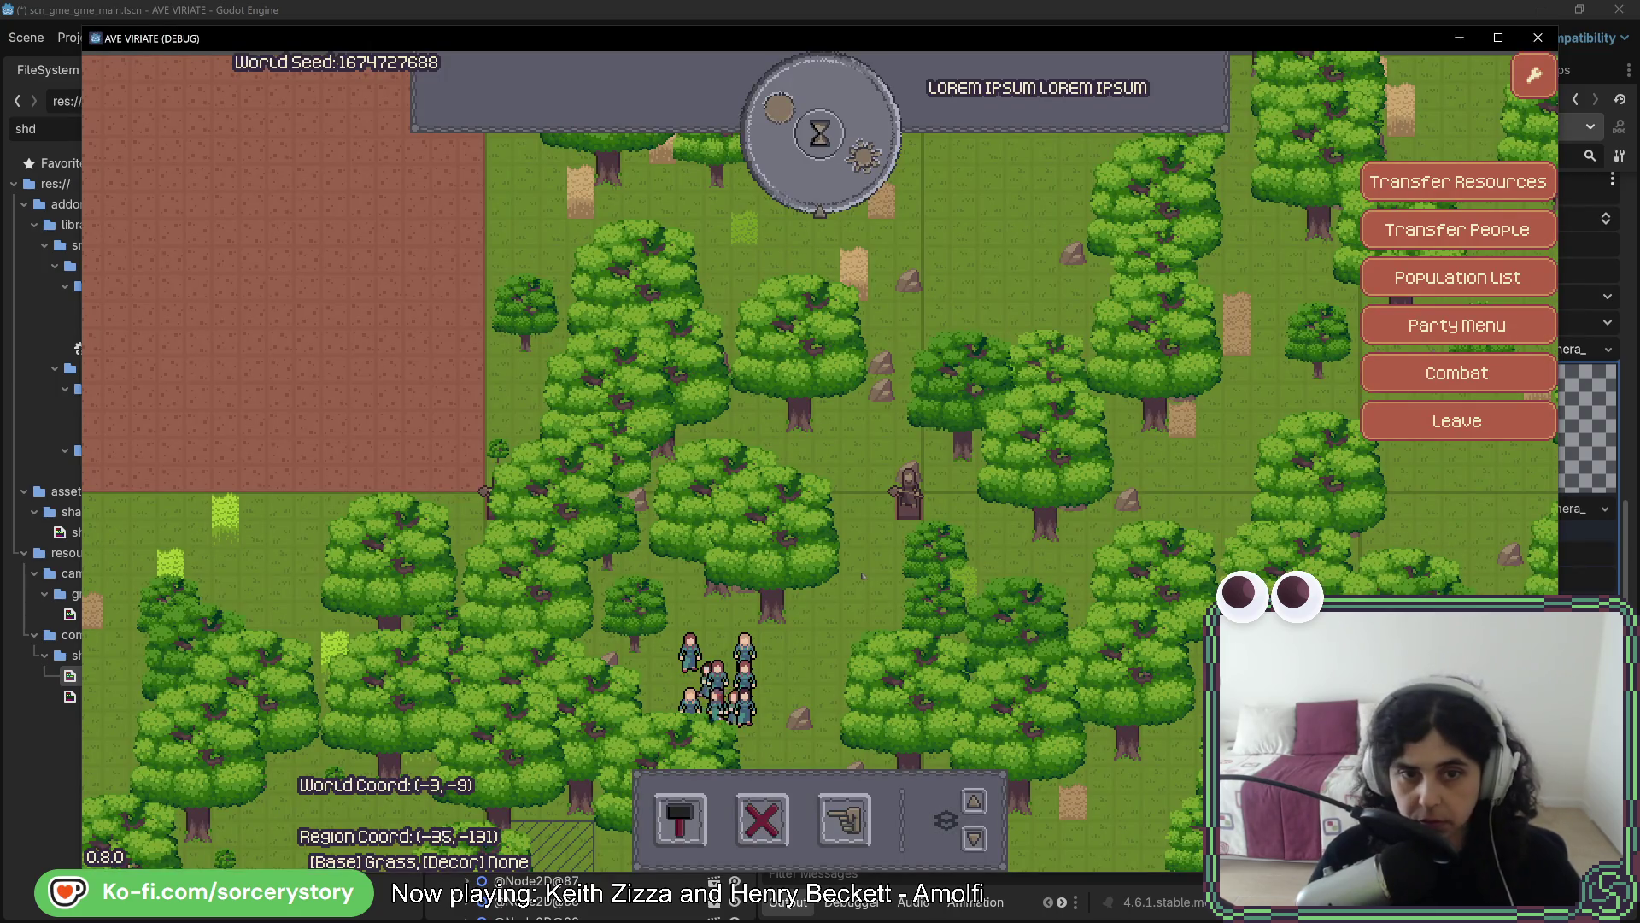
key("a")
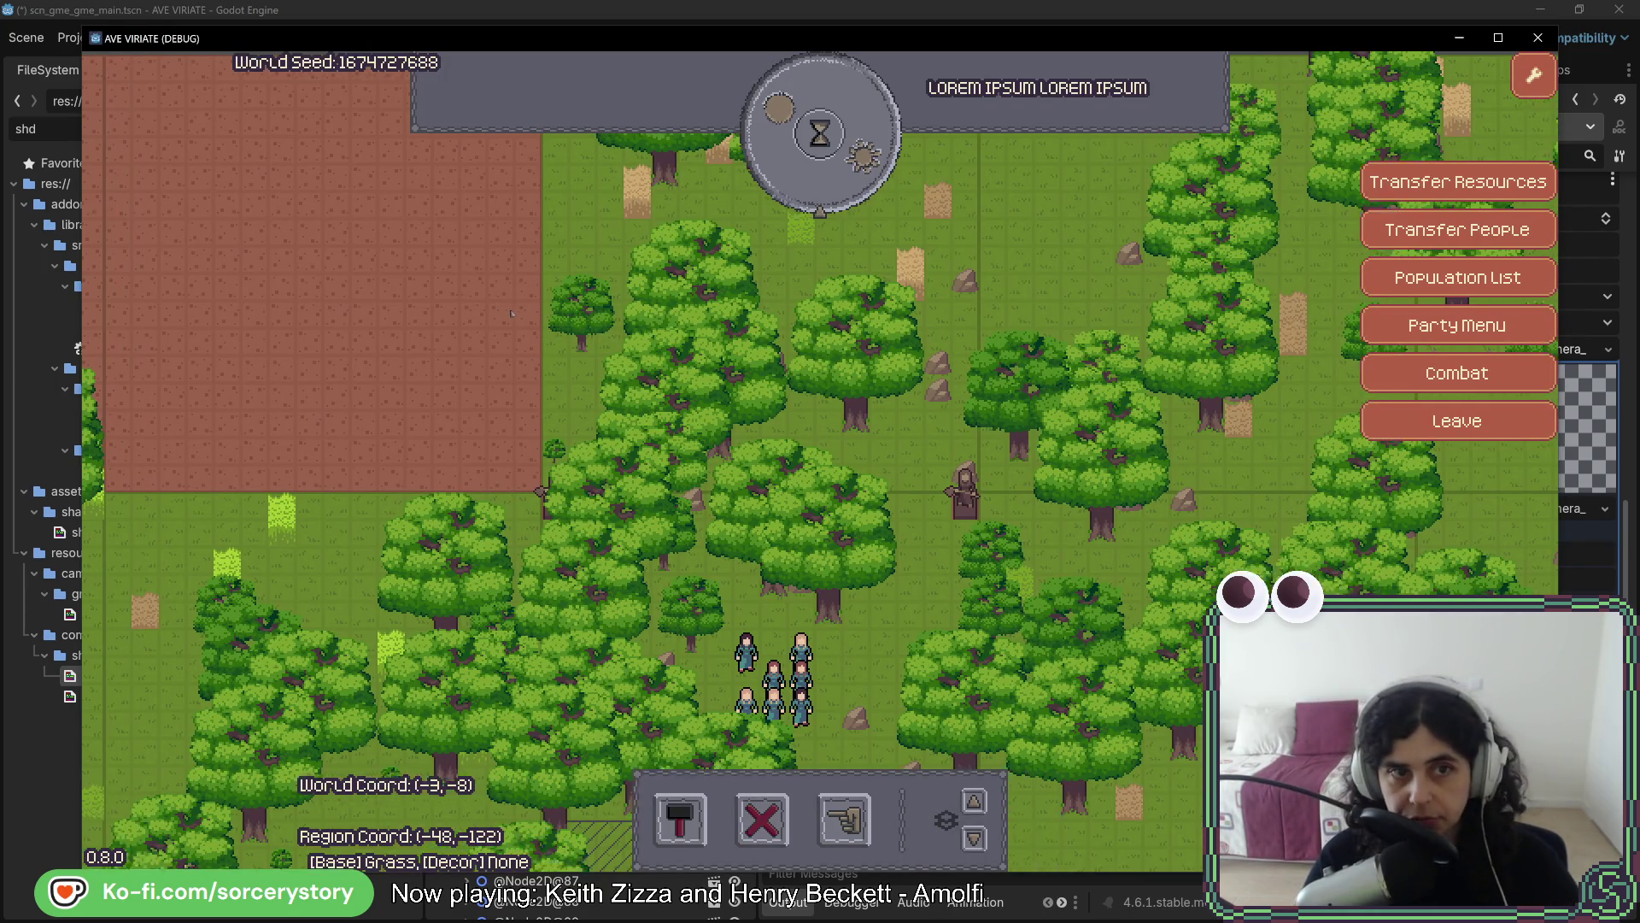
key("alt+Tab")
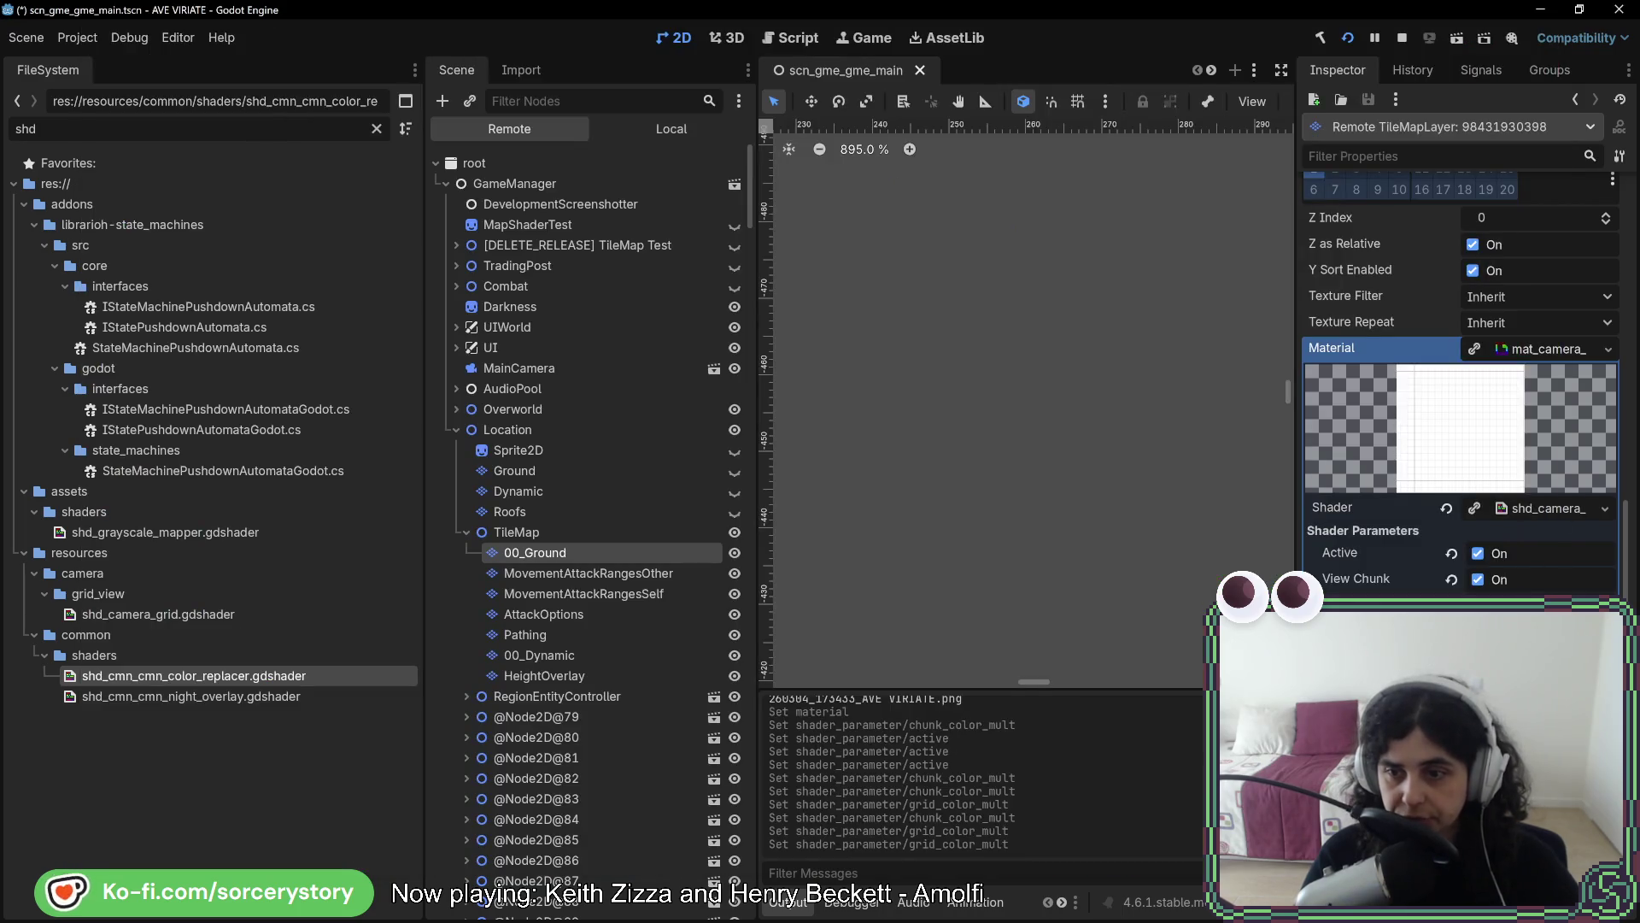
key("alt+Tab")
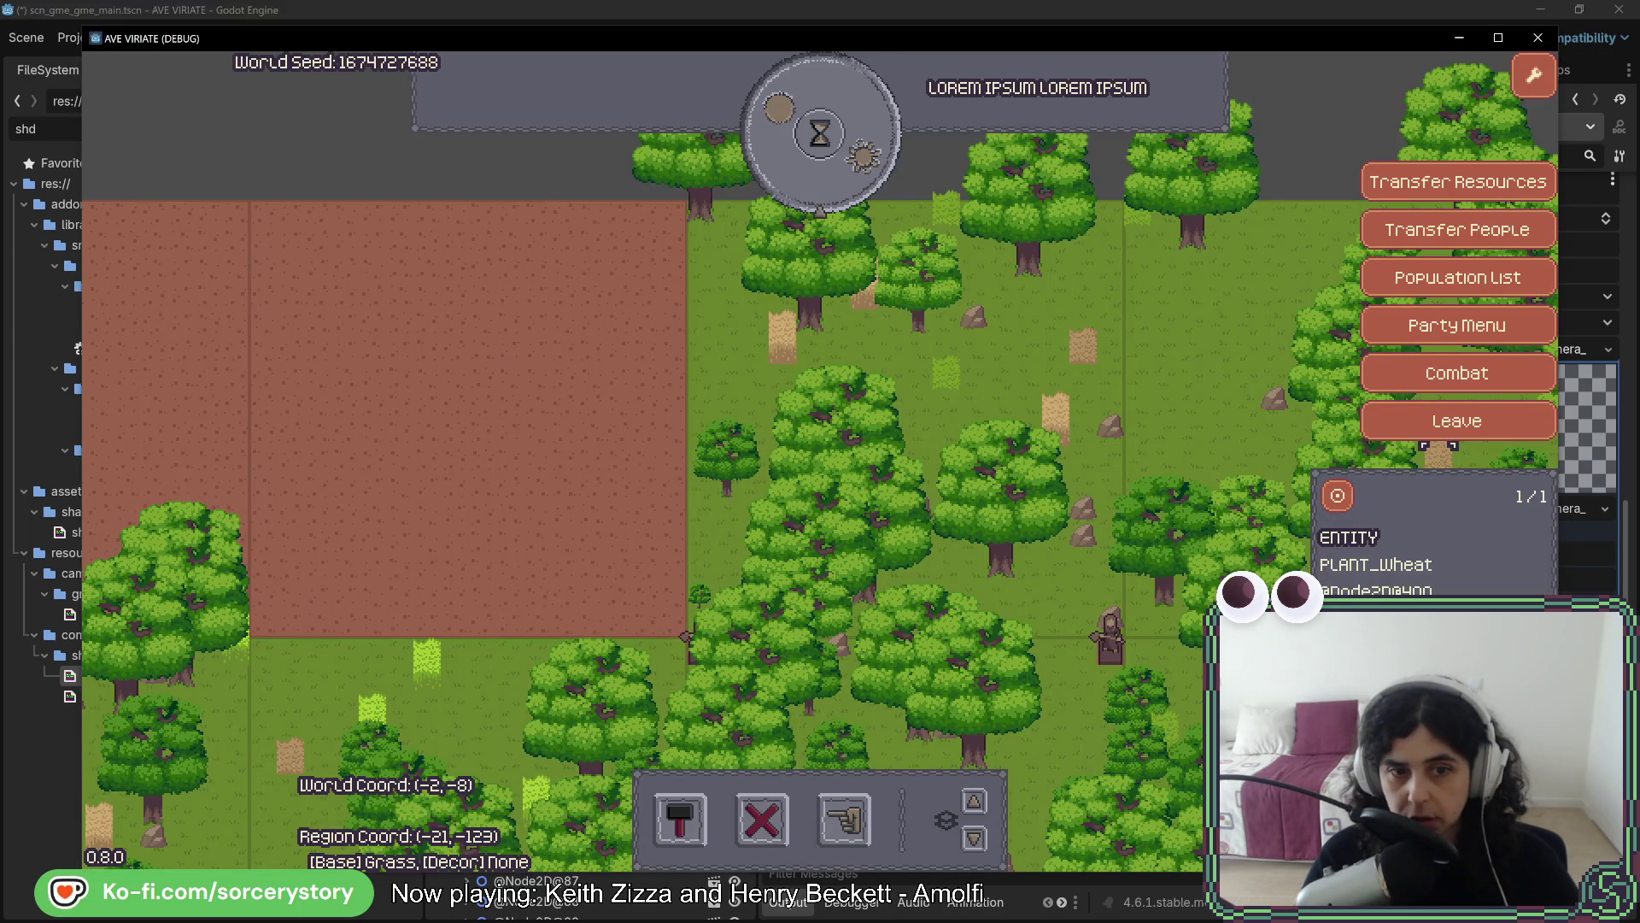
Toggle the shader's chunk lines and enable the tile grid lines, checking them in-game
key("alt+Tab")
left_click(1478, 579)
key("alt+Tab")
key("alt+Tab")
left_click(1478, 579)
left_click(1478, 605)
key("alt+Tab")
key("alt+Tab")
key("alt+Tab")
key("alt+Tab")
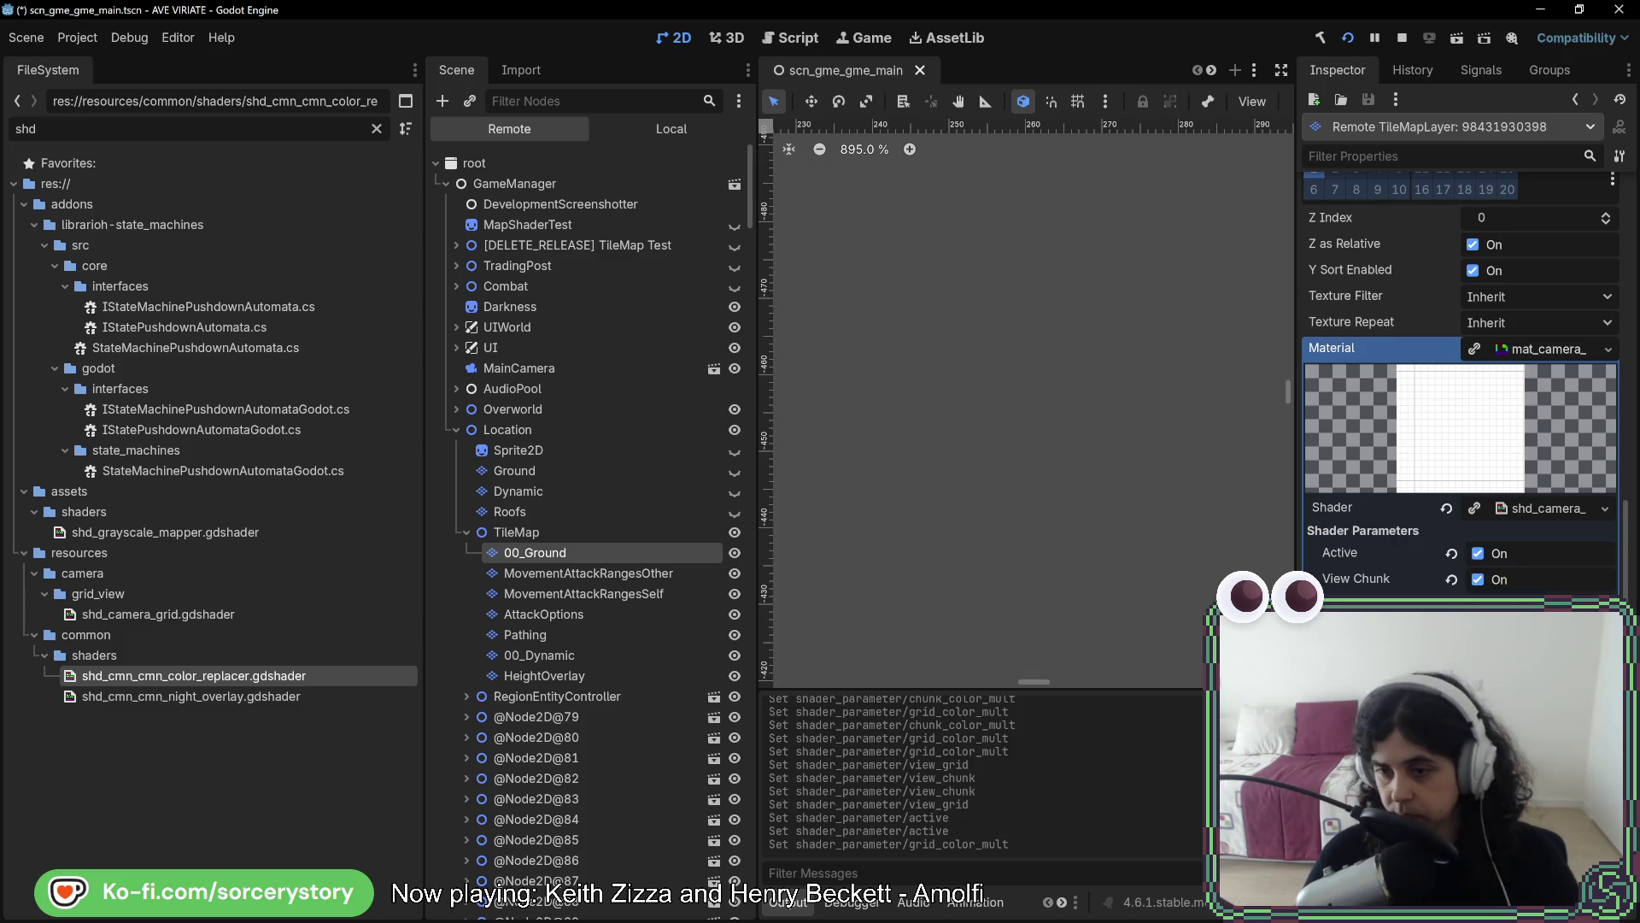
Dismiss the PLANT_Wheat info panel and pan the camera around the party to inspect grid lines
key("alt+Tab")
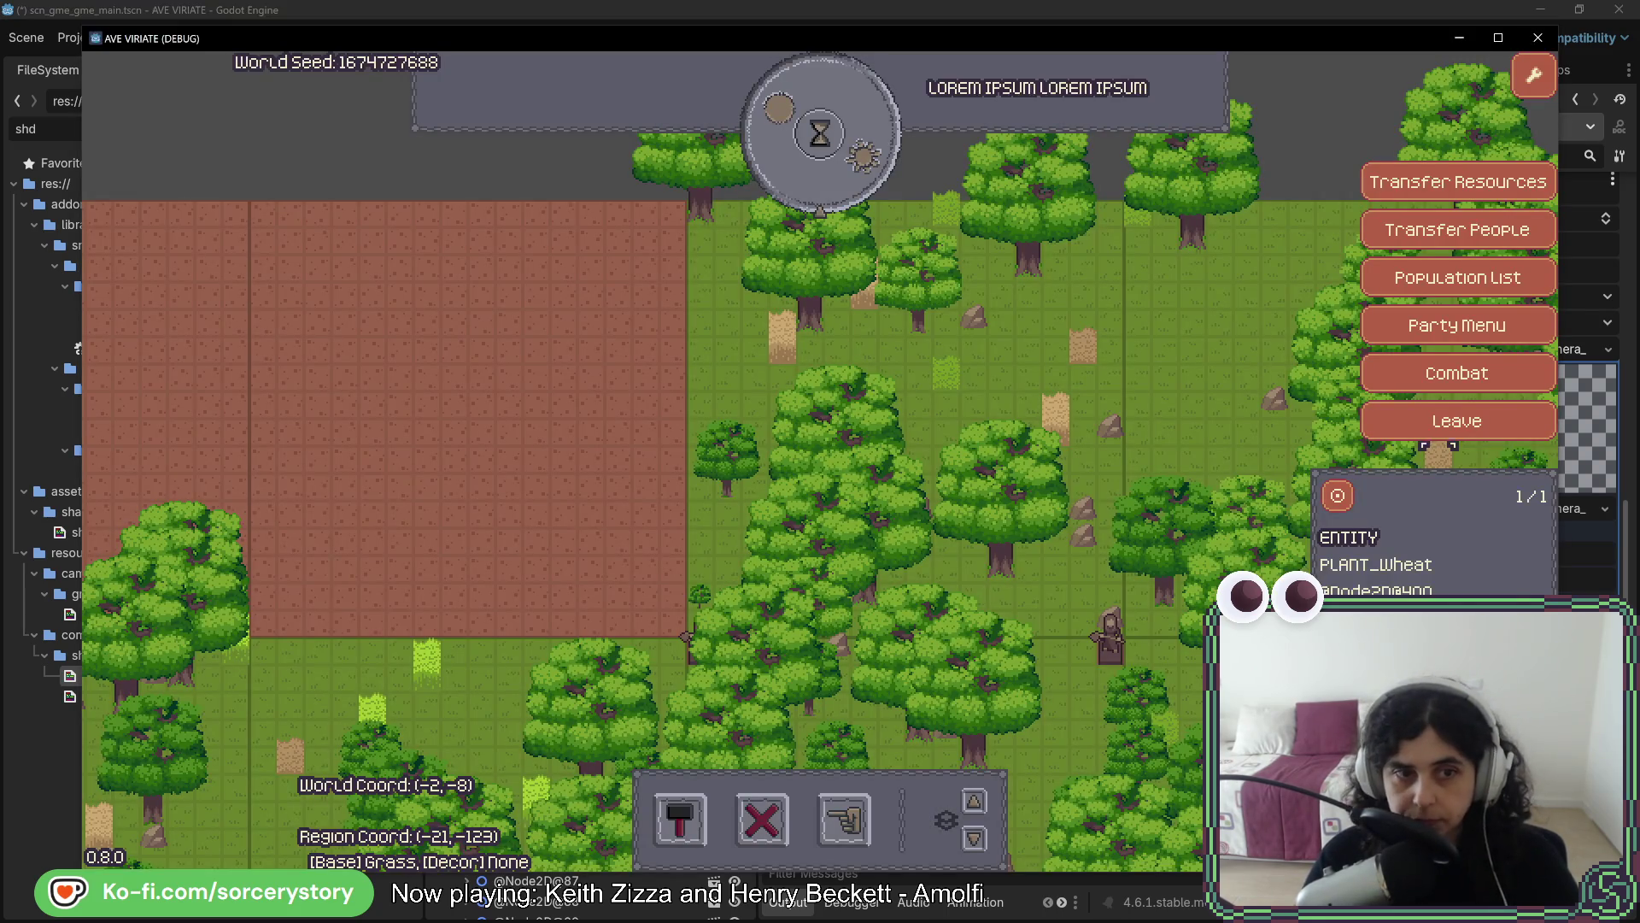
key("Escape")
key("a")
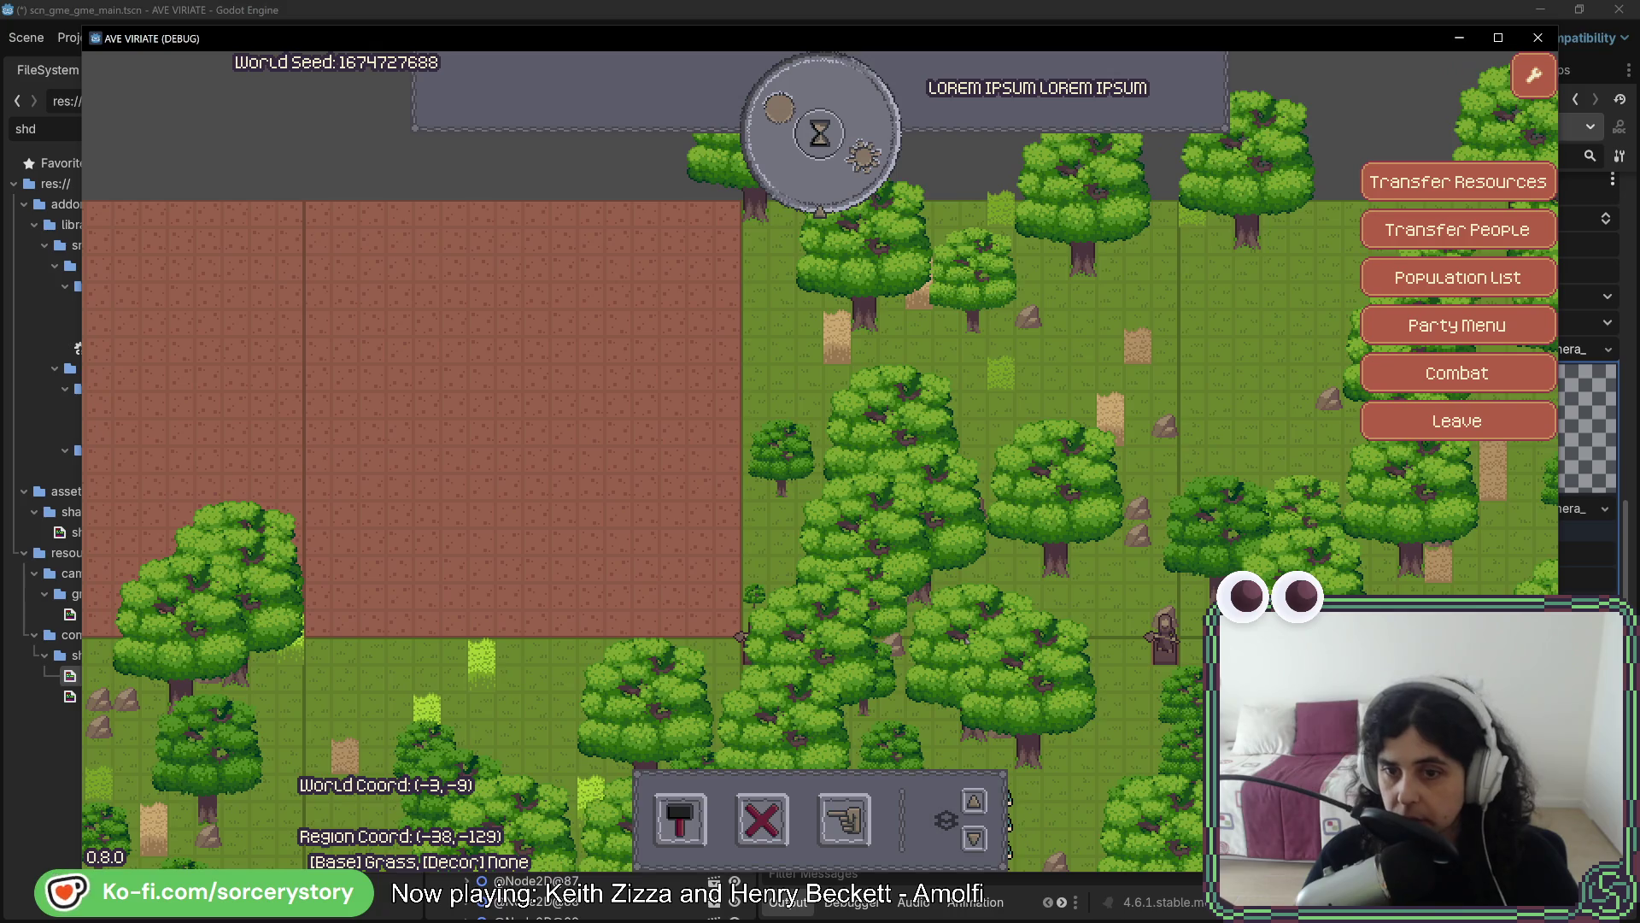
key("d")
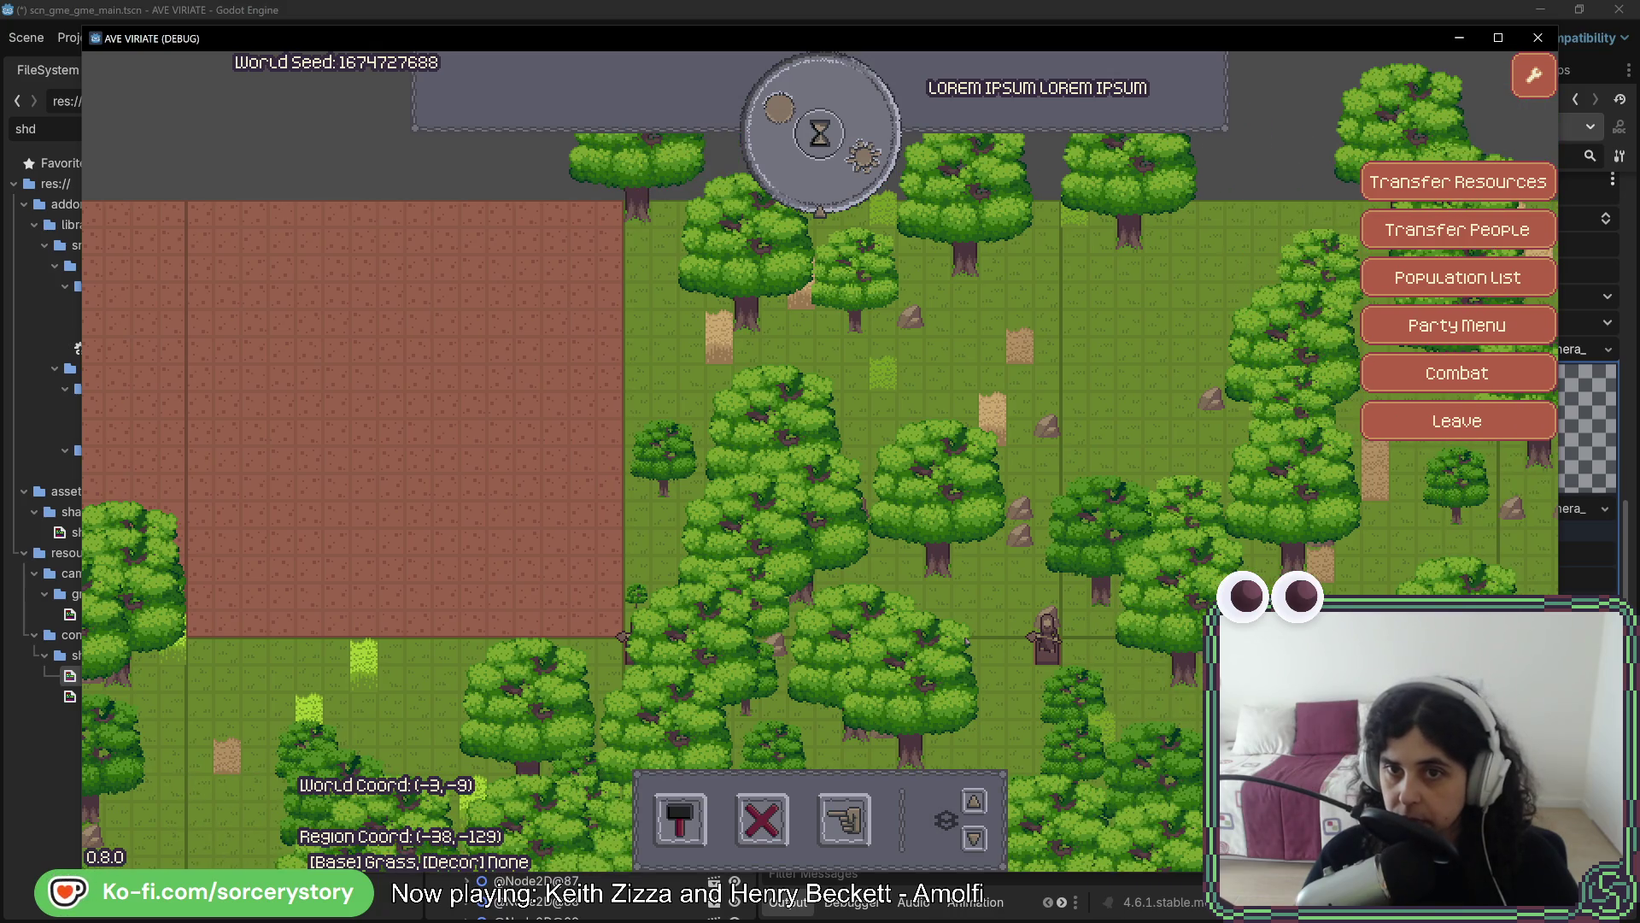
key("w")
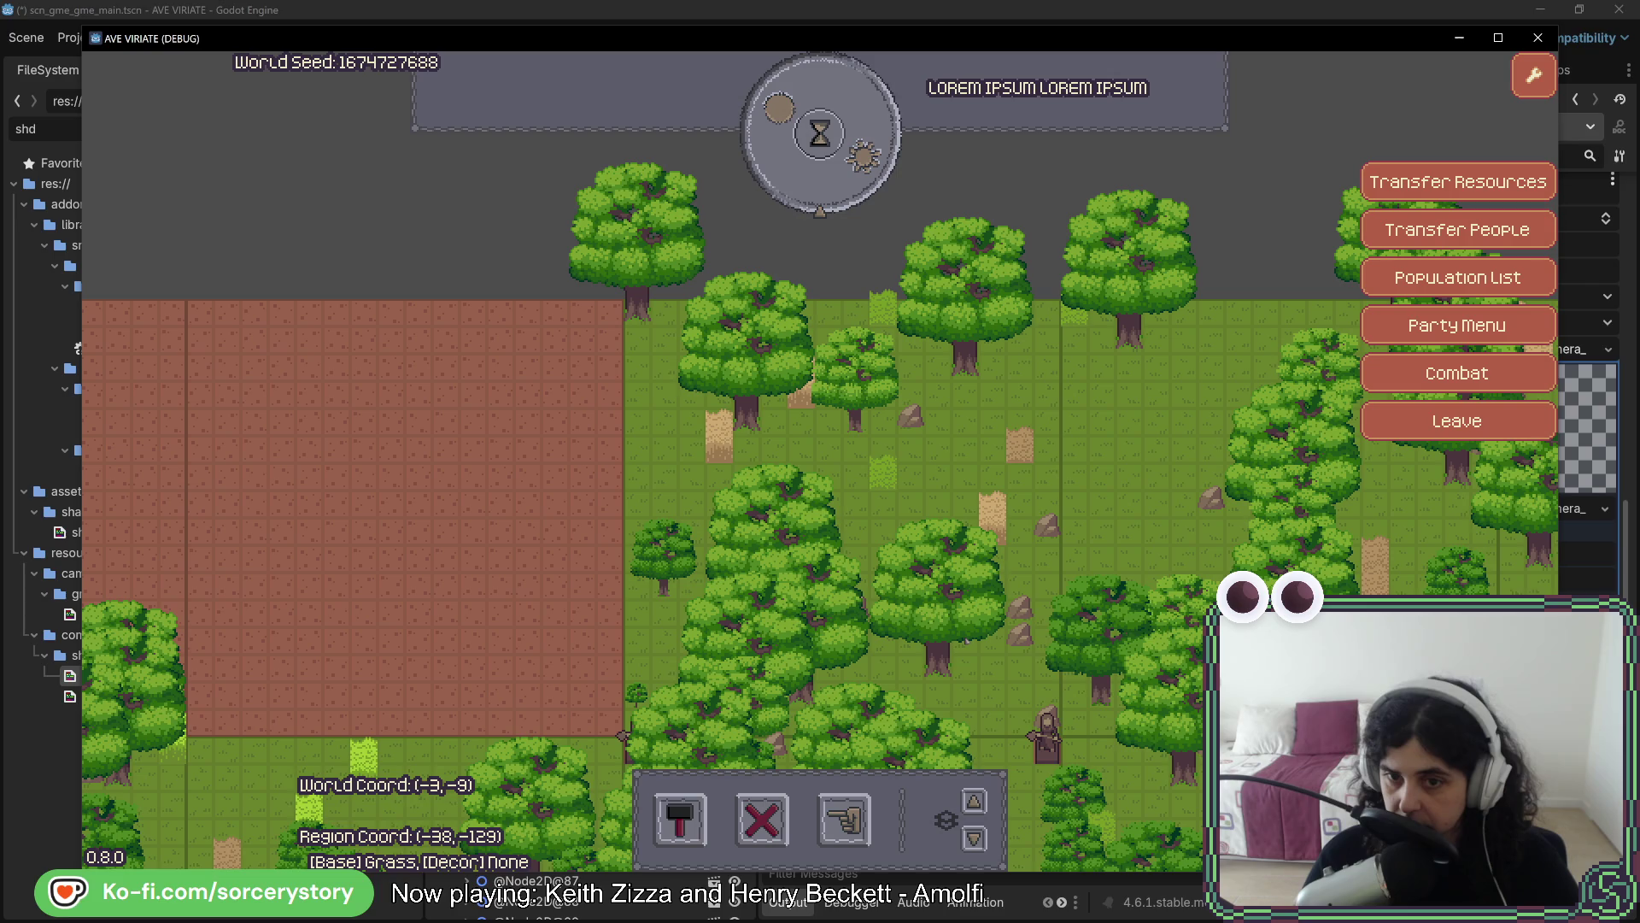
key("s")
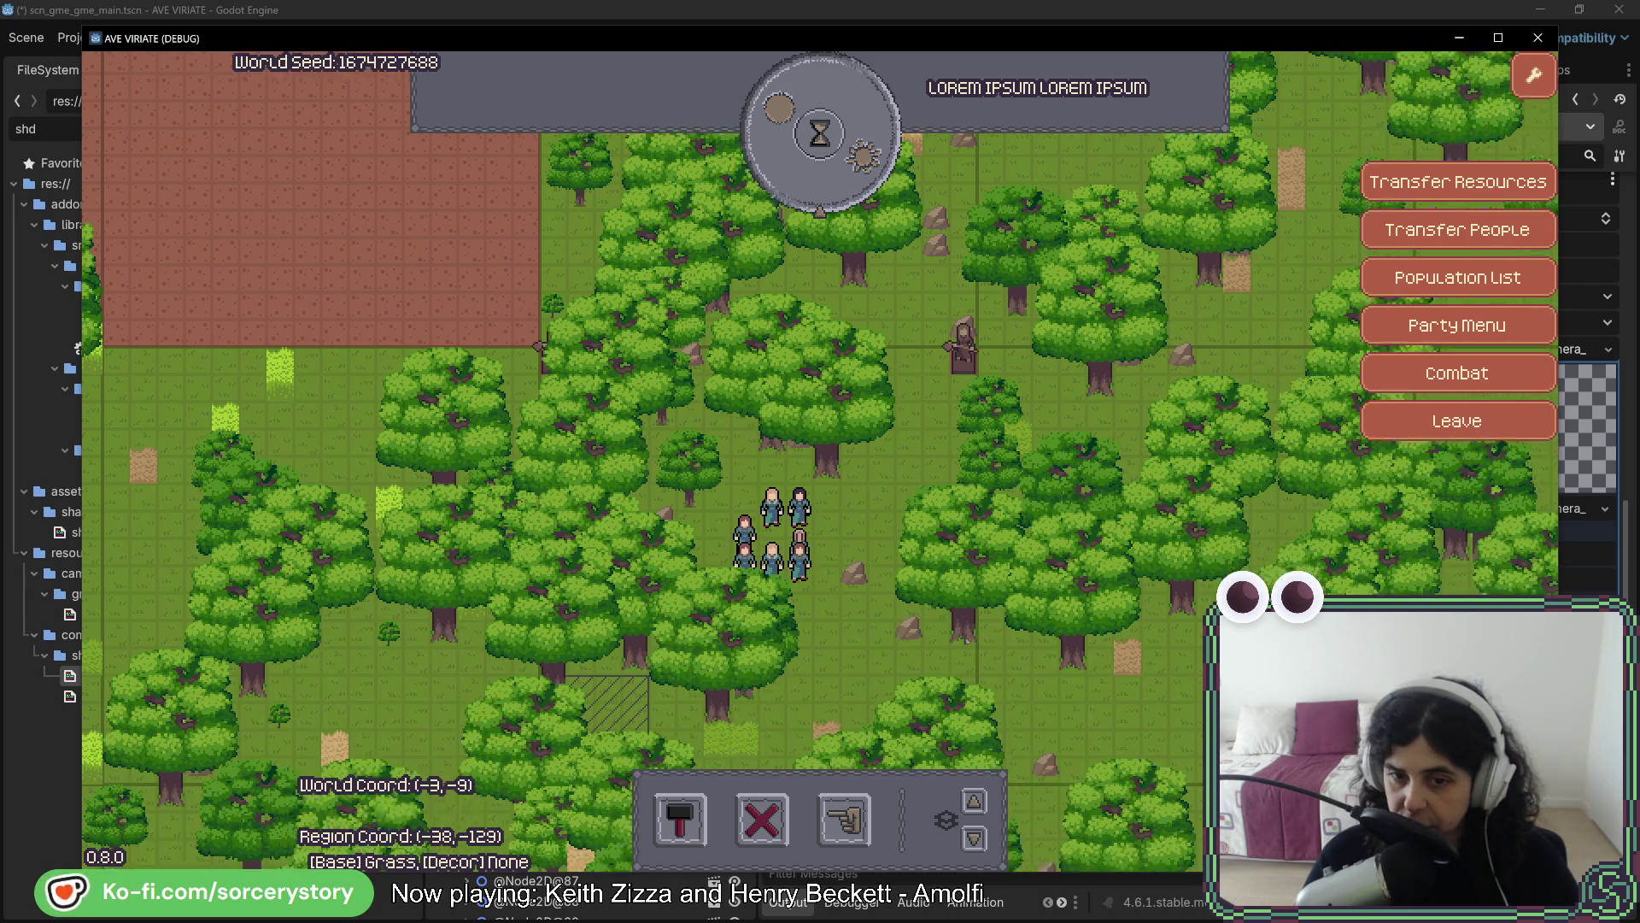
key("s")
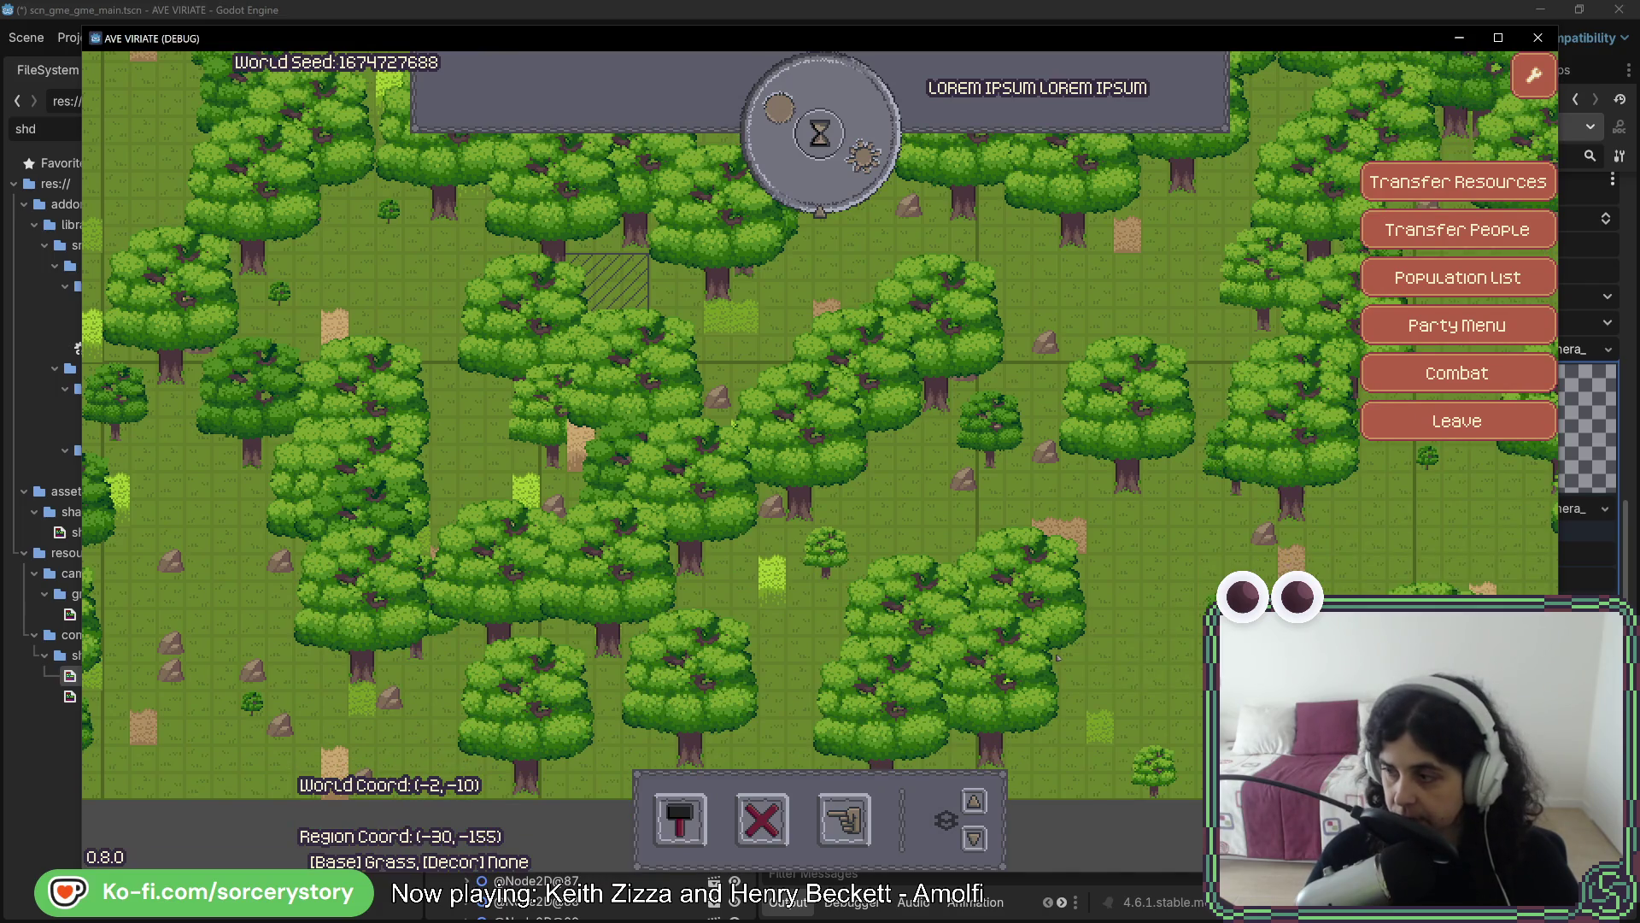
key("w")
key("d")
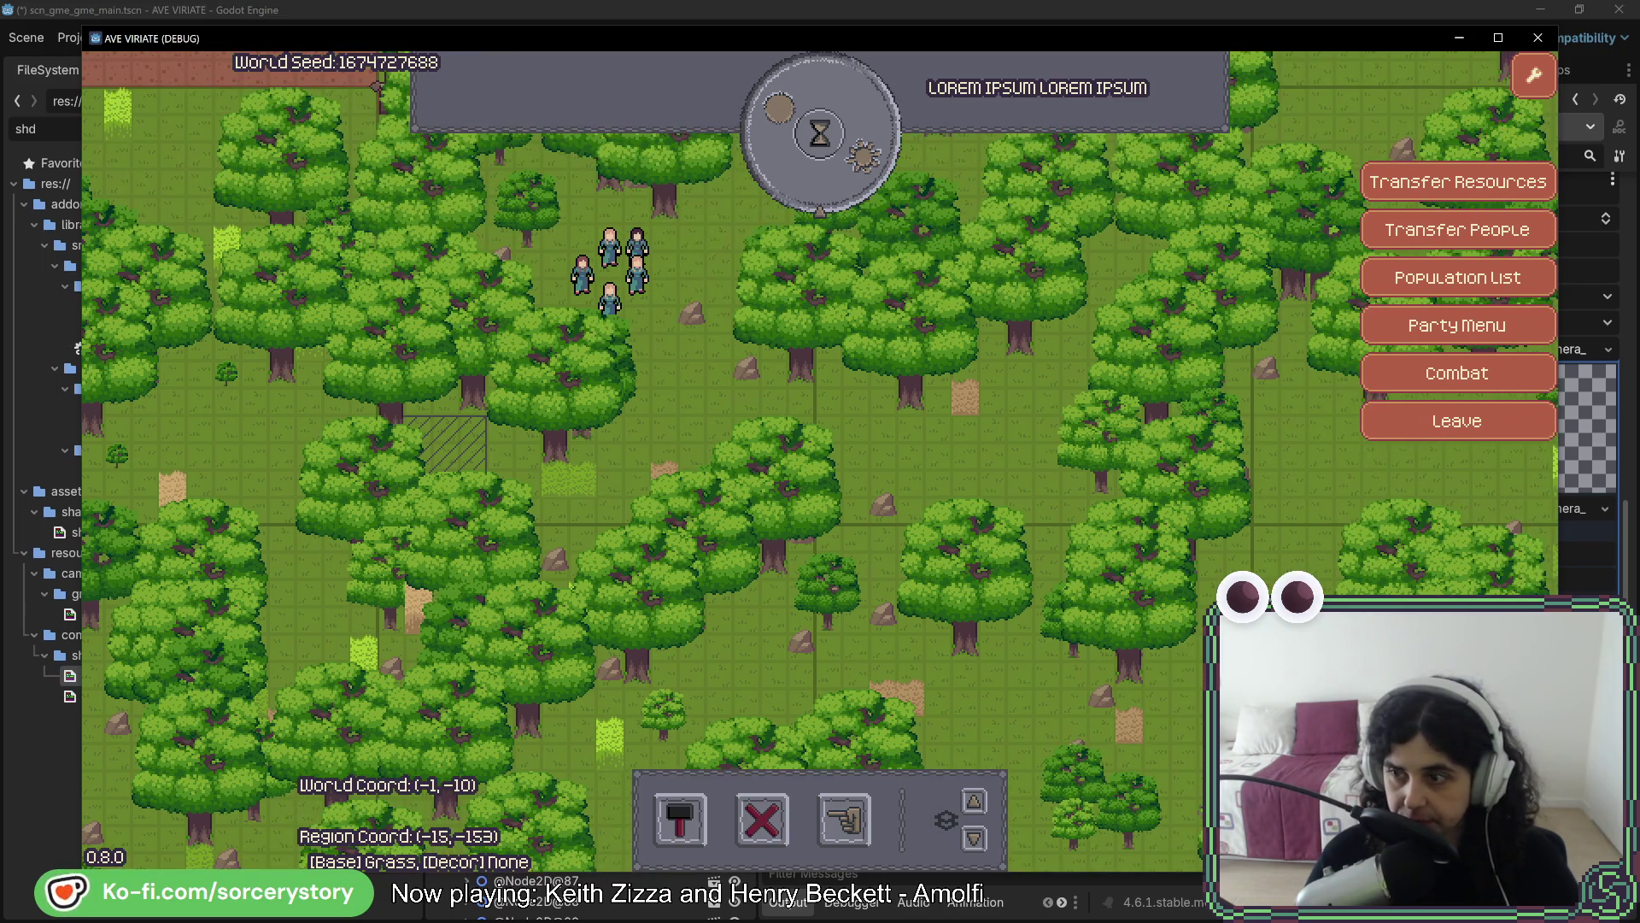
key("w")
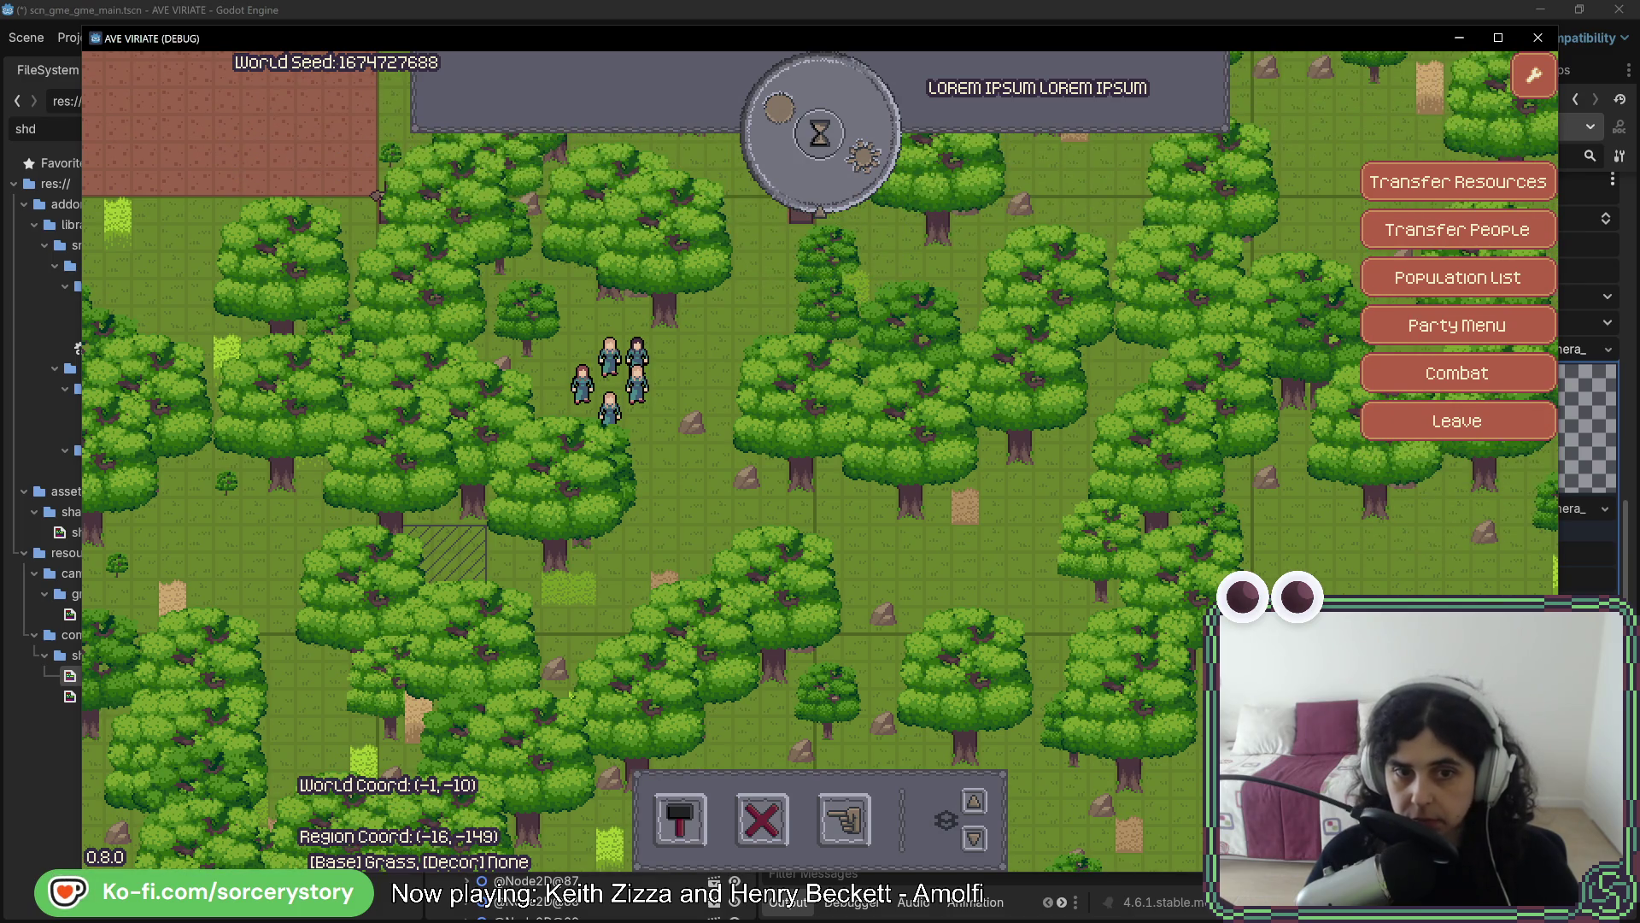
Inspect an oak tree, then pan north, west over the brown plot, and back to the party
left_click(1129, 716)
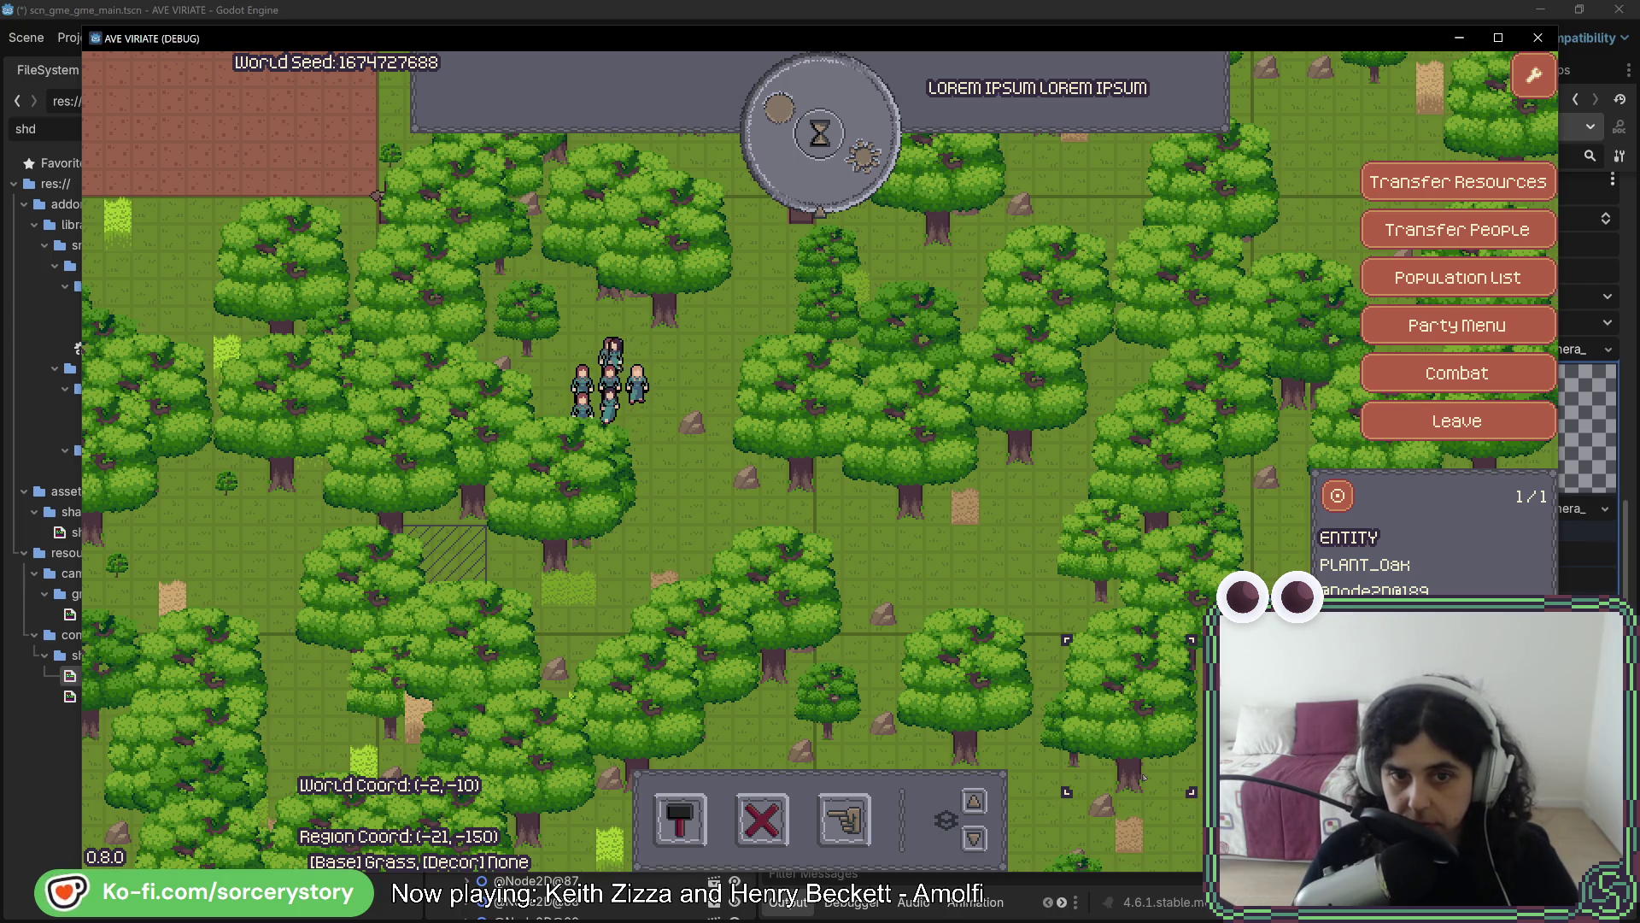
left_click(1143, 776)
key("w")
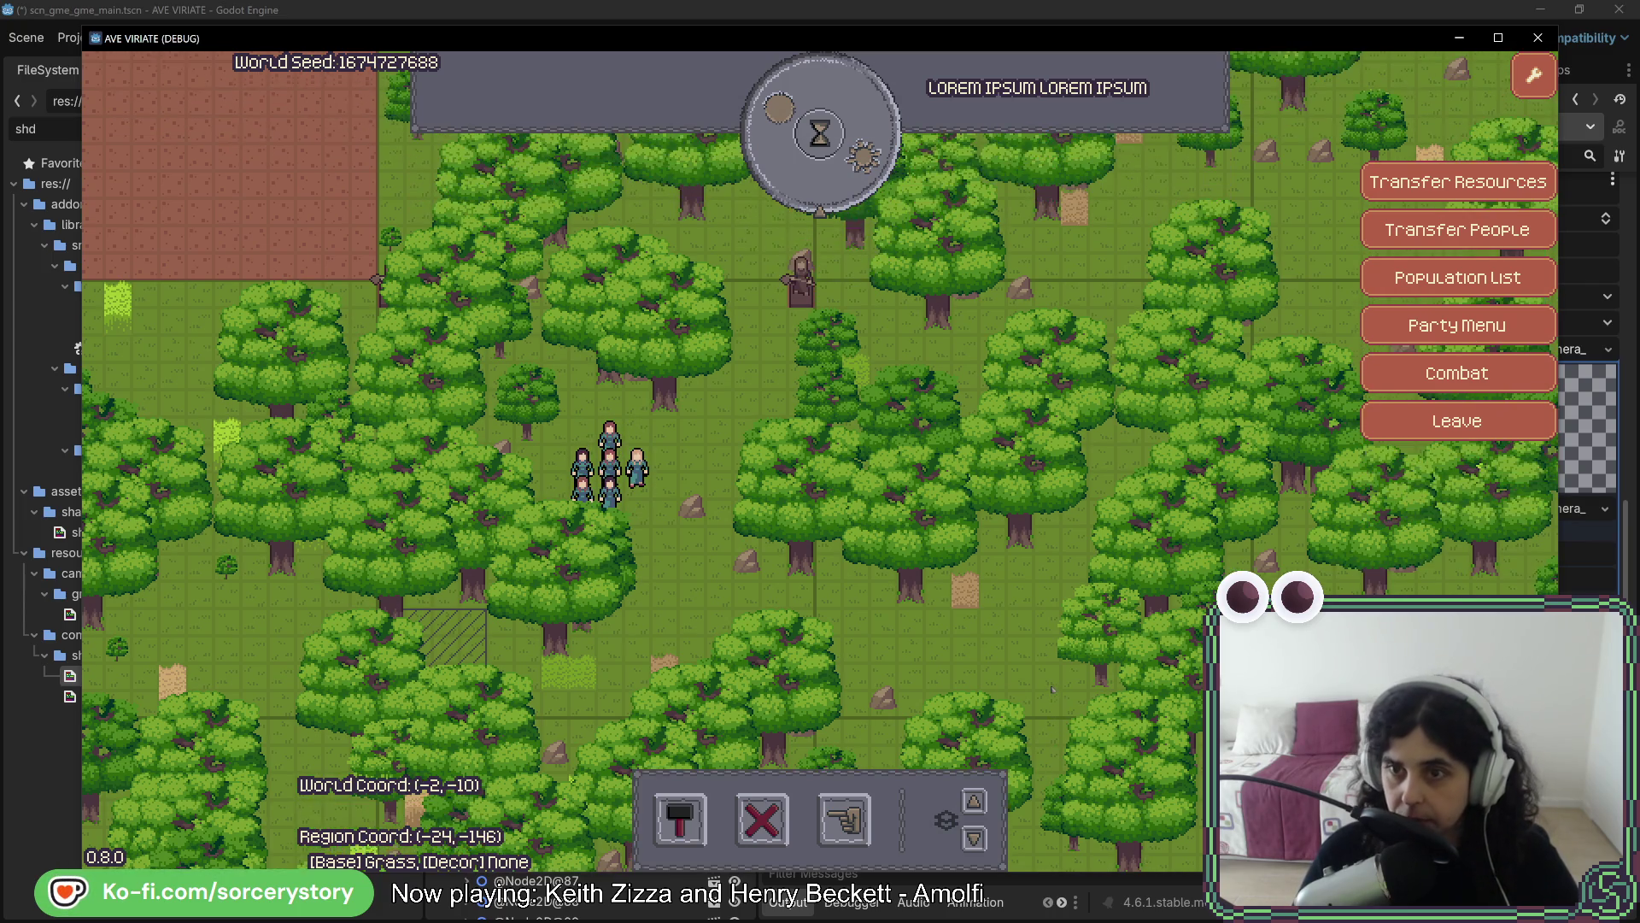
key("w")
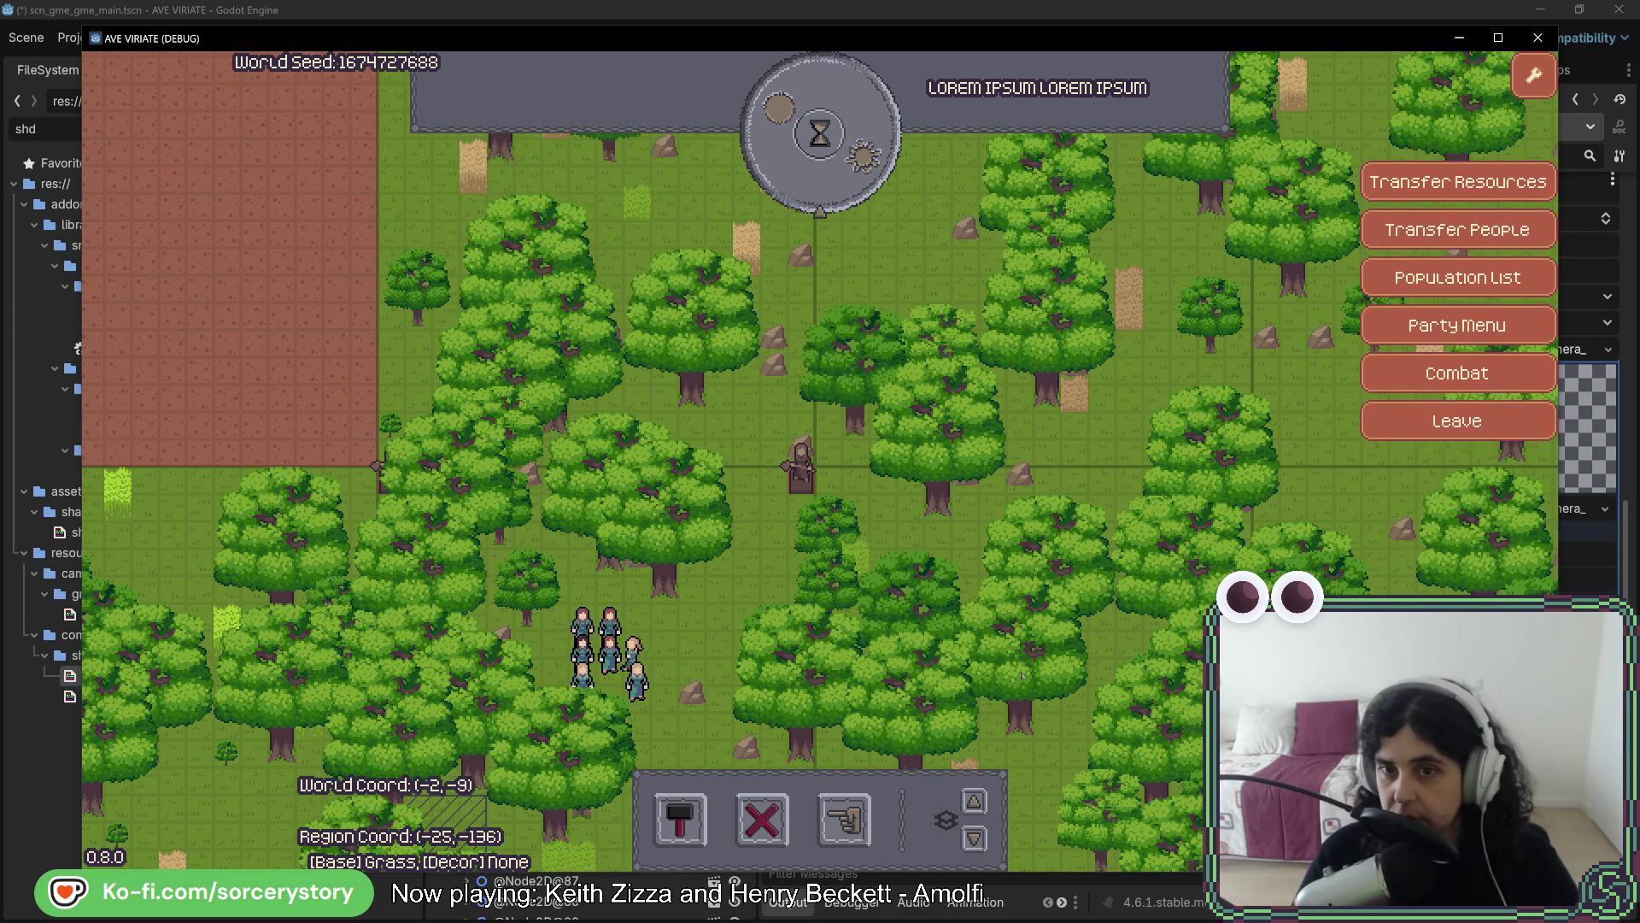
key("w")
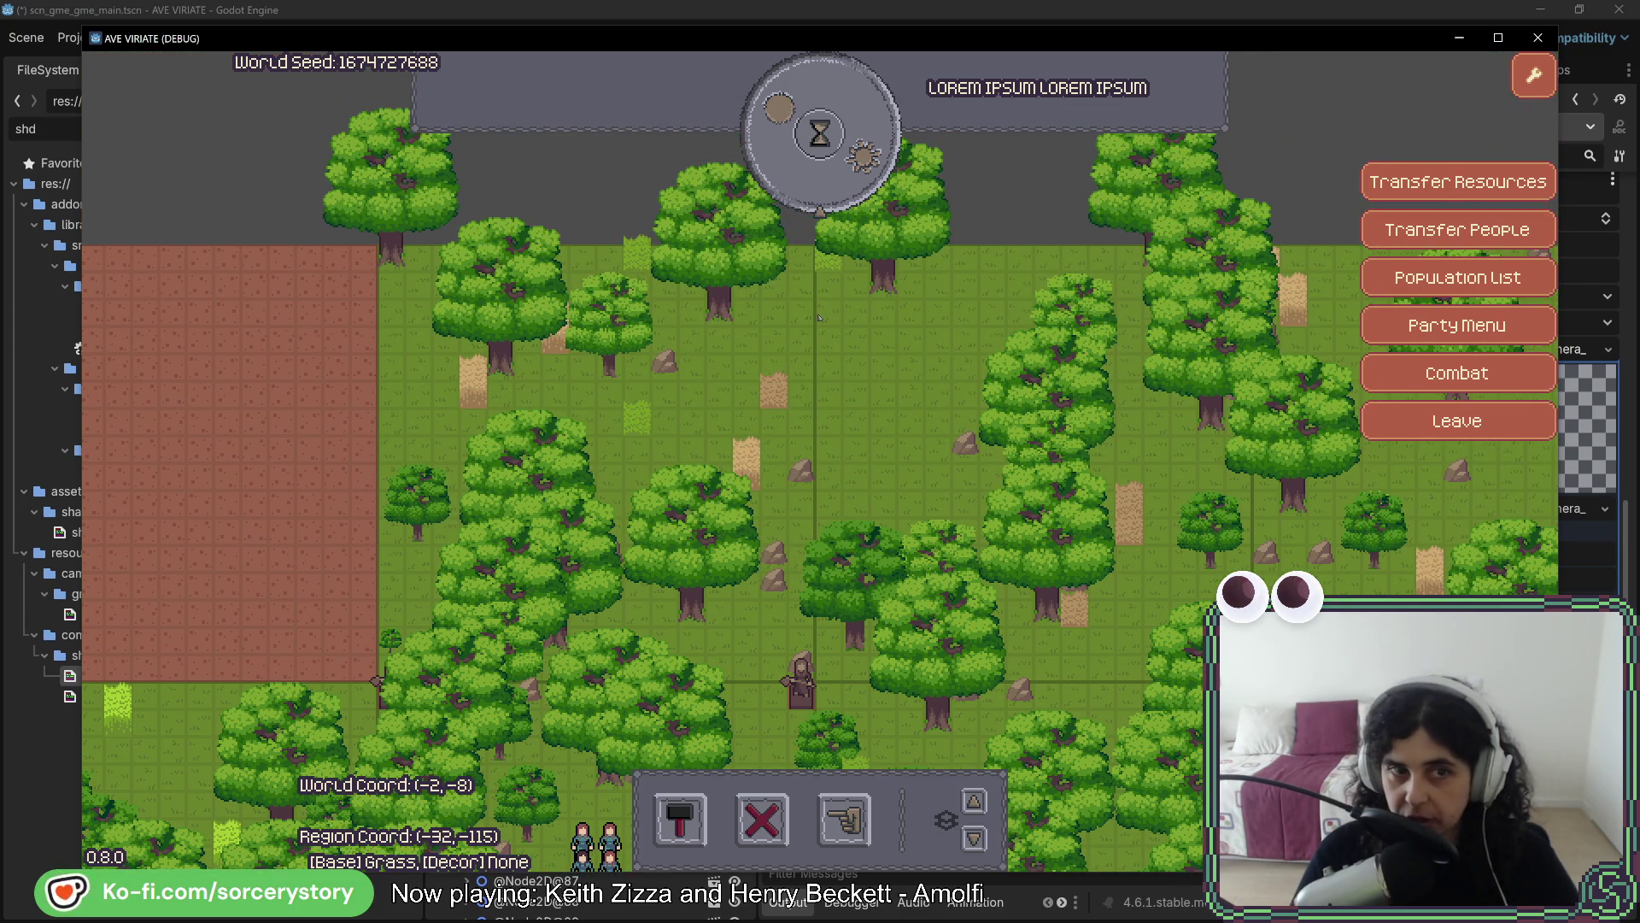
key("a")
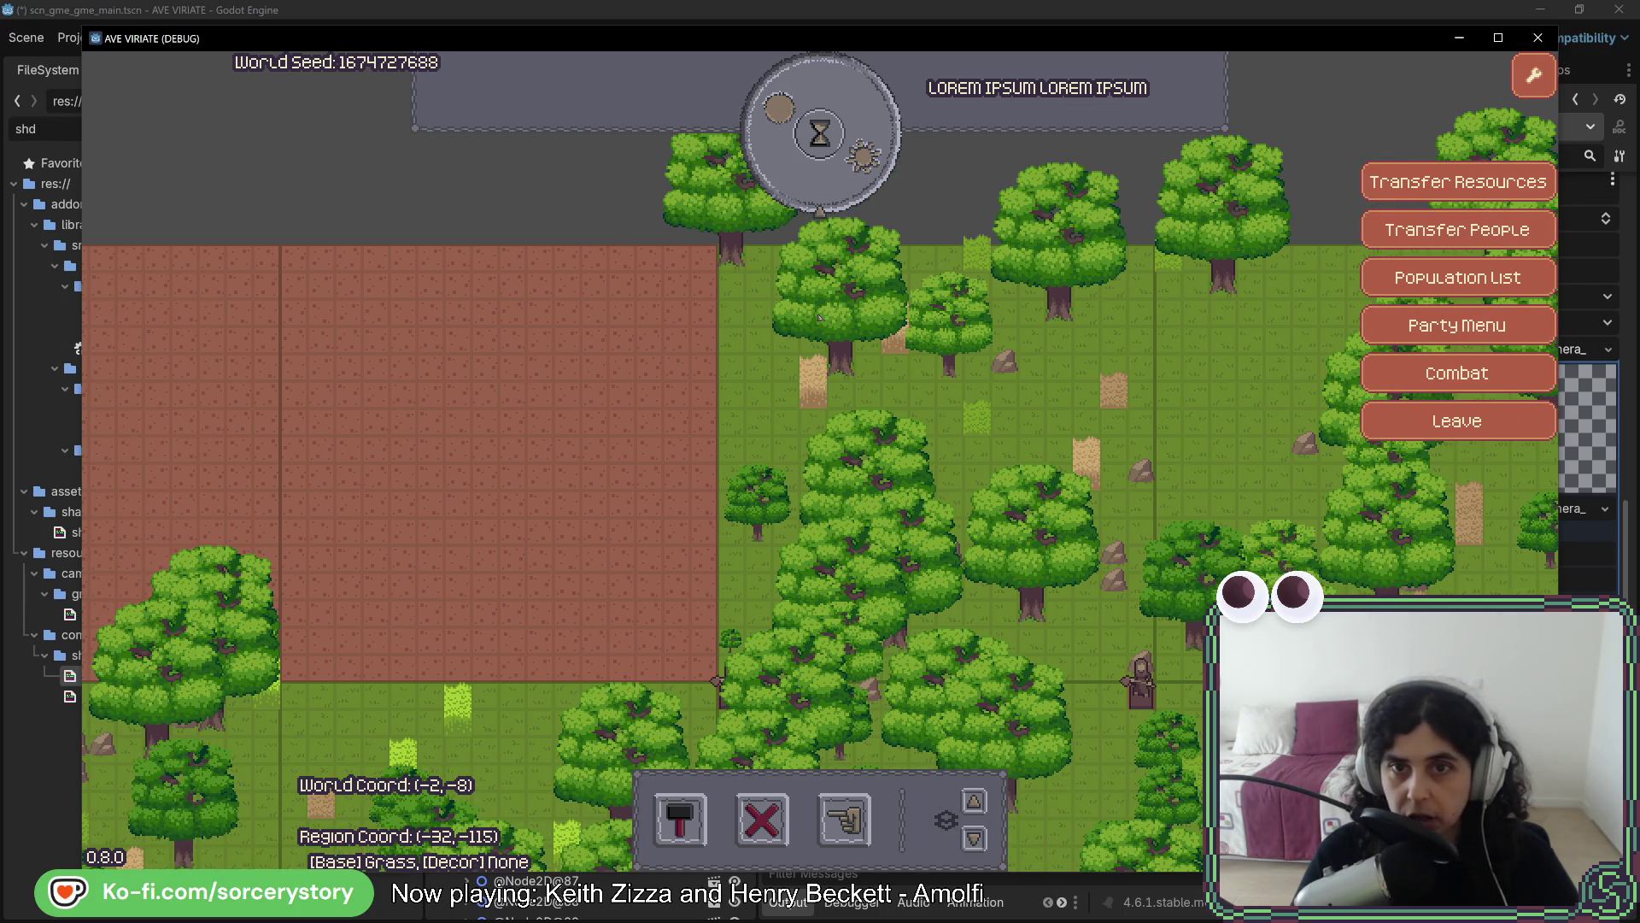
key("a")
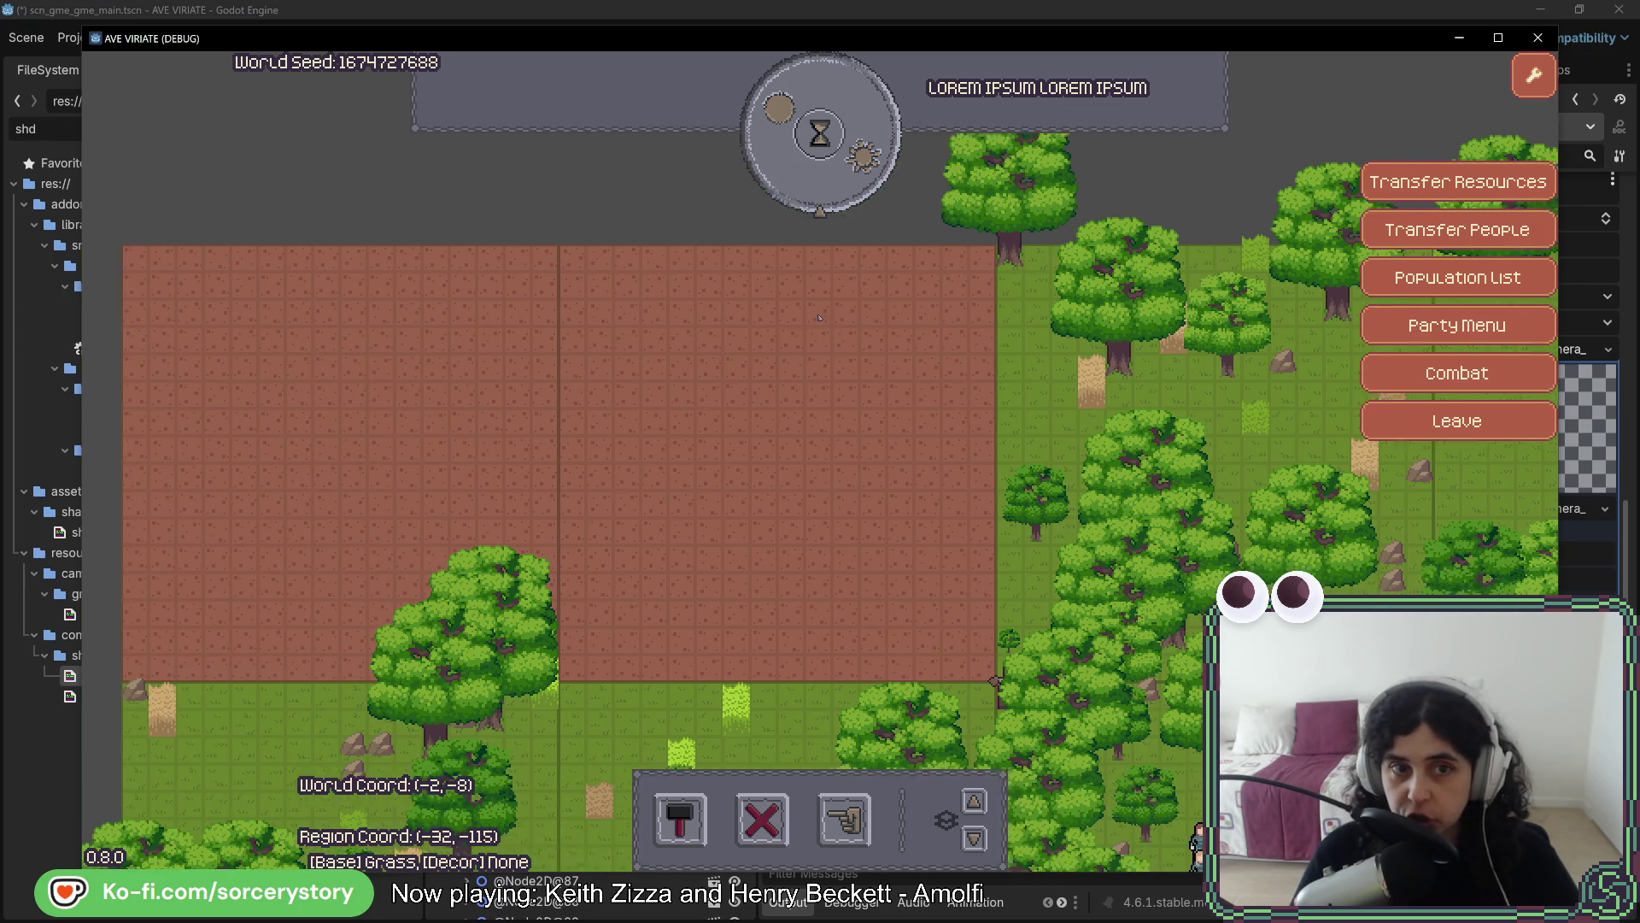
key("s")
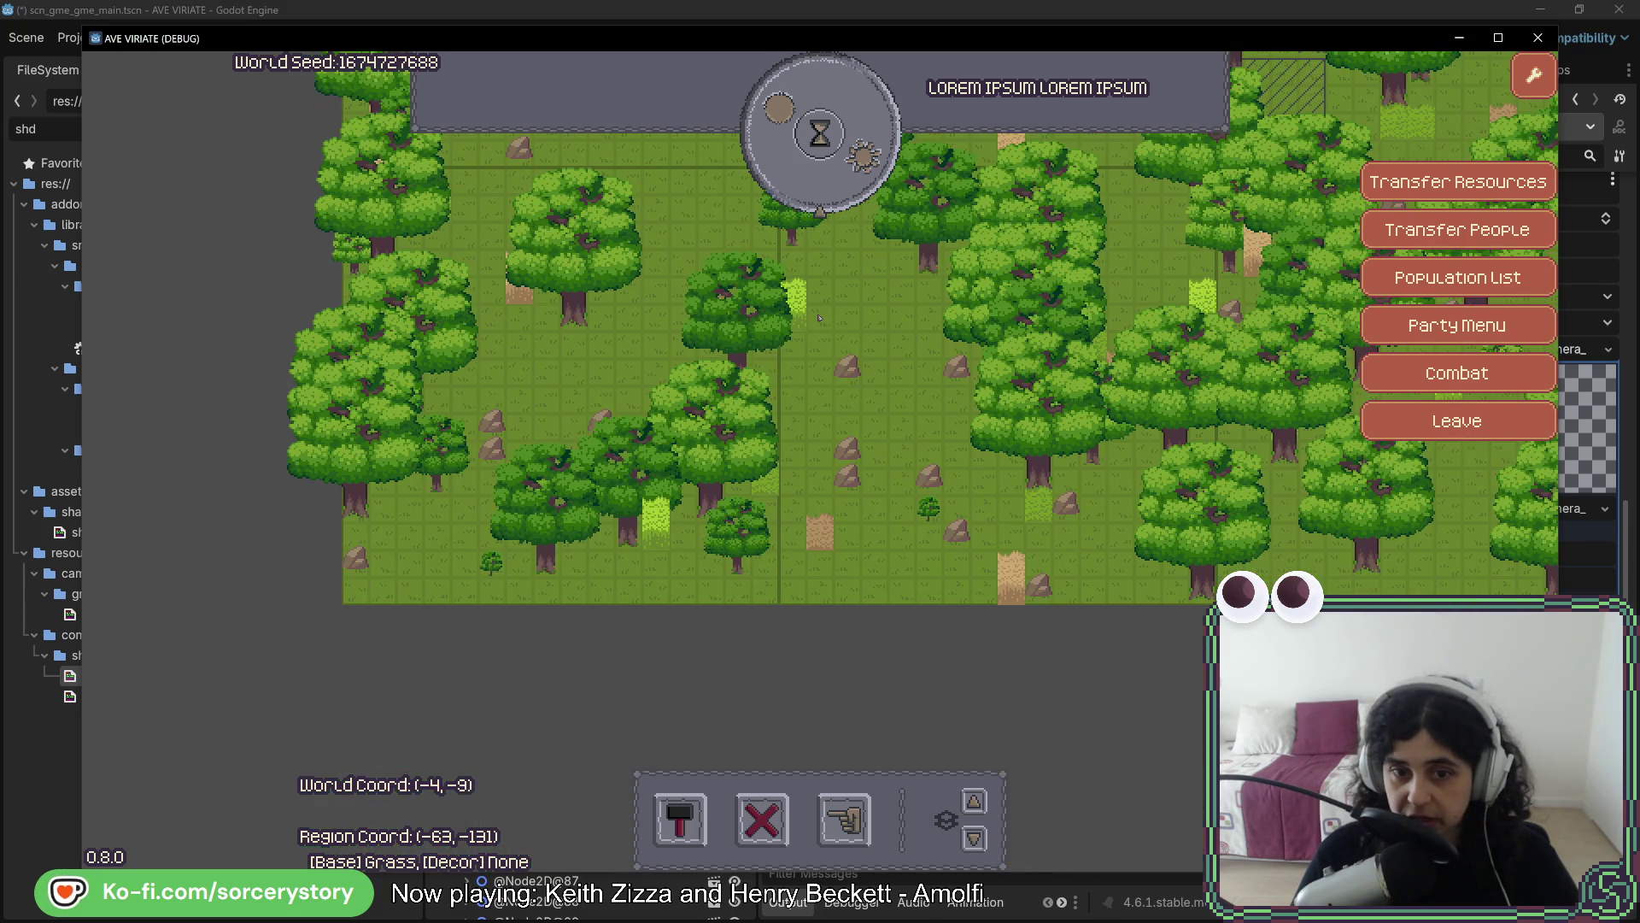
key("d")
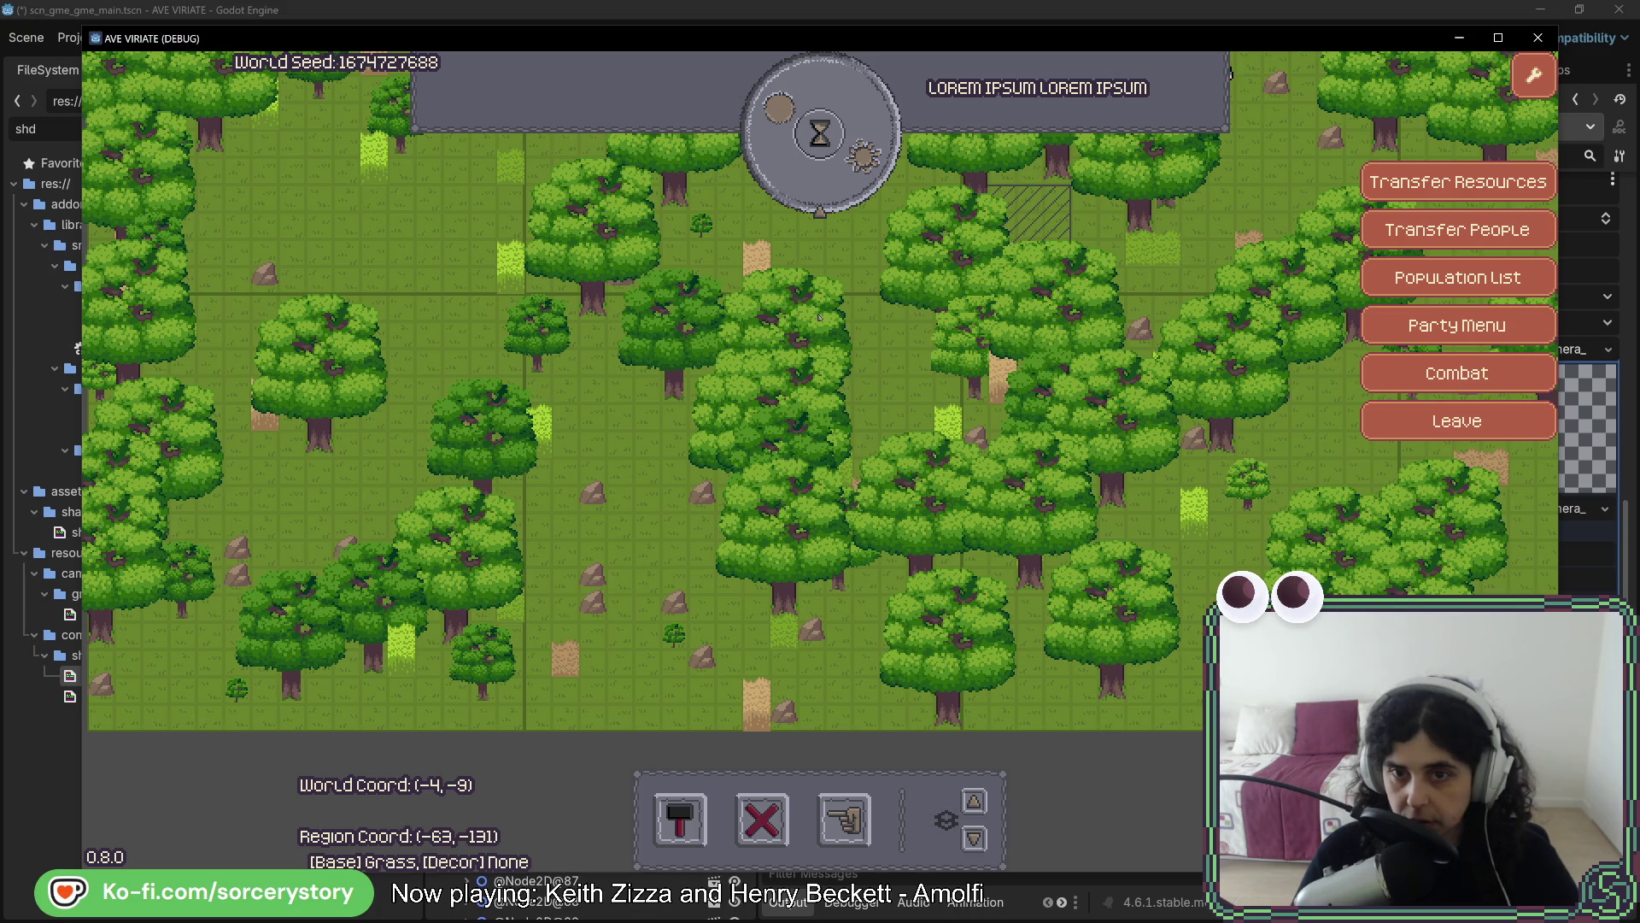
key("w")
key("d")
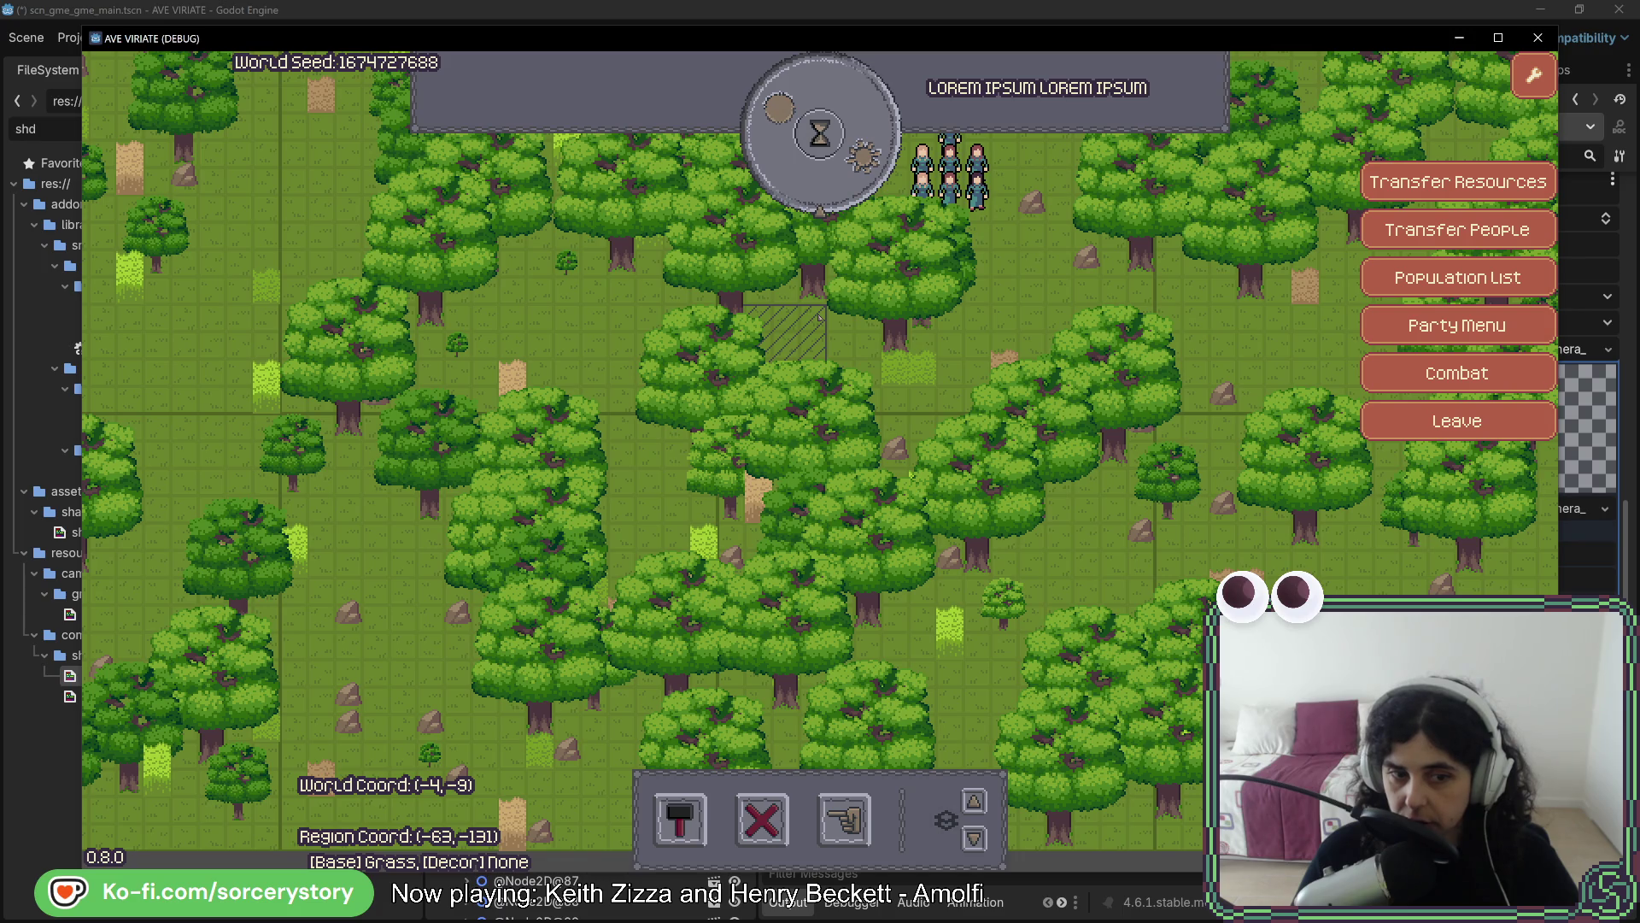
key("w")
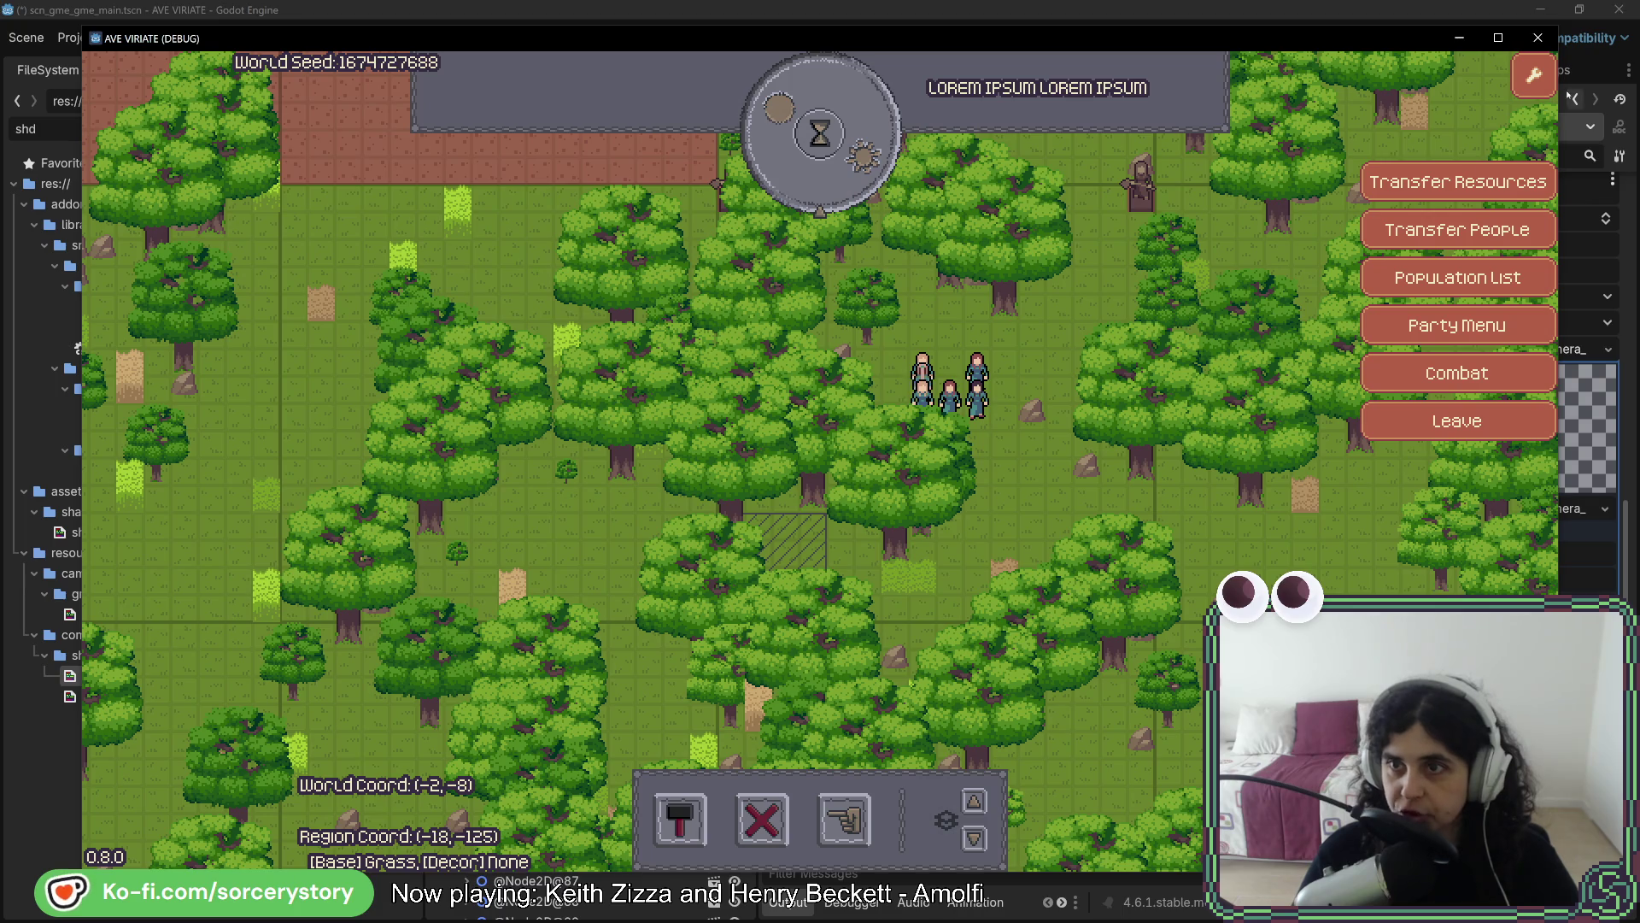
Open and close the settings menu, inspect a grass tile, and pan north across chunk lines
left_click(1538, 75)
left_click(1535, 75)
left_click(1207, 266)
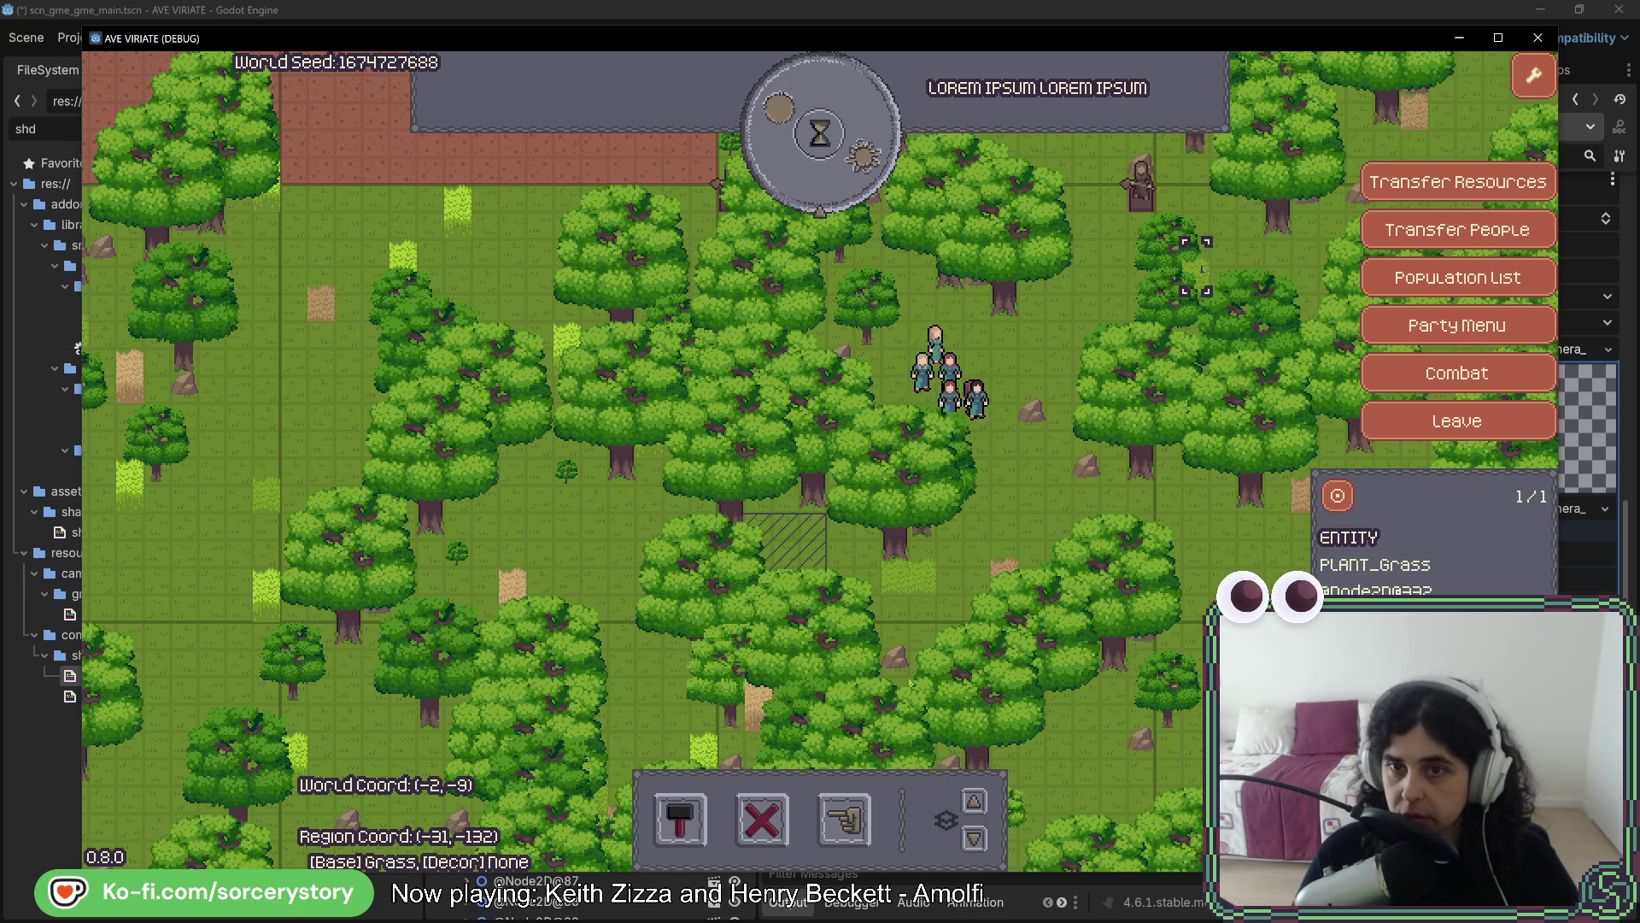
key("w")
key("a")
key("Escape")
key("w")
key("d")
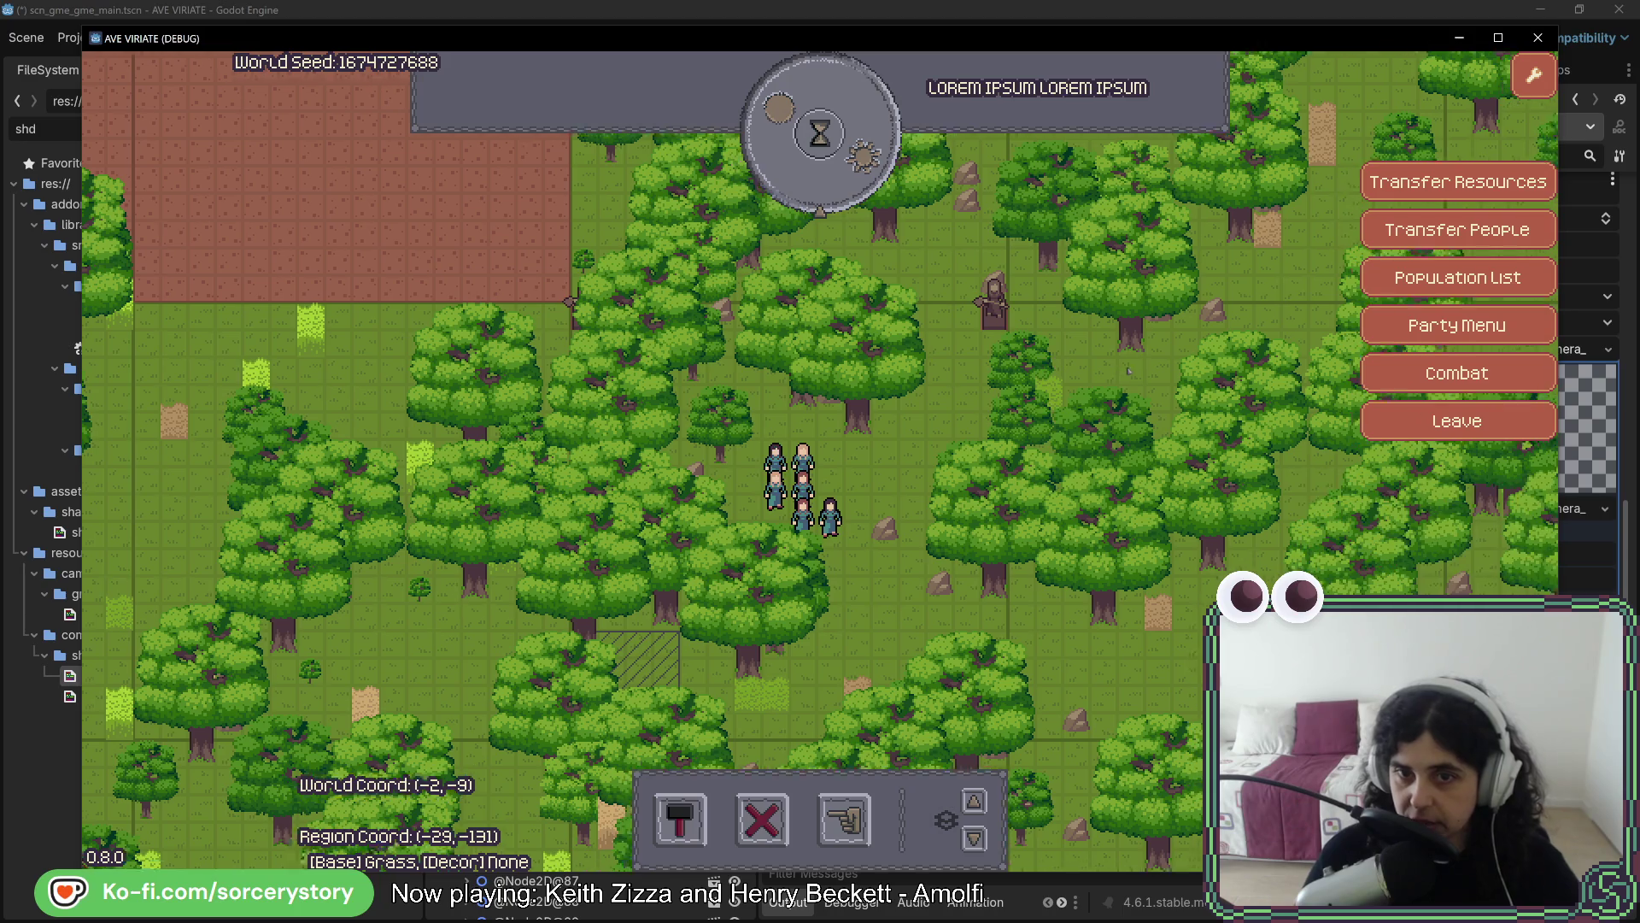
key("w")
key("d")
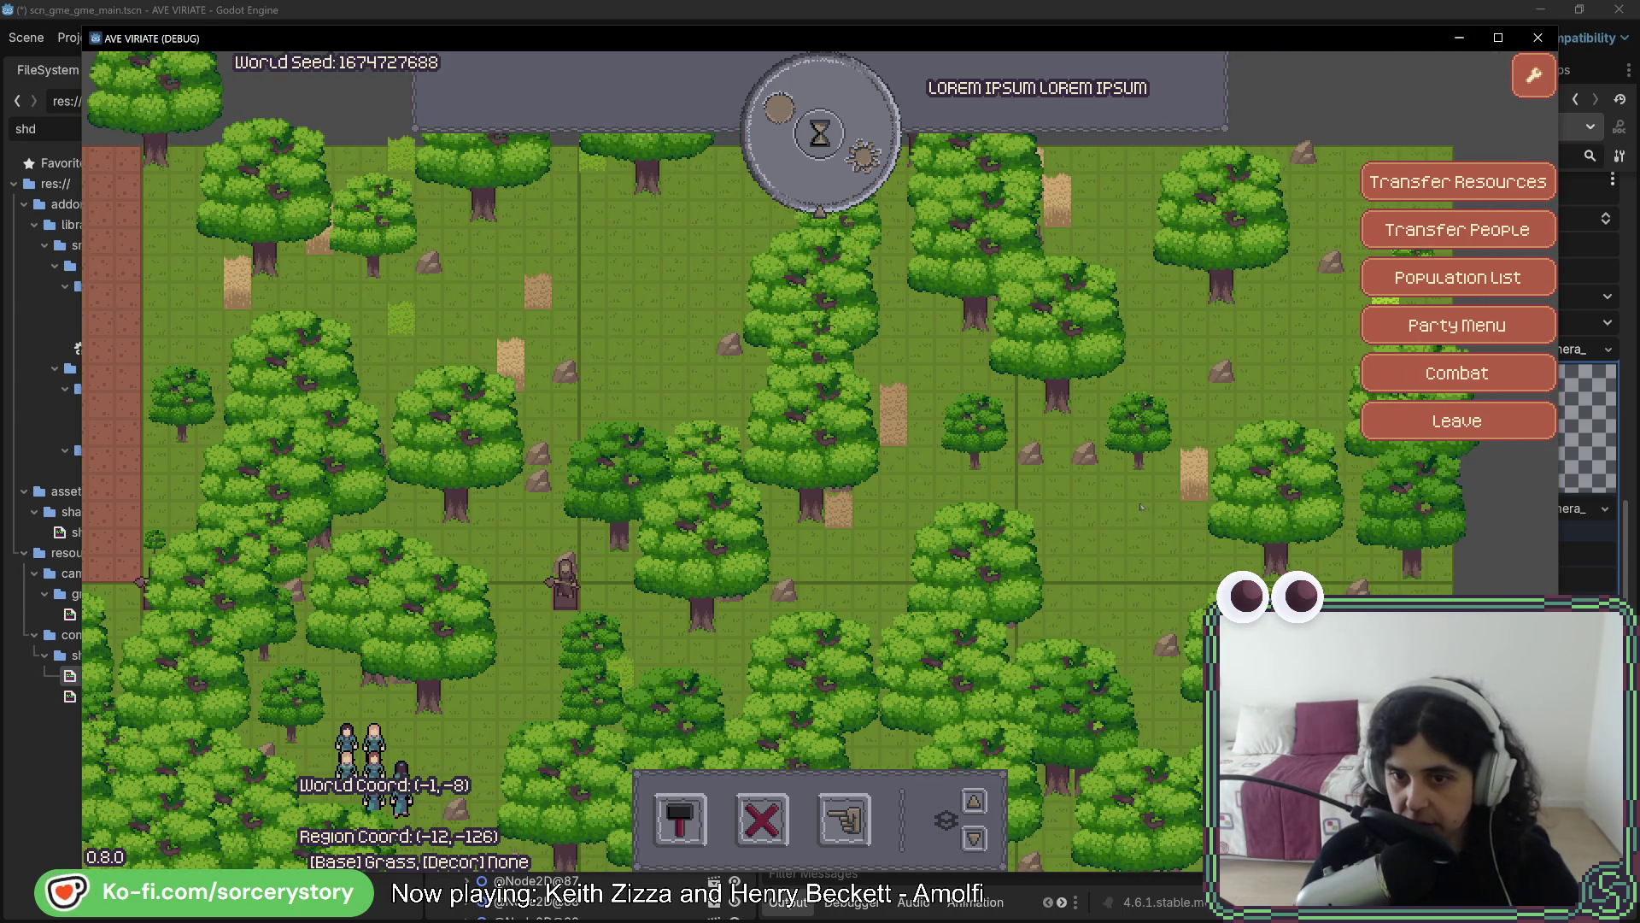
key("w")
key("a")
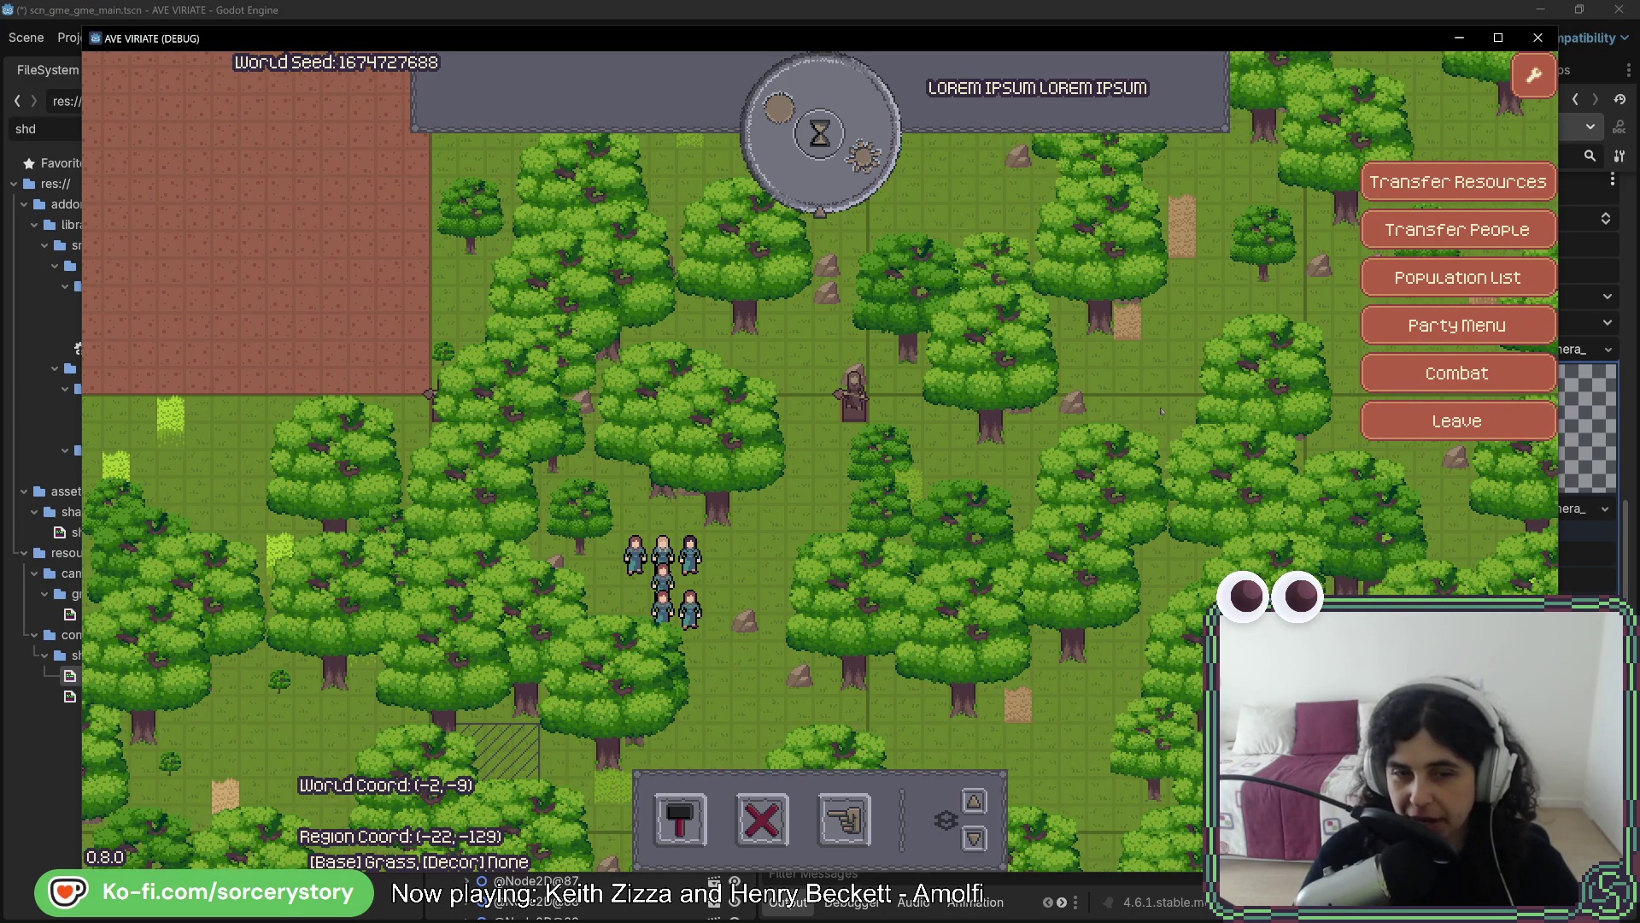
Toggle the grid shader's Active parameter and compare the result in the running game
key("s")
key("a")
left_click(1609, 540)
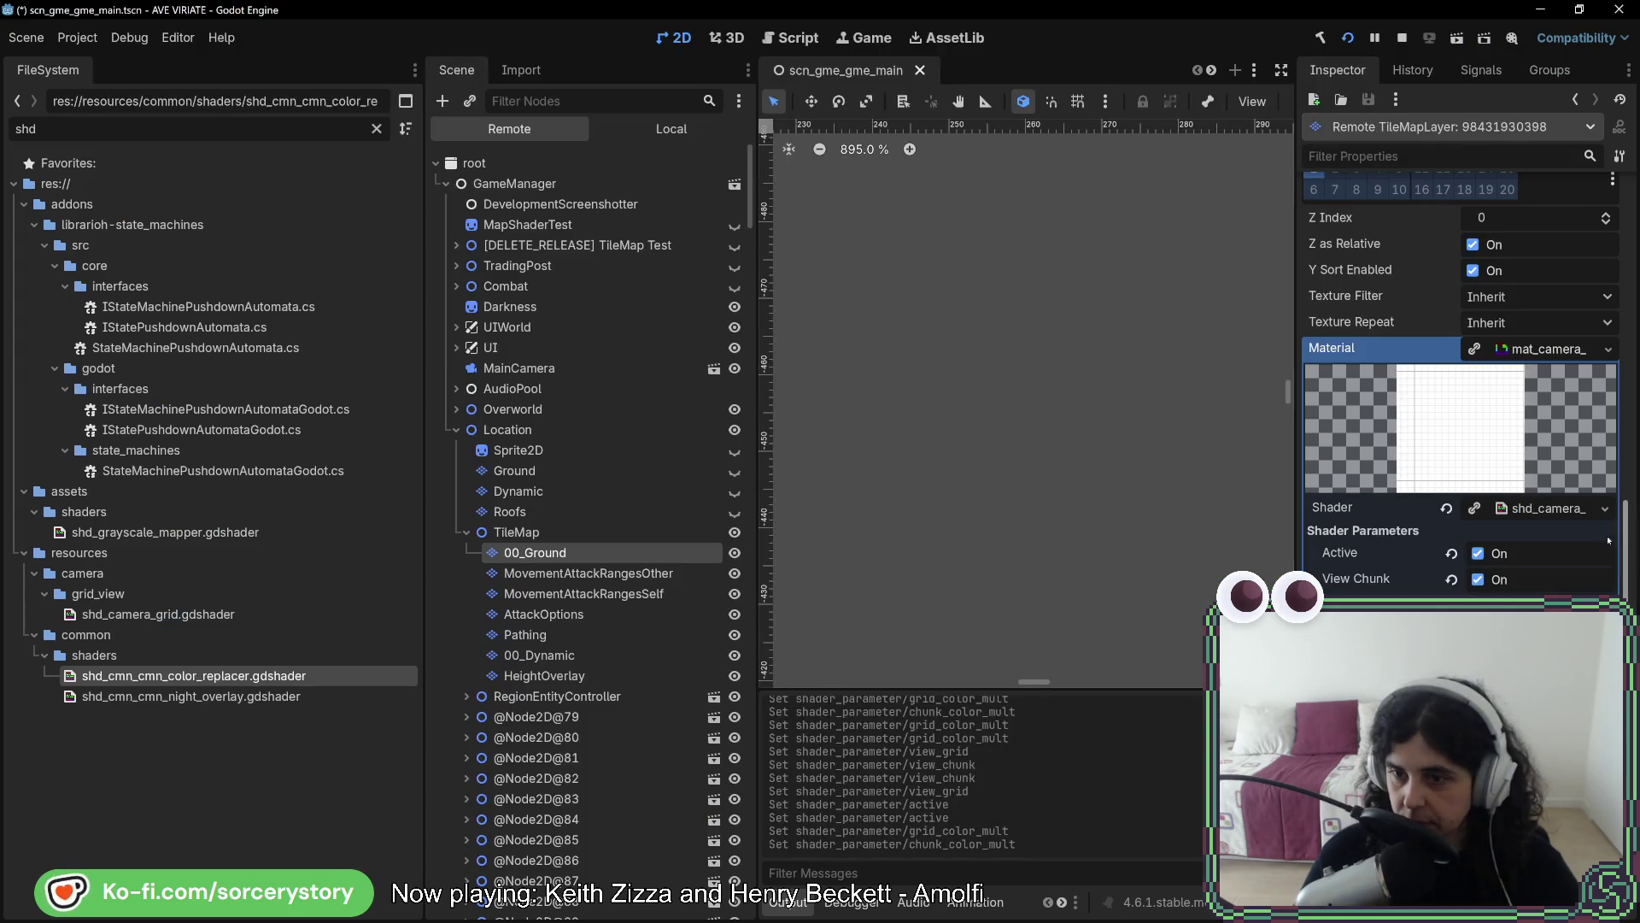
left_click(1478, 556)
key("alt+Tab")
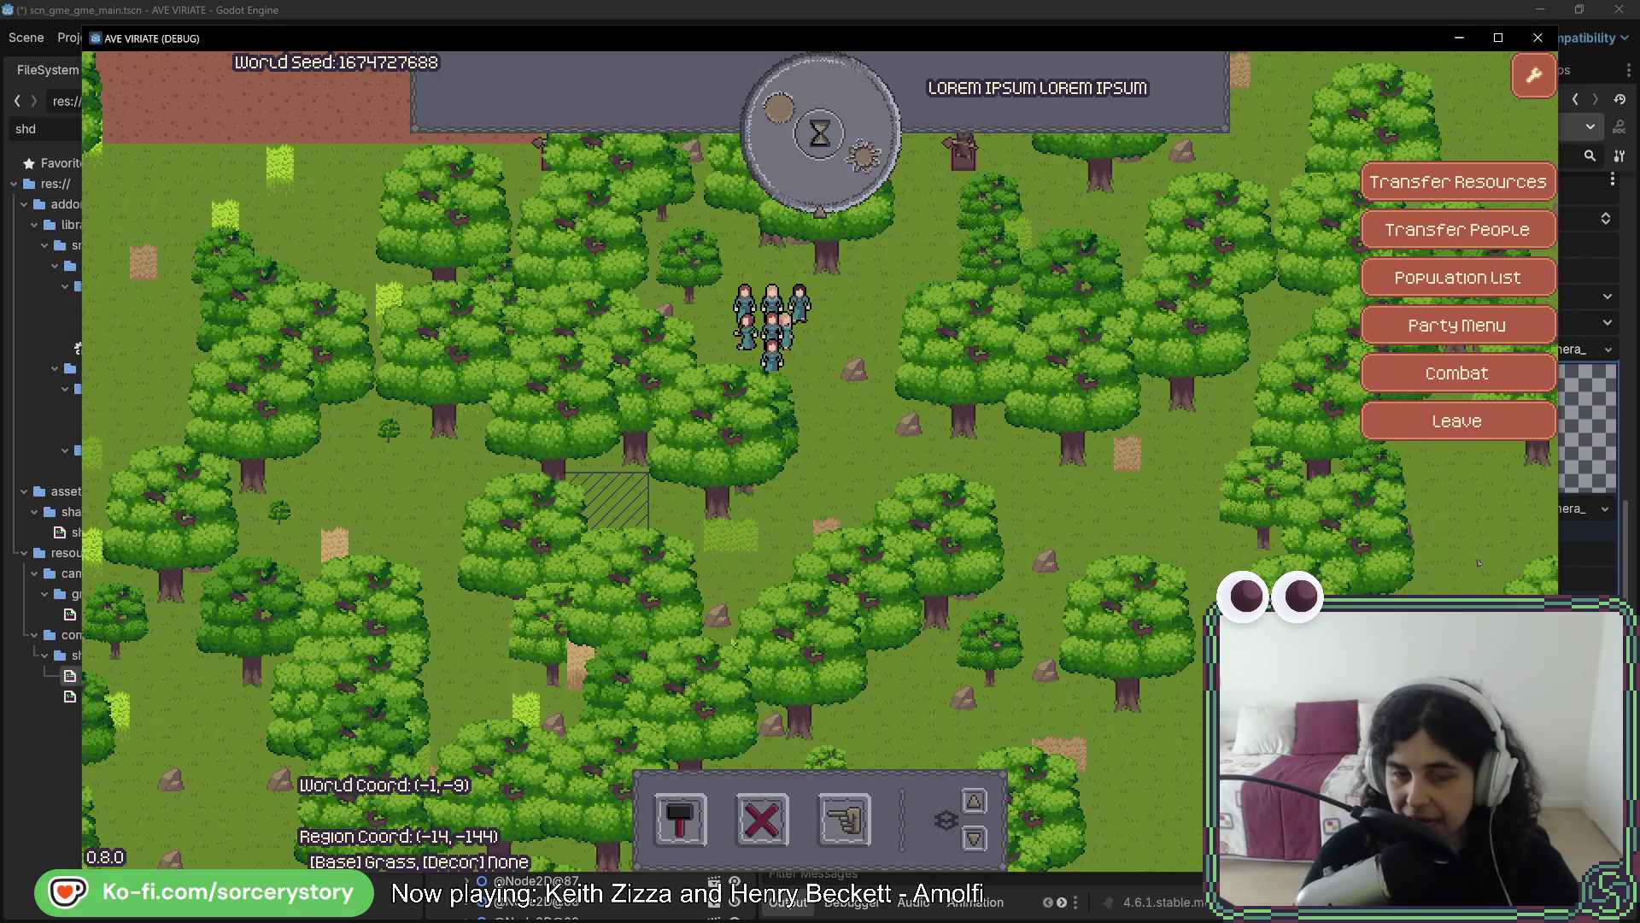
key("w")
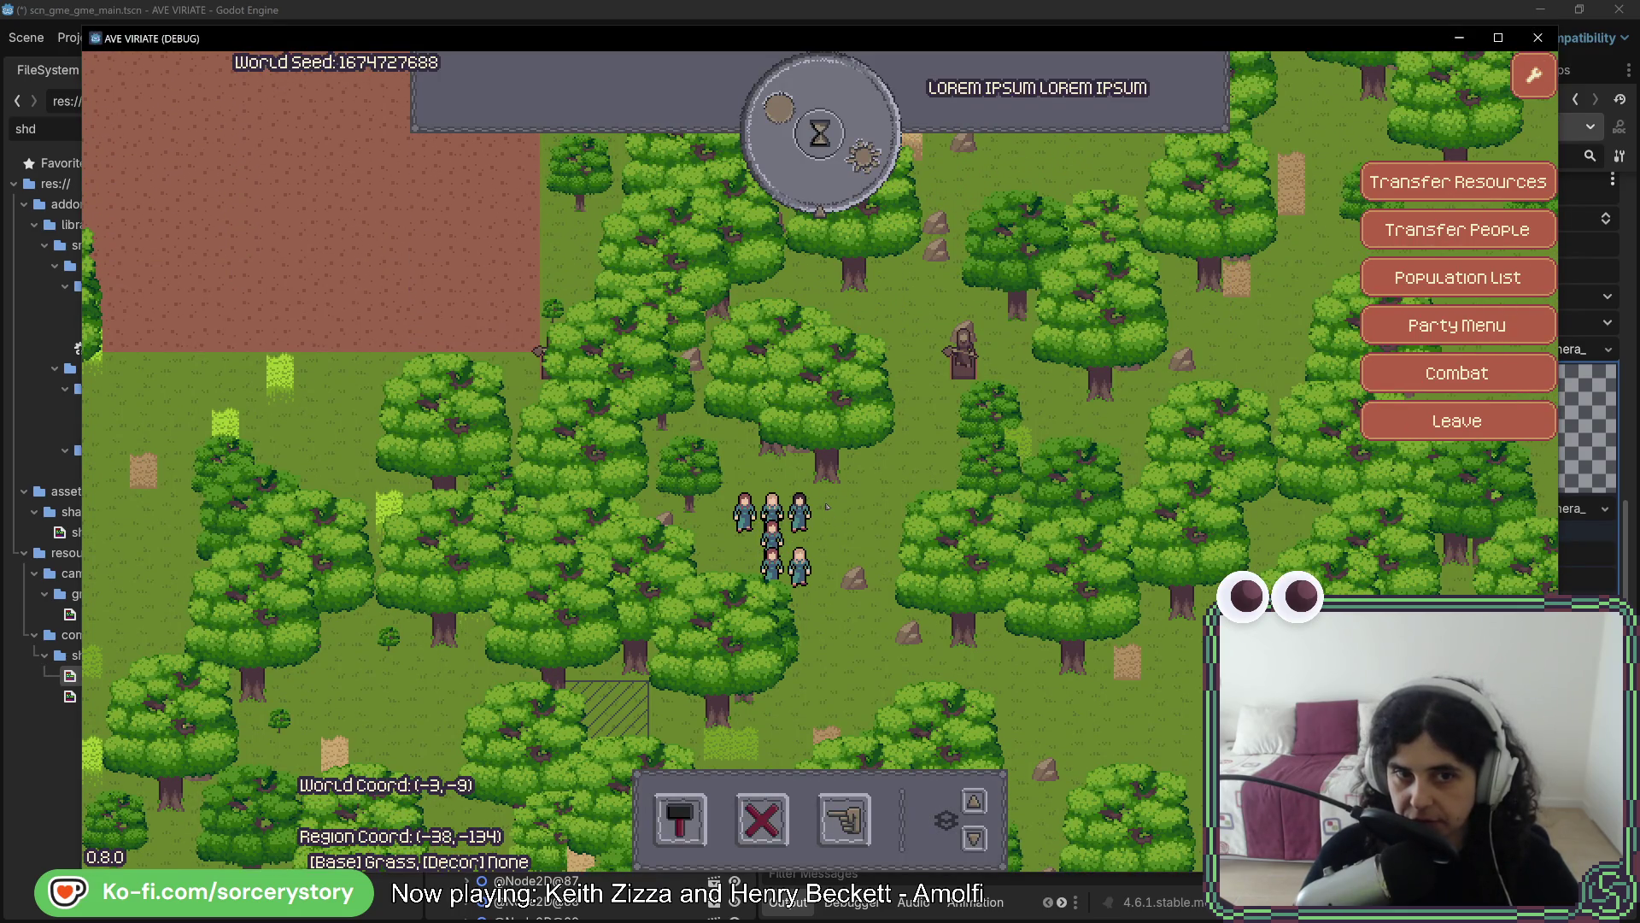
key("alt+Tab")
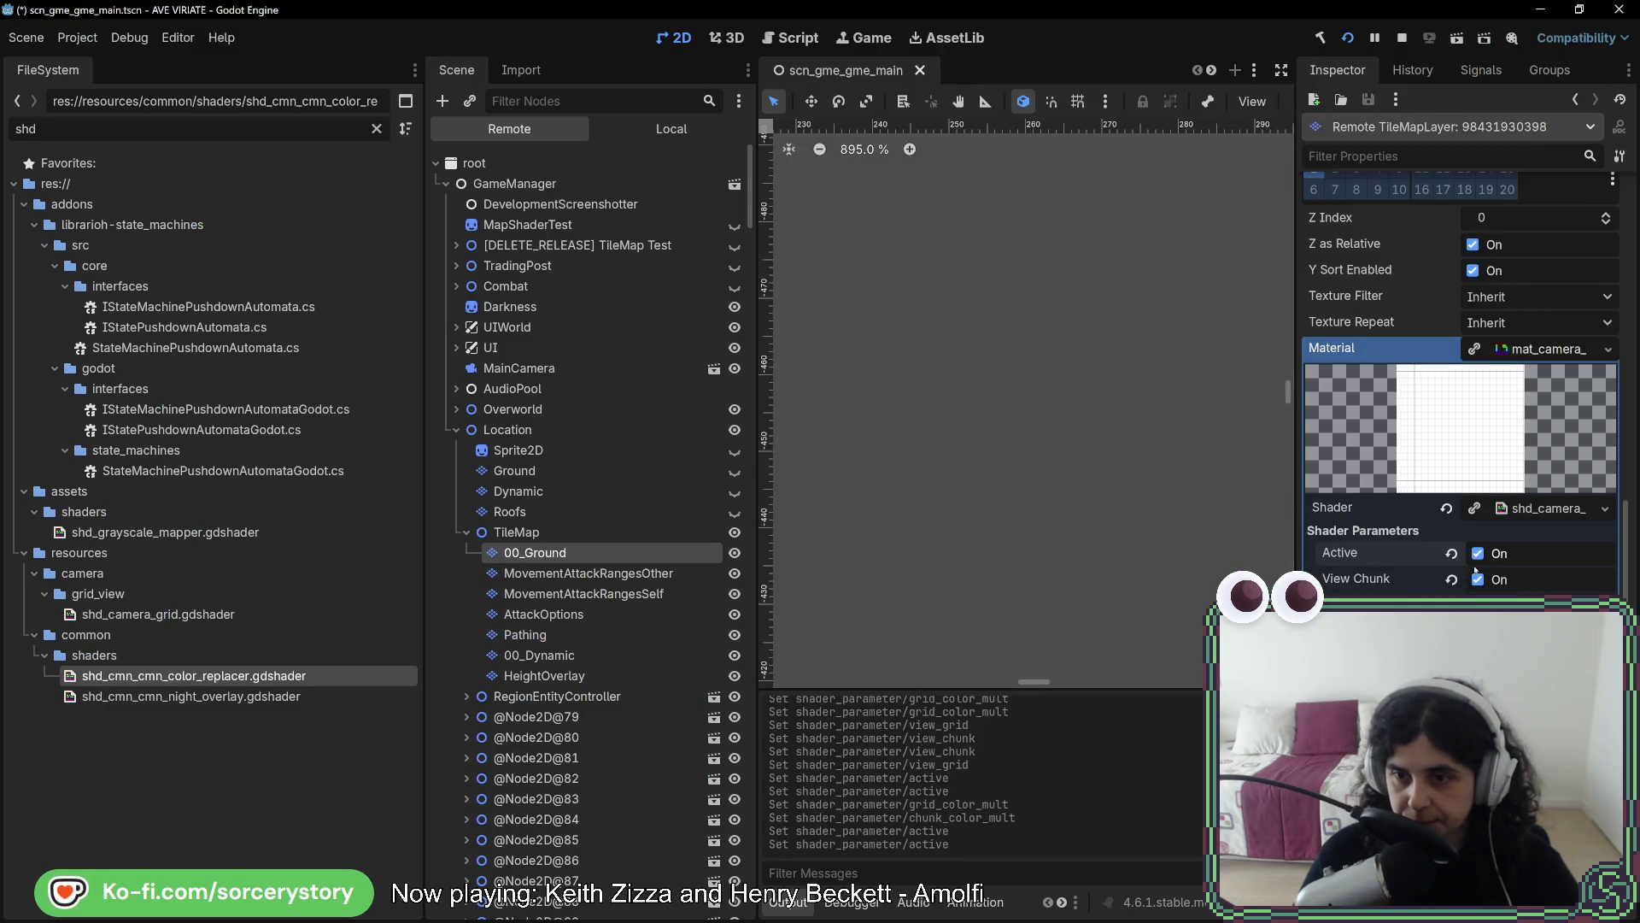
key("alt+Tab")
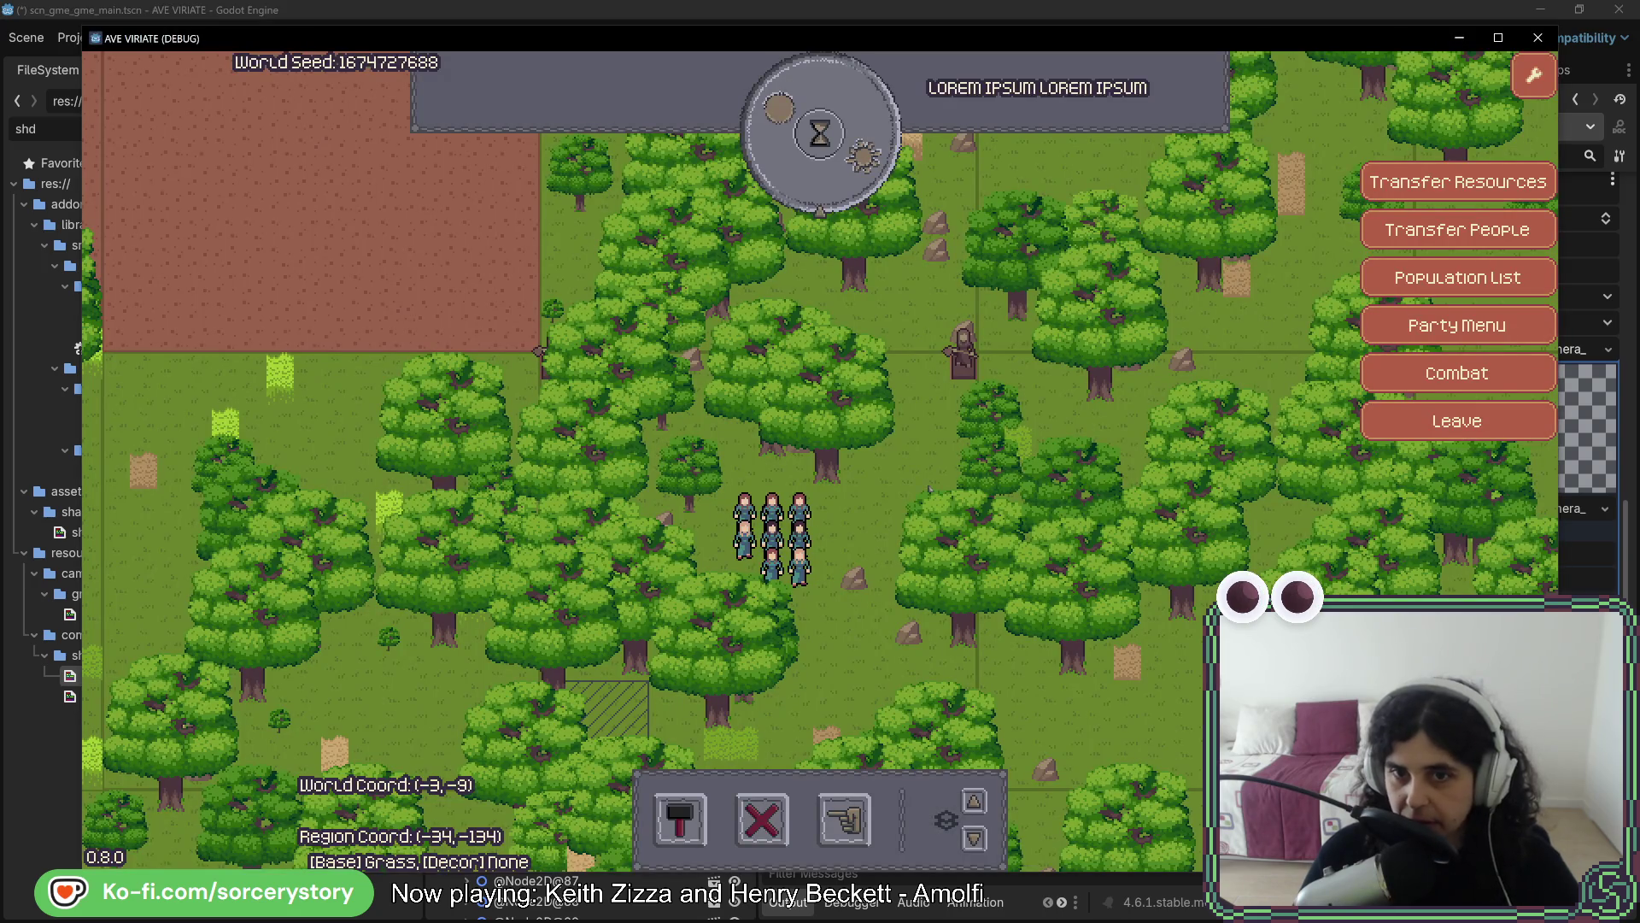
Pan to the map's bottom edge and back to the party, clearing the oak selection
key("s")
key("d")
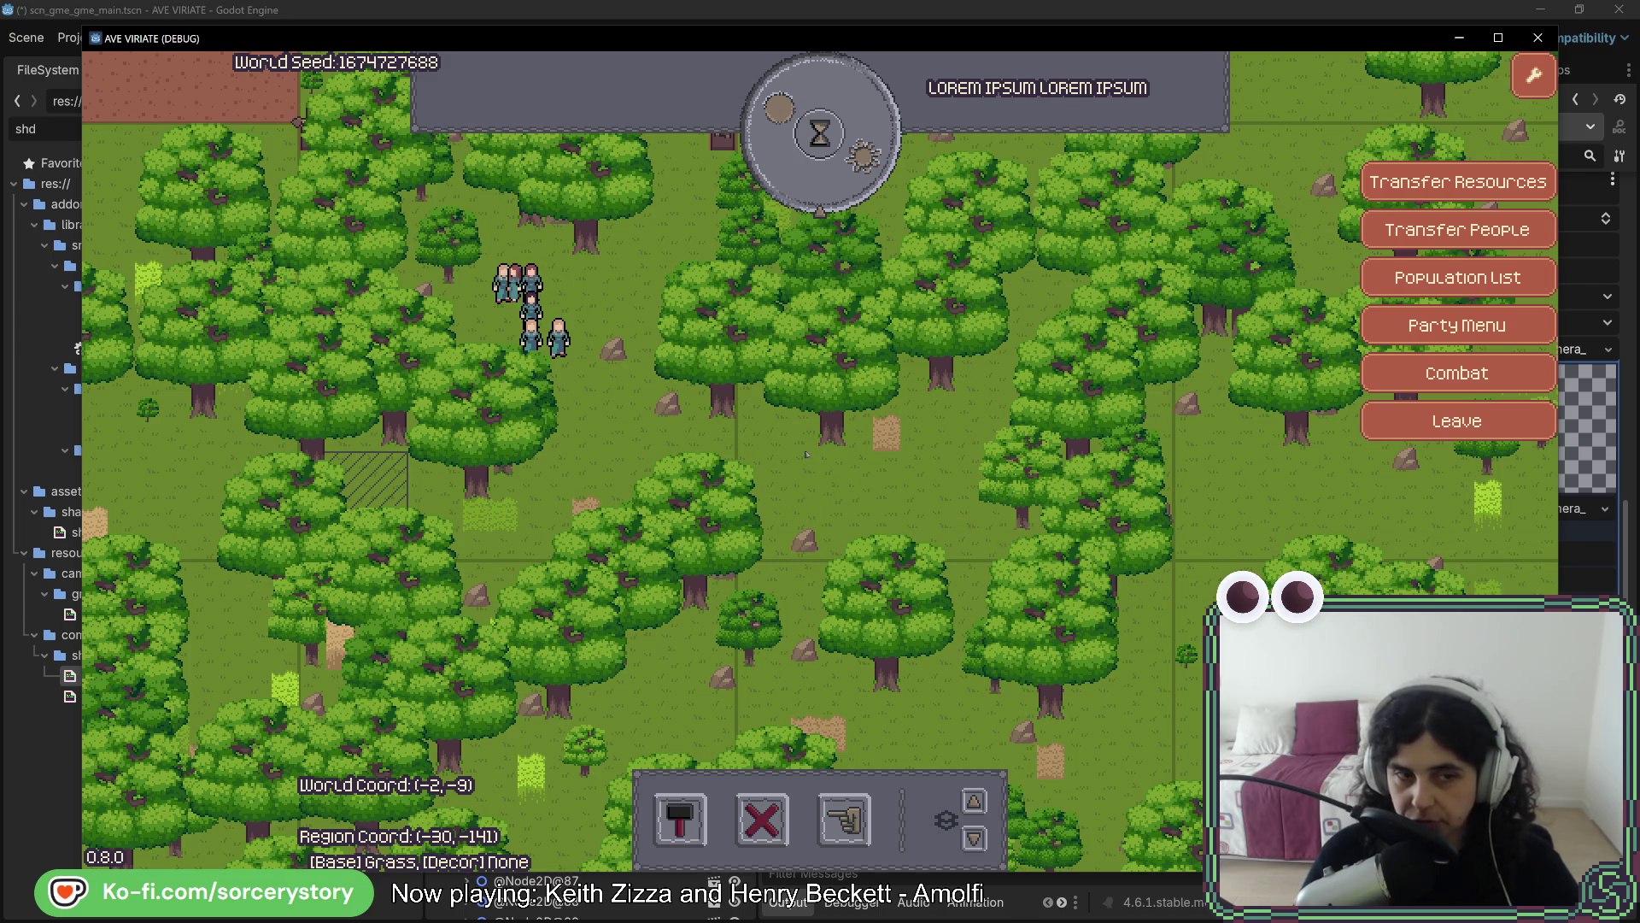
key("s")
key("a")
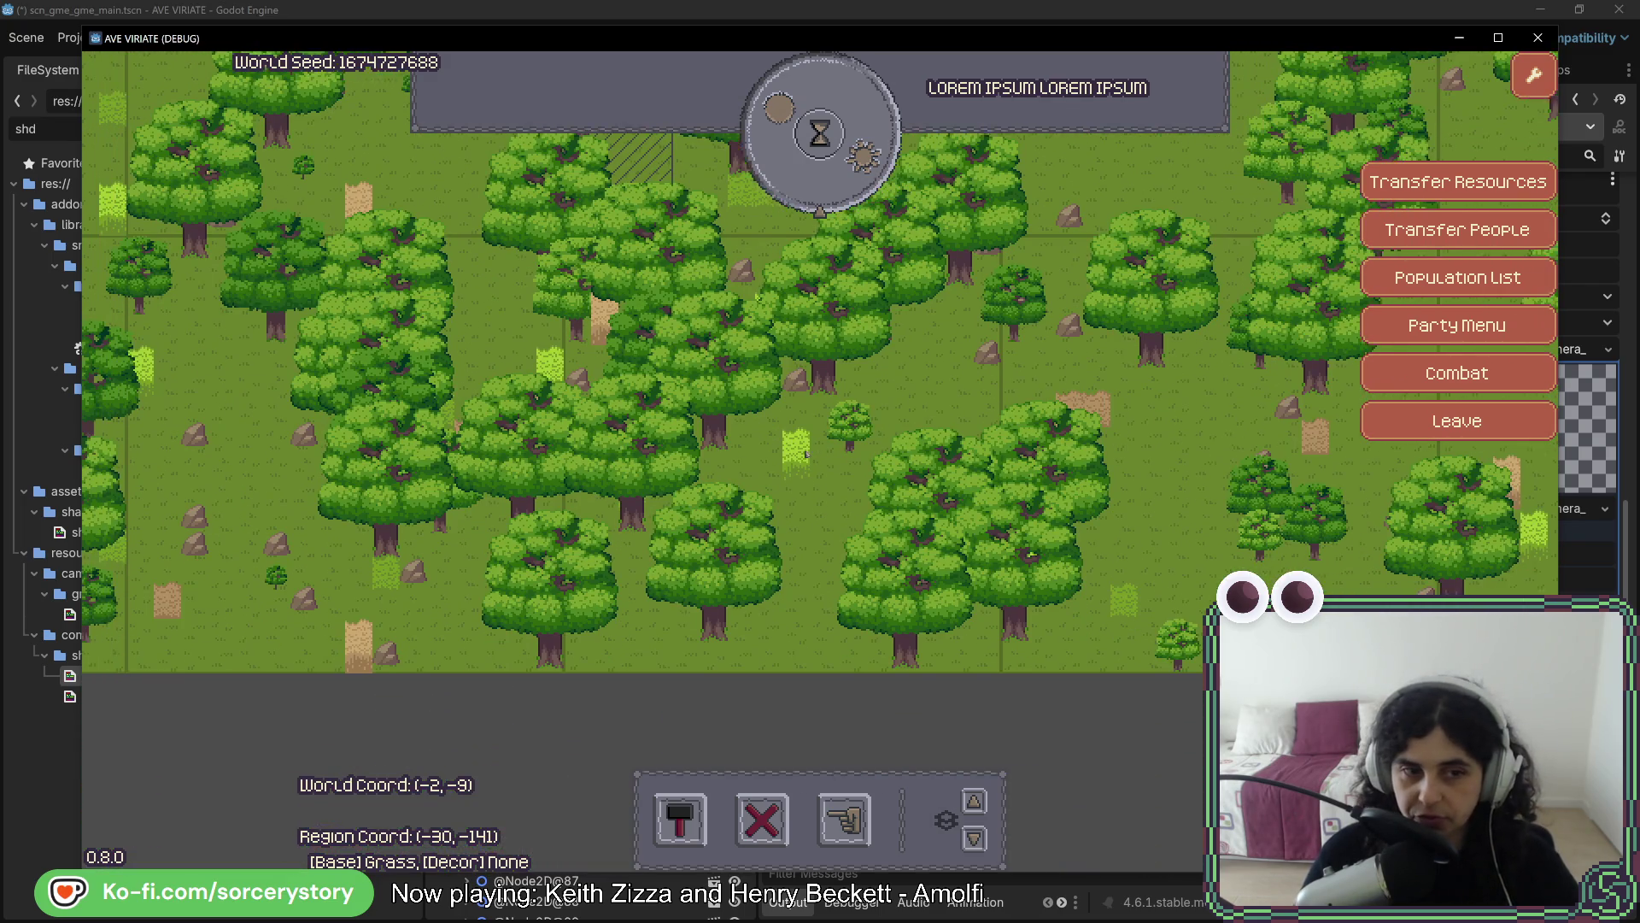
key("w")
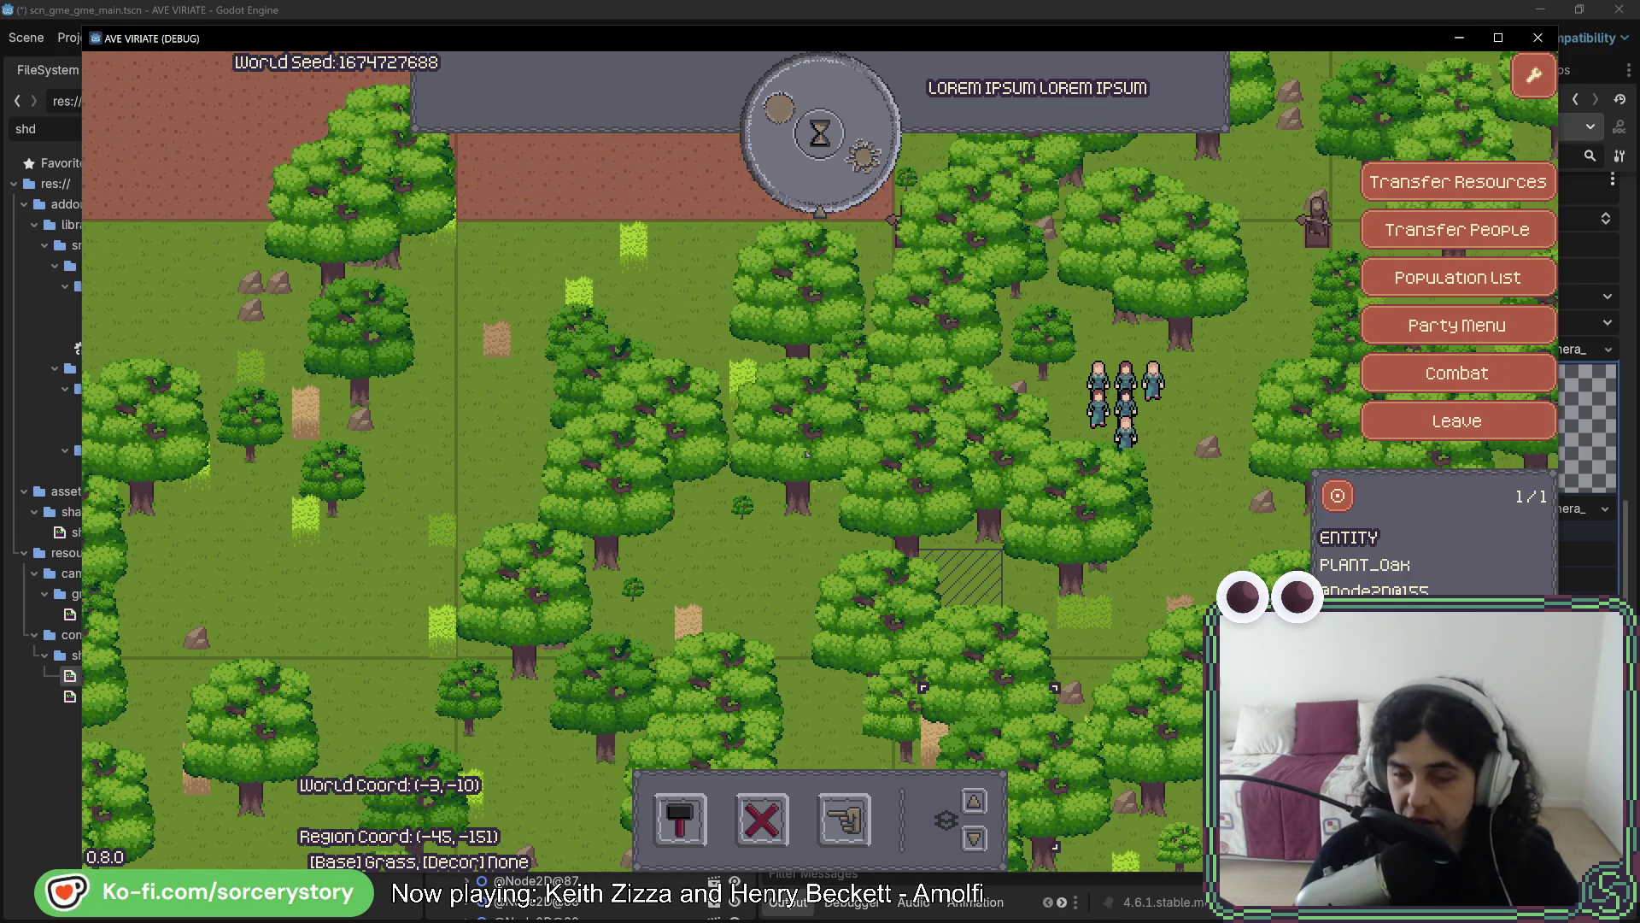
key("d")
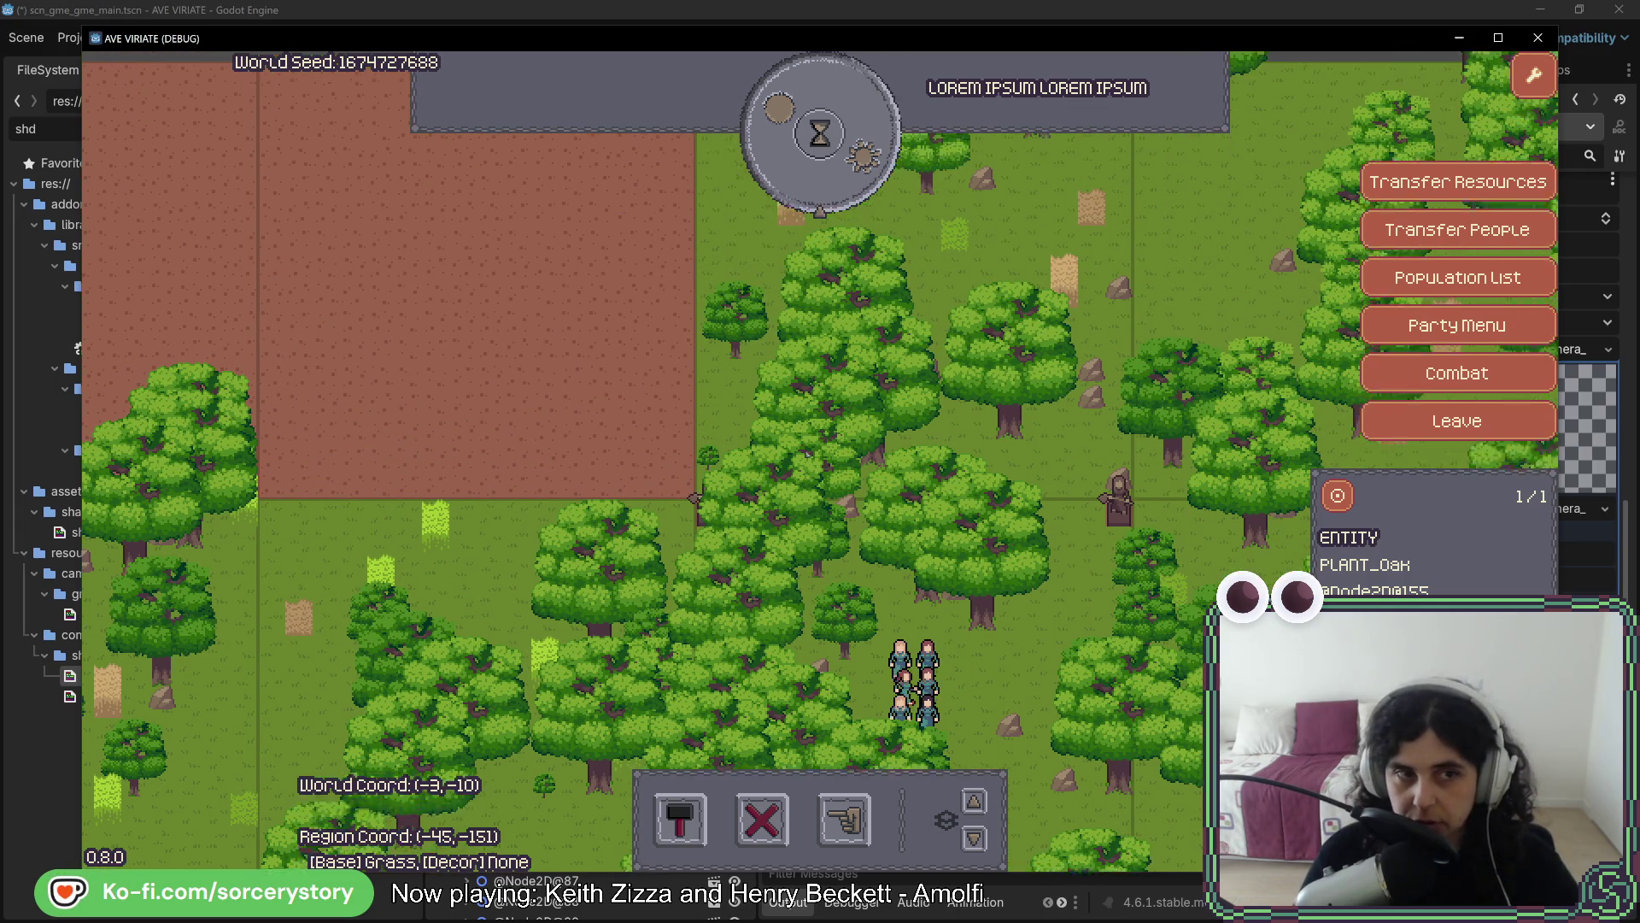
key("w")
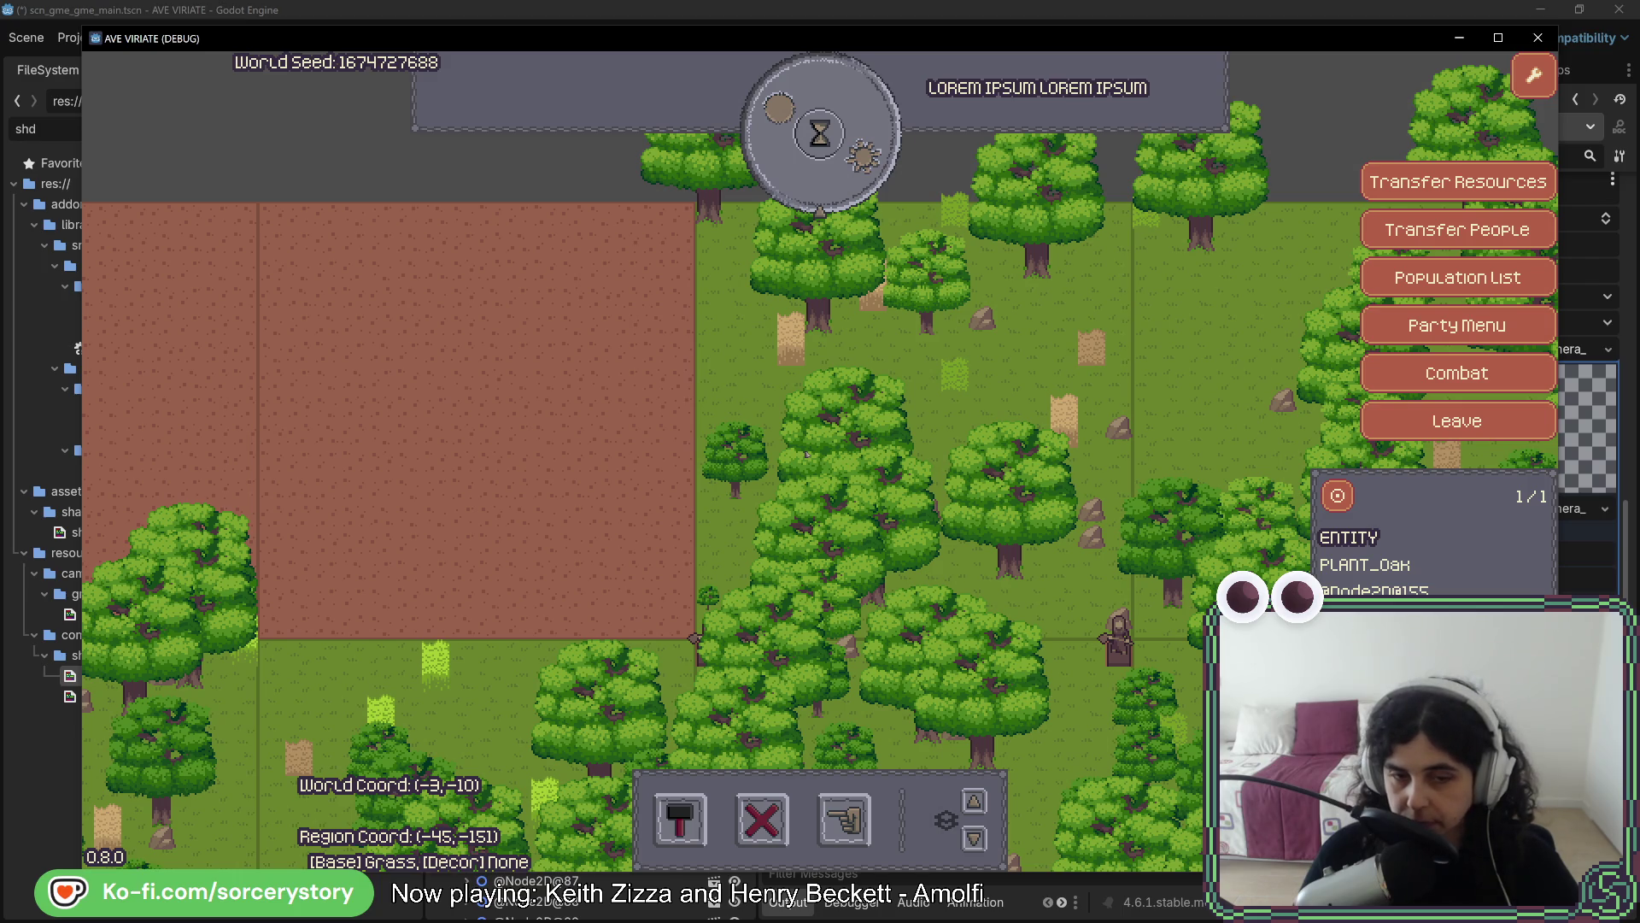
key("a")
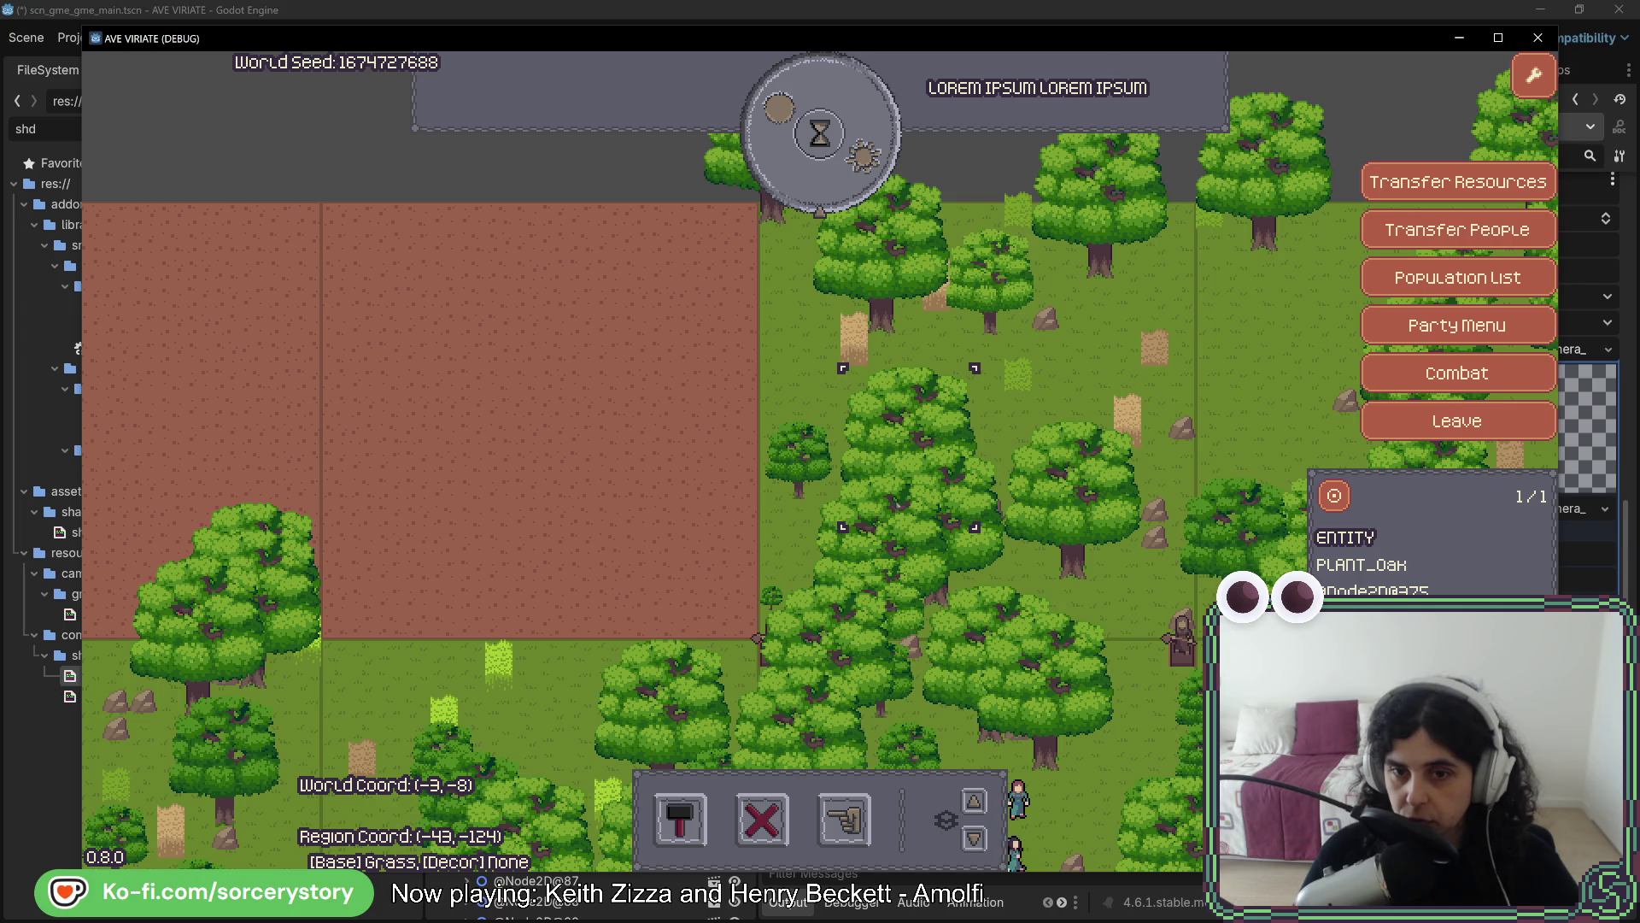
key("Escape")
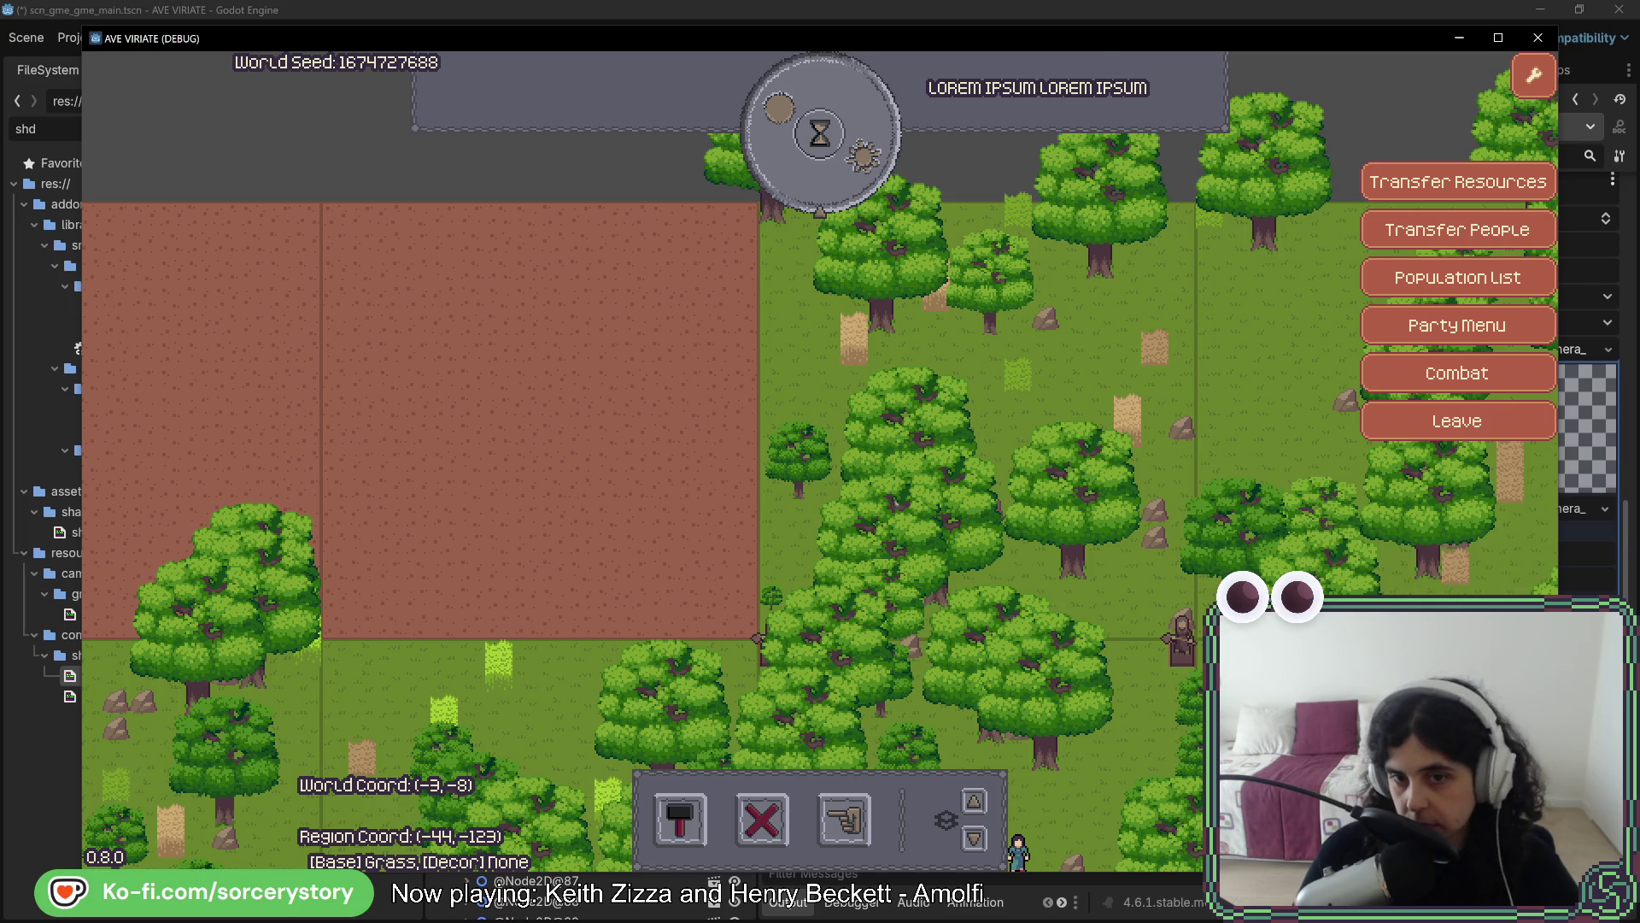
Pan with the arrow keys south-east toward the settlers, checking the editor in between
key("Up")
key("Right")
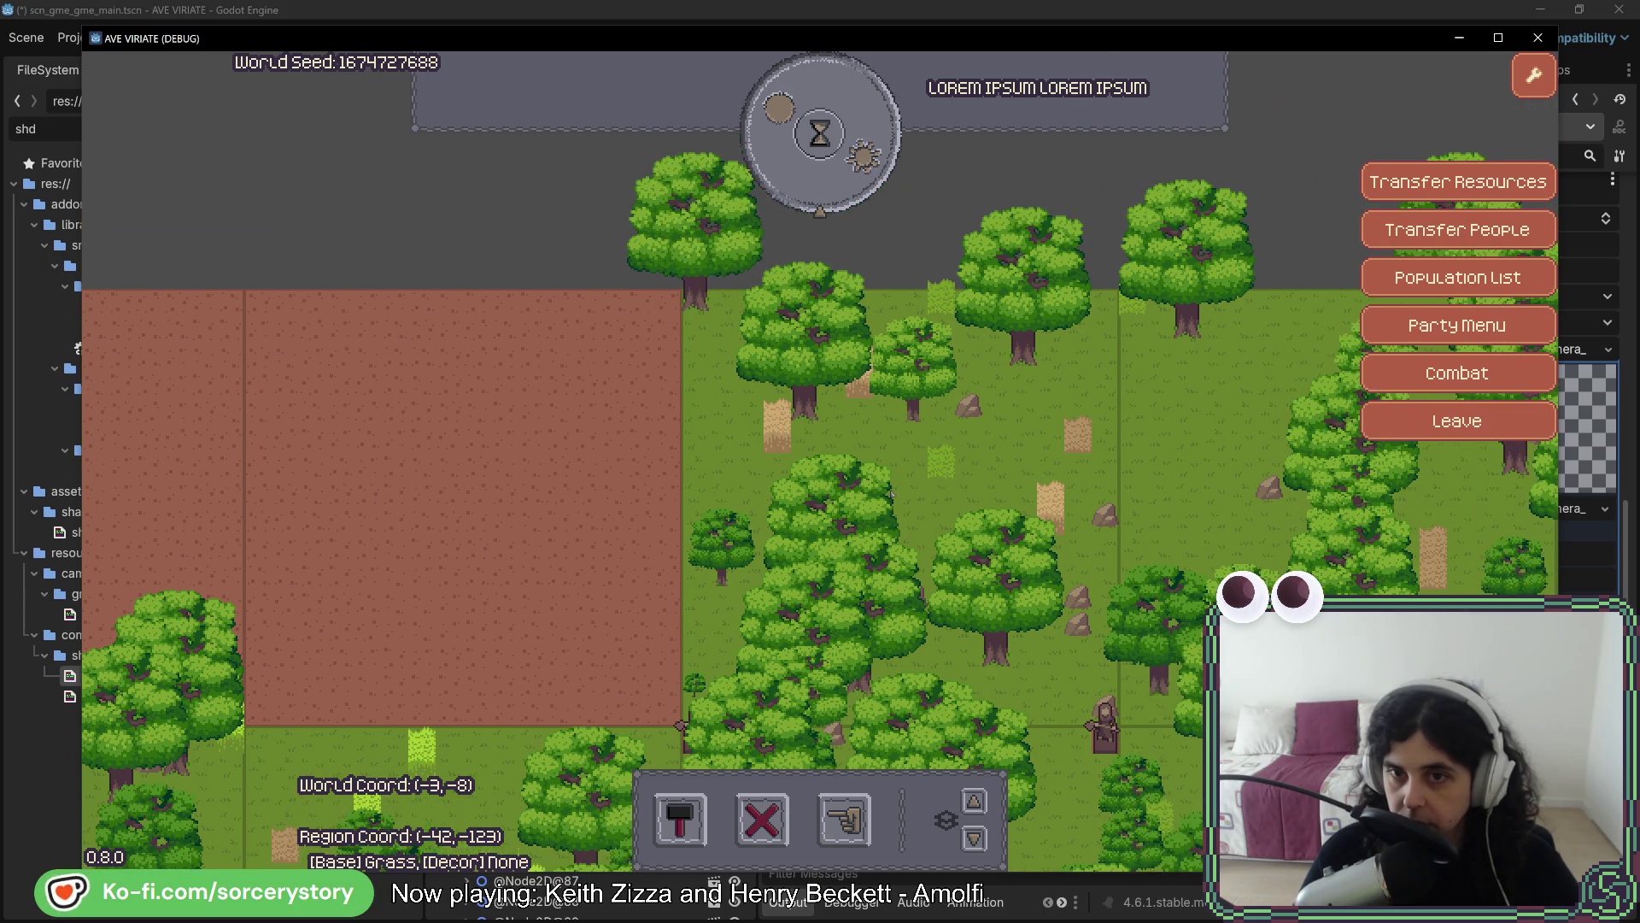
key("Down")
key("Right")
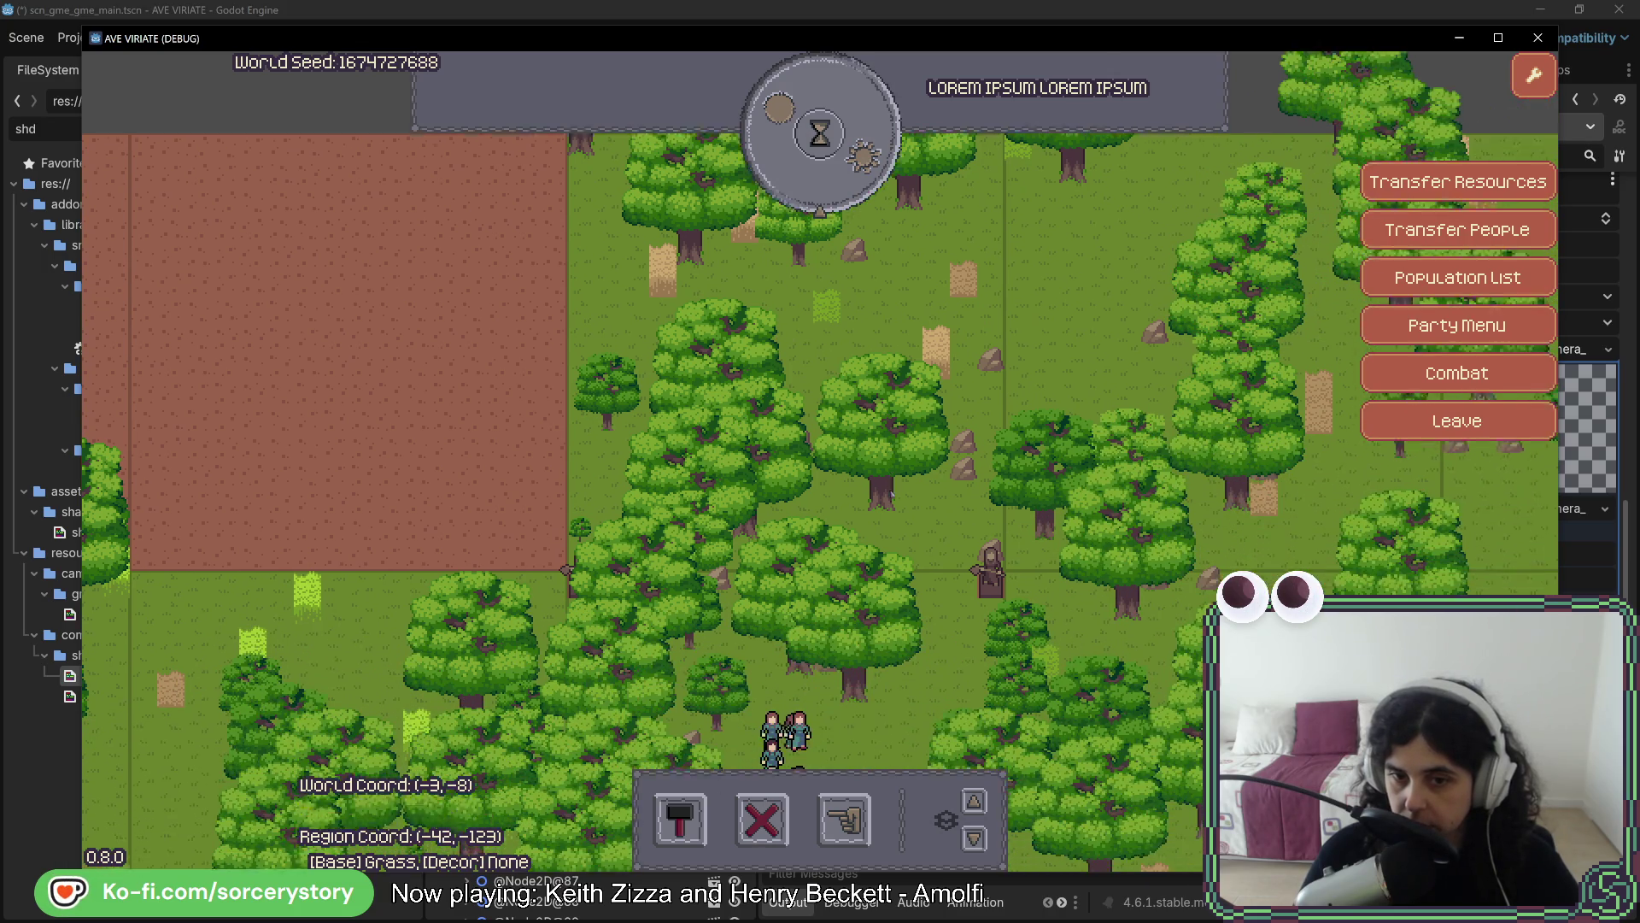
key("Down")
key("Right")
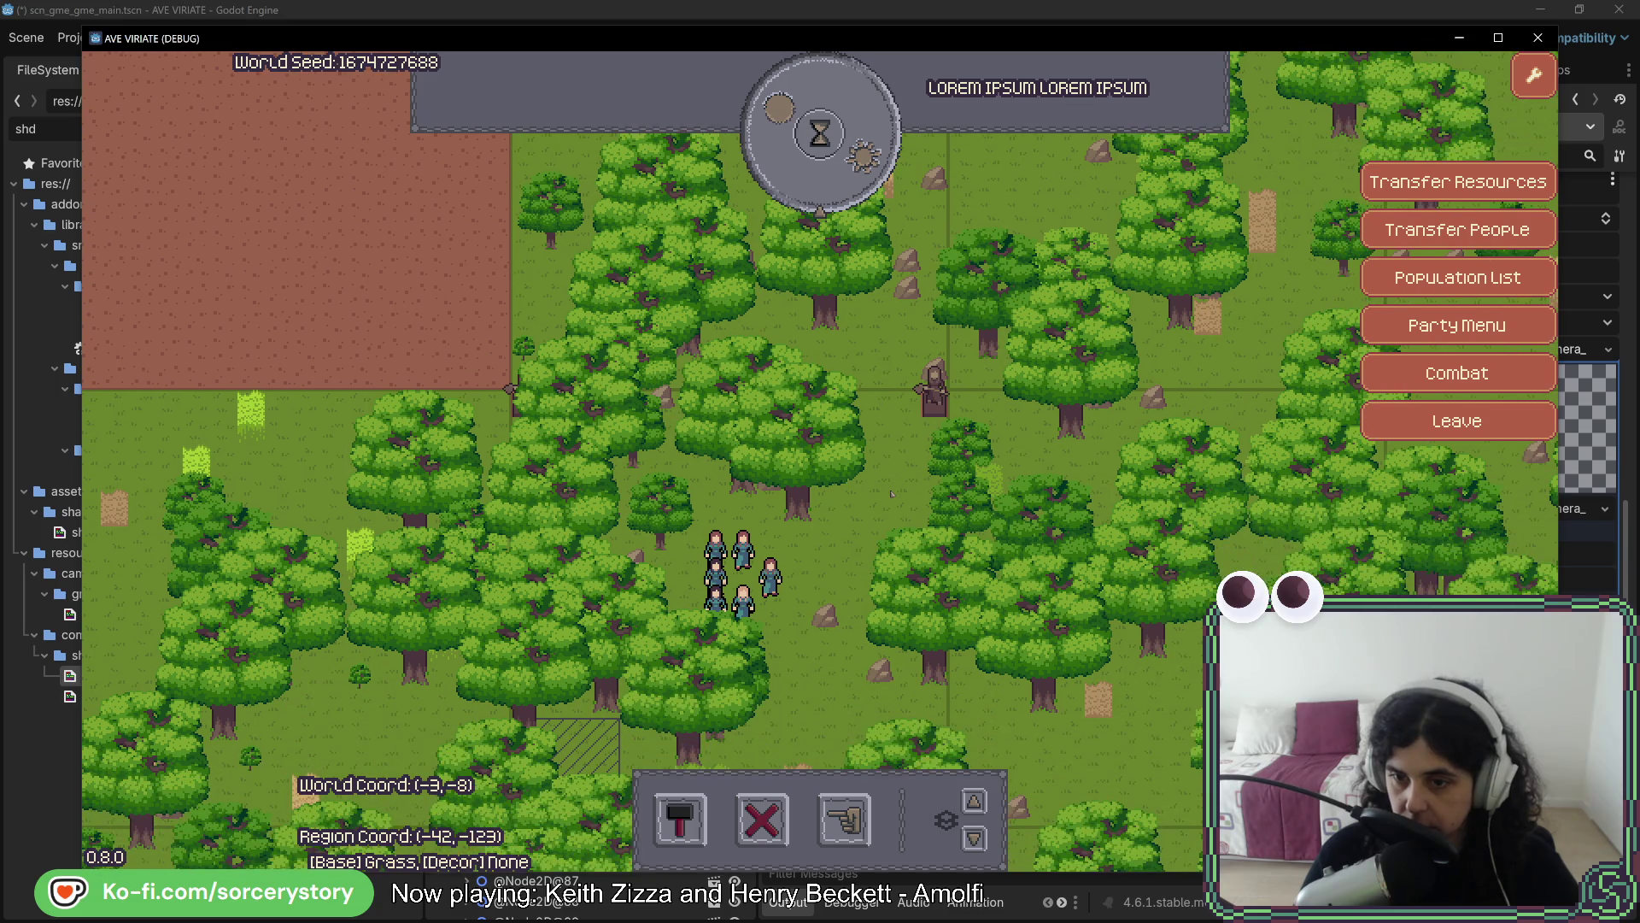
key("alt+Tab")
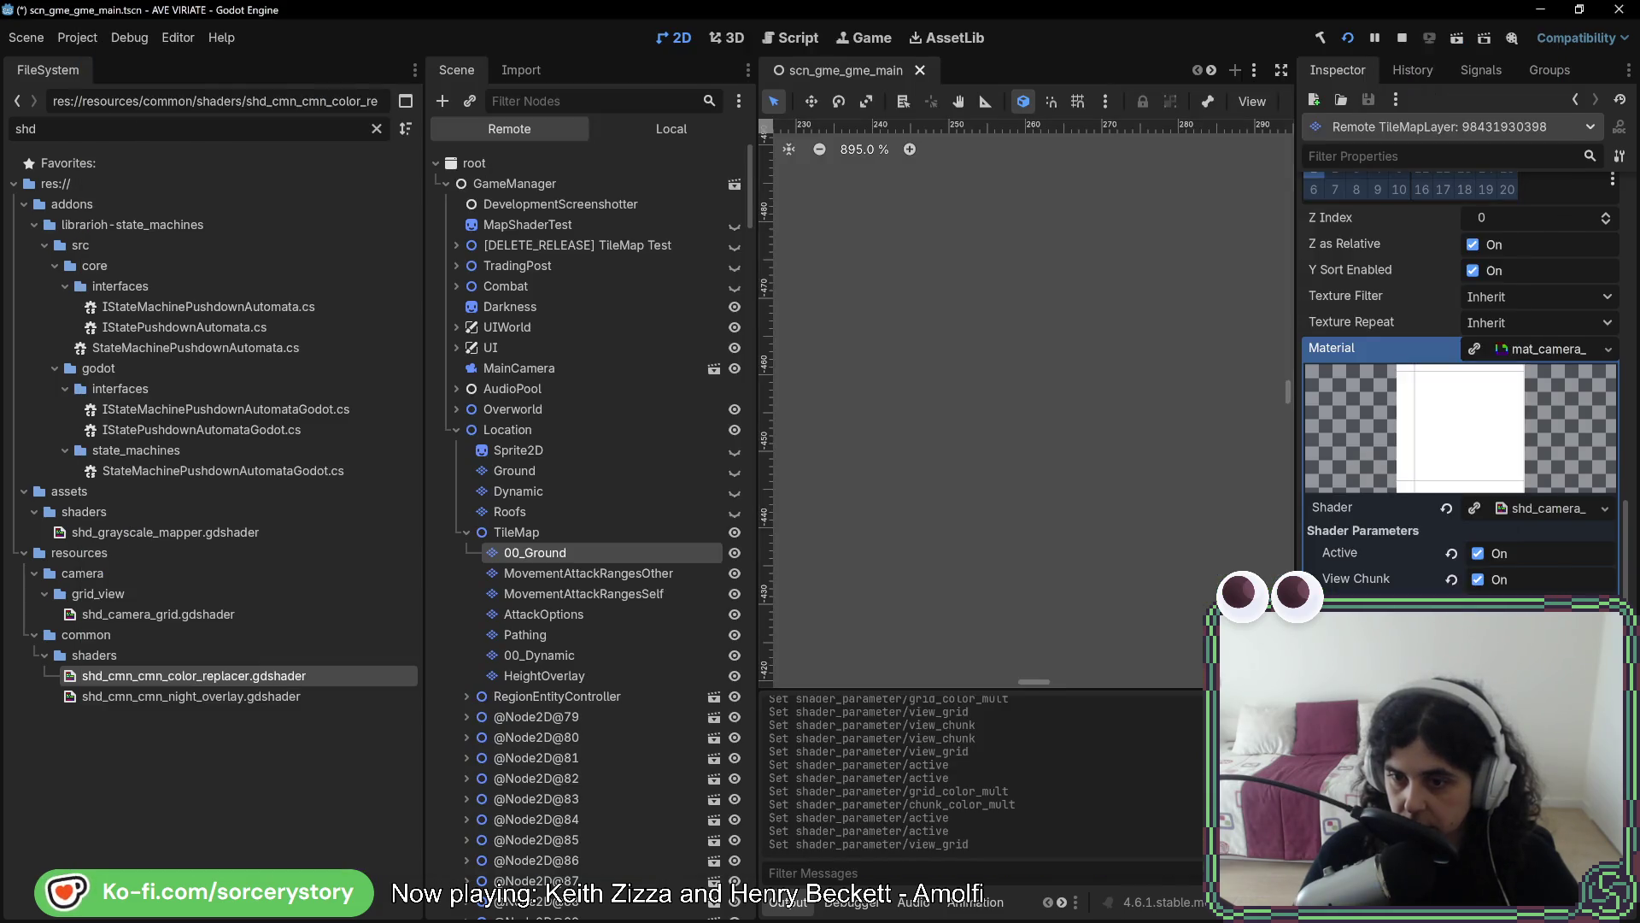
key("alt+Tab")
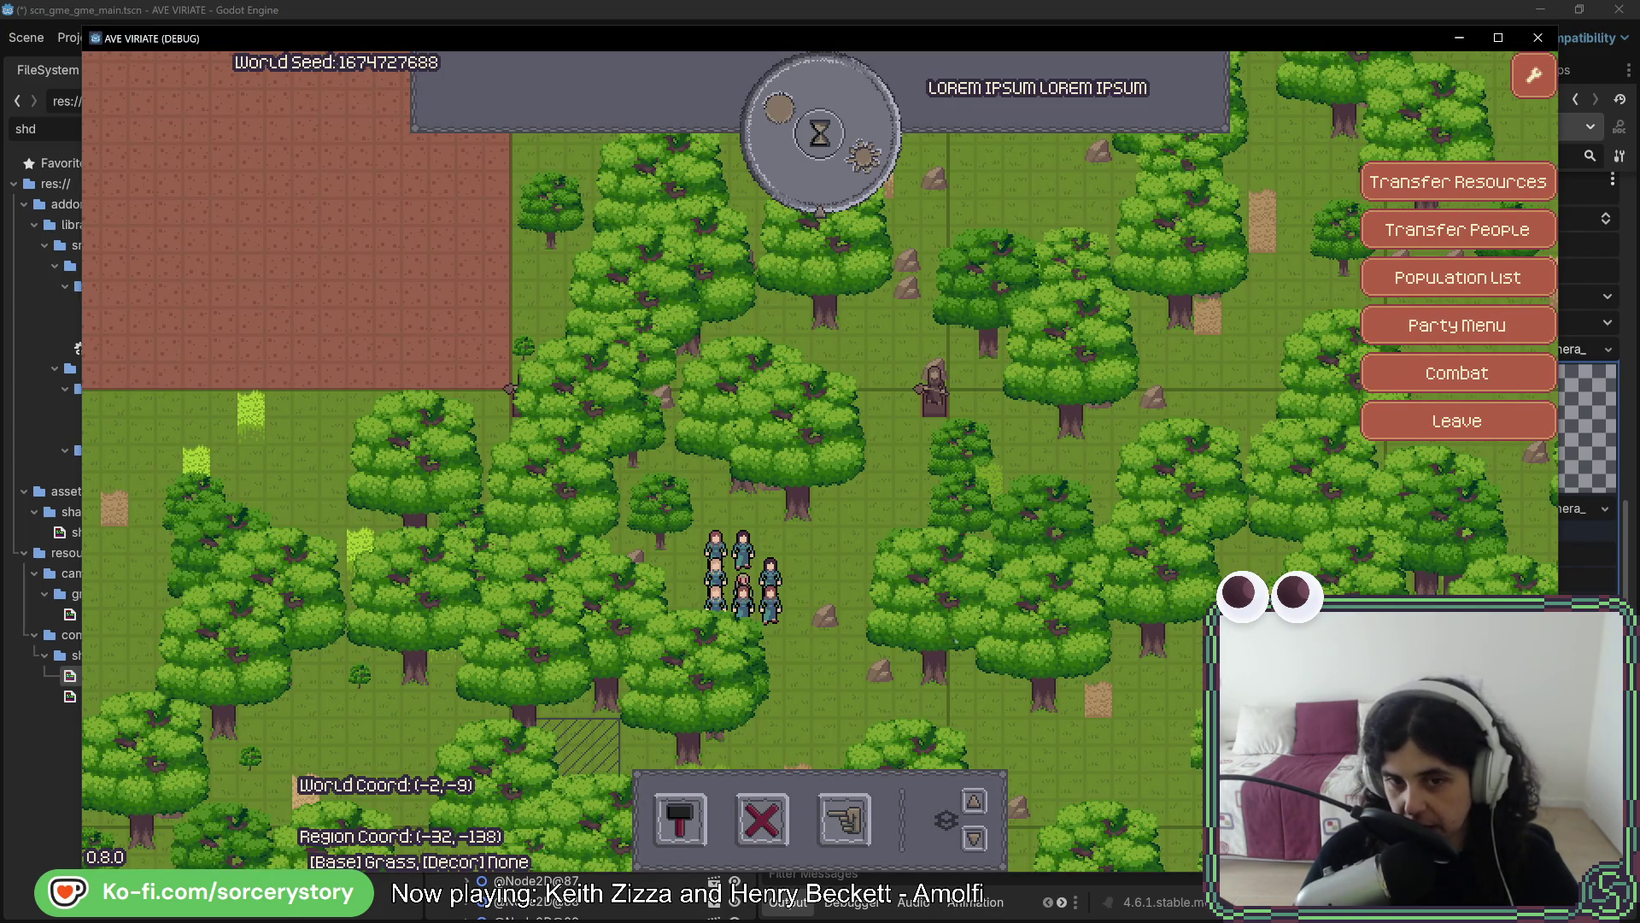
key("Down")
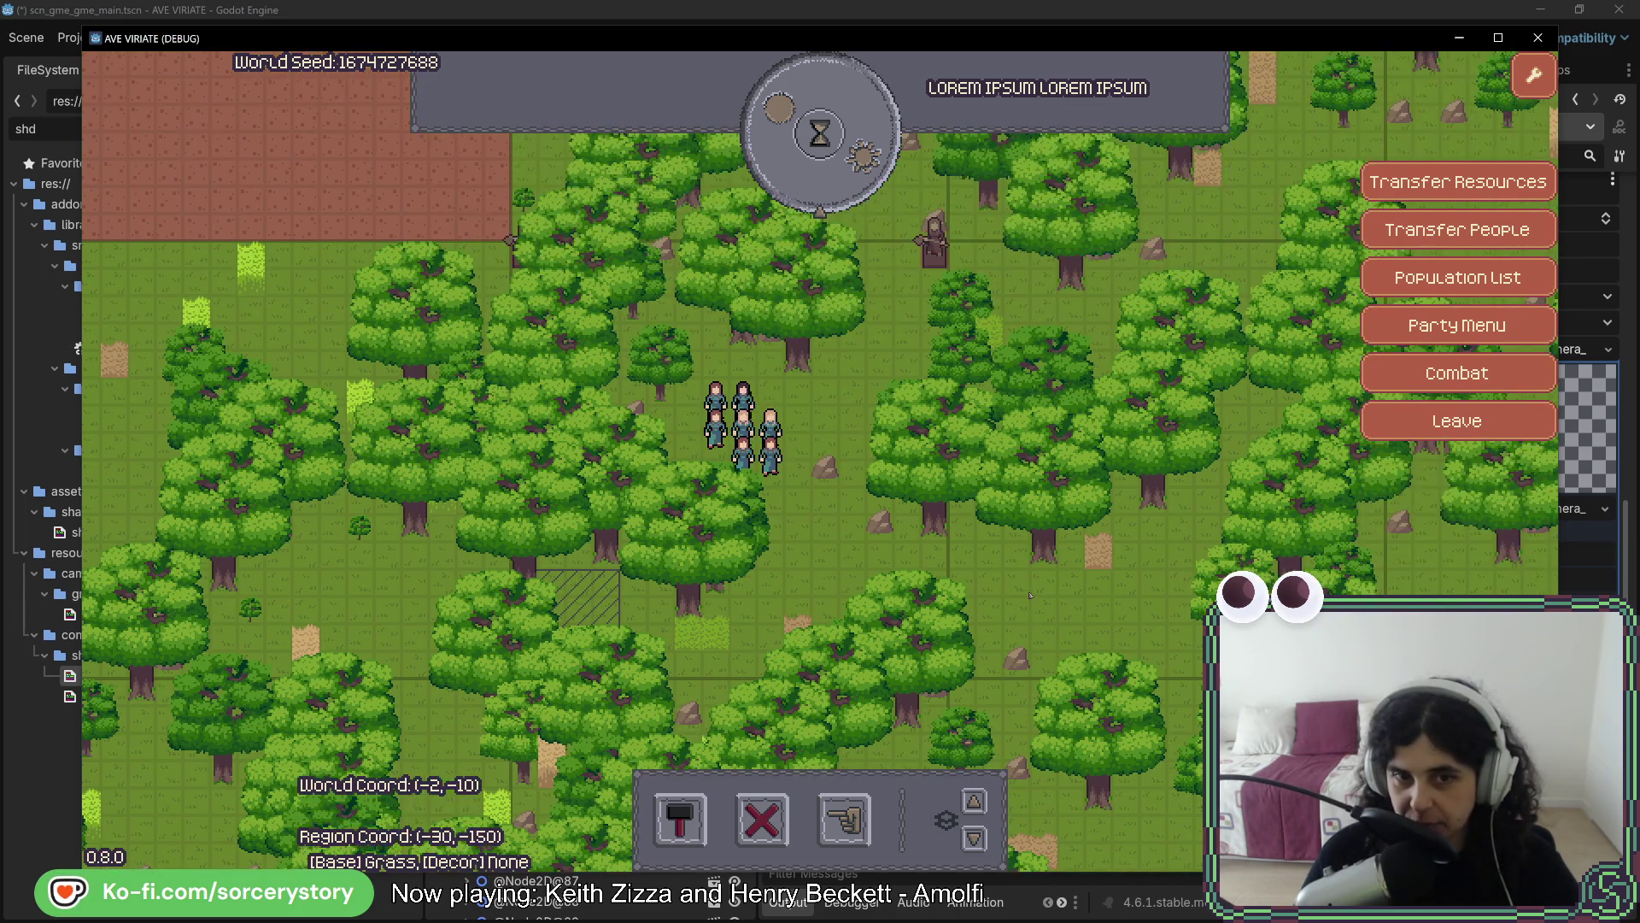
key("alt+Tab")
key("alt+Tab")
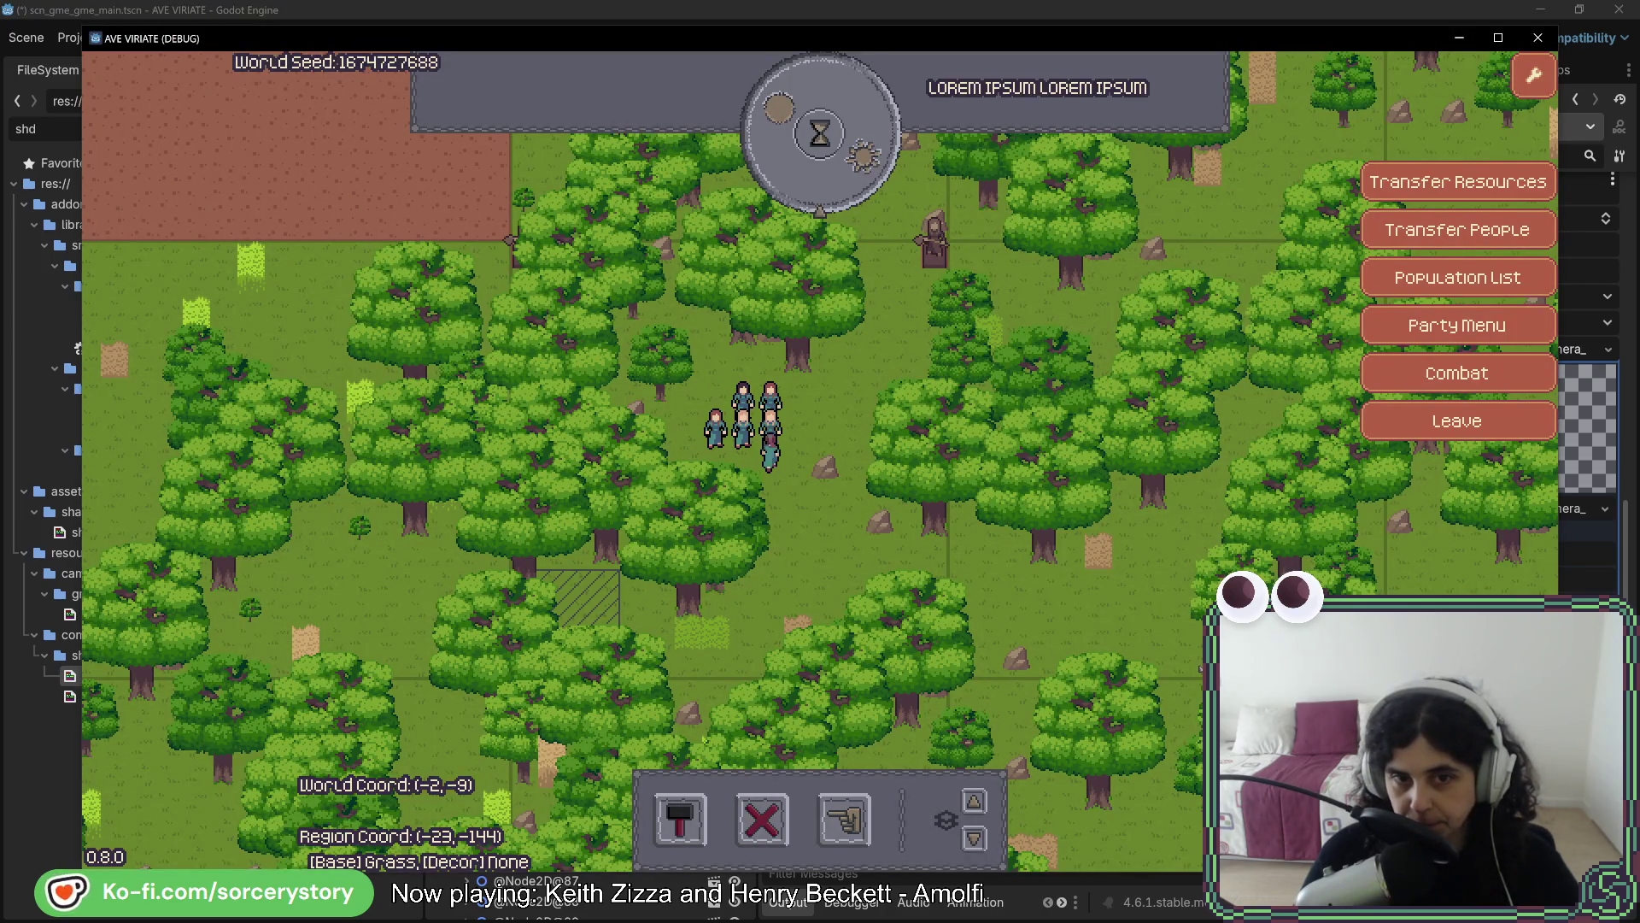
Pan the game view across the forest and open the building options with house choices
key("Up")
key("Right")
key("Up")
key("Right")
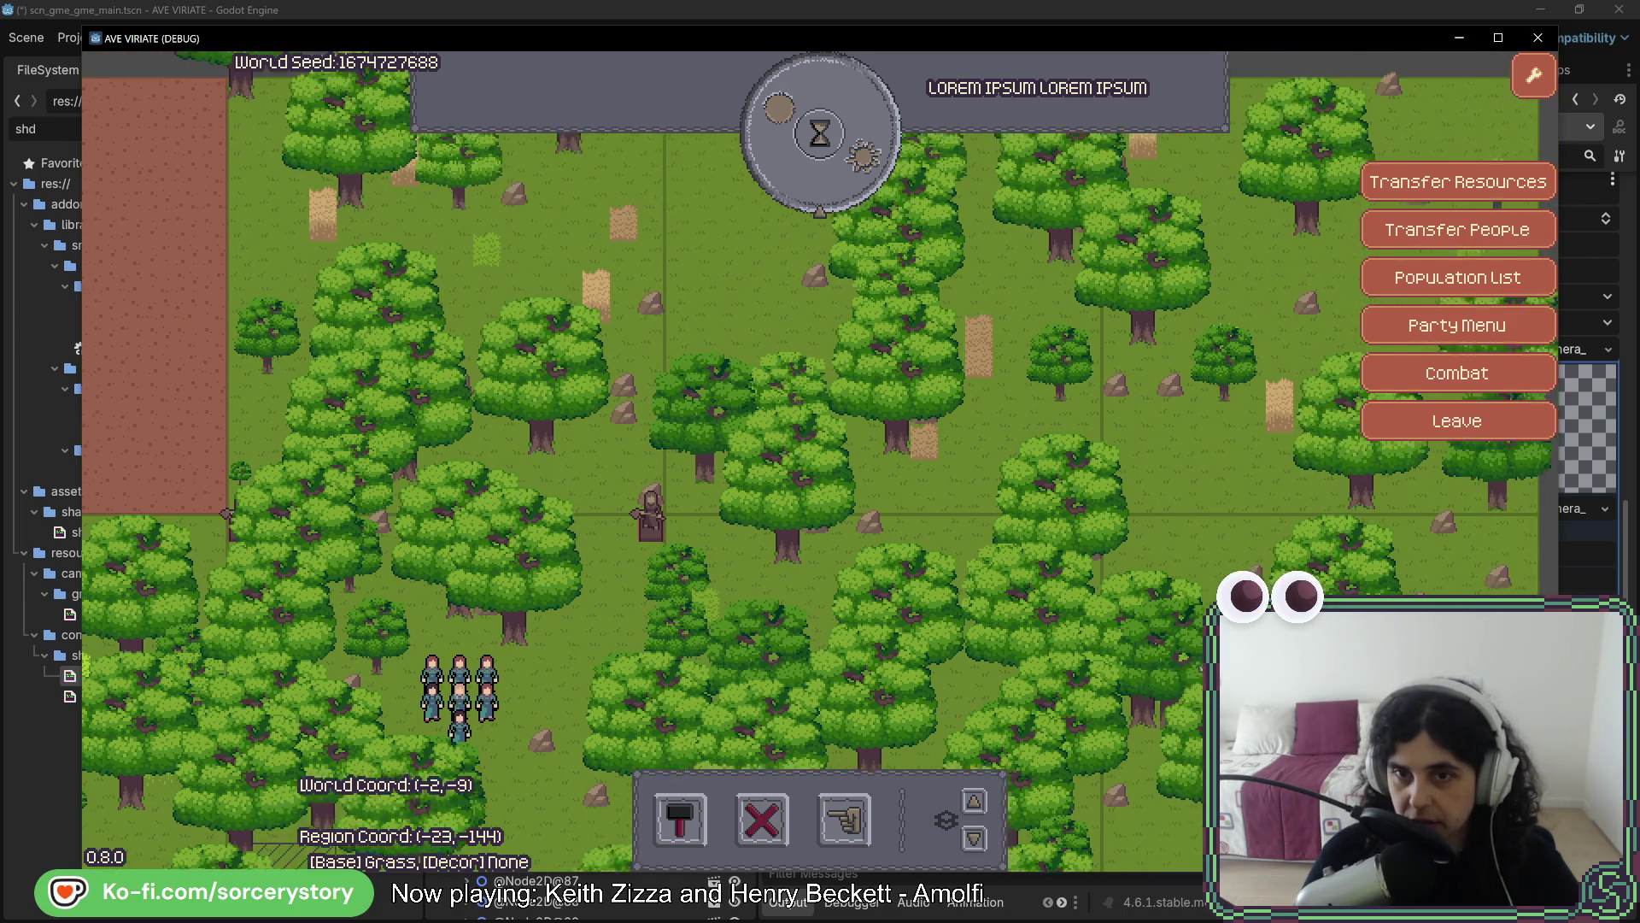
key("Left")
key("Left")
key("Down")
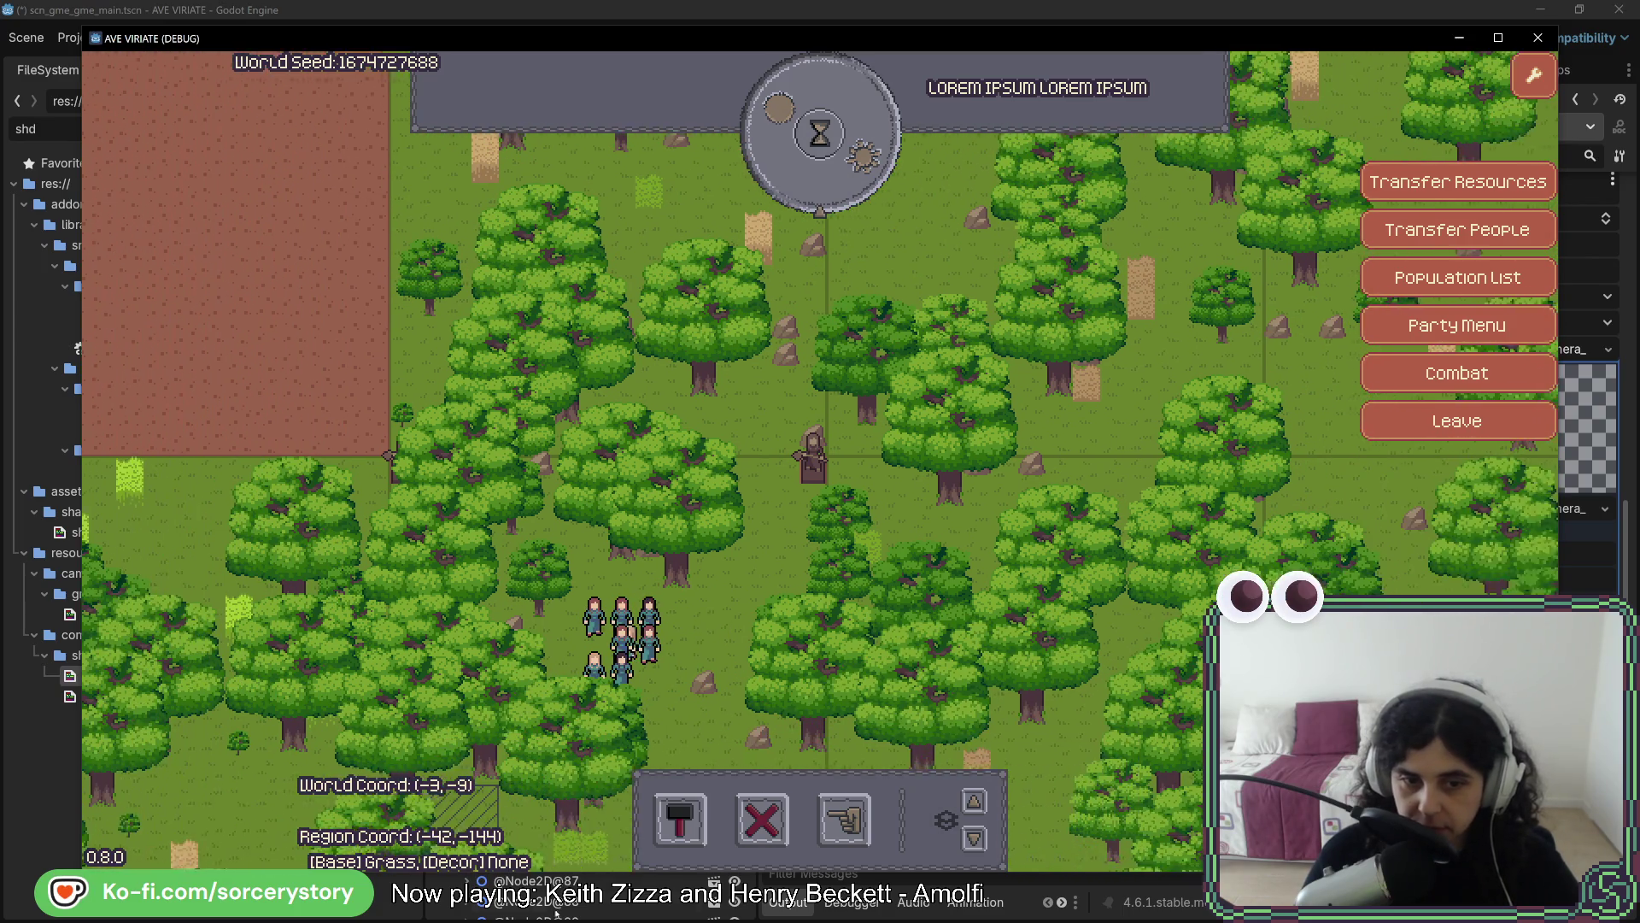
left_click(680, 819)
key("Left")
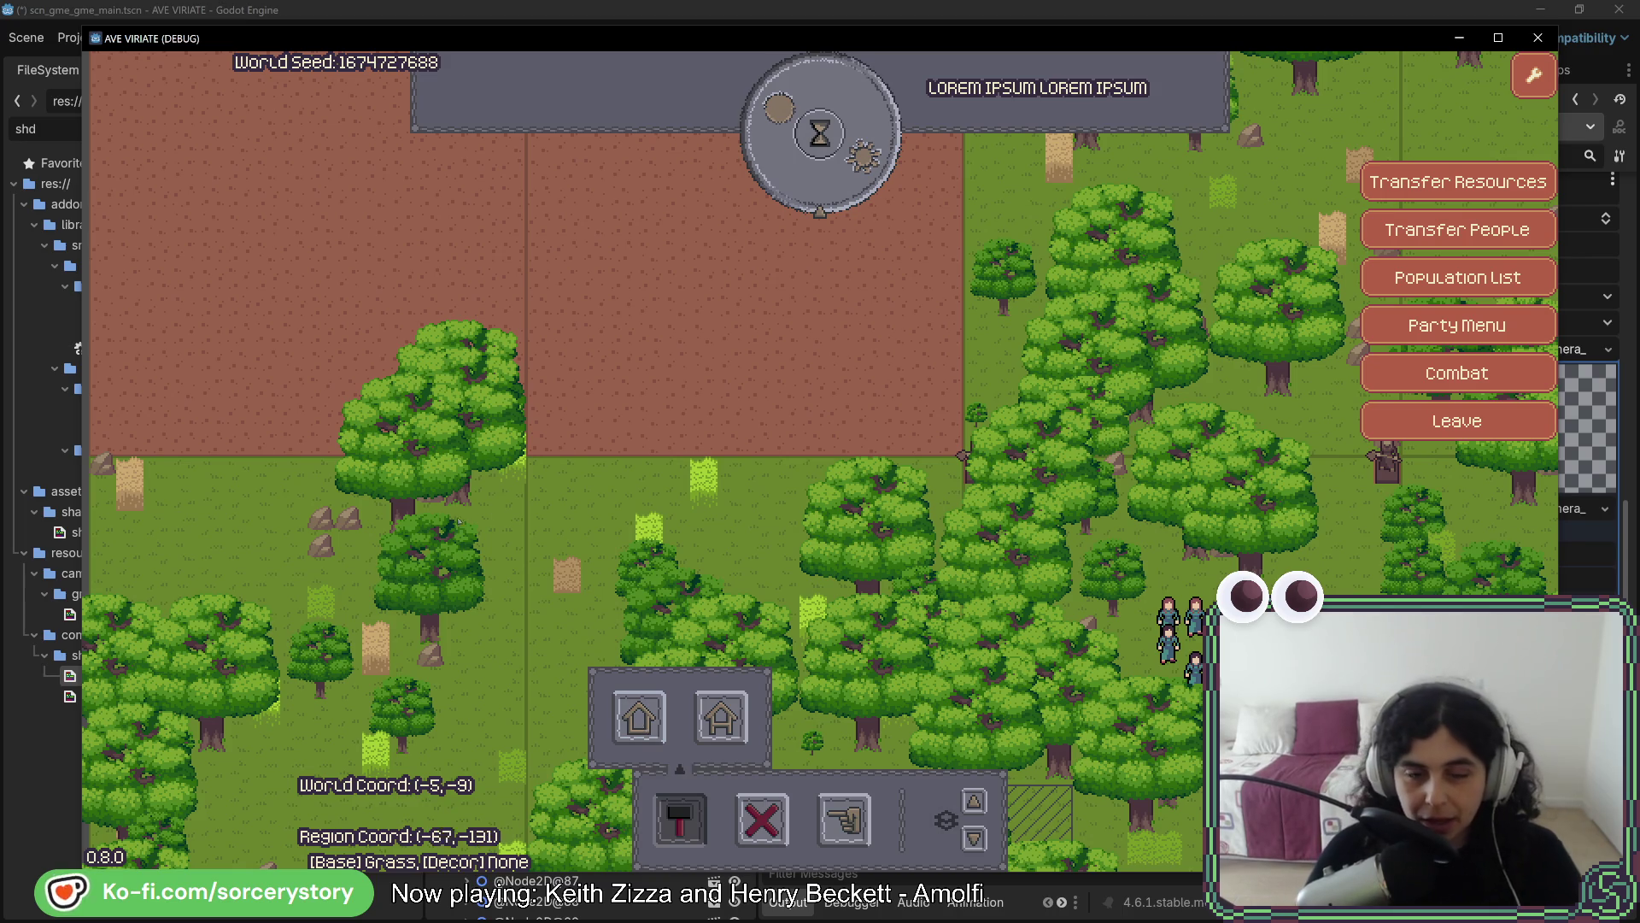
Pan the view around the dirt clearing to bring more grass into view
key("w")
key("a")
key("d")
key("s")
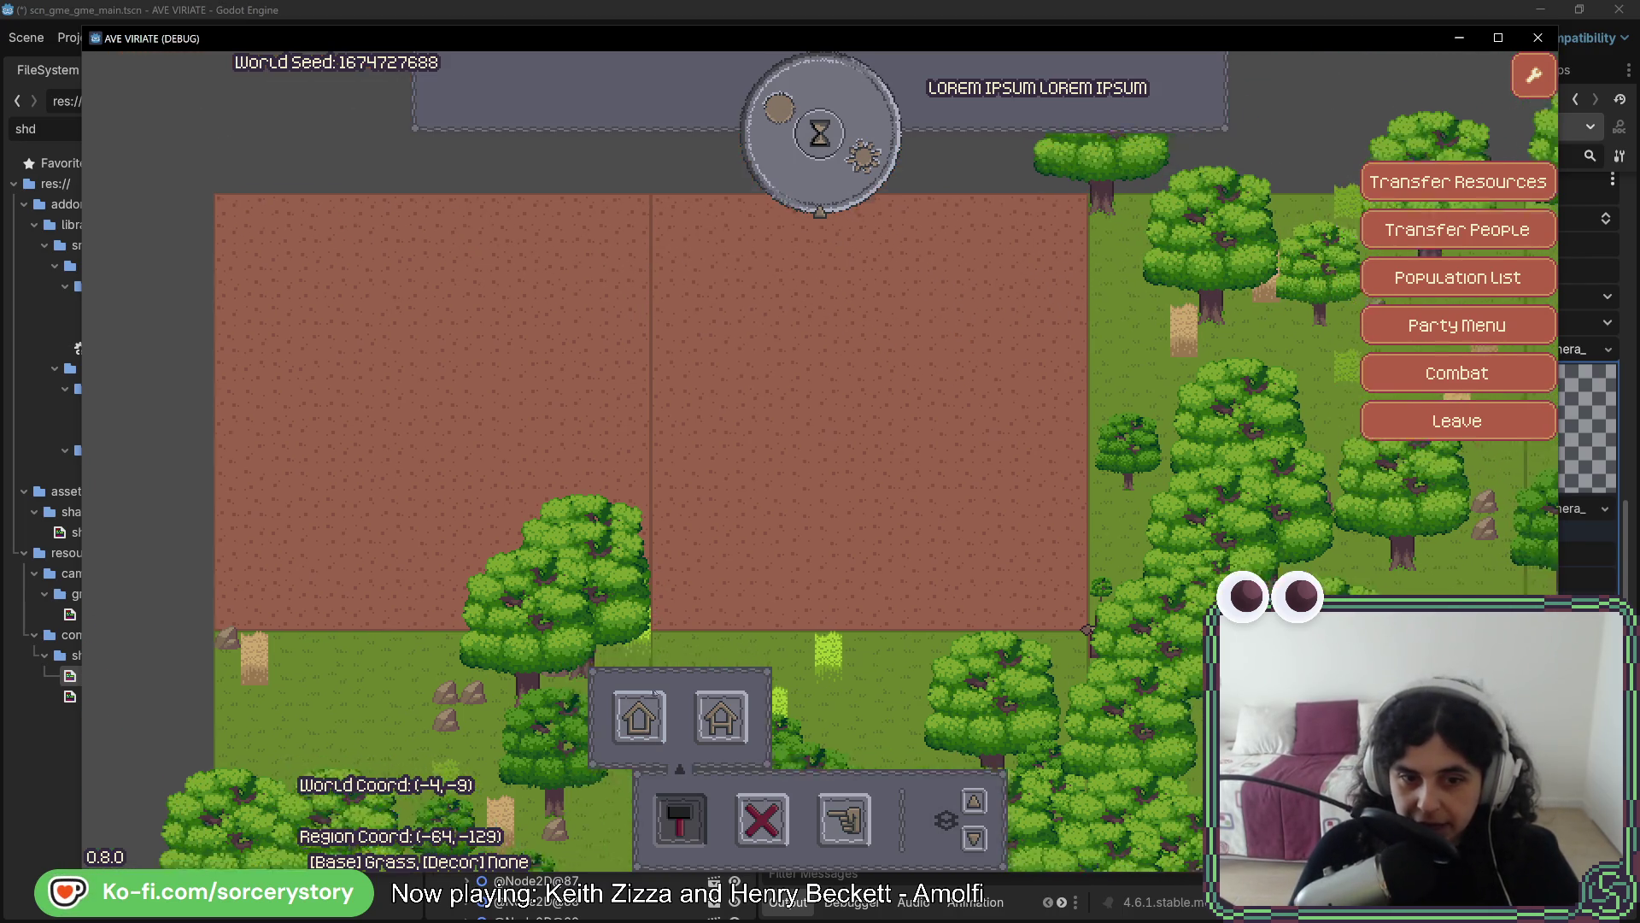
key("a")
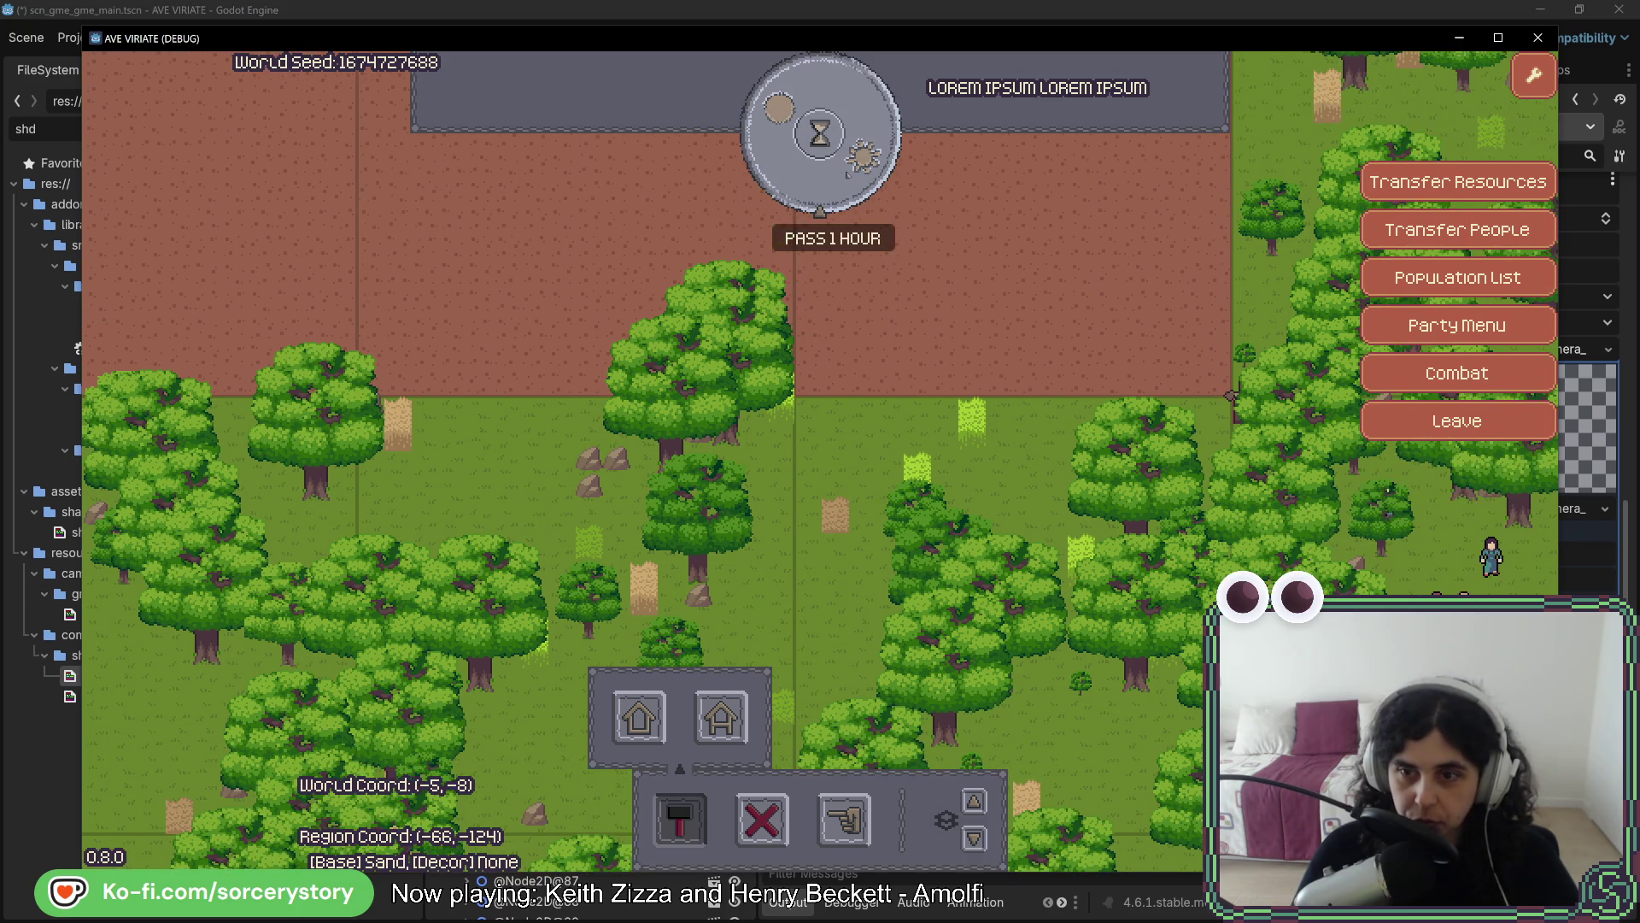
Pass six in-game hours to reach 14:00, then select an object on the map
left_click(855, 181)
left_click(854, 171)
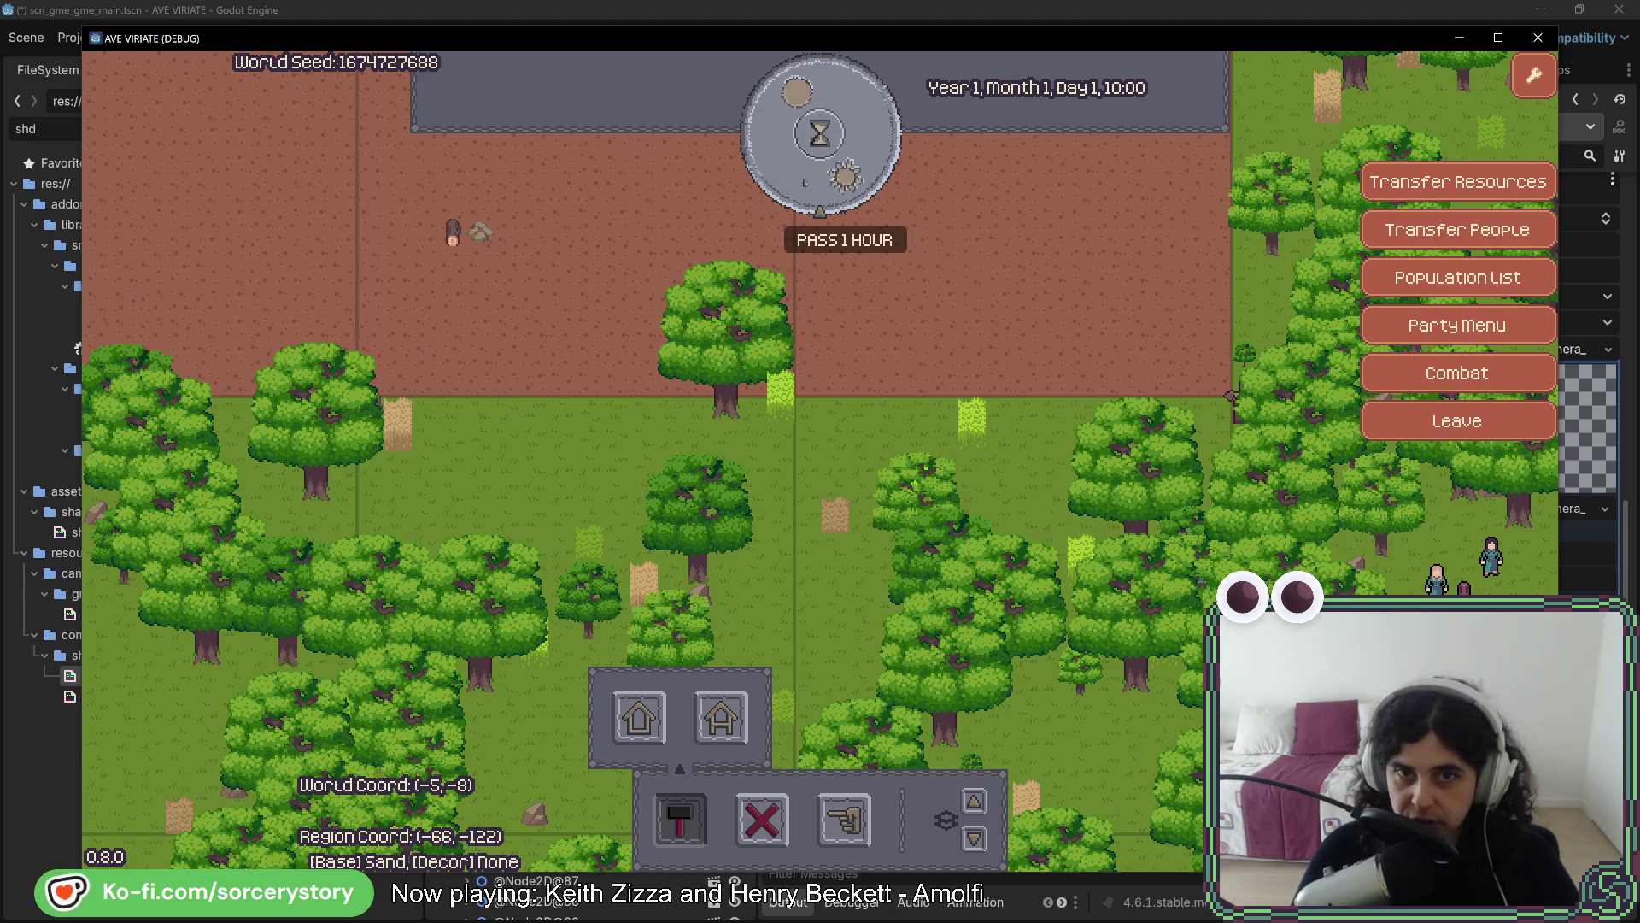
left_click(844, 176)
left_click(837, 181)
left_click(837, 181)
left_click(837, 182)
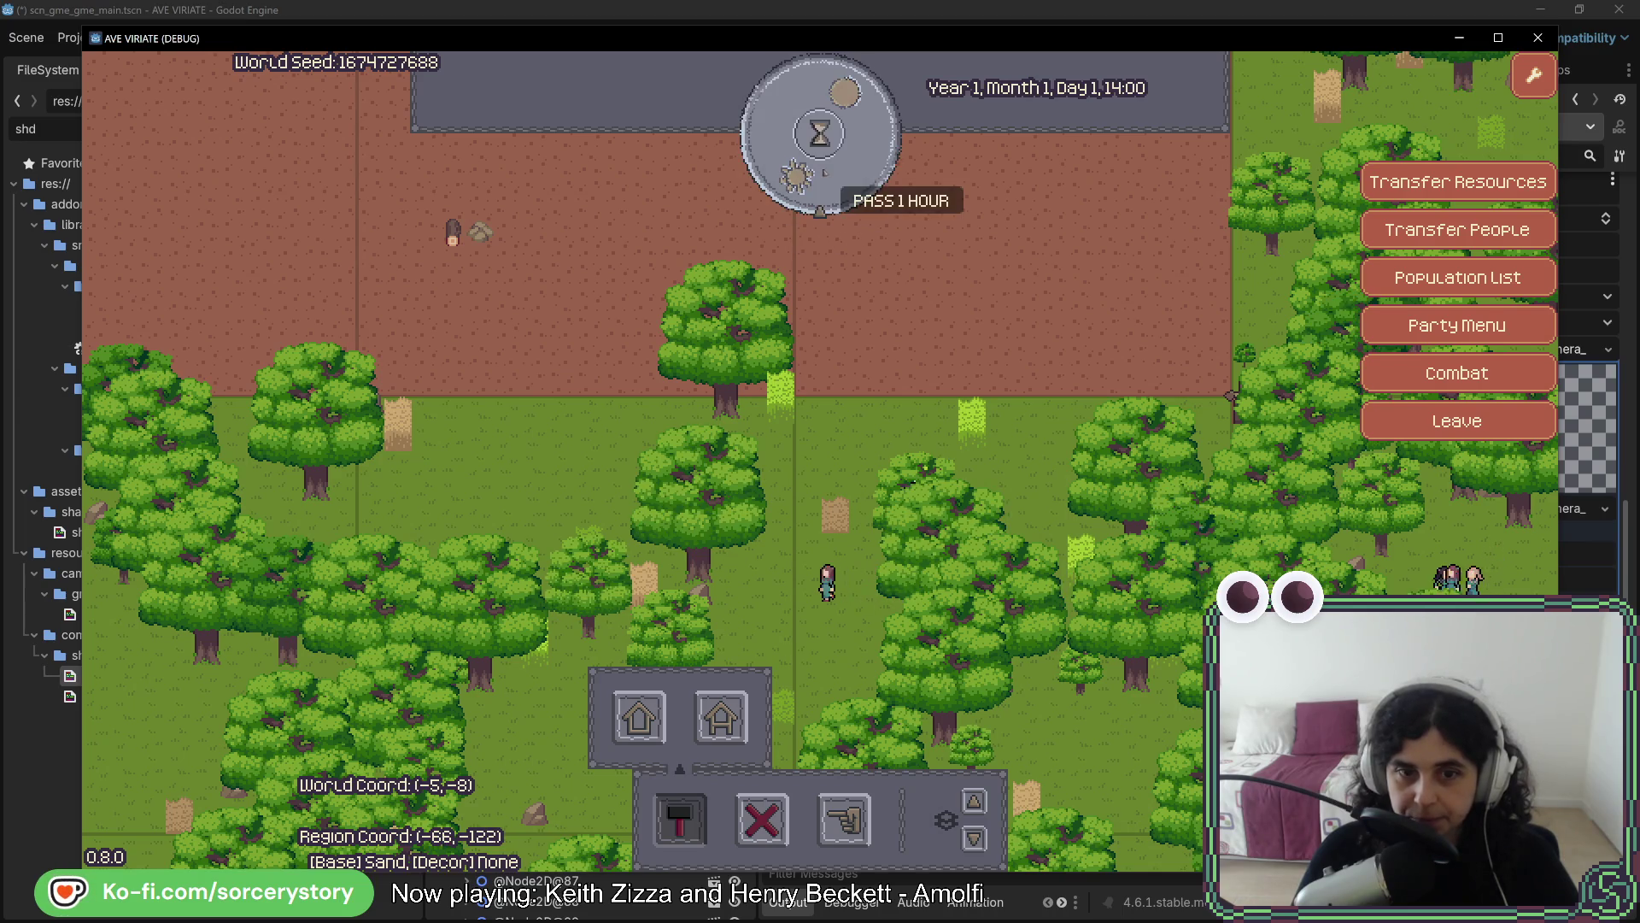
left_click(468, 229)
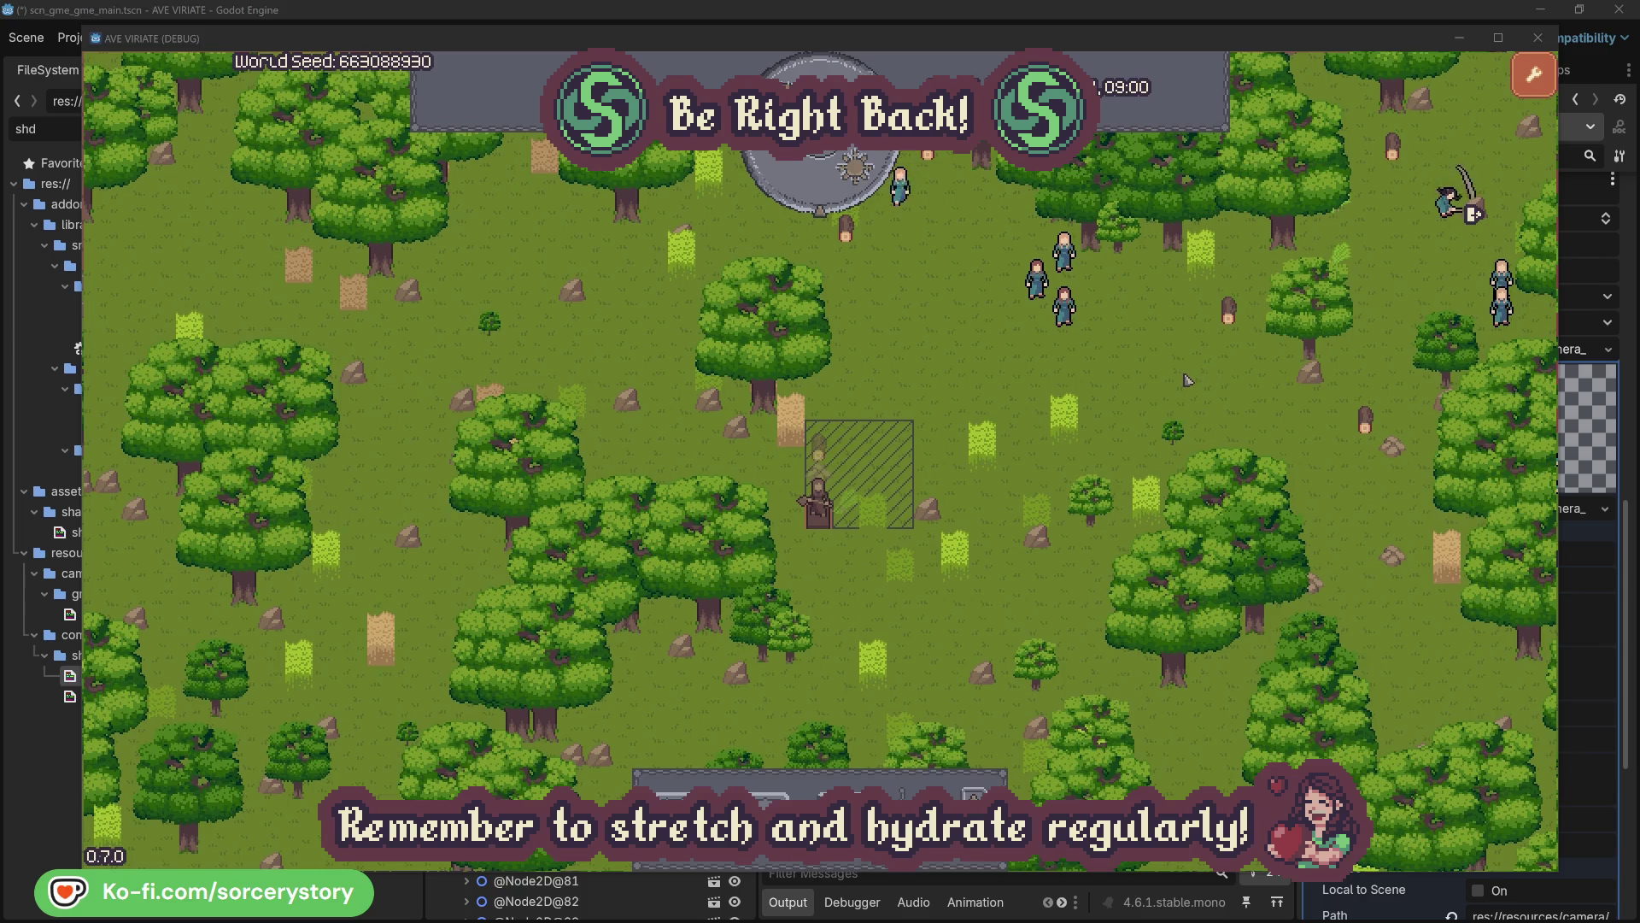
Inspect Character2, centering on it and following its link to the oak it is felling
left_click(1064, 306)
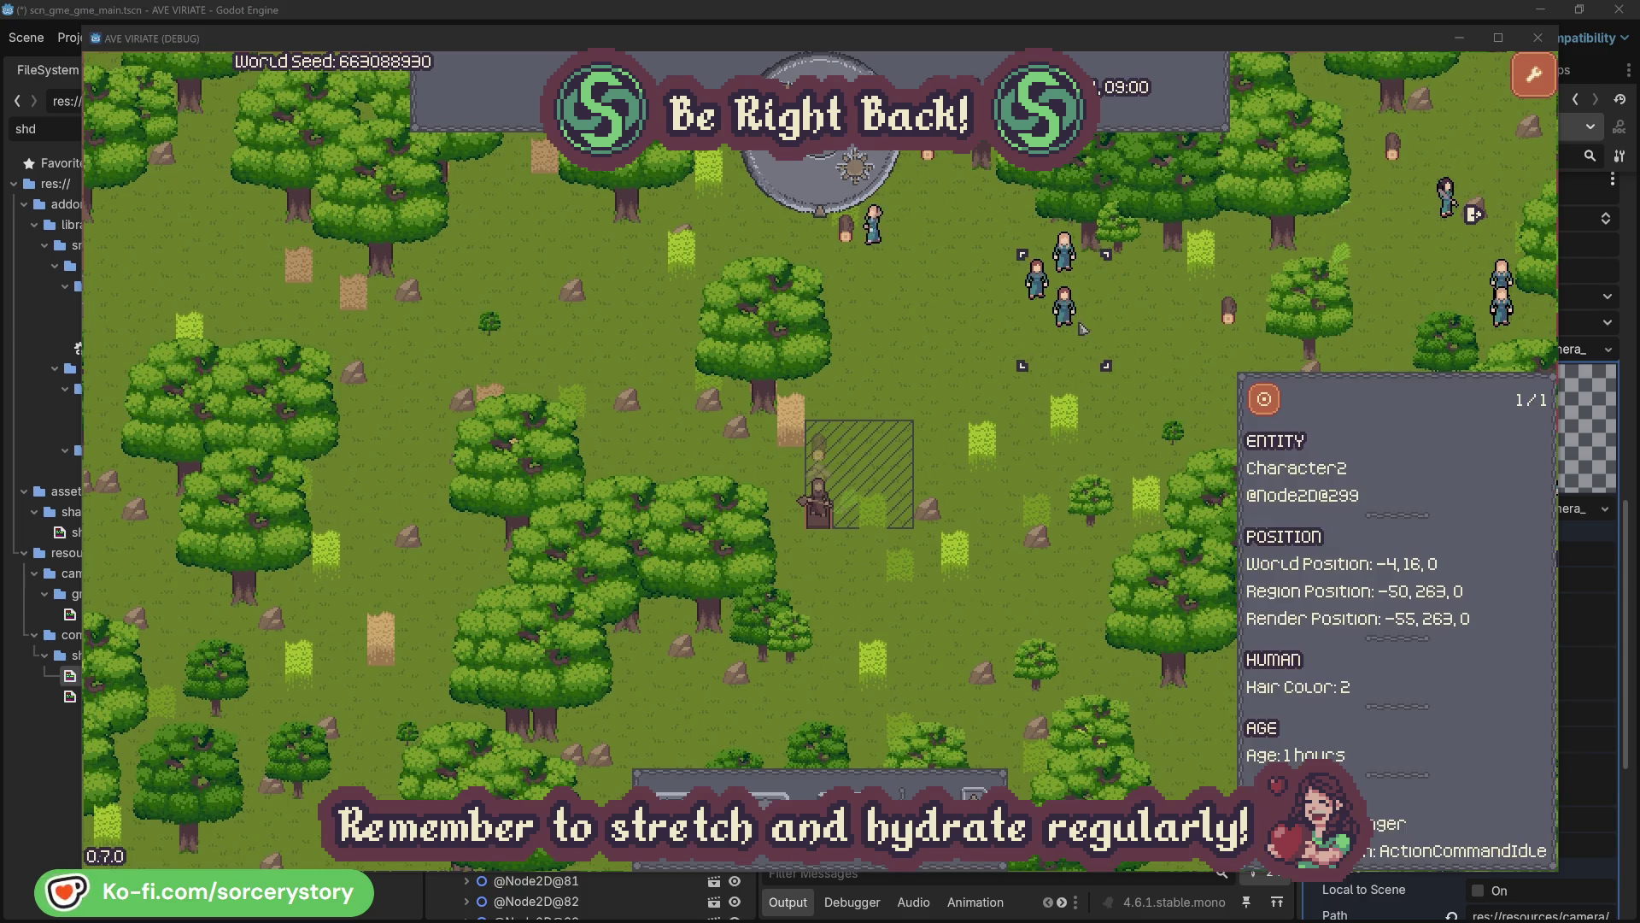
left_click(1274, 397)
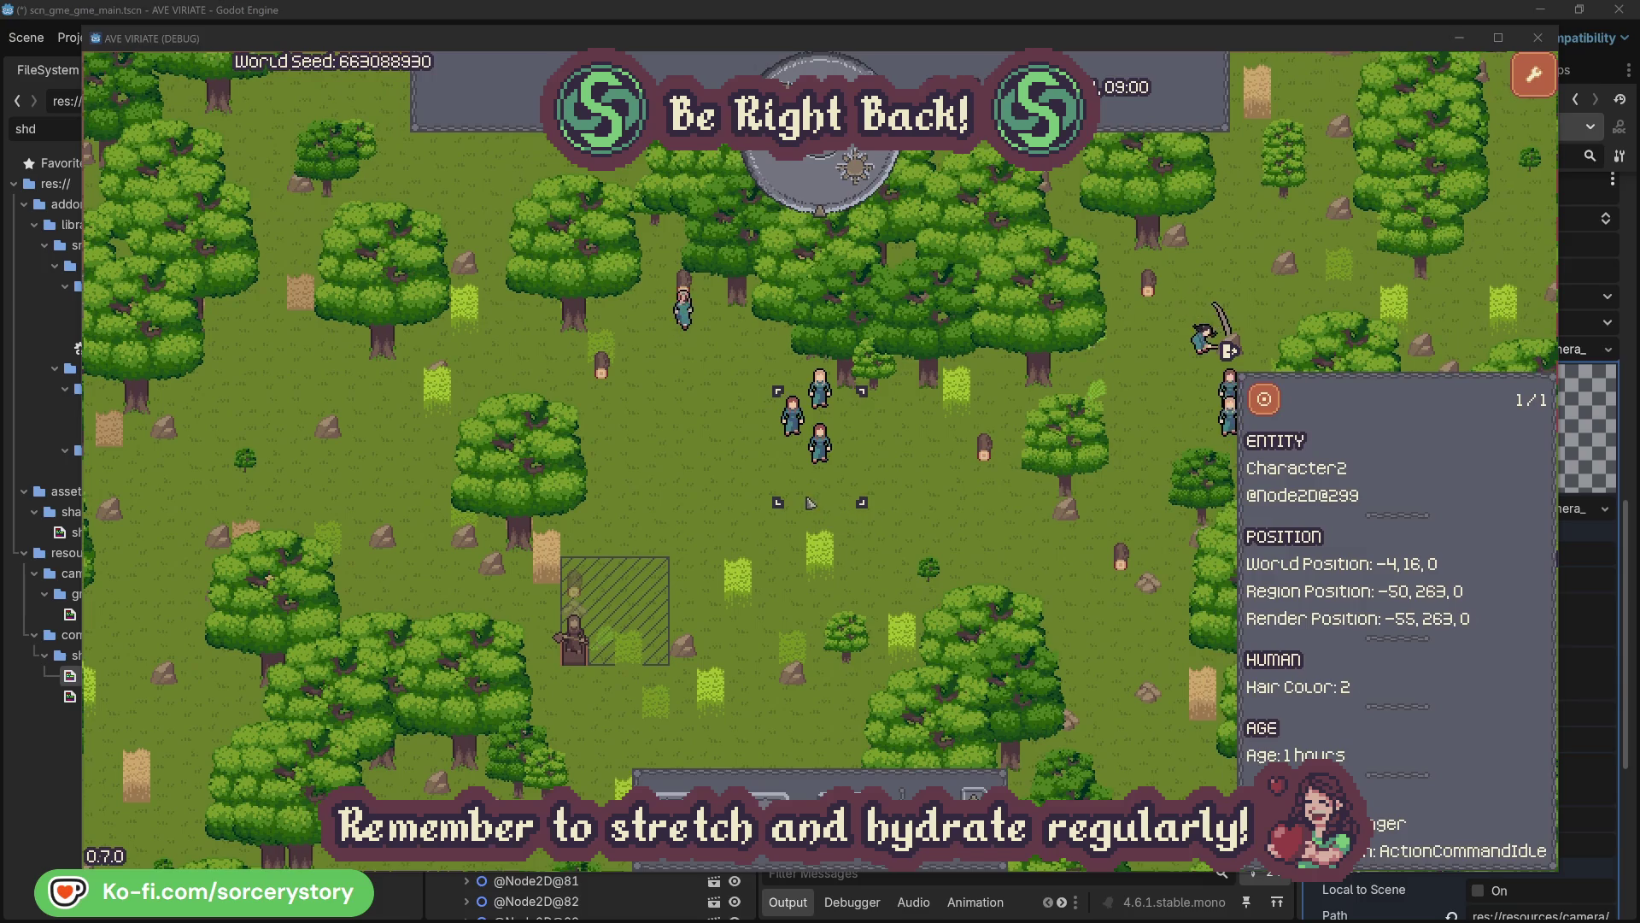
key("Escape")
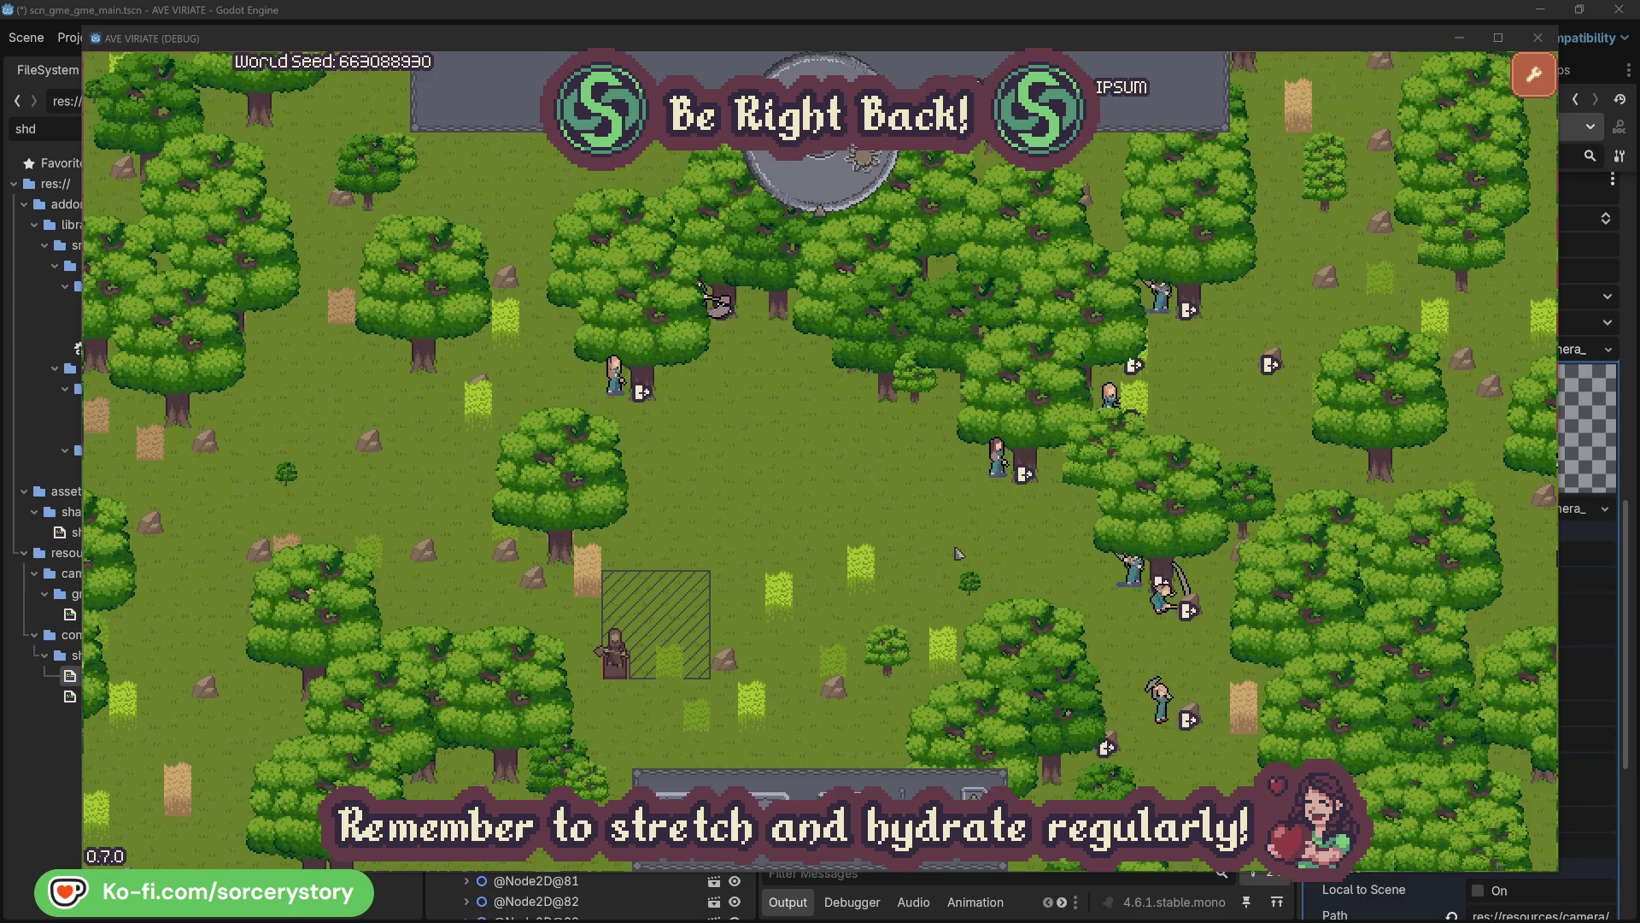
left_click(957, 514)
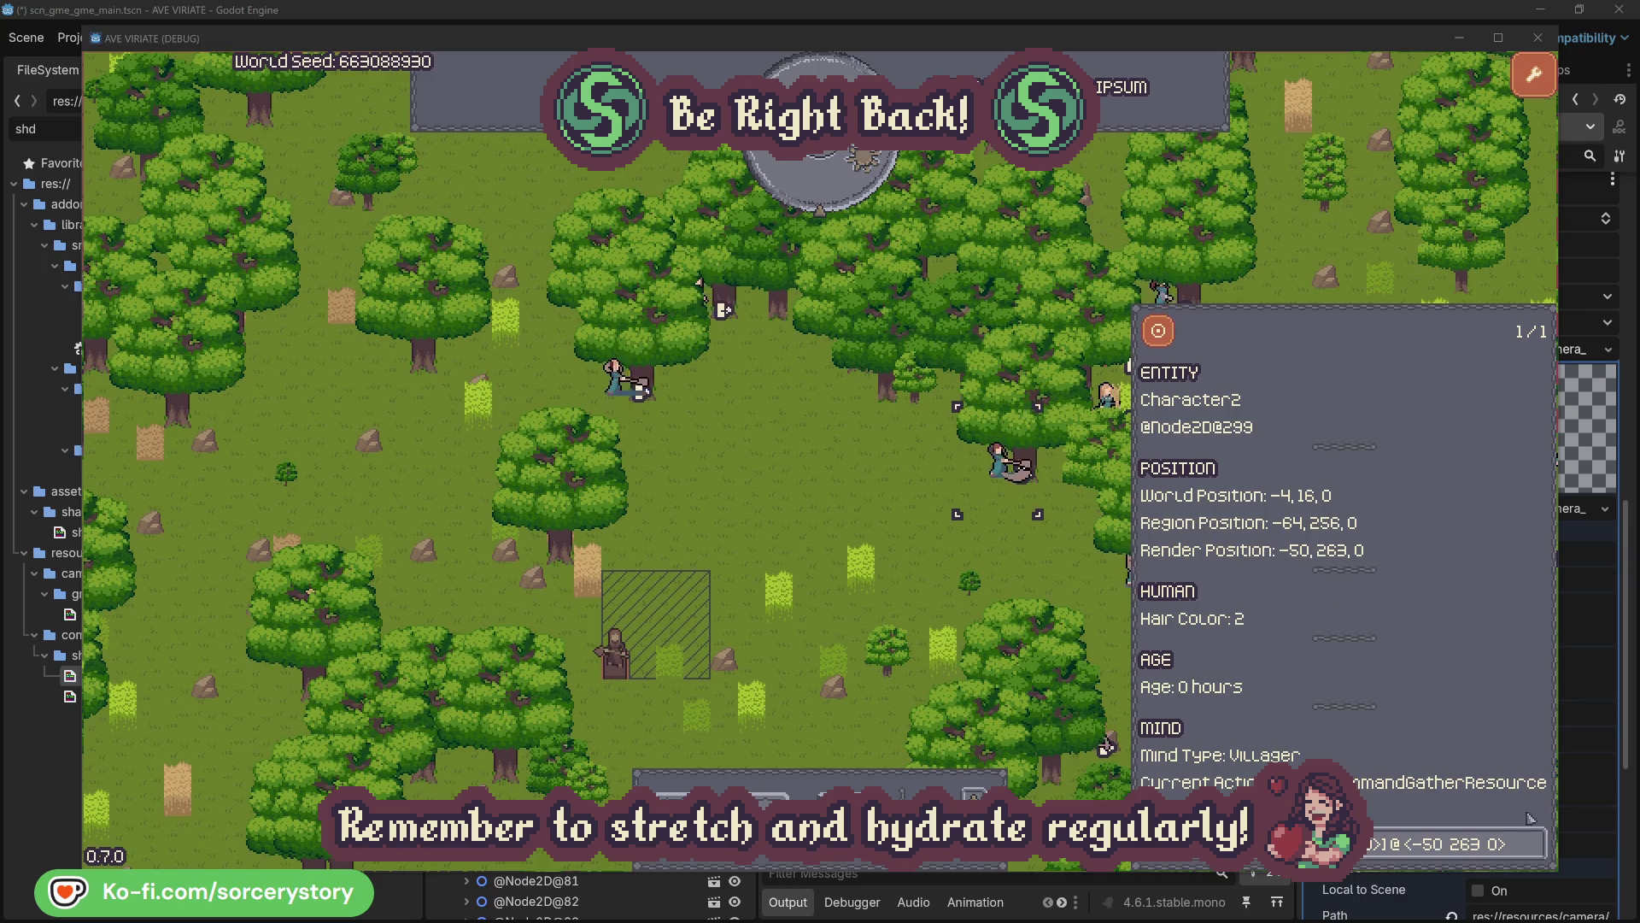
left_click(1533, 844)
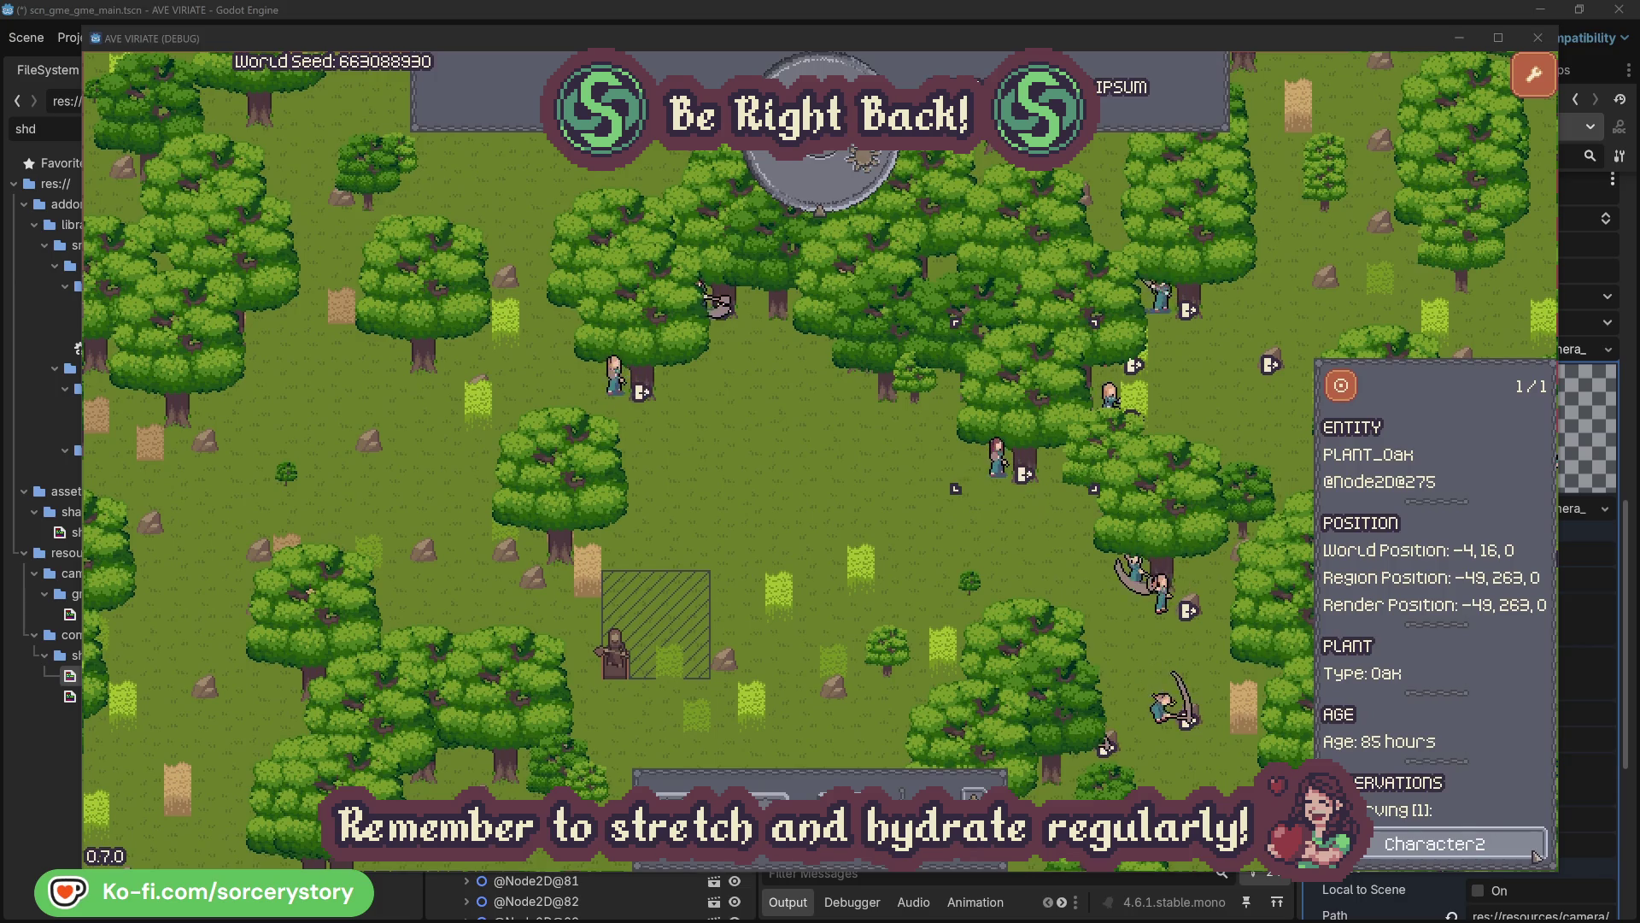
left_click(1535, 852)
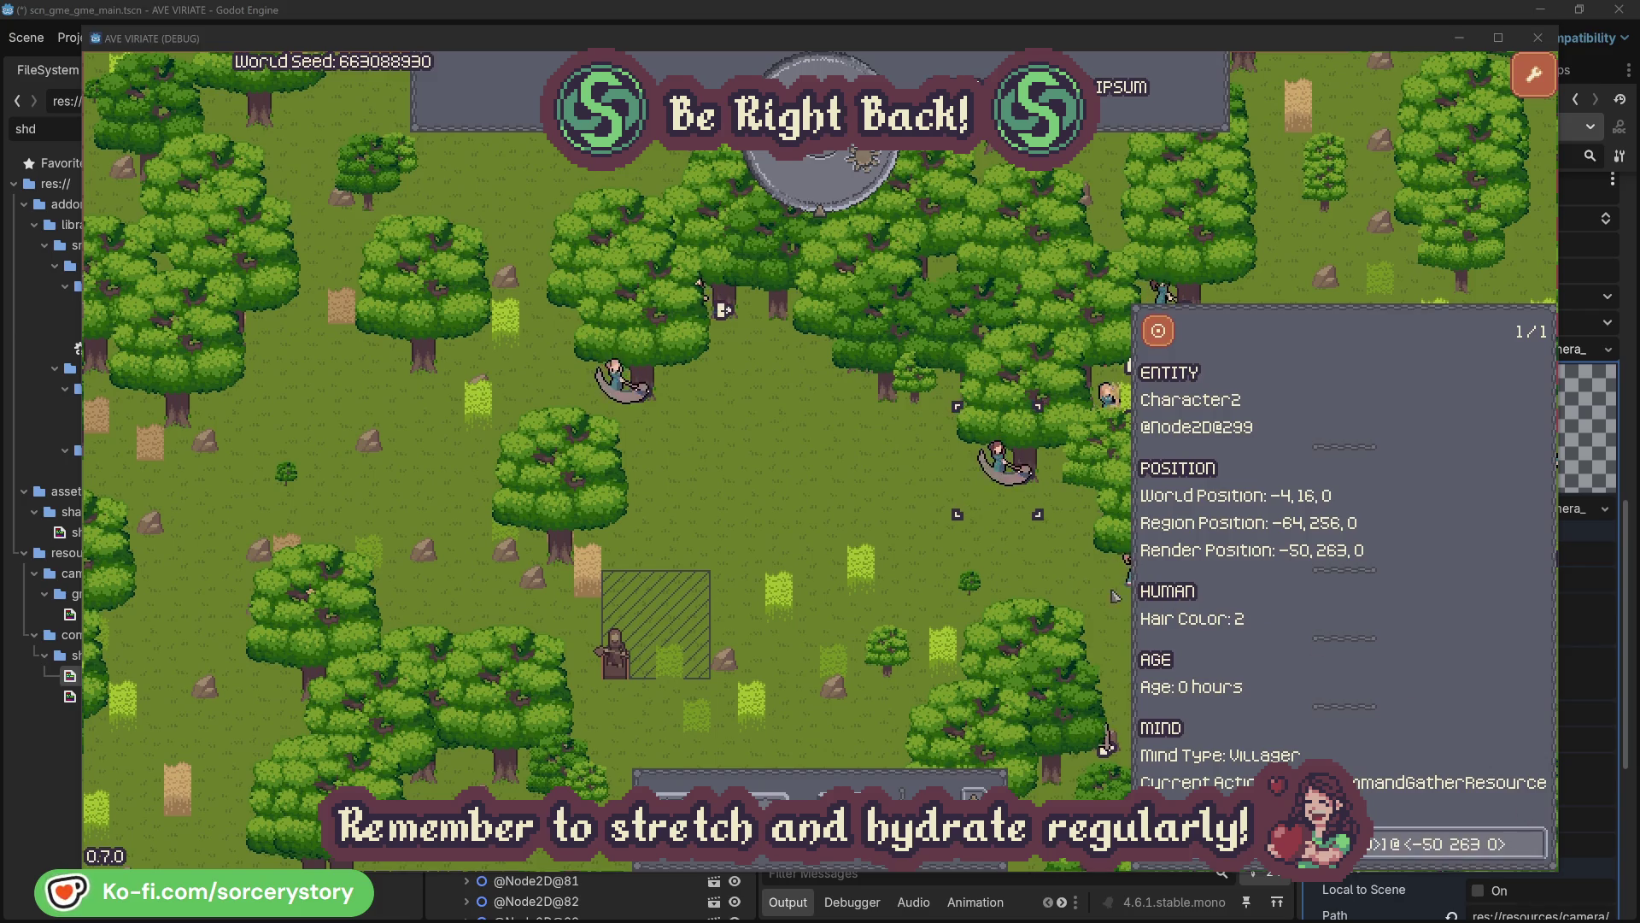
left_click(1025, 568)
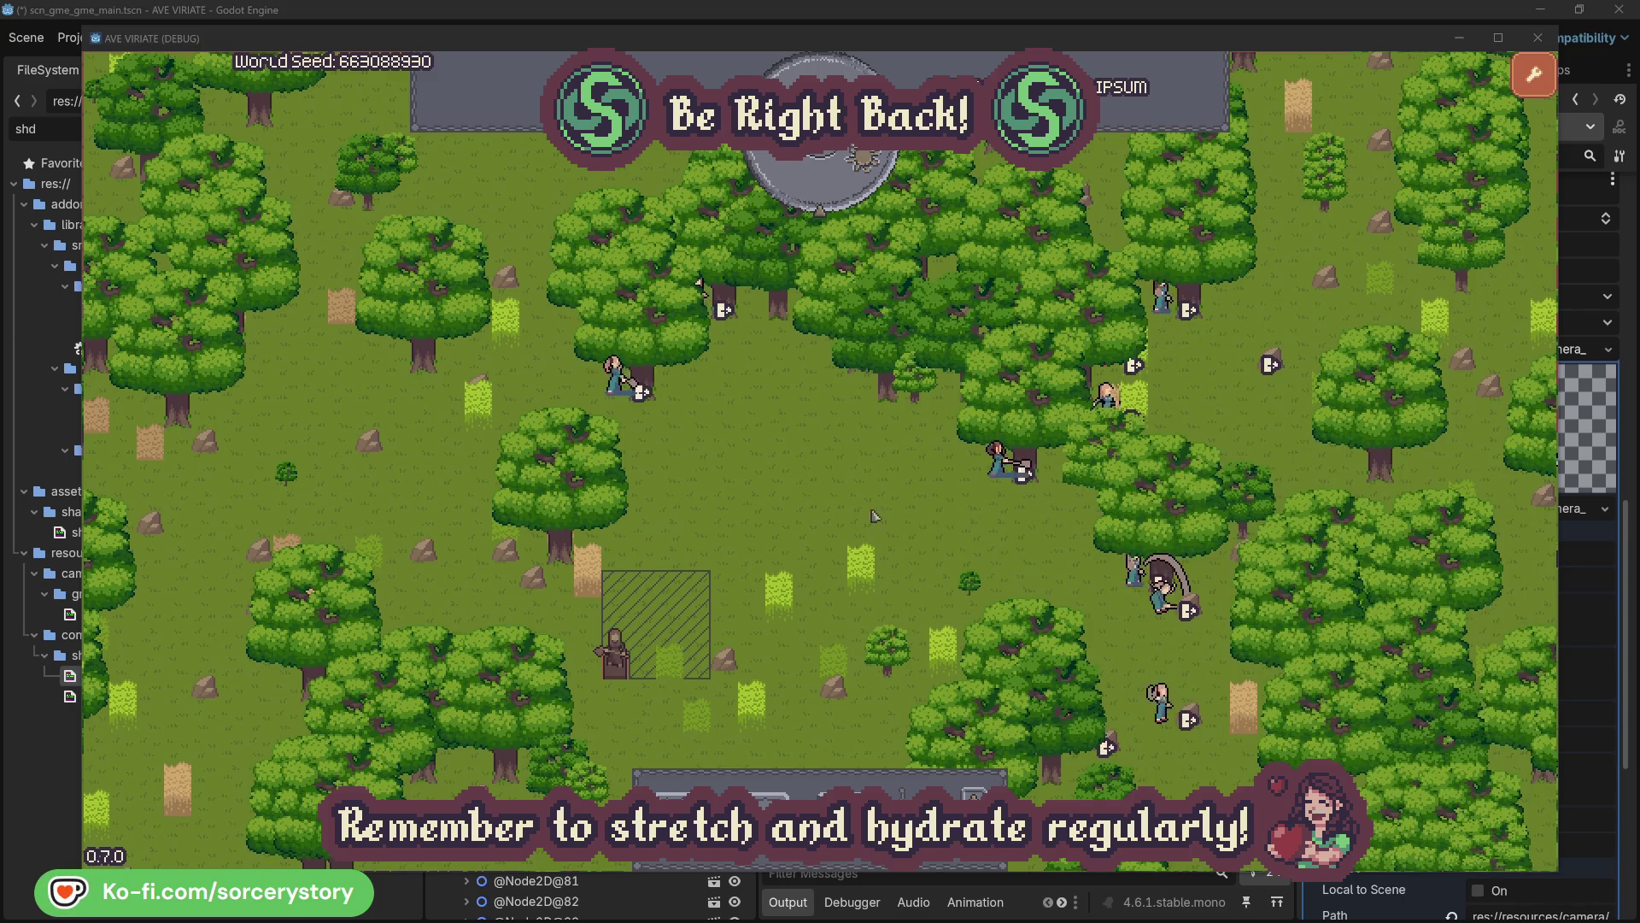
Inspect Character0 and the oak it is felling, then pass one in-game hour
left_click(616, 380)
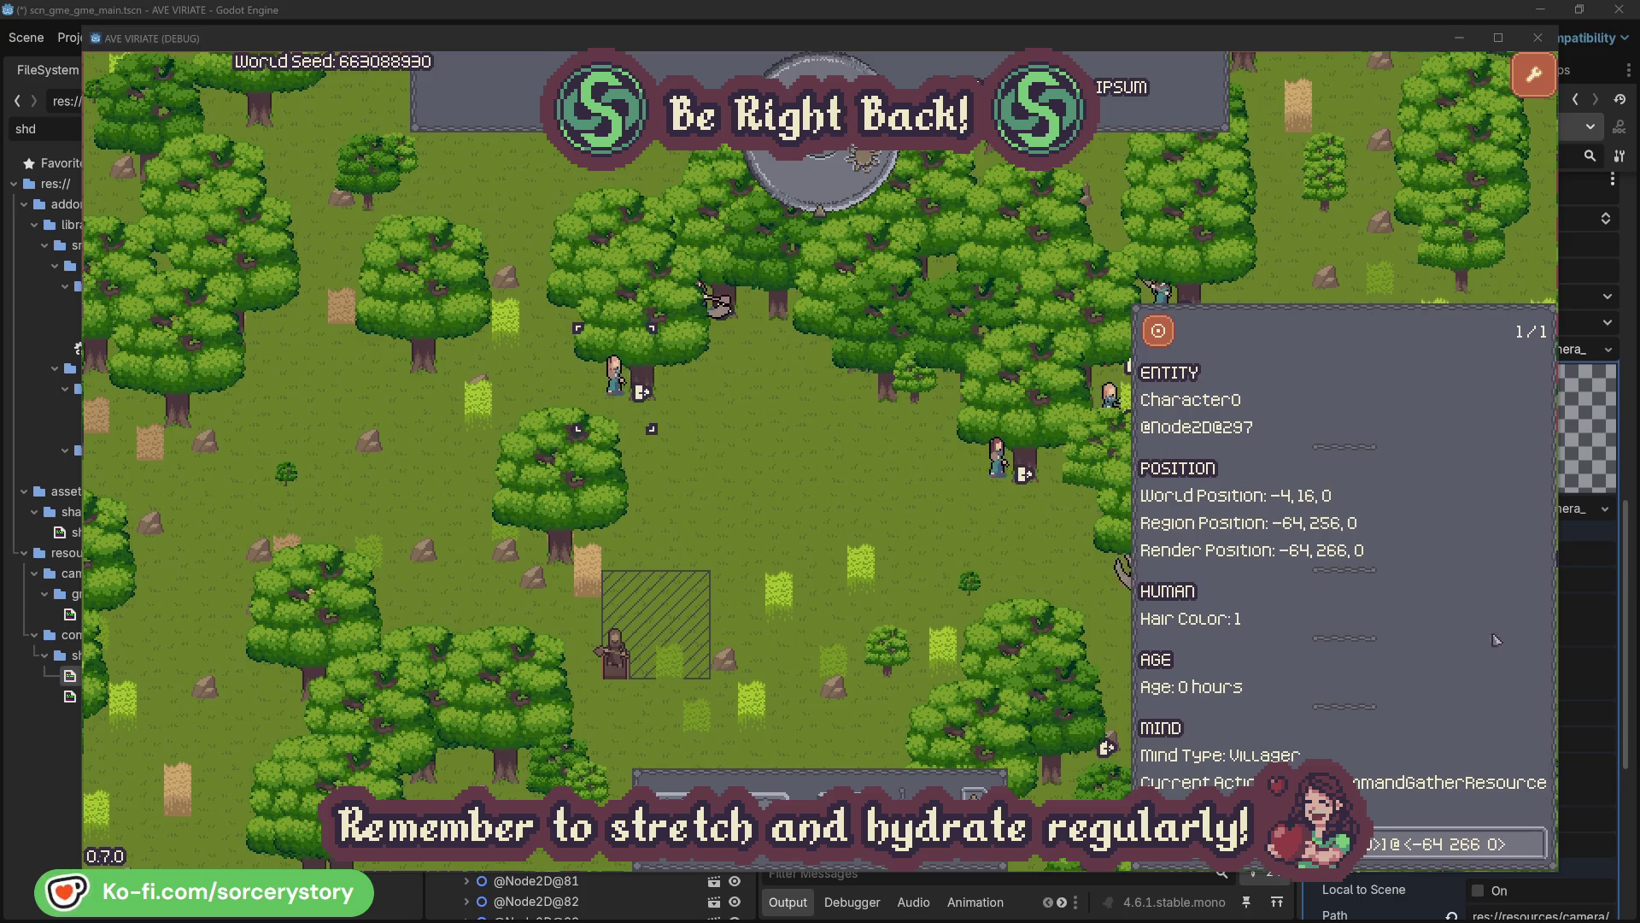
left_click(1535, 842)
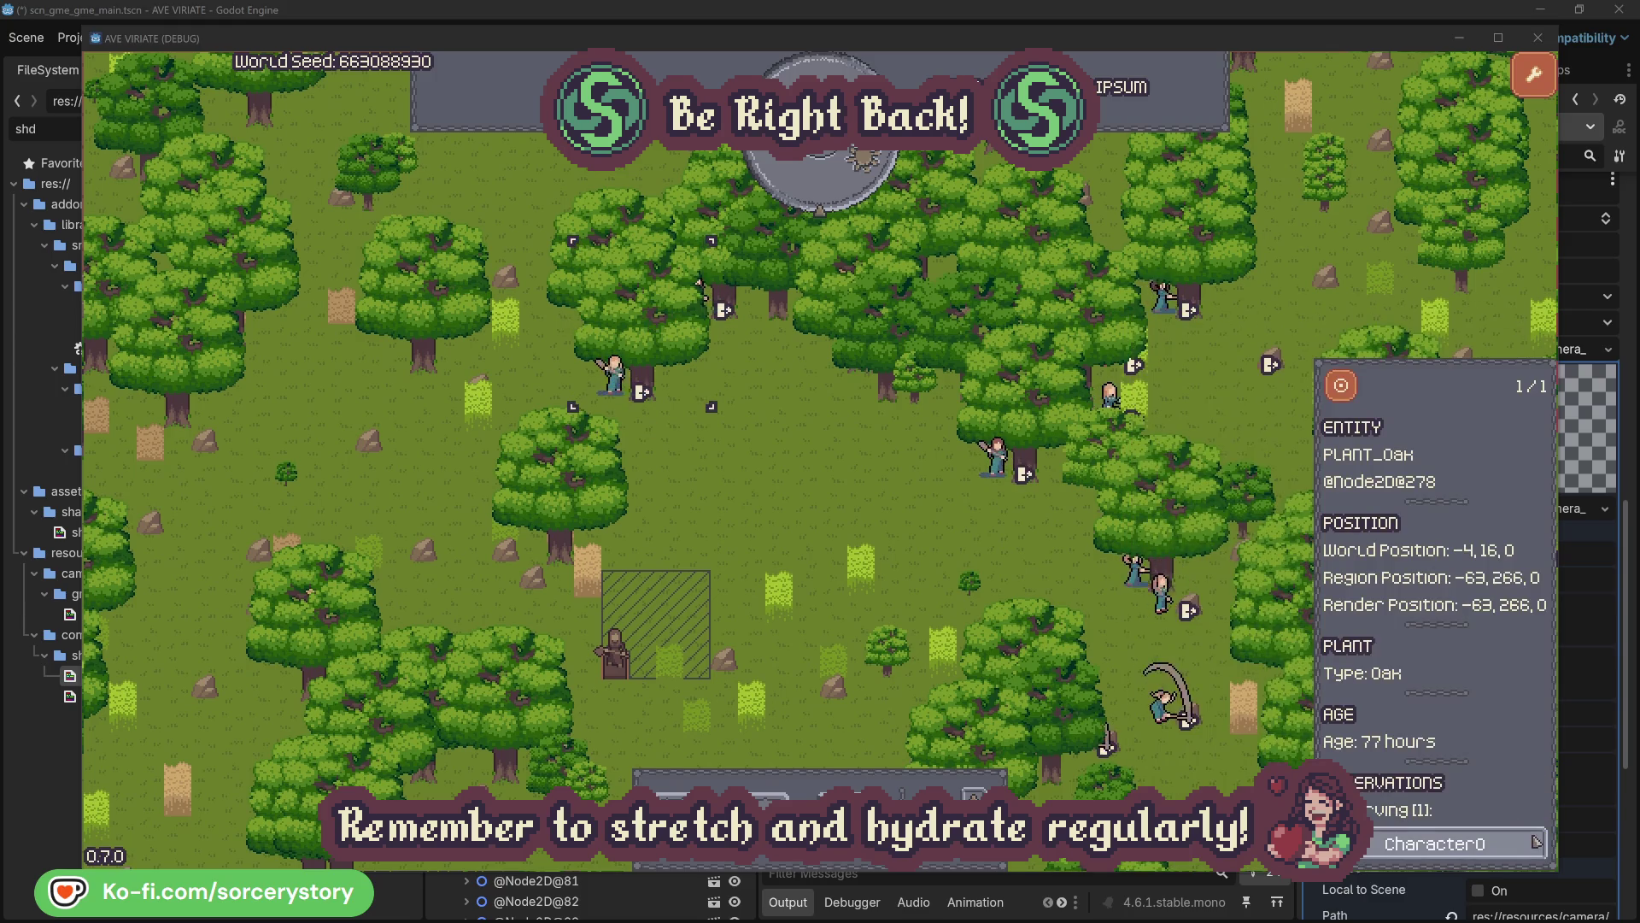
left_click(1535, 843)
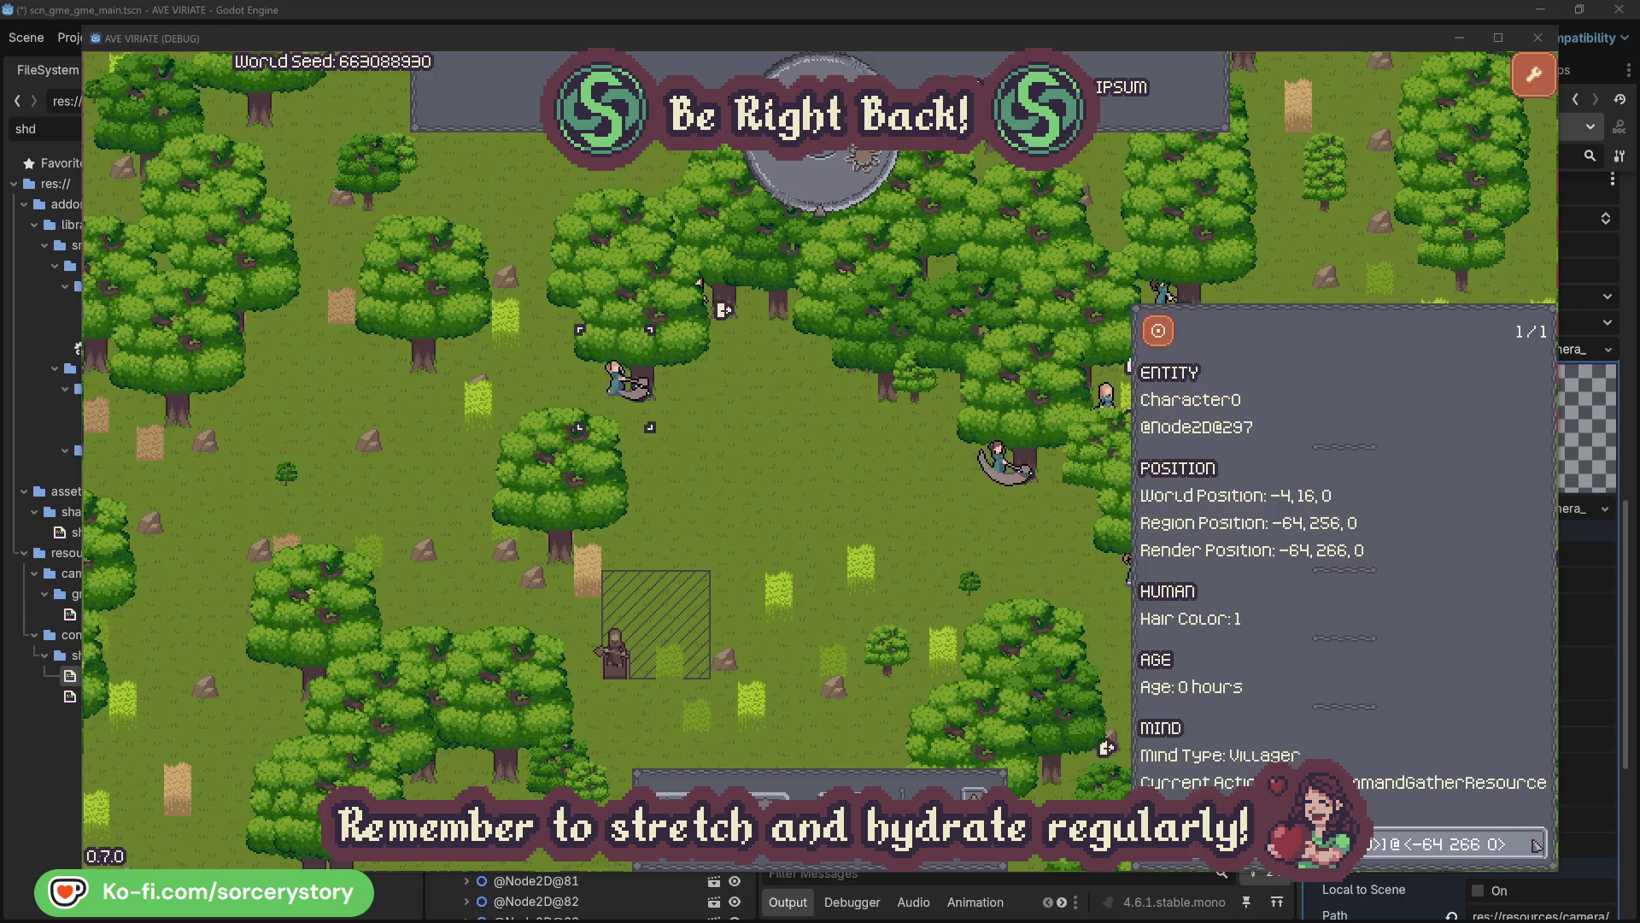
left_click(857, 514)
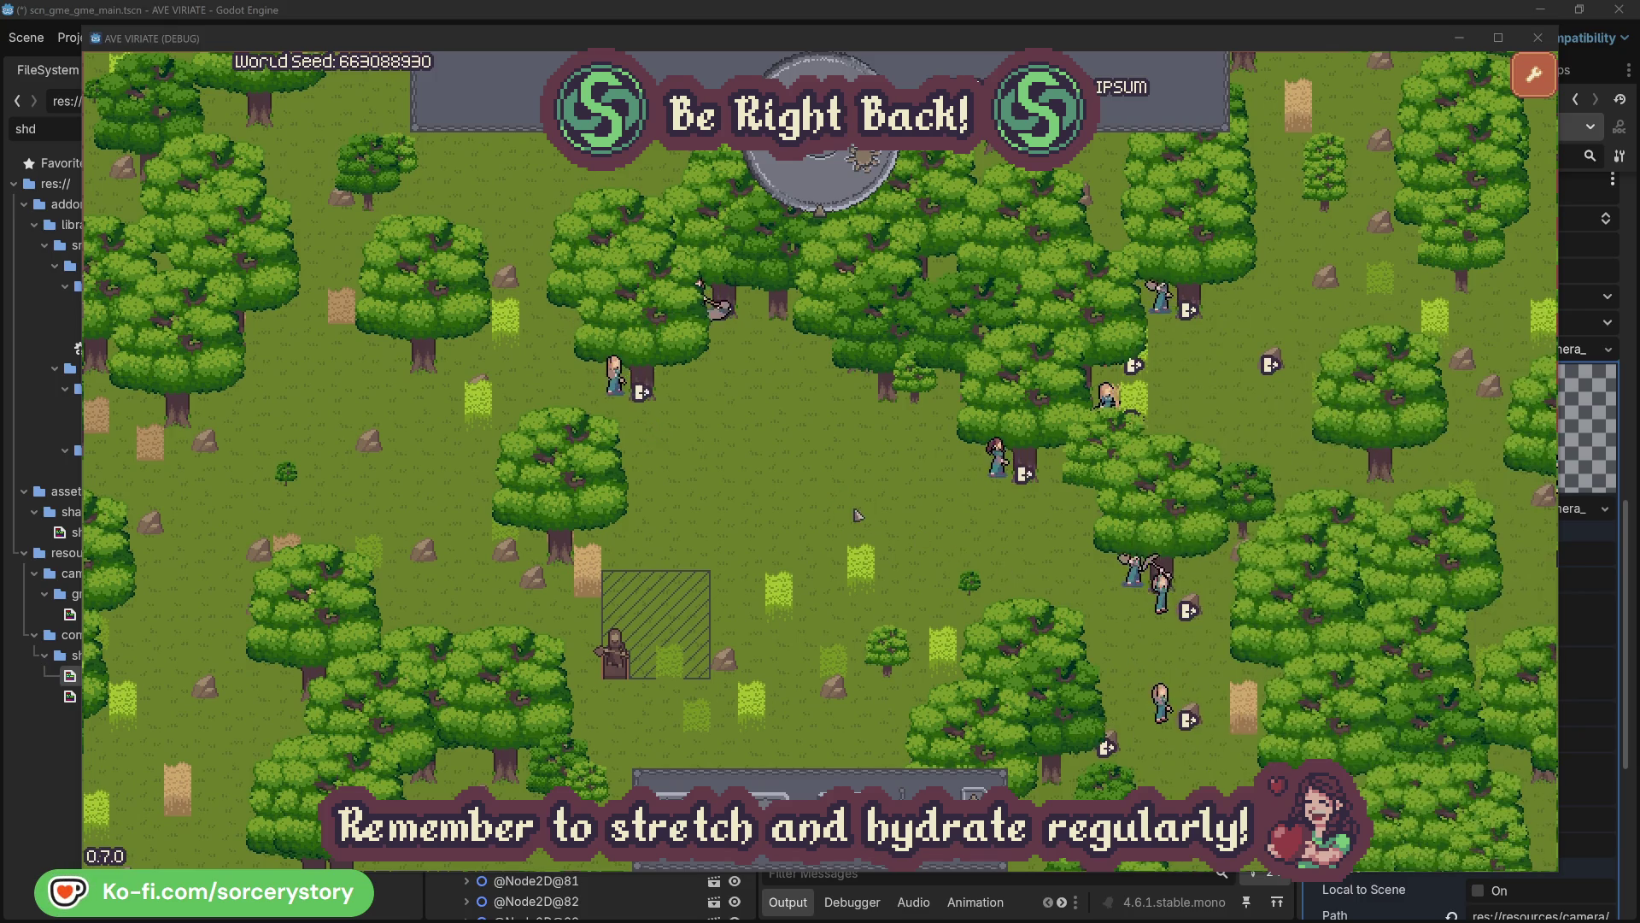
left_click(833, 192)
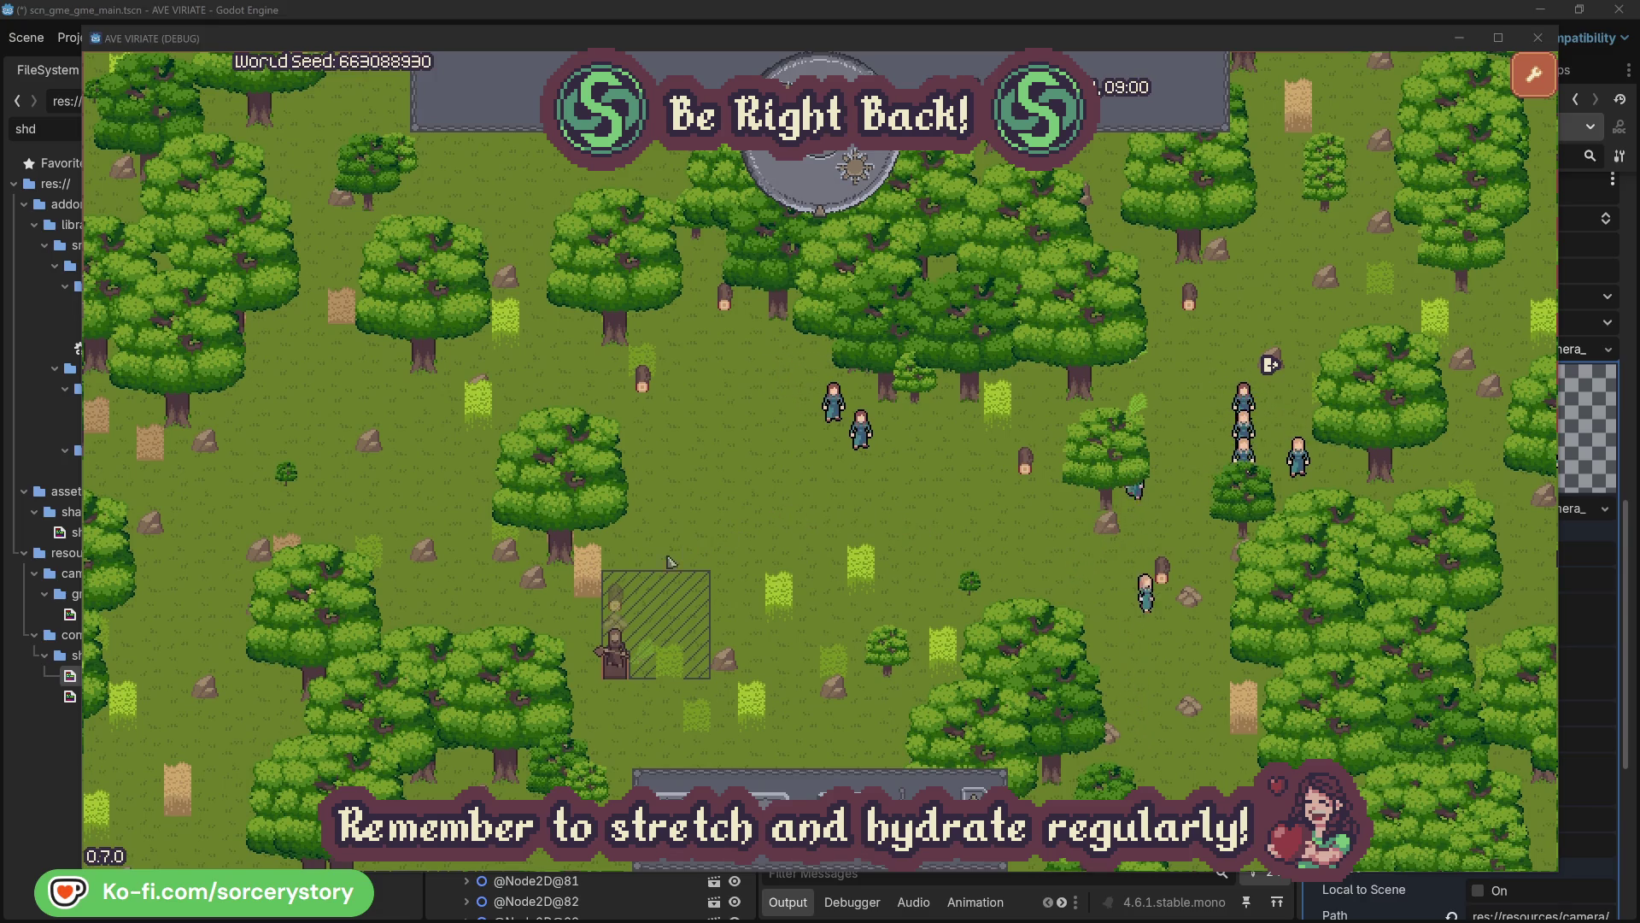
Trace the wood pile to Character9 and its Herb pile, centering the camera on each pile
left_click(617, 600)
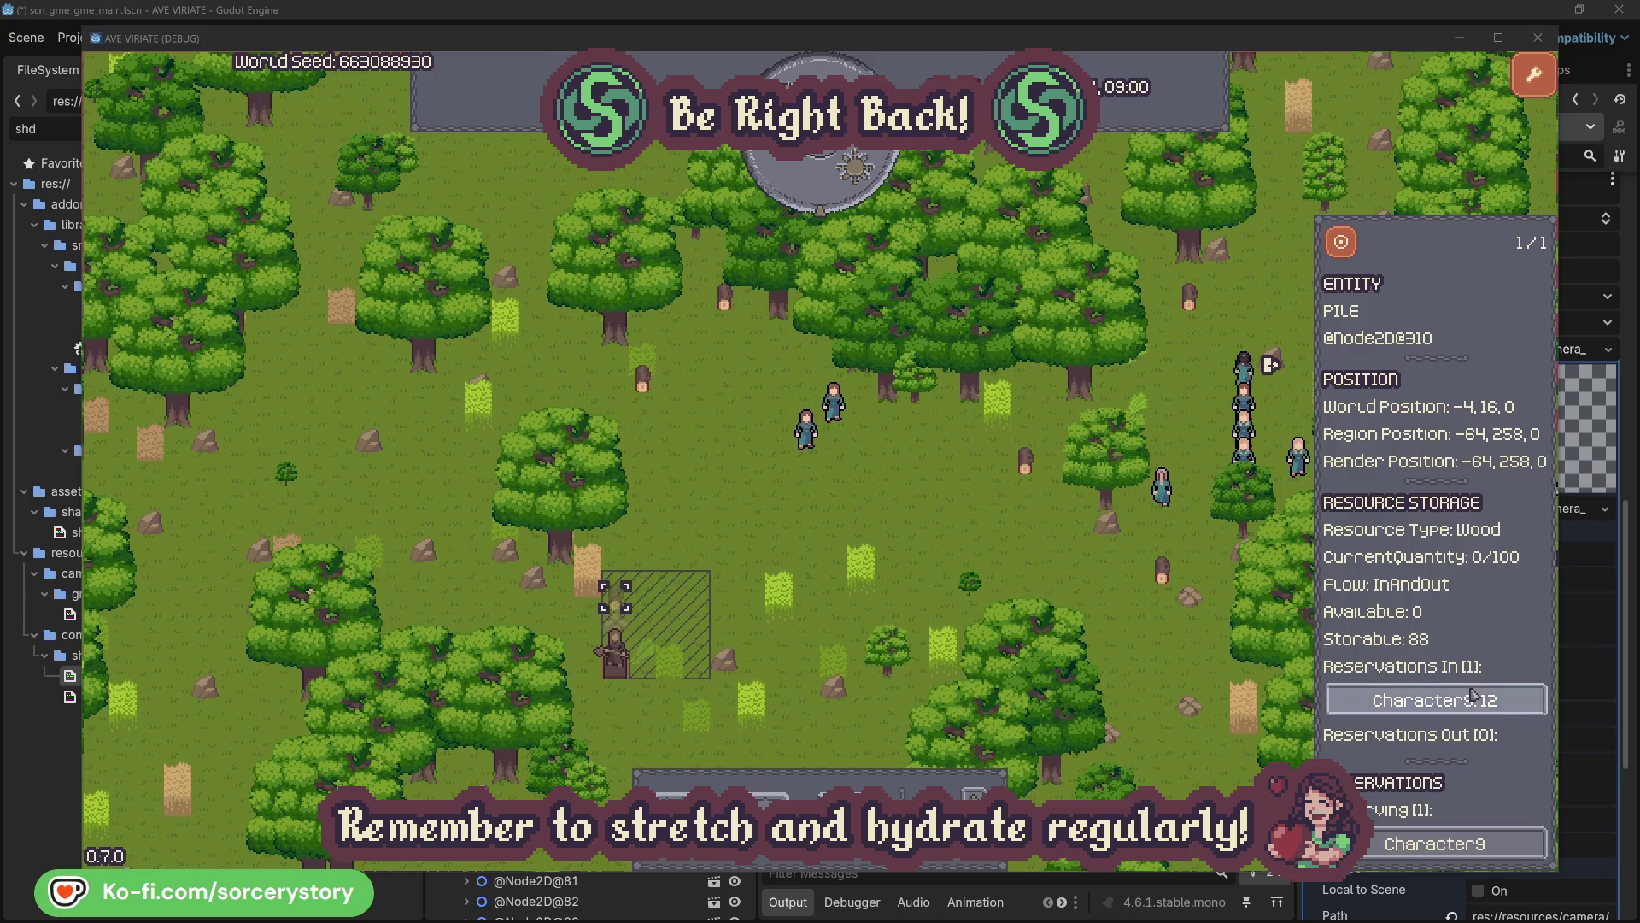
left_click(1410, 700)
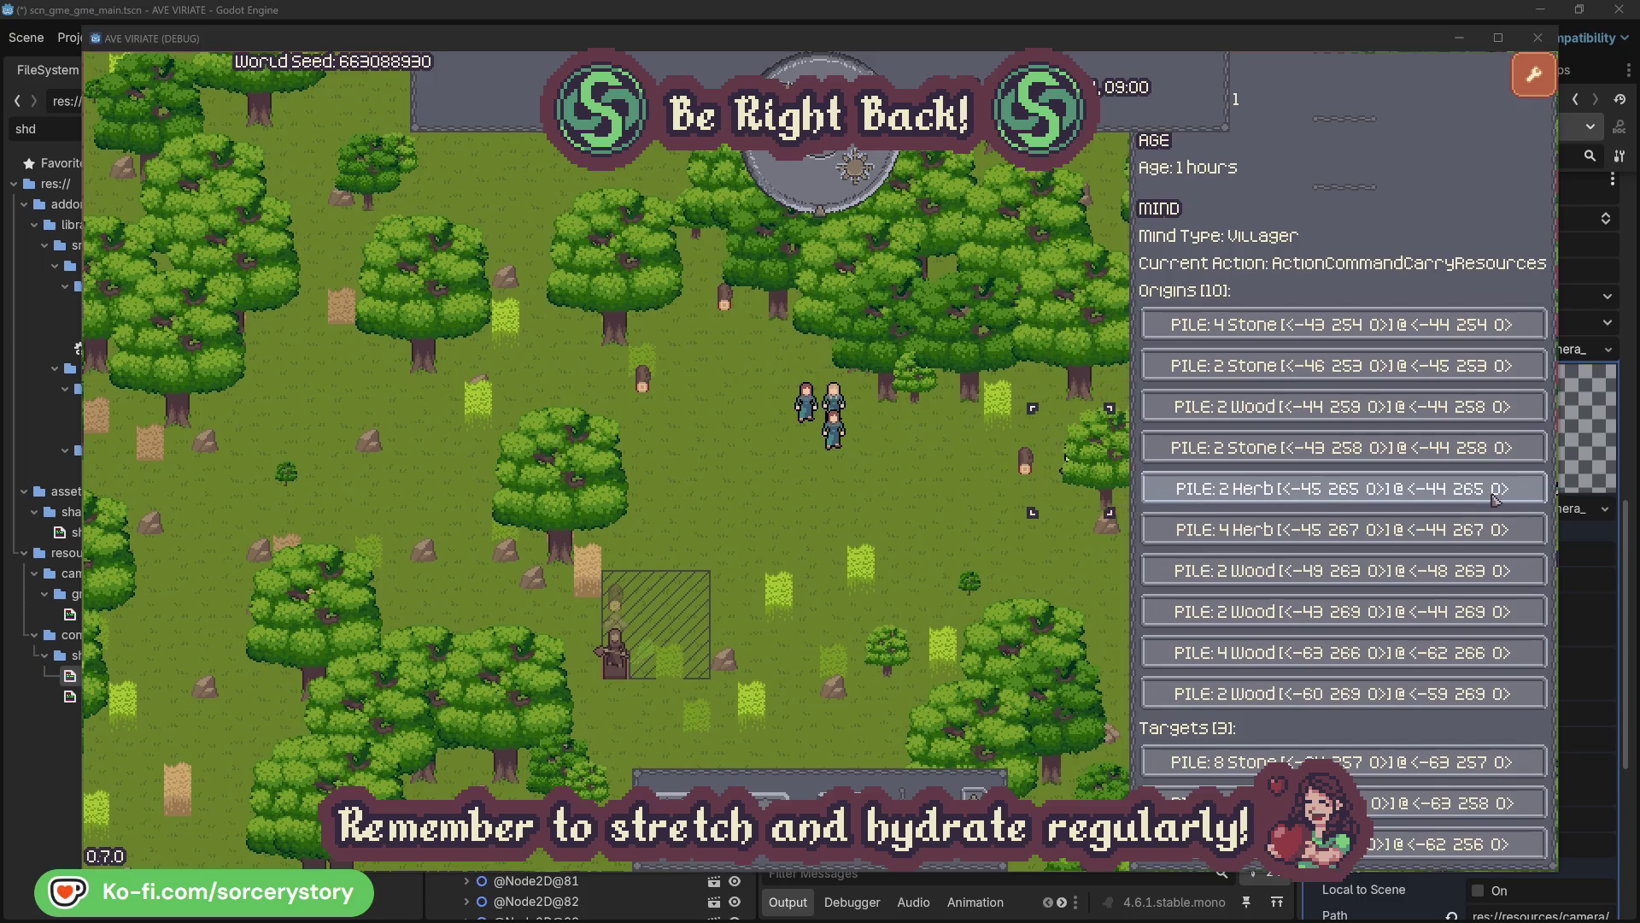
left_click(1496, 499)
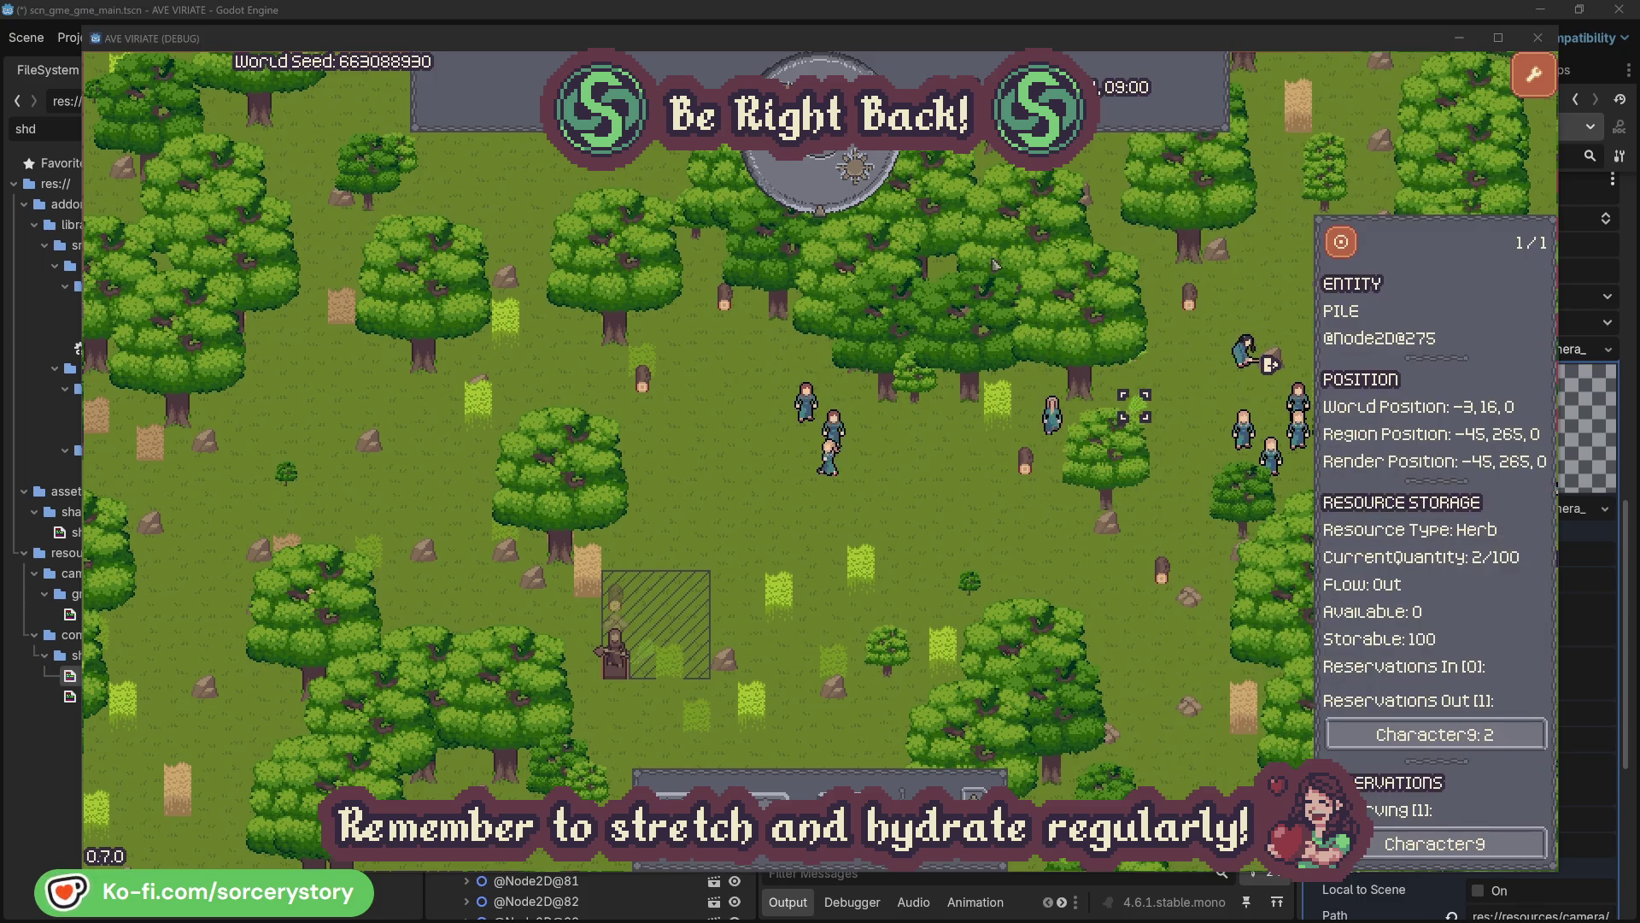
left_click(1354, 251)
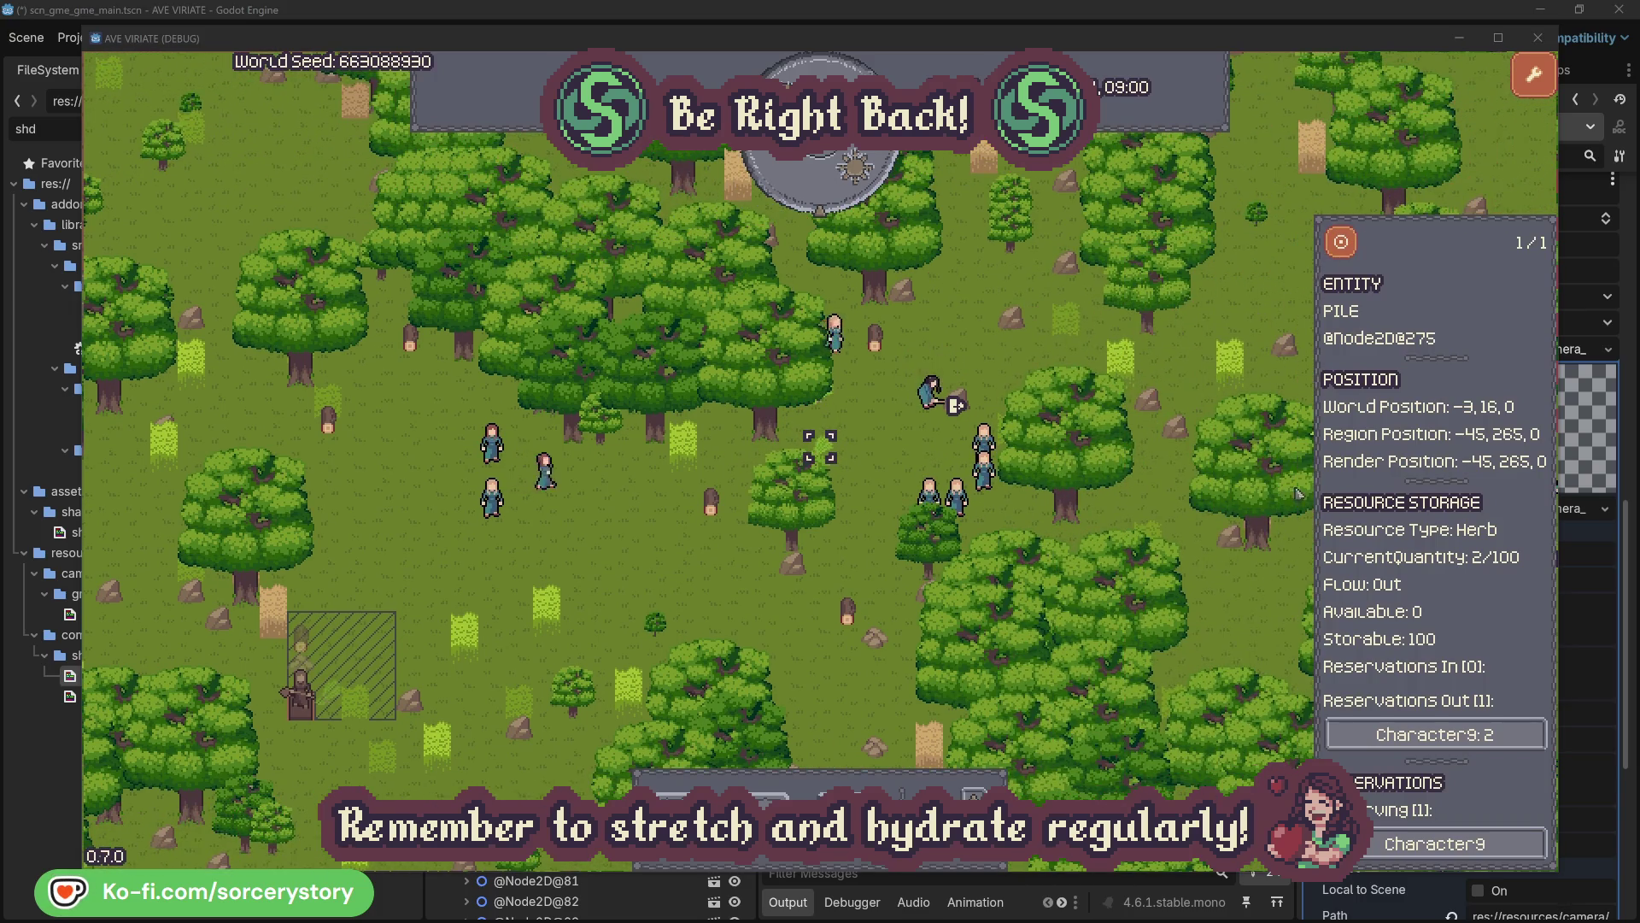
left_click(1482, 728)
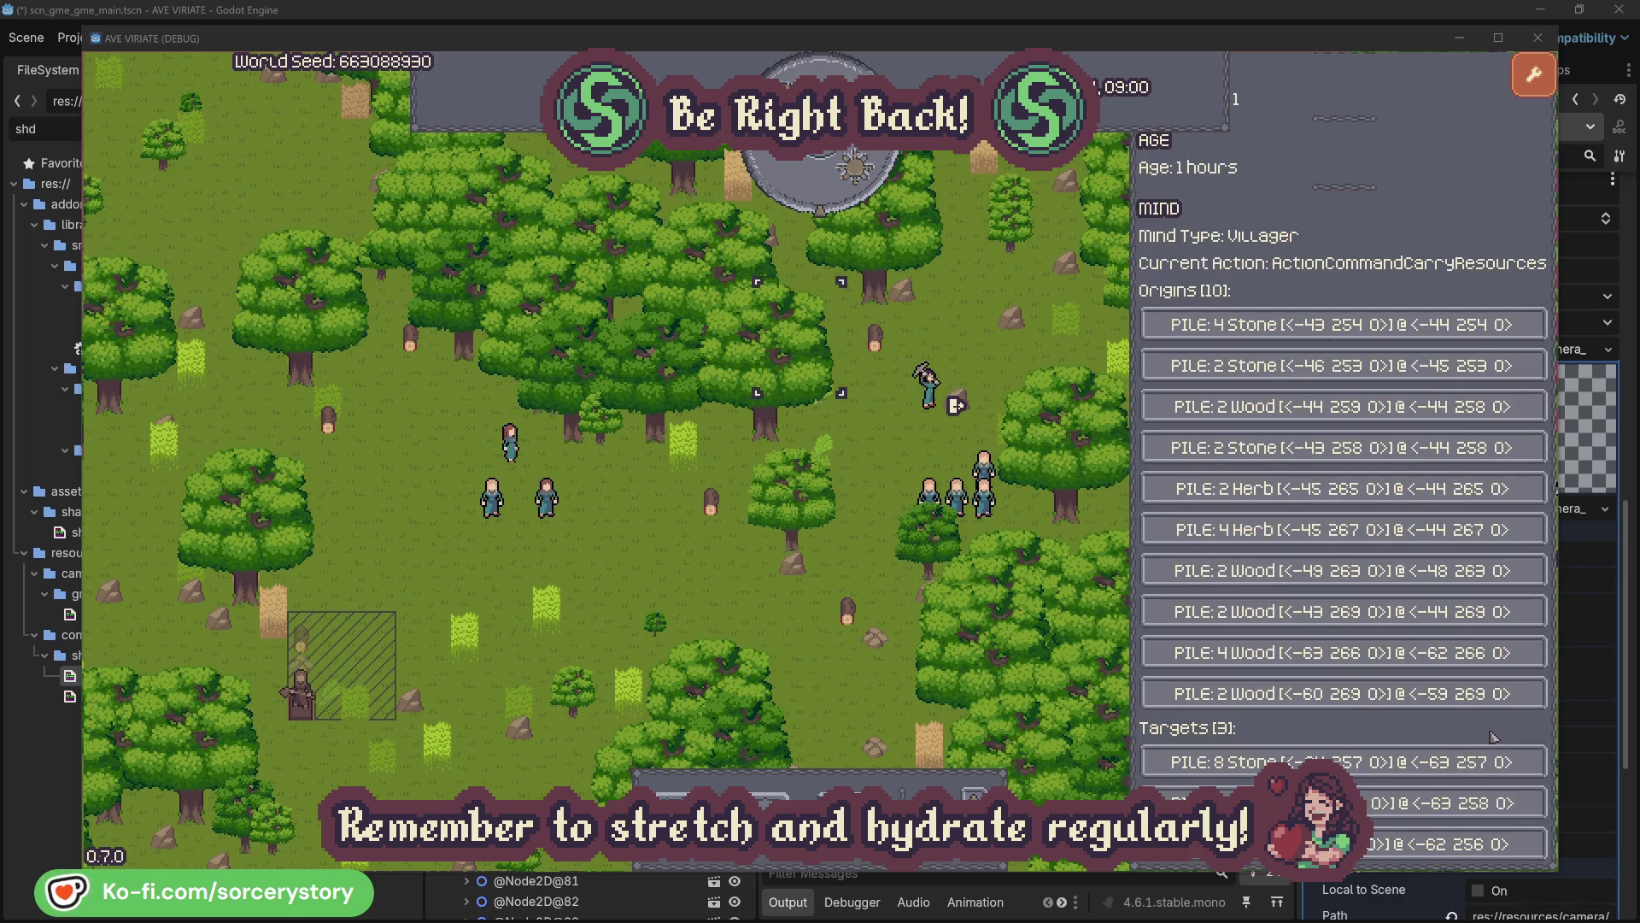
left_click(1418, 802)
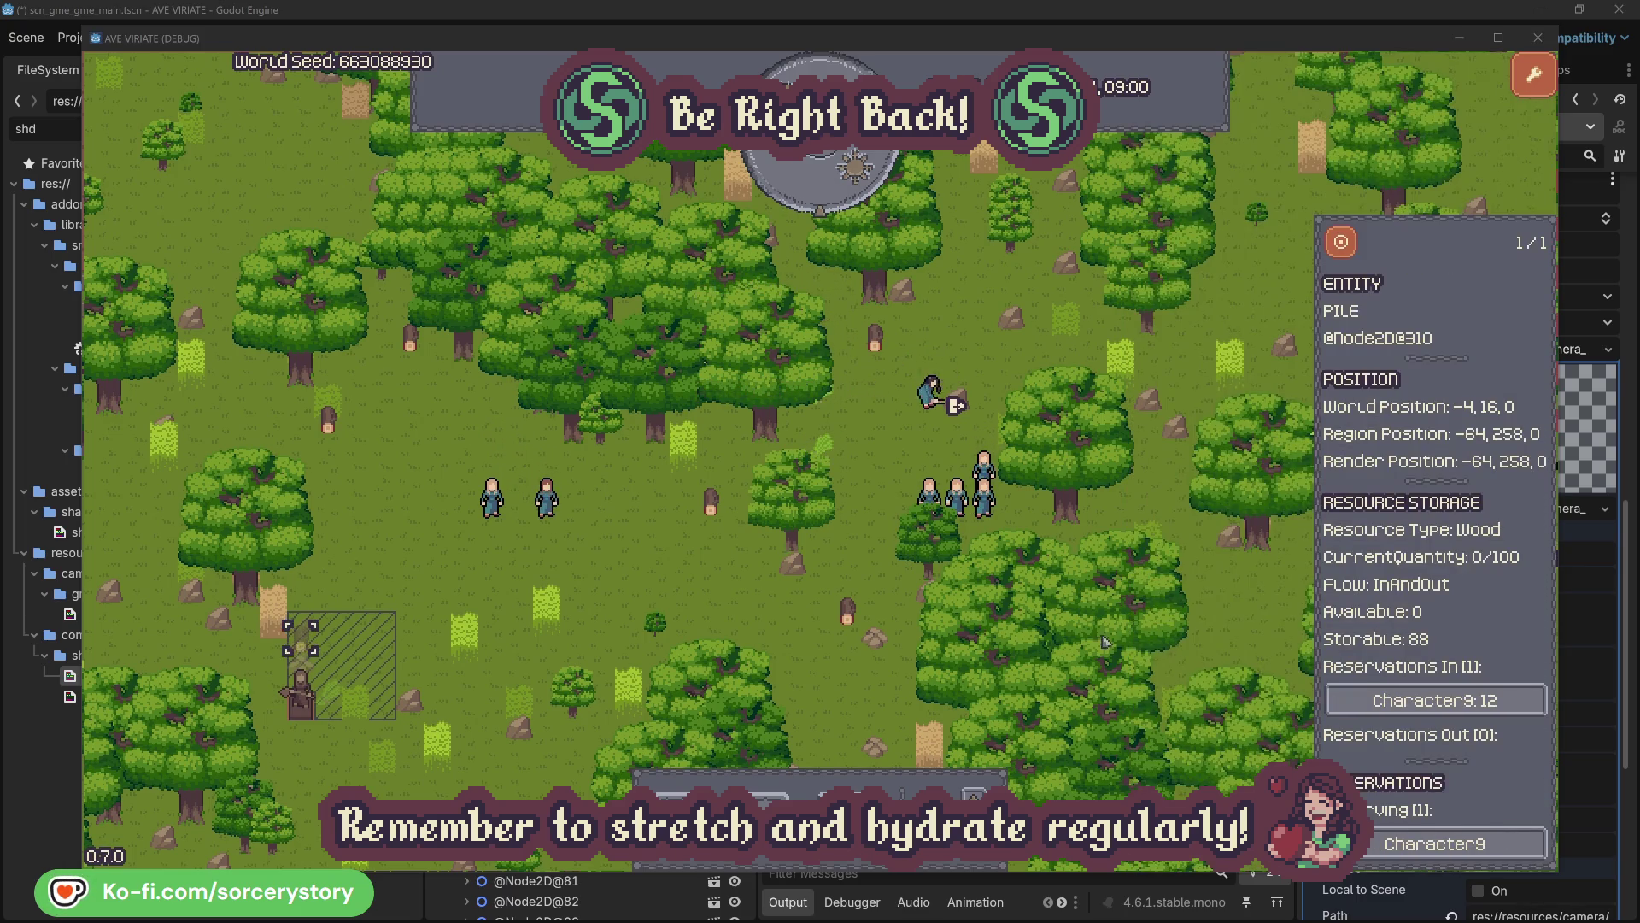
left_click(1341, 243)
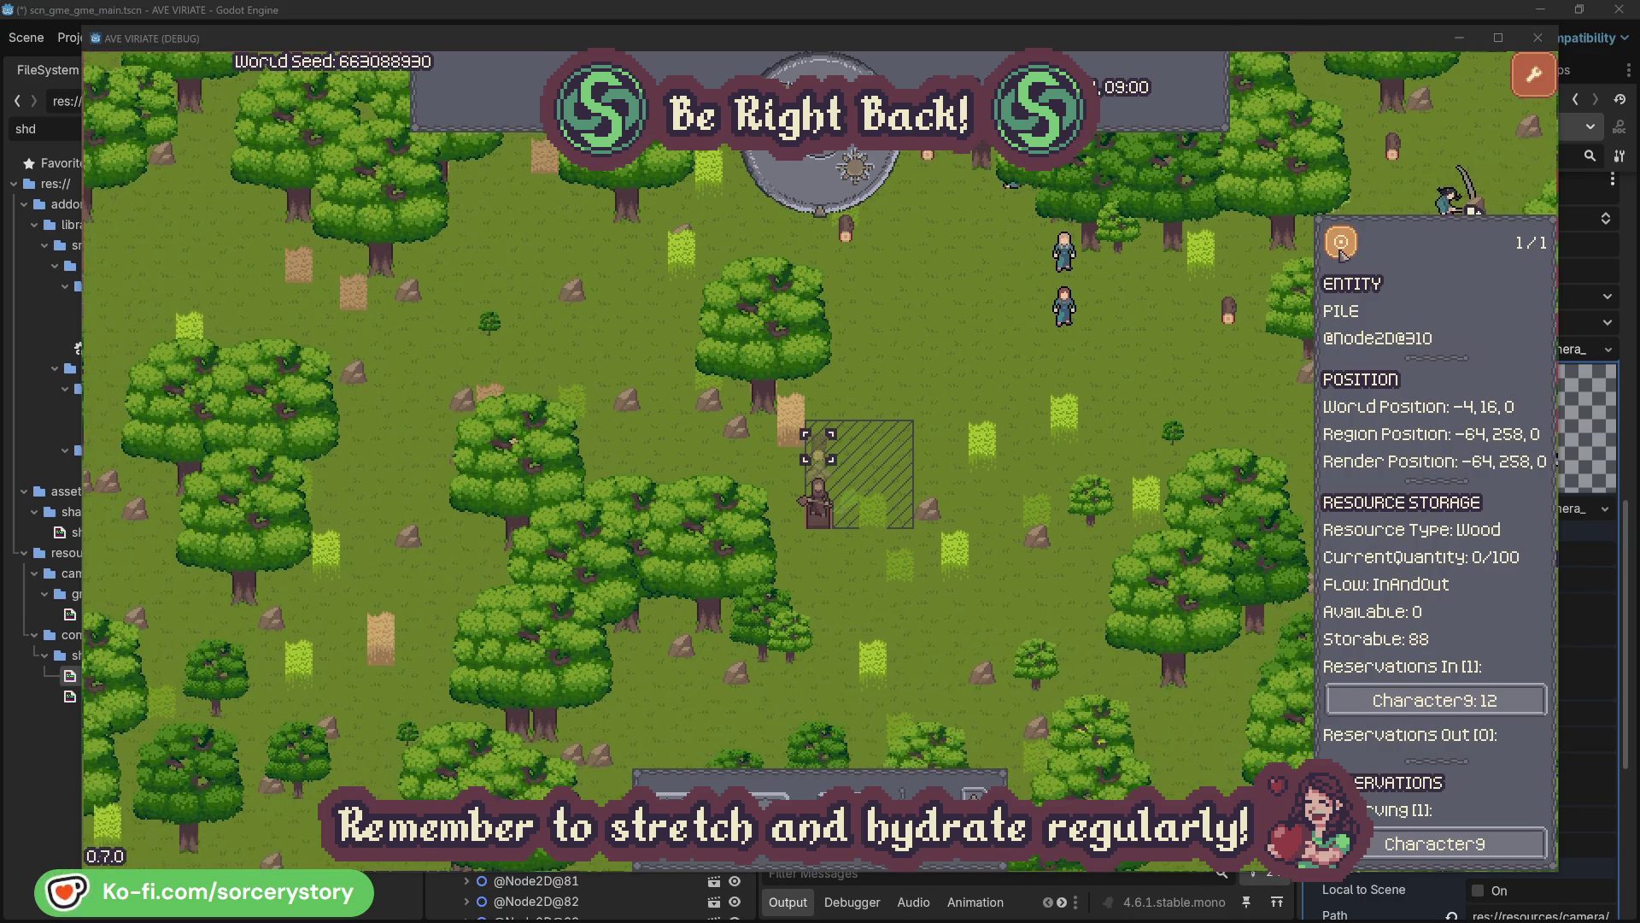
left_click(1207, 374)
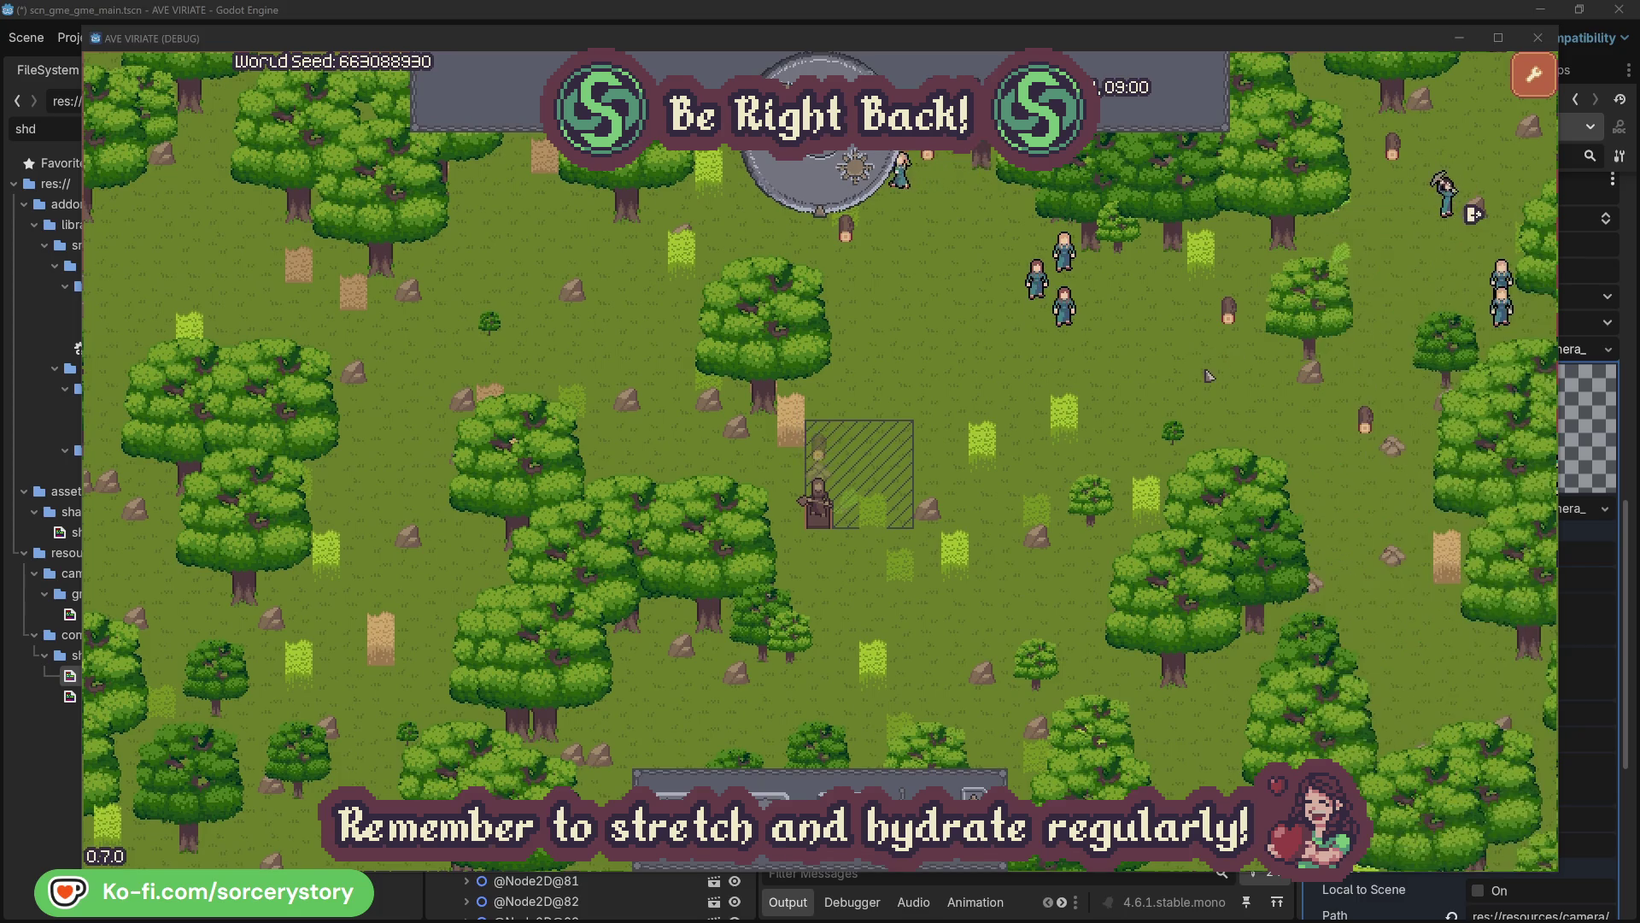
Open and close Character2's details, then reopen them
left_click(1077, 319)
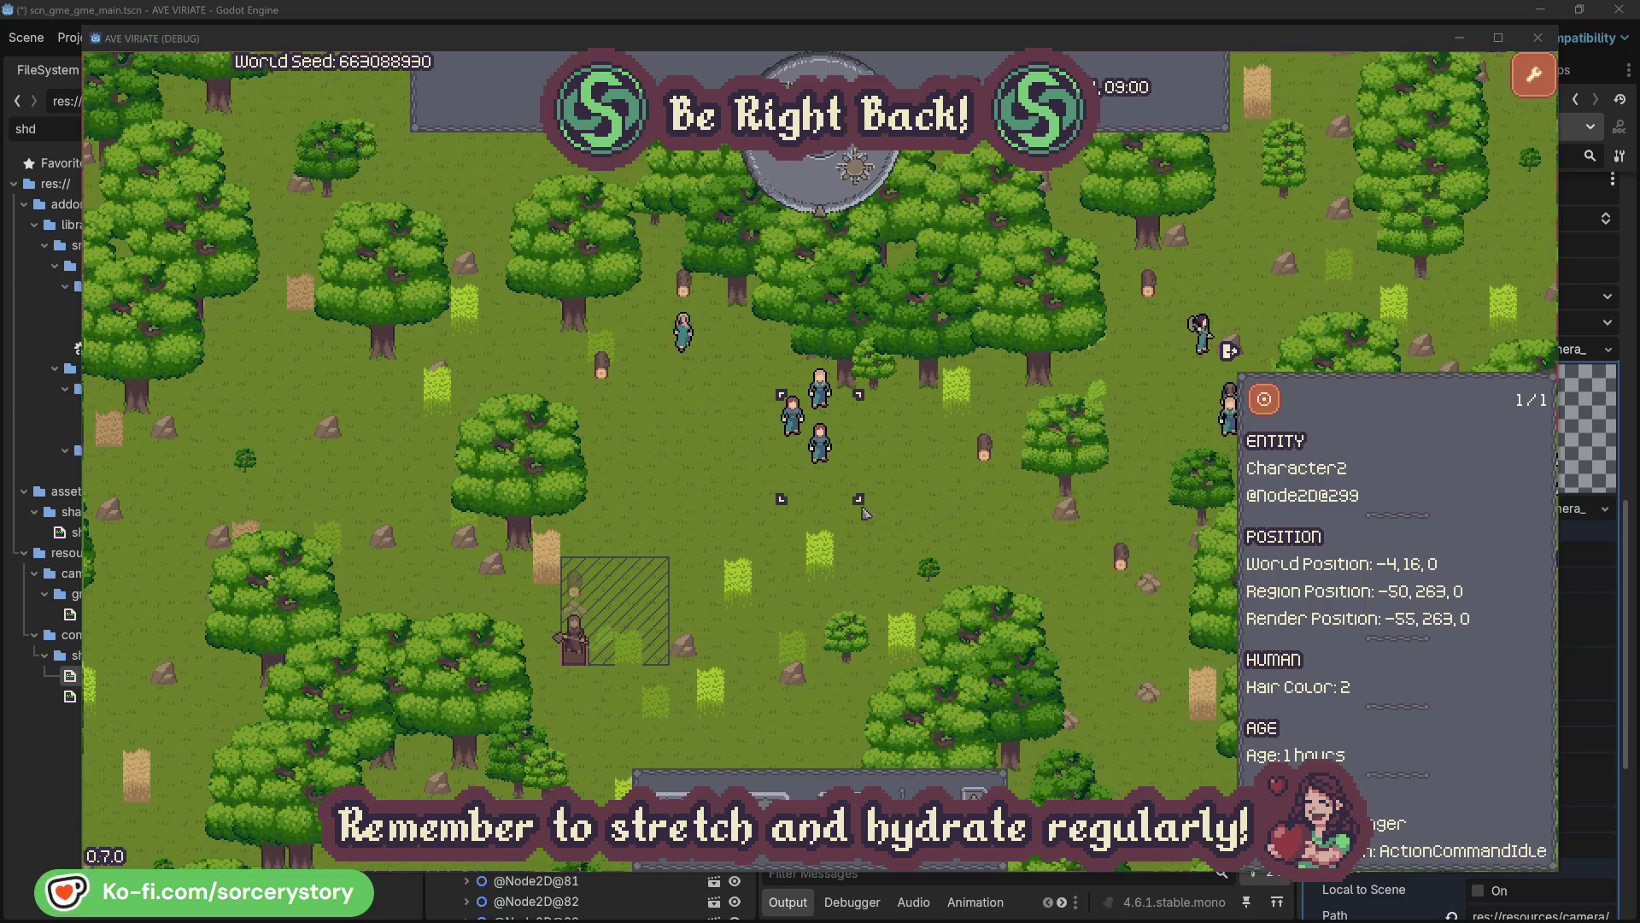
left_click(938, 494)
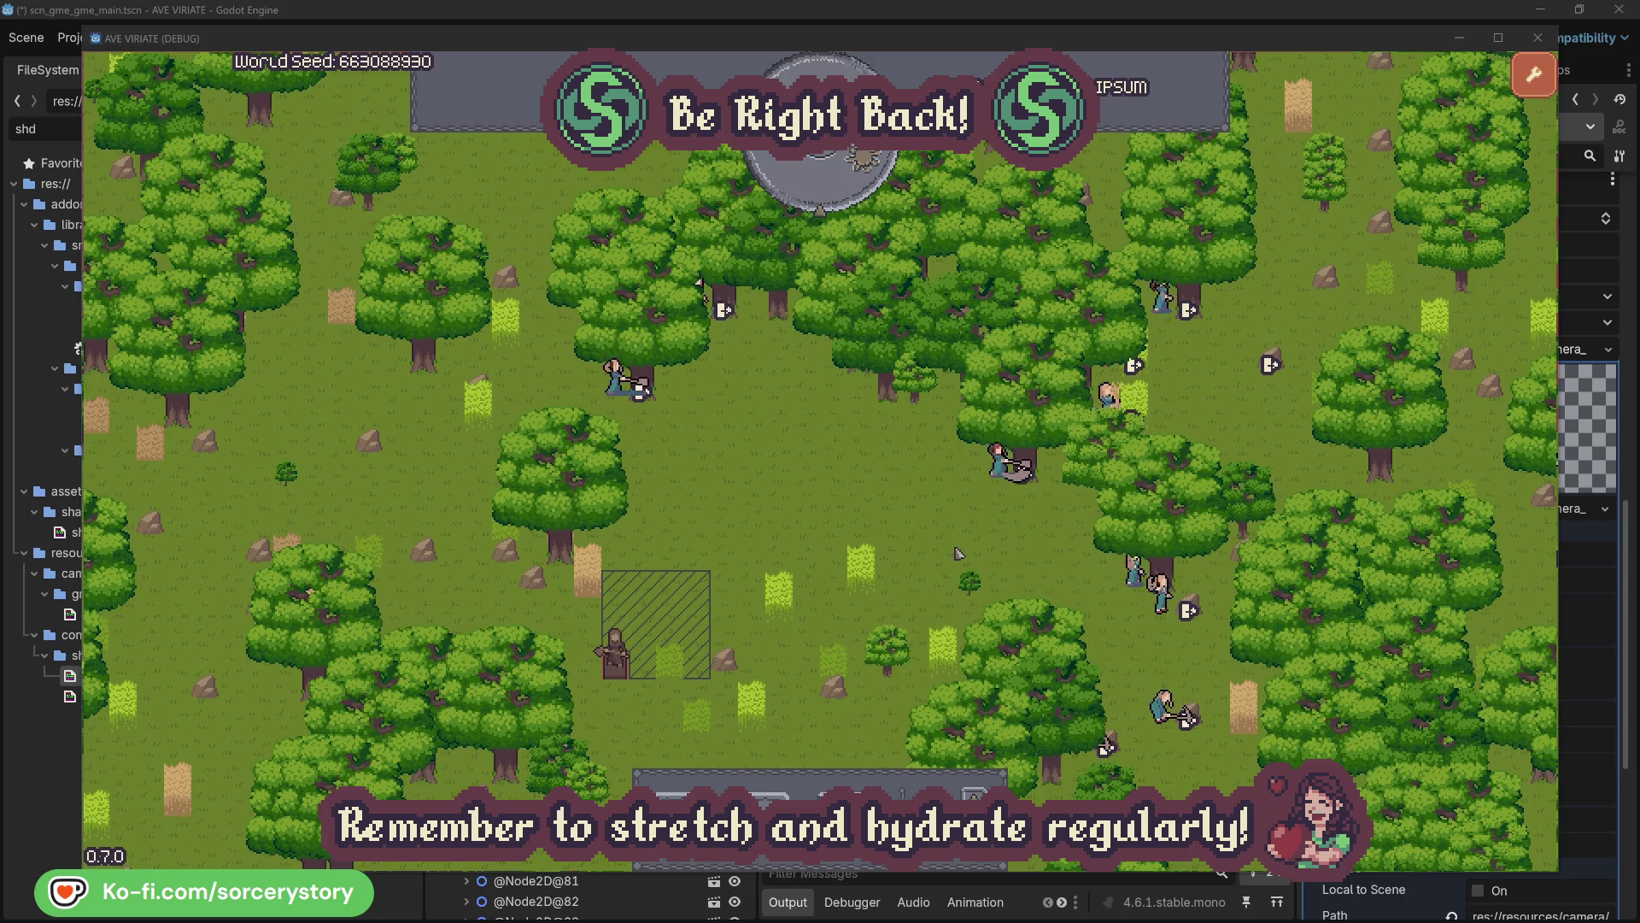
left_click(972, 498)
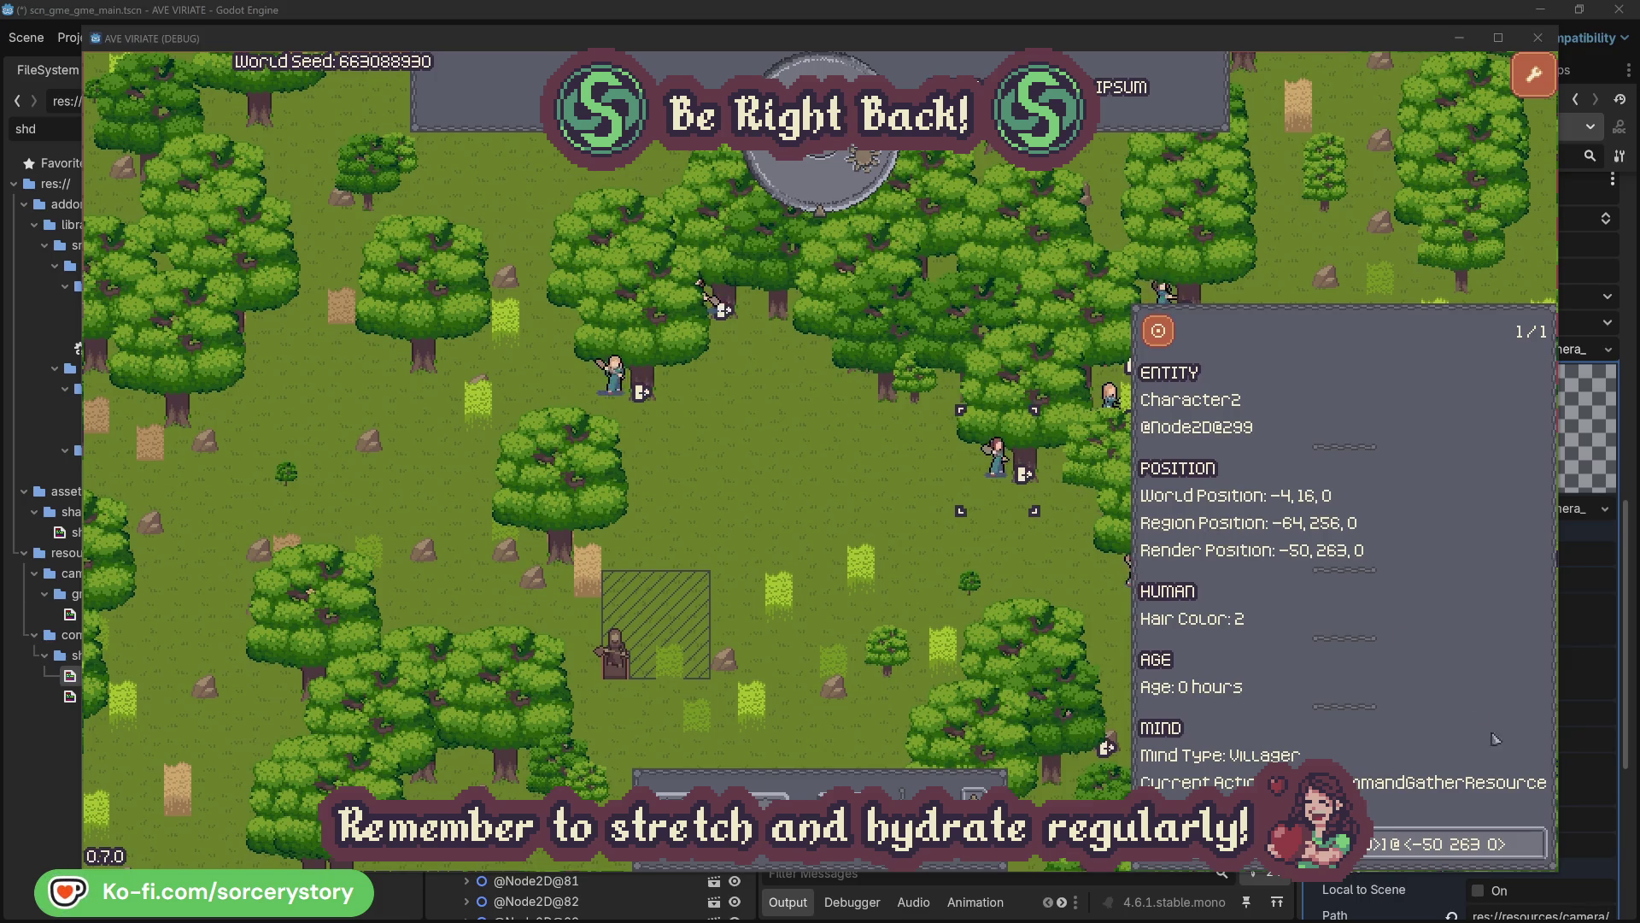
Follow Character2 and Character0 to the oaks they are felling and back
left_click(1536, 844)
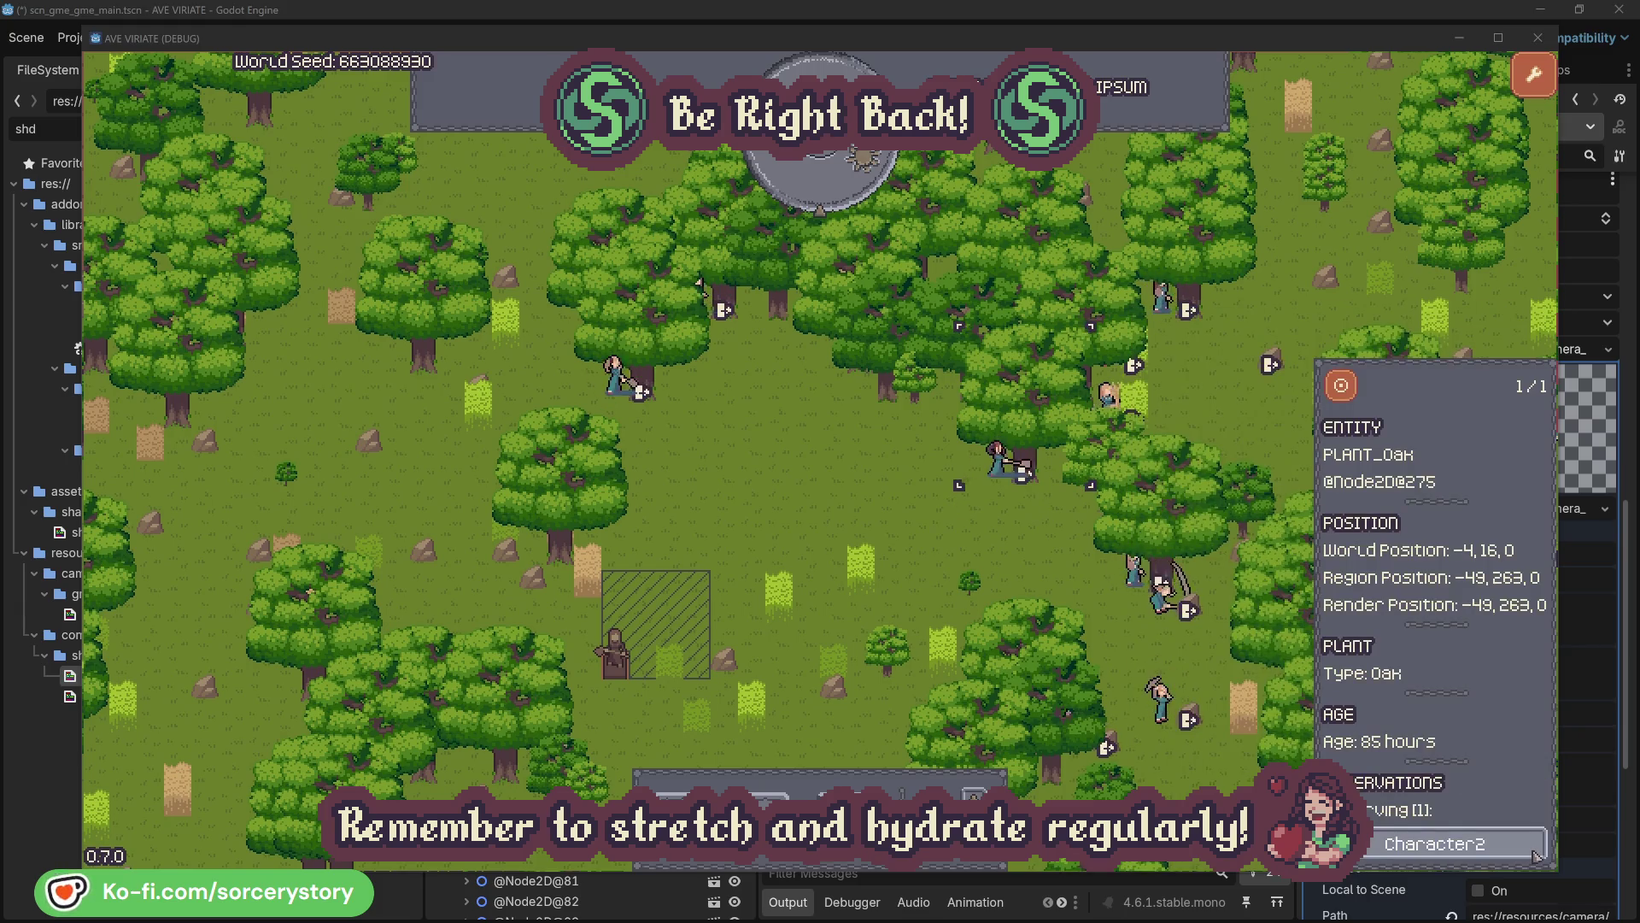
left_click(1534, 854)
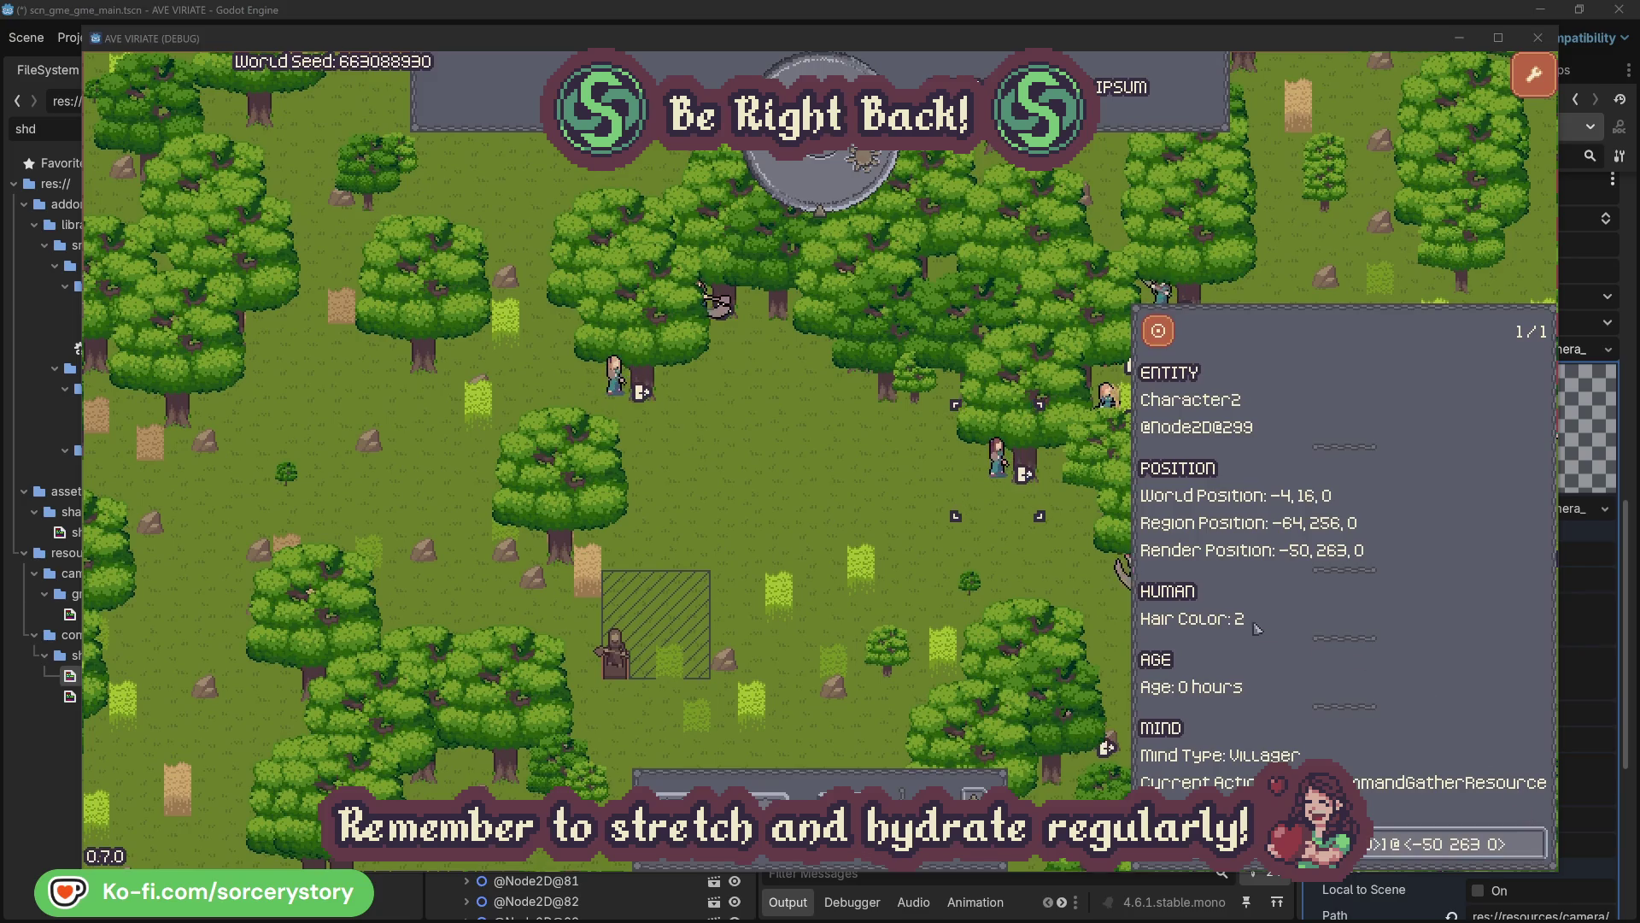
left_click(1026, 569)
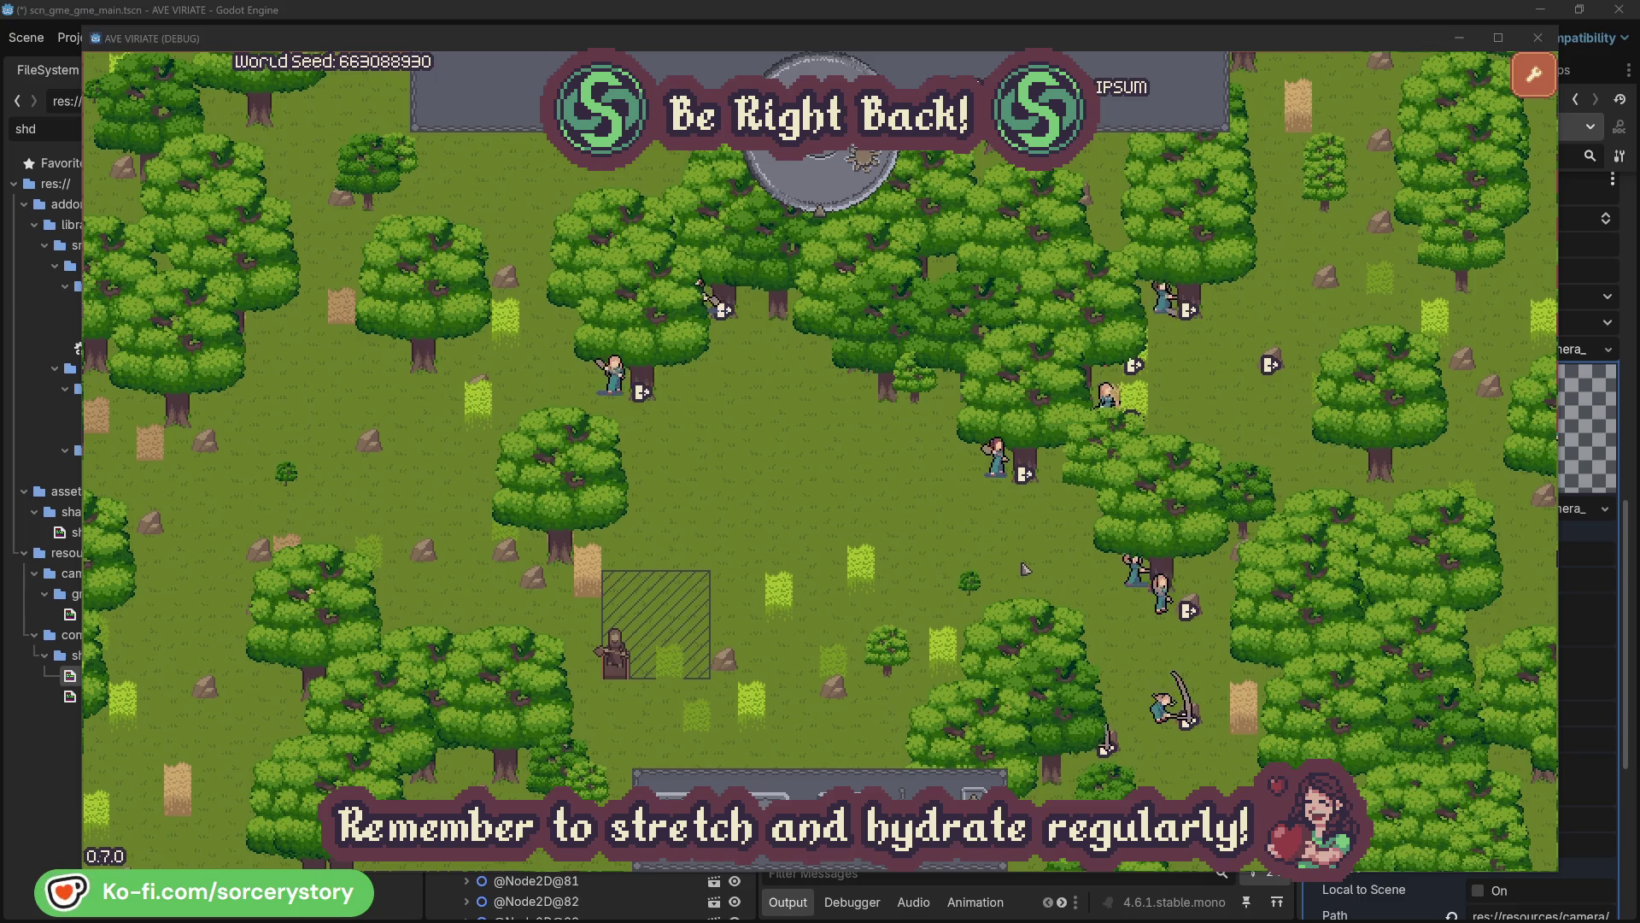
left_click(617, 380)
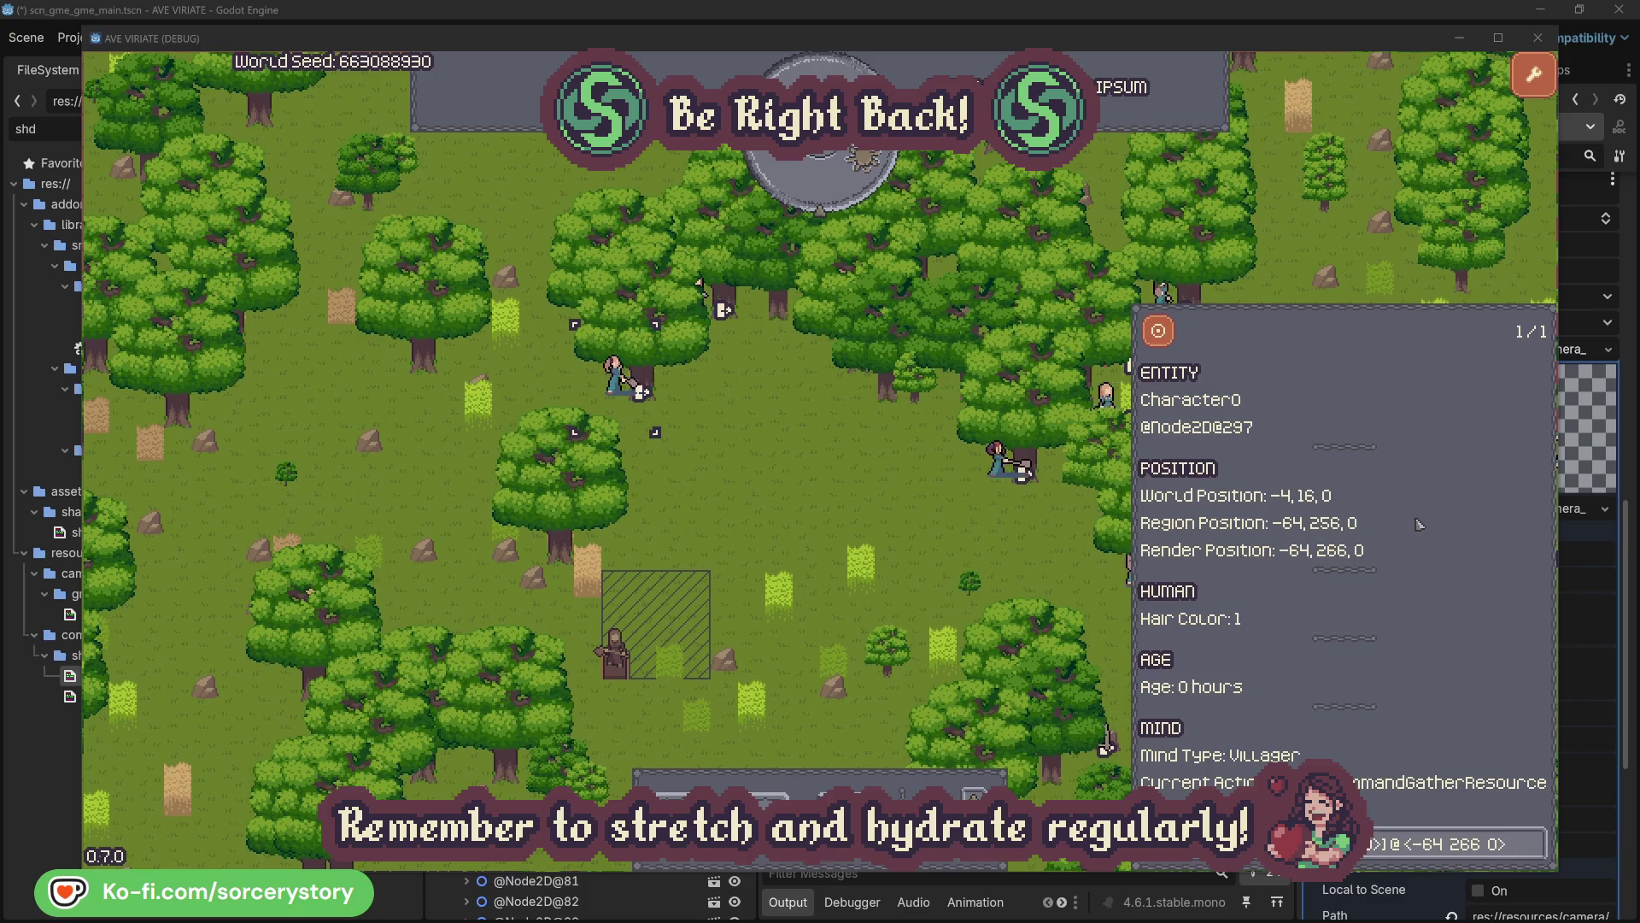
left_click(1535, 842)
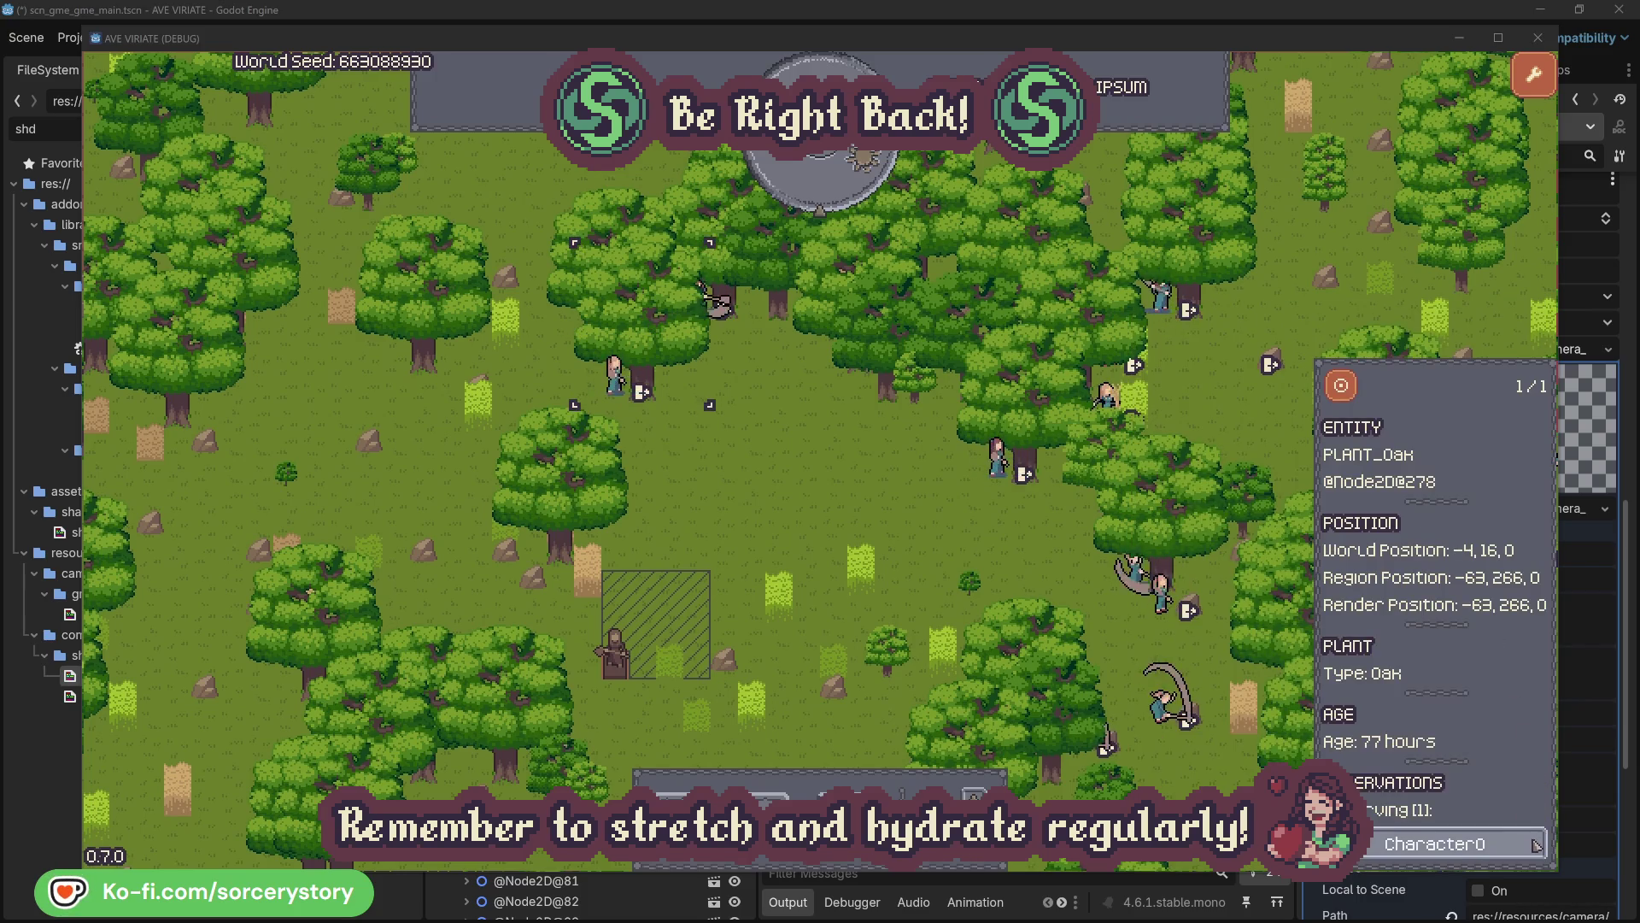
left_click(1535, 842)
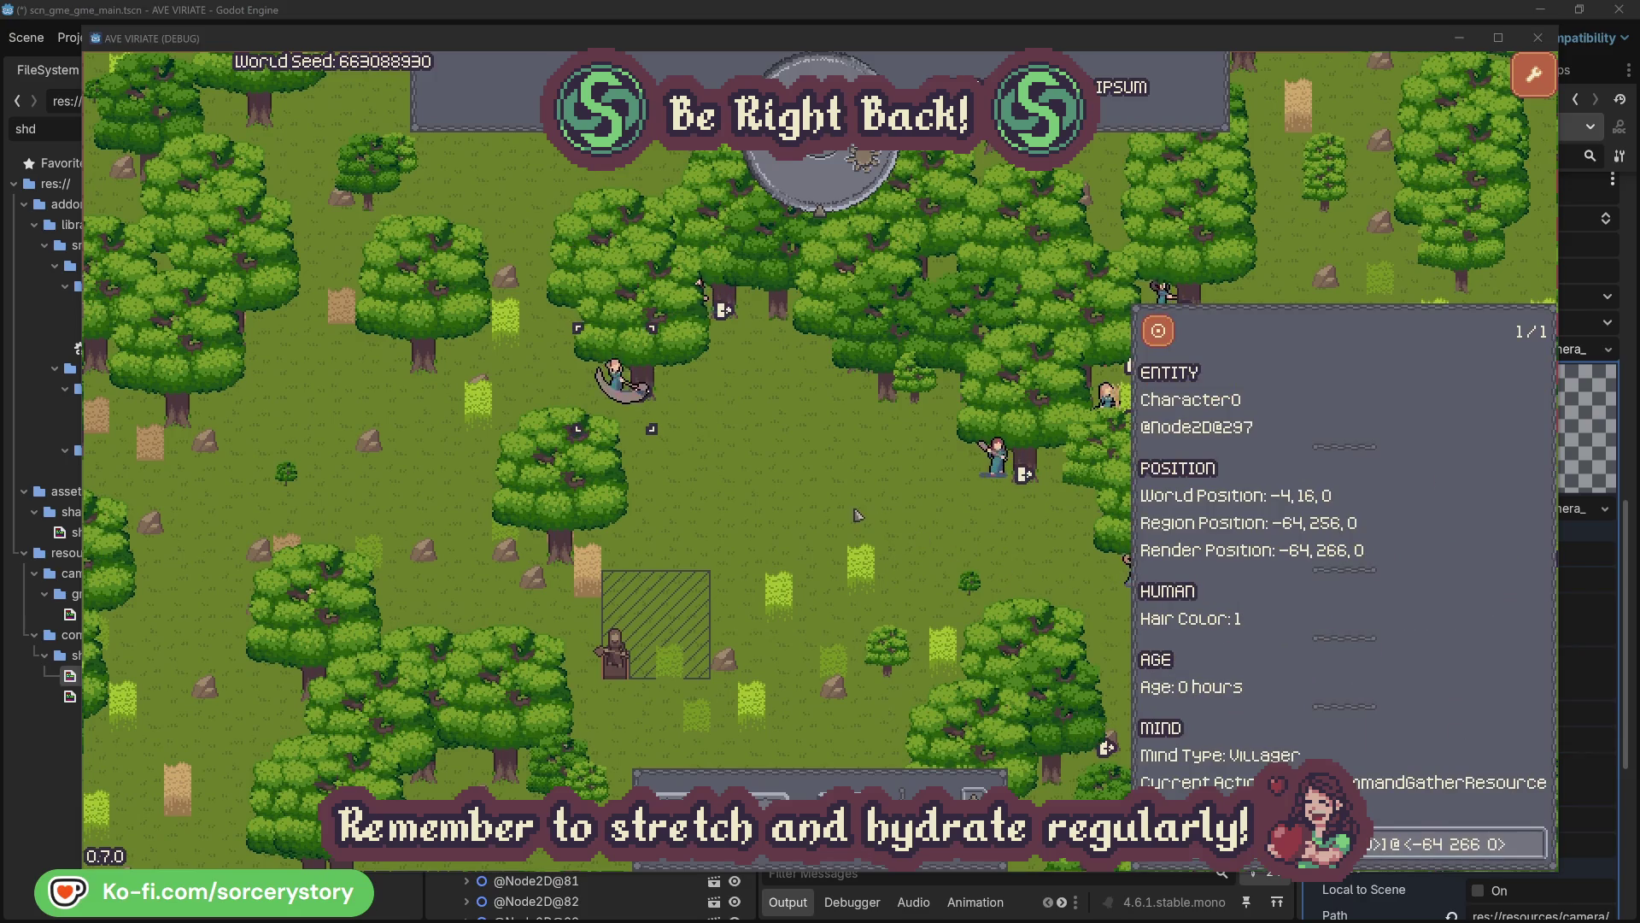
left_click(857, 515)
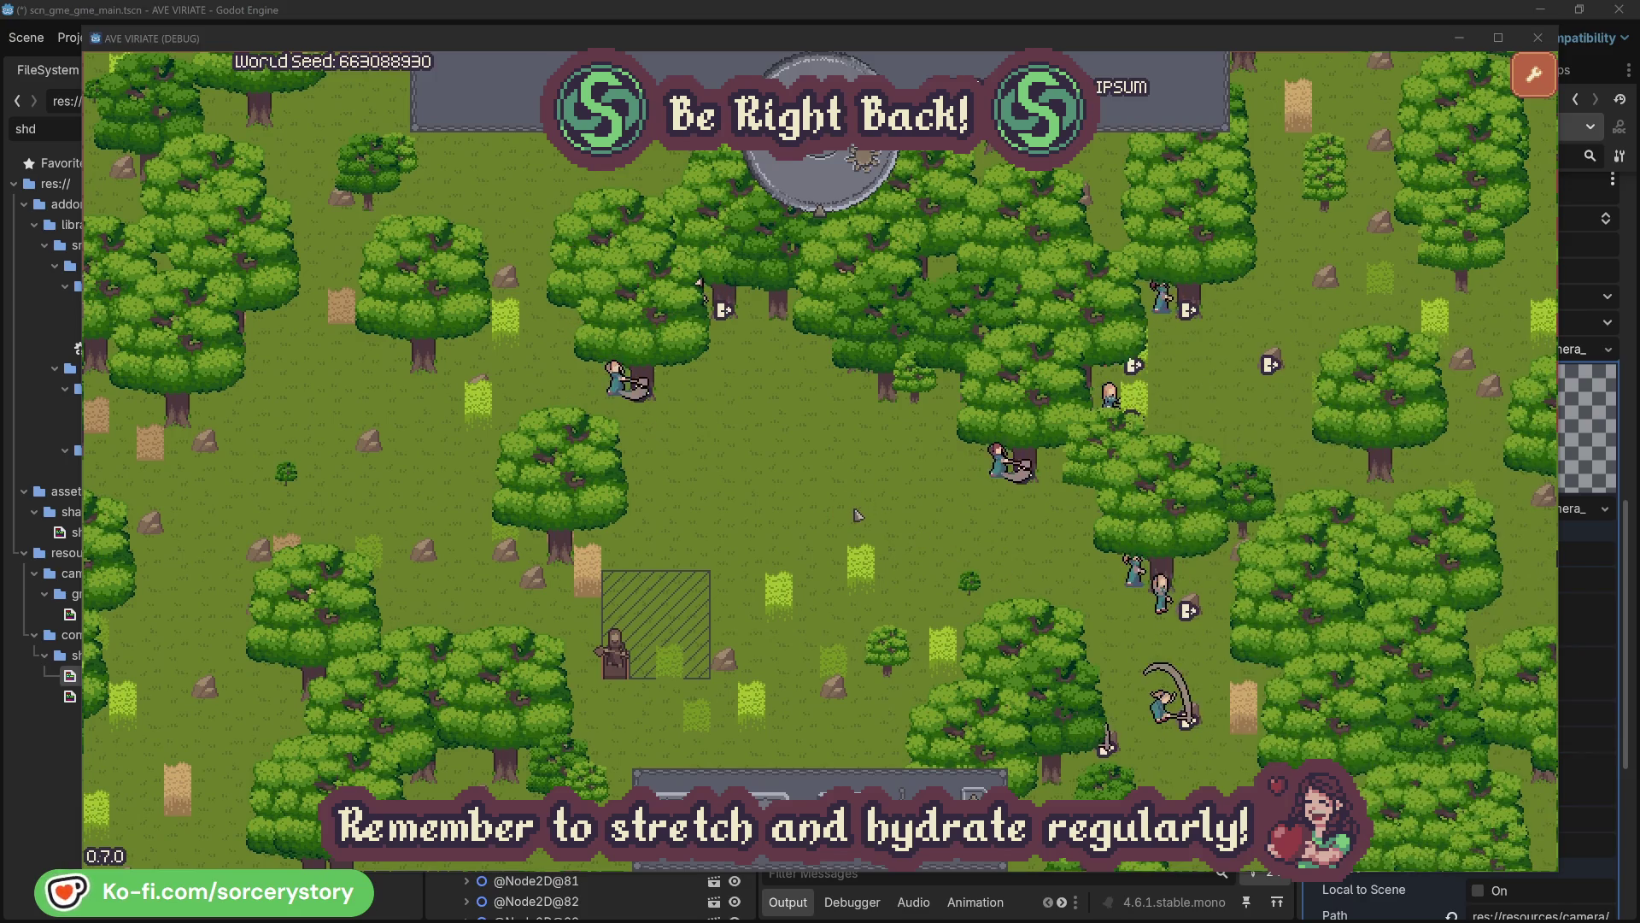
Pass one hour and trace the wood pile through Character9 to the 2 Herb pile and back
left_click(833, 192)
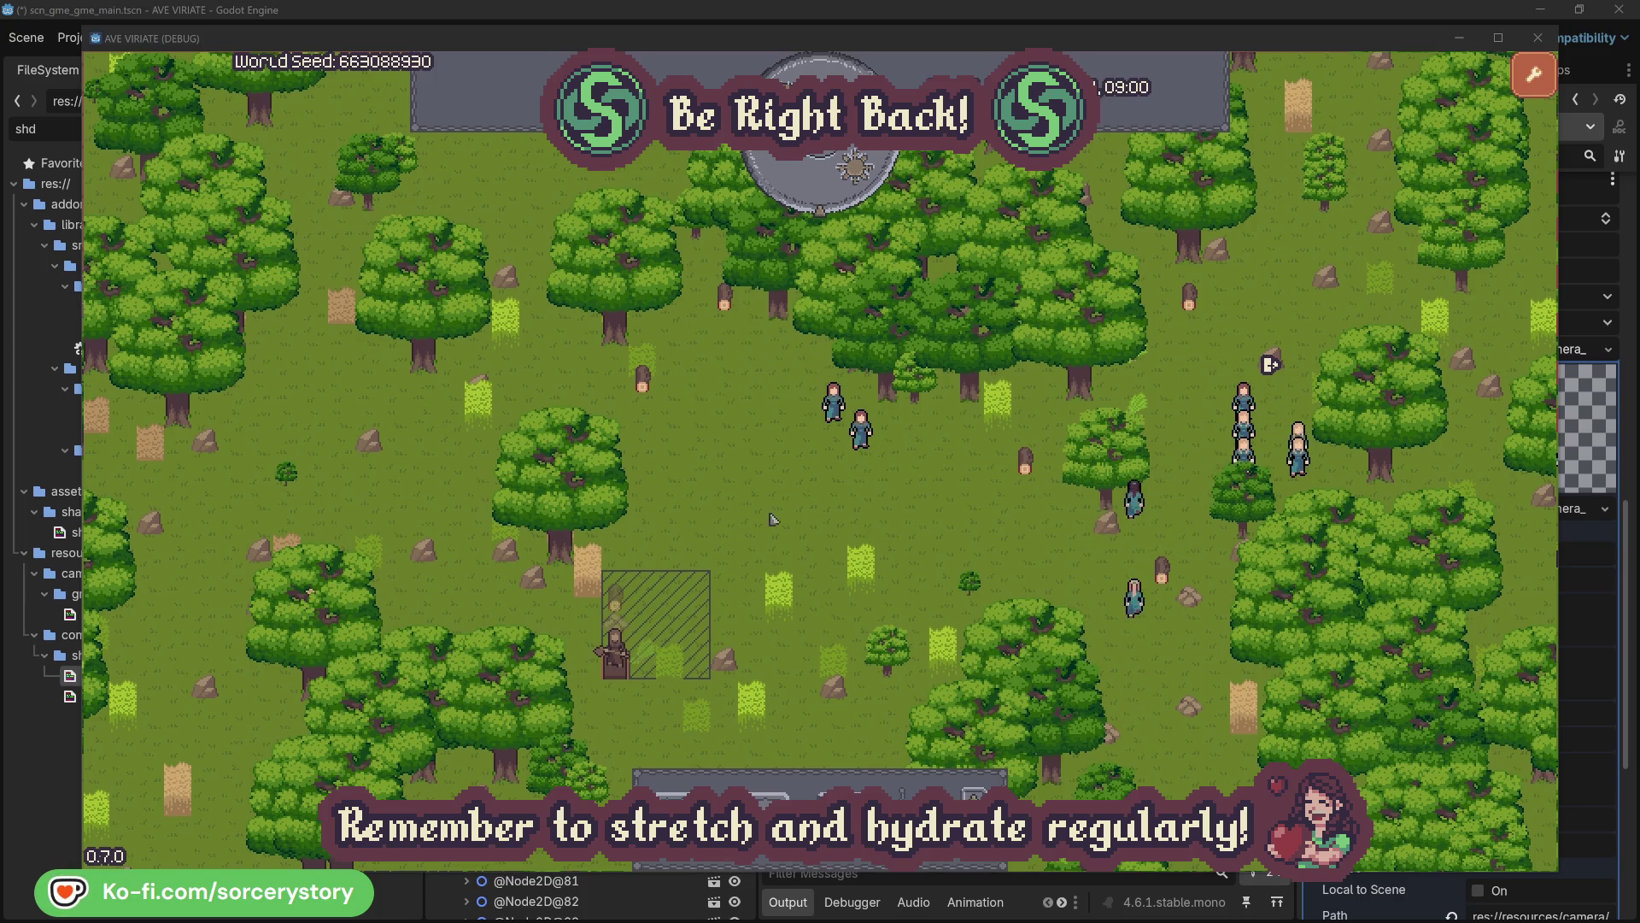
left_click(620, 606)
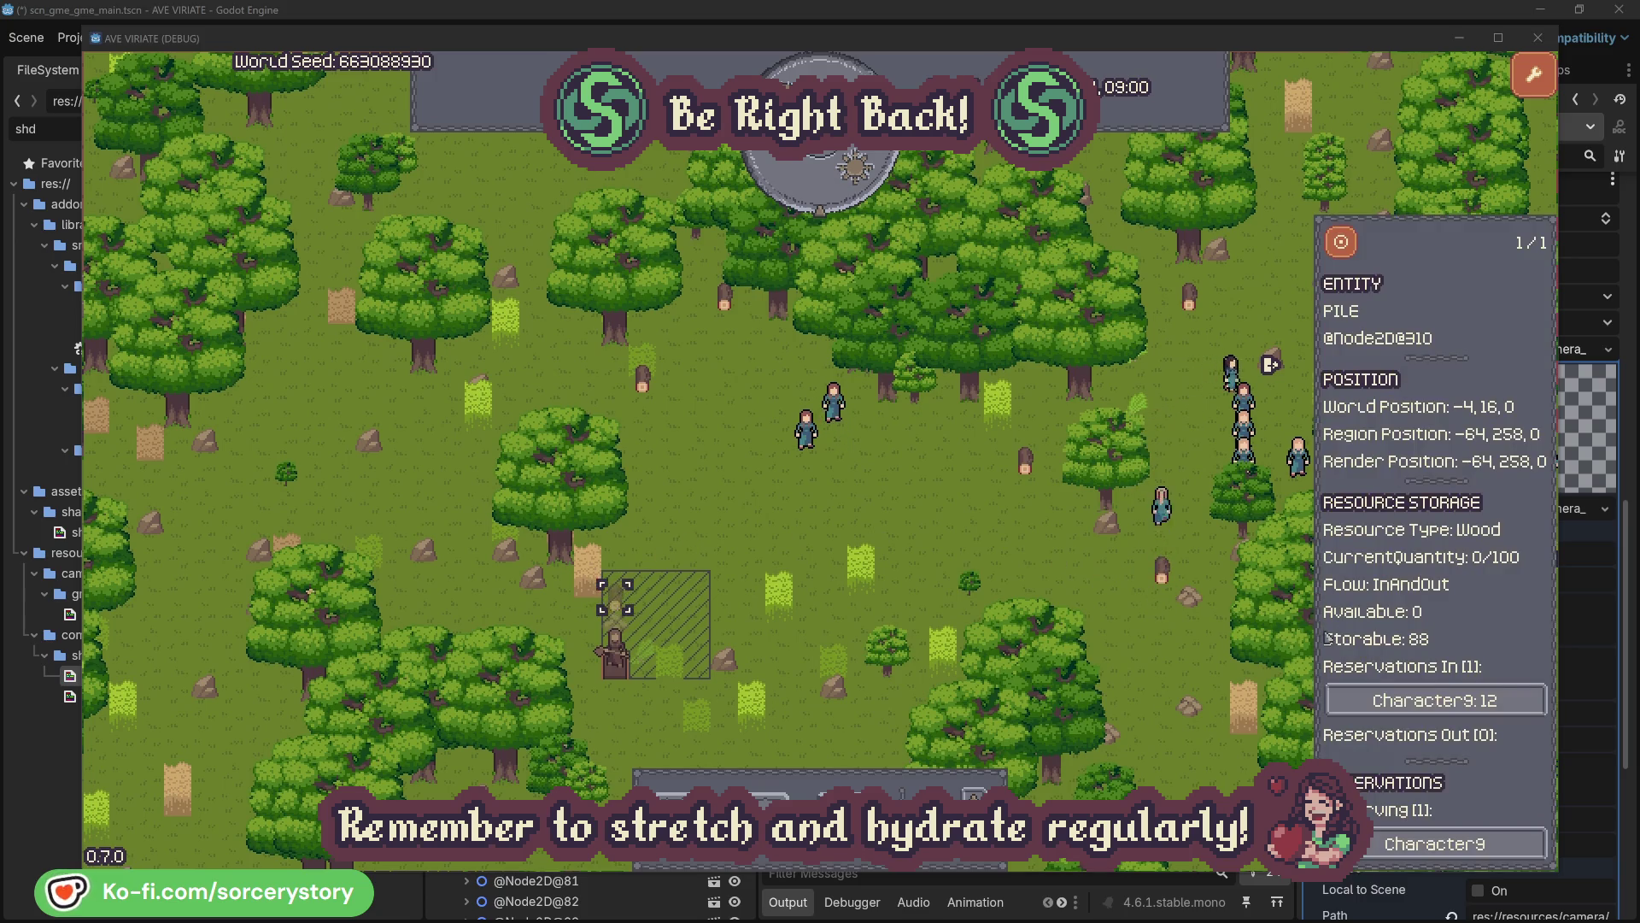
left_click(1508, 700)
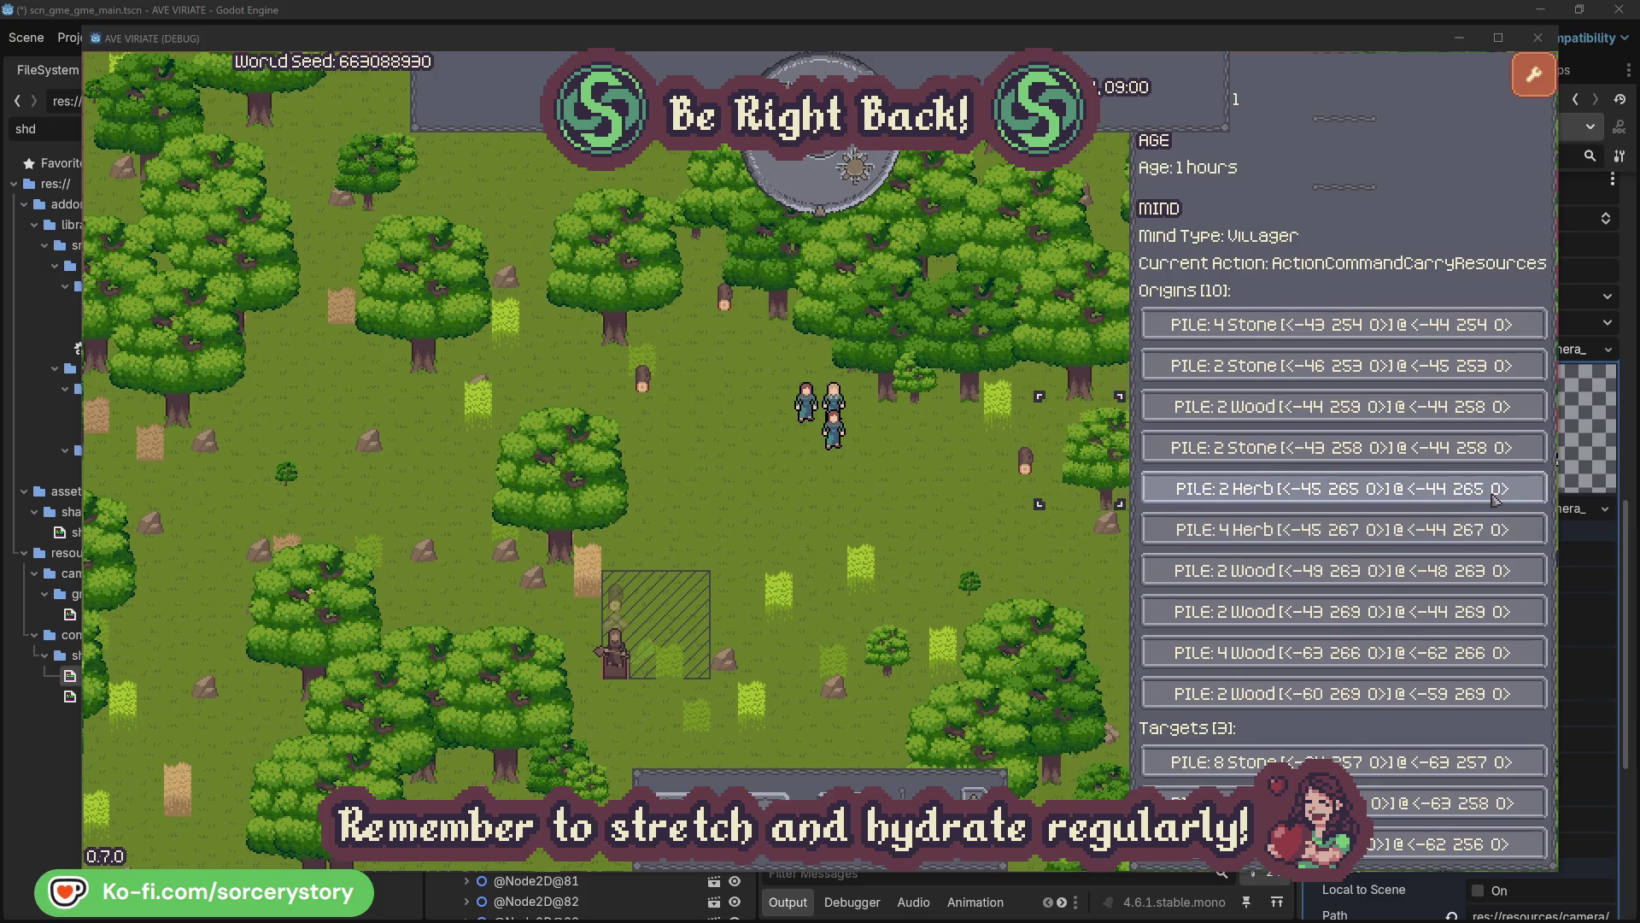
left_click(1495, 499)
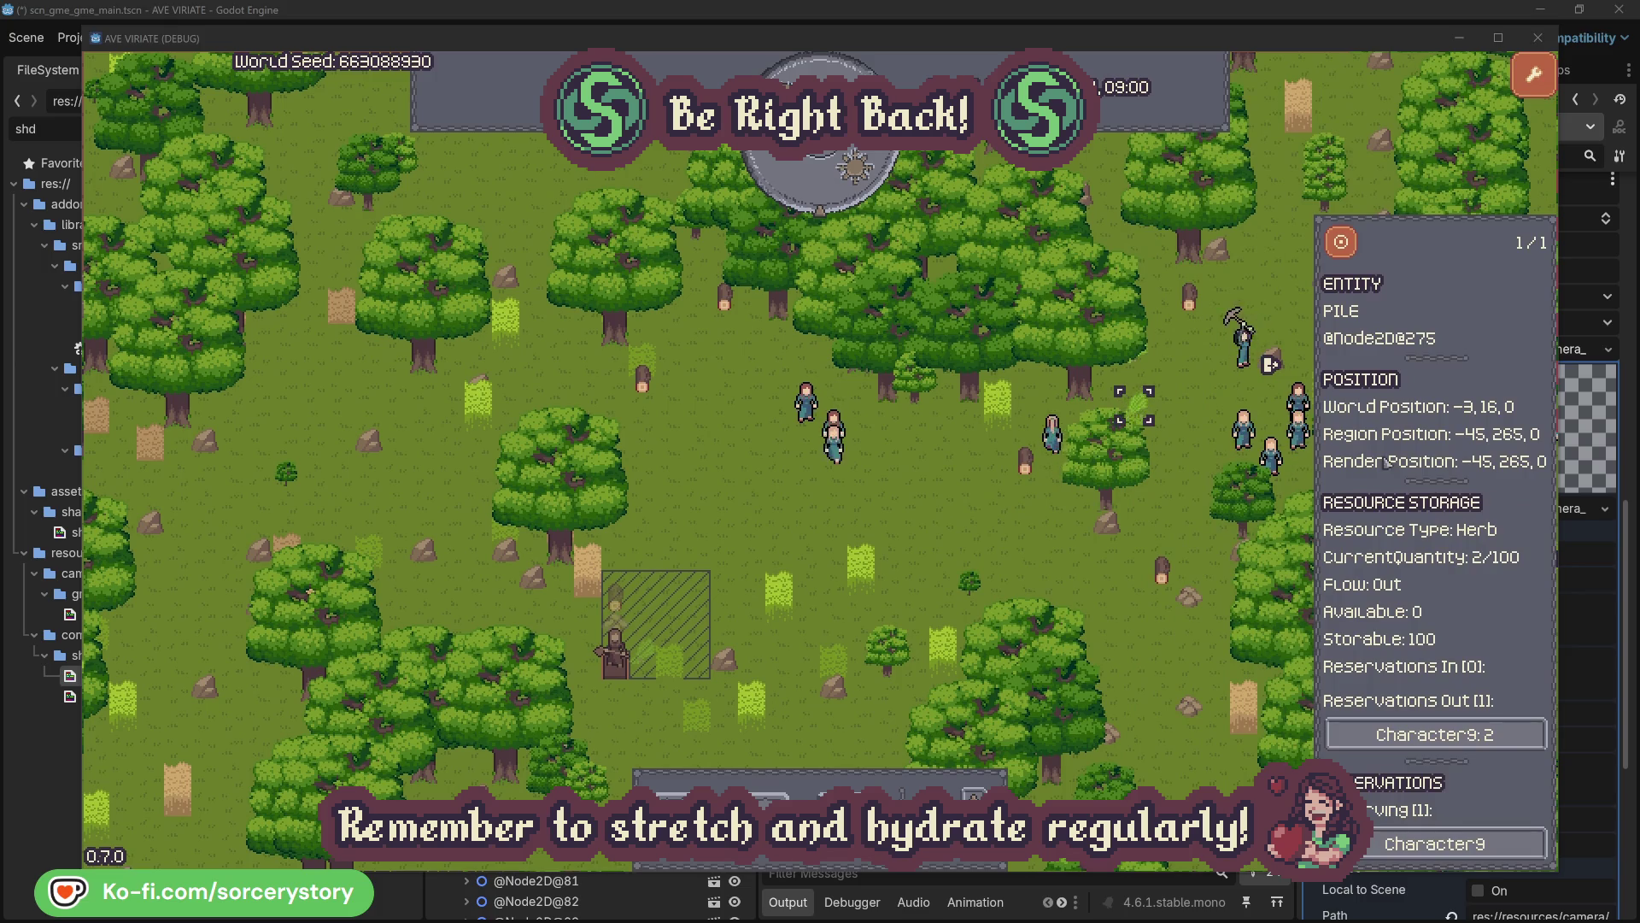
left_click(1353, 250)
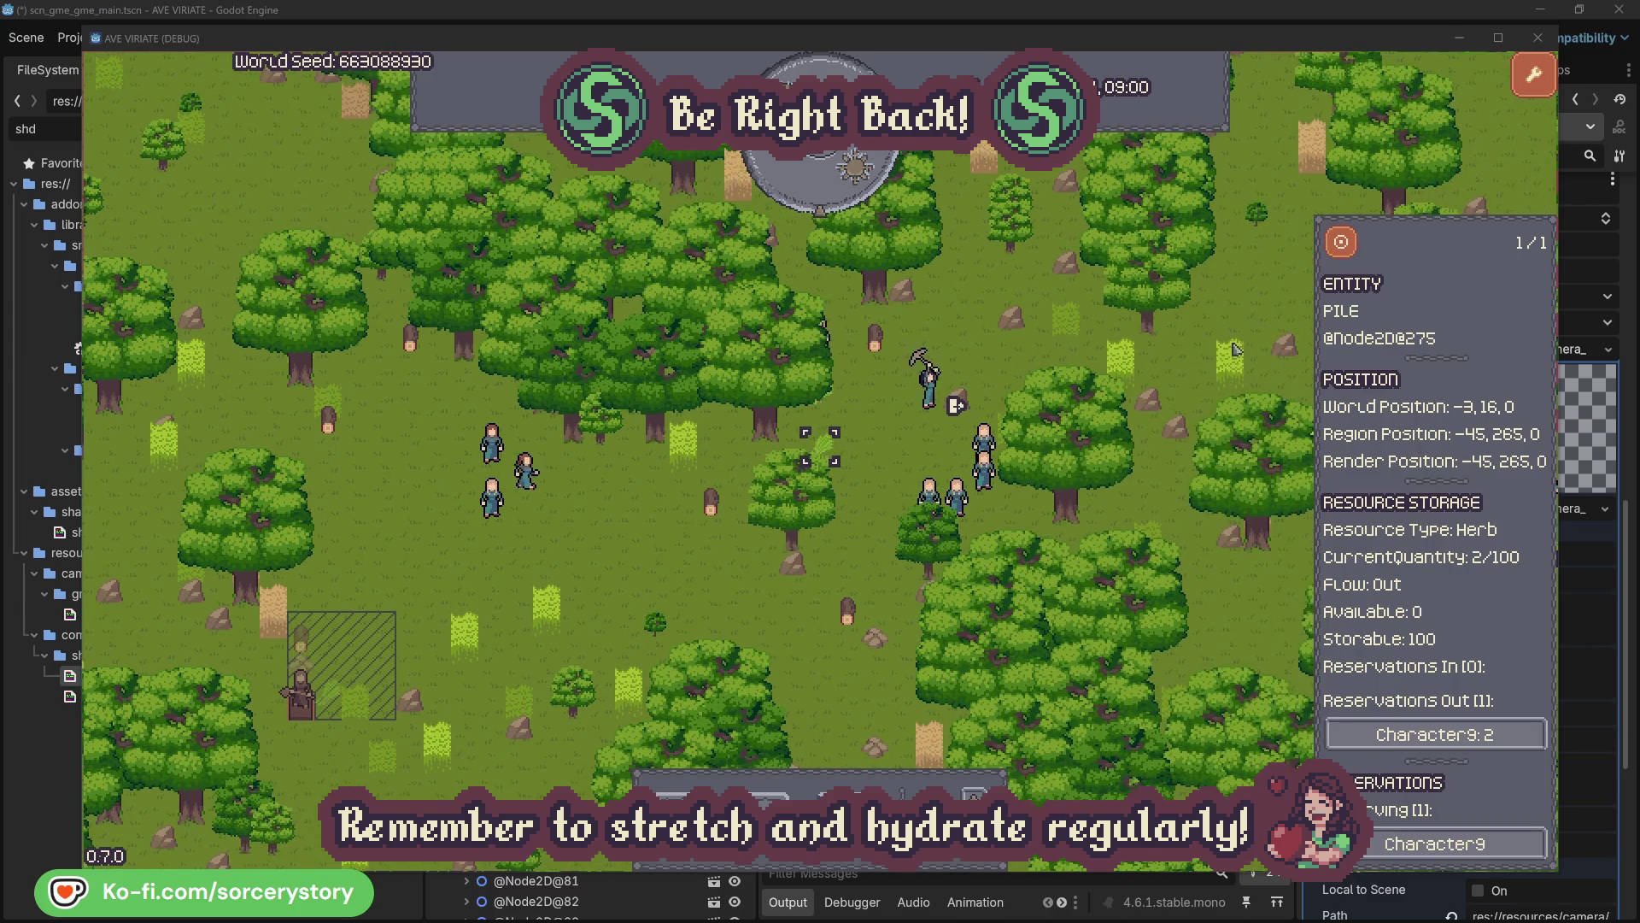
left_click(1471, 735)
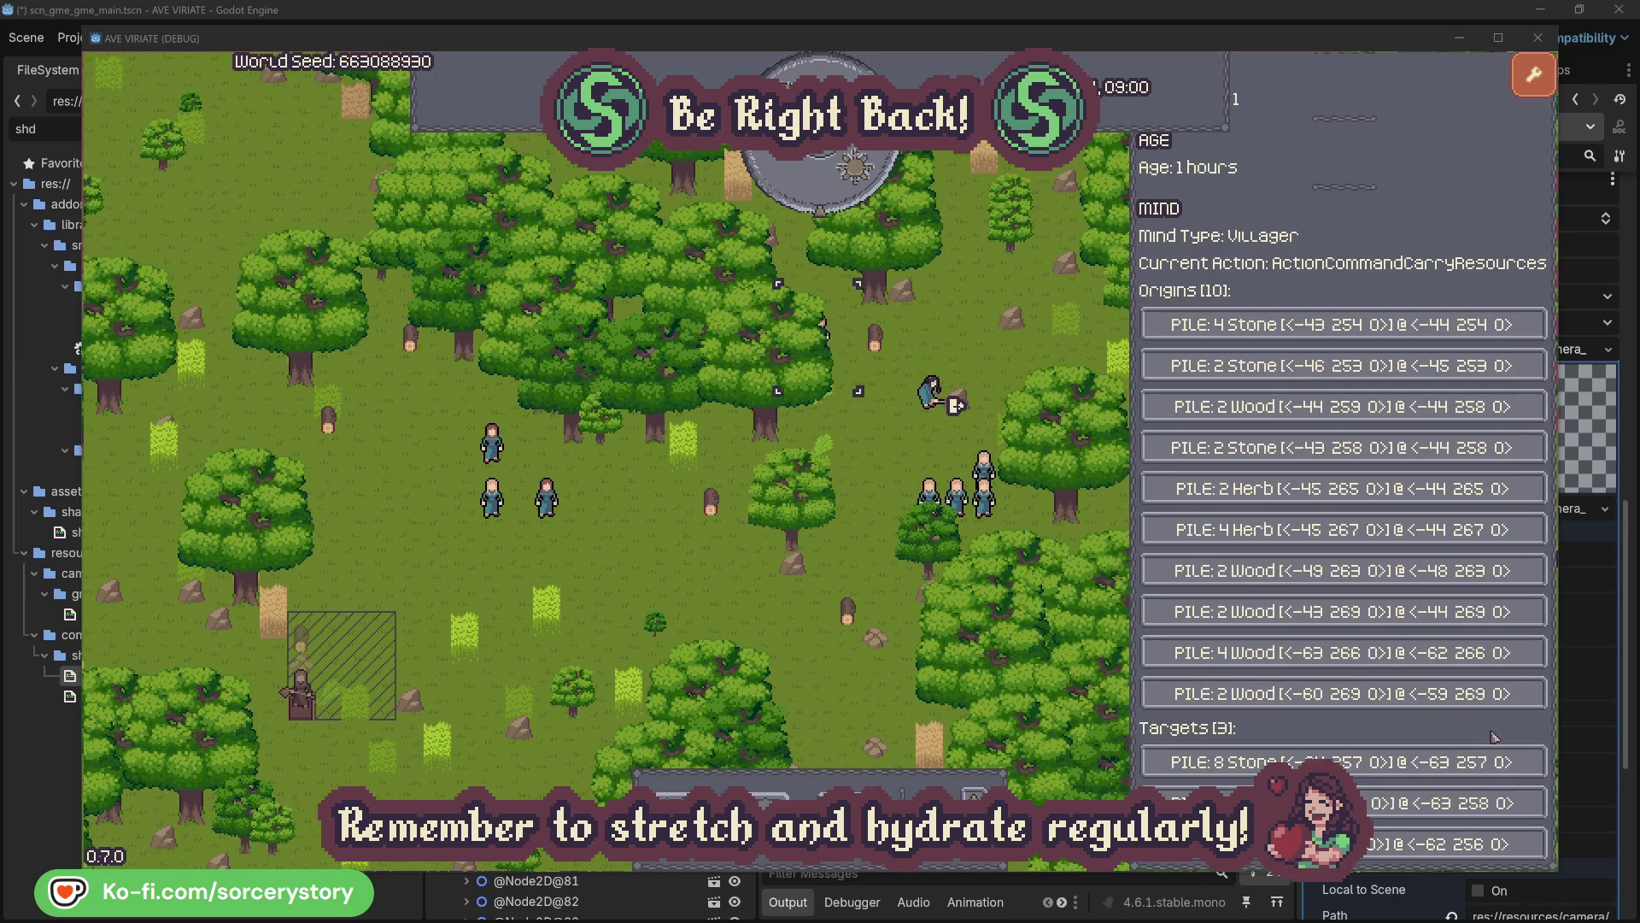
left_click(1470, 803)
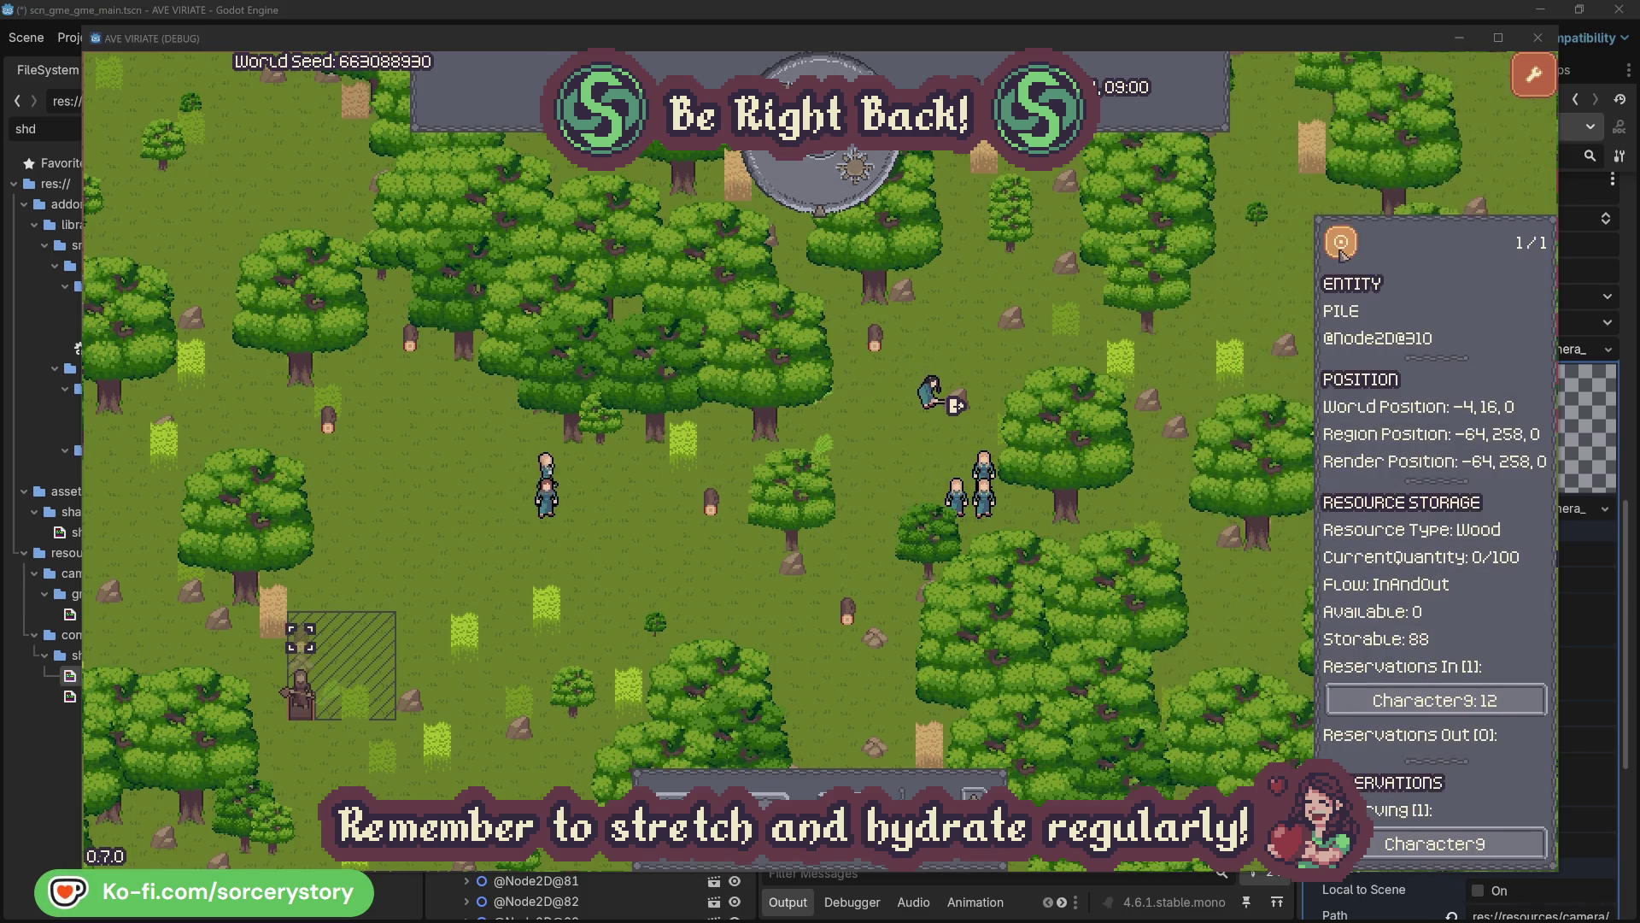
left_click(1341, 245)
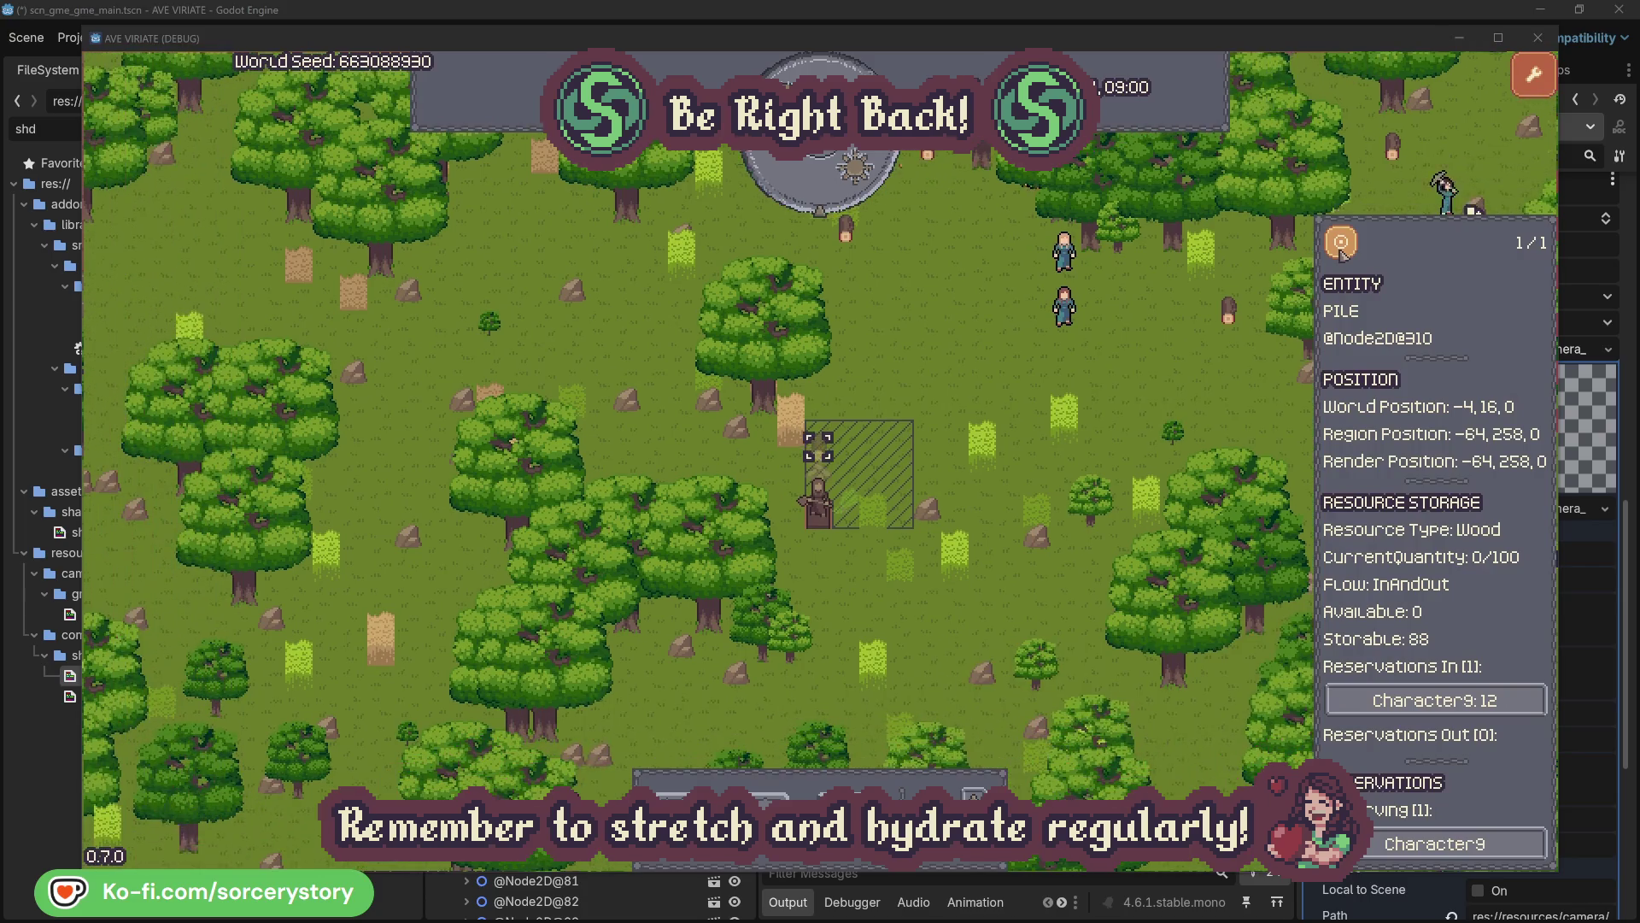
left_click(1197, 378)
Inspect Character2, center the view on it, and close its details
left_click(1066, 309)
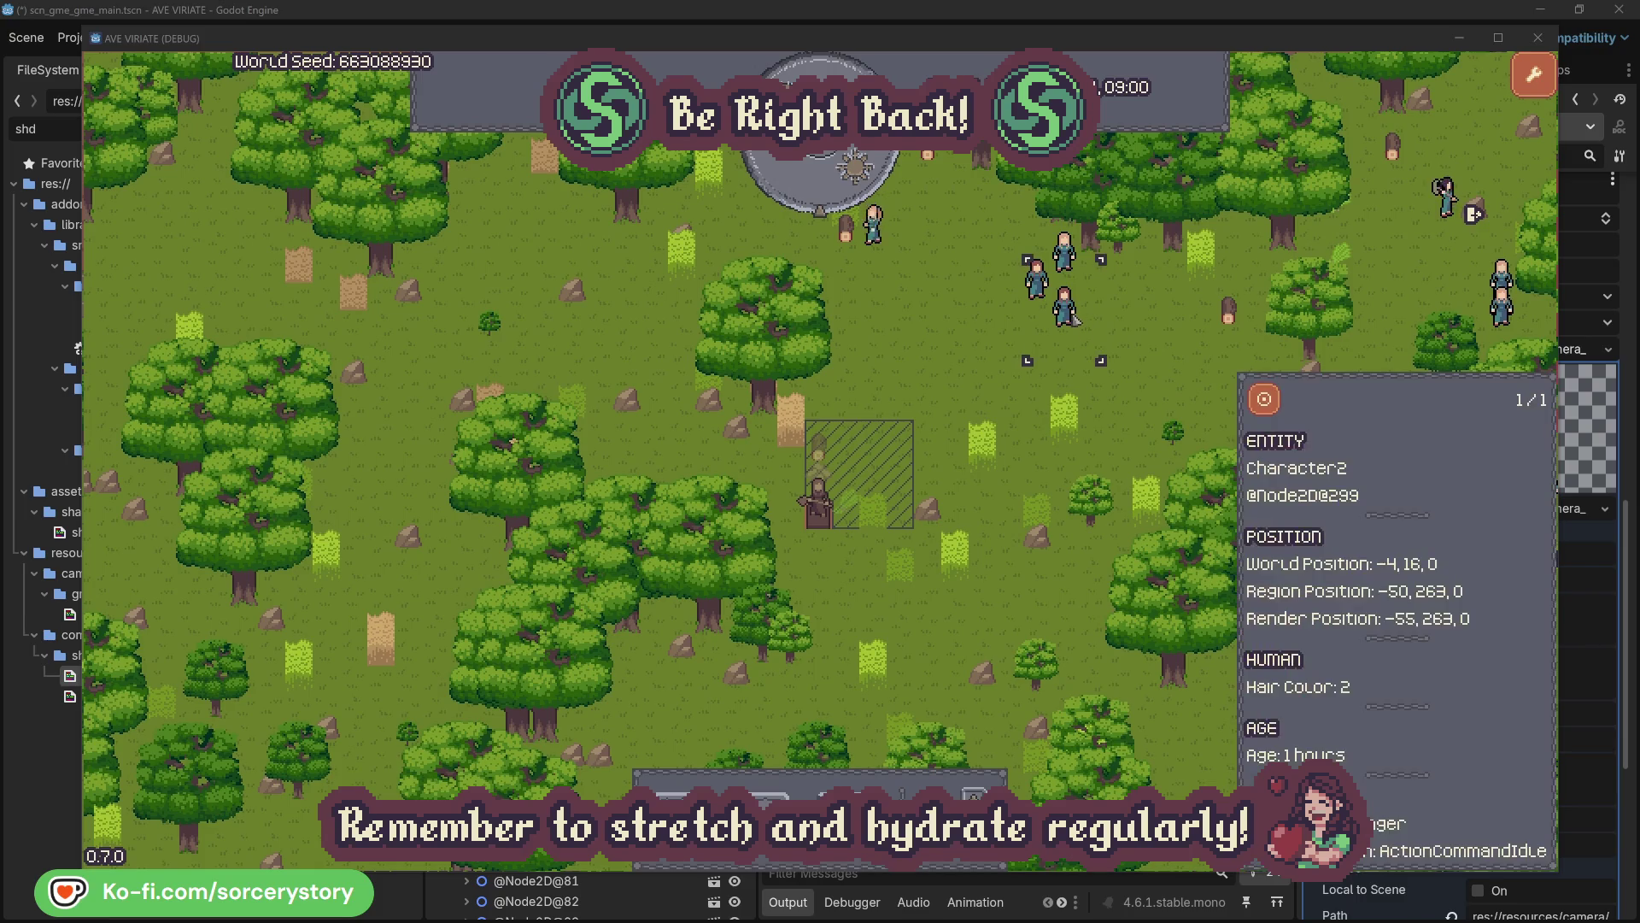
left_click(1264, 399)
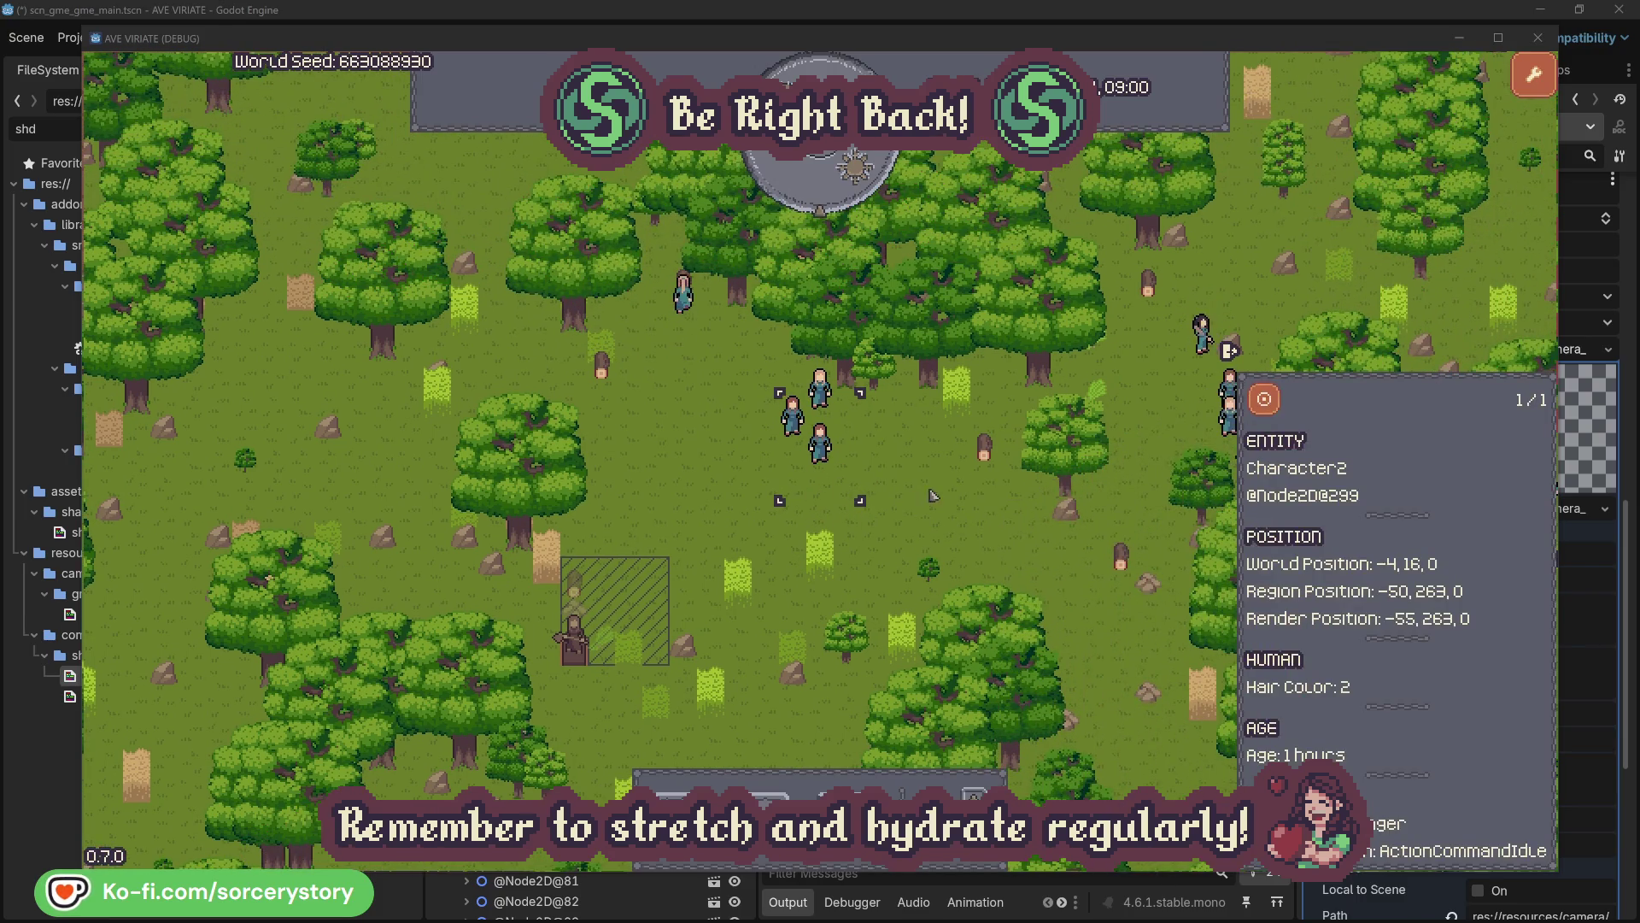
left_click(934, 494)
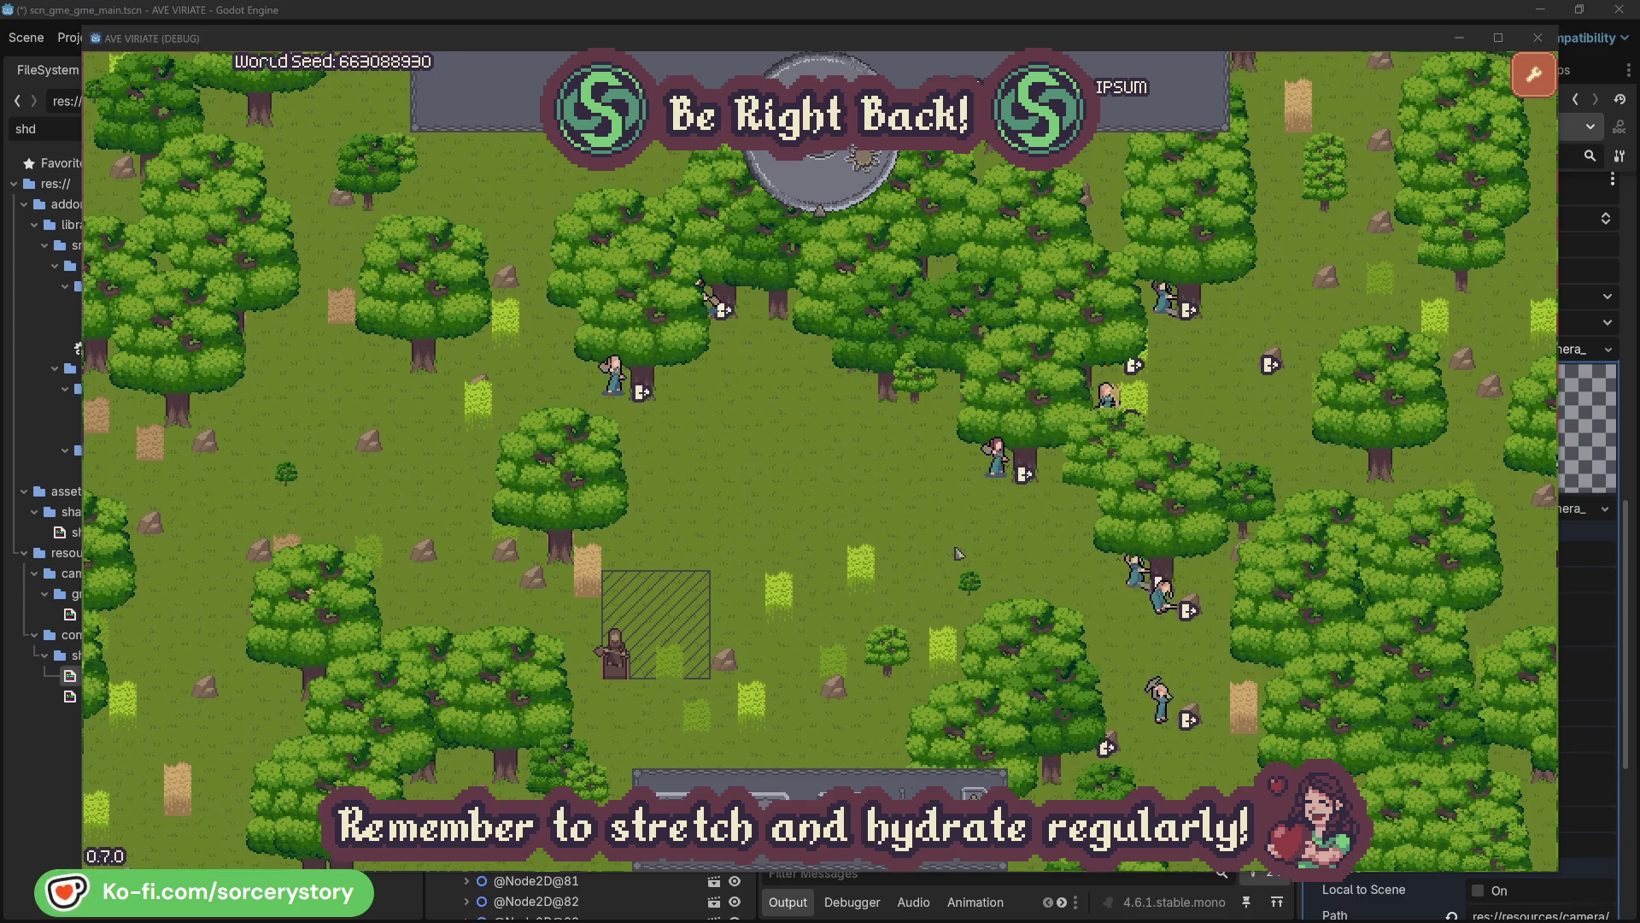
Inspect villagers Character2 and Character0 and the oaks each one is working on
left_click(980, 485)
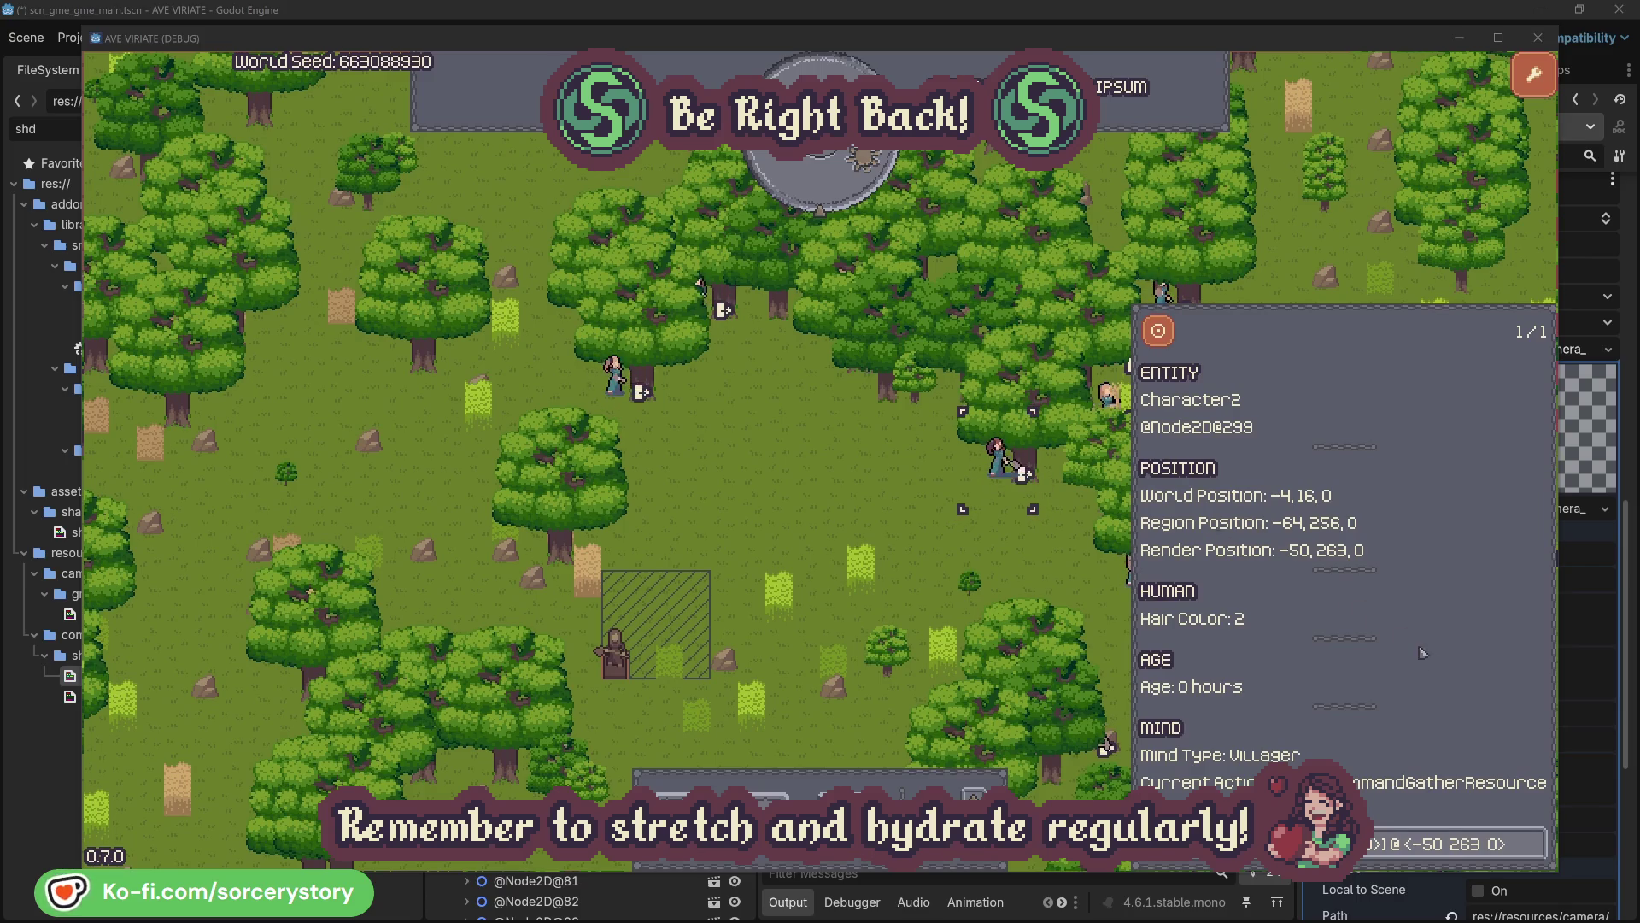
left_click(1536, 855)
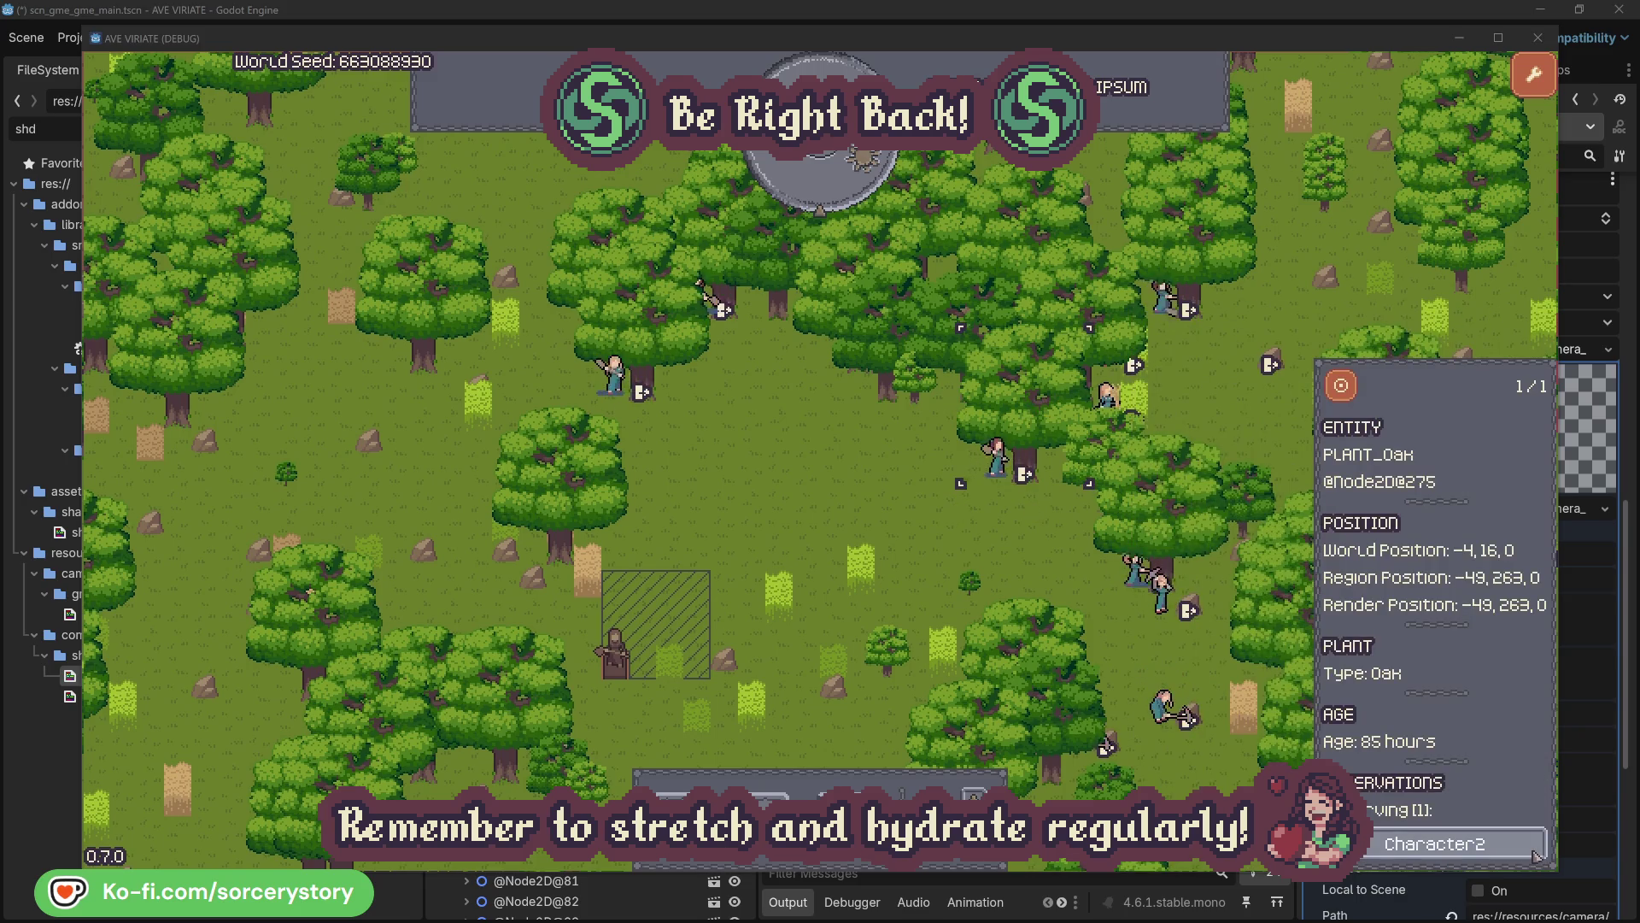
left_click(1536, 855)
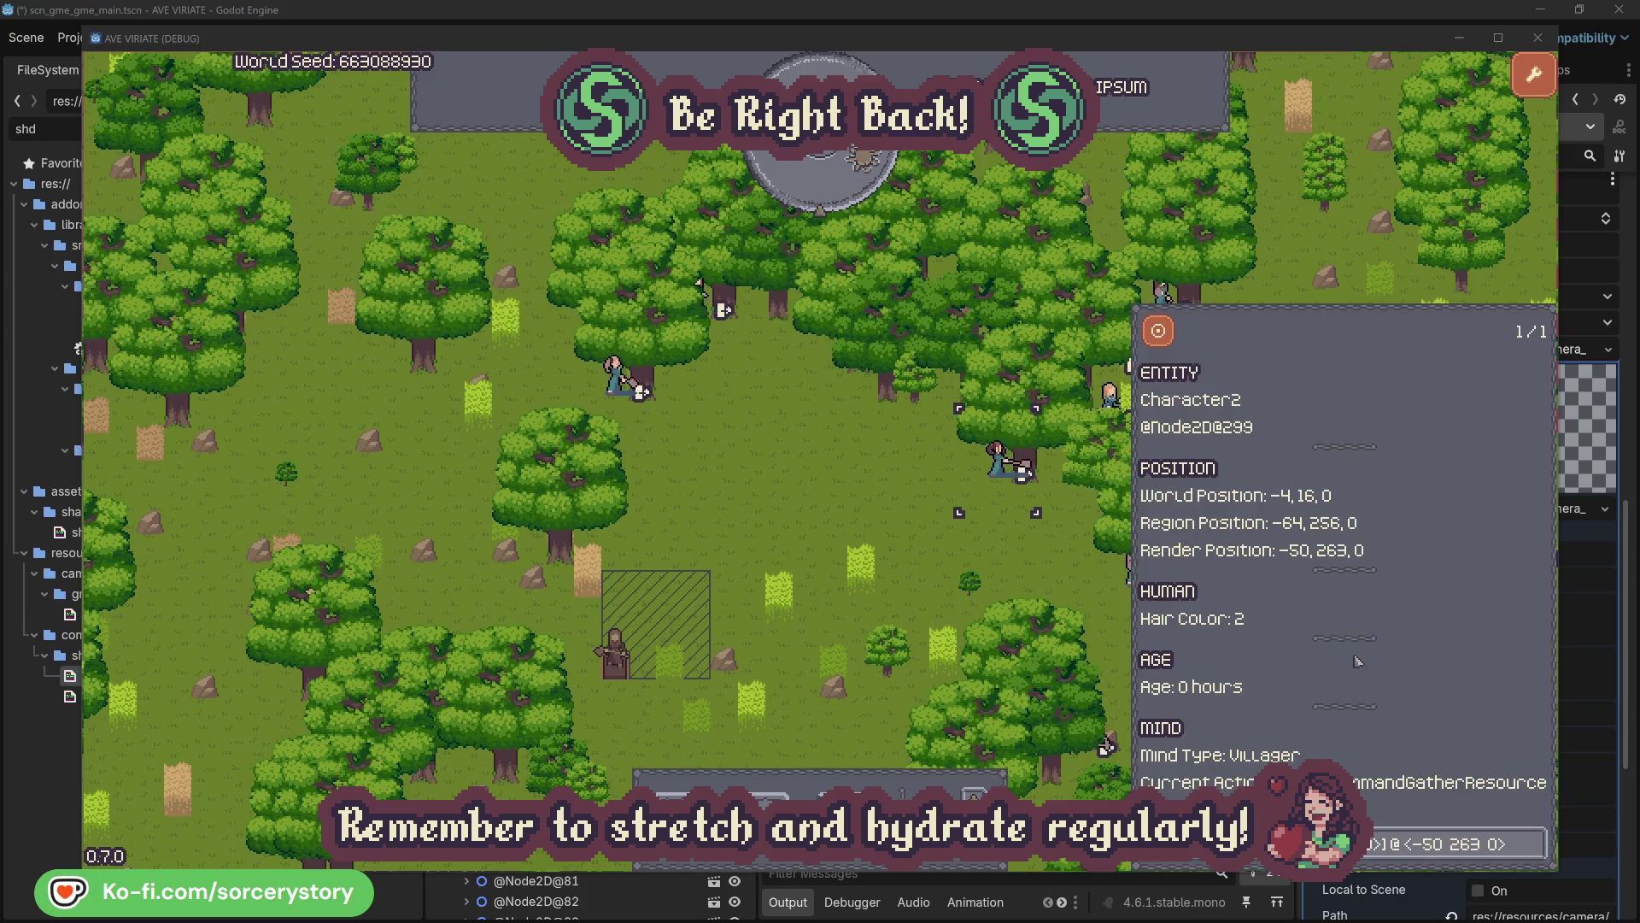
left_click(1025, 568)
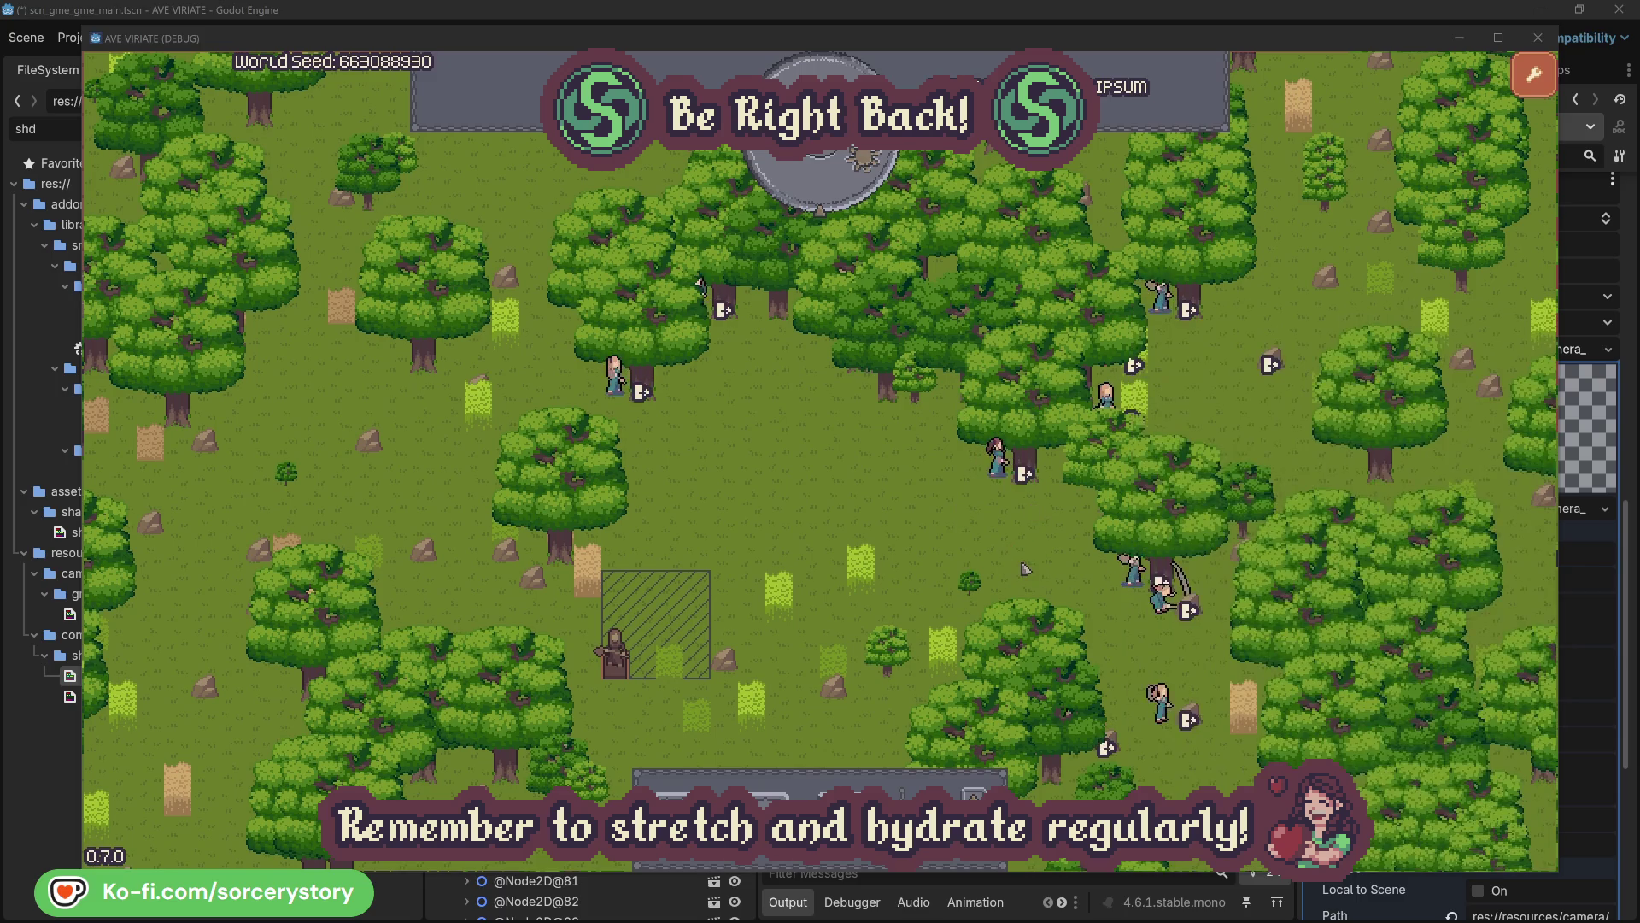
left_click(647, 421)
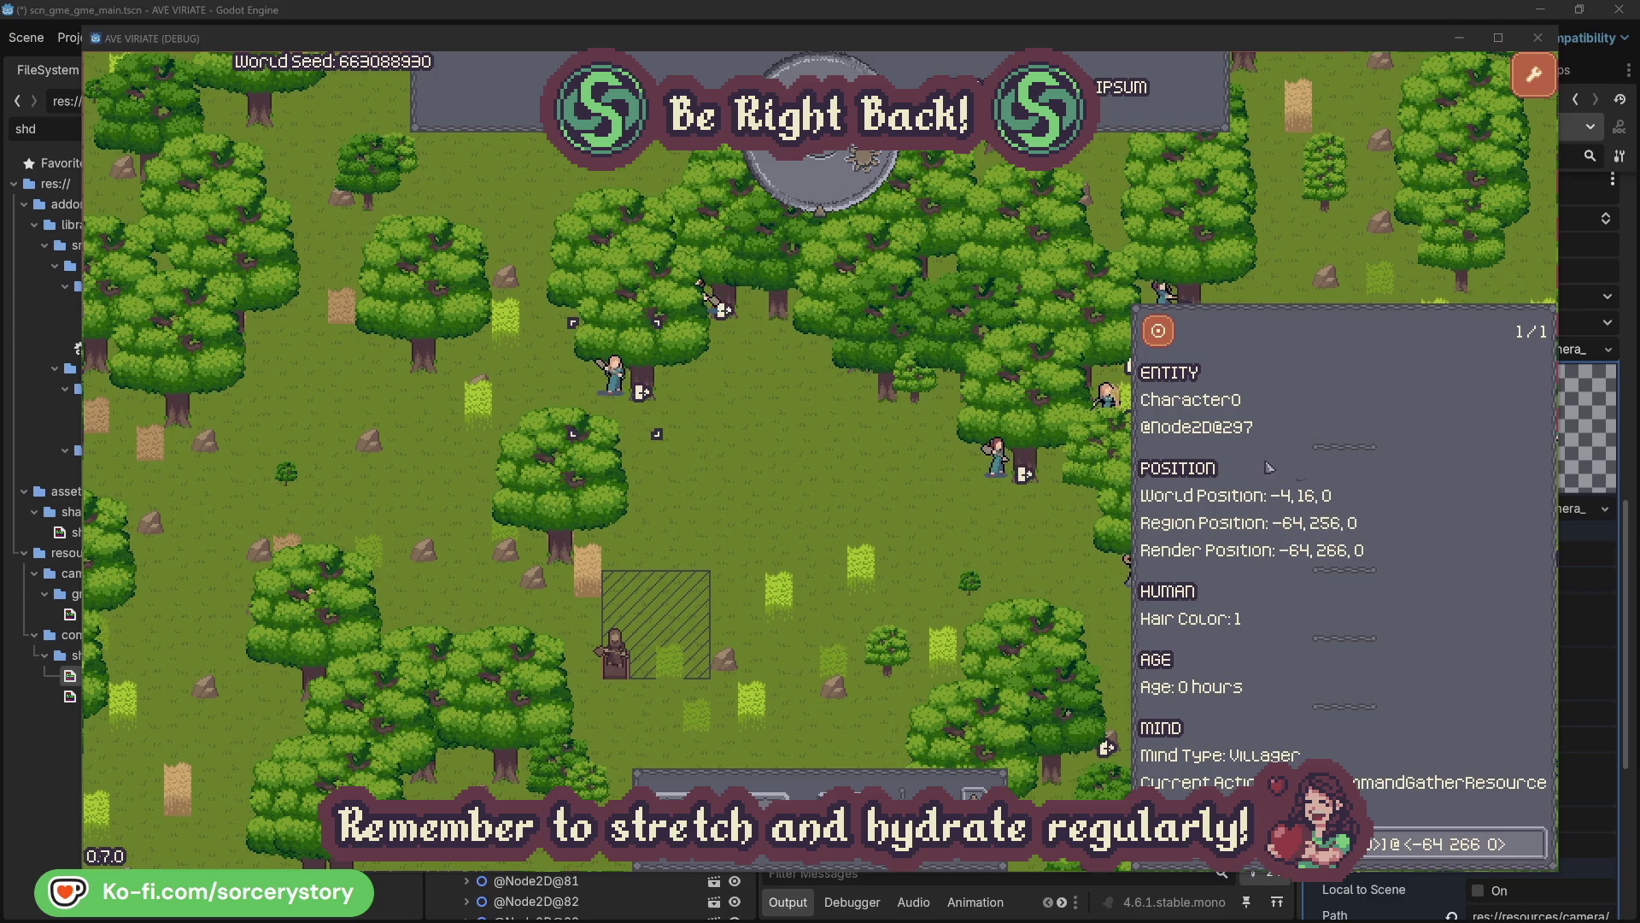
left_click(1535, 842)
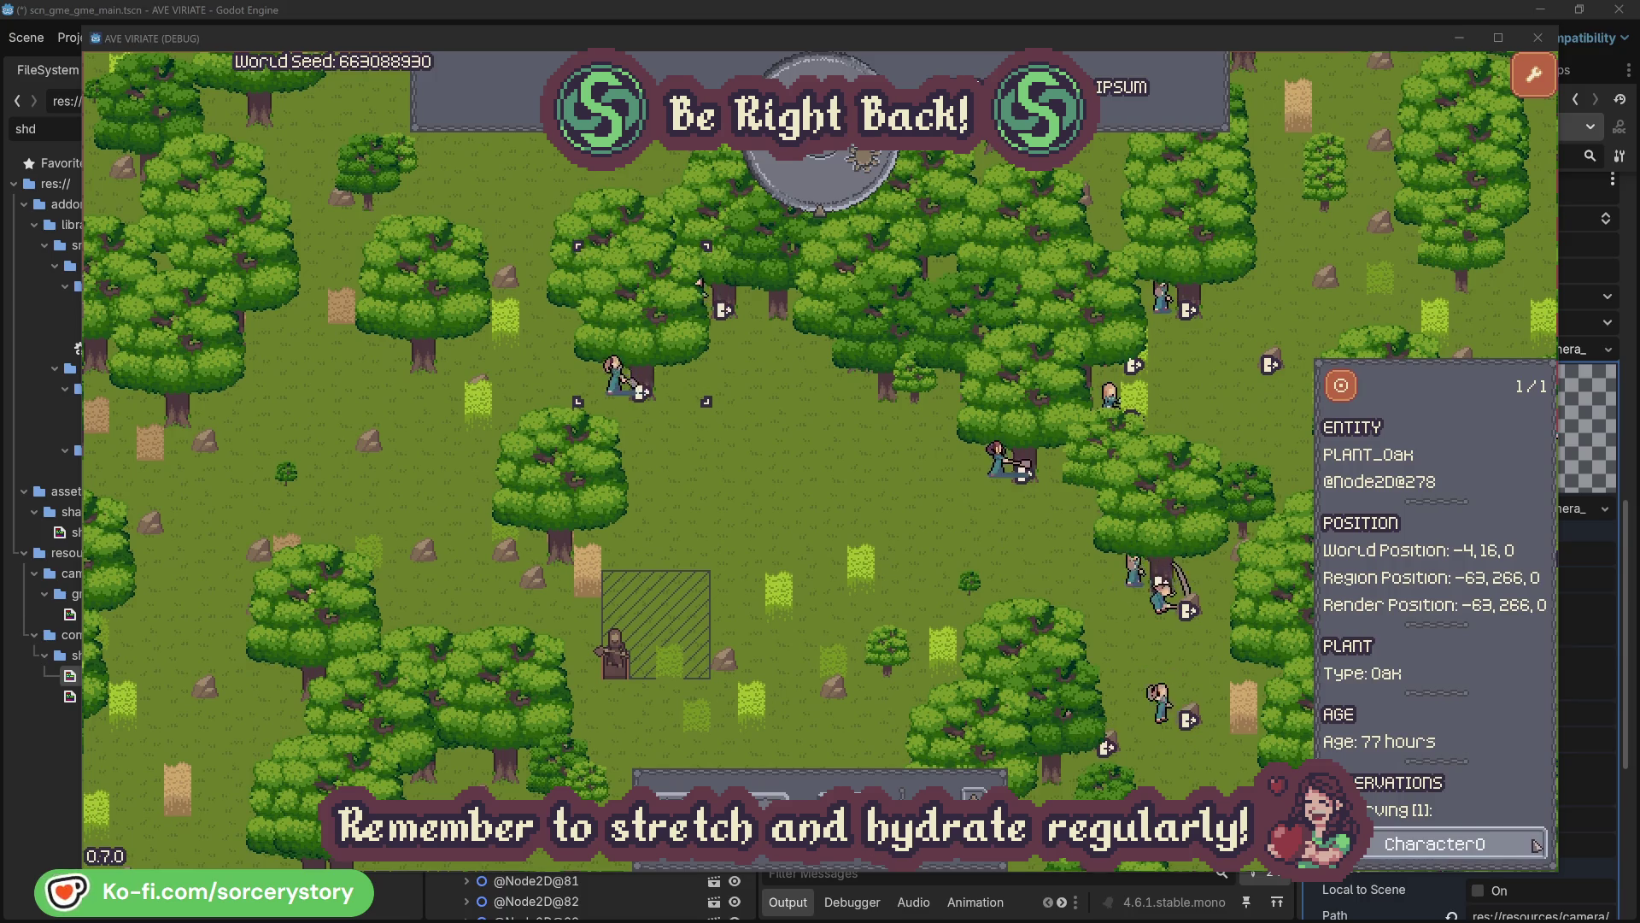
left_click(1535, 844)
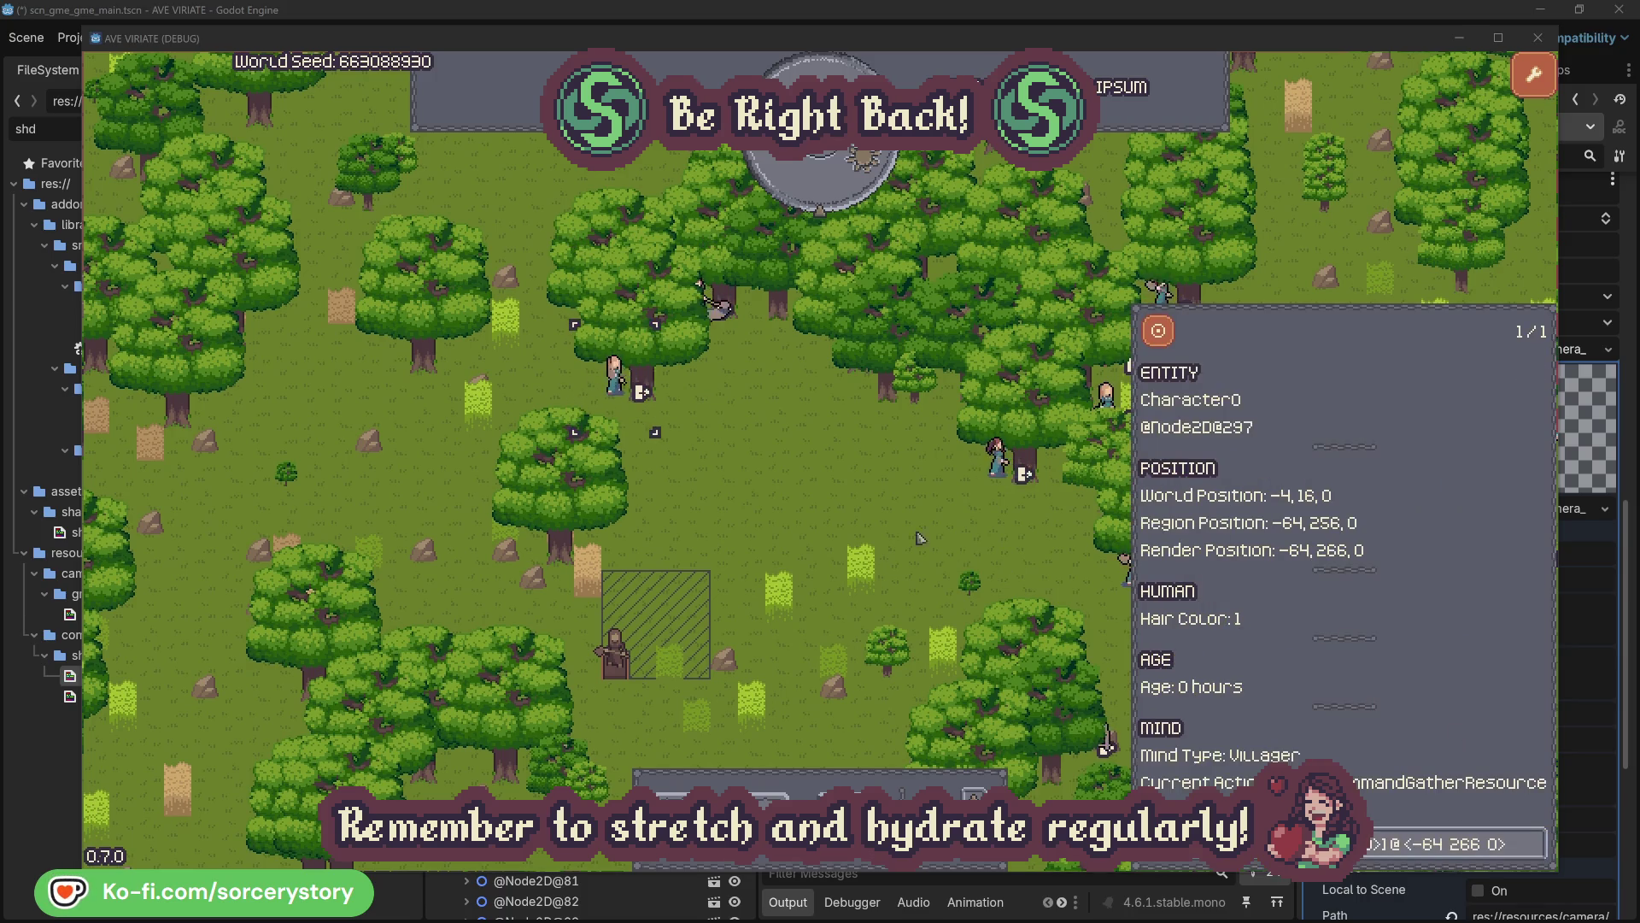
left_click(857, 515)
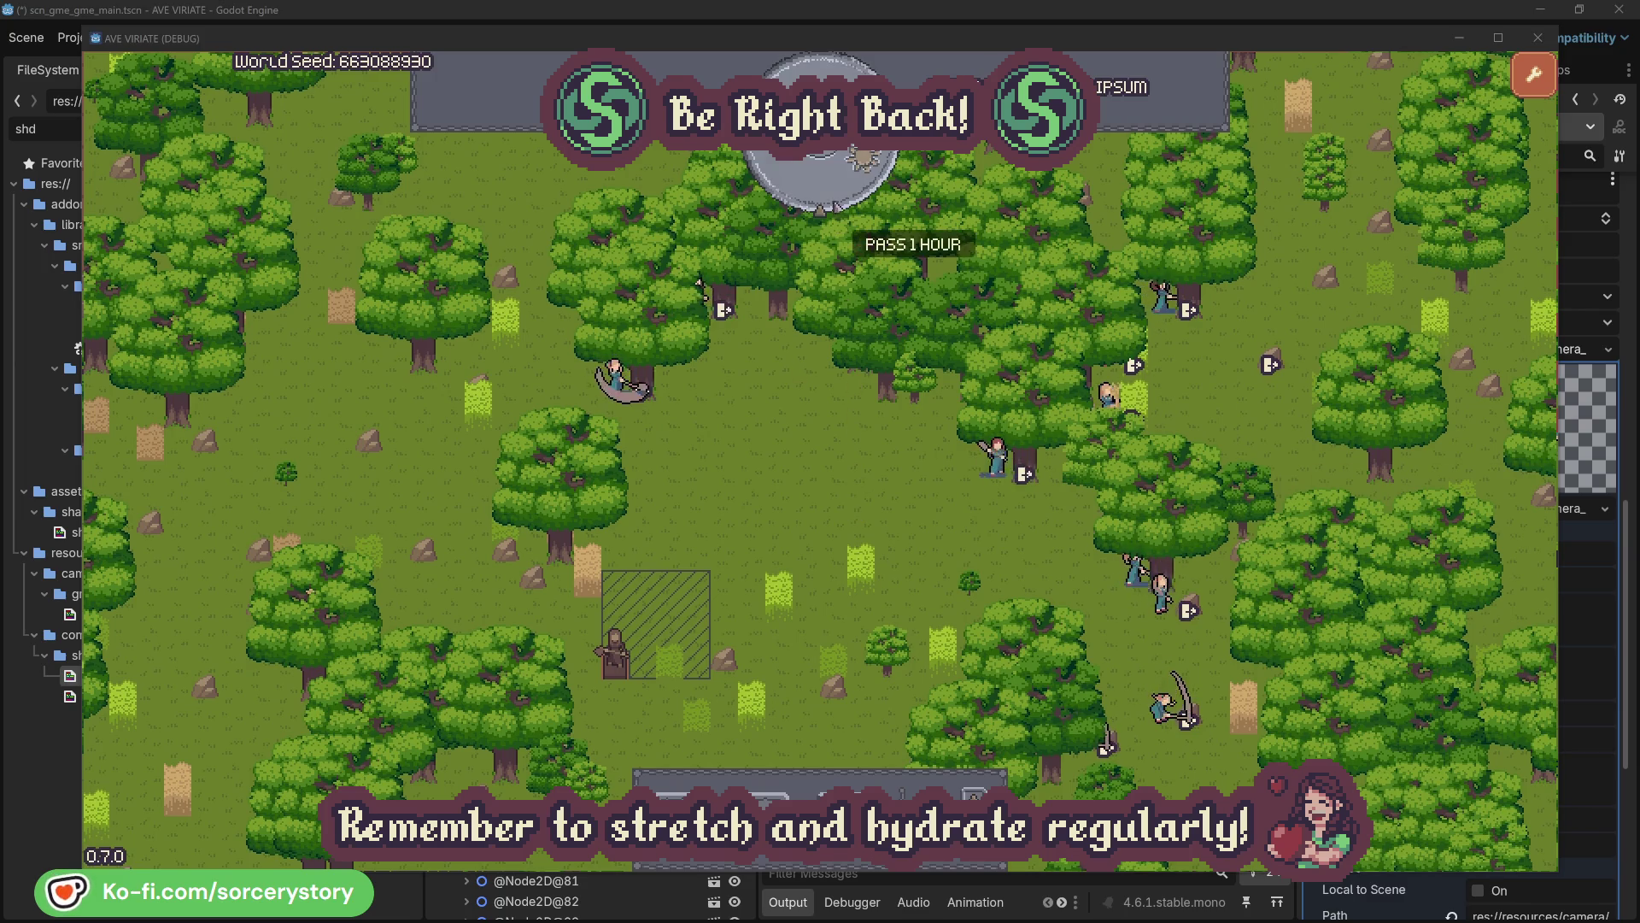
Pass one hour, then follow the wood pile to Character9's carrying task and its 2 Herb origin pile
left_click(833, 191)
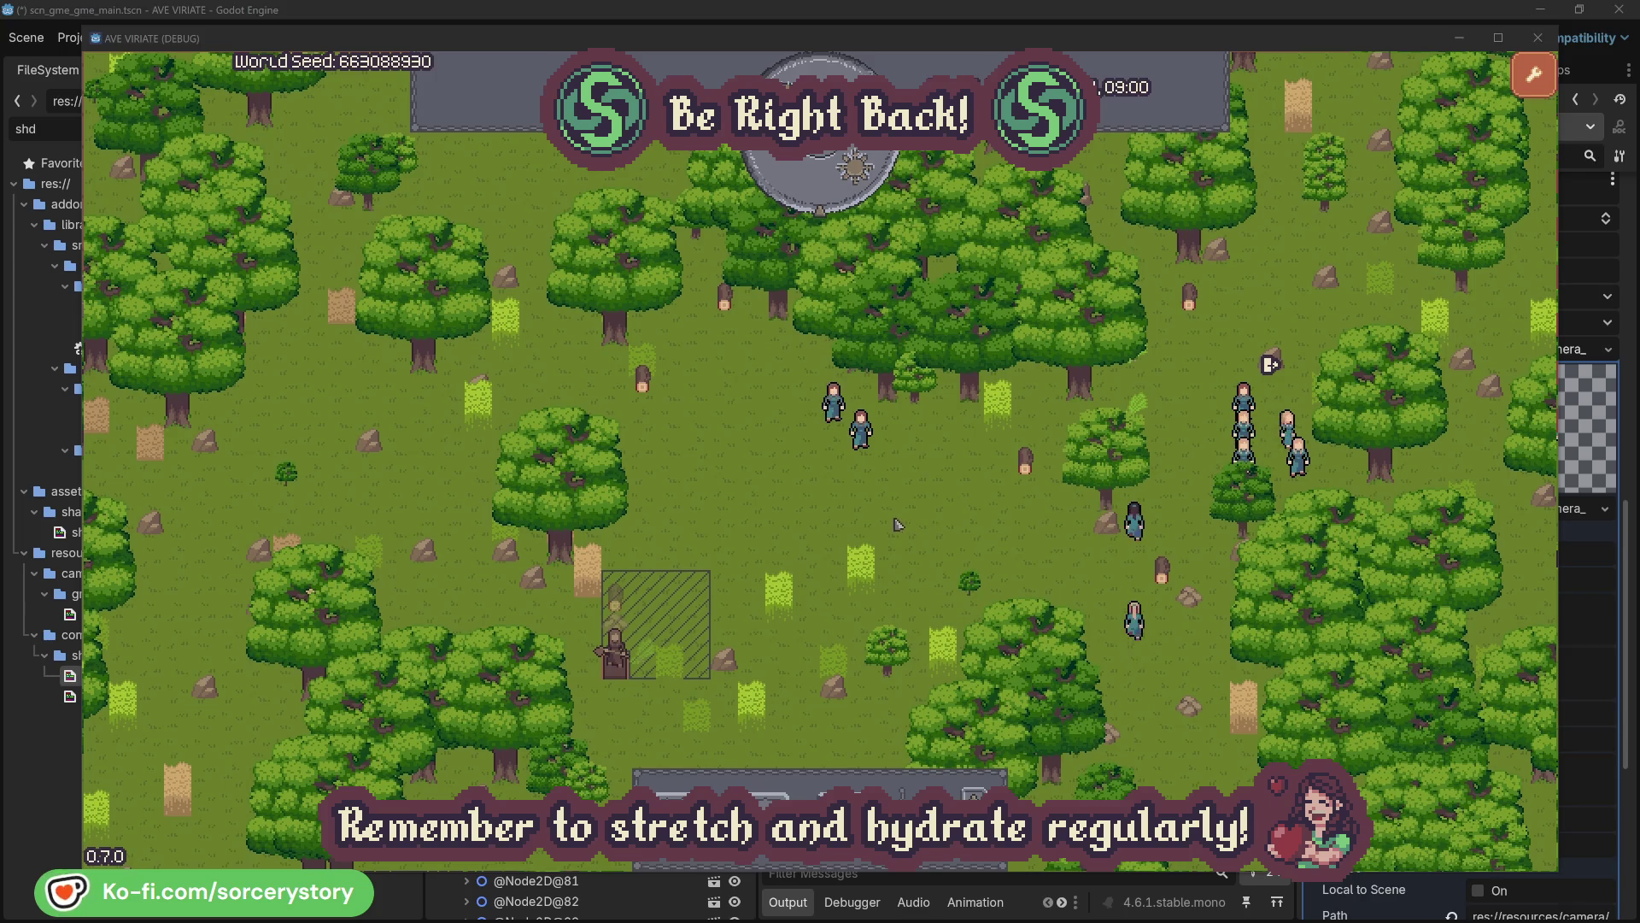
left_click(622, 601)
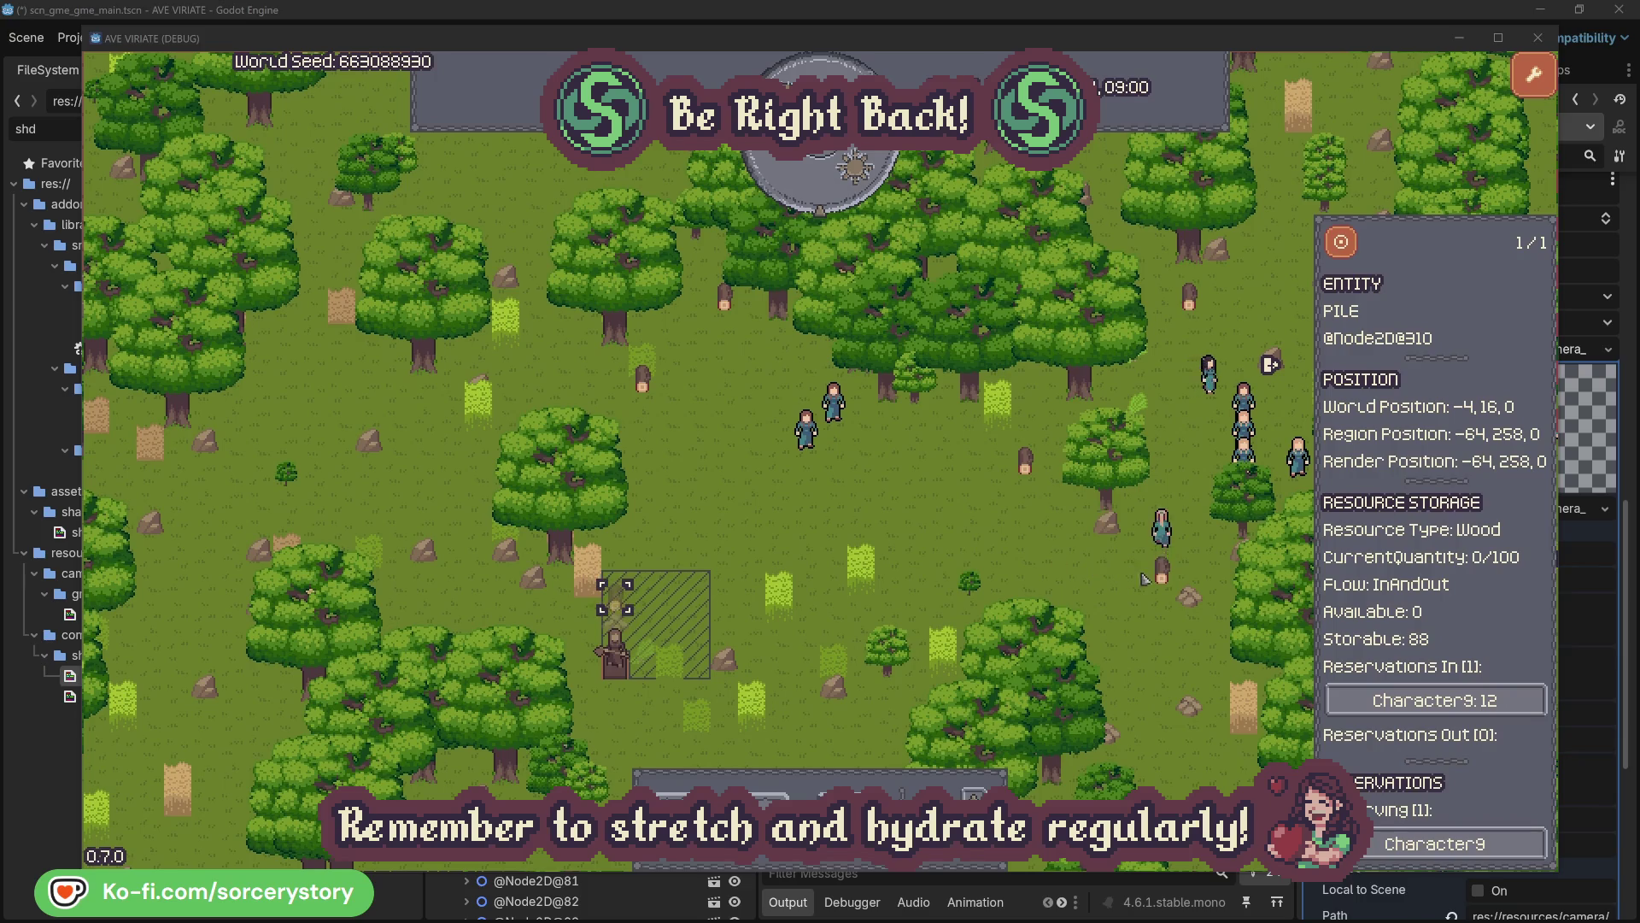
left_click(1509, 706)
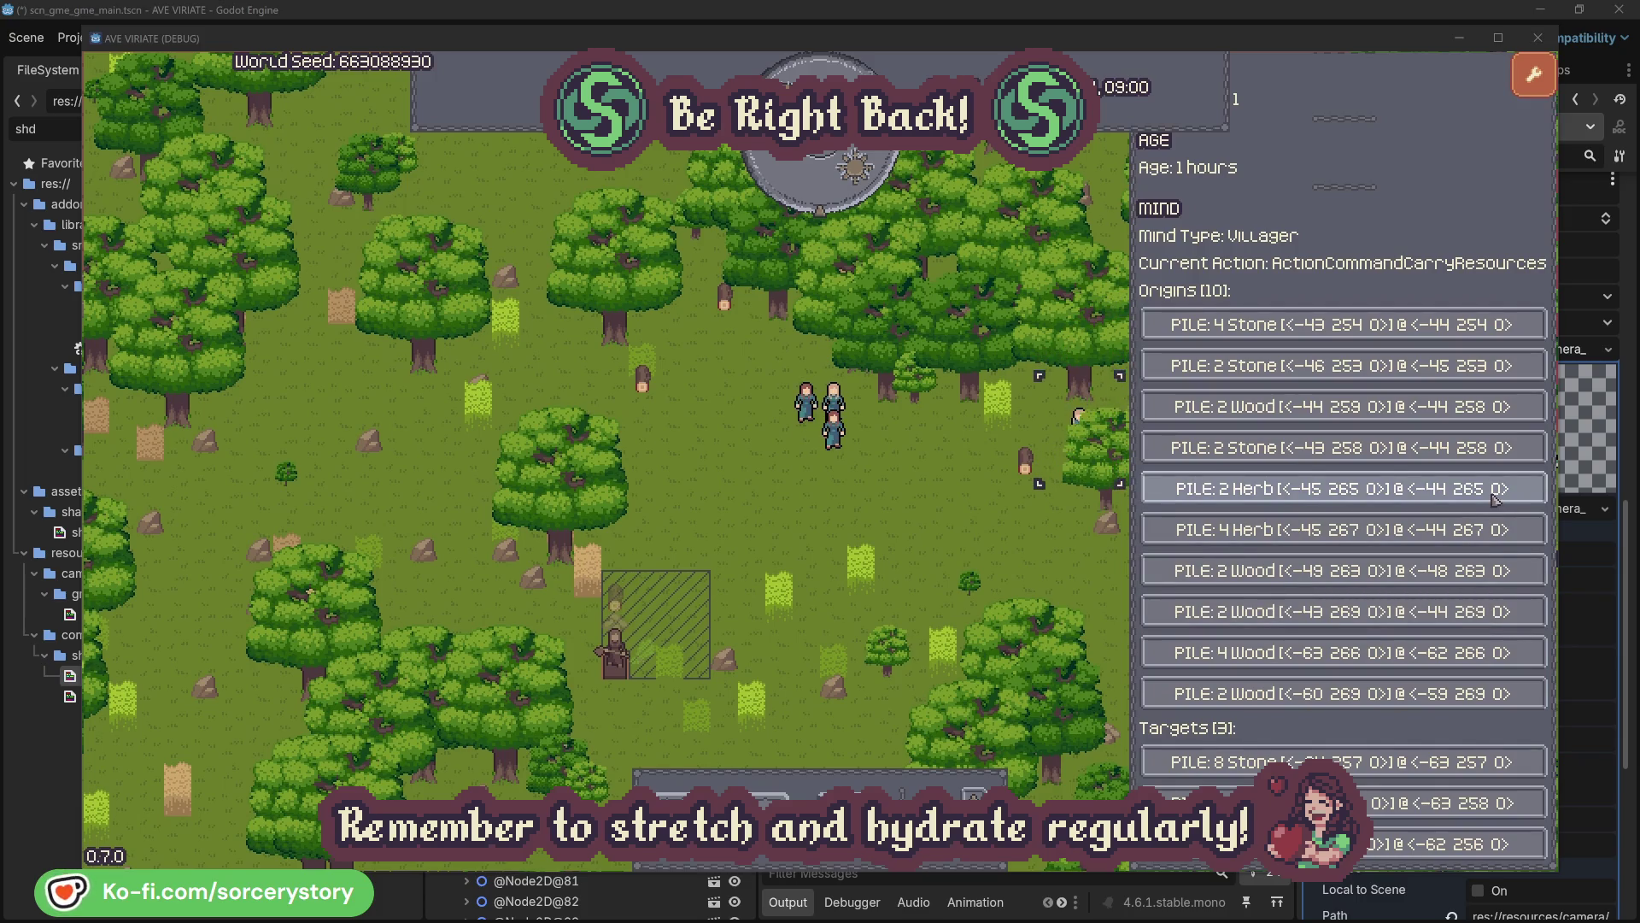
left_click(1495, 497)
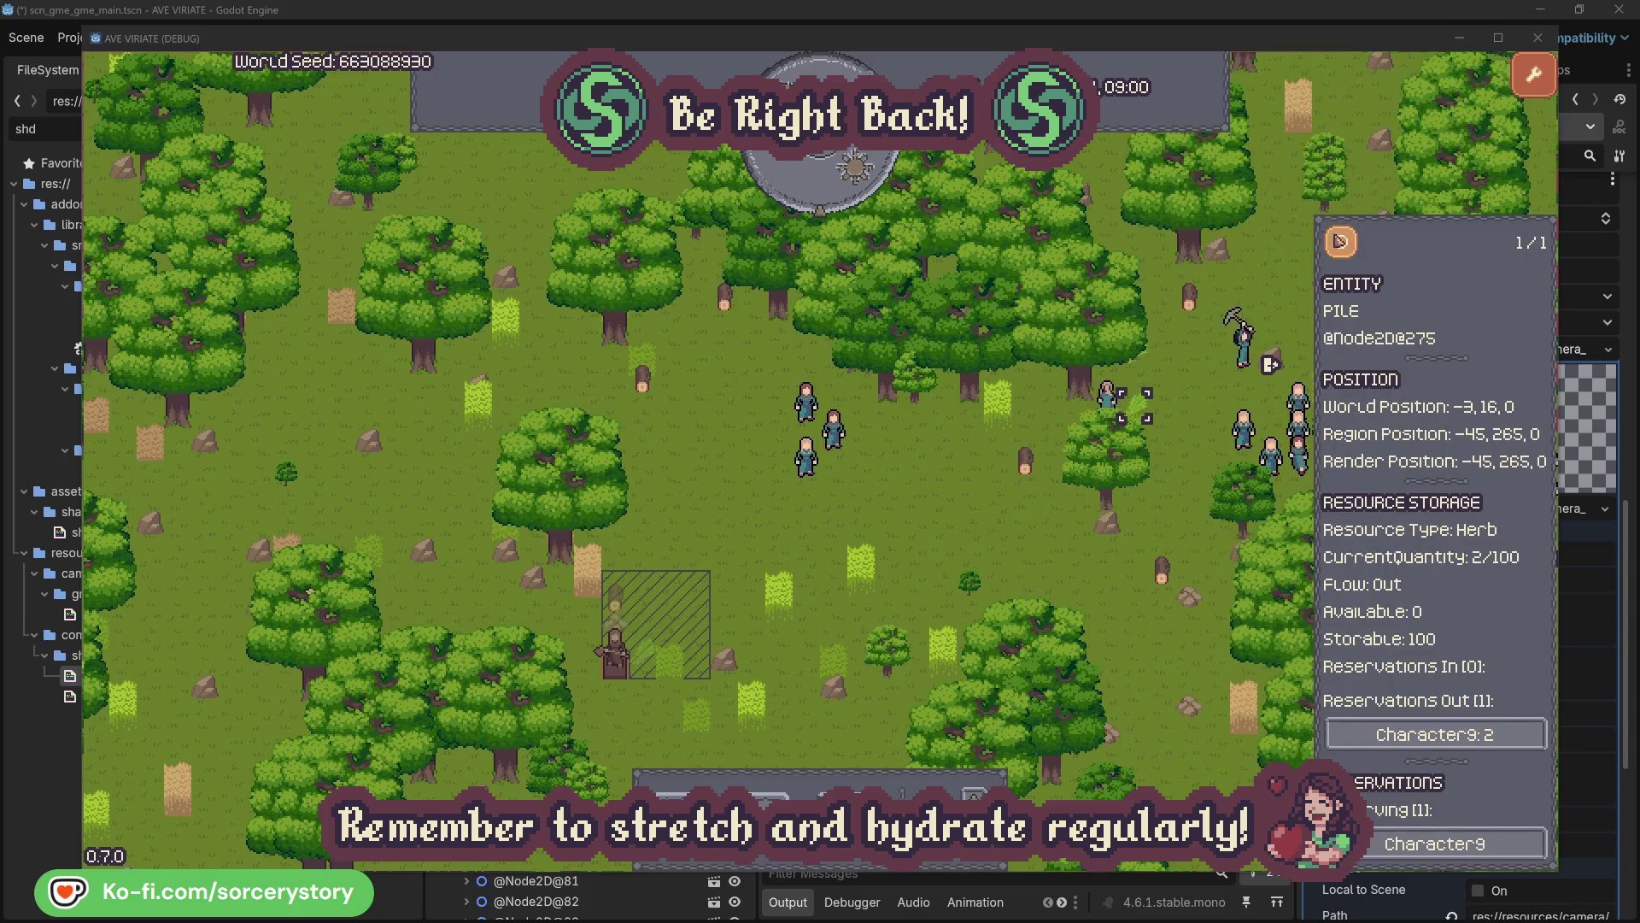
left_click(1343, 243)
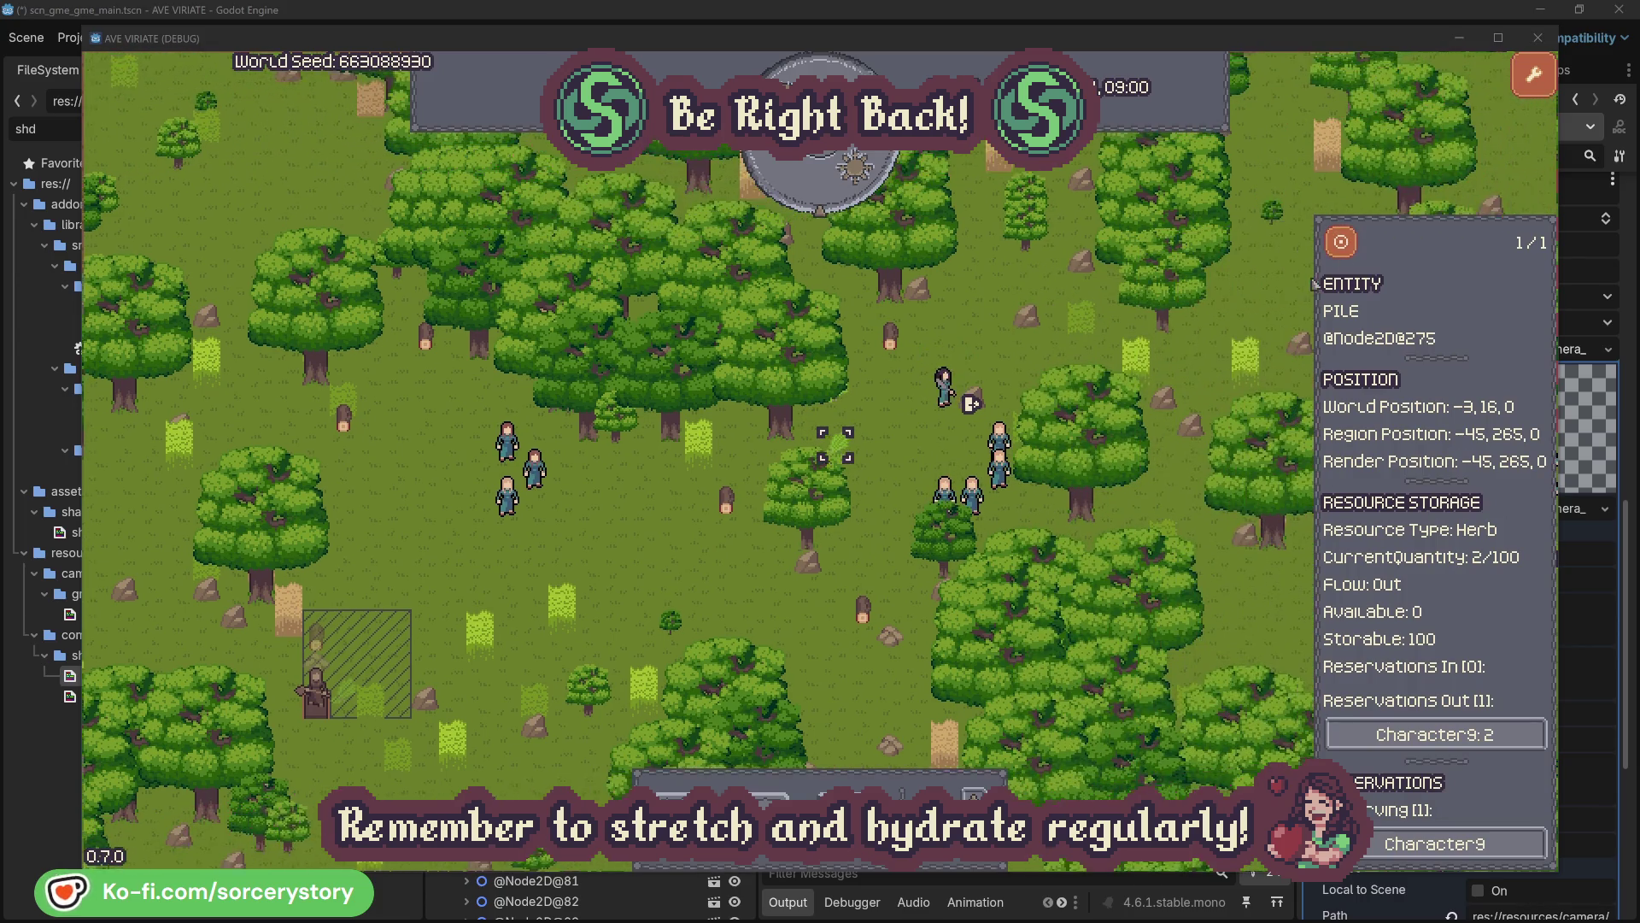
left_click(1411, 733)
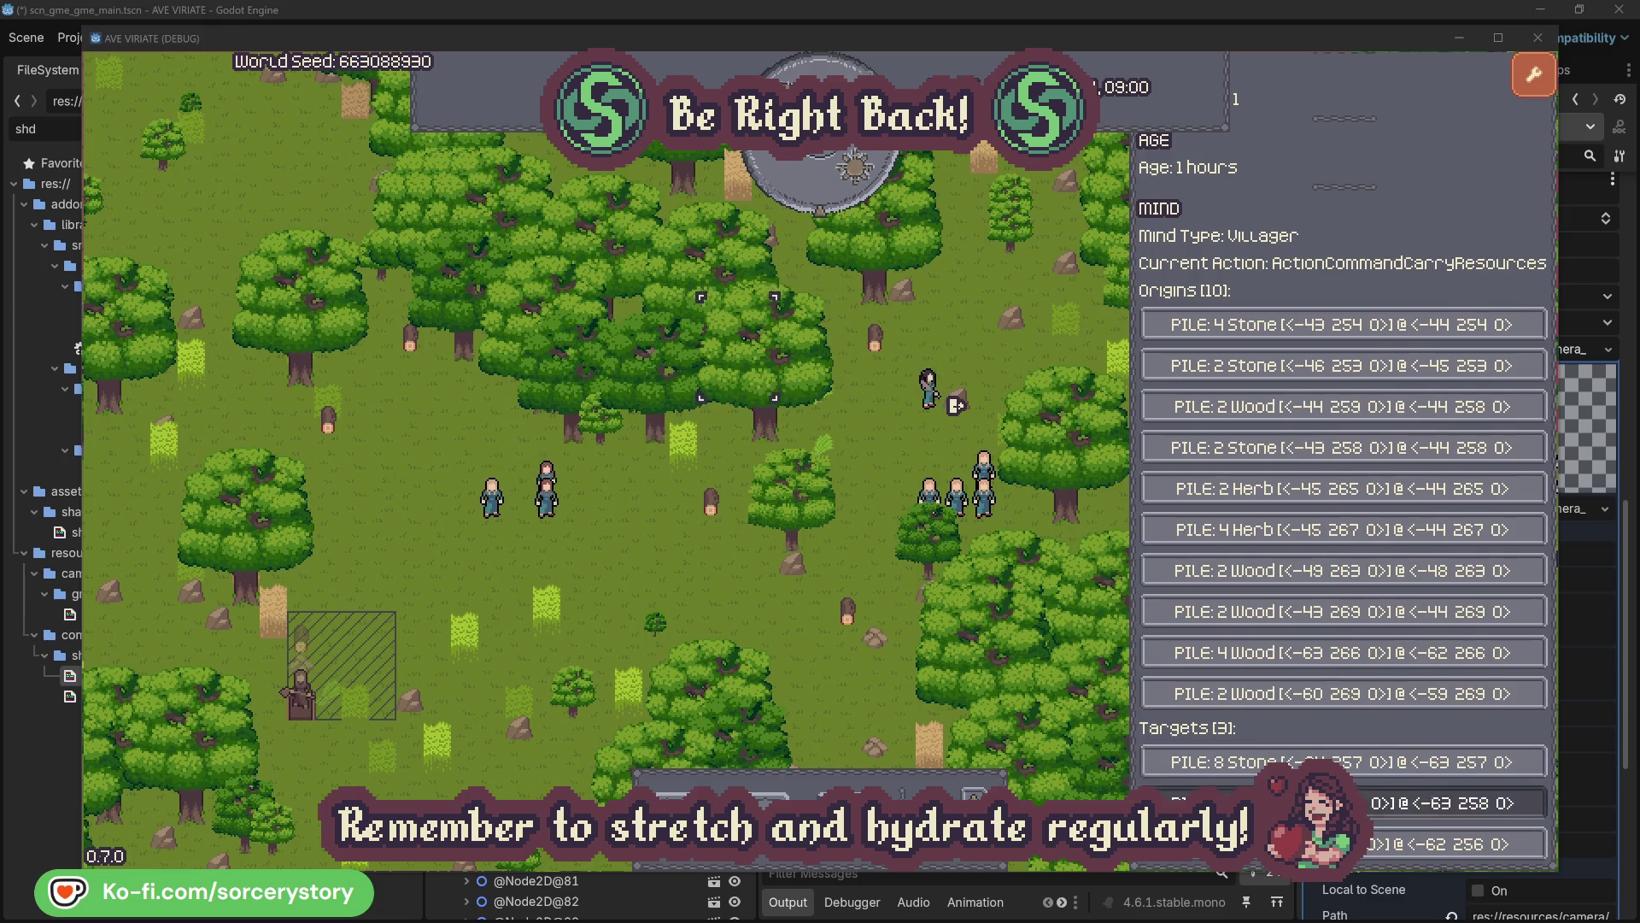
left_click(1409, 803)
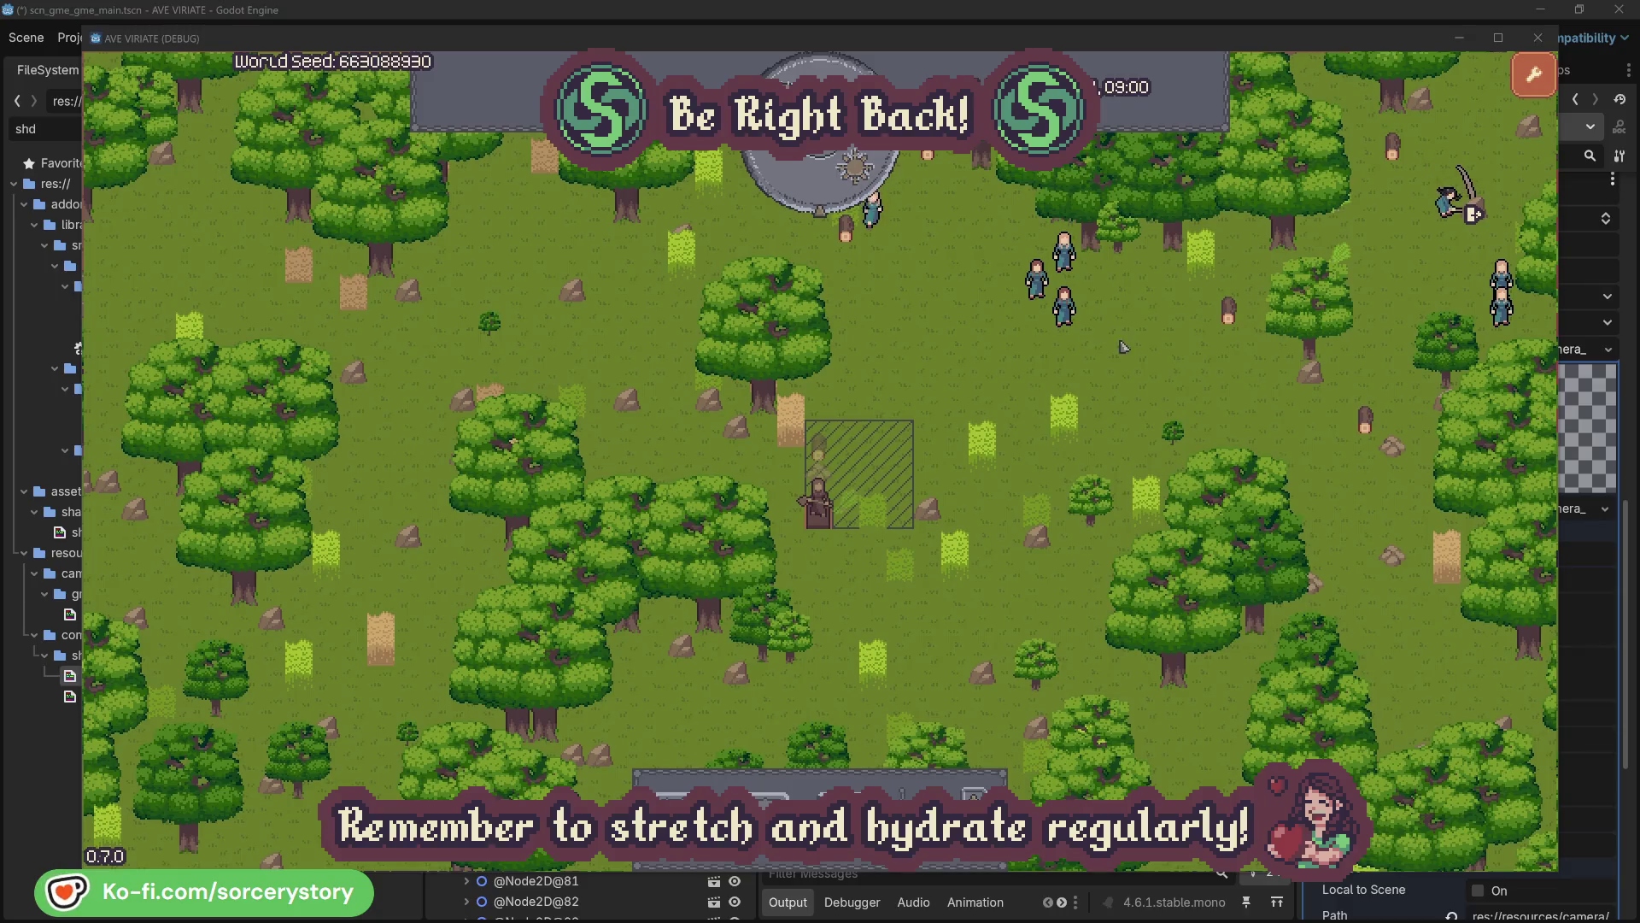
left_click(1068, 312)
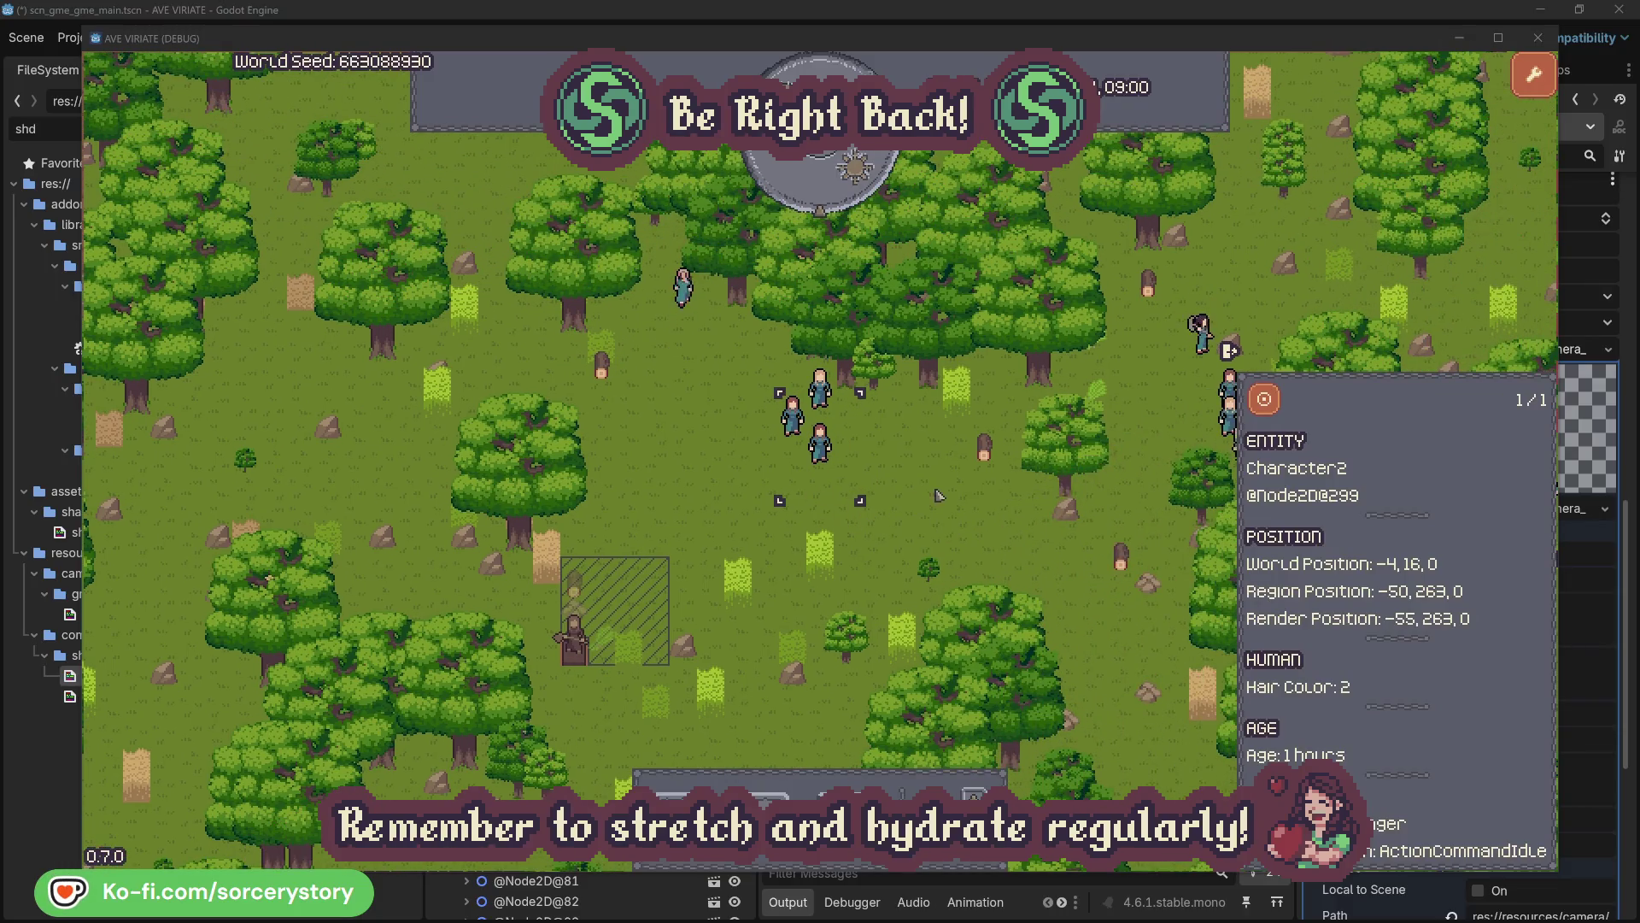
left_click(880, 504)
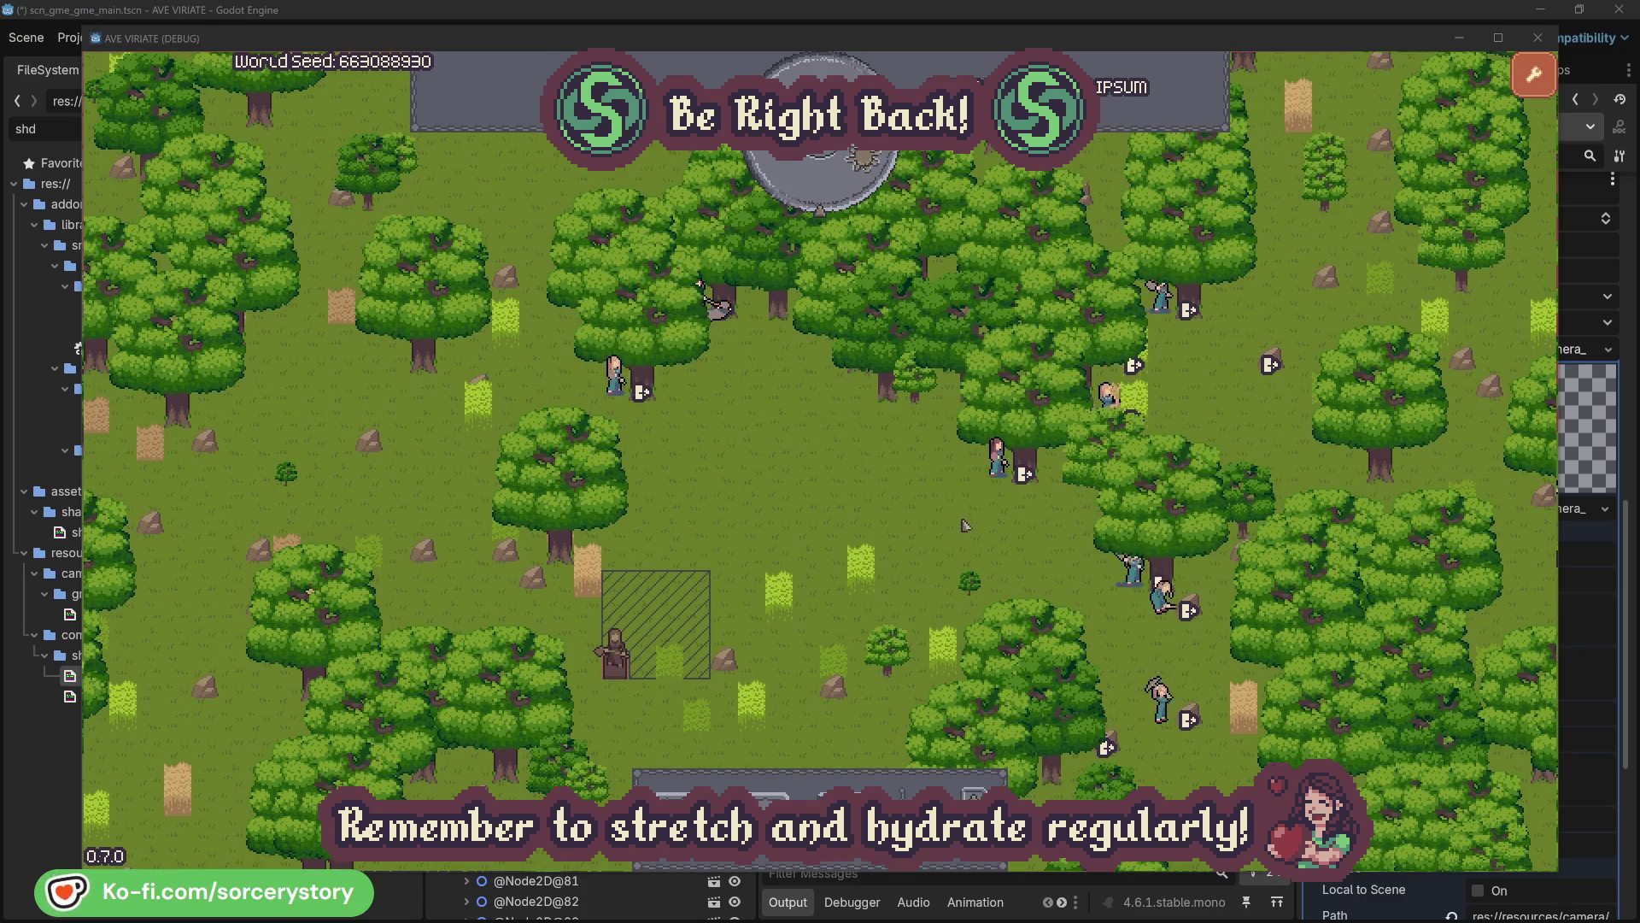
left_click(997, 461)
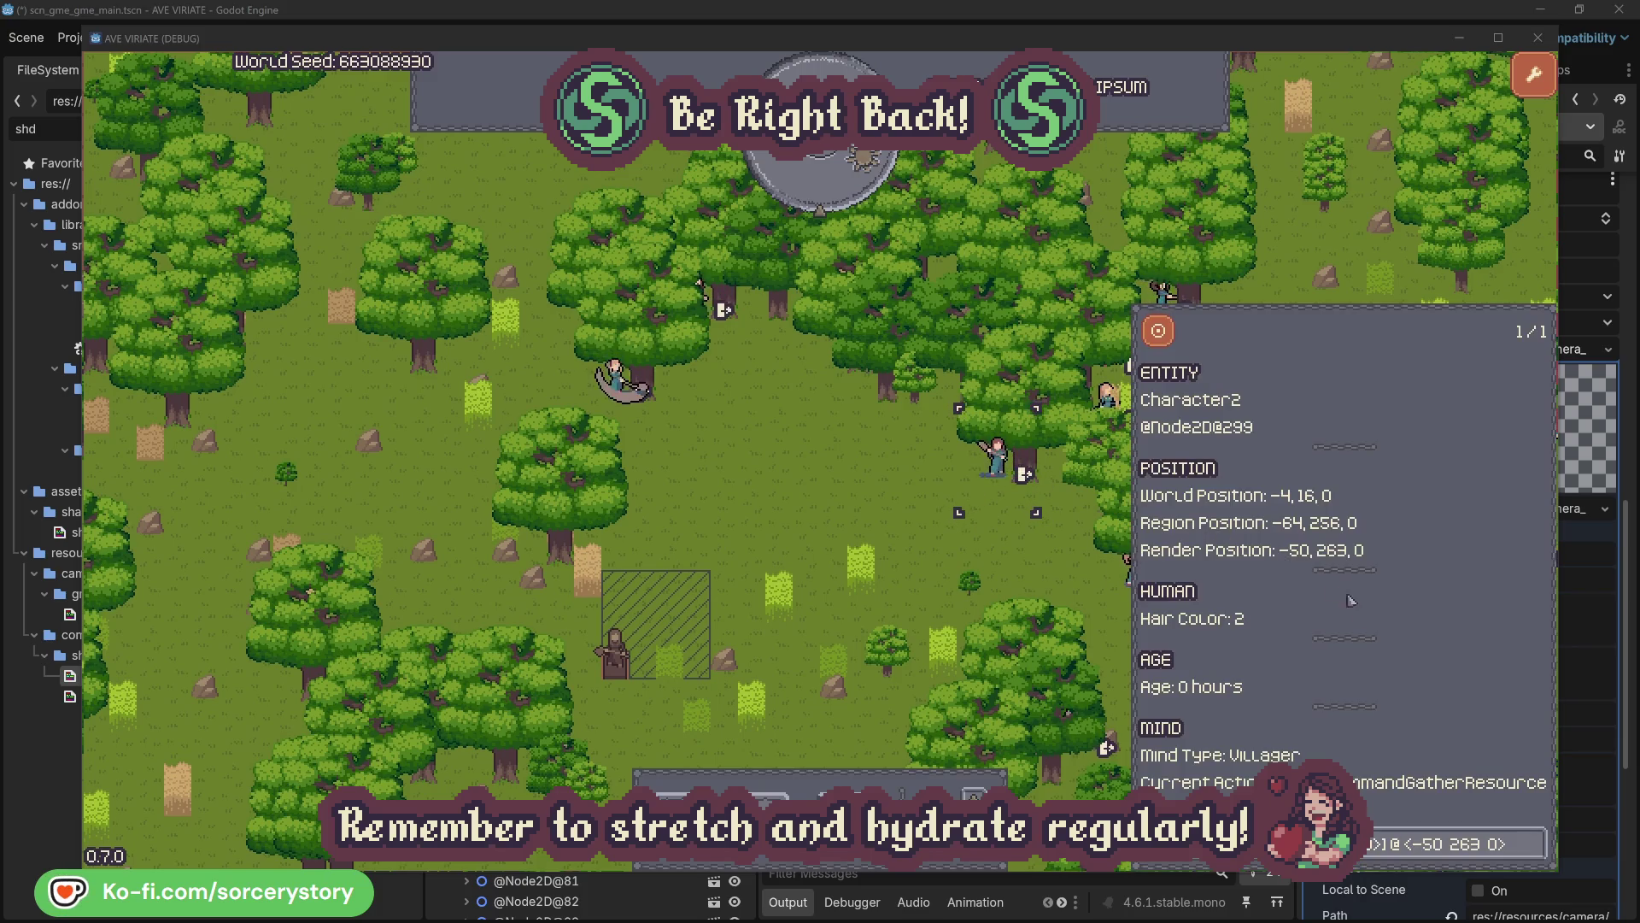
left_click(1535, 856)
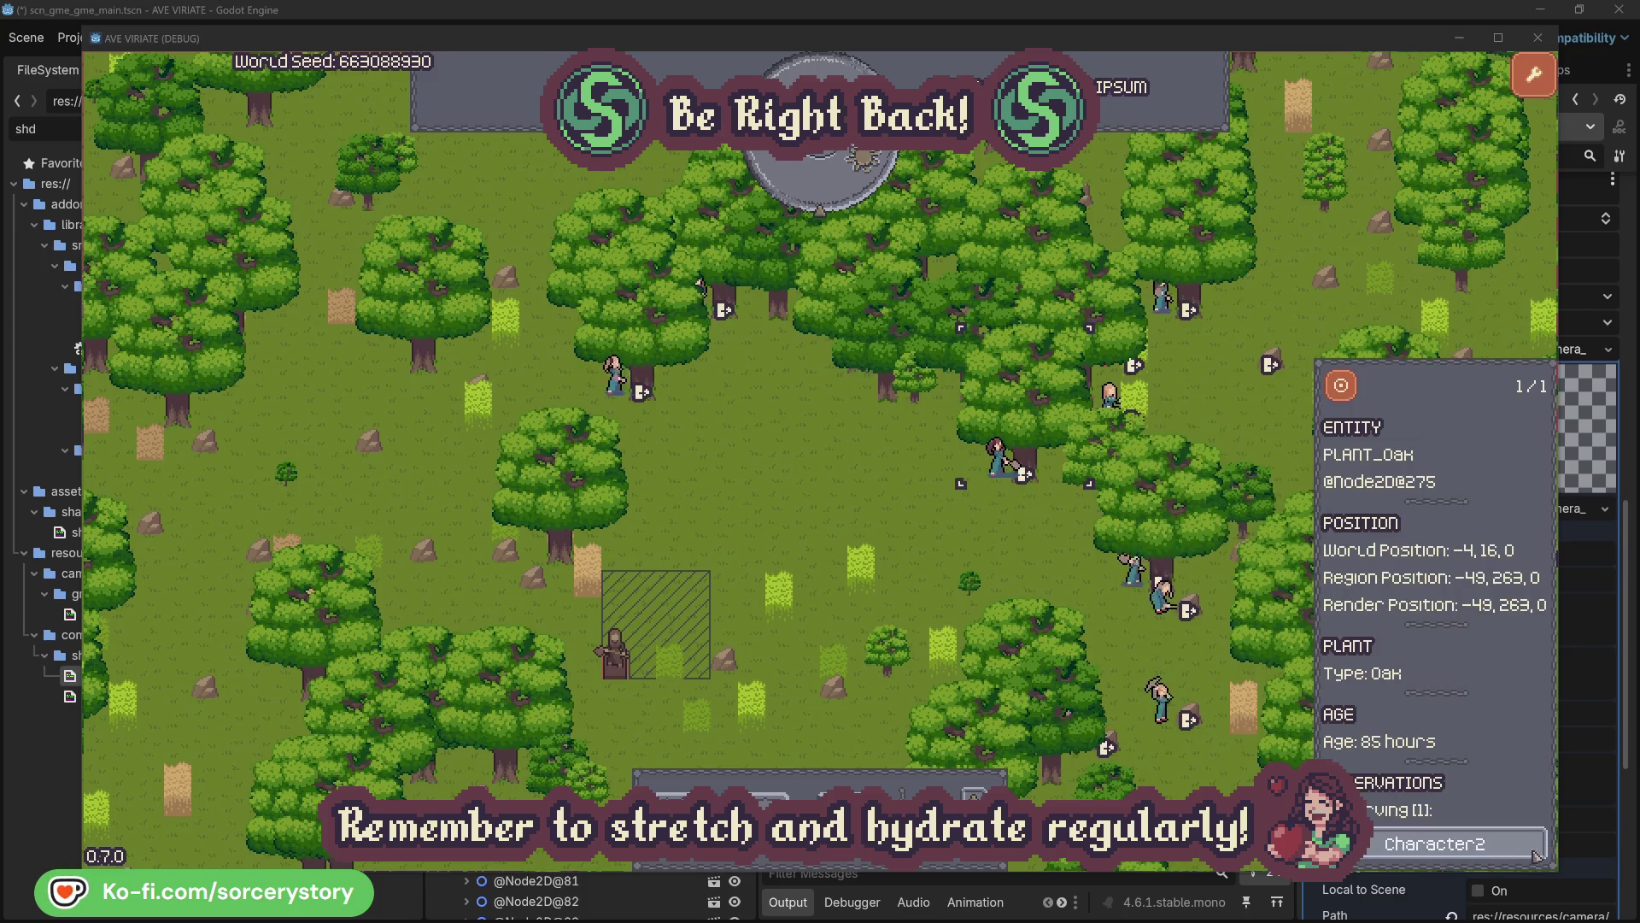
left_click(1535, 855)
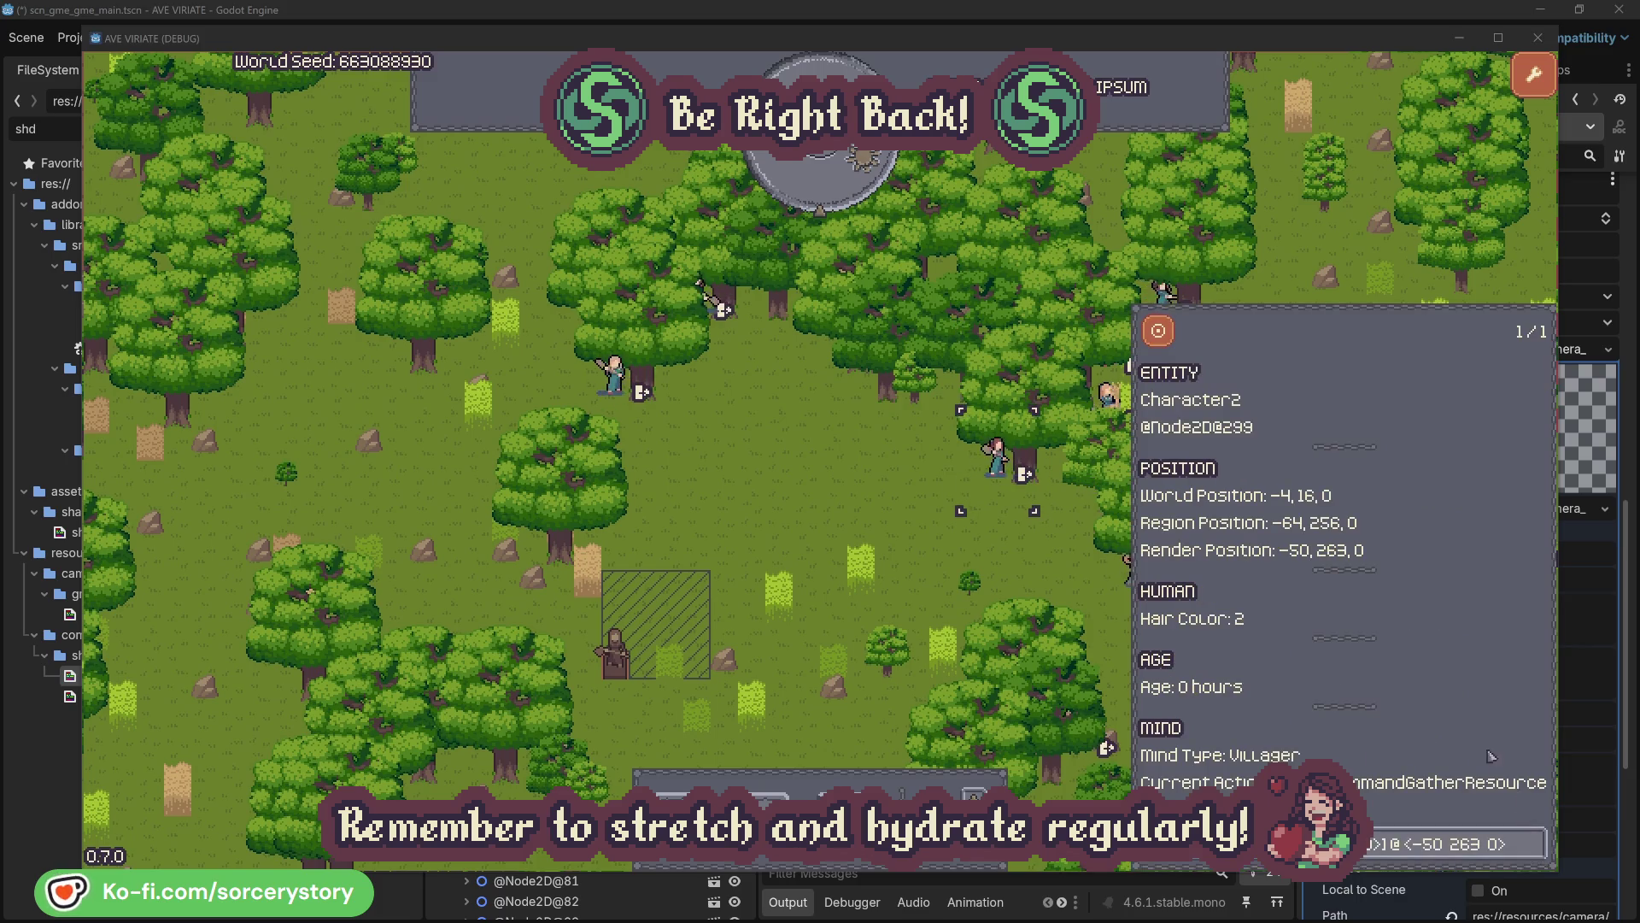
left_click(1025, 568)
left_click(625, 402)
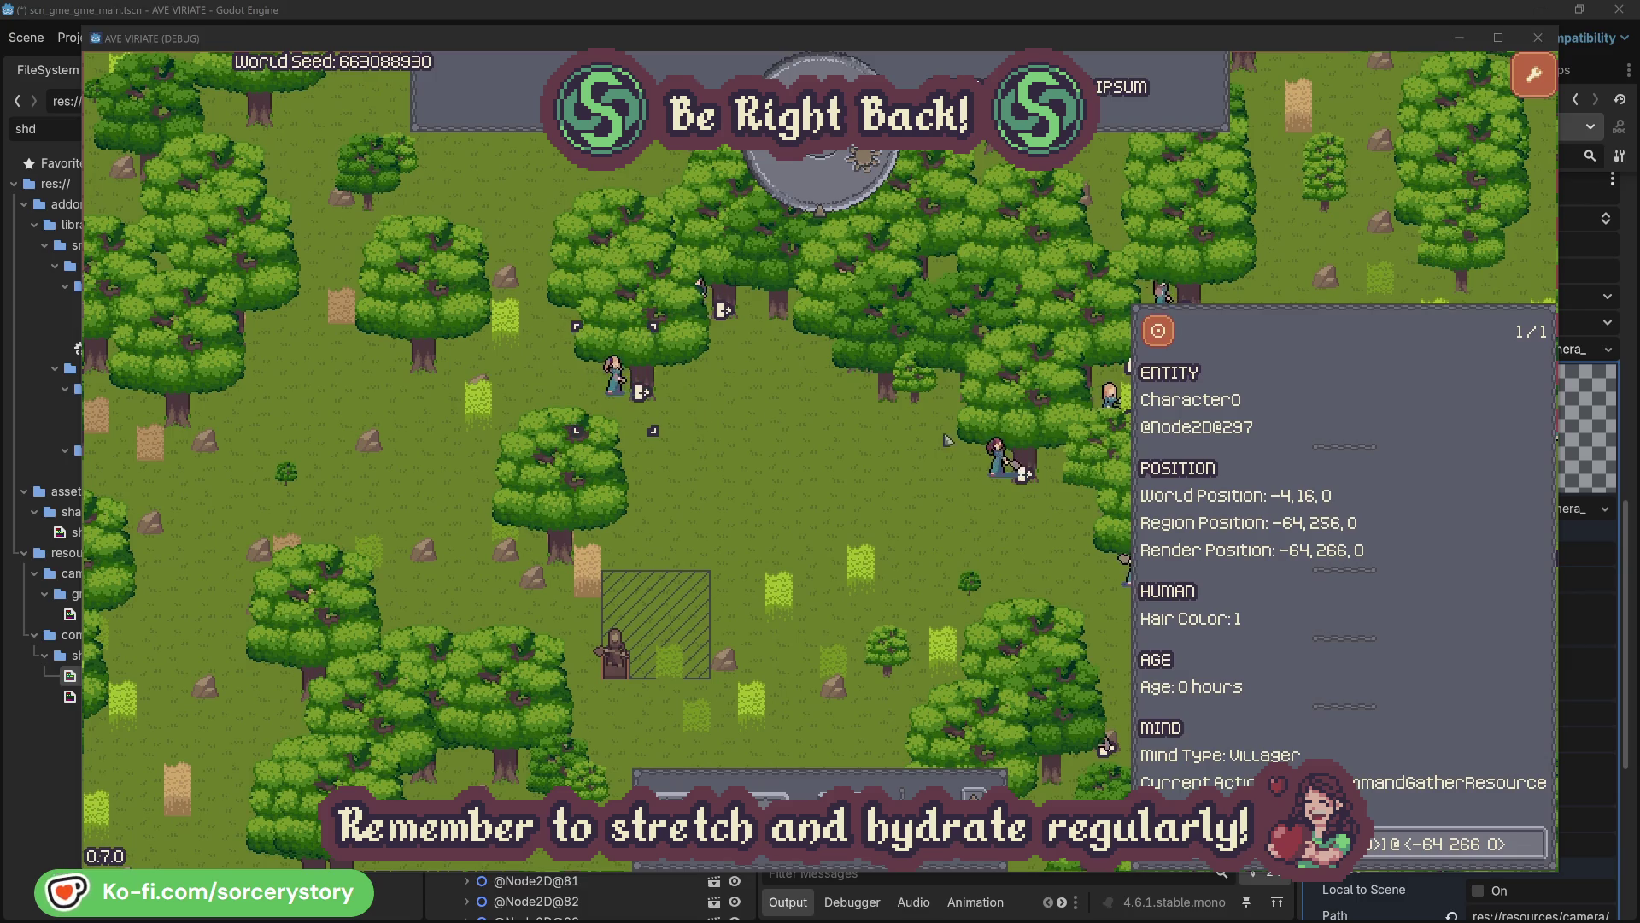
left_click(1535, 842)
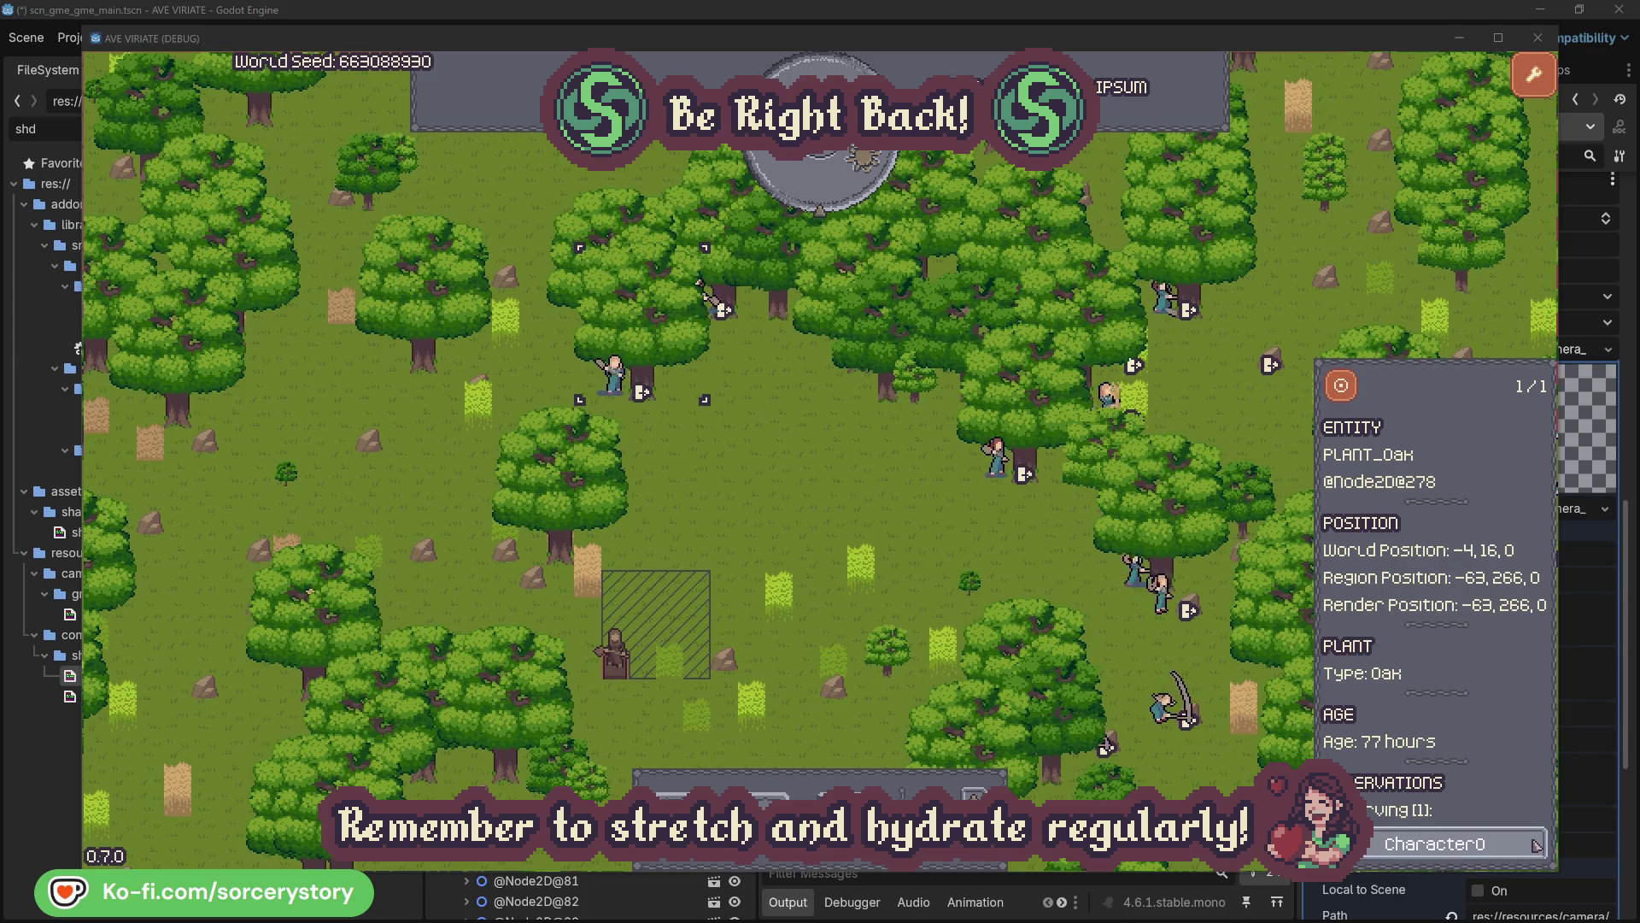
left_click(1535, 842)
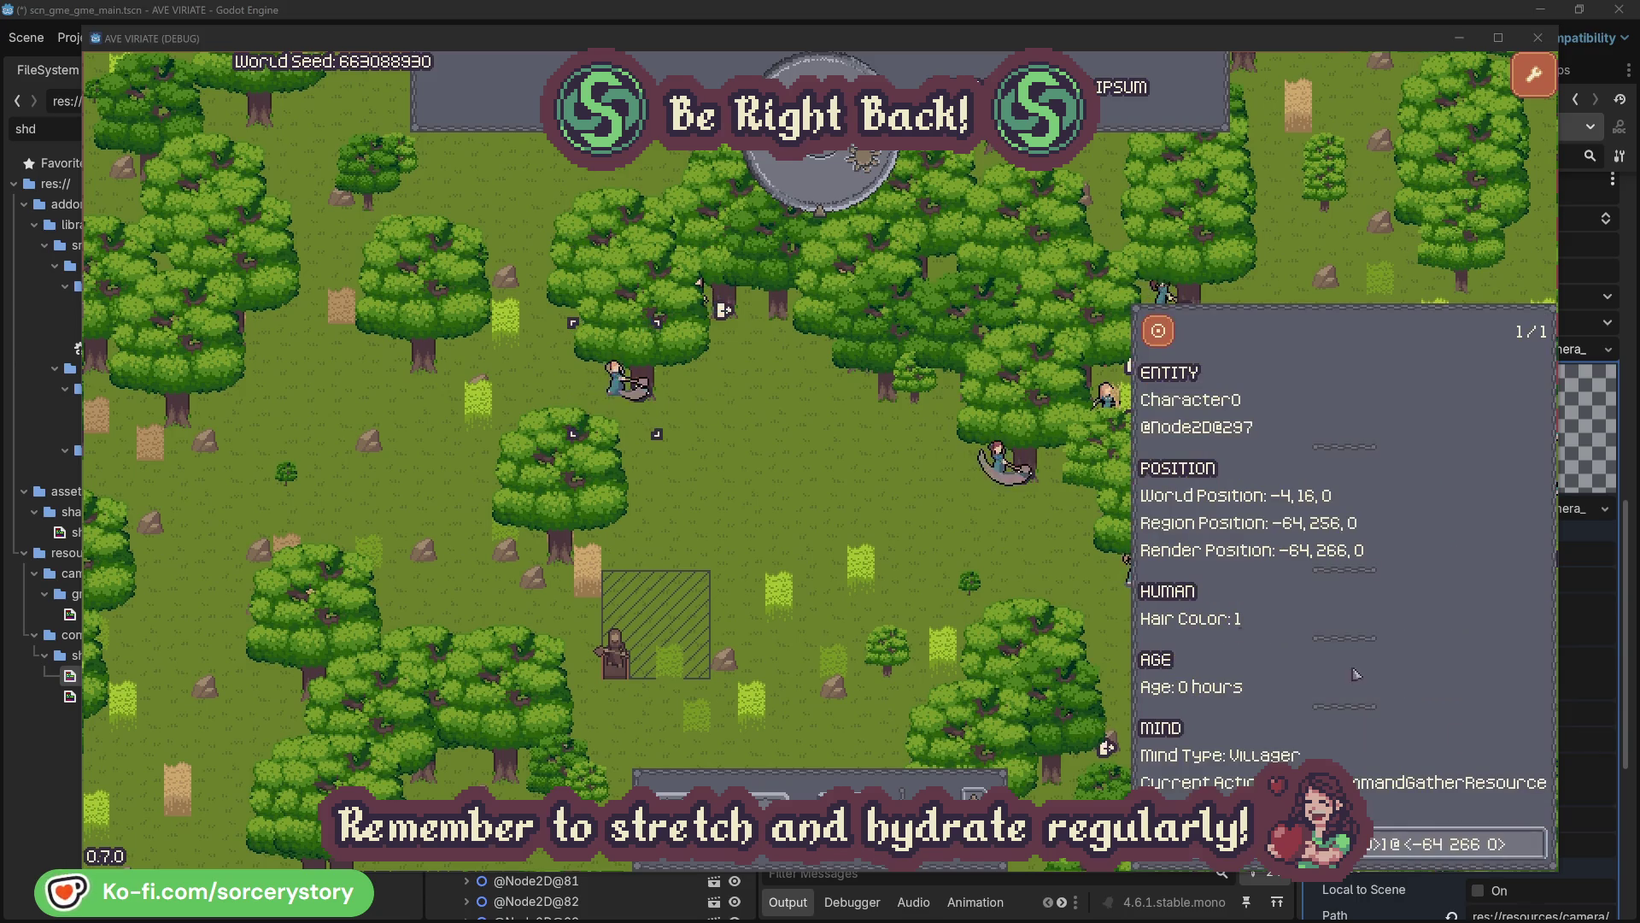
left_click(856, 511)
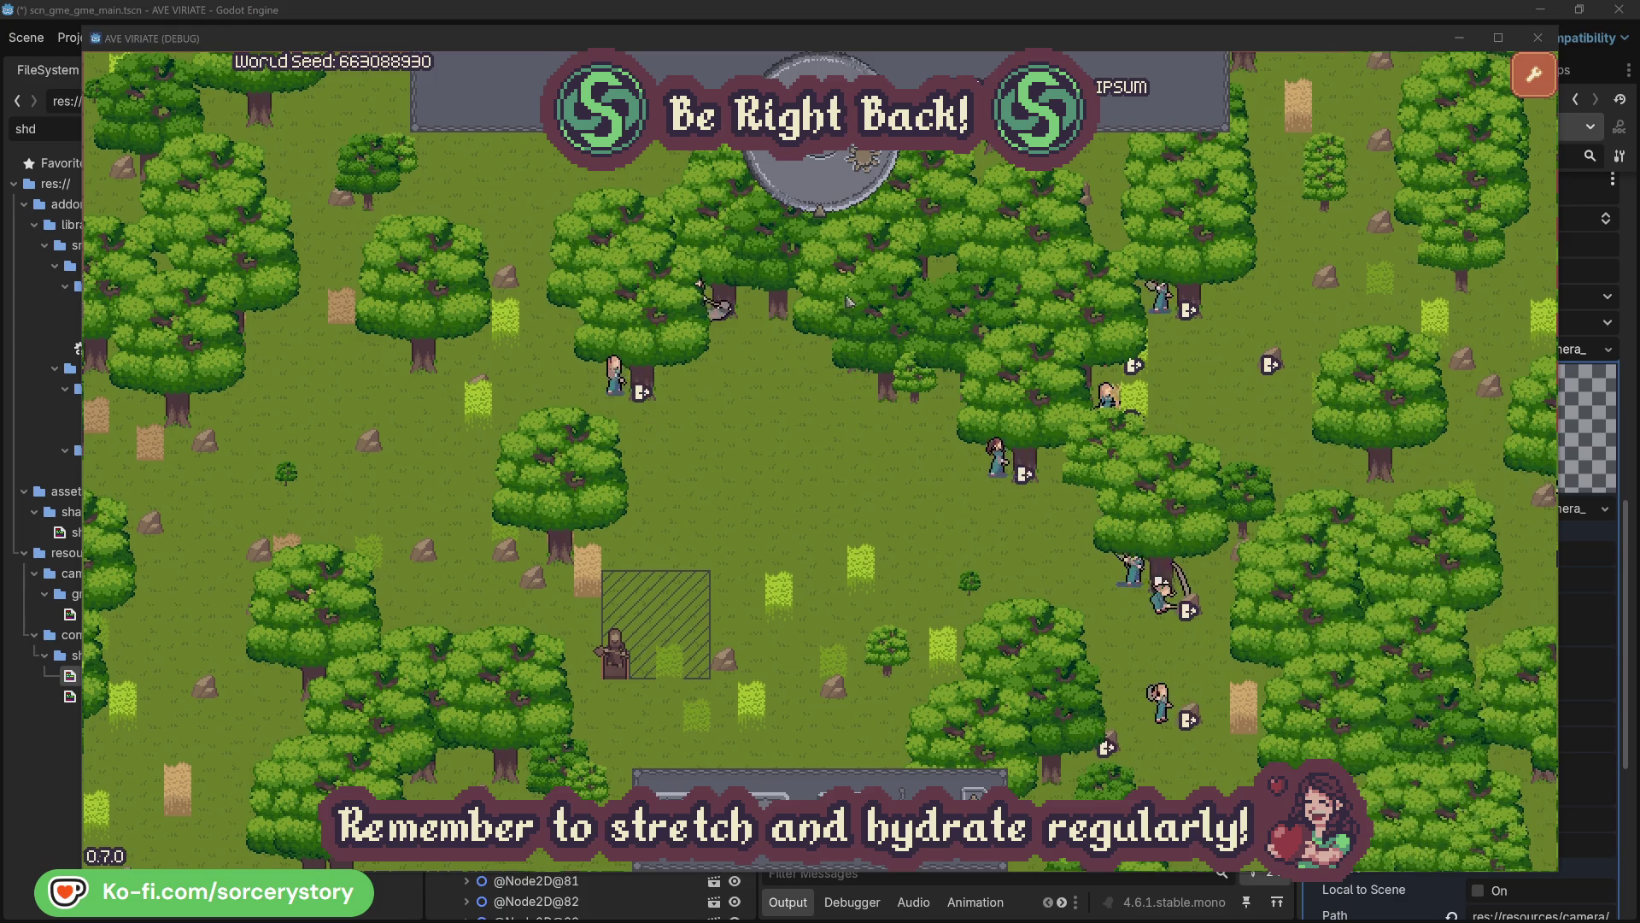
left_click(836, 193)
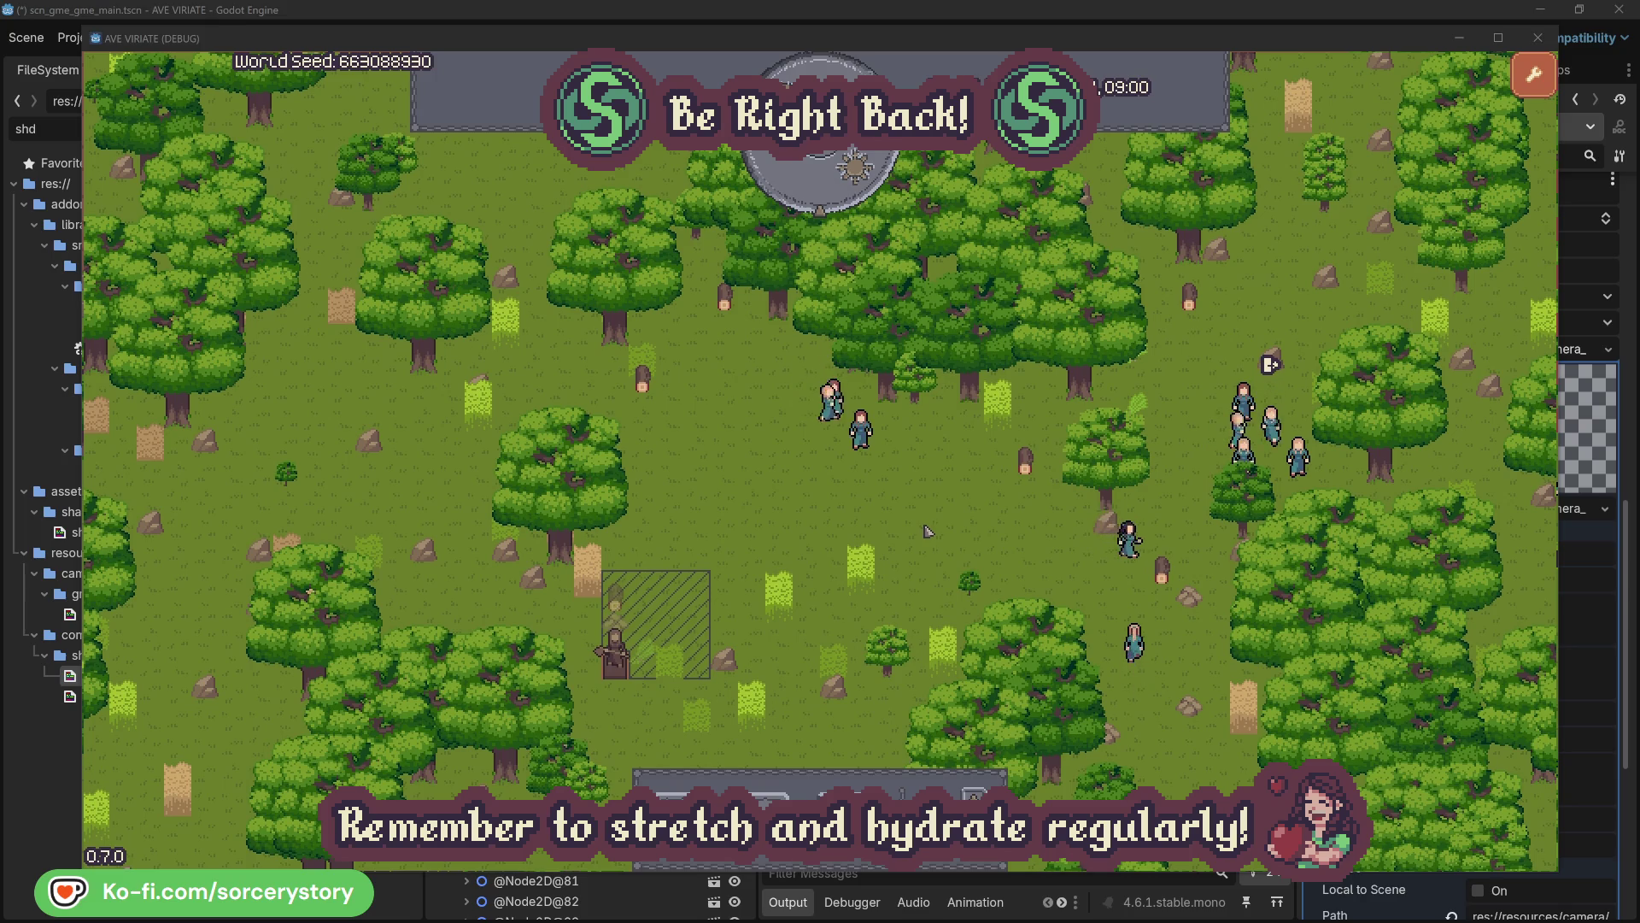
left_click(617, 600)
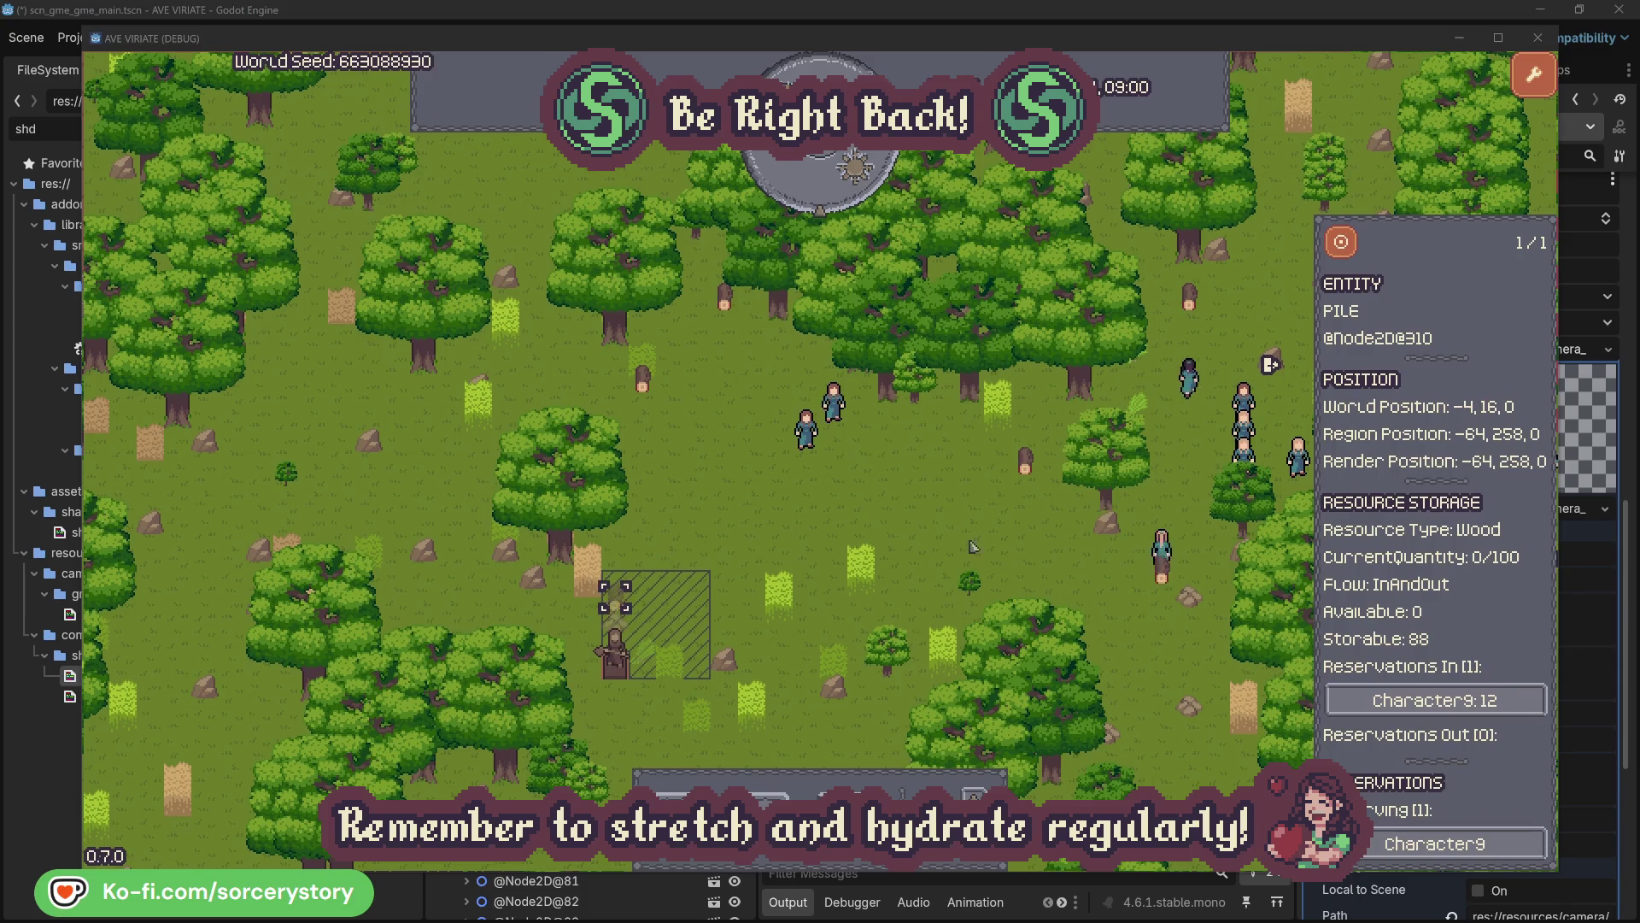
left_click(1511, 702)
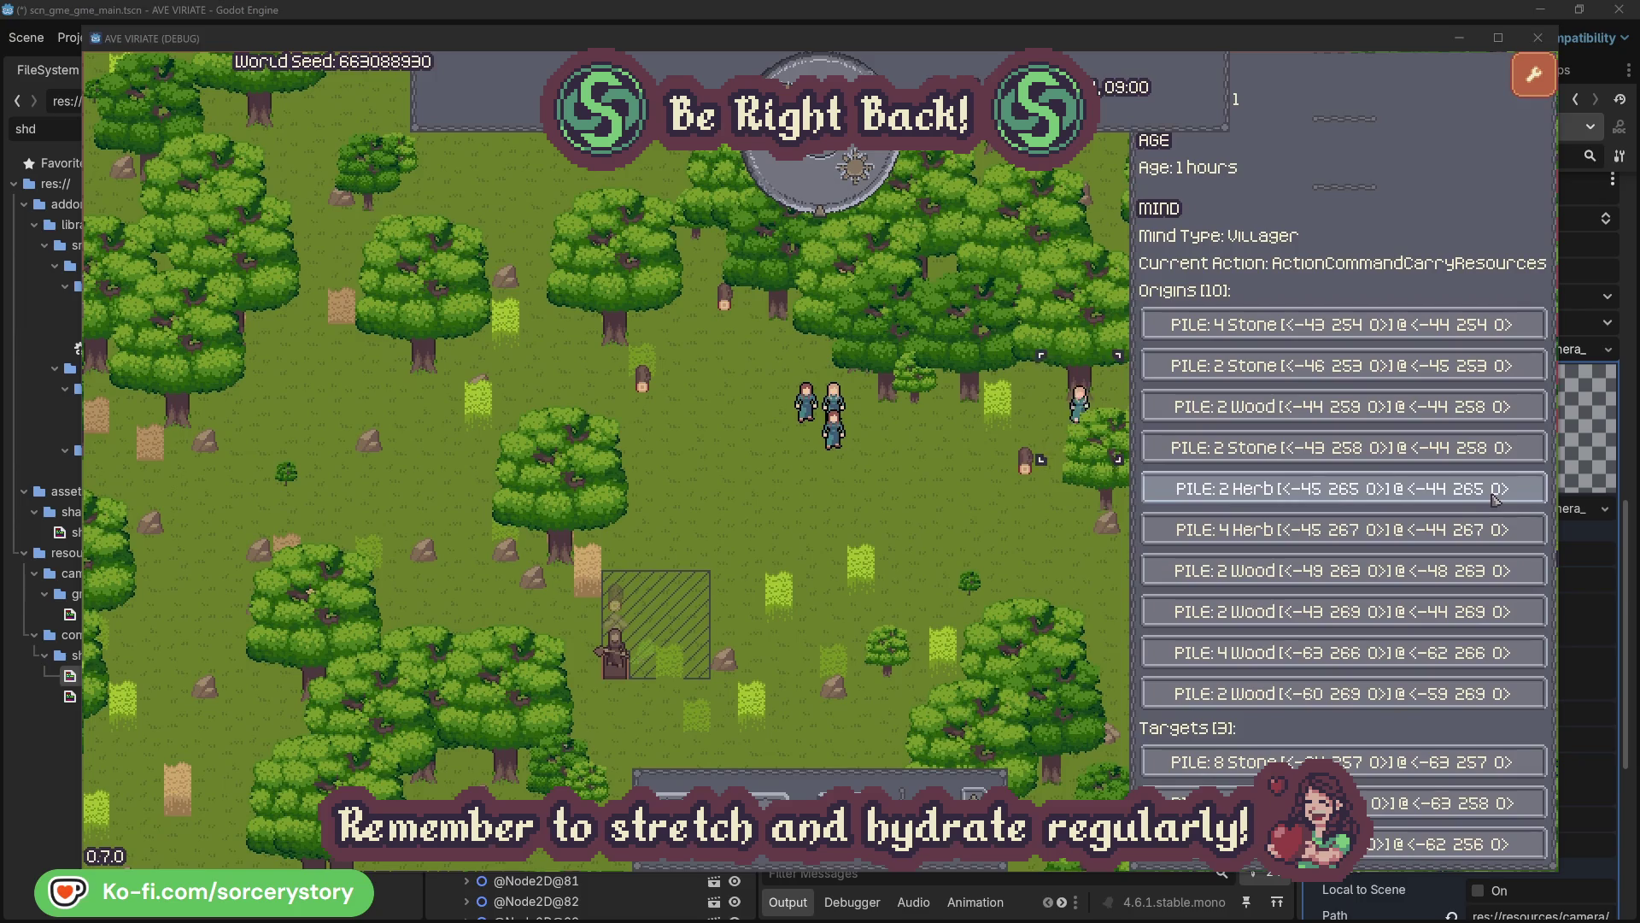
left_click(1495, 490)
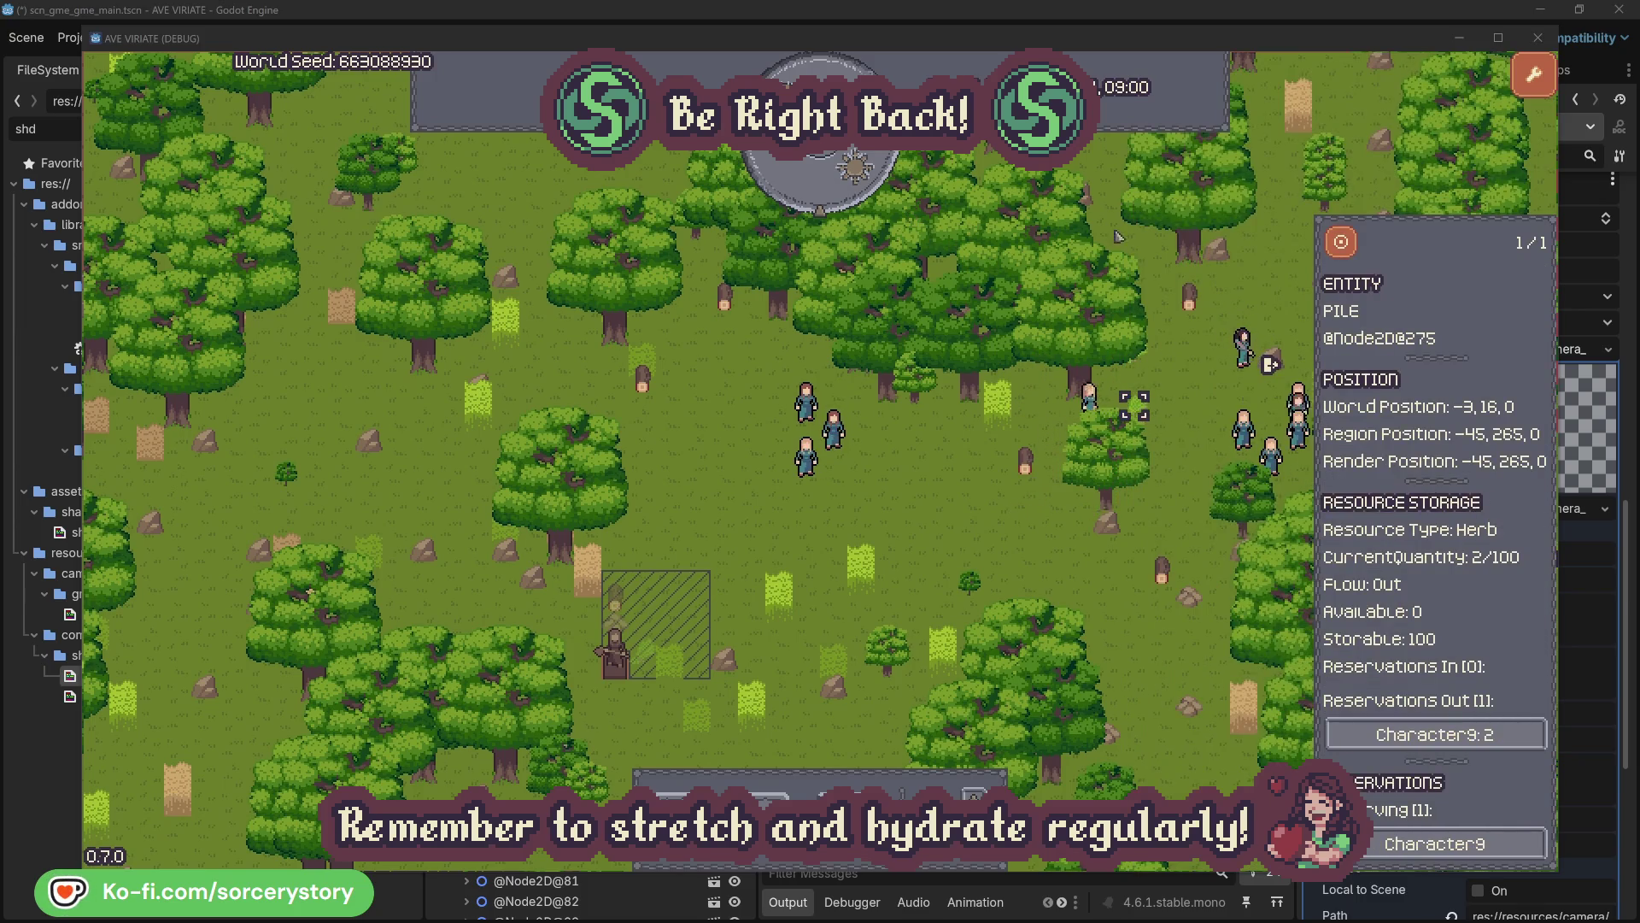
left_click(1354, 251)
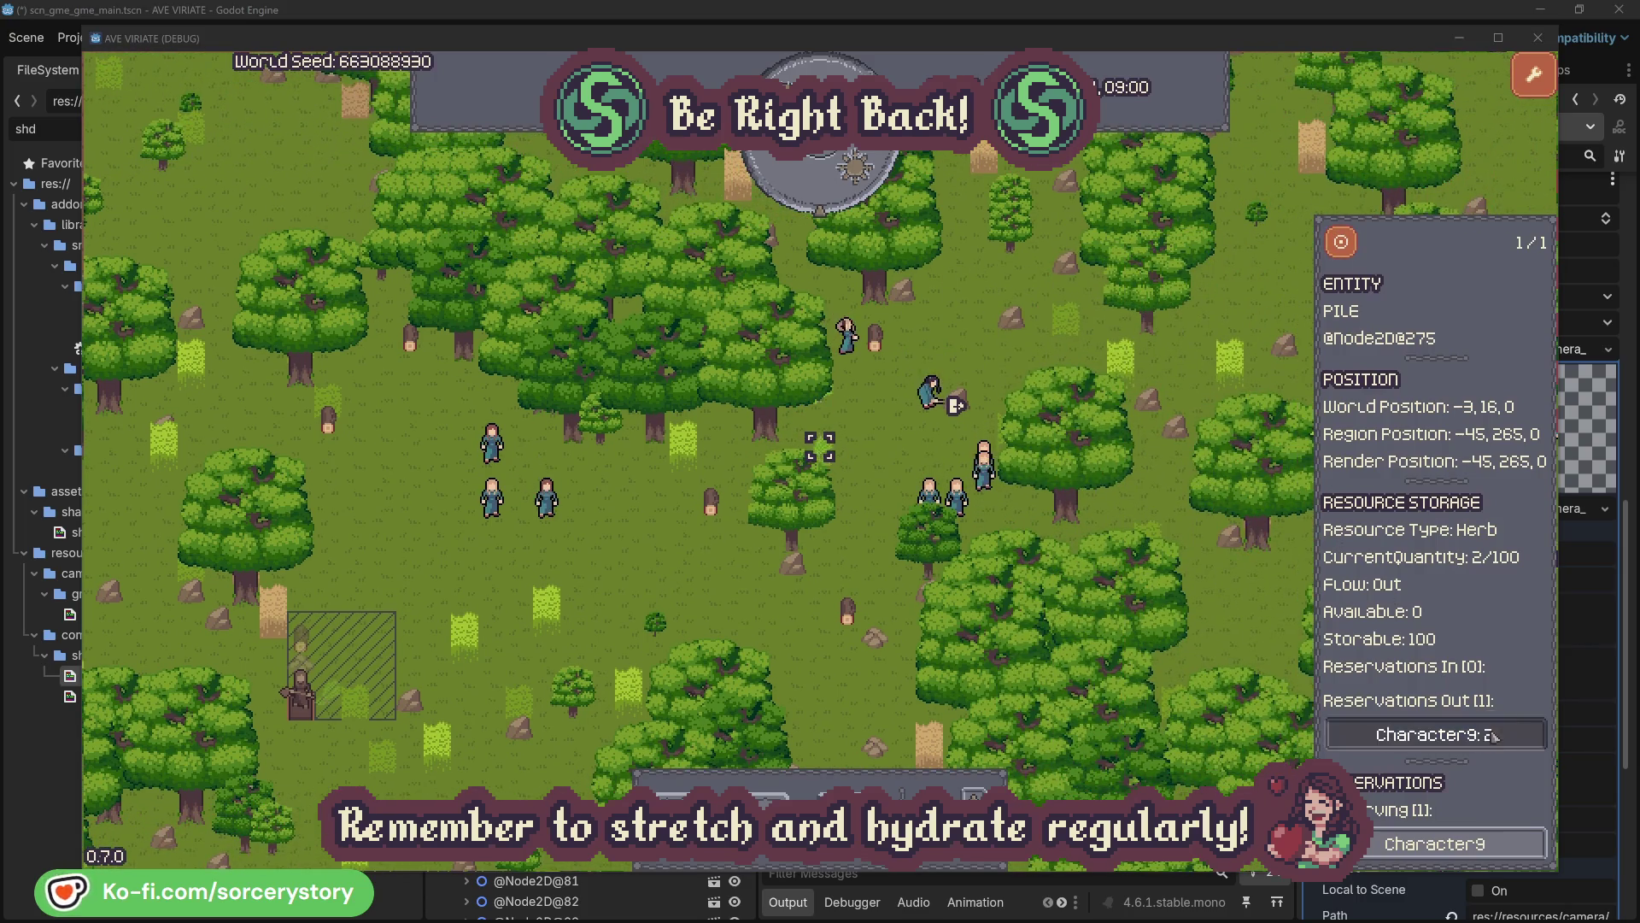
left_click(1478, 728)
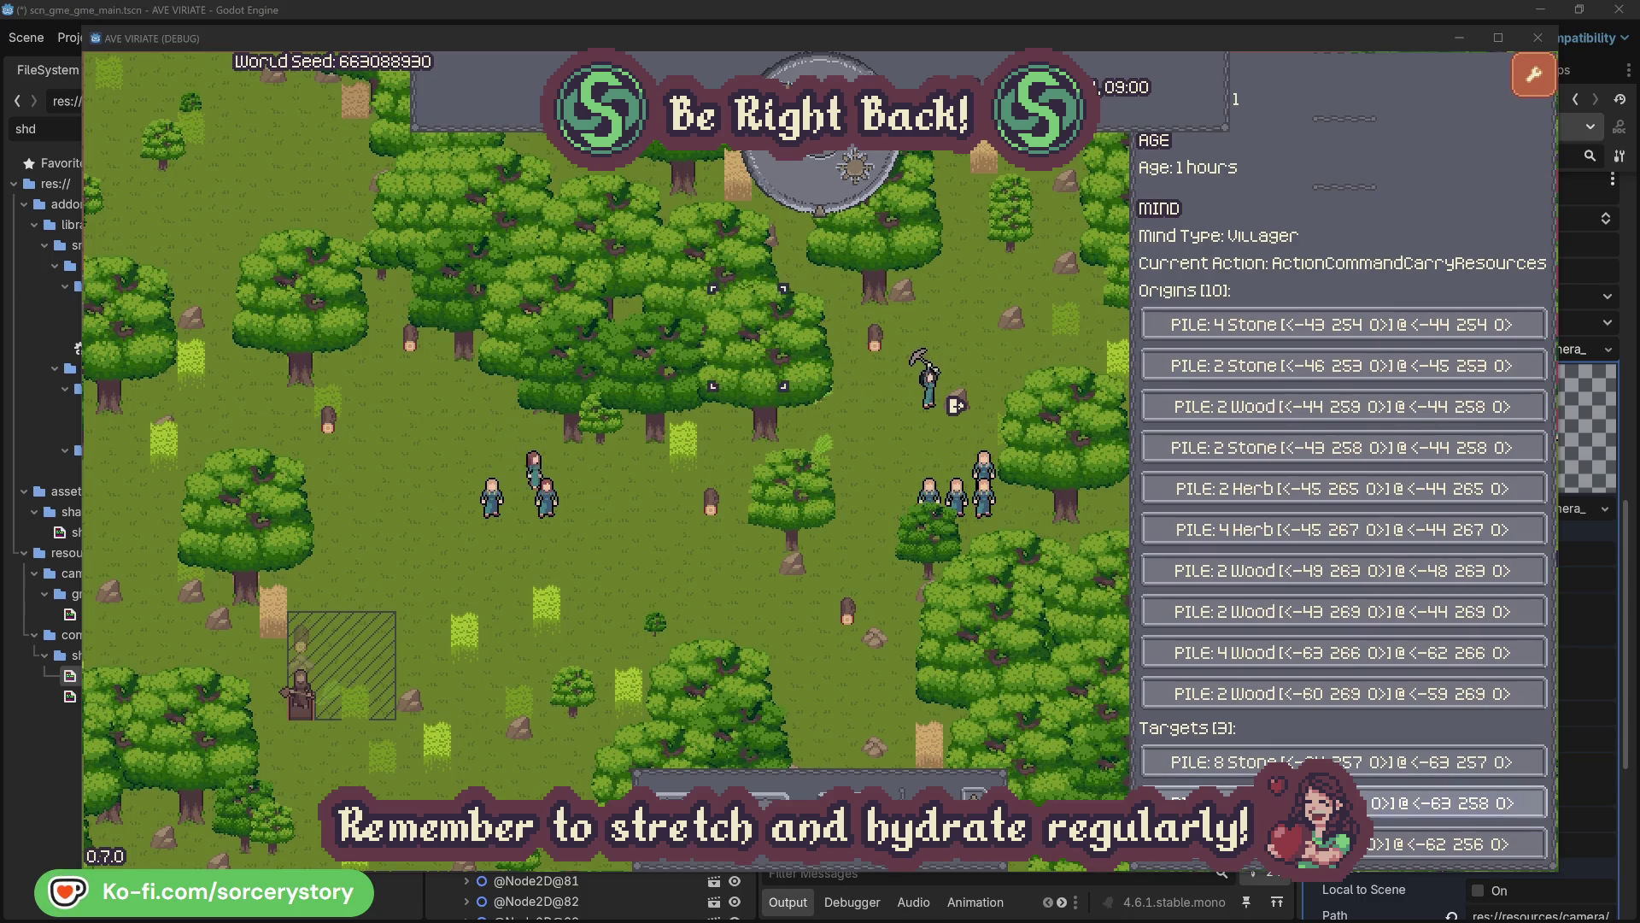
left_click(1410, 803)
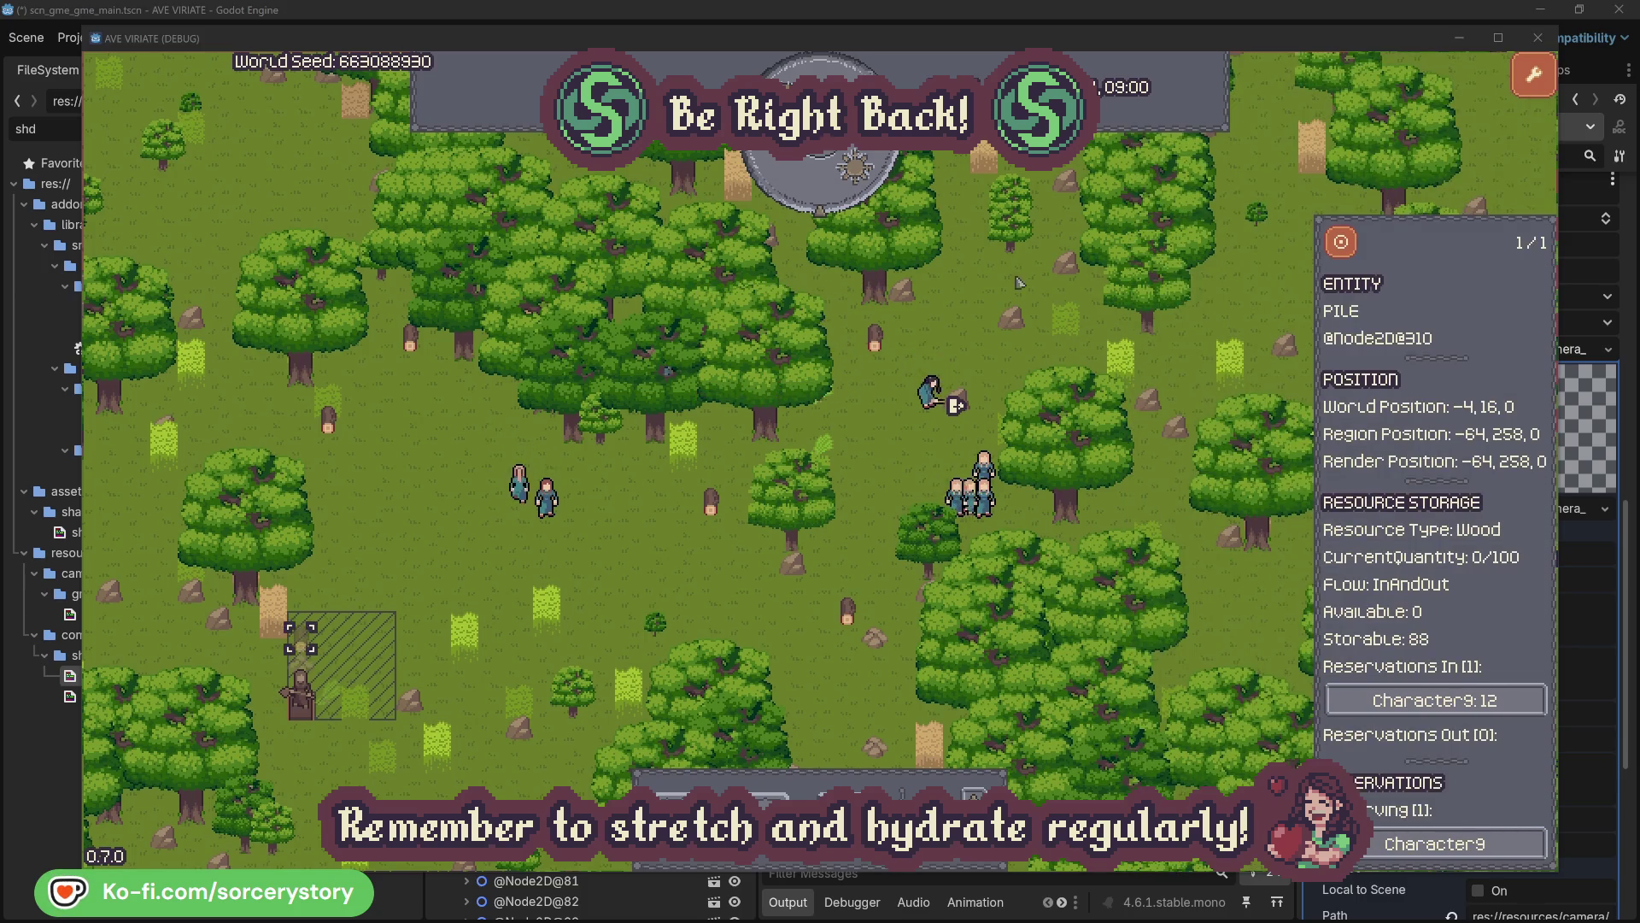
left_click(1342, 244)
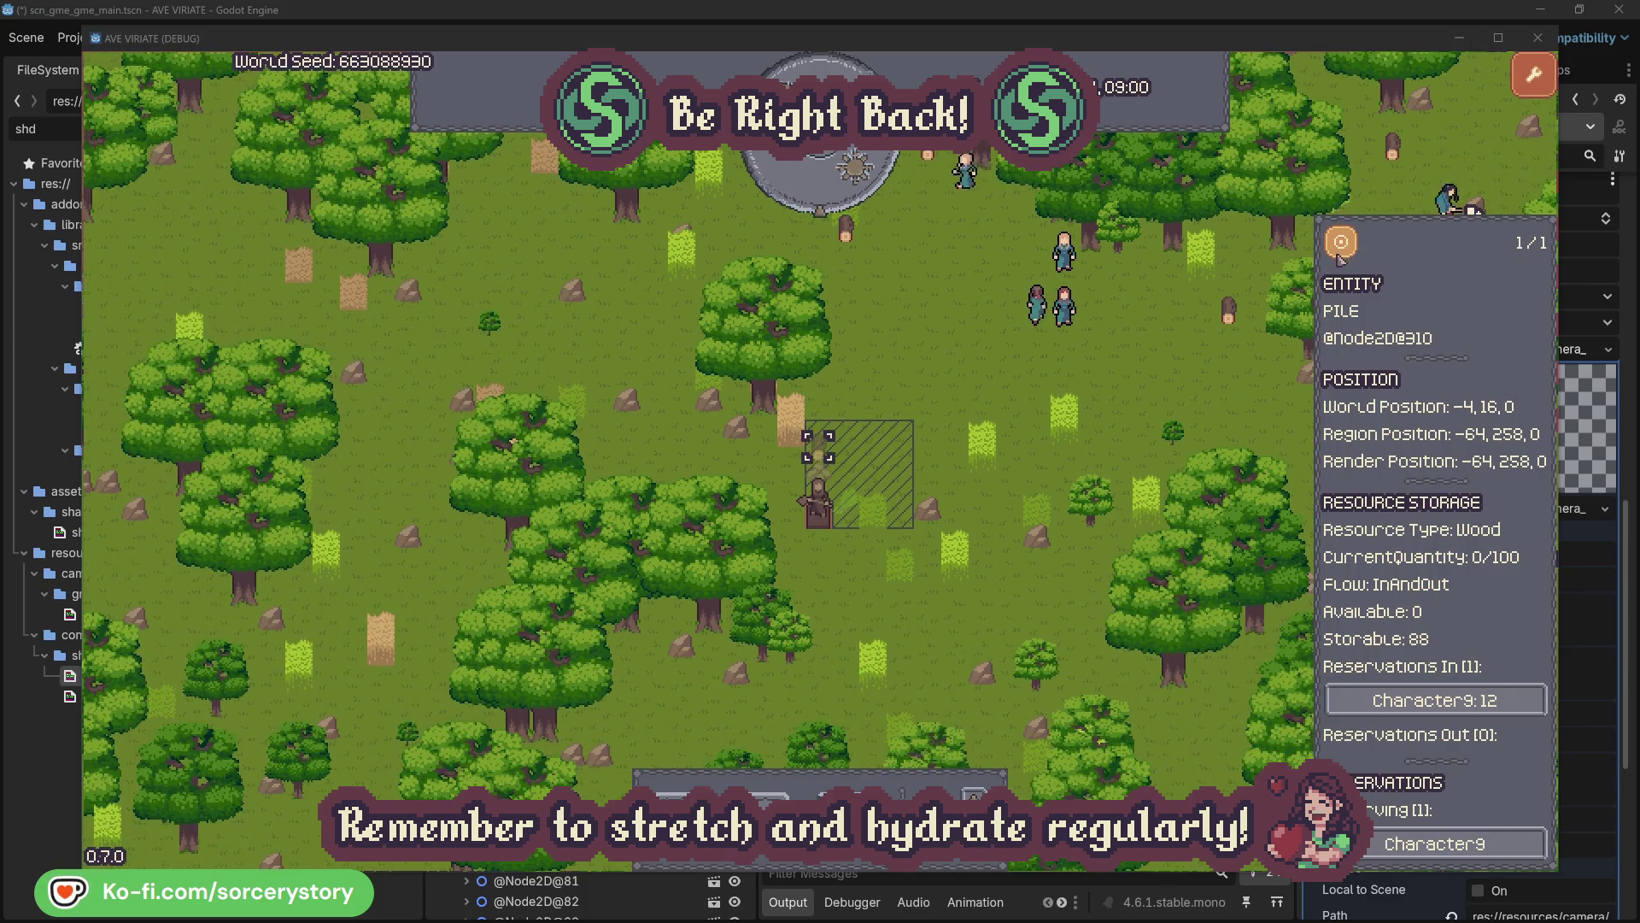
left_click(1208, 376)
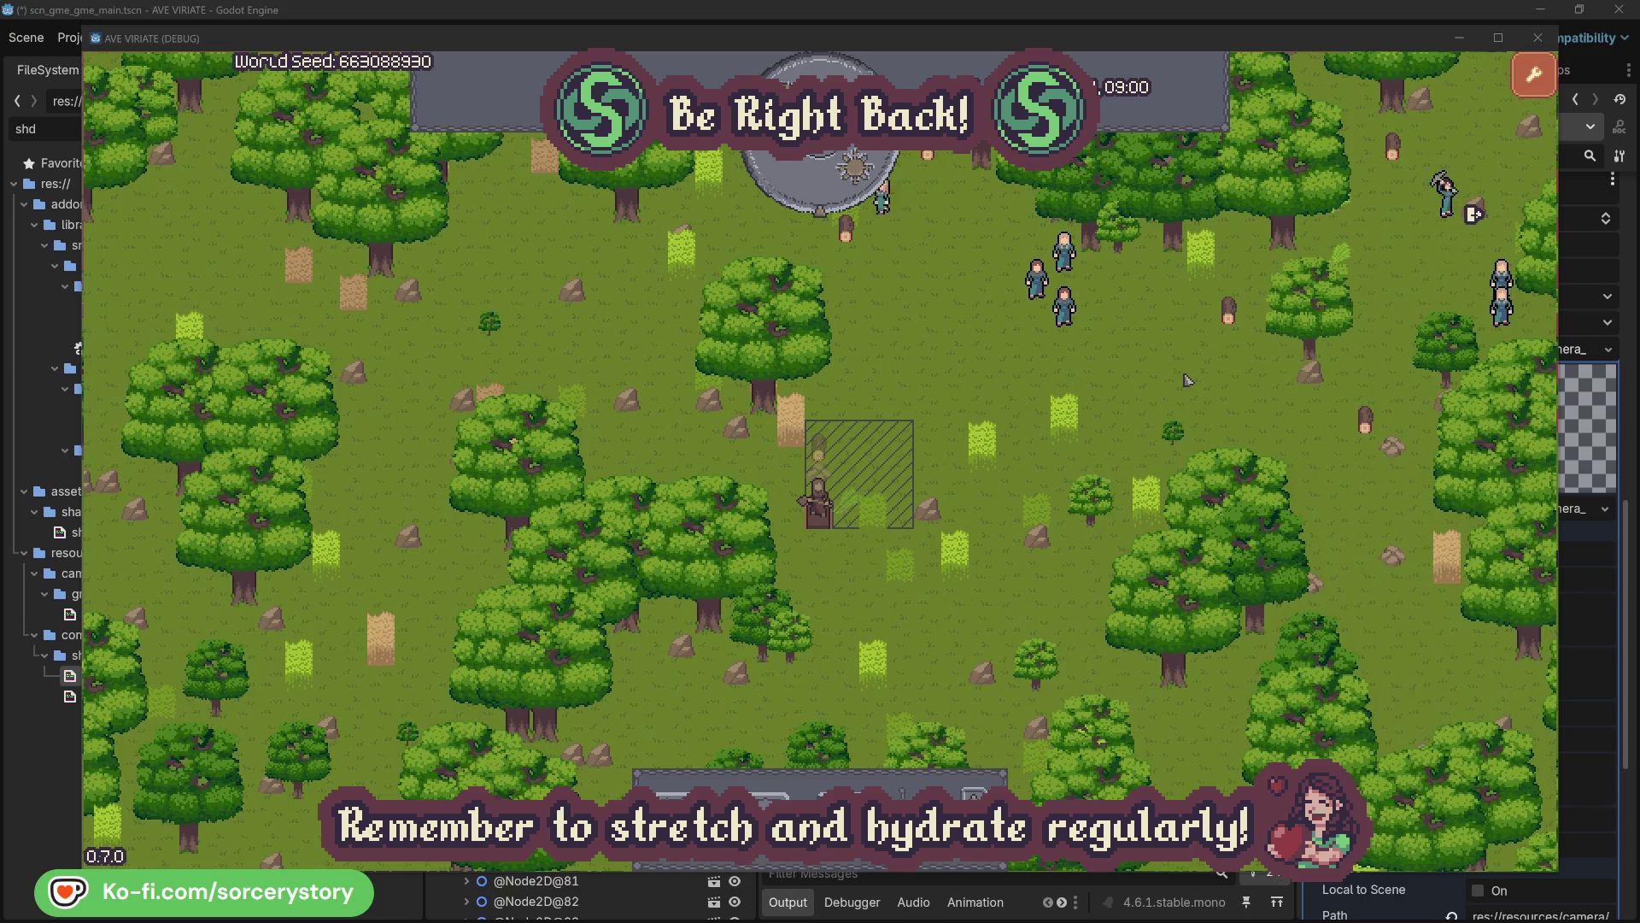
Inspect villagers Character2 and Character0 and the oak trees they are working
left_click(1064, 307)
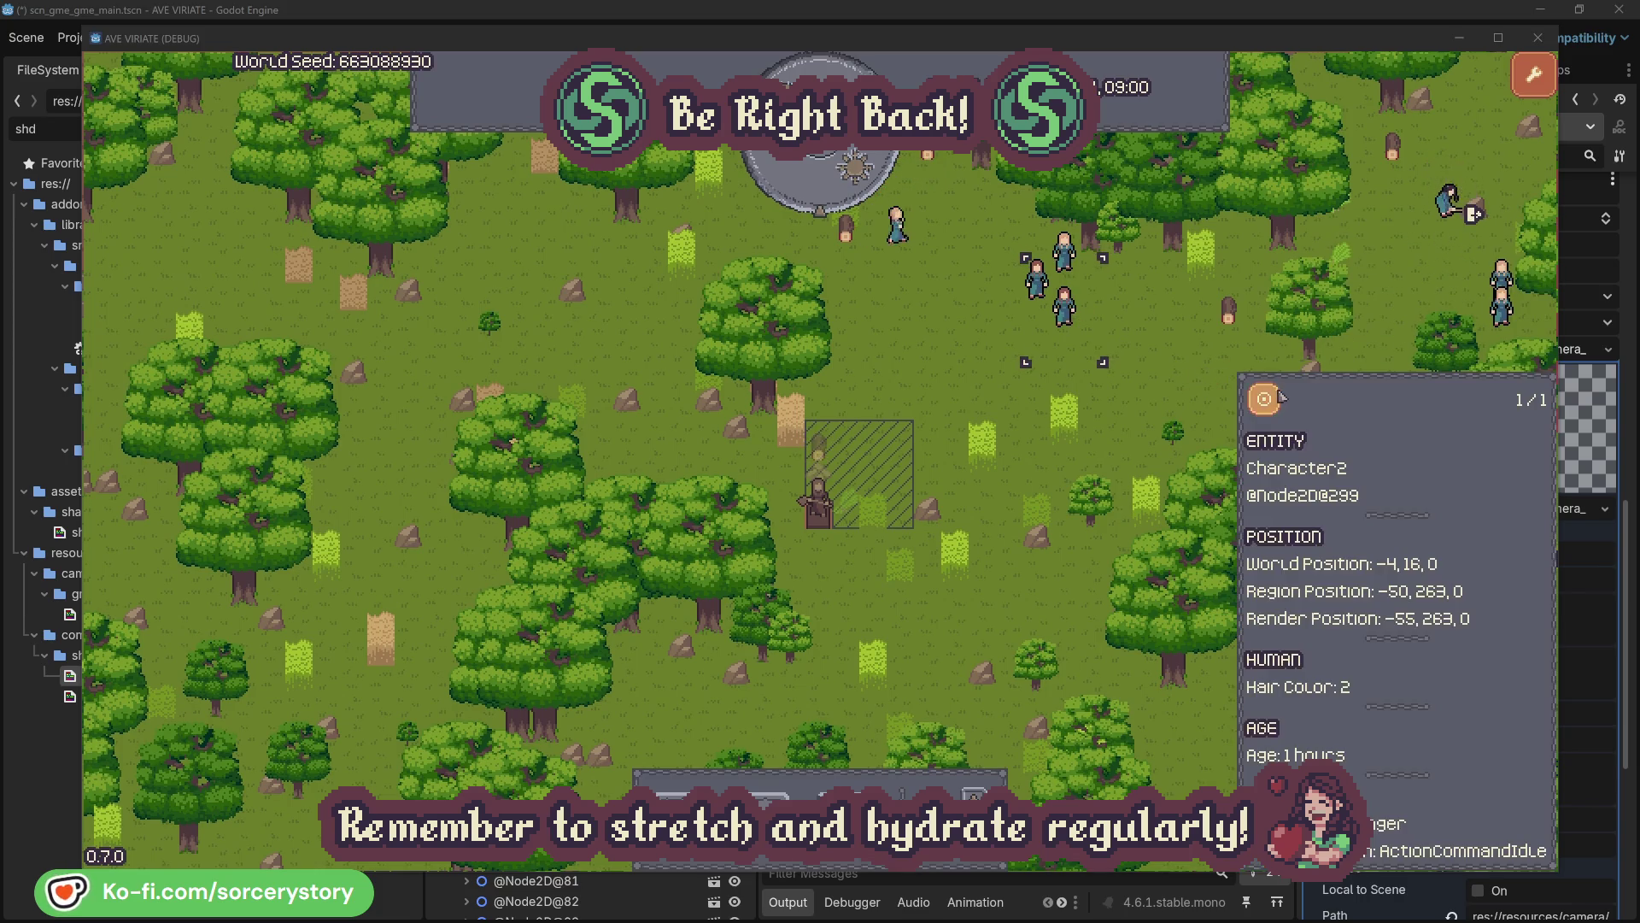
left_click(1281, 397)
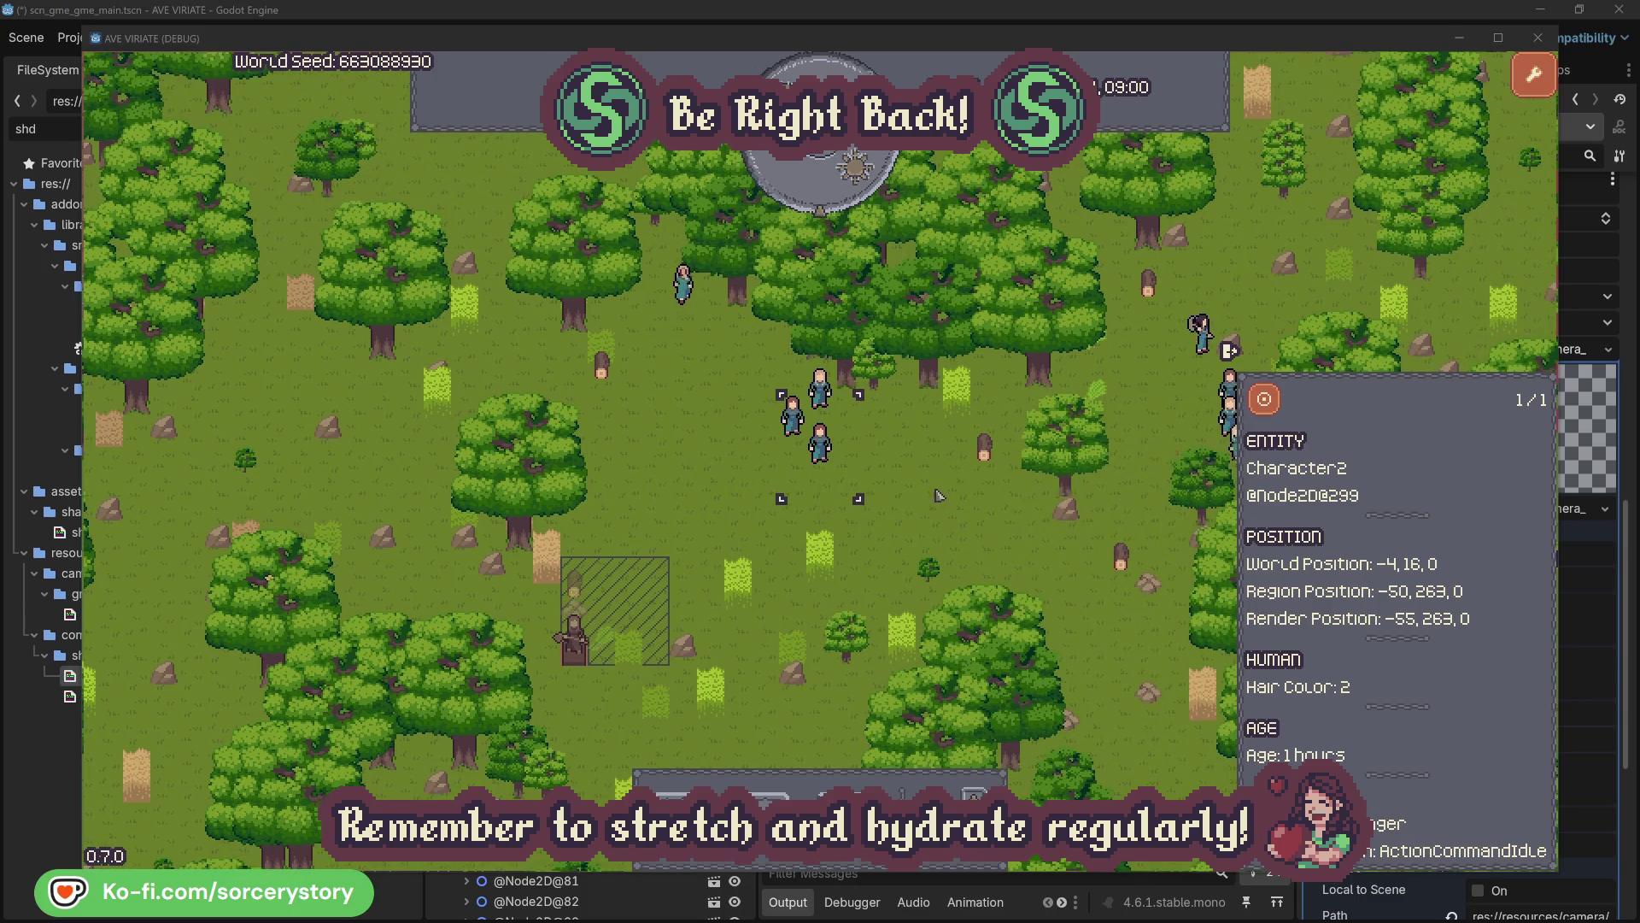
left_click(939, 495)
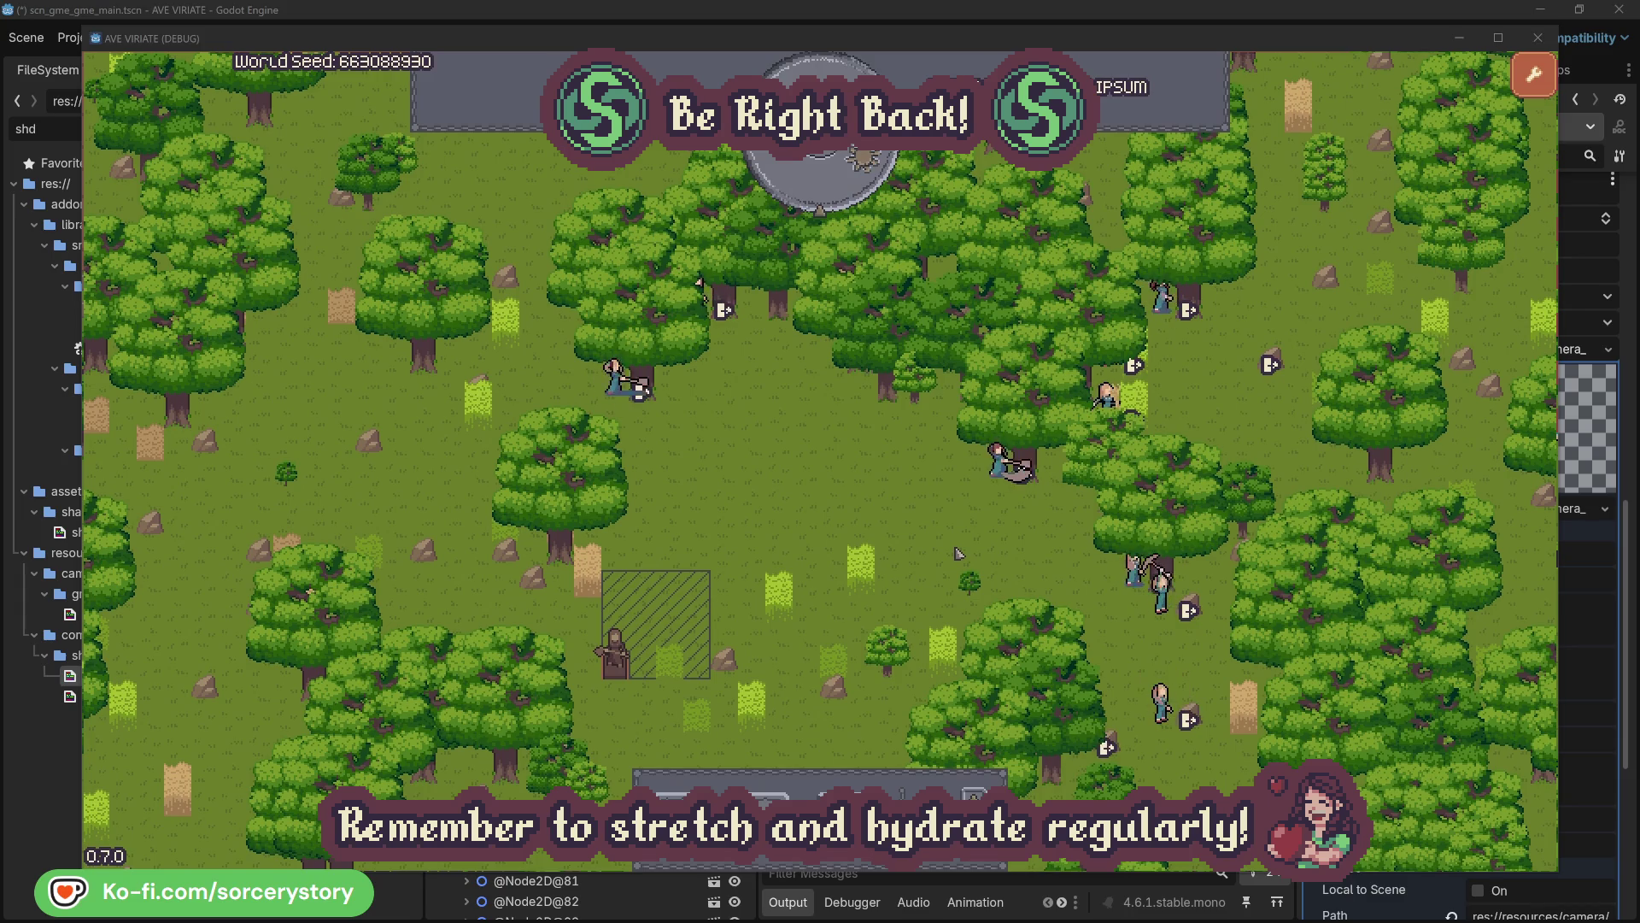
left_click(998, 460)
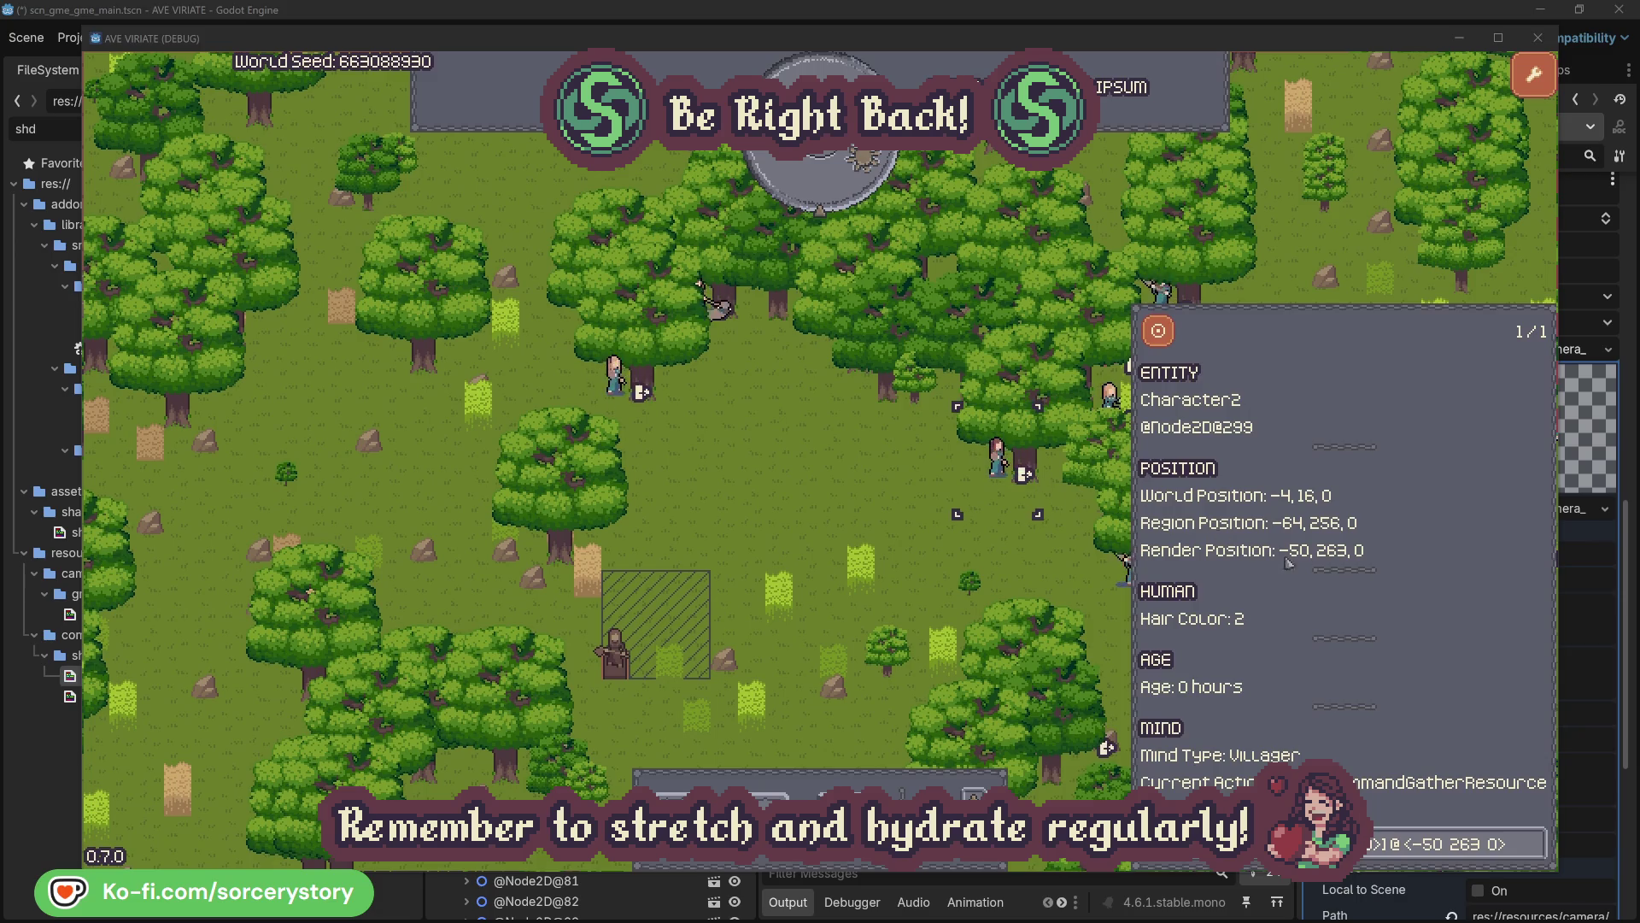
left_click(1535, 854)
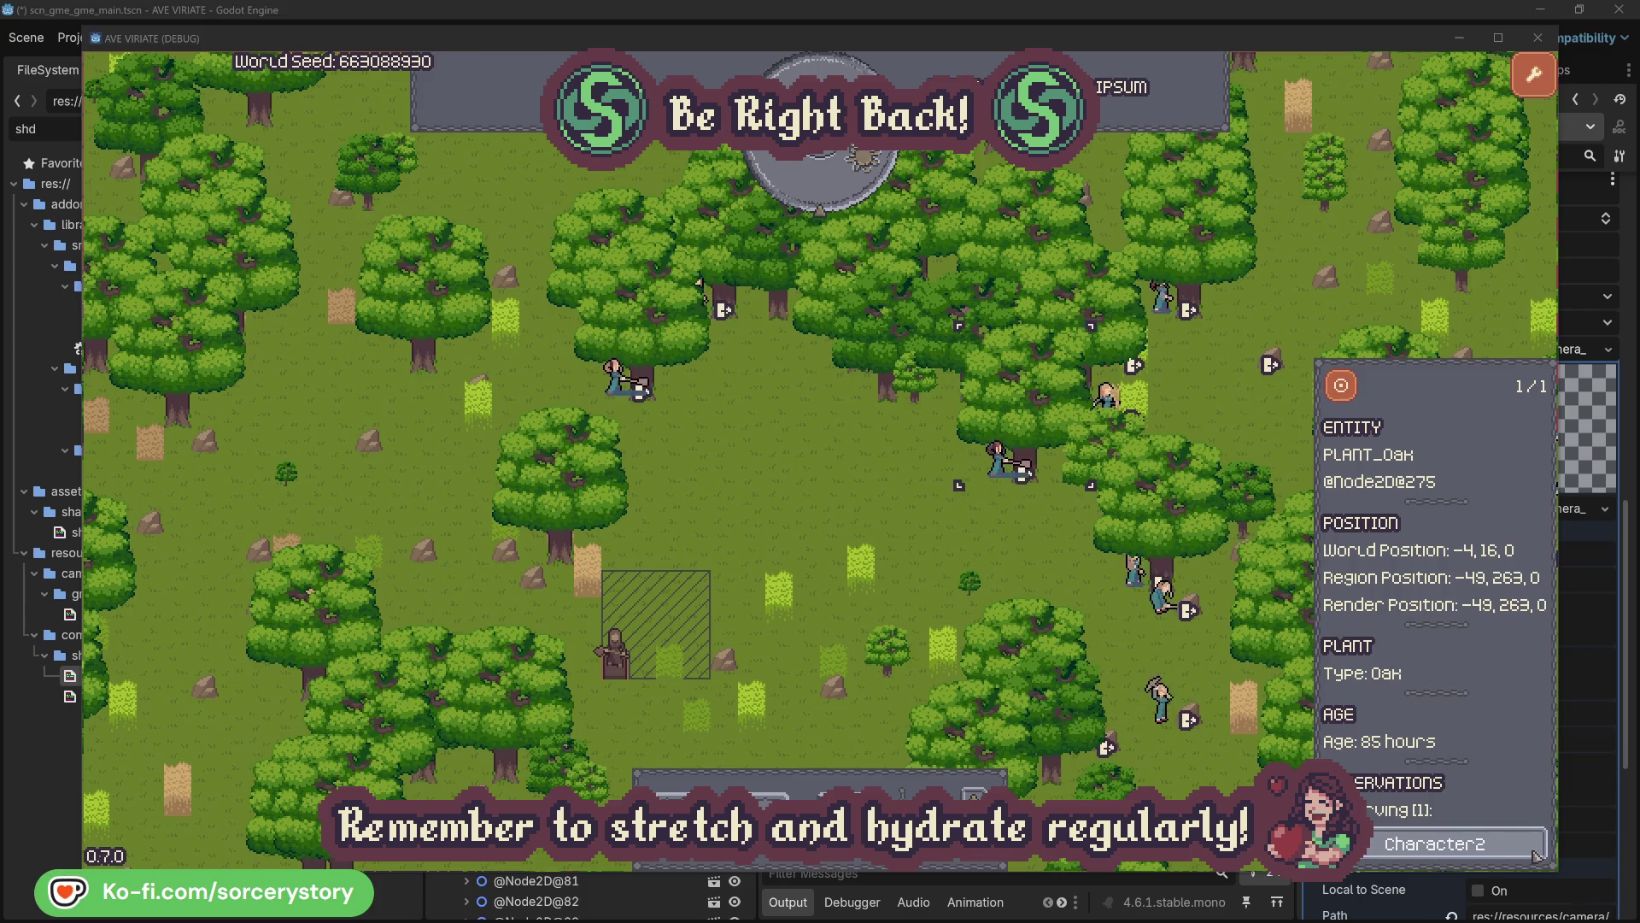
left_click(1534, 844)
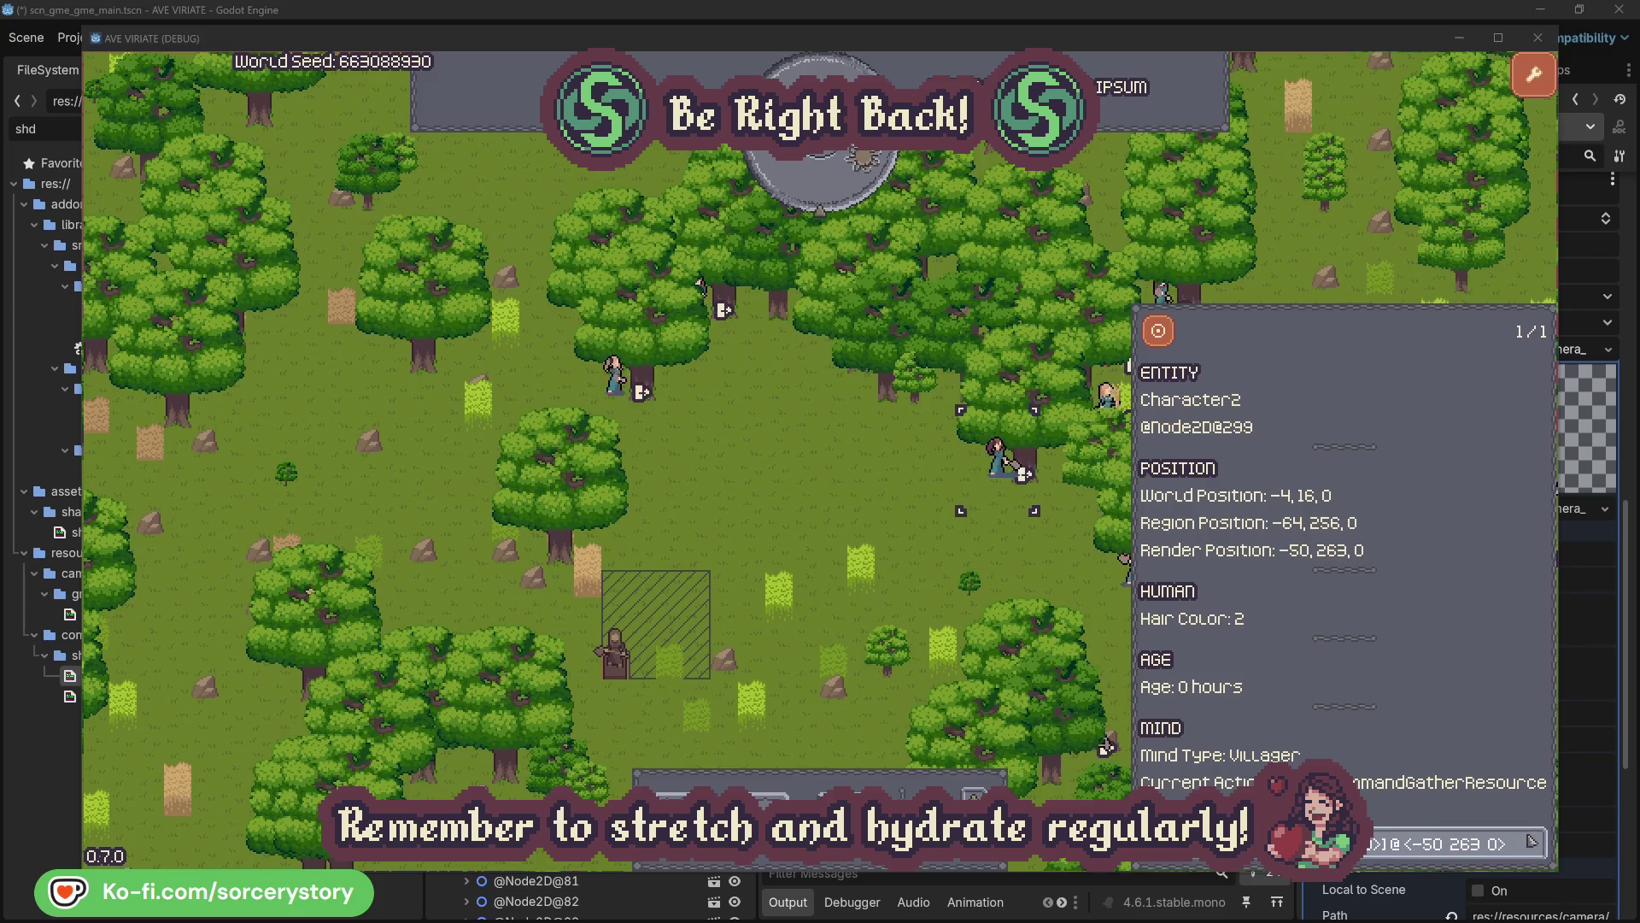
left_click(1025, 568)
left_click(613, 375)
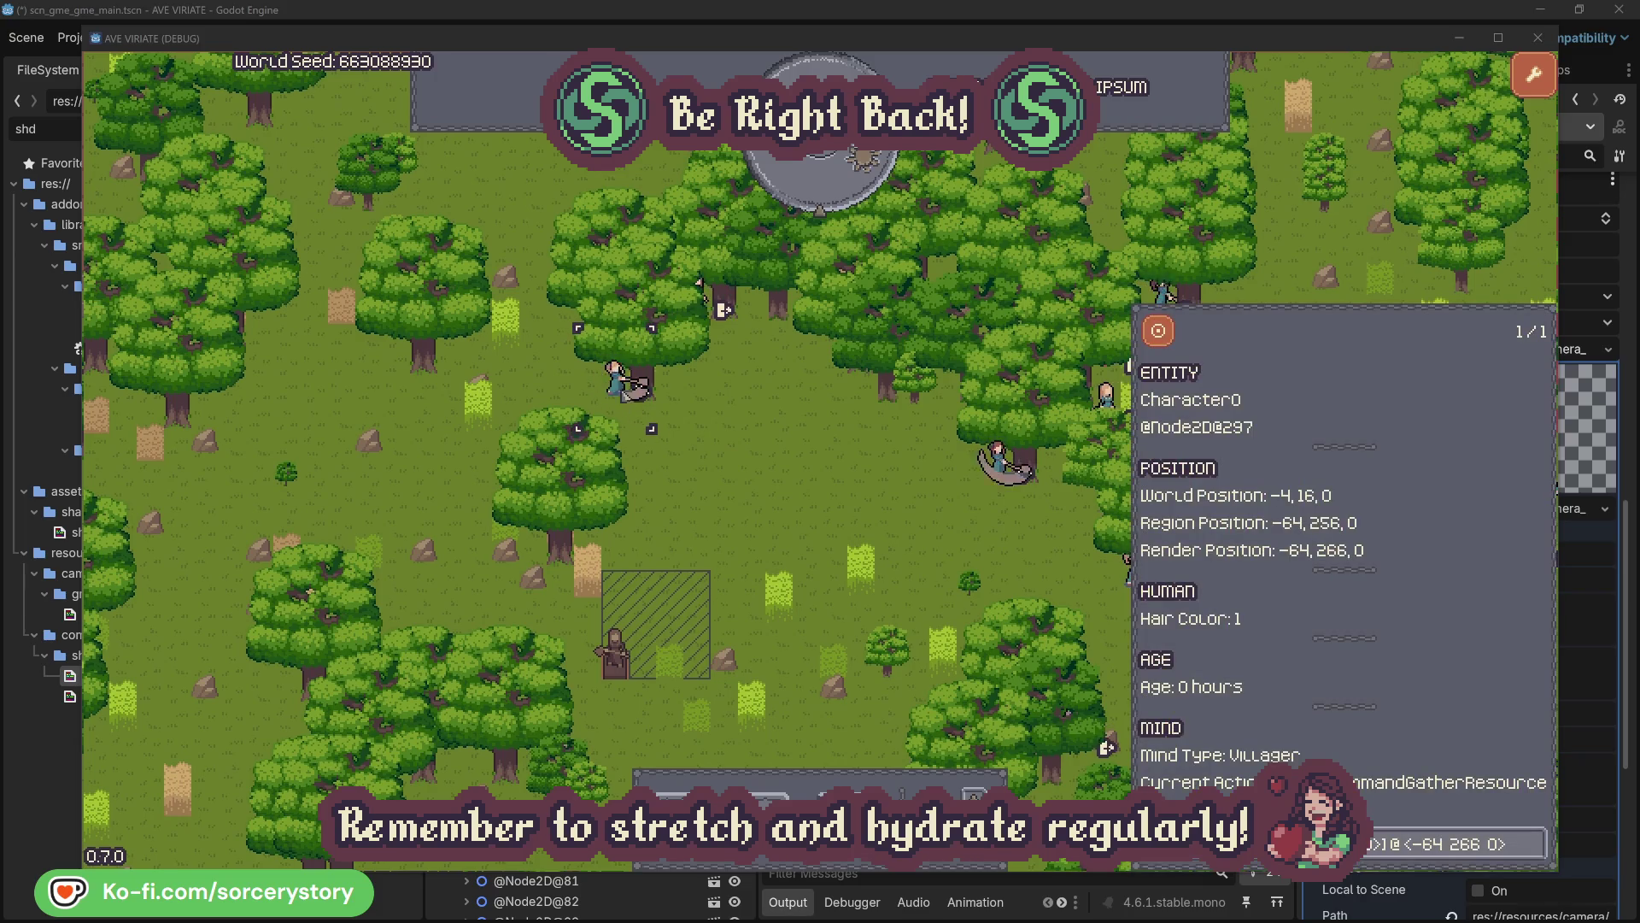
left_click(1535, 836)
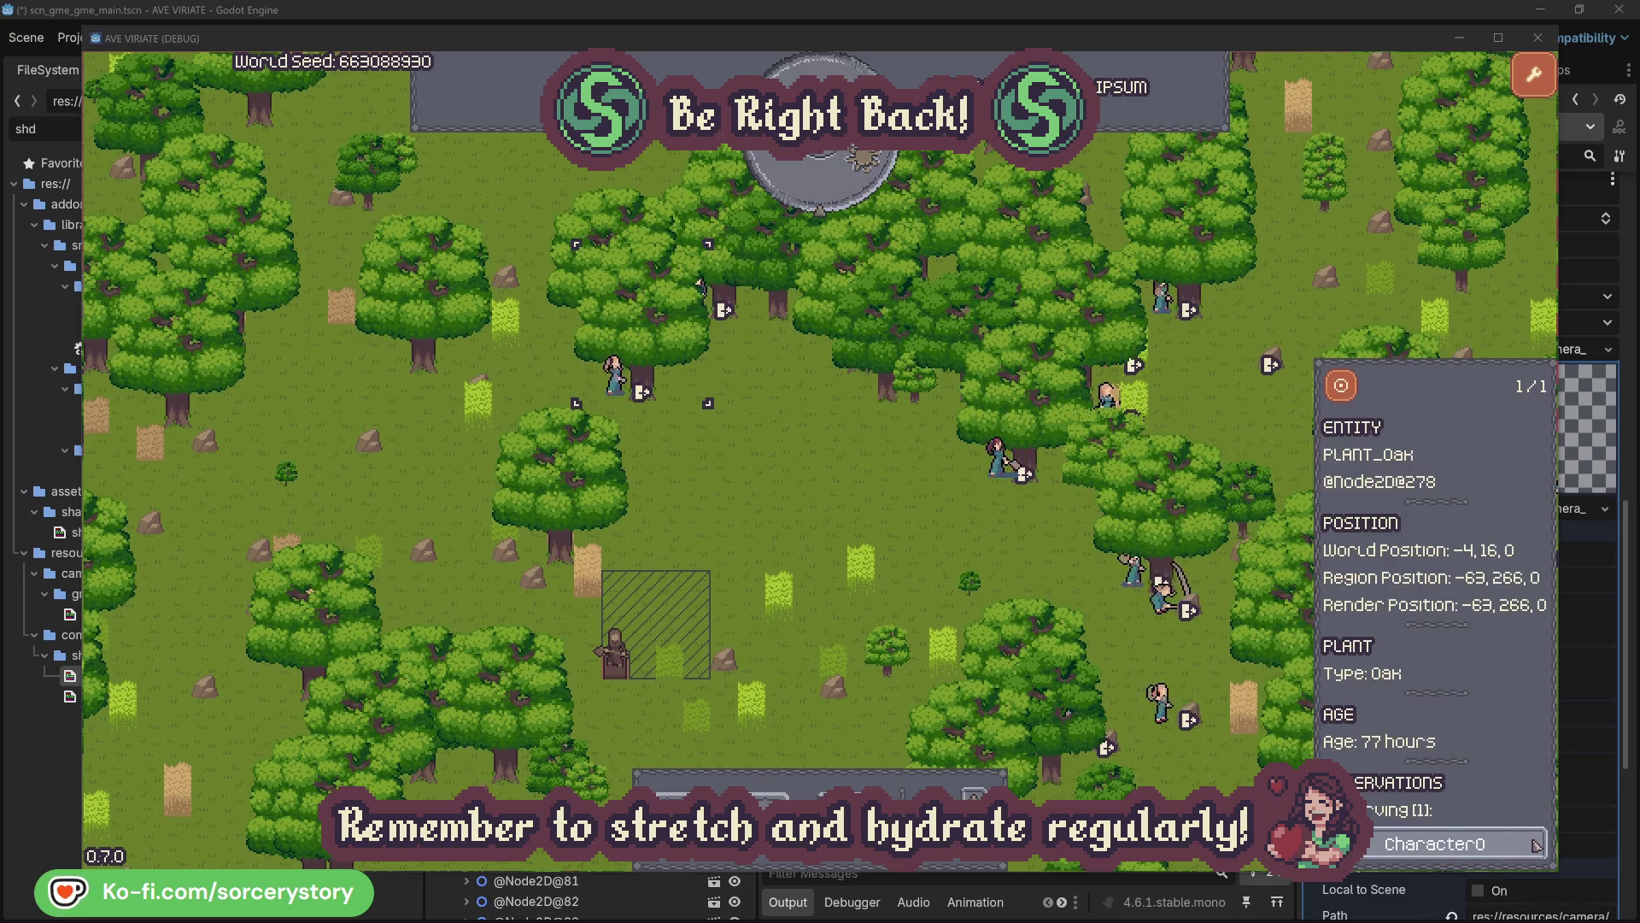
left_click(1535, 844)
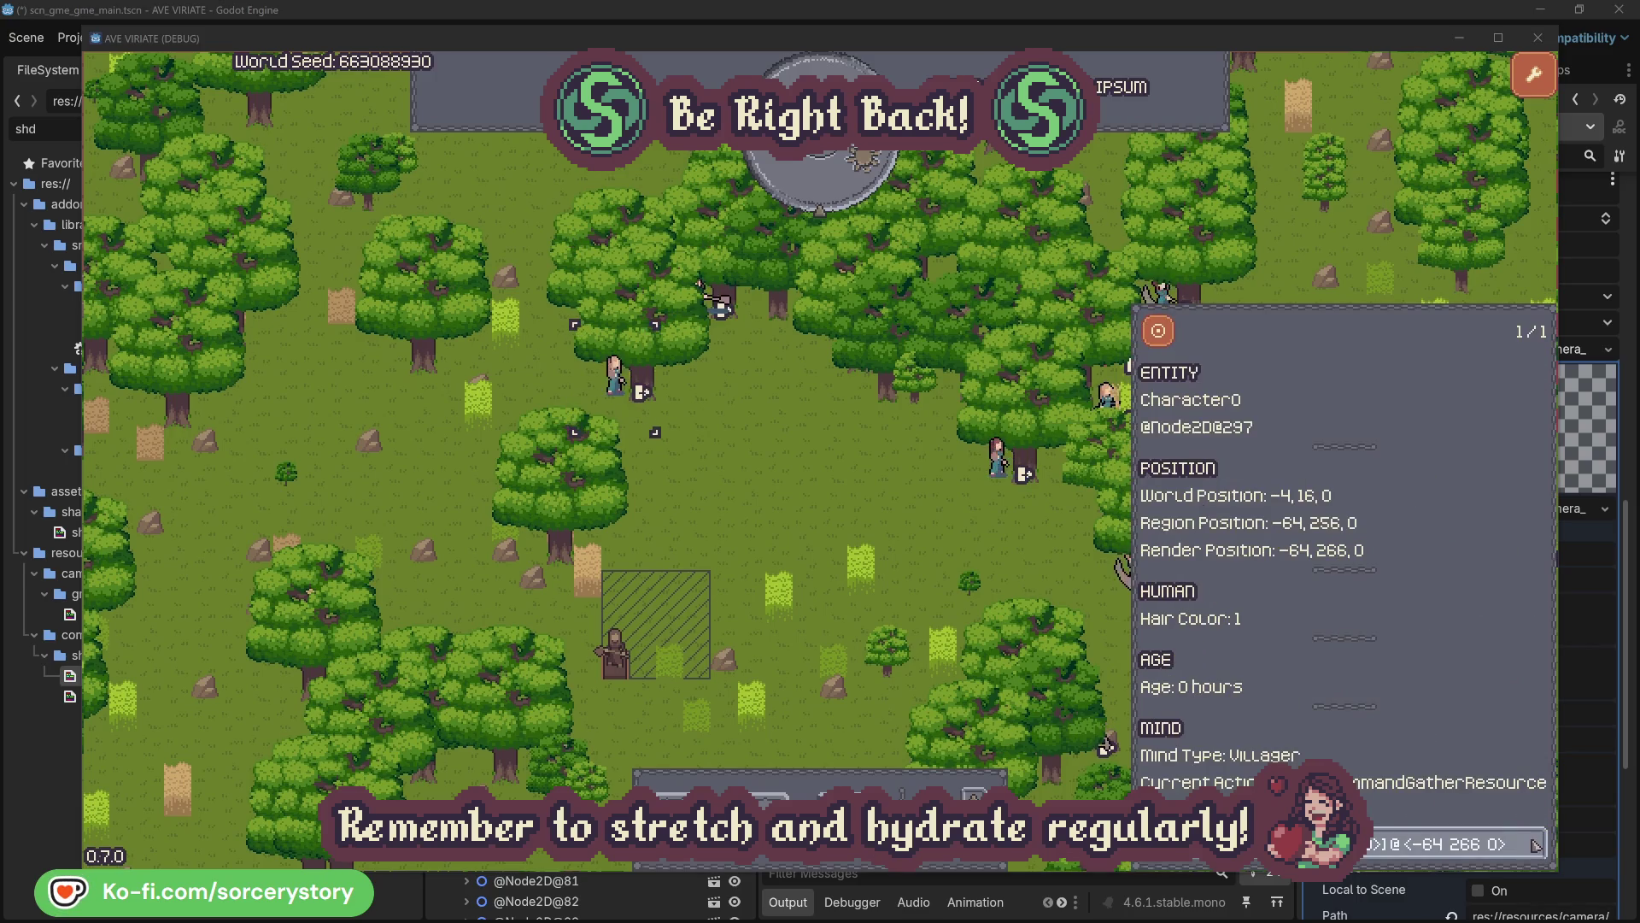
left_click(857, 515)
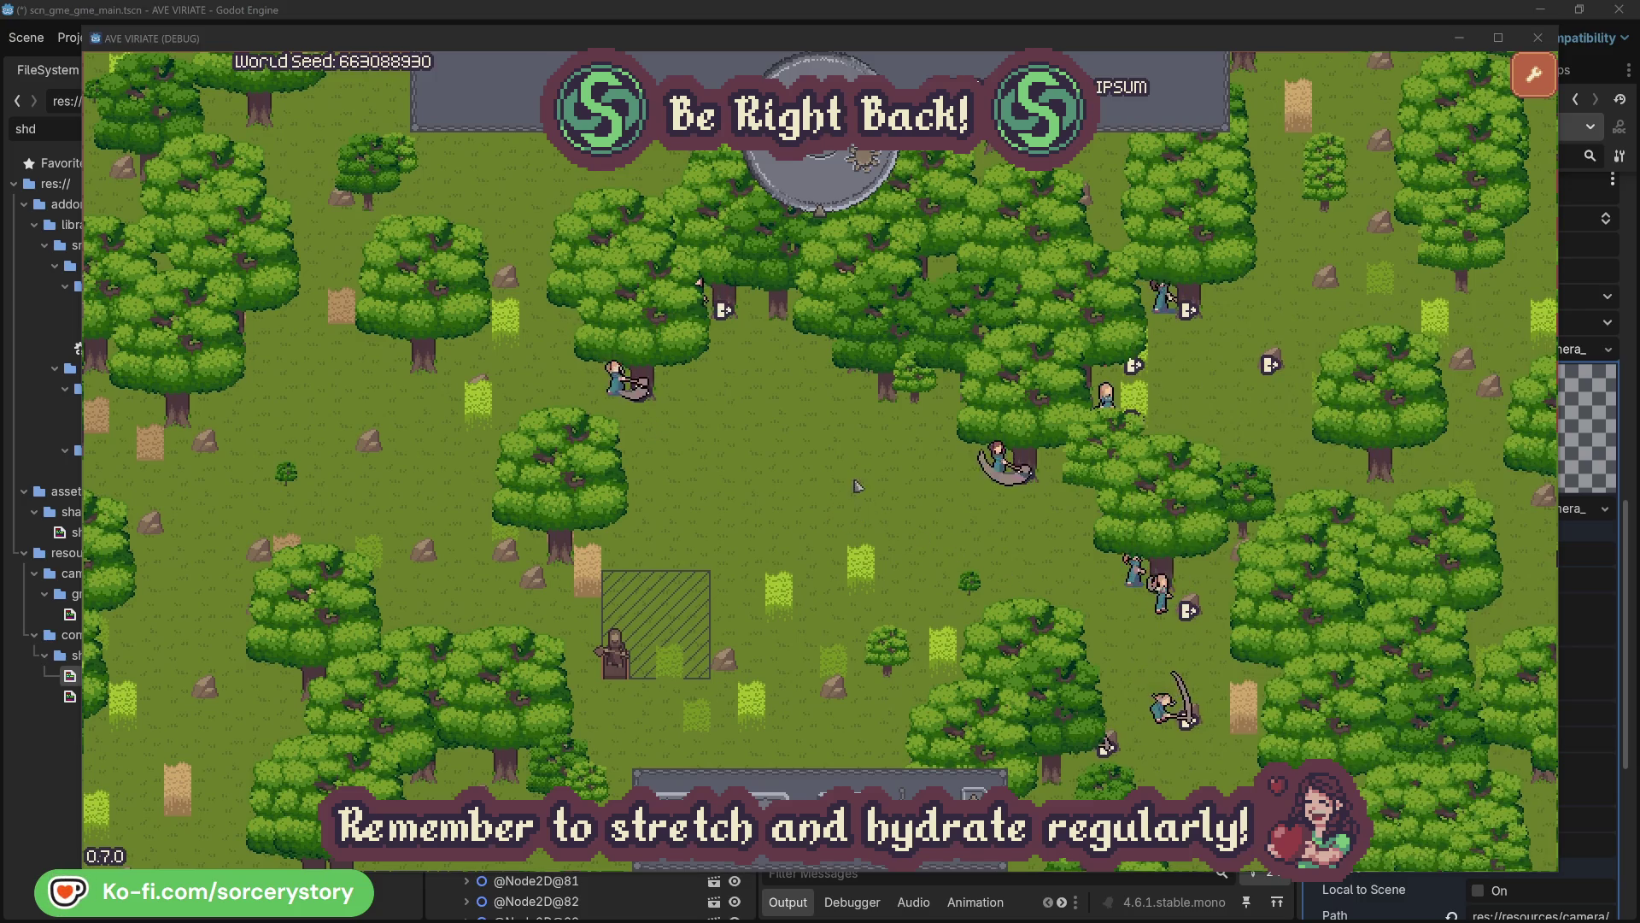
Pass one hour, check the wood pile, Character9 and the herb pile, ending centred on the wood pile
left_click(835, 193)
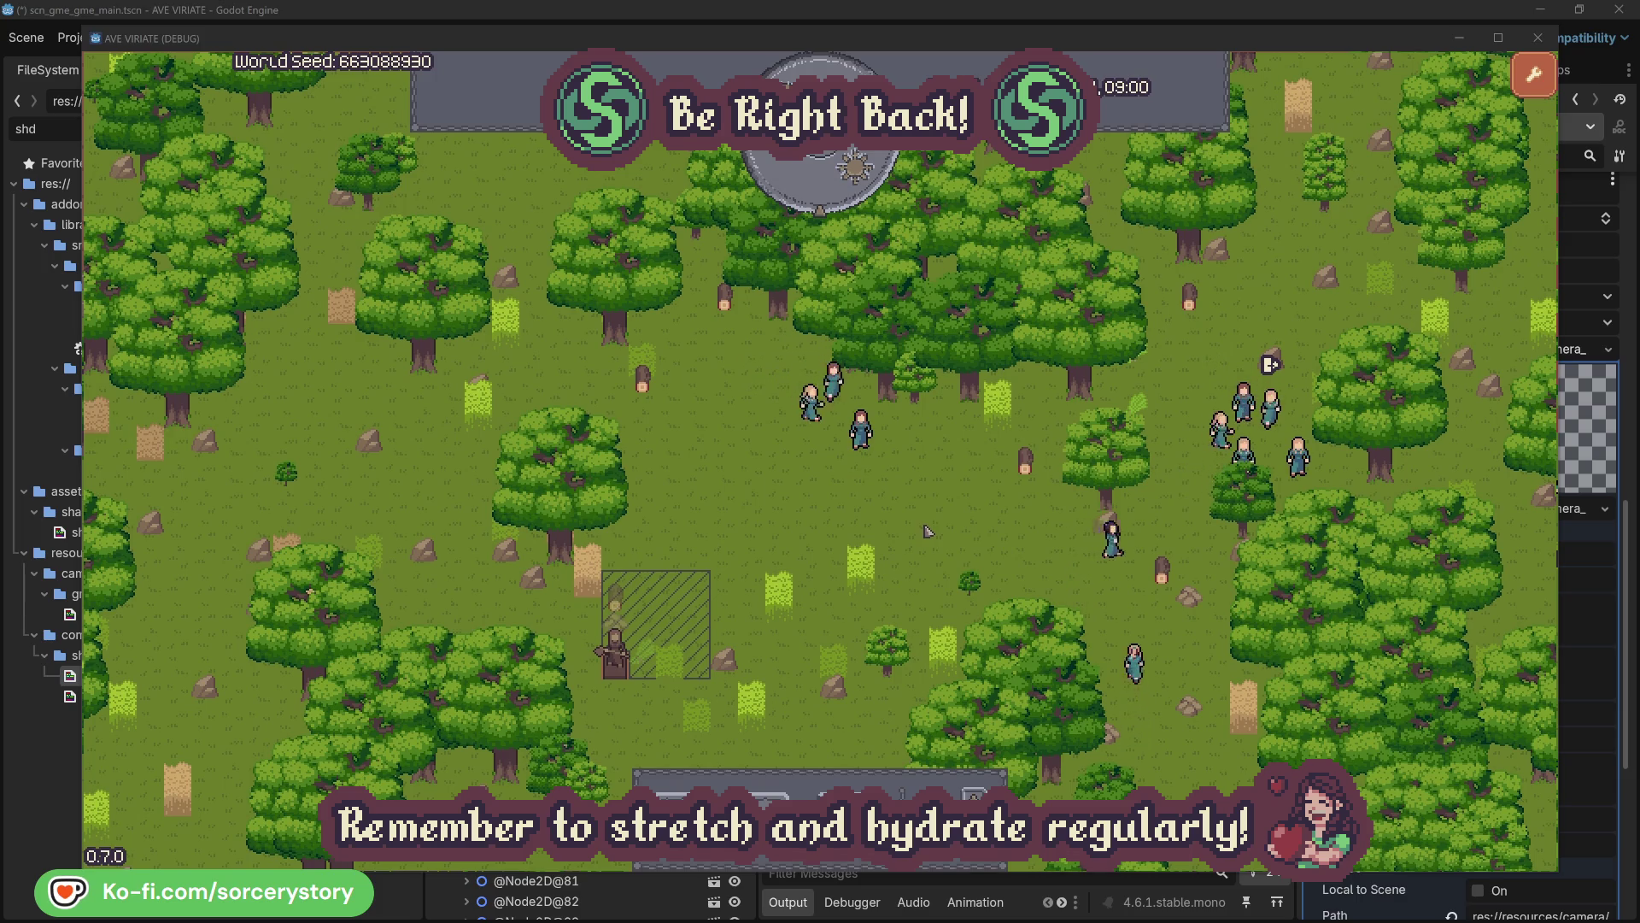
left_click(619, 603)
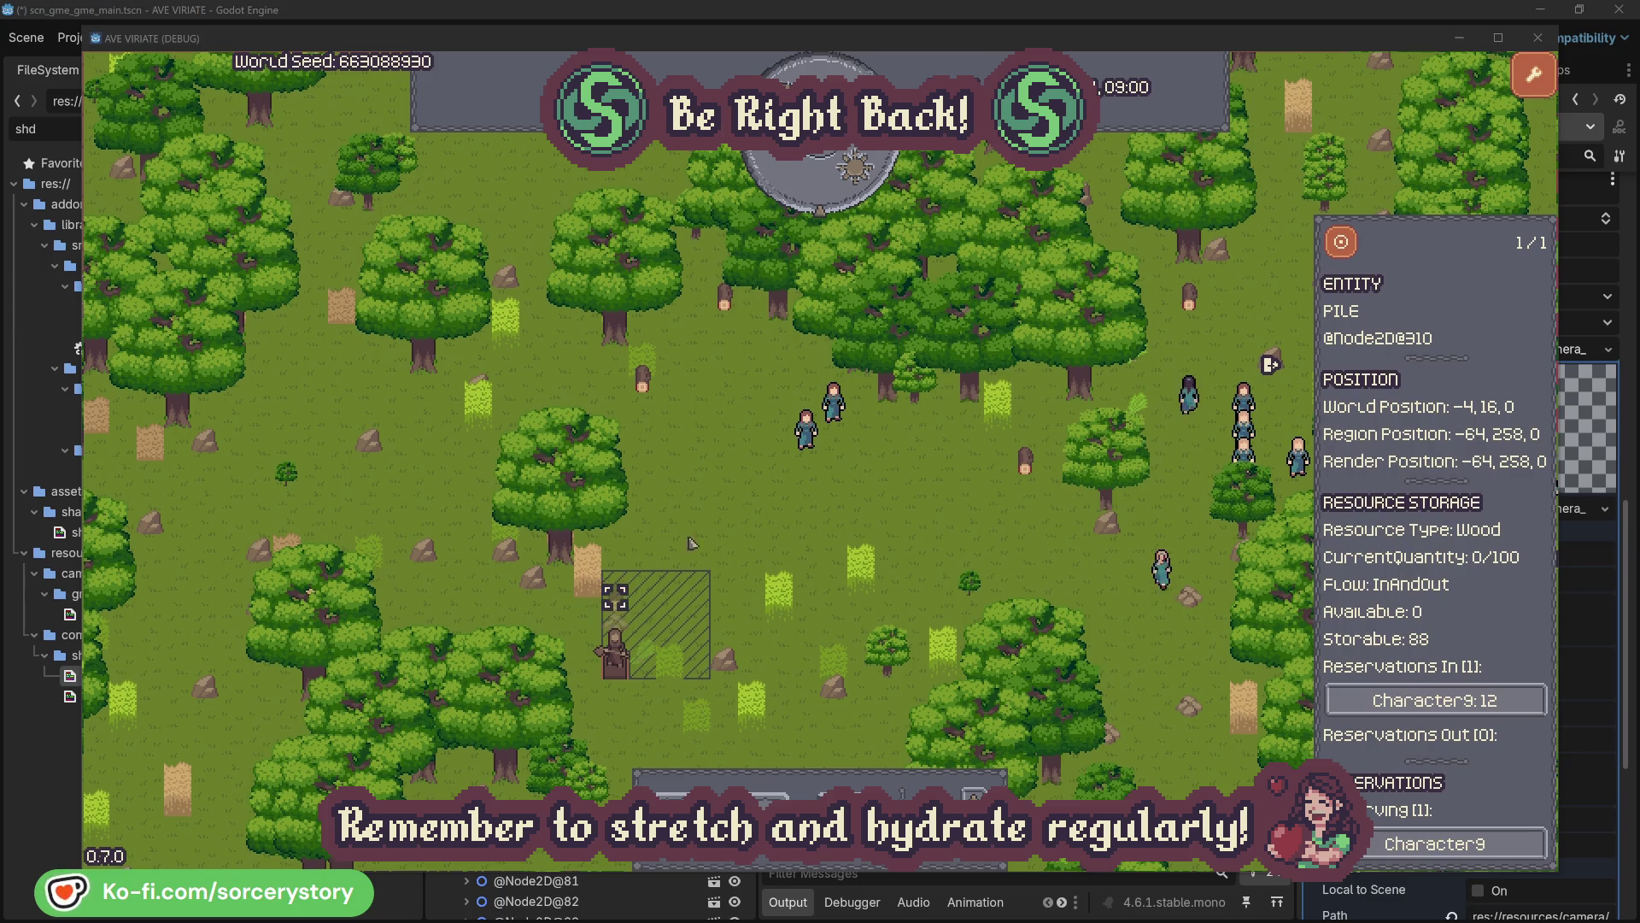
left_click(1489, 701)
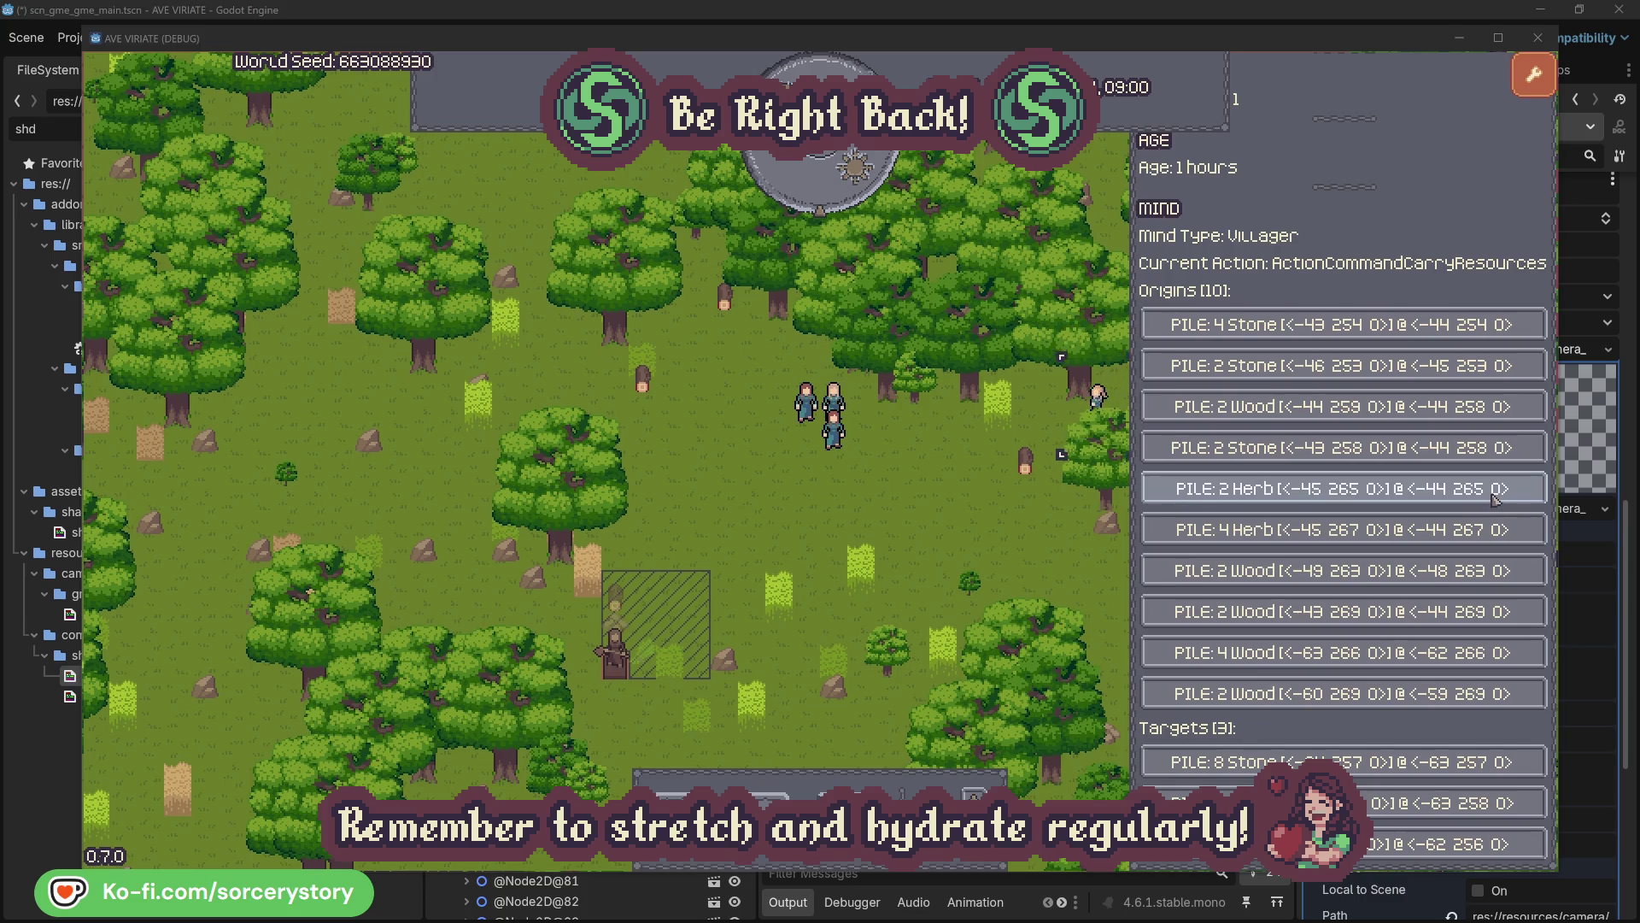
left_click(1495, 498)
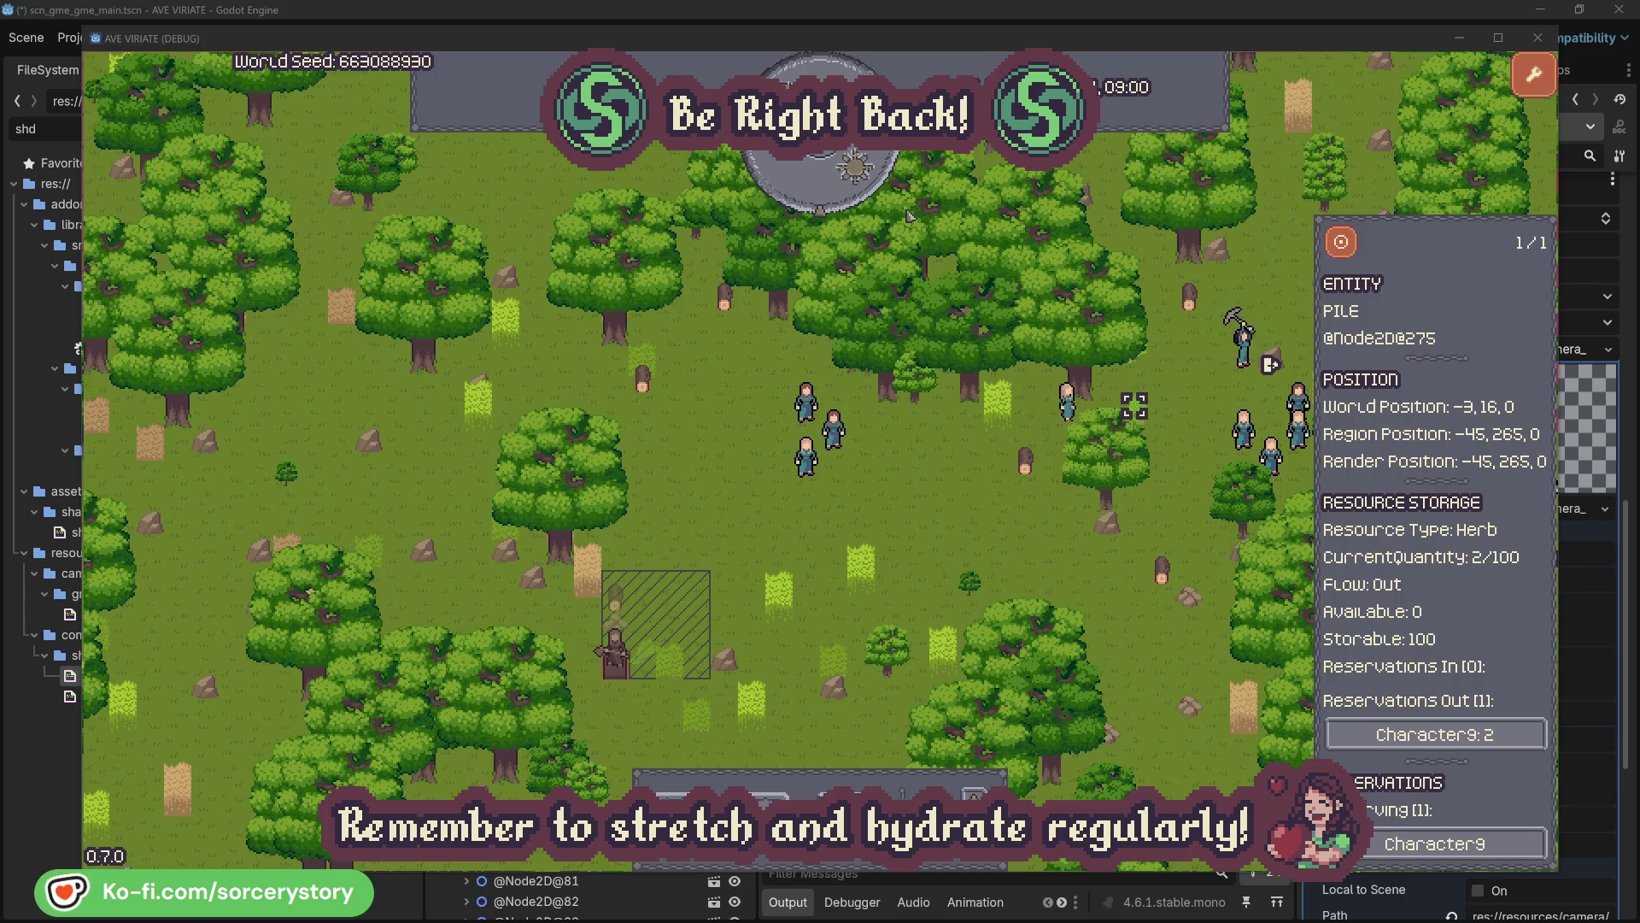
left_click(1353, 250)
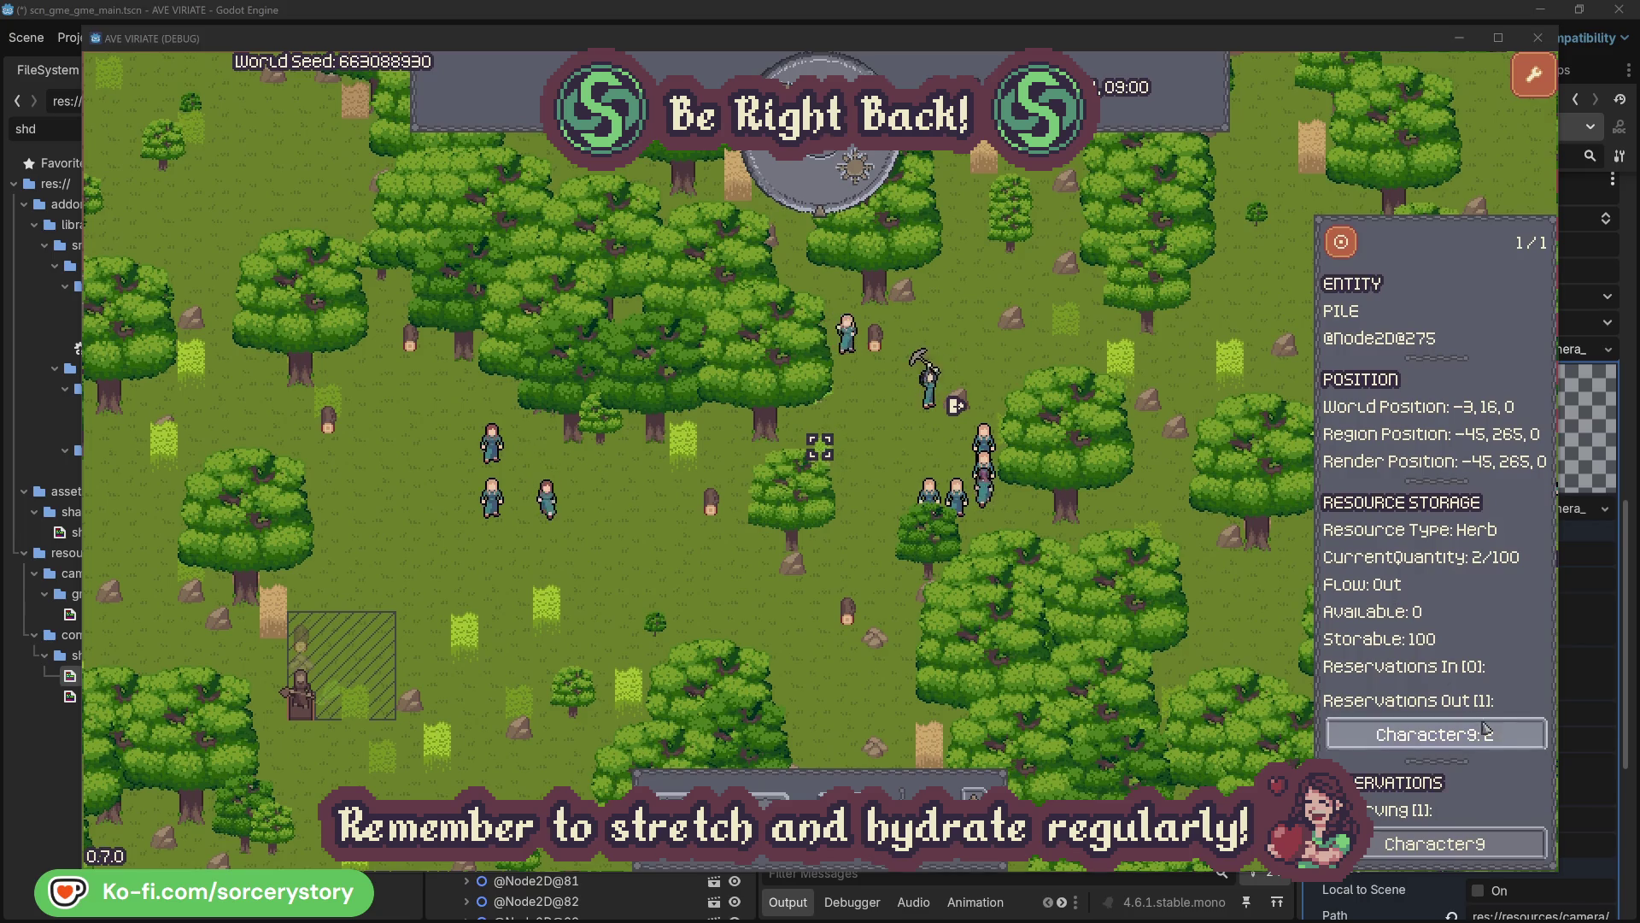
left_click(1489, 736)
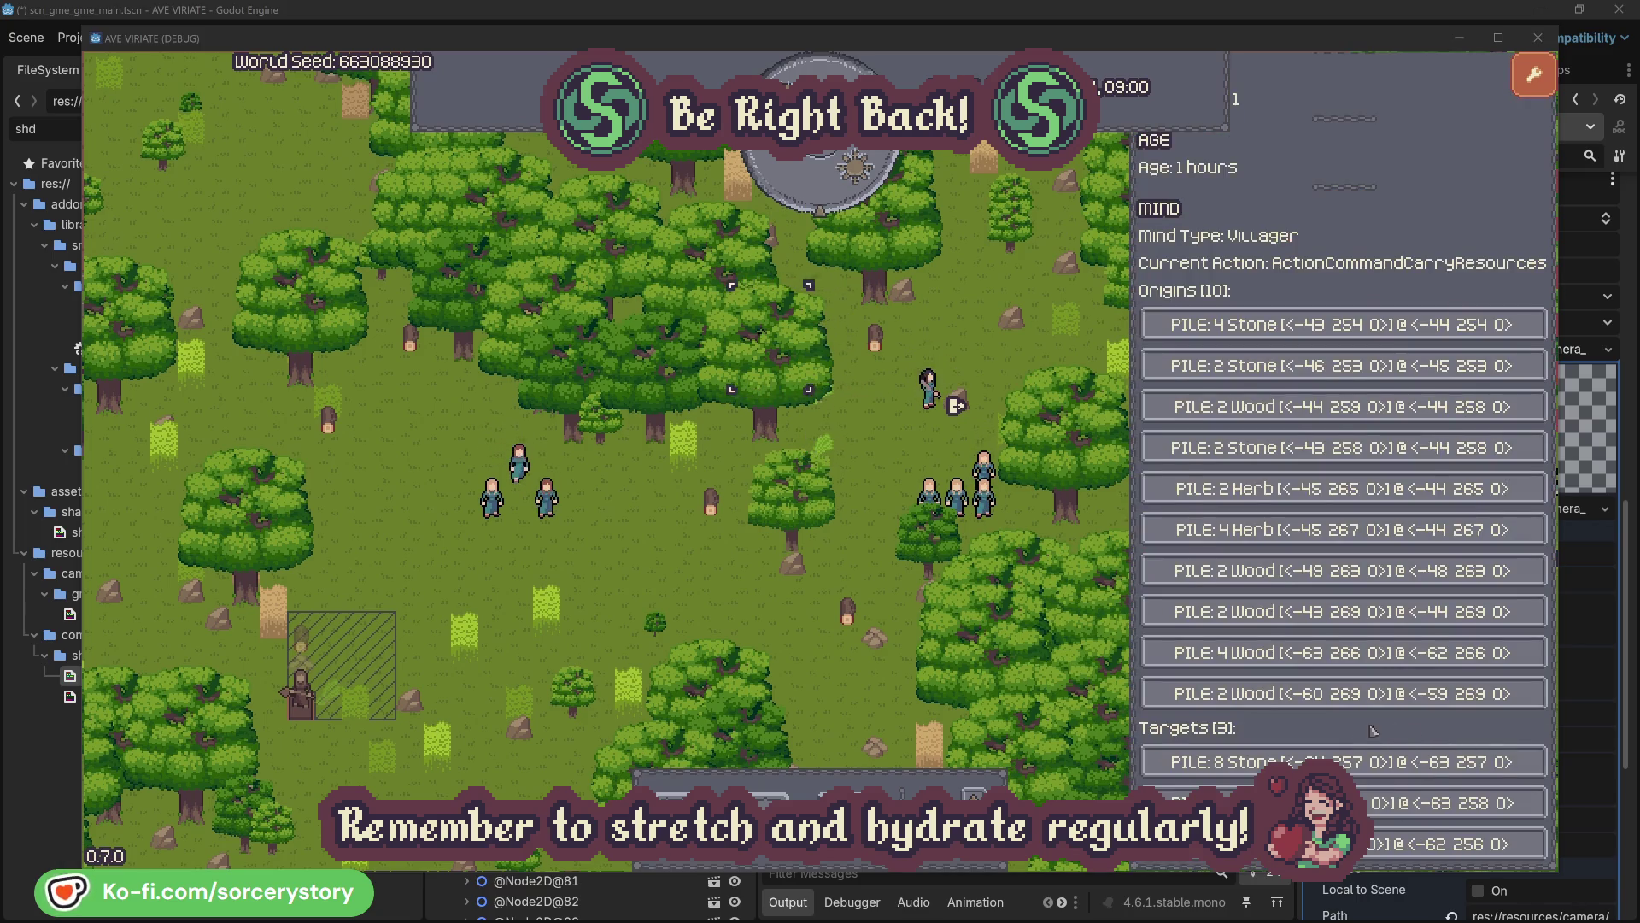
left_click(1452, 803)
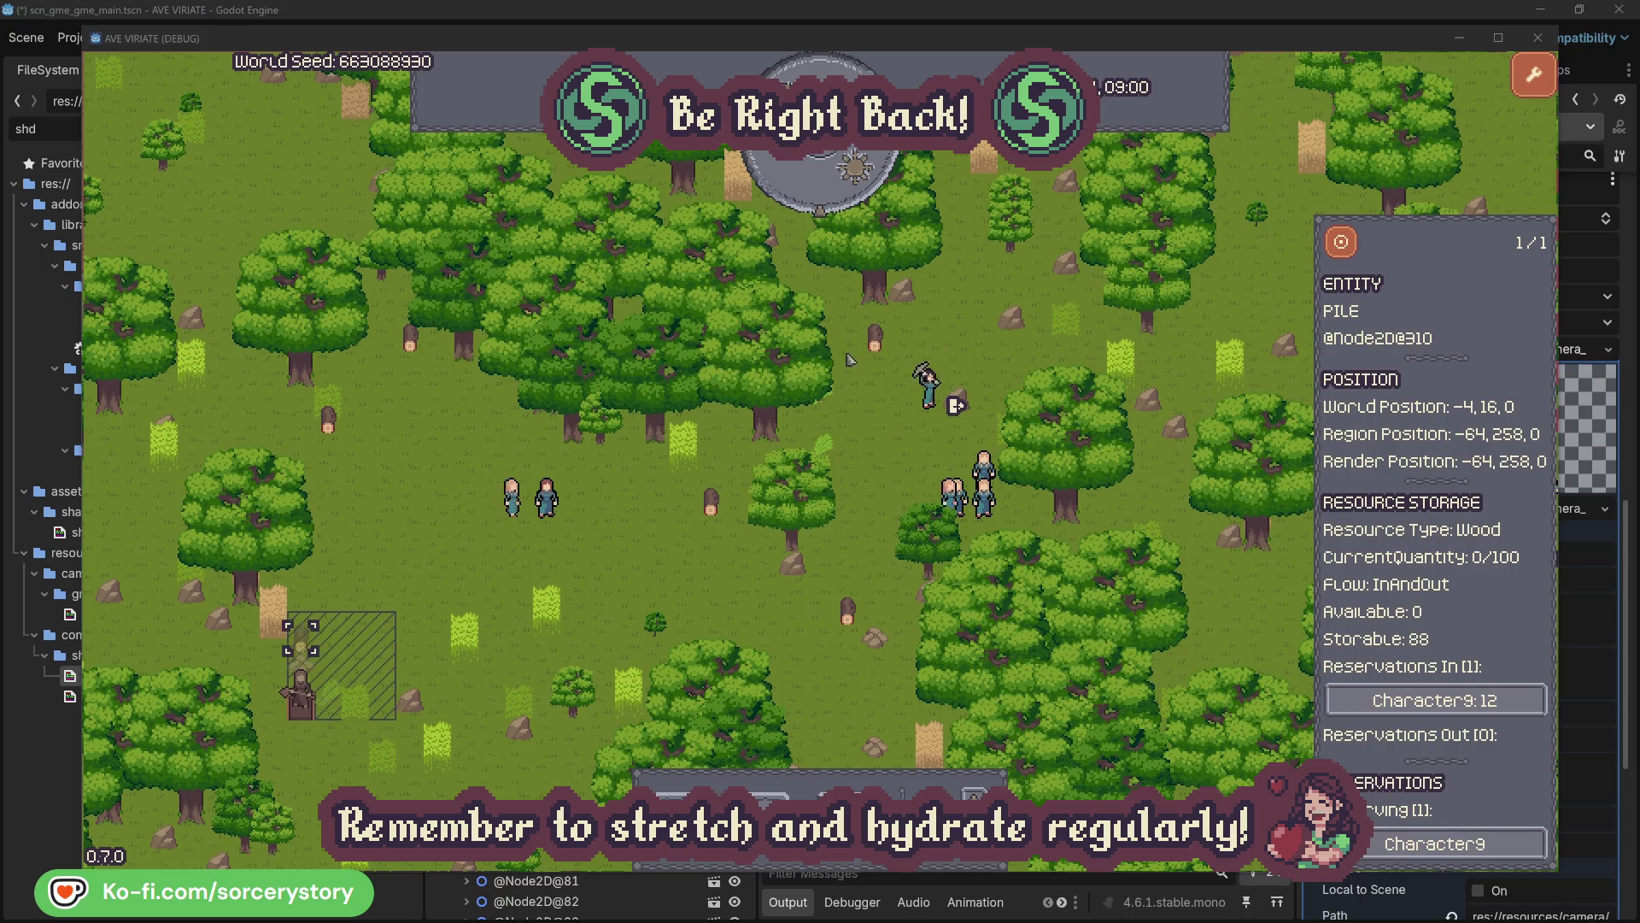
left_click(1340, 249)
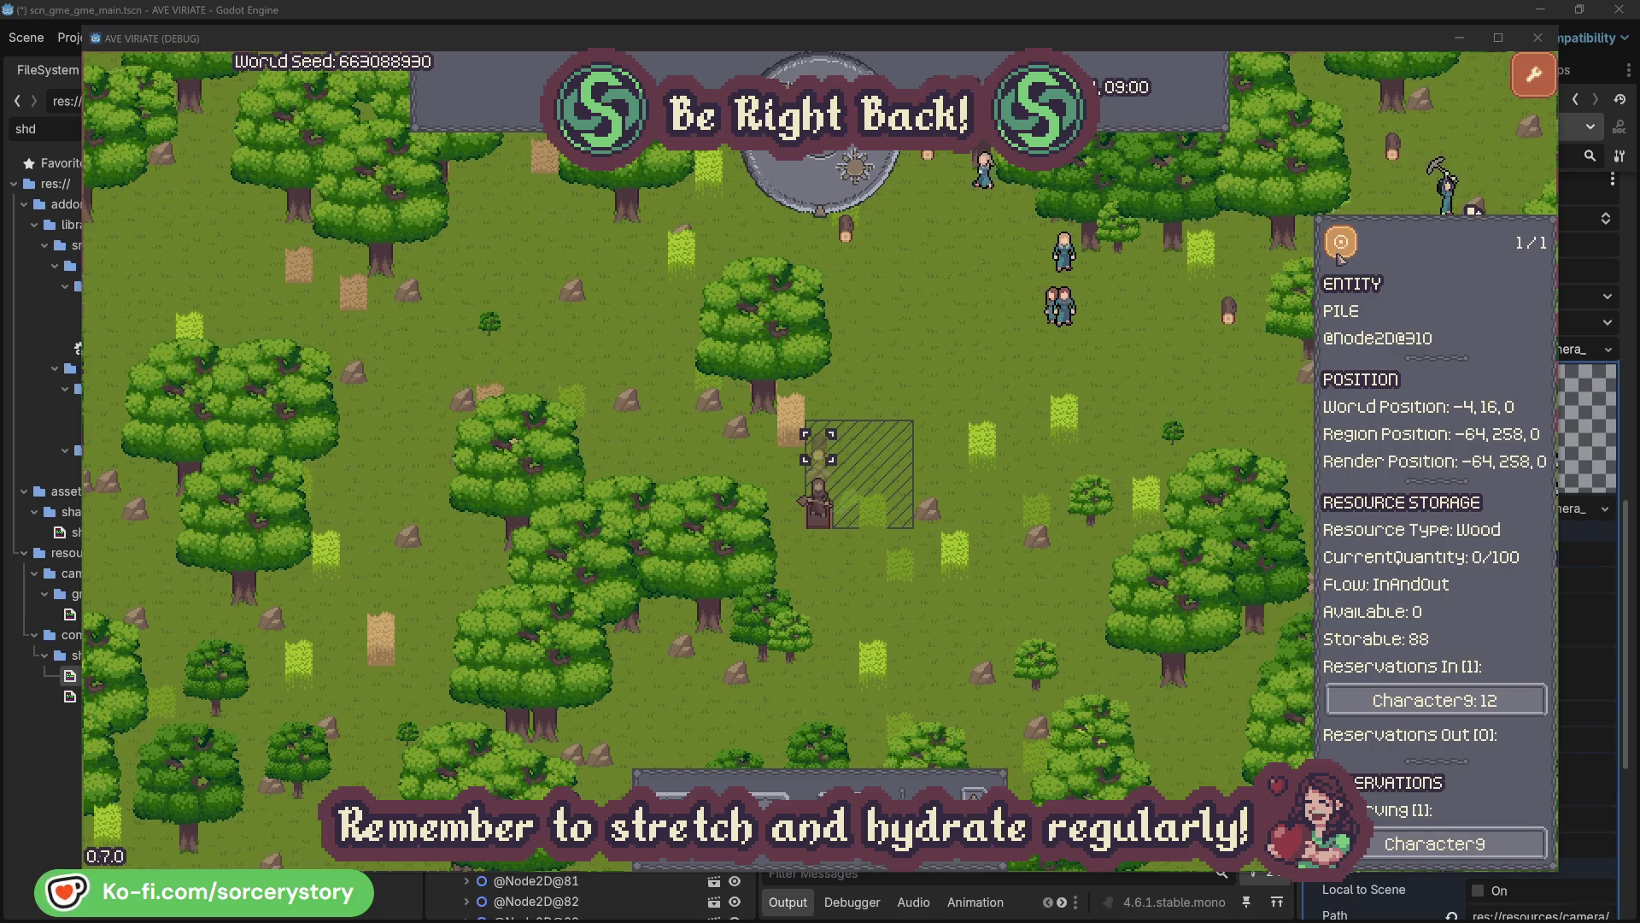
left_click(1208, 376)
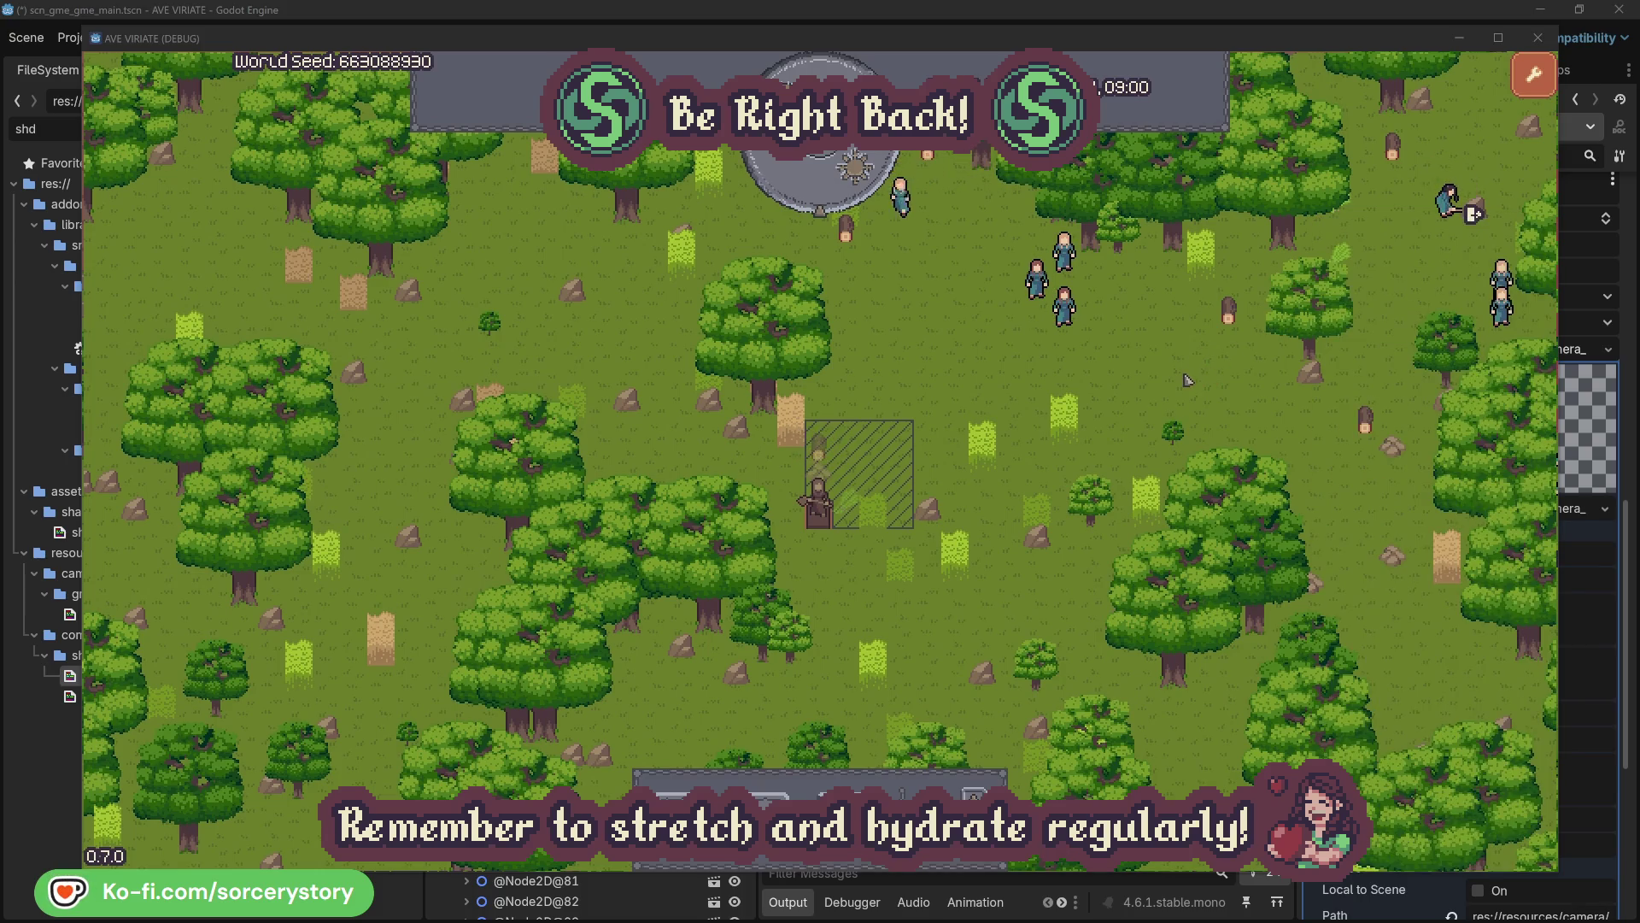
Inspect Character2 and Character0 along with the oaks they are gathering from
left_click(1073, 316)
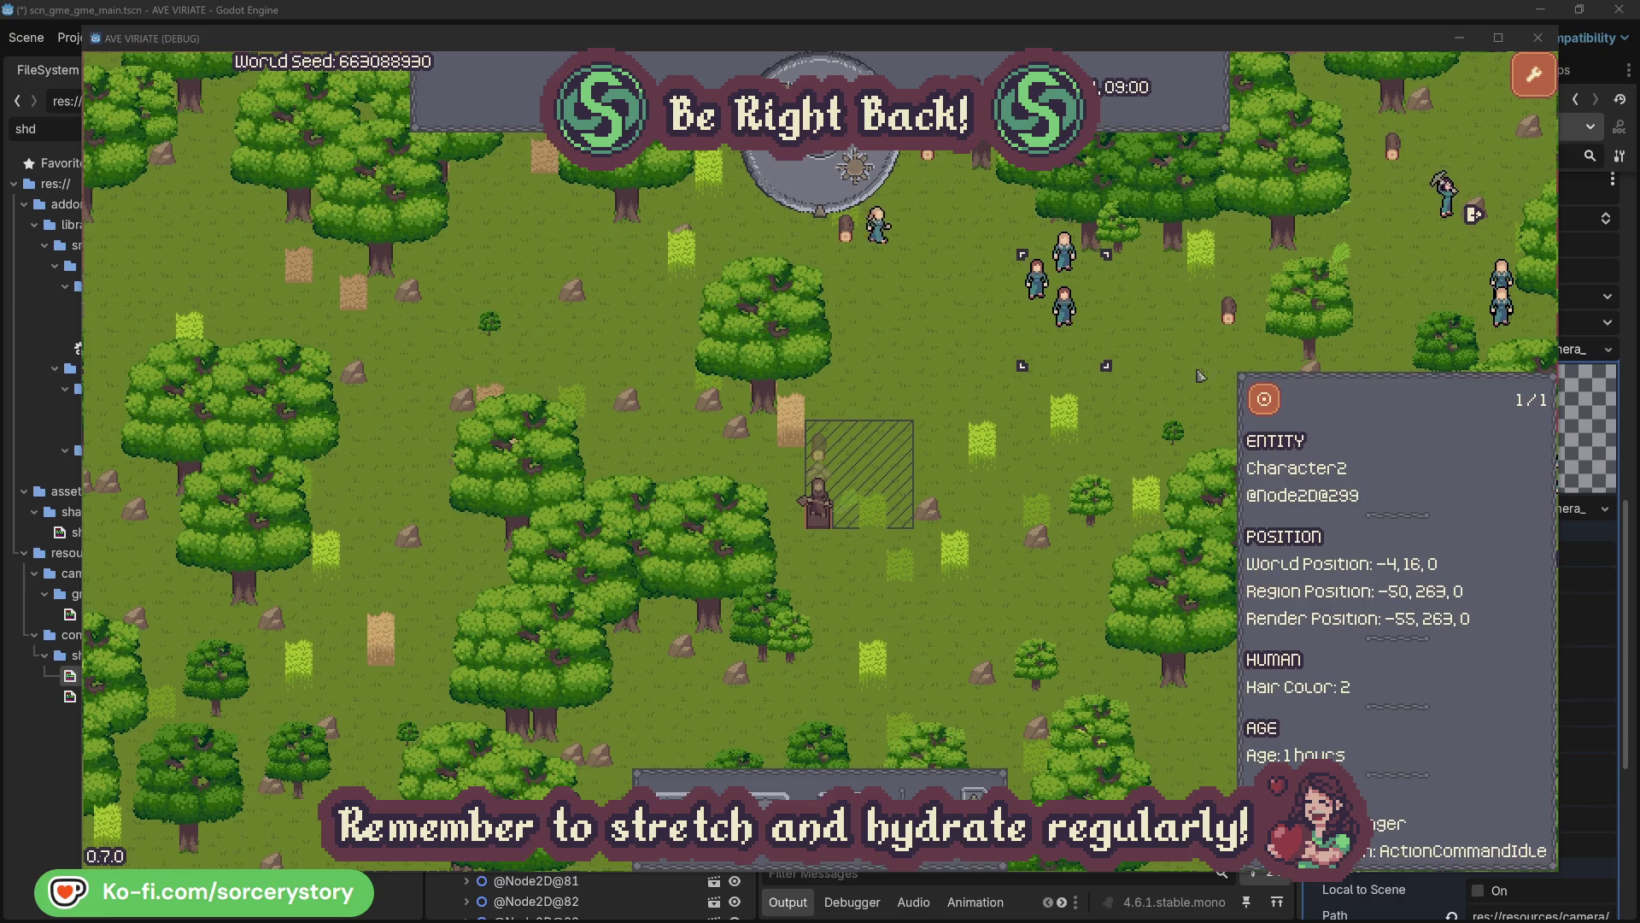
left_click(1264, 398)
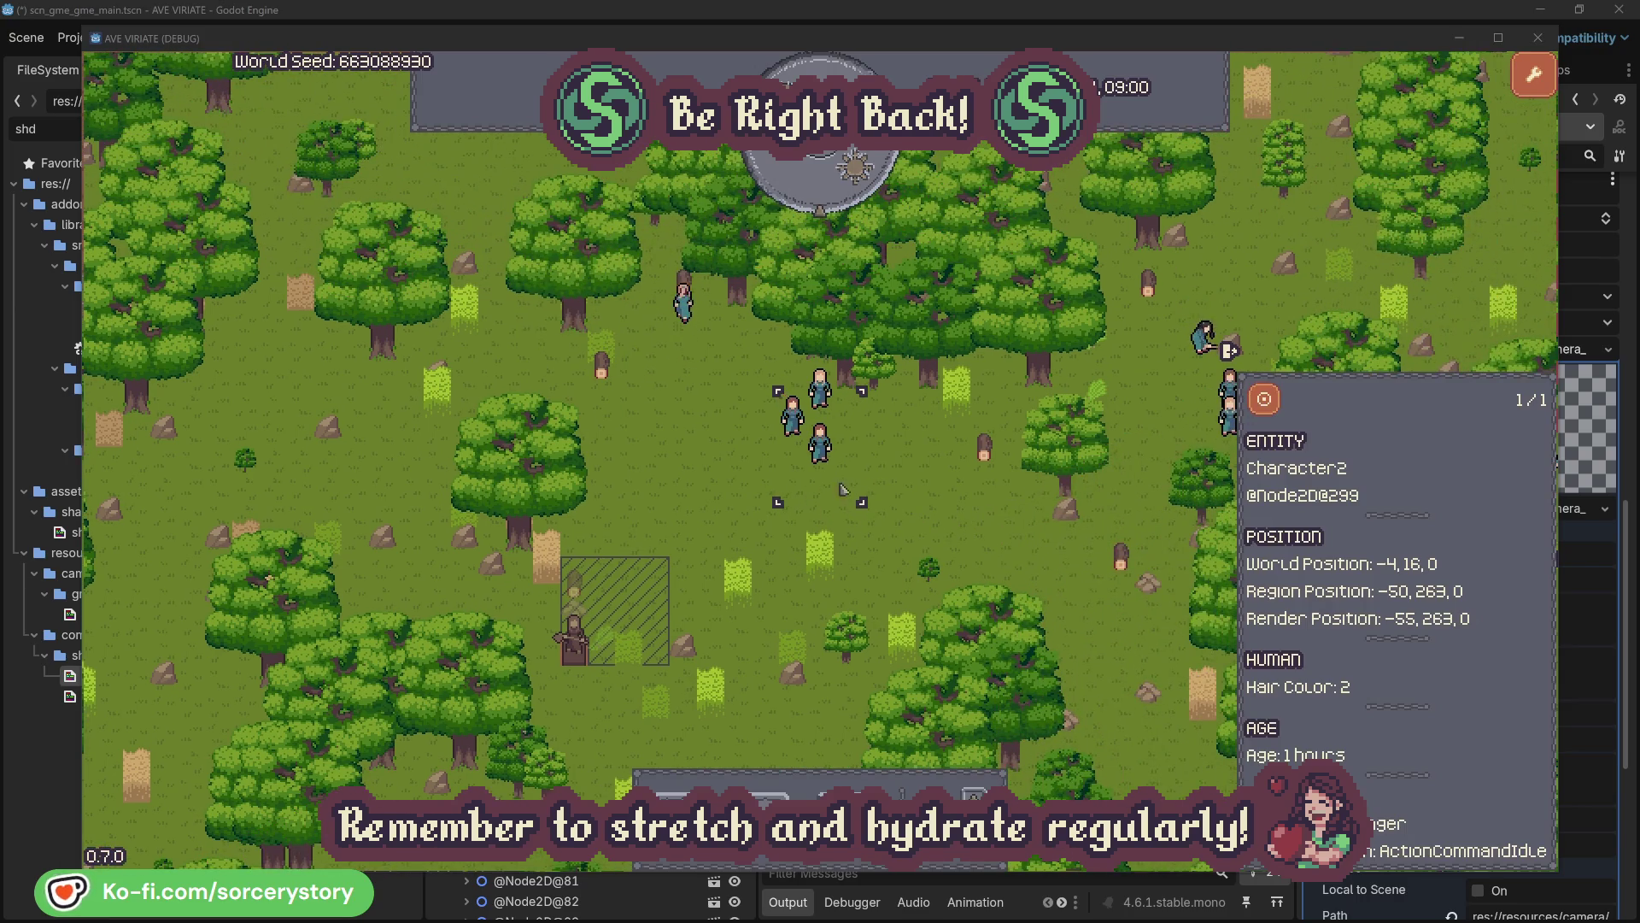
left_click(938, 493)
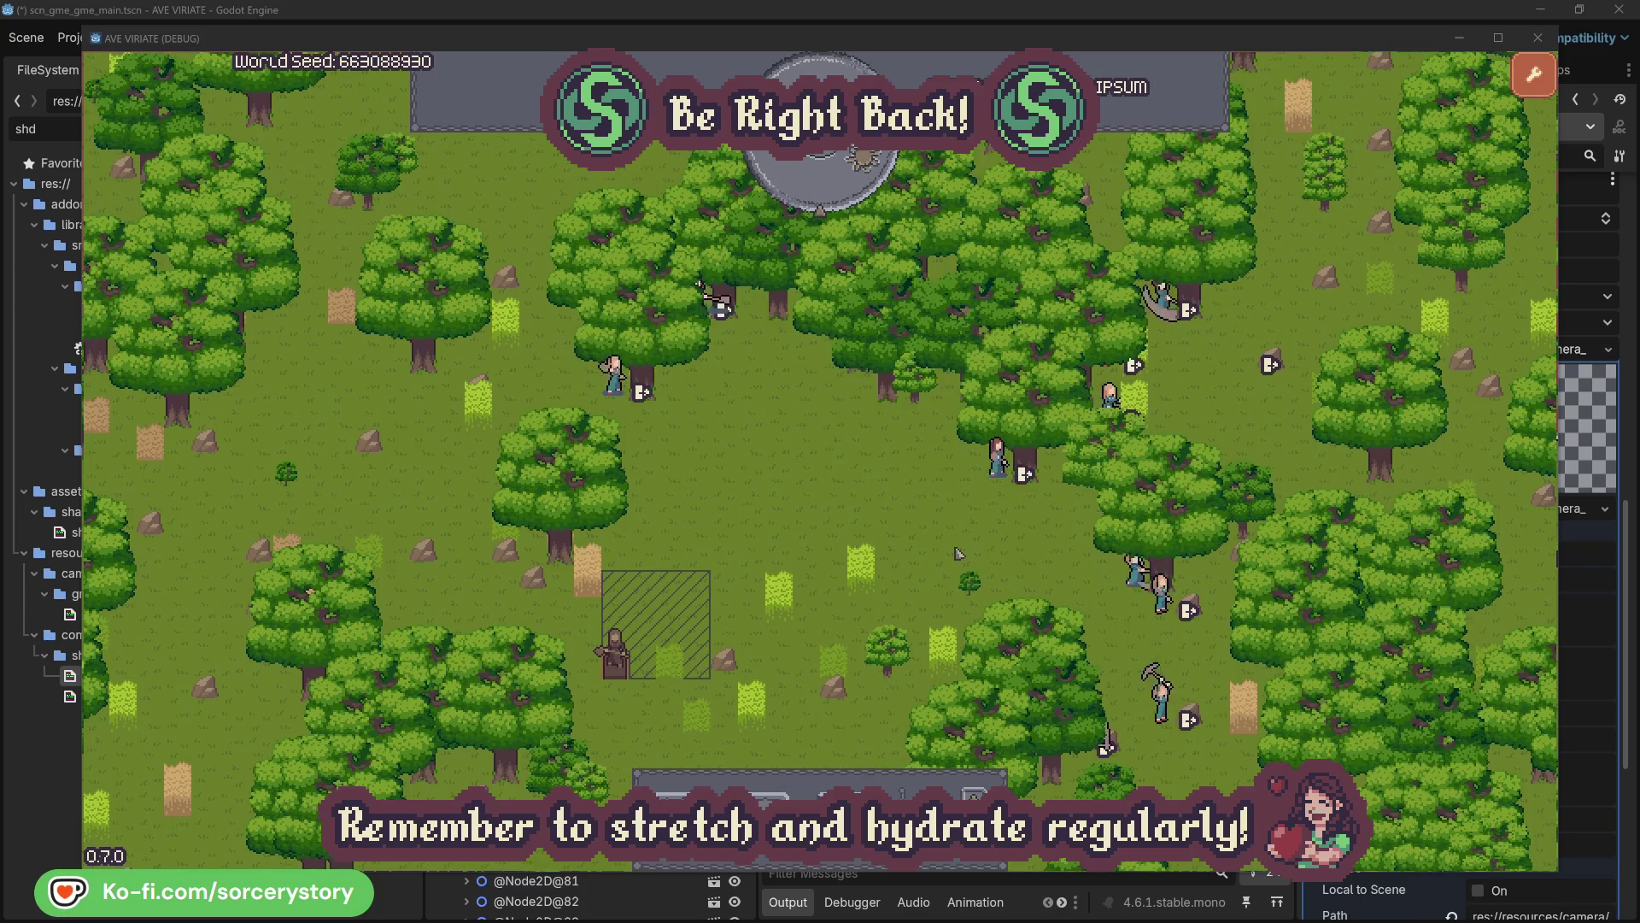
left_click(972, 499)
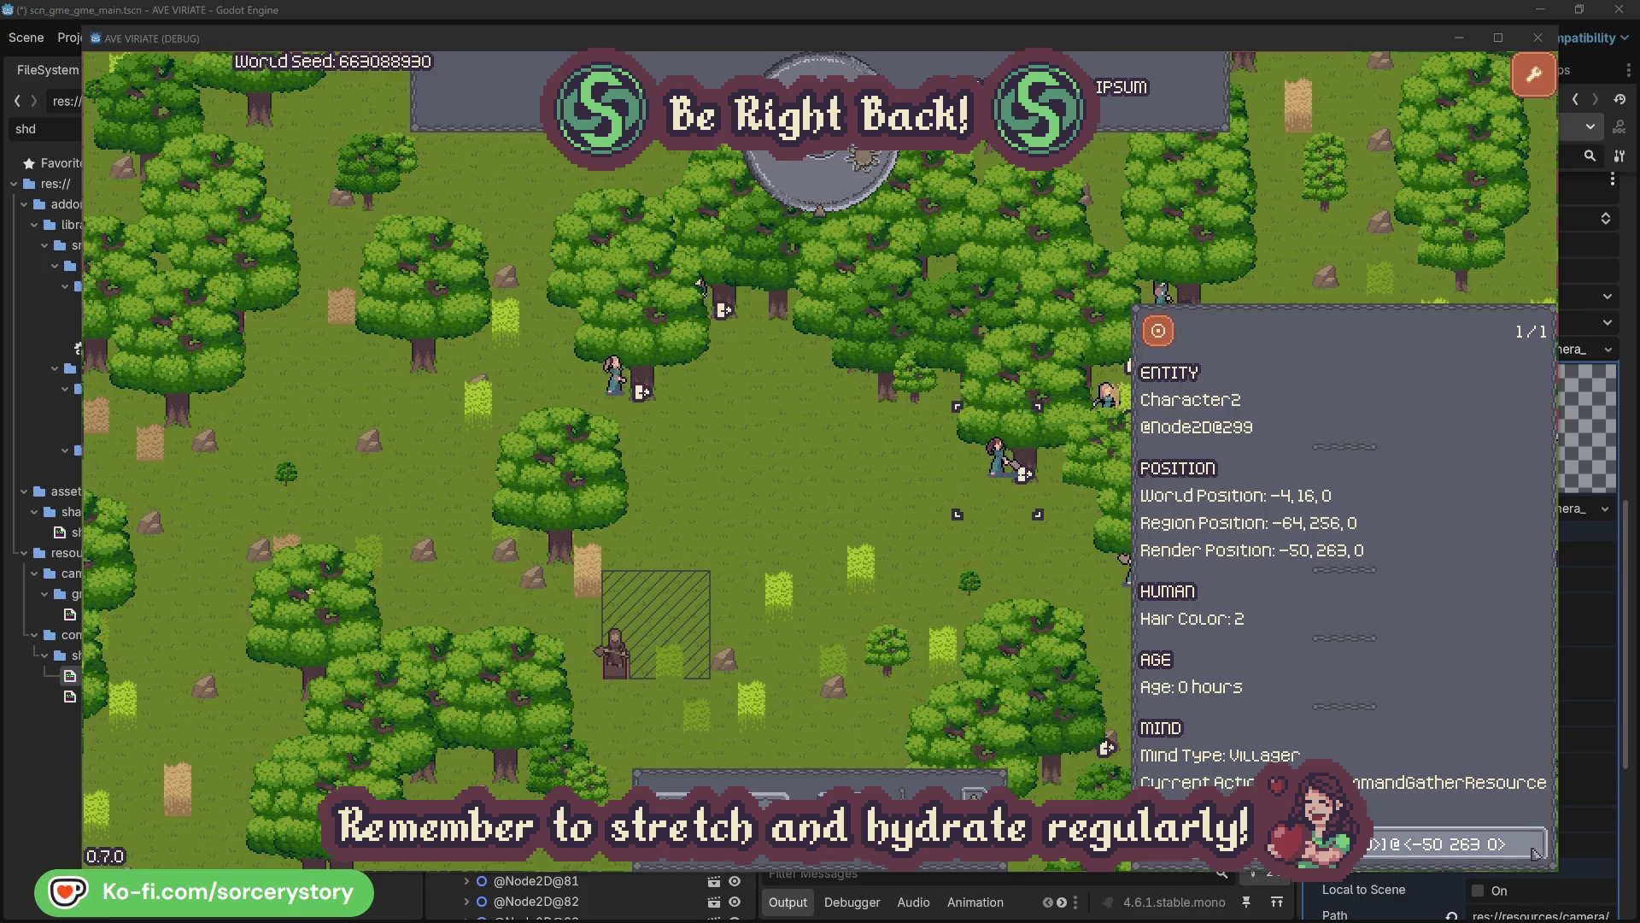
left_click(1537, 856)
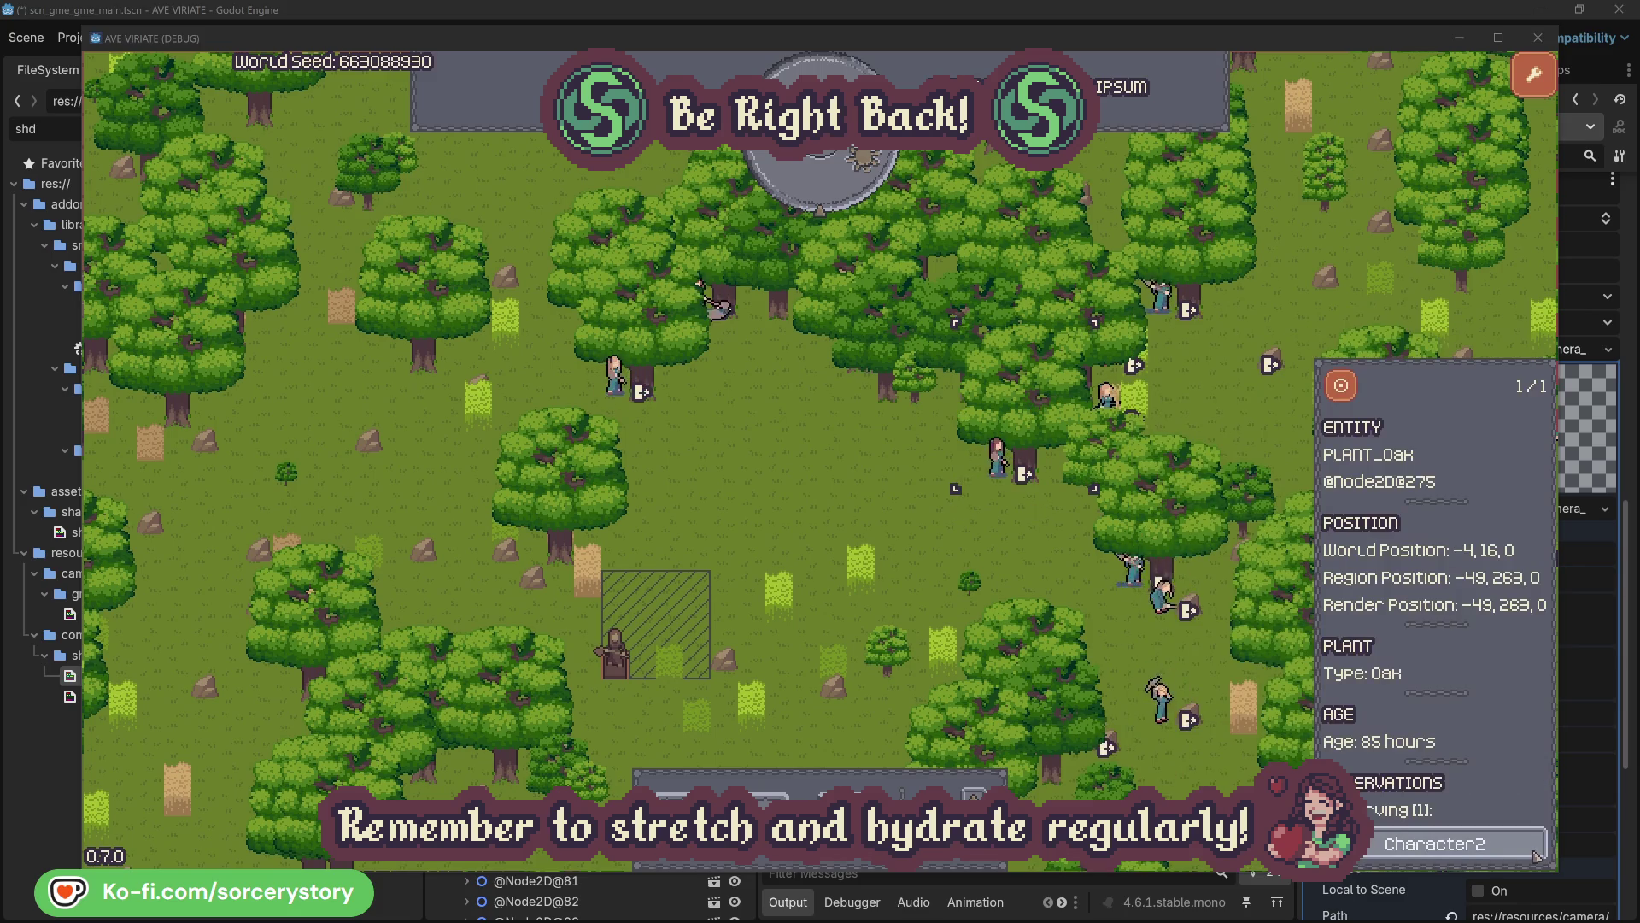
left_click(1538, 855)
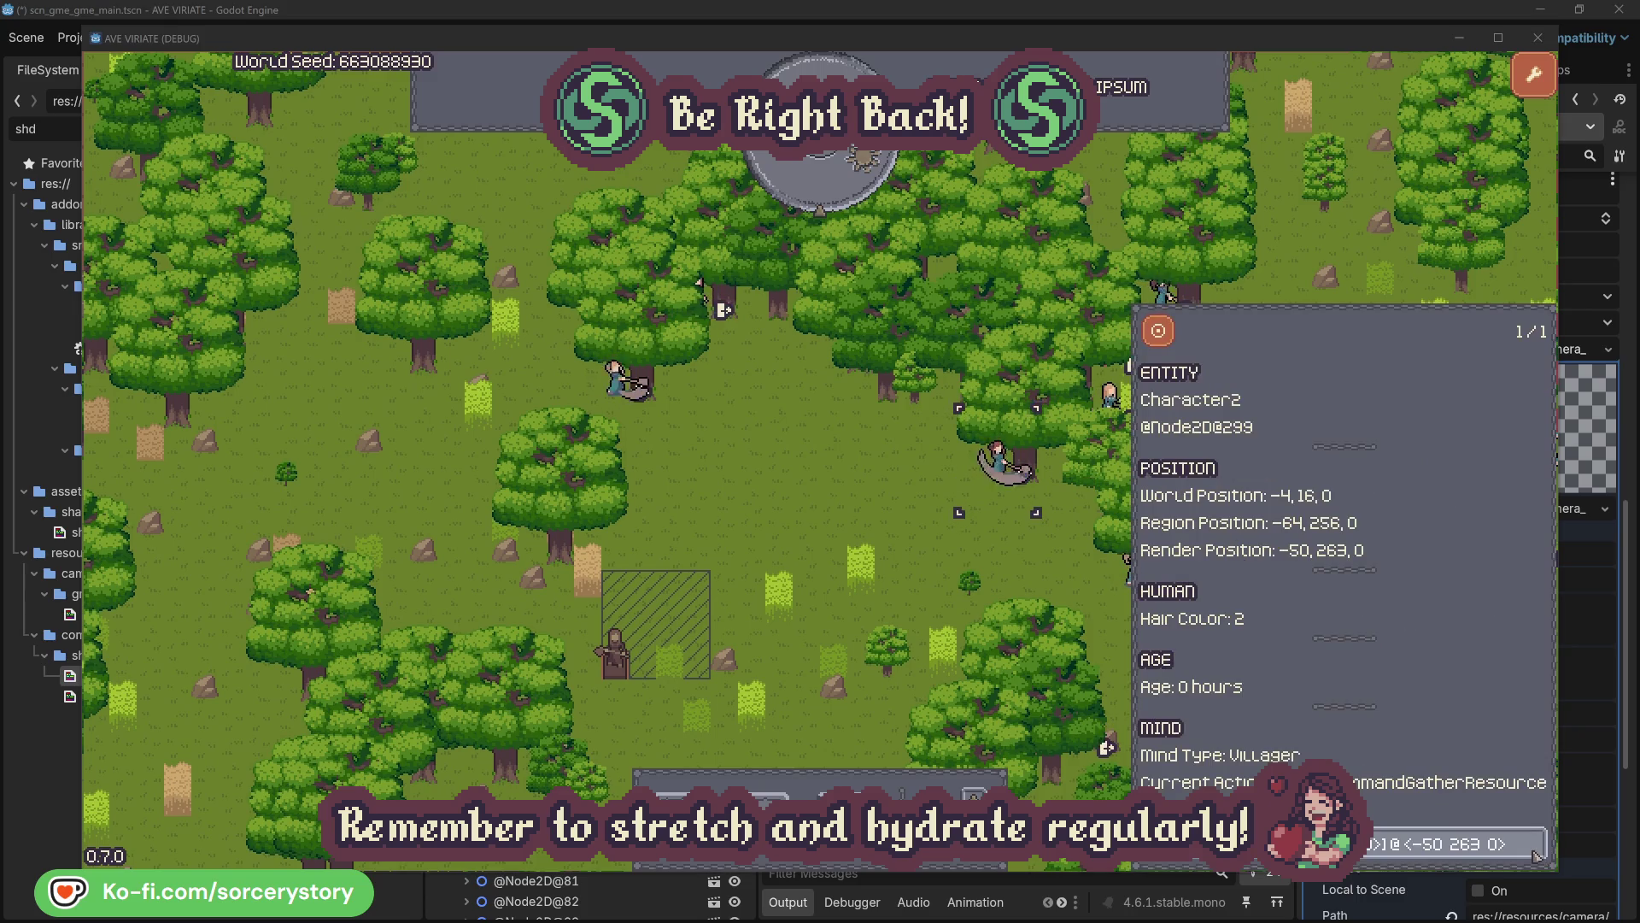
left_click(1025, 568)
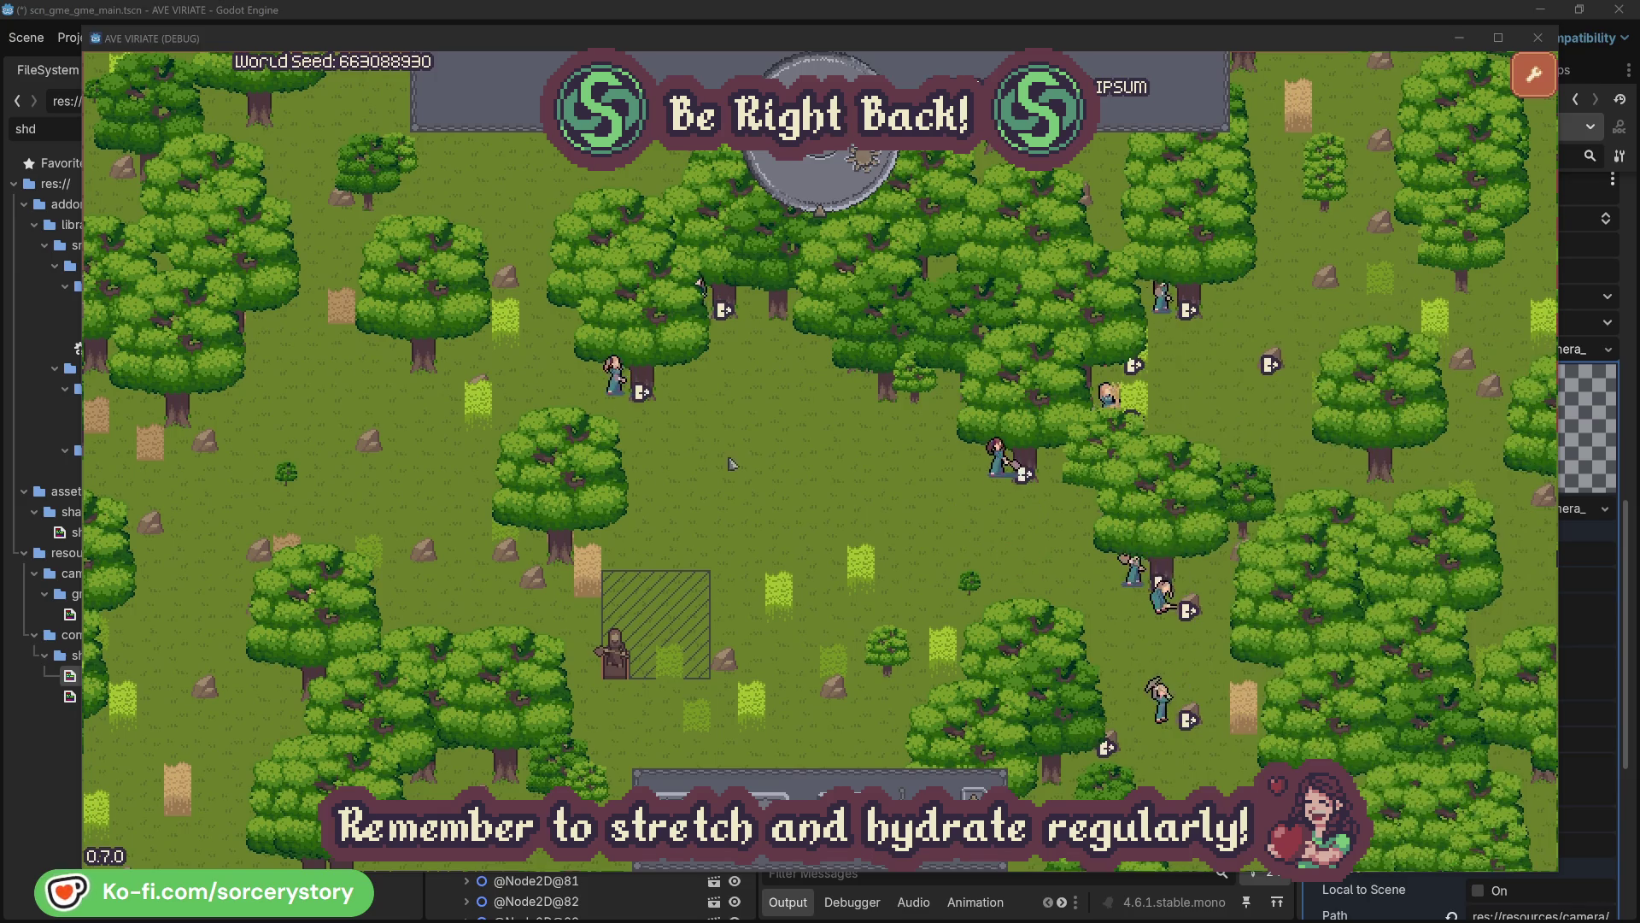
left_click(615, 376)
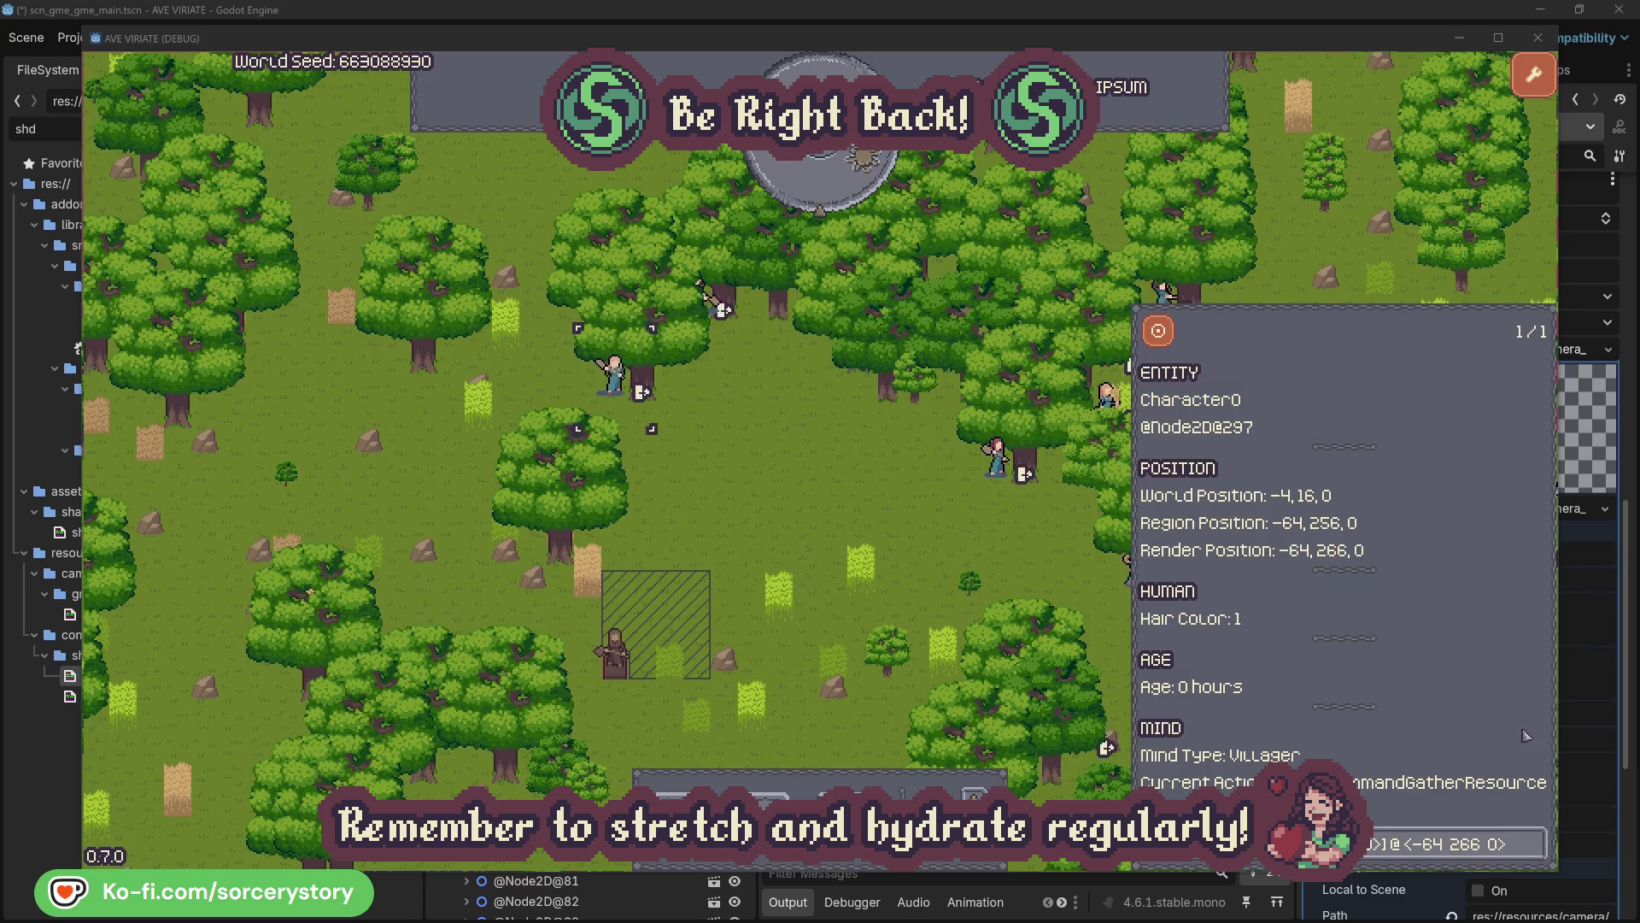
left_click(1535, 842)
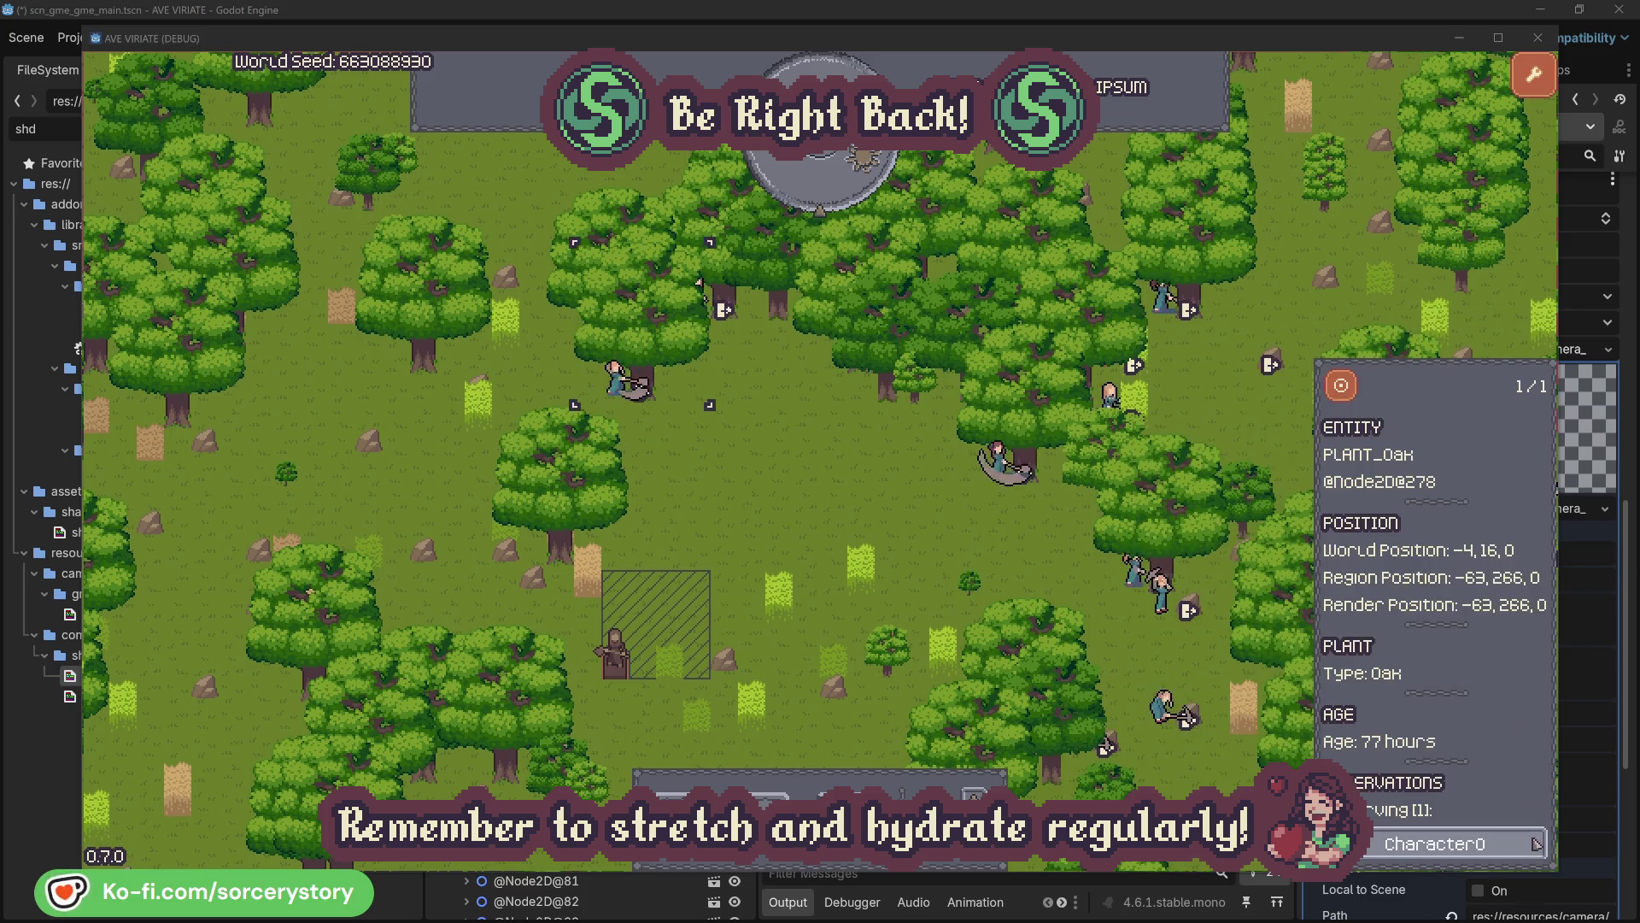
left_click(1535, 845)
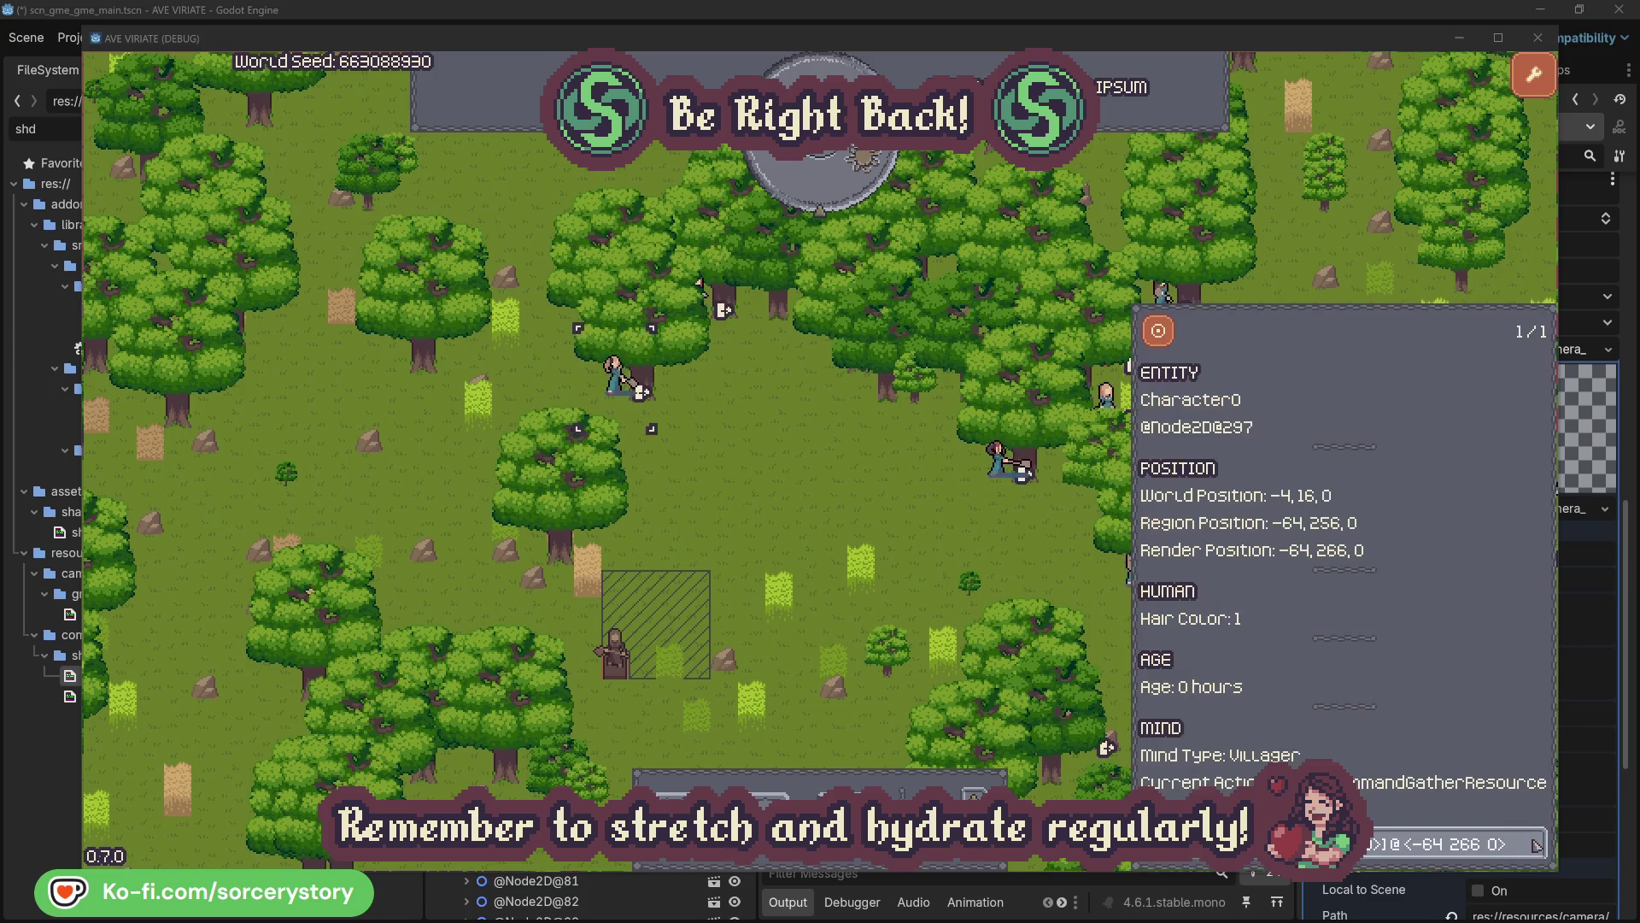
left_click(858, 514)
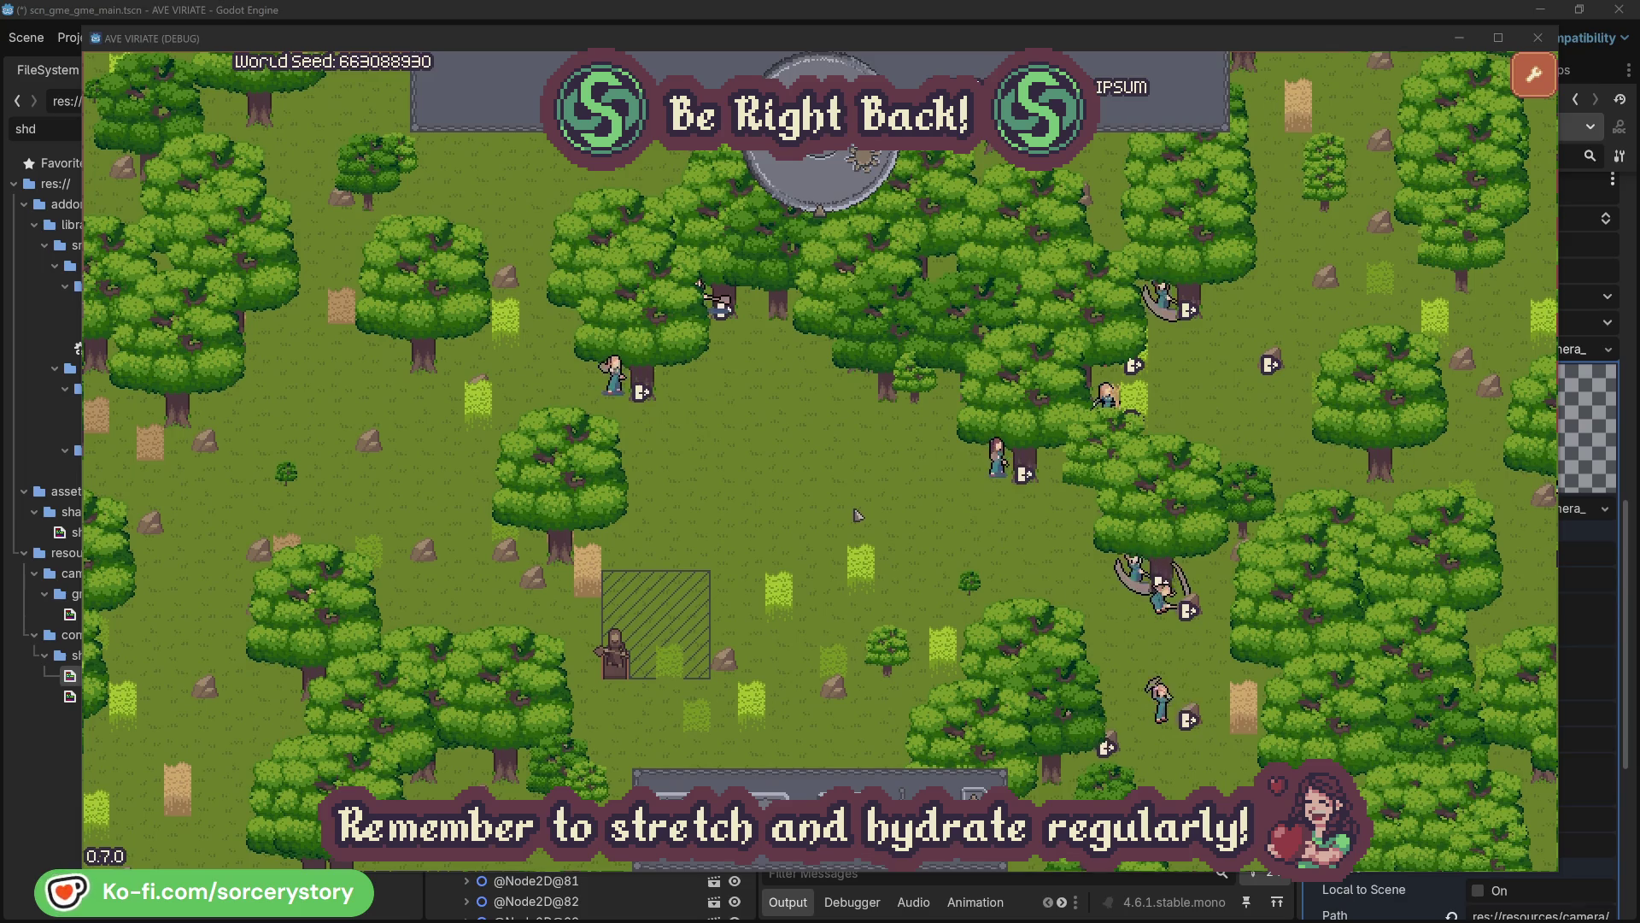
Pass one hour, check the wood pile, Character9 and the herb pile, then reopen Character2
left_click(834, 193)
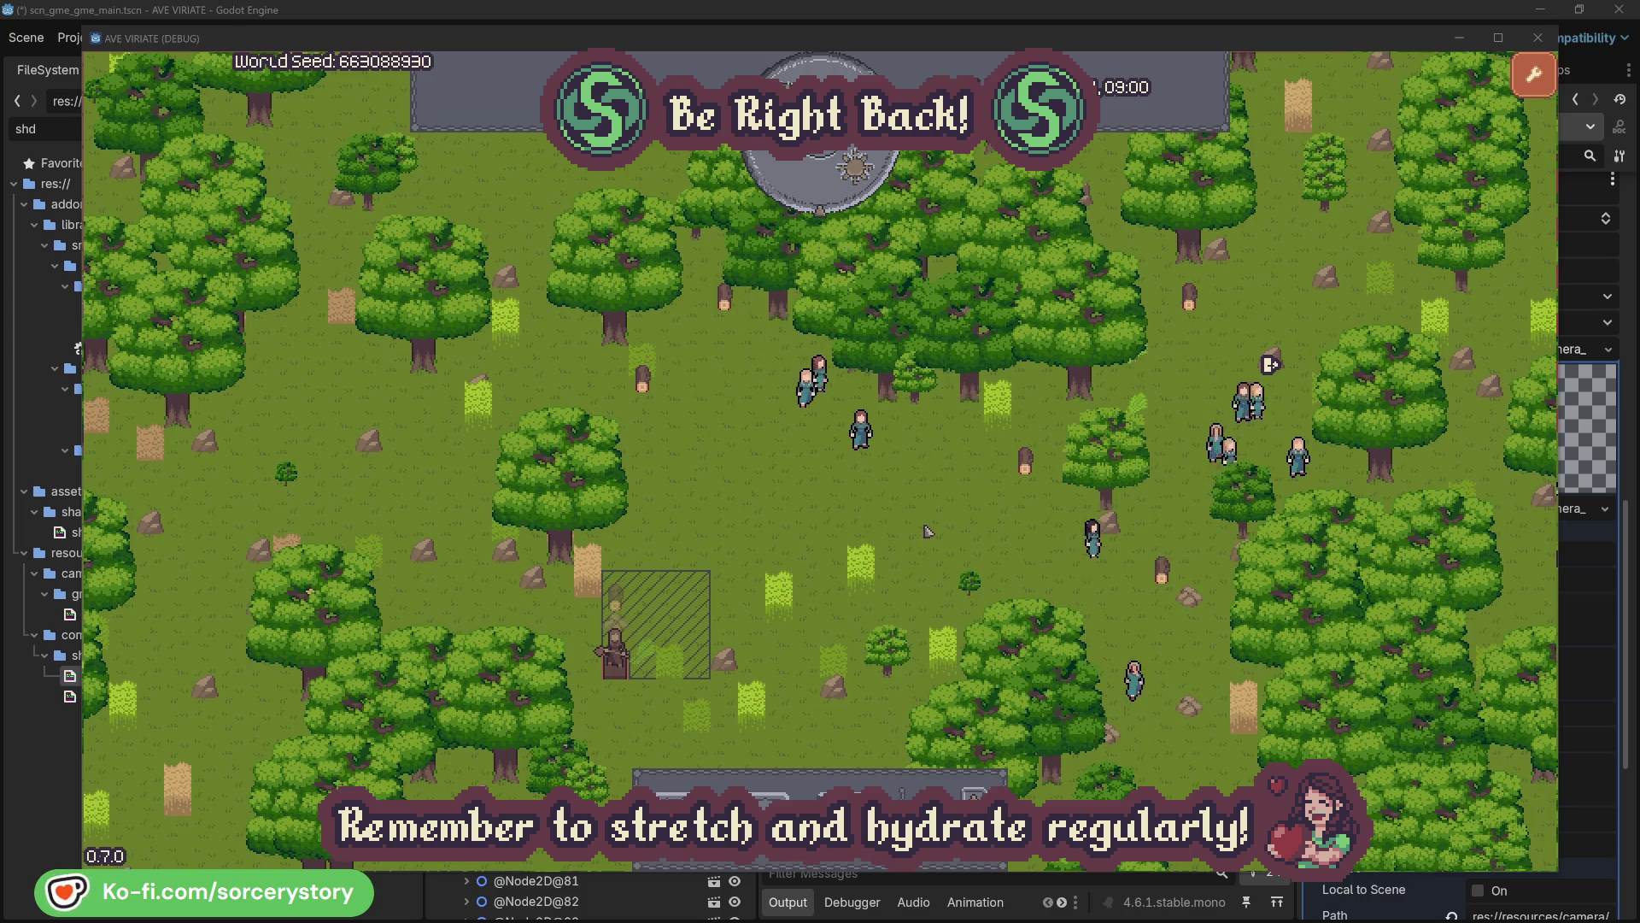
left_click(623, 606)
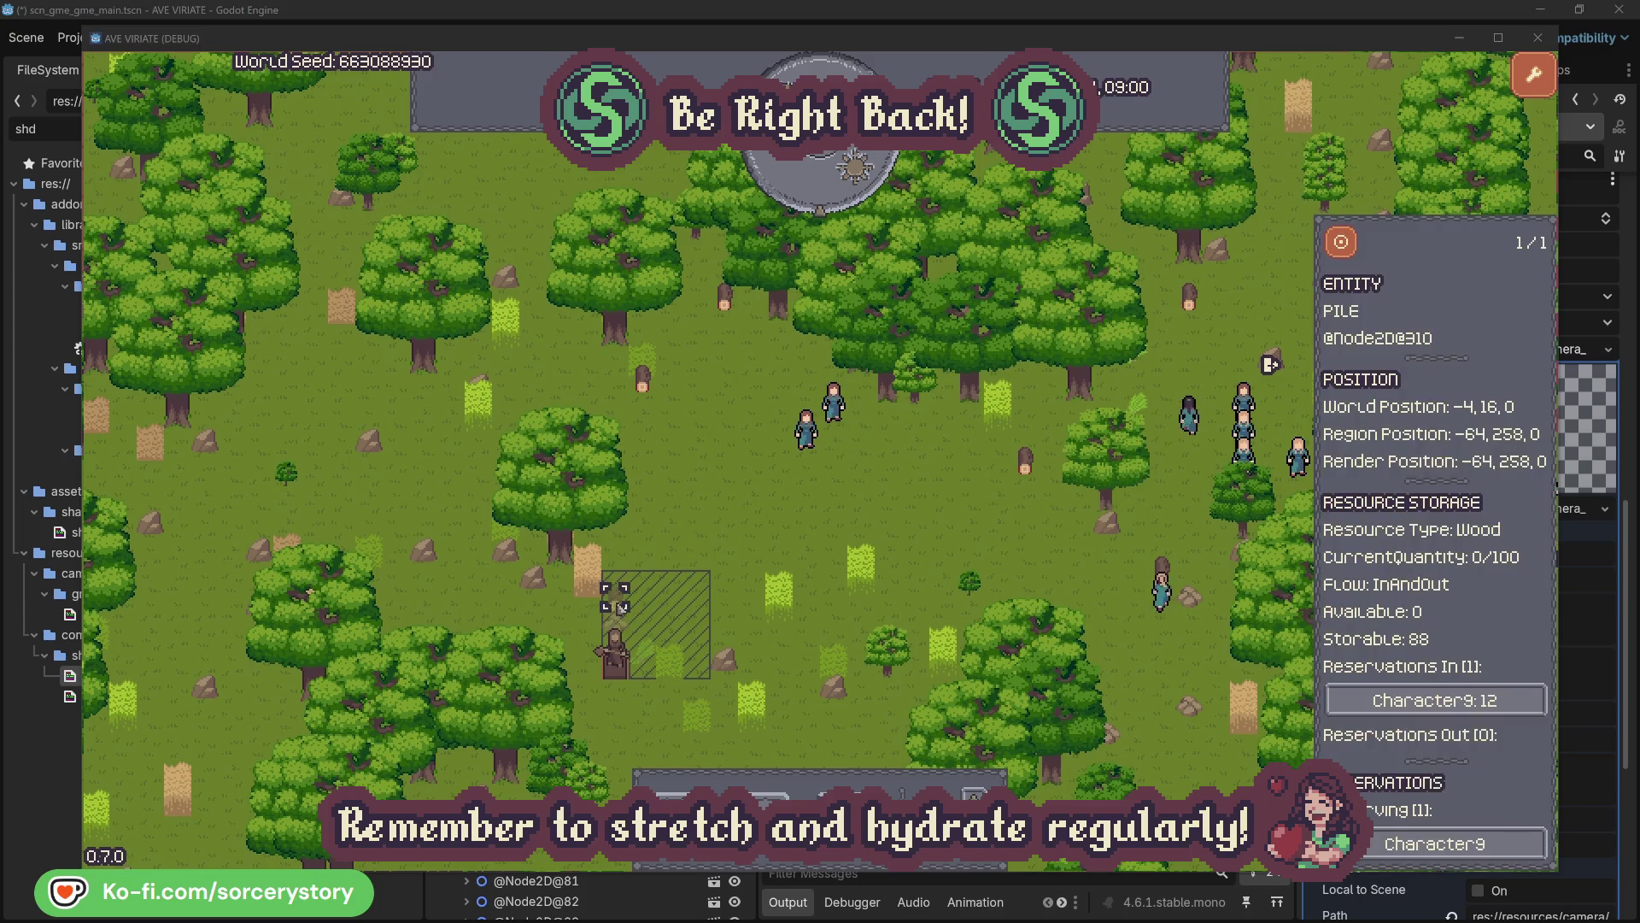
left_click(1508, 702)
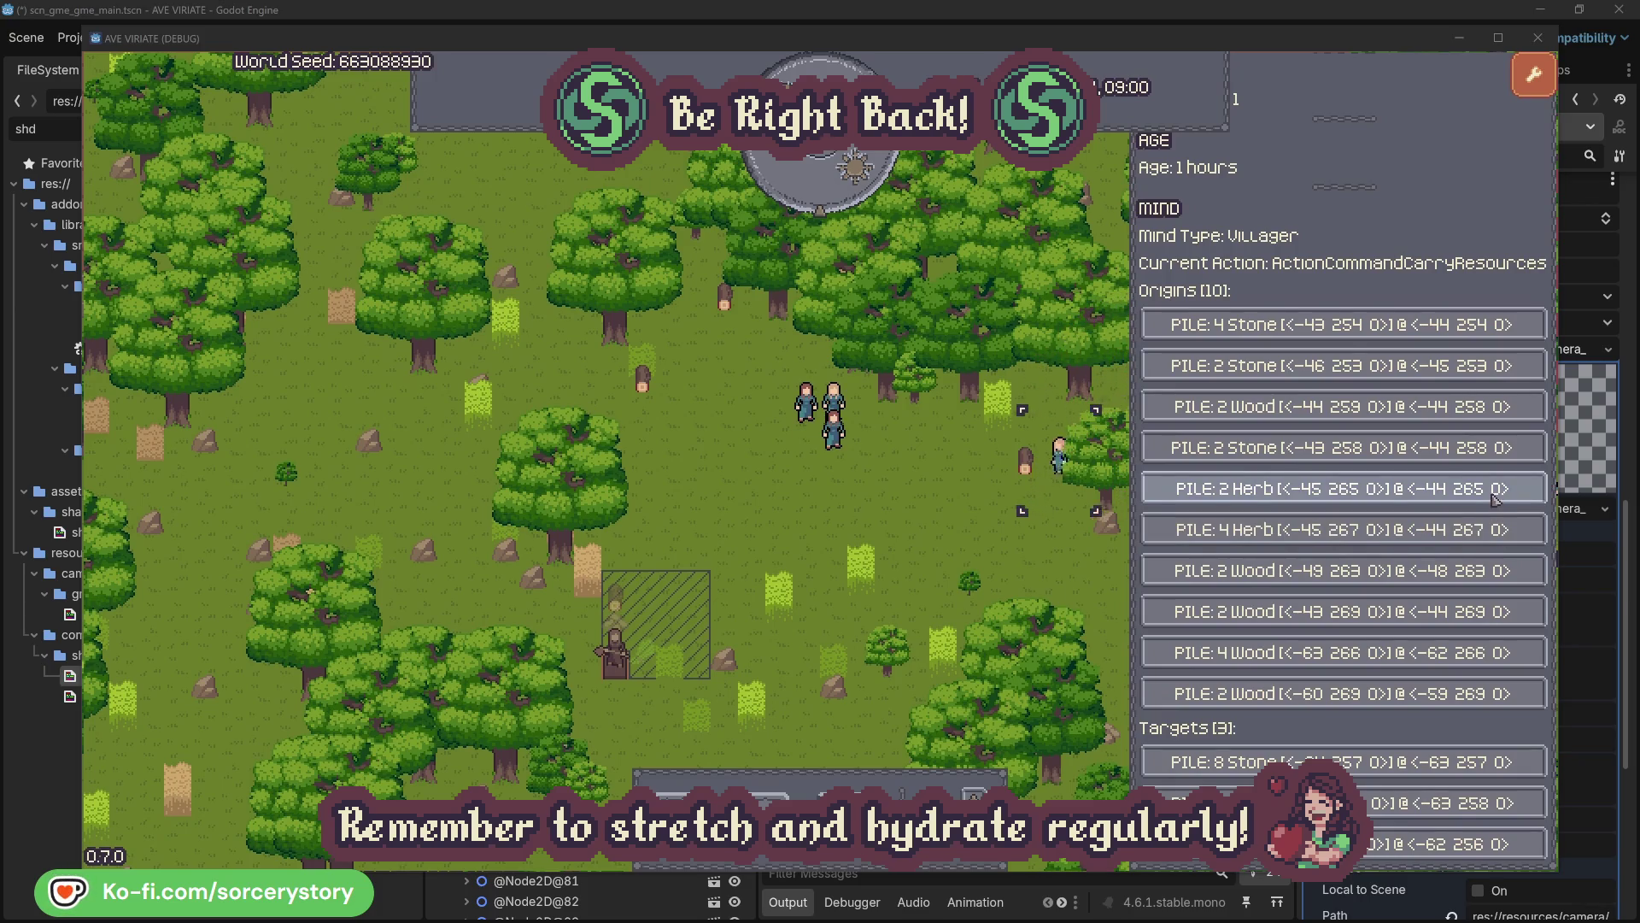
left_click(1495, 500)
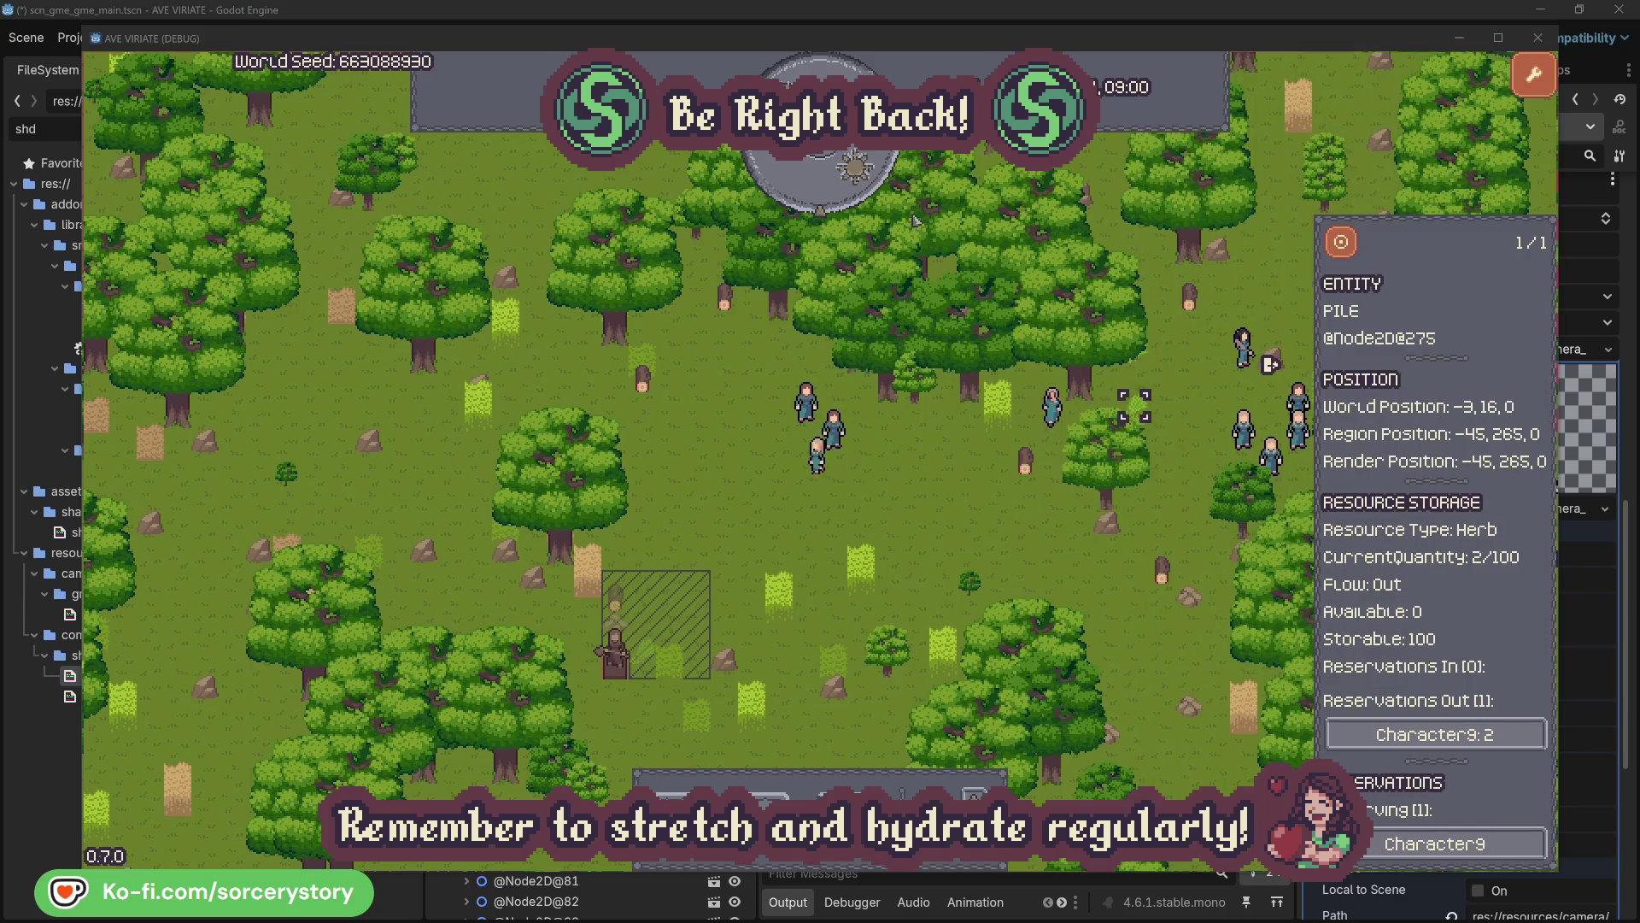
left_click(1354, 250)
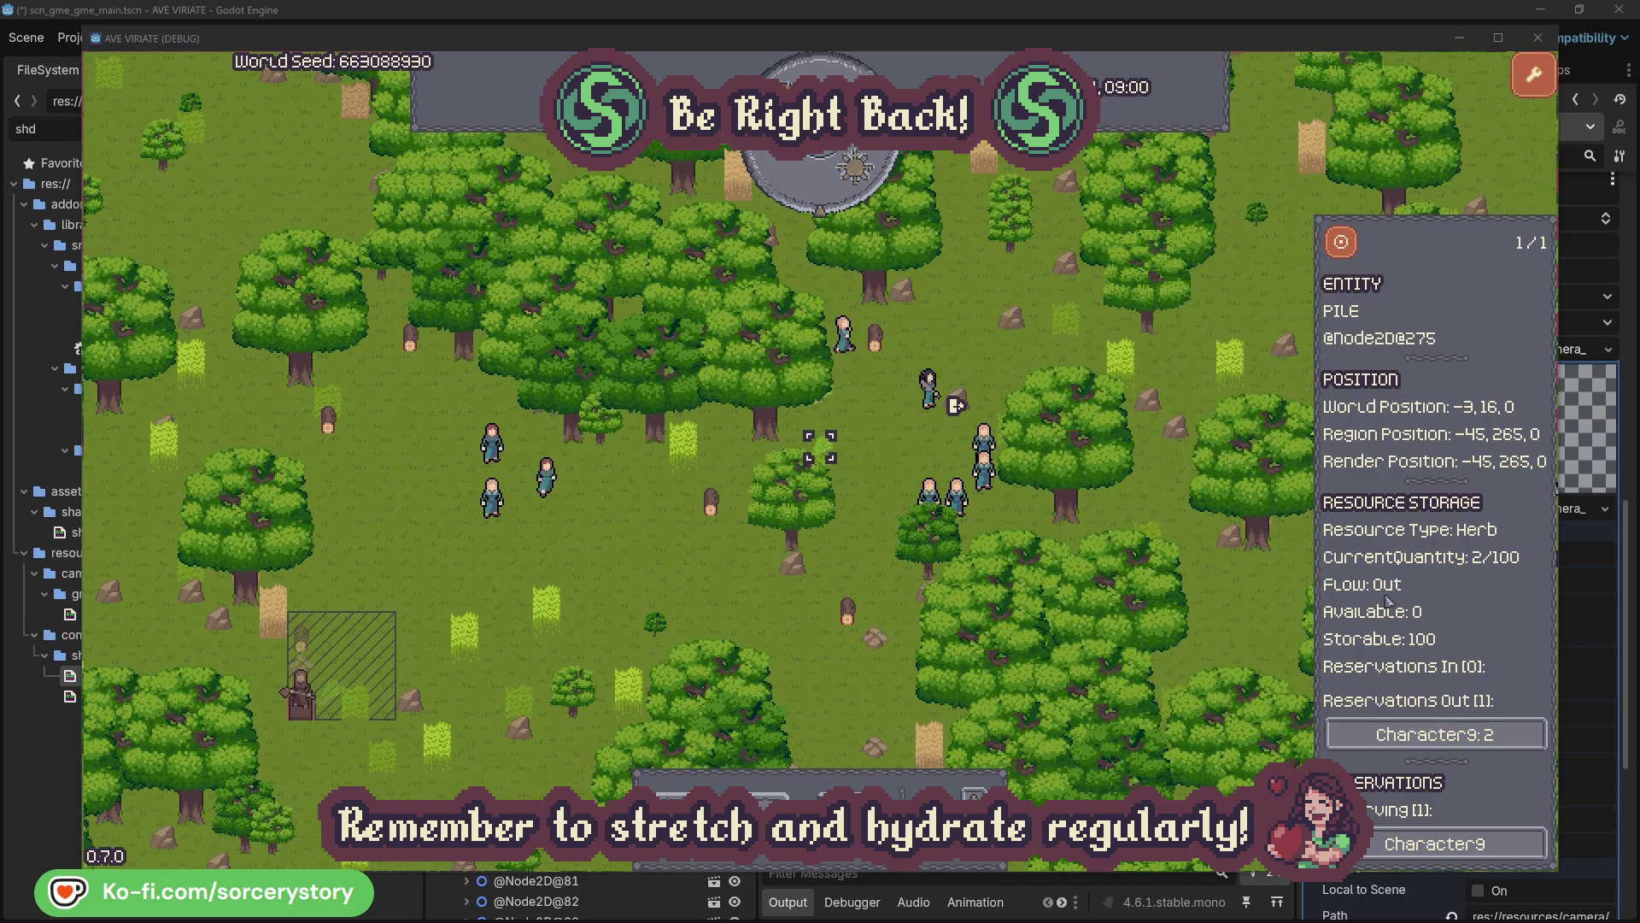
left_click(1493, 734)
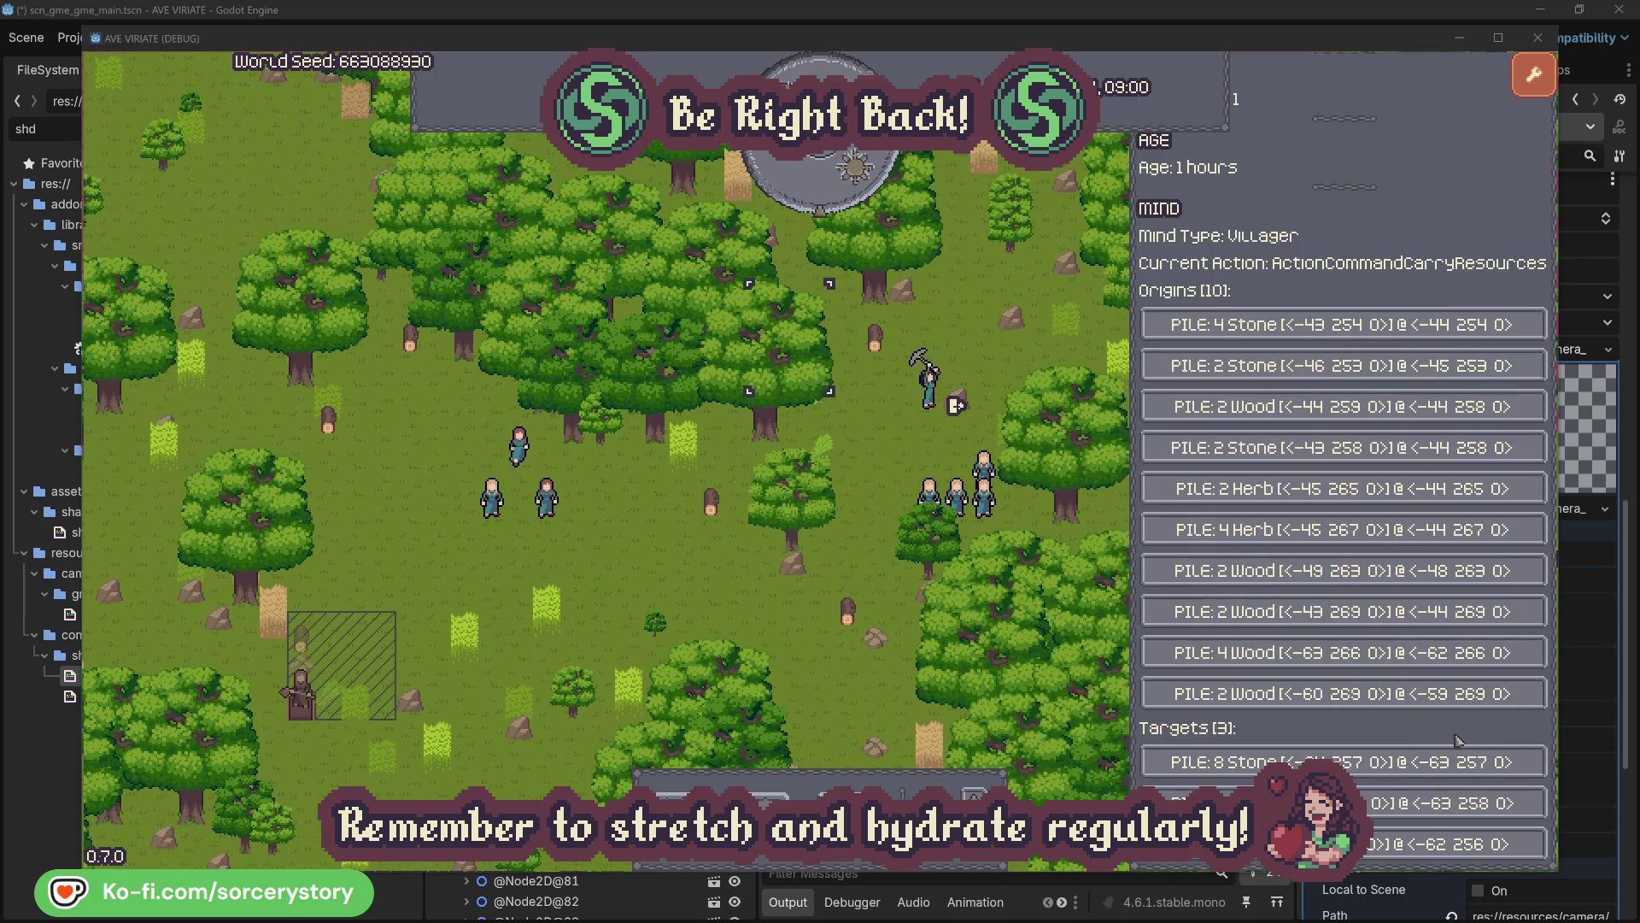
left_click(1452, 803)
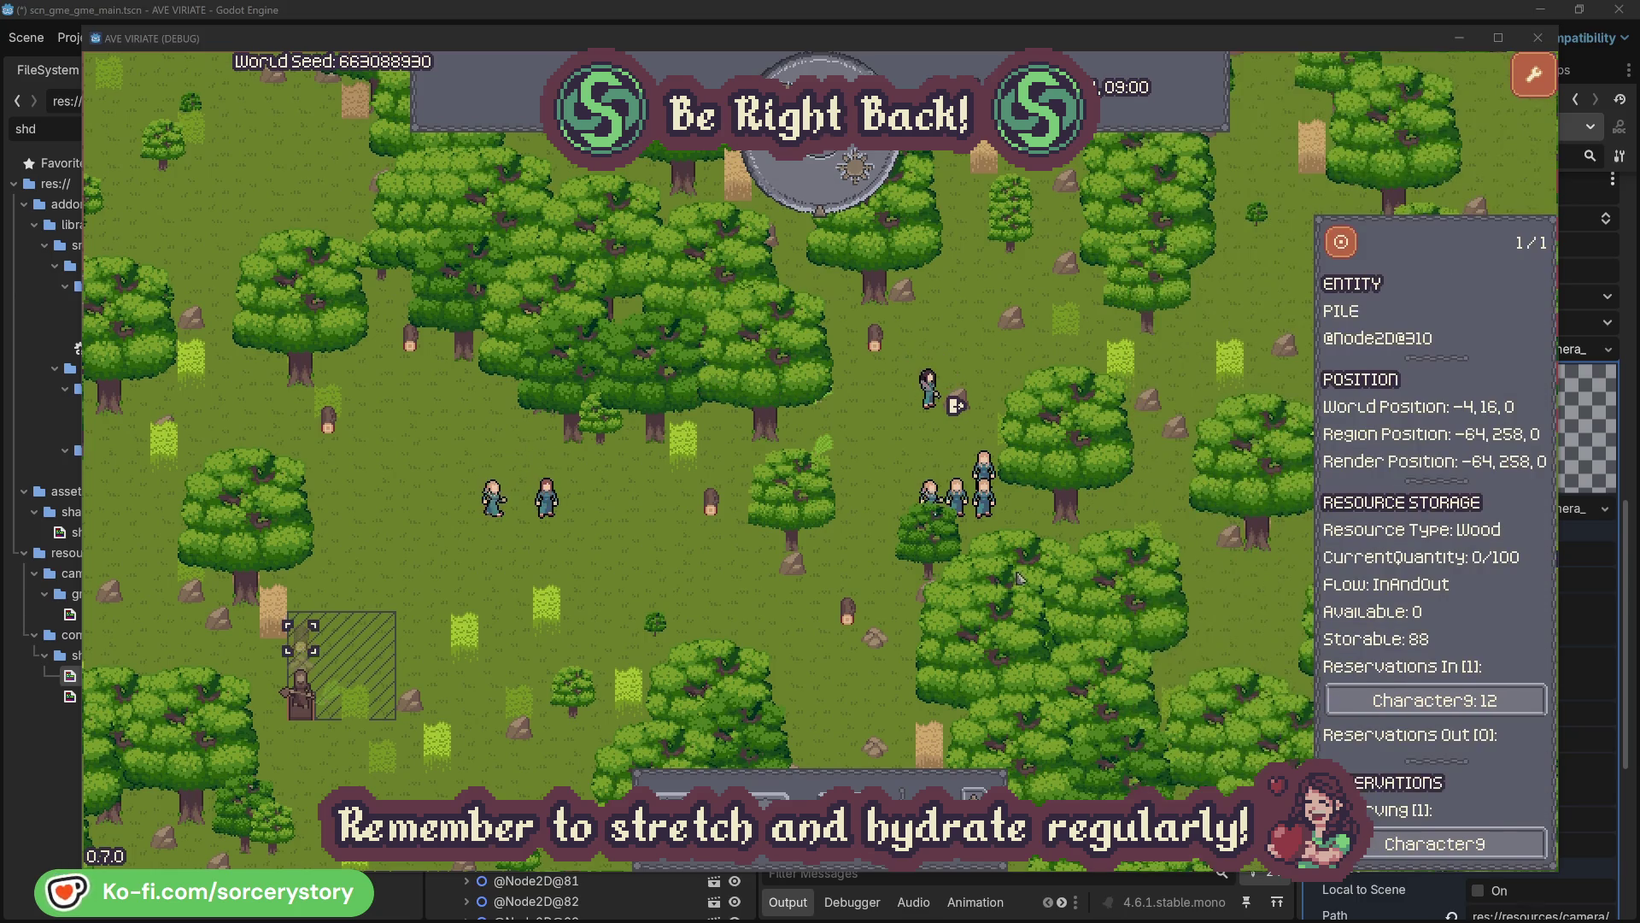
left_click(1342, 244)
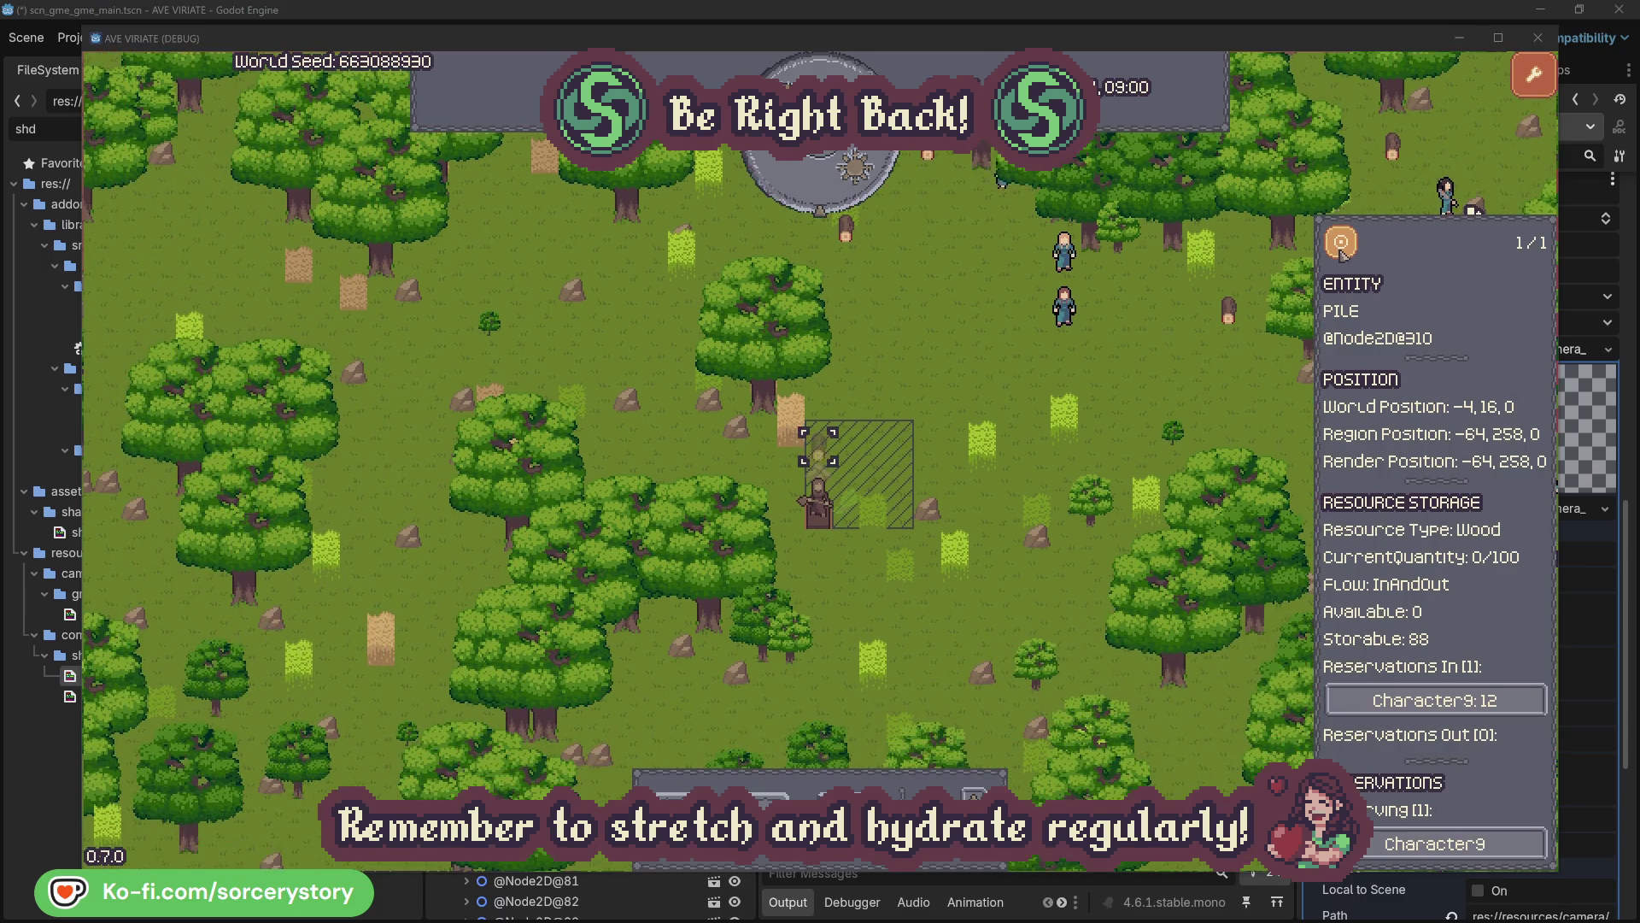
left_click(1206, 374)
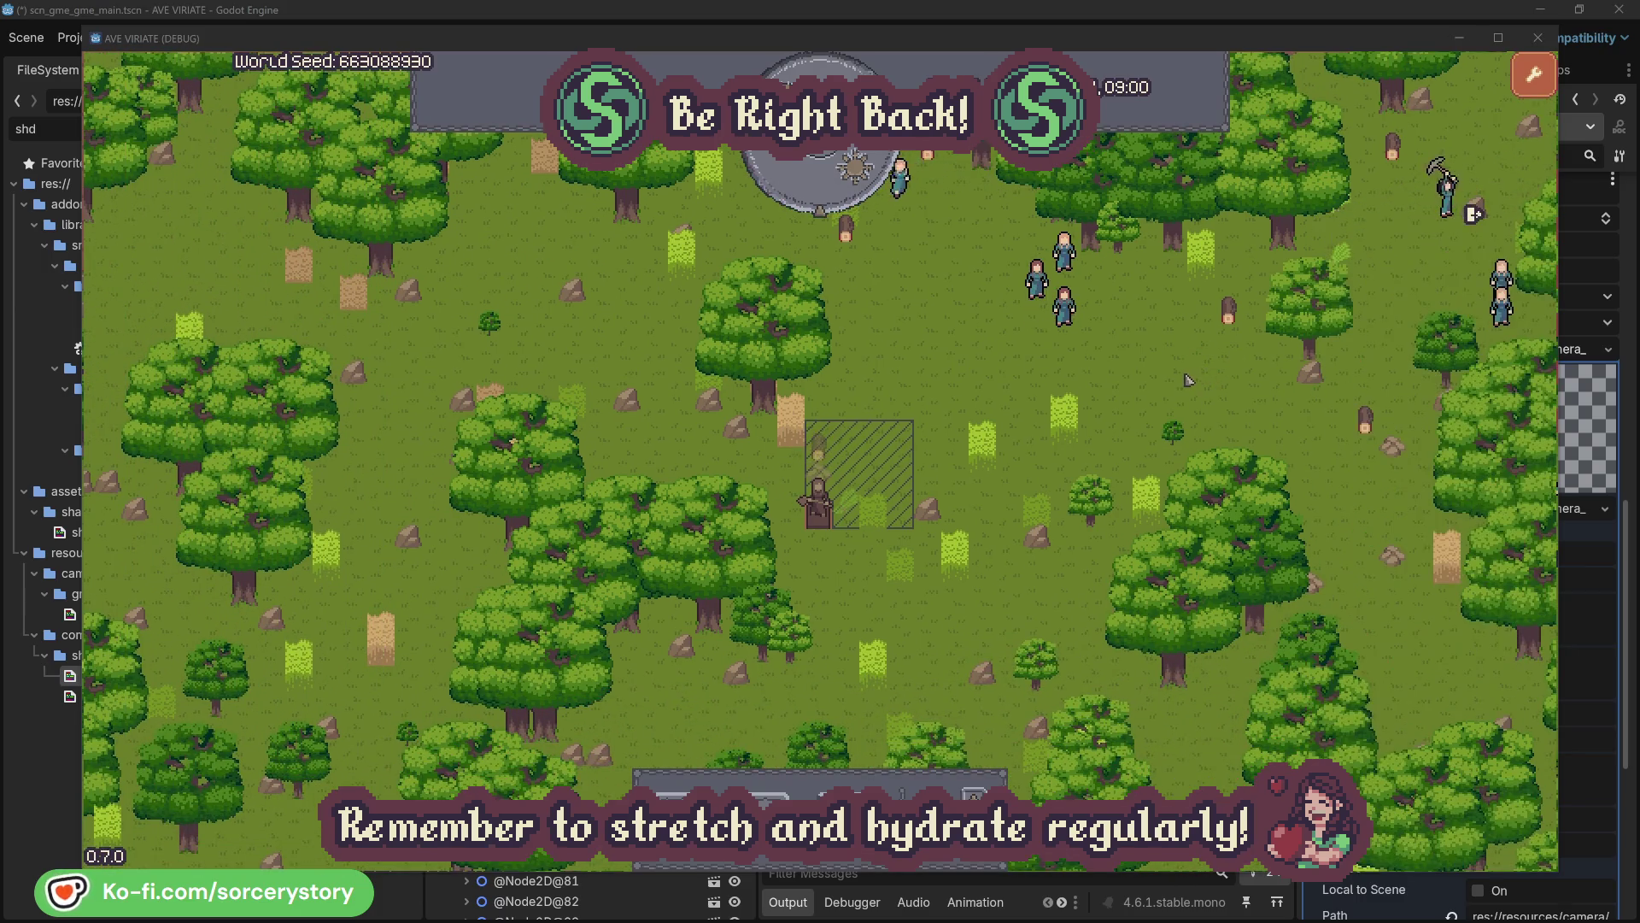
left_click(1072, 318)
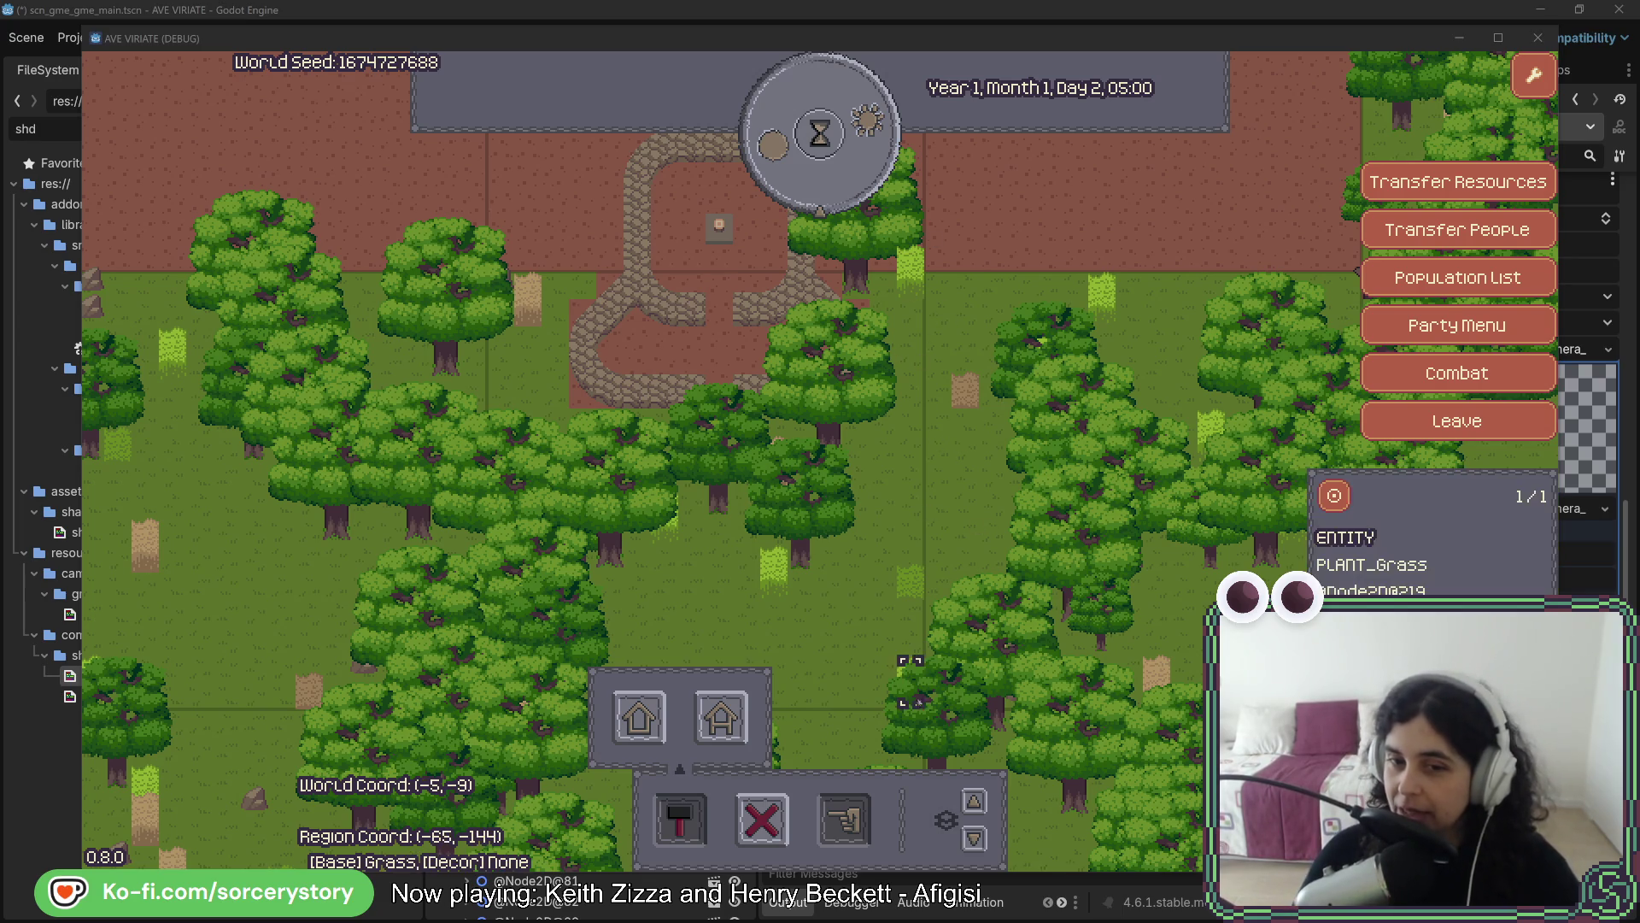
Pan the relaunched game's map to check grid lines, then move the game window to reveal Shader Parameters
left_click(876, 561)
key("s")
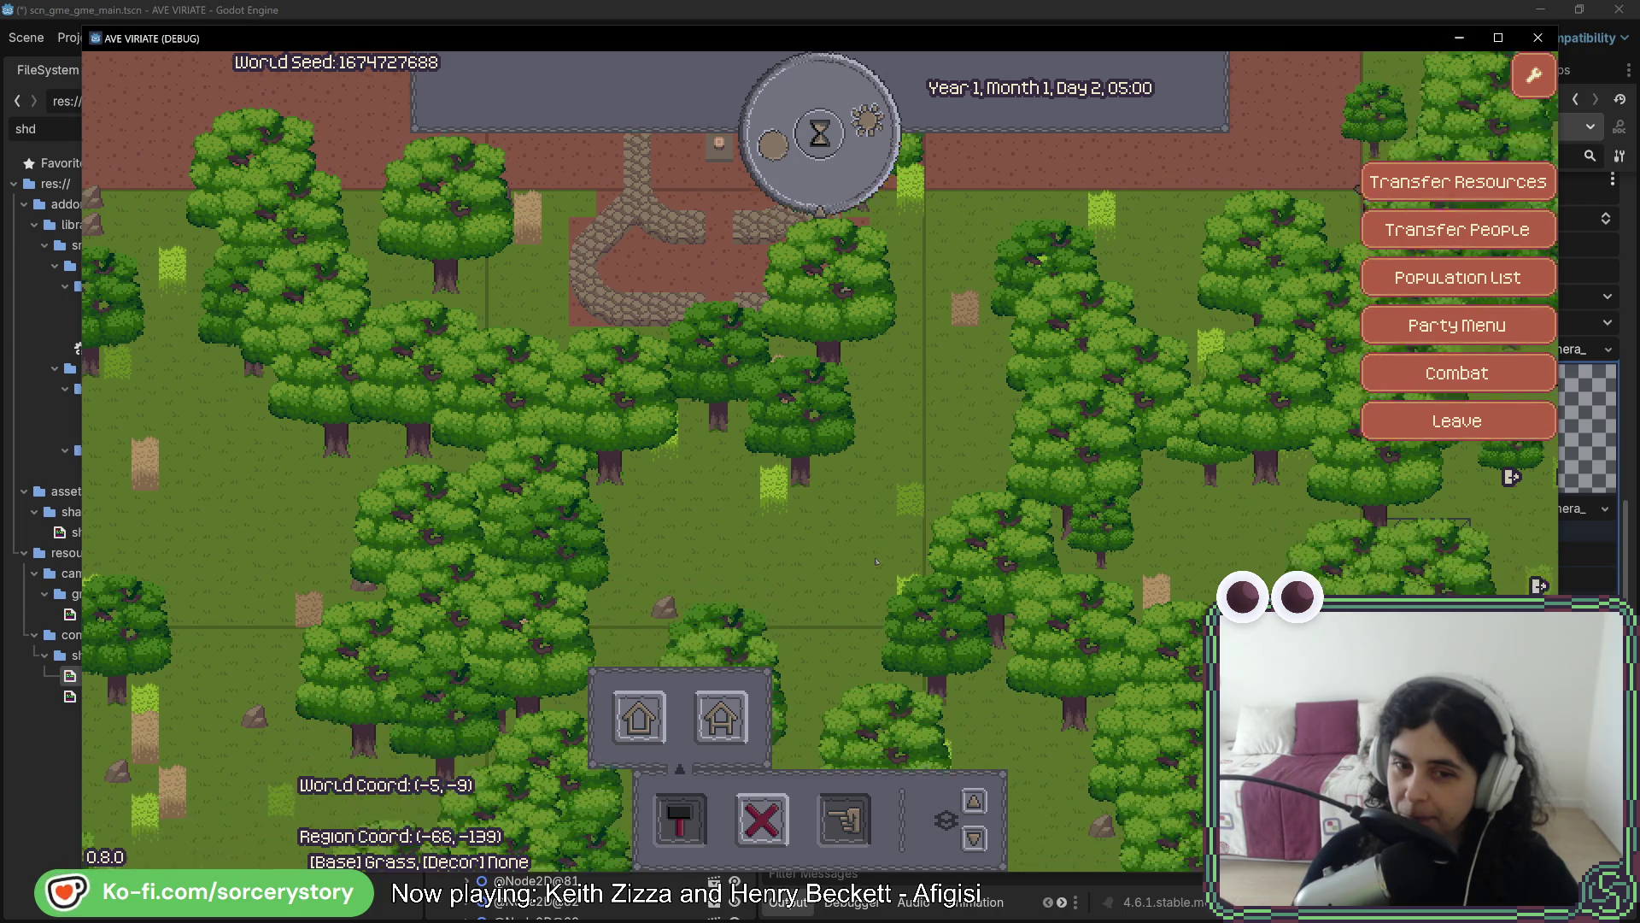
key("w")
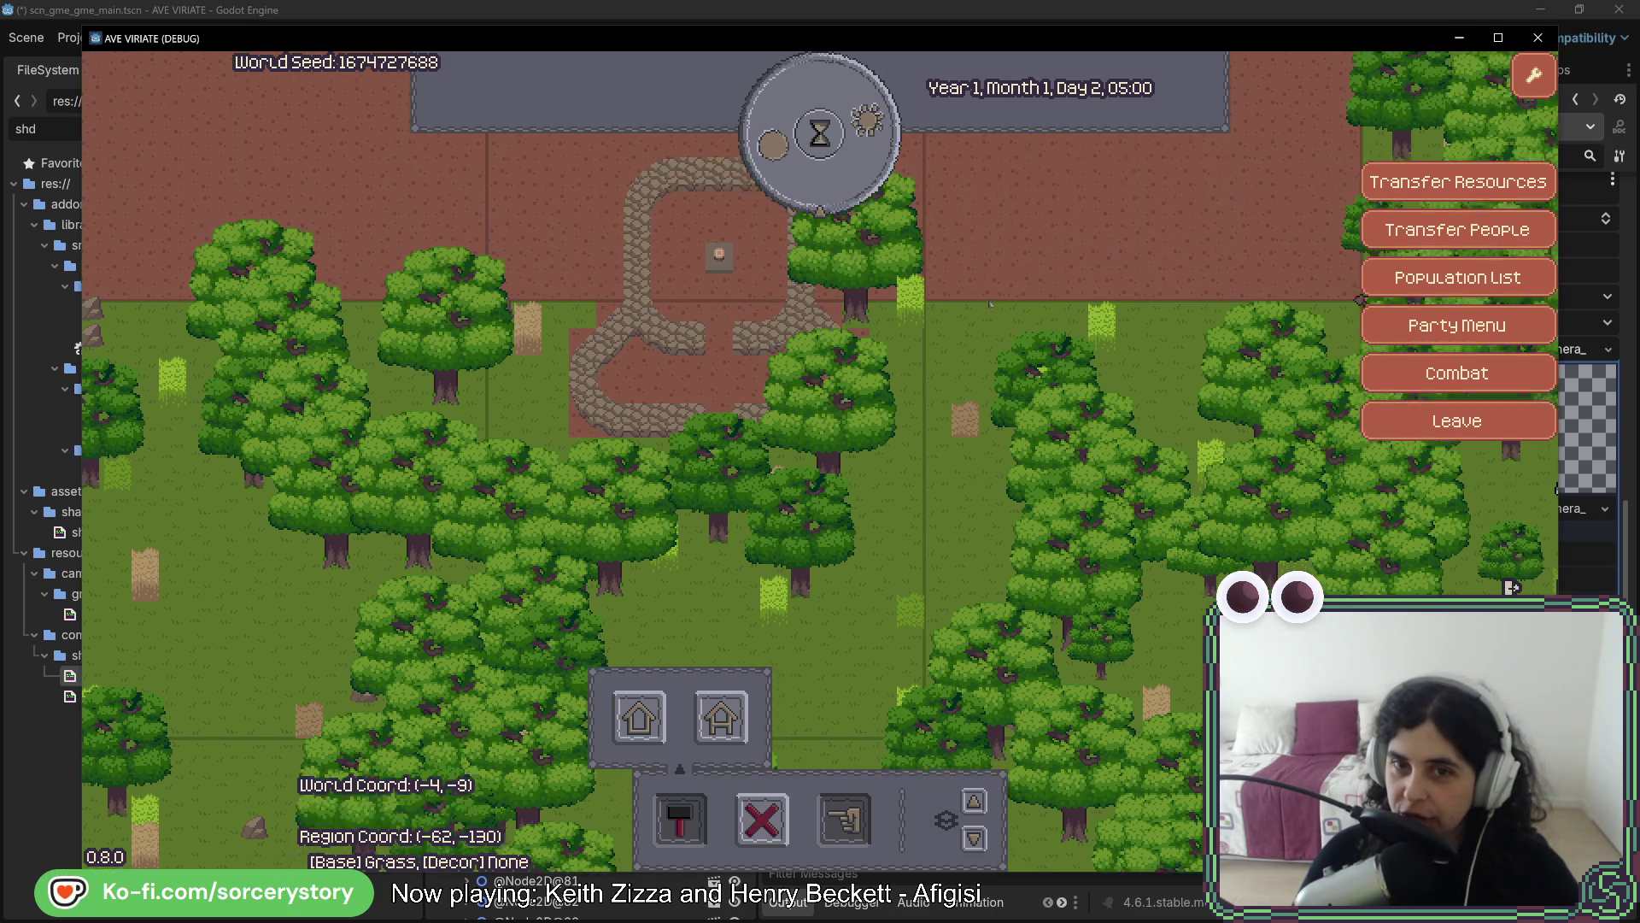
key("w")
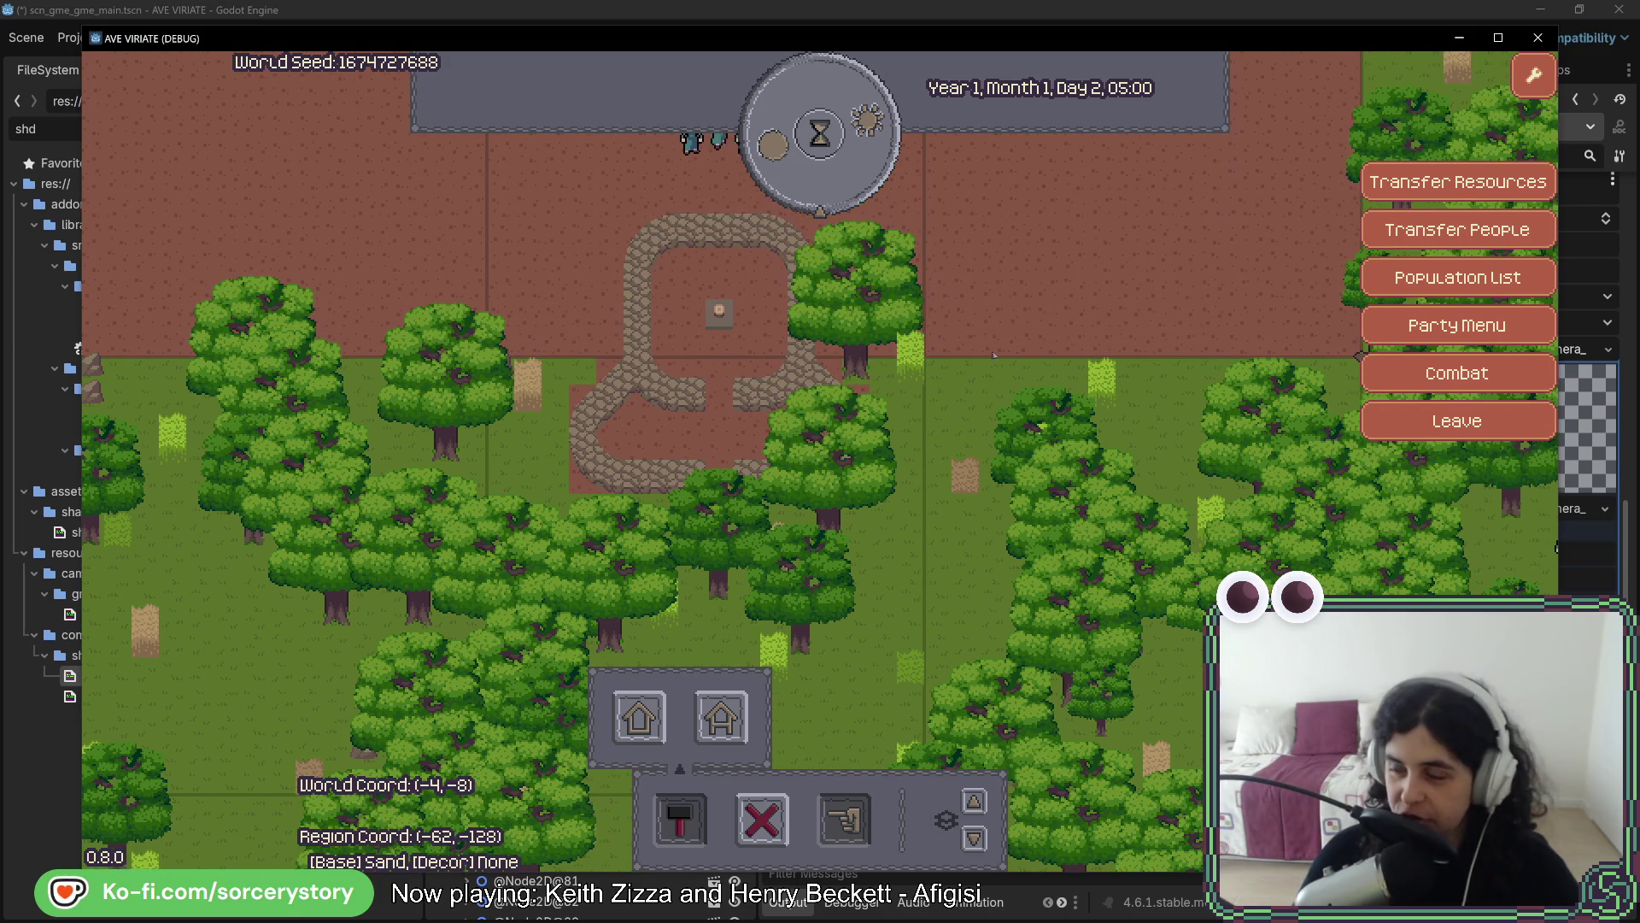
key("d")
key("s")
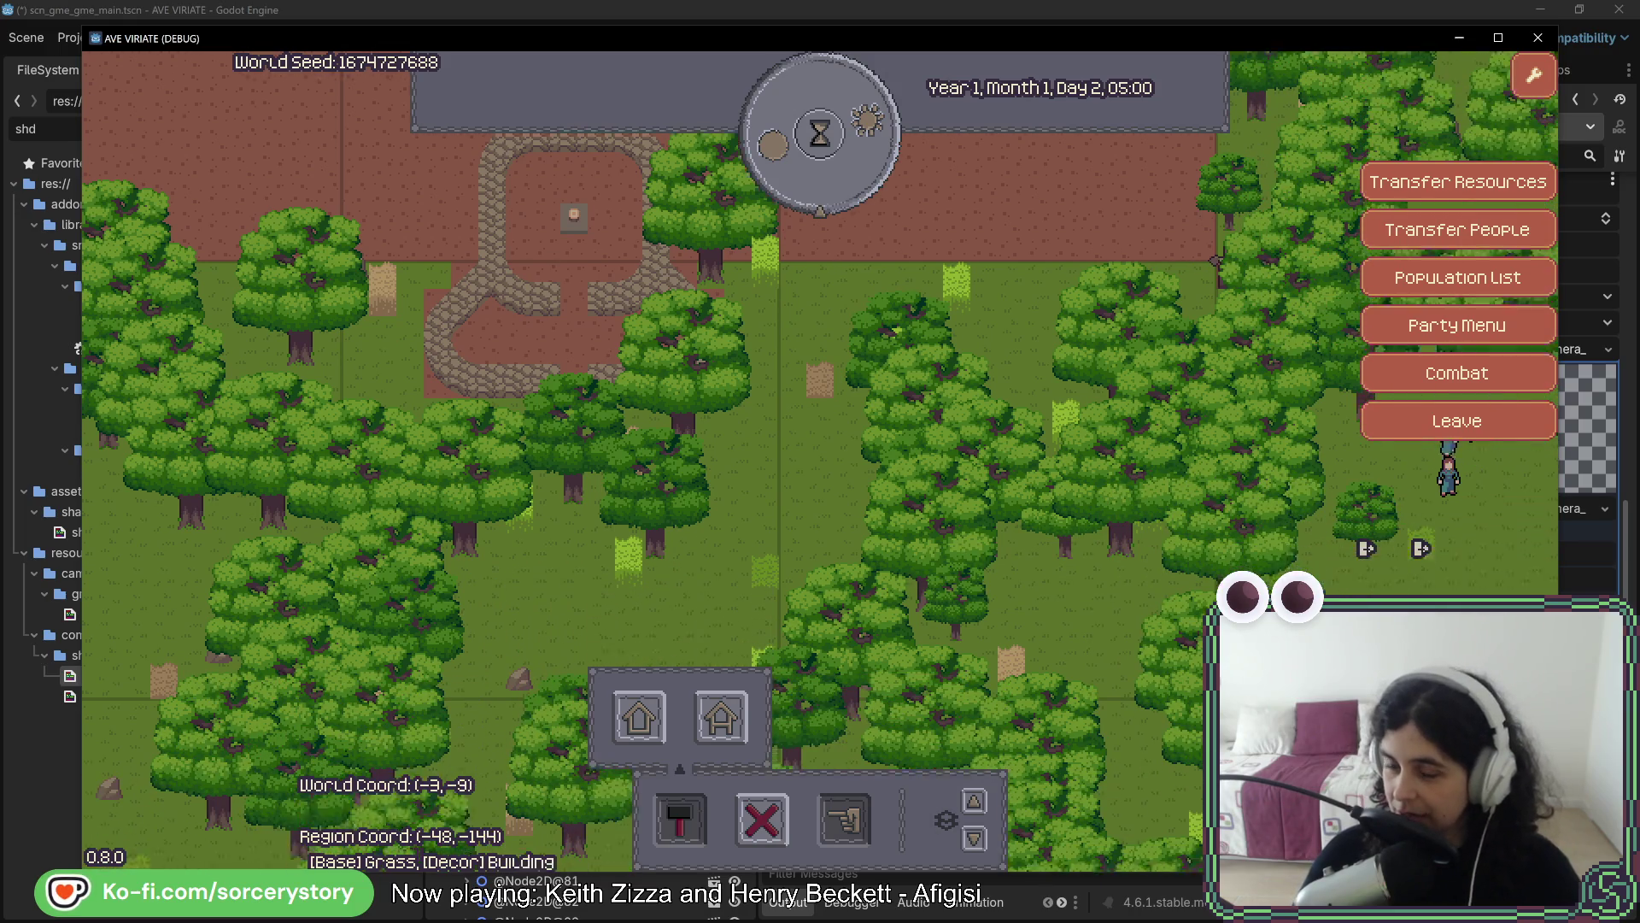
key("s")
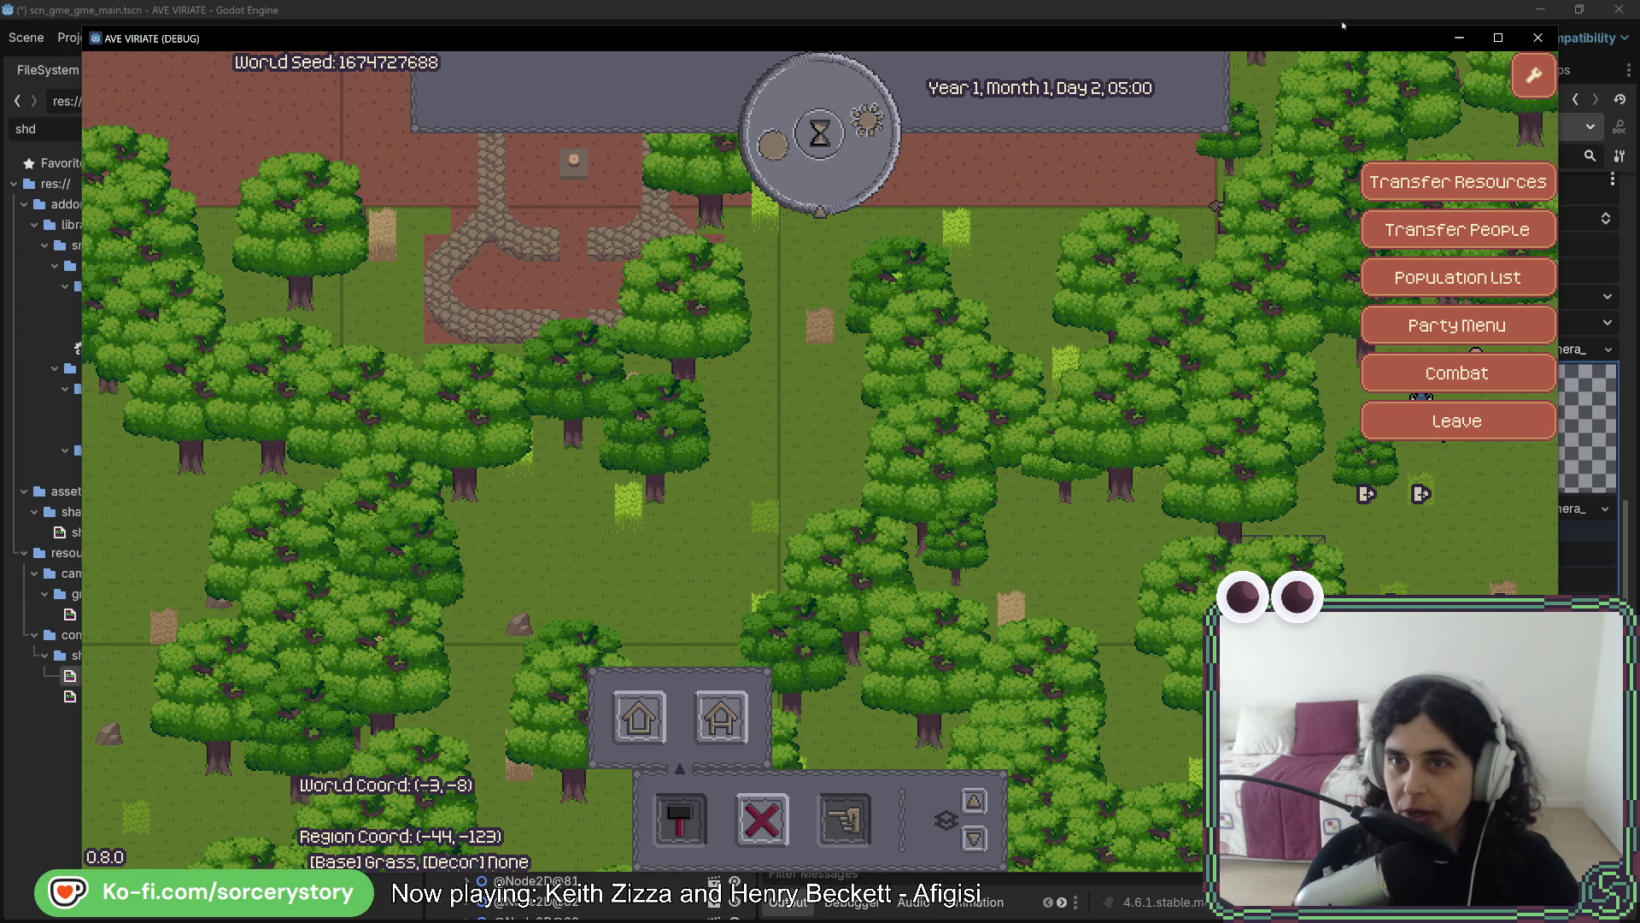
mouse_move(1346, 37)
left_mouse_down()
mouse_move(1039, 39)
mouse_move(1083, 45)
left_mouse_up()
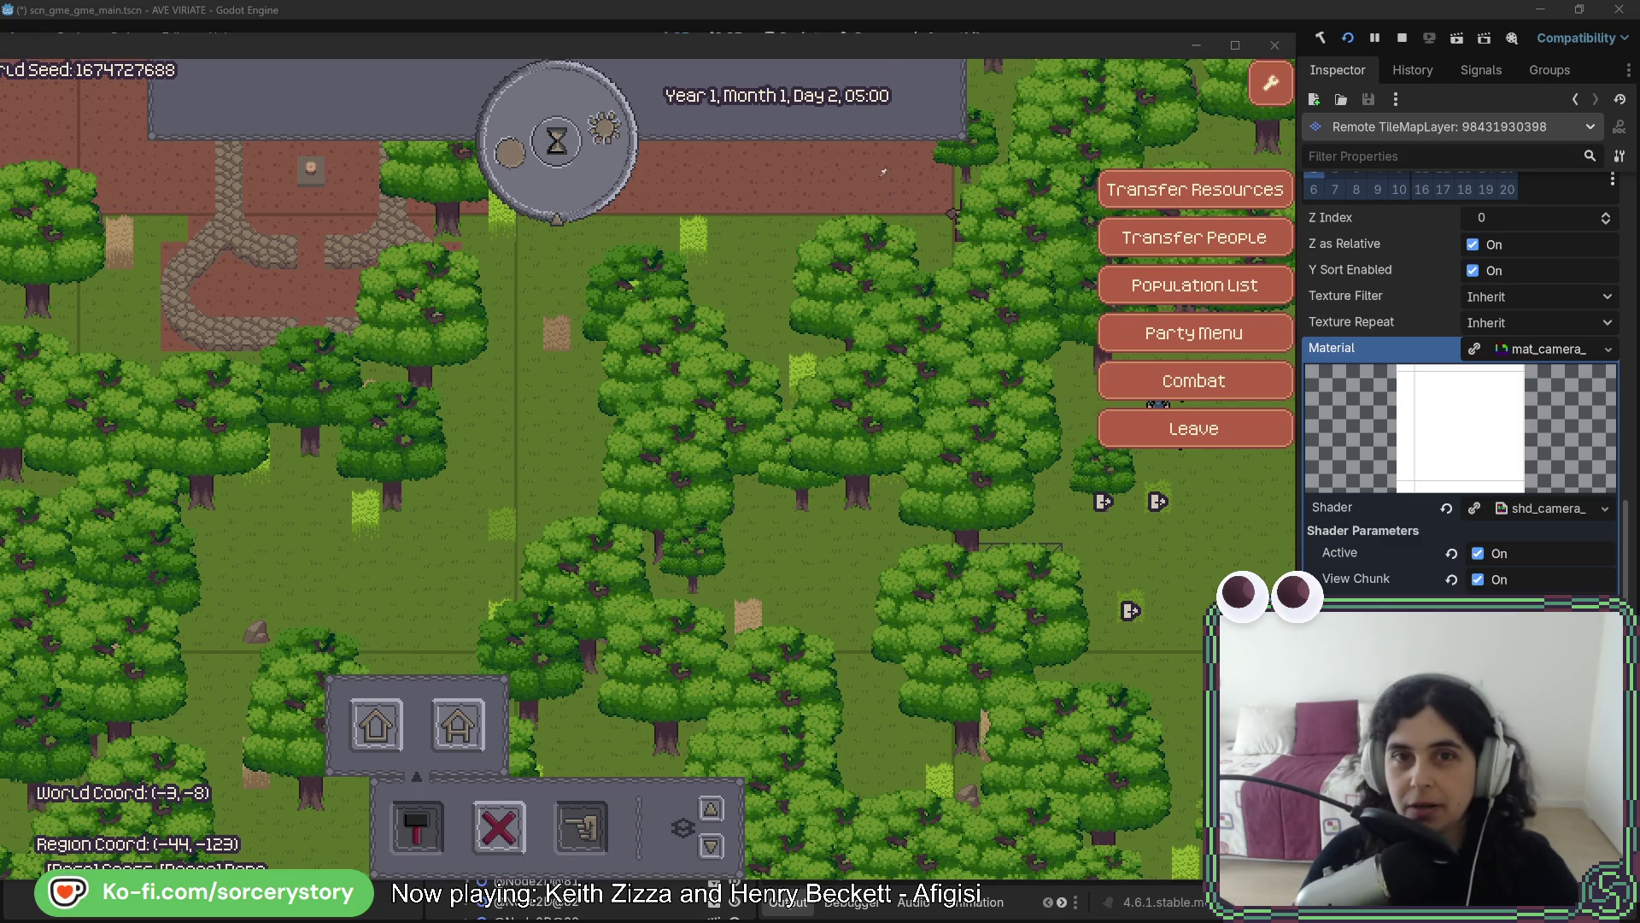
Turn View Chunk off and back on in the ground material's Shader Parameters
left_click(885, 55)
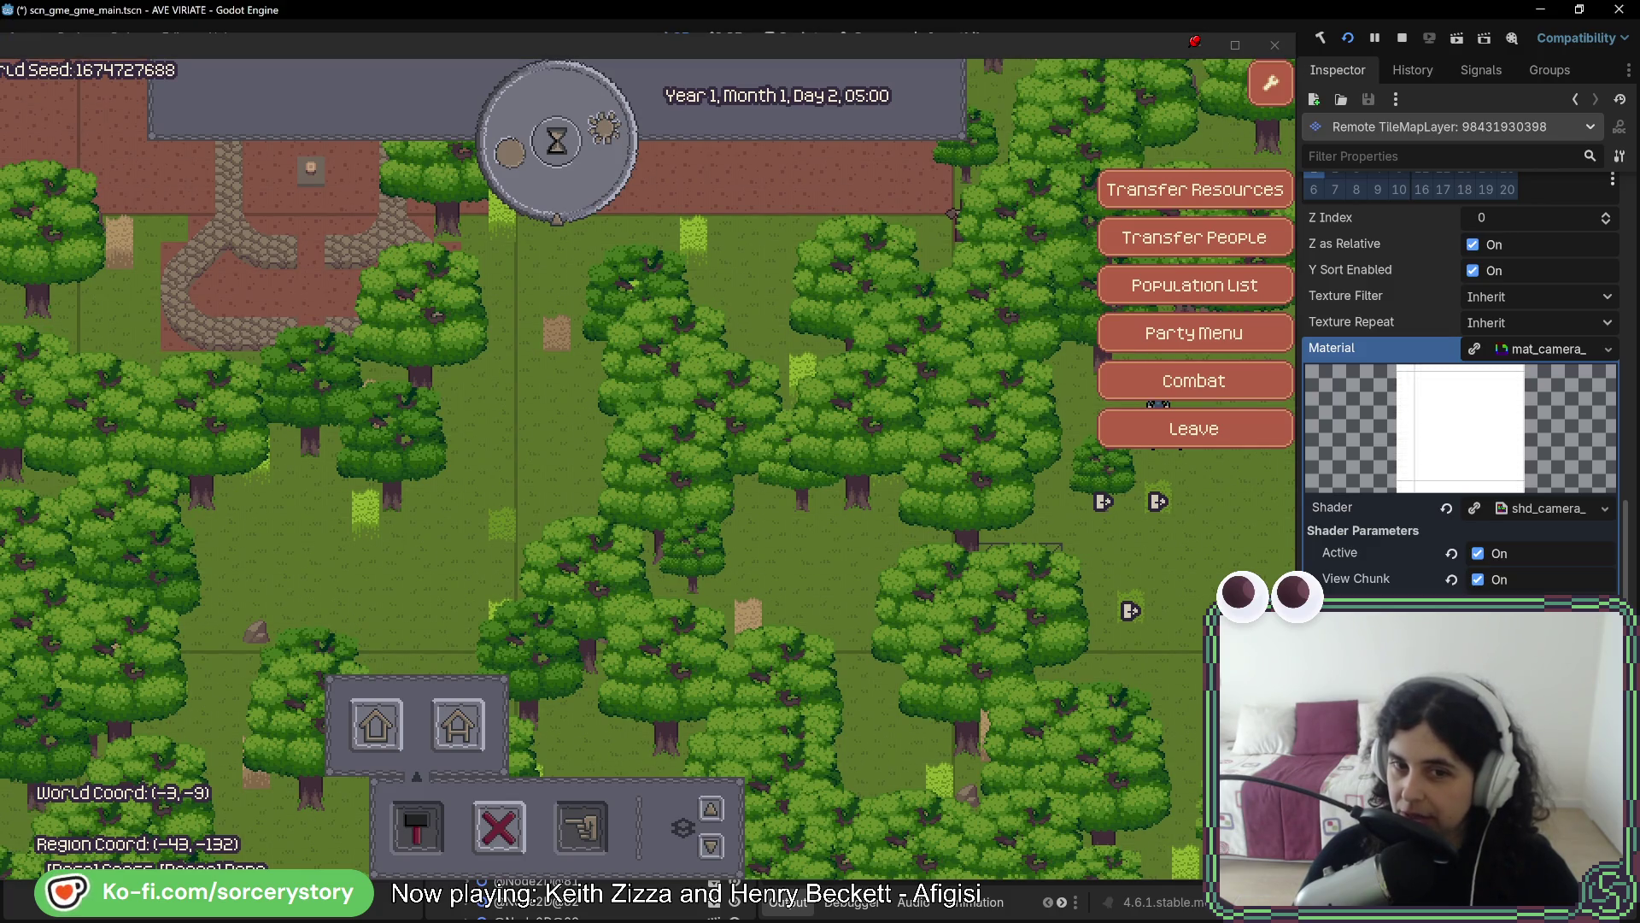
left_click(1481, 584)
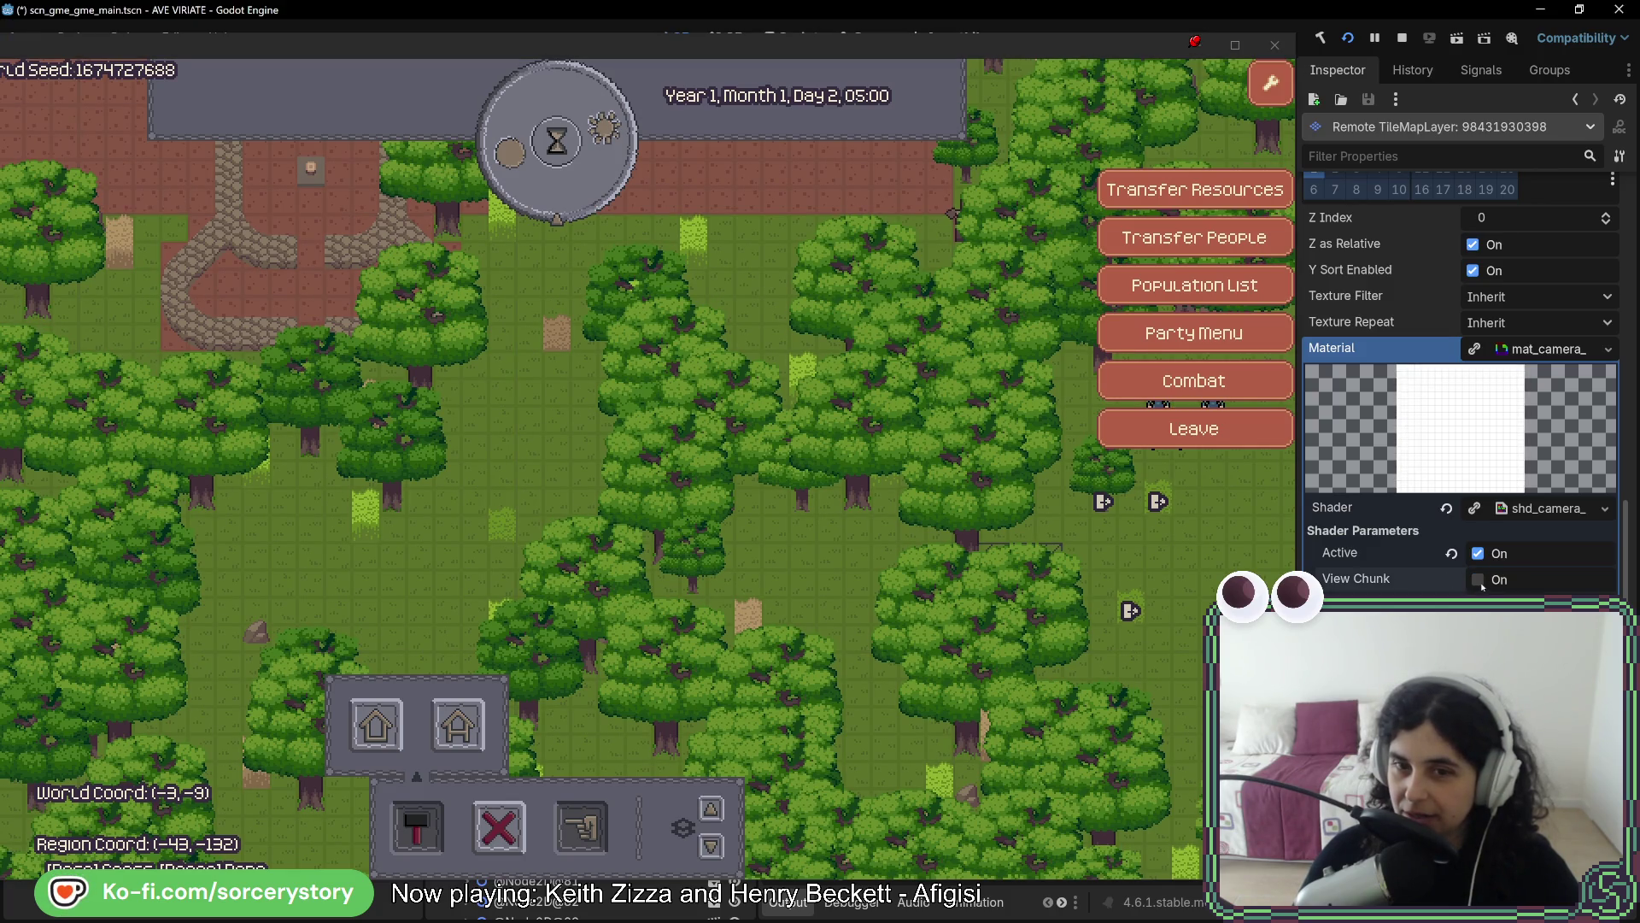
left_click(1478, 580)
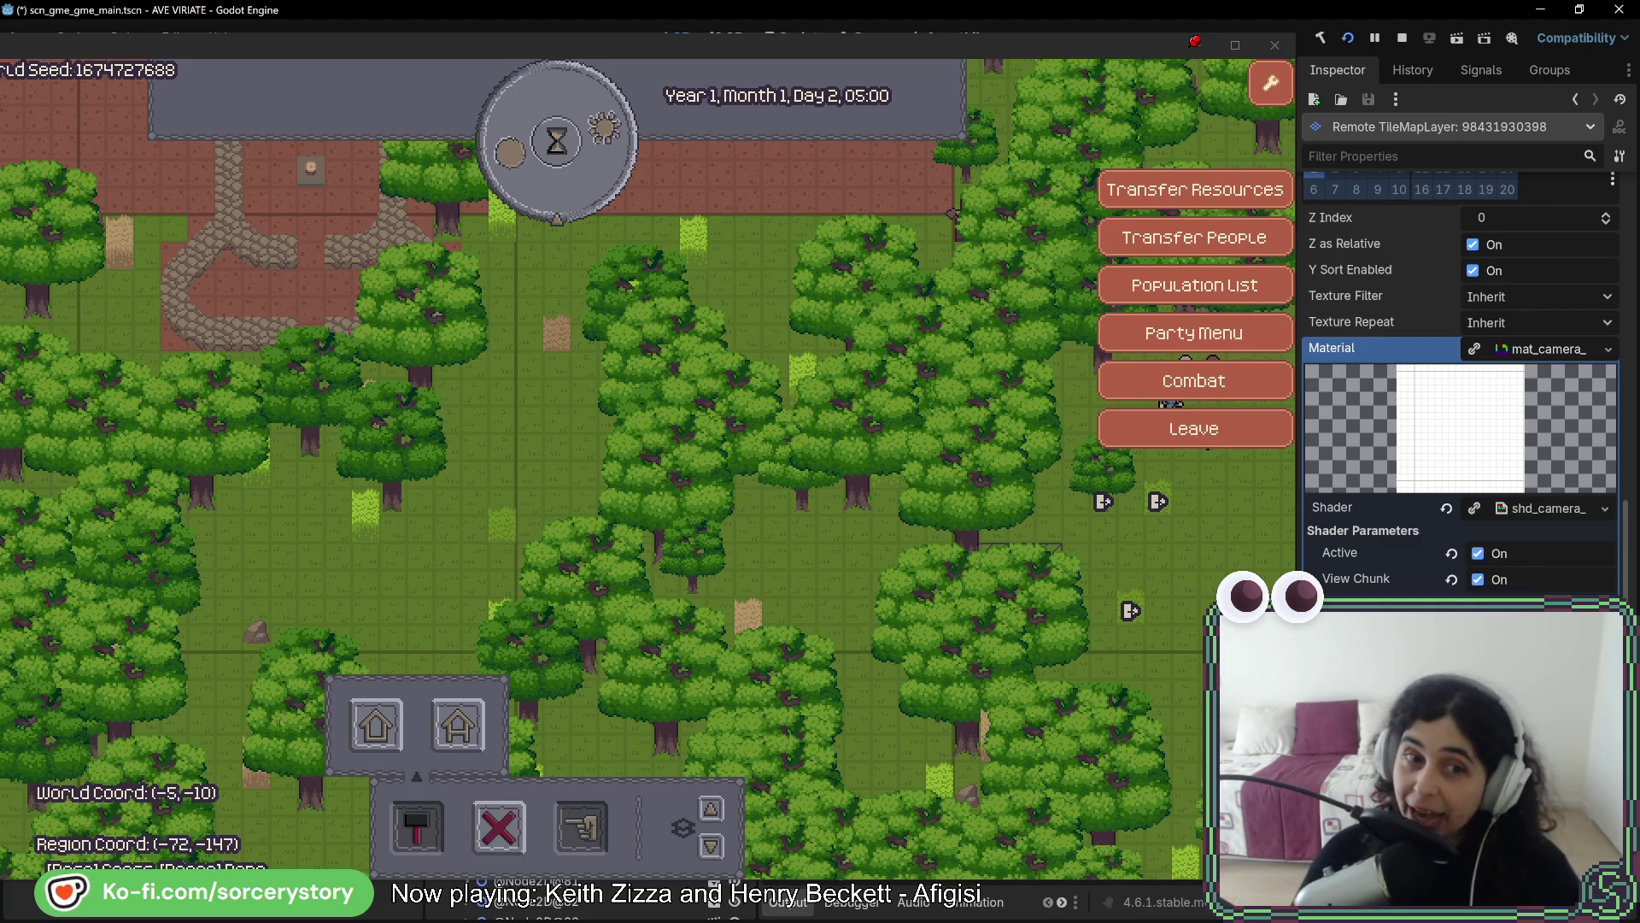
left_click(537, 385)
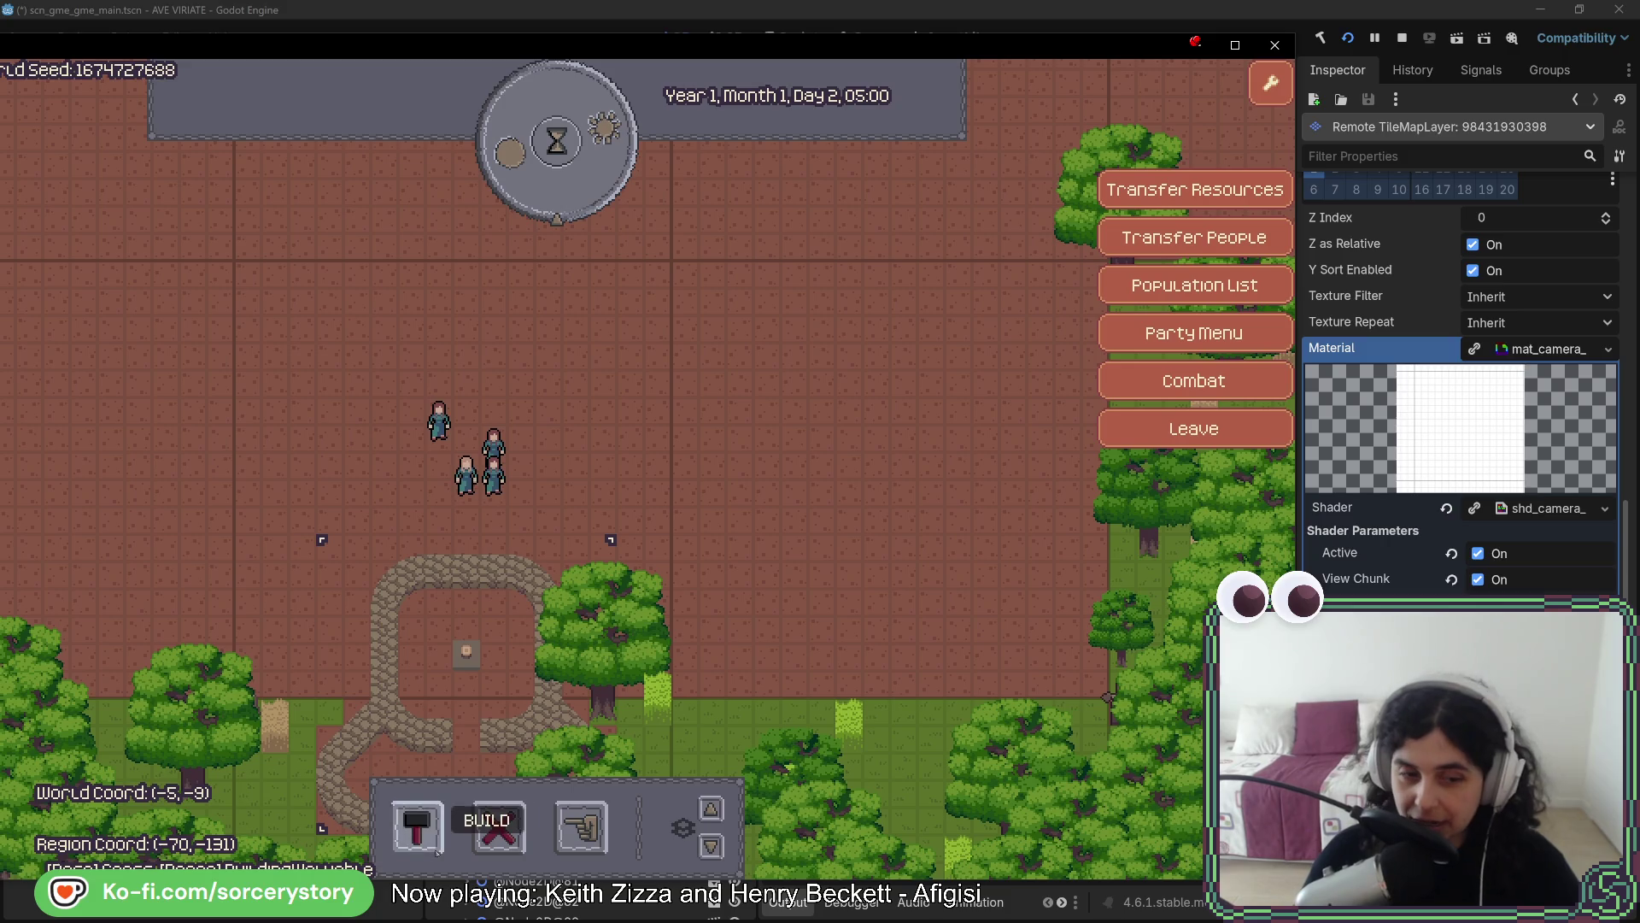
Pan down over the forest checking the grid and inspect an oak tree's details
left_click(417, 826)
left_click(418, 826)
key("s")
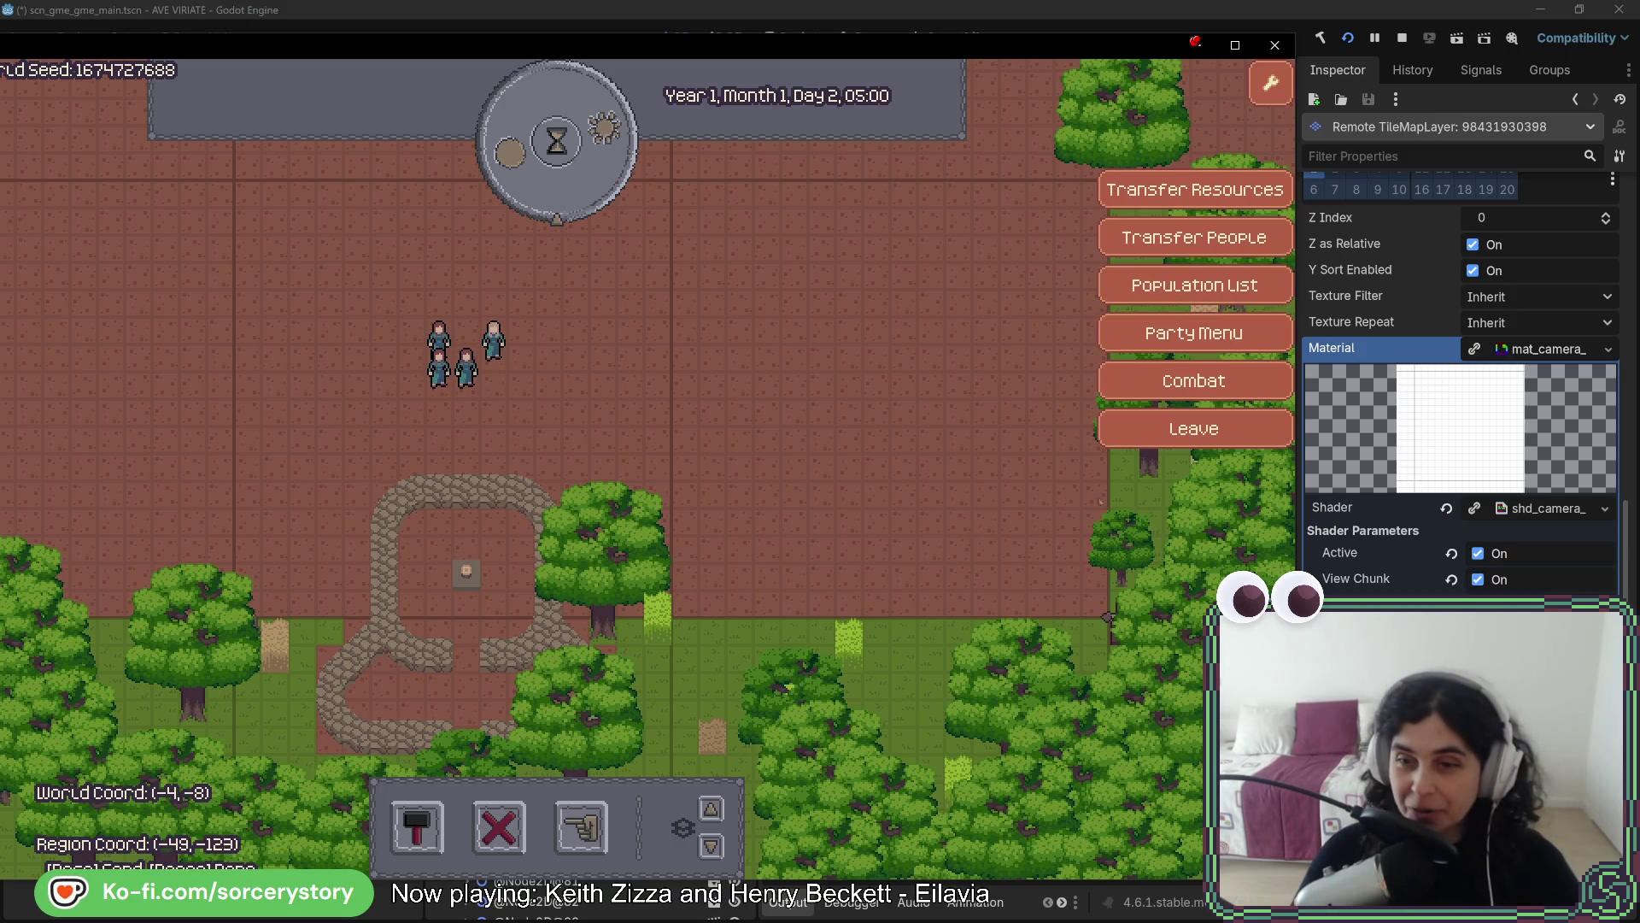
left_click(1167, 455)
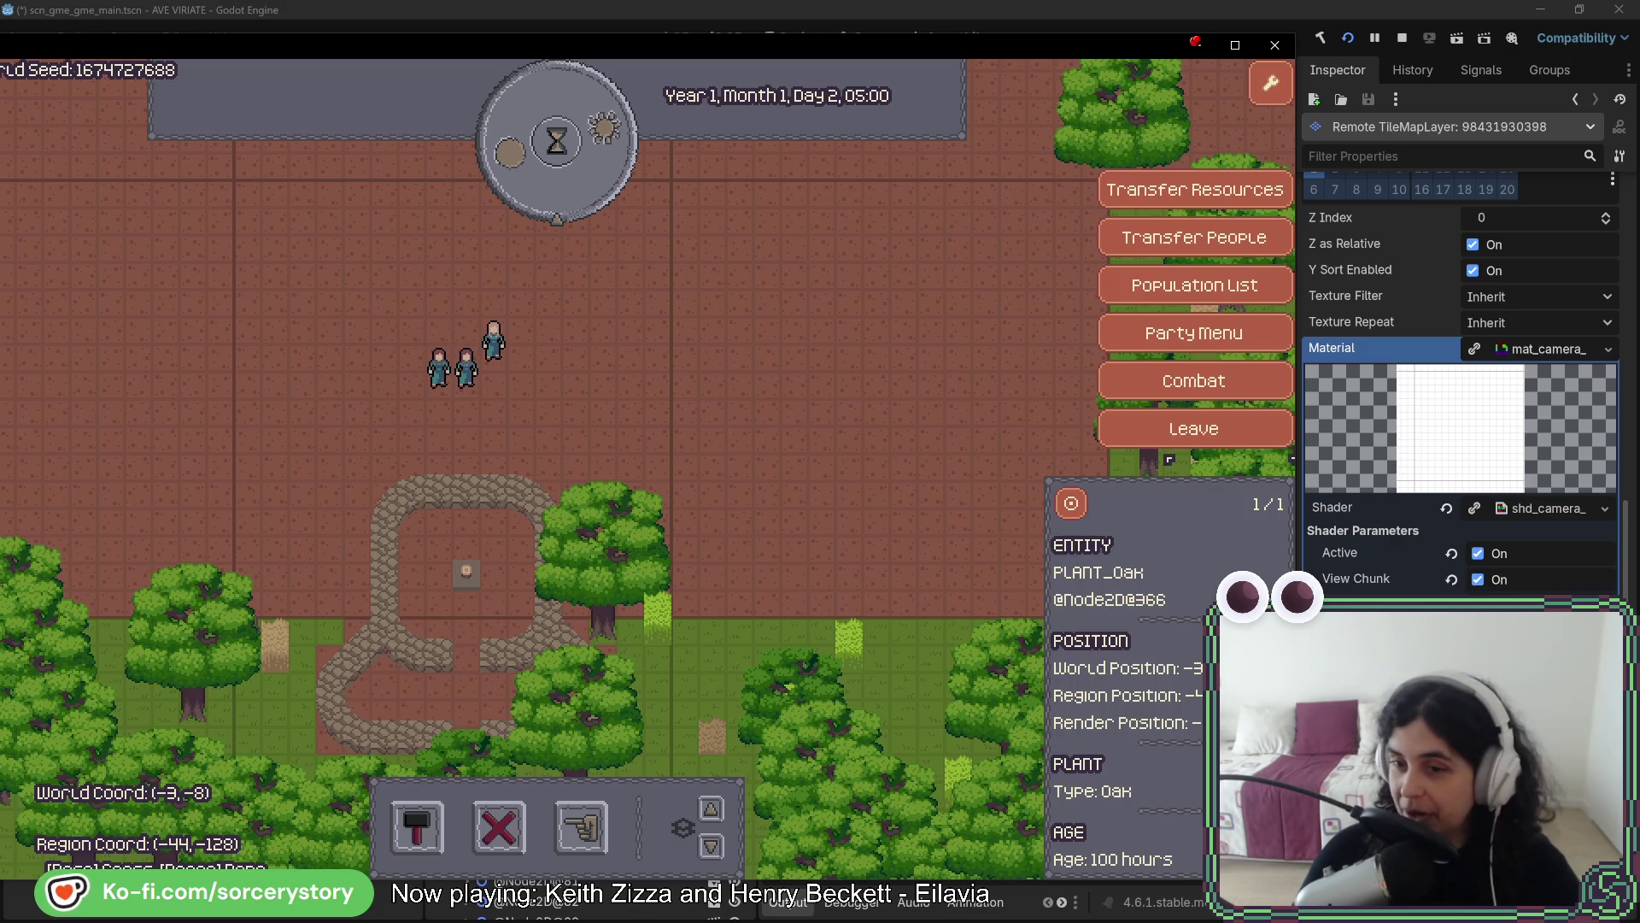
left_click(840, 501)
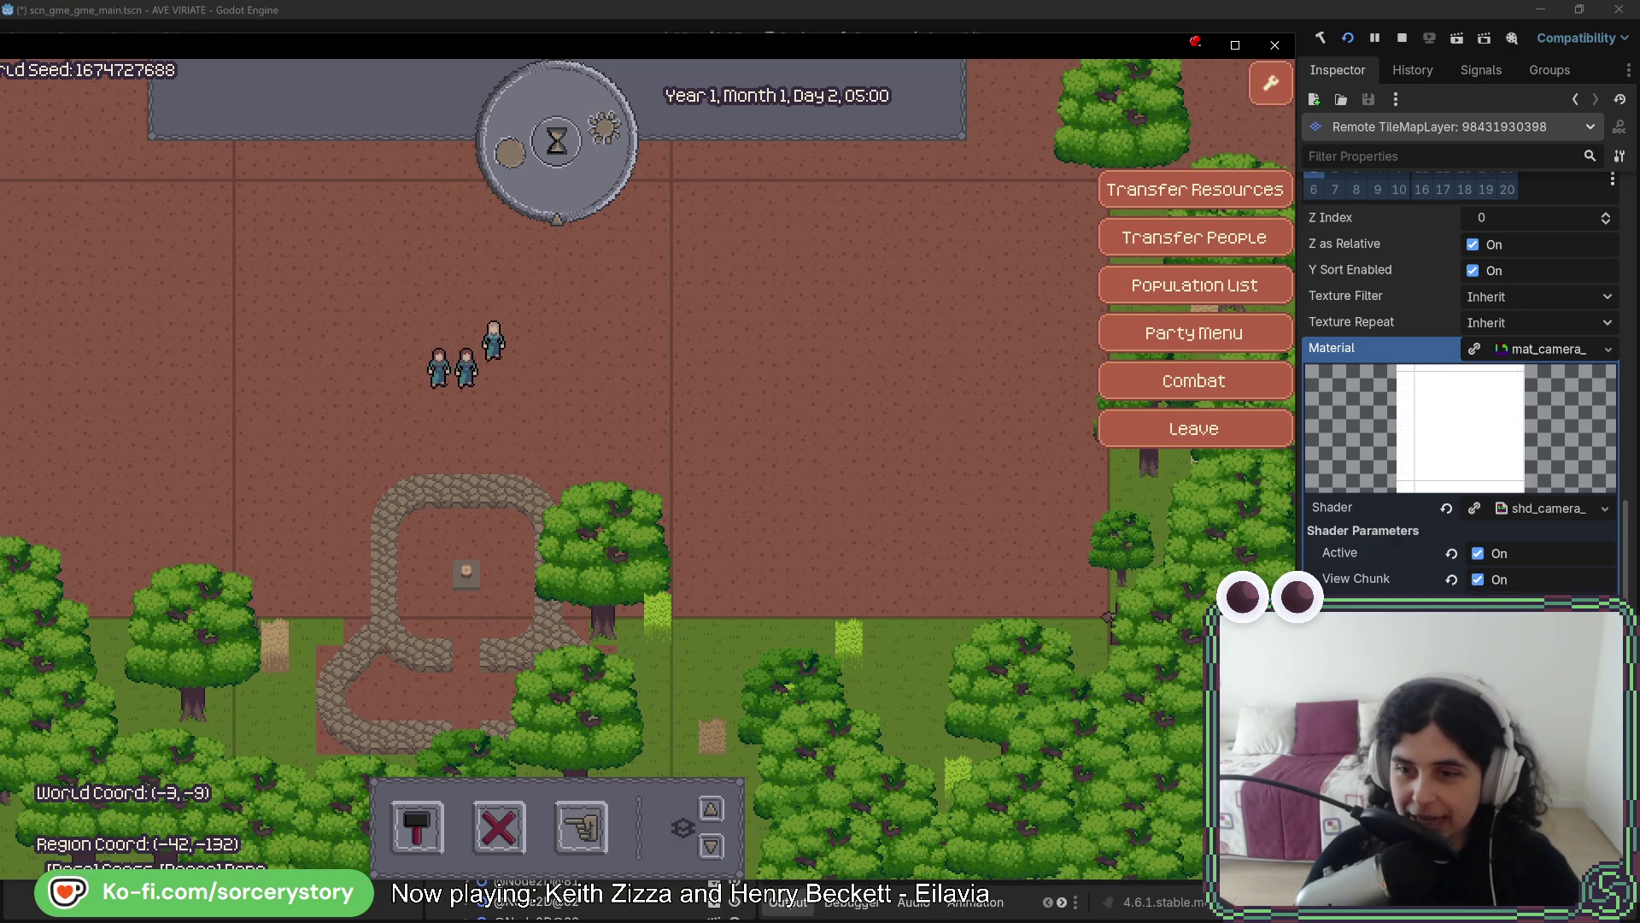
key("s")
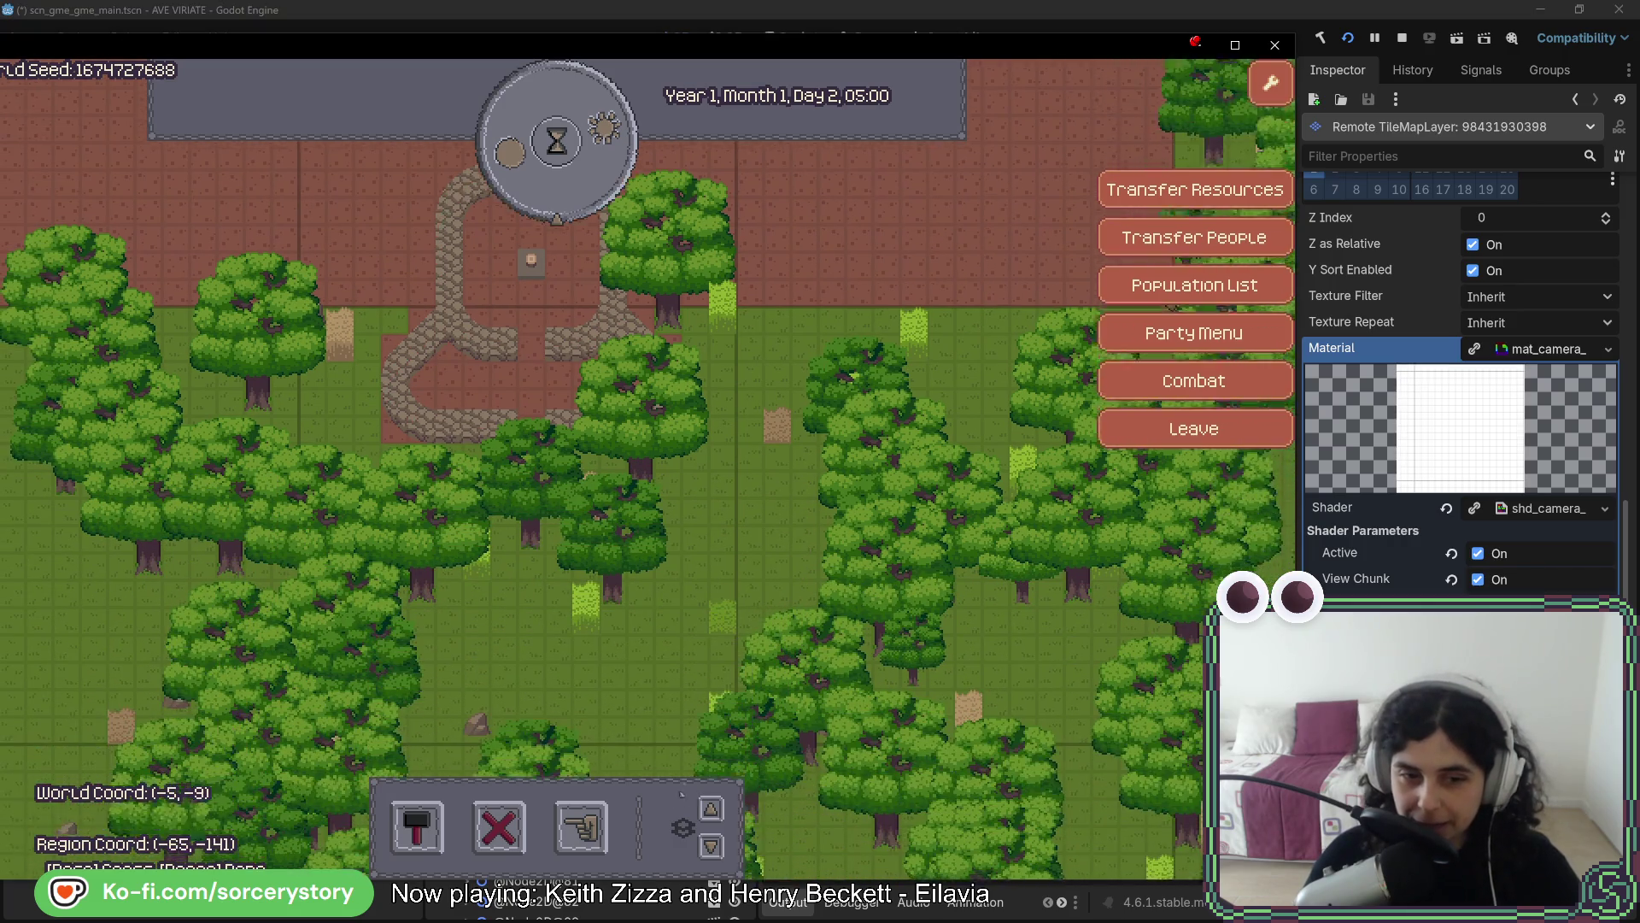
key("s")
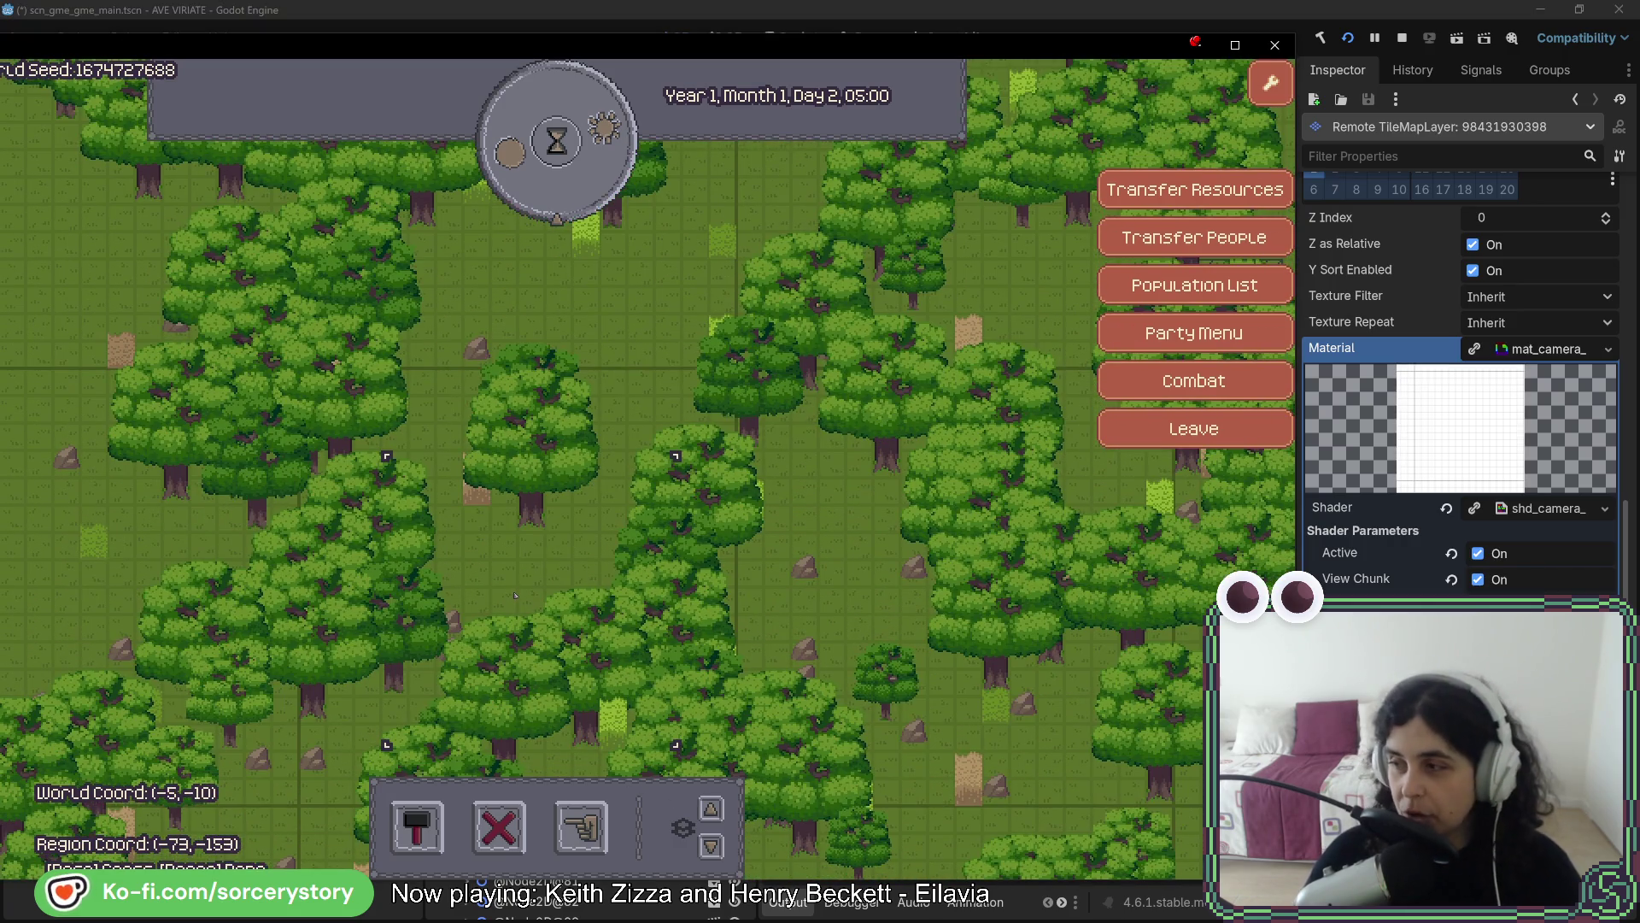
key("w")
Advance the game clock to 13:00 while panning across the plazas and forest
left_click(557, 189)
left_click(556, 189)
left_click(556, 190)
left_click(556, 190)
left_click(556, 190)
key("s")
left_click(556, 190)
left_click(557, 190)
left_click(556, 189)
key("s")
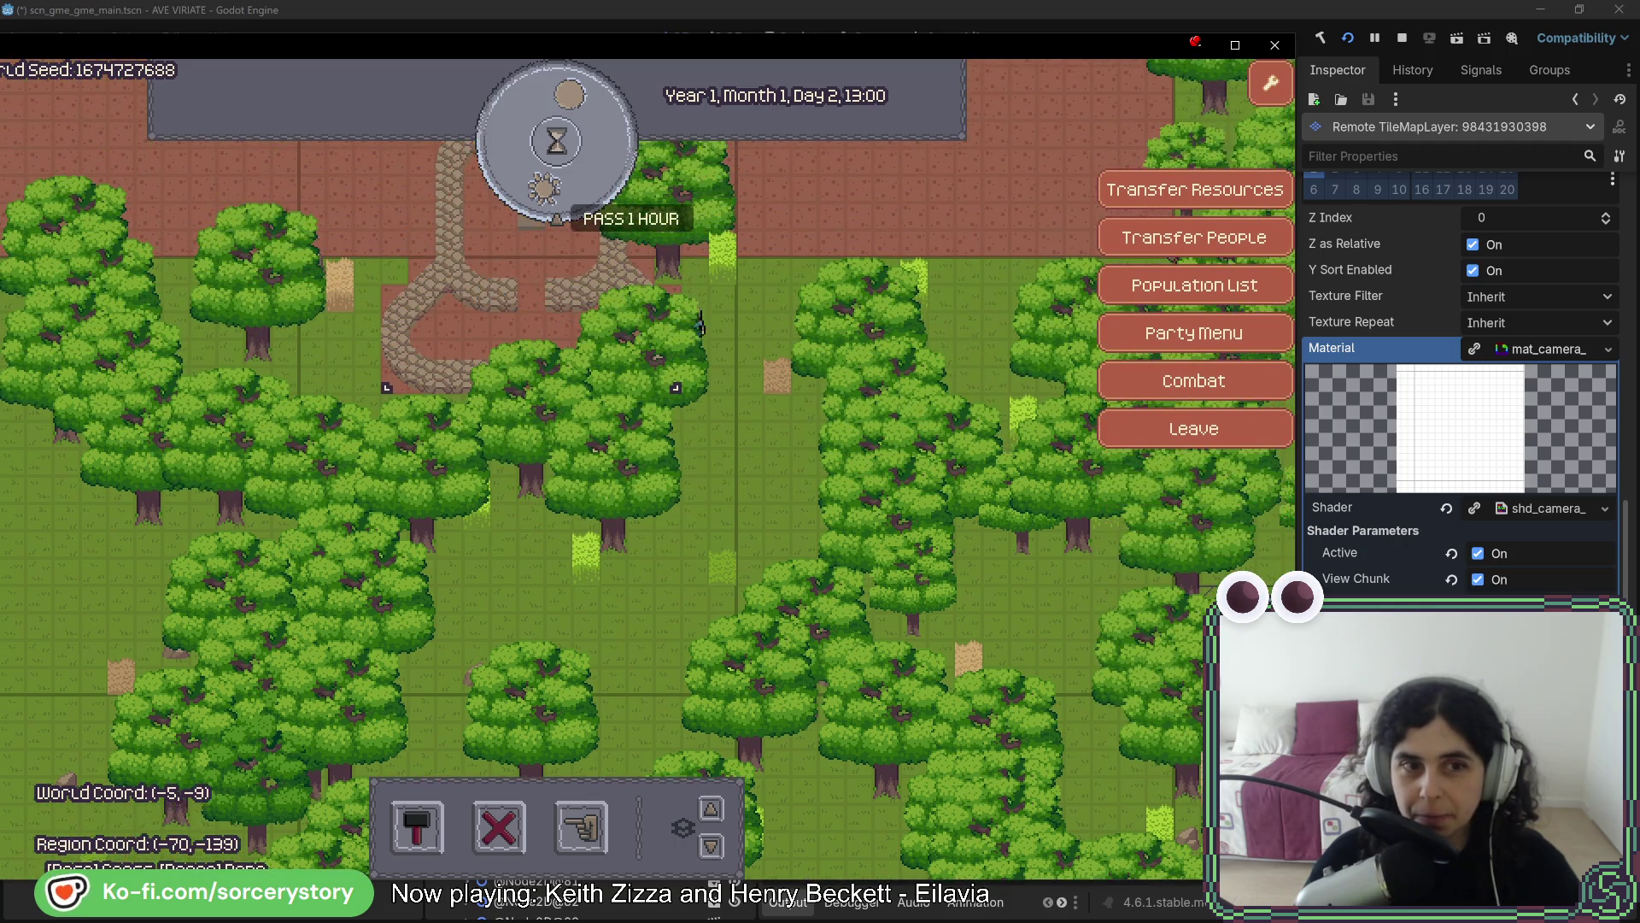
key("s")
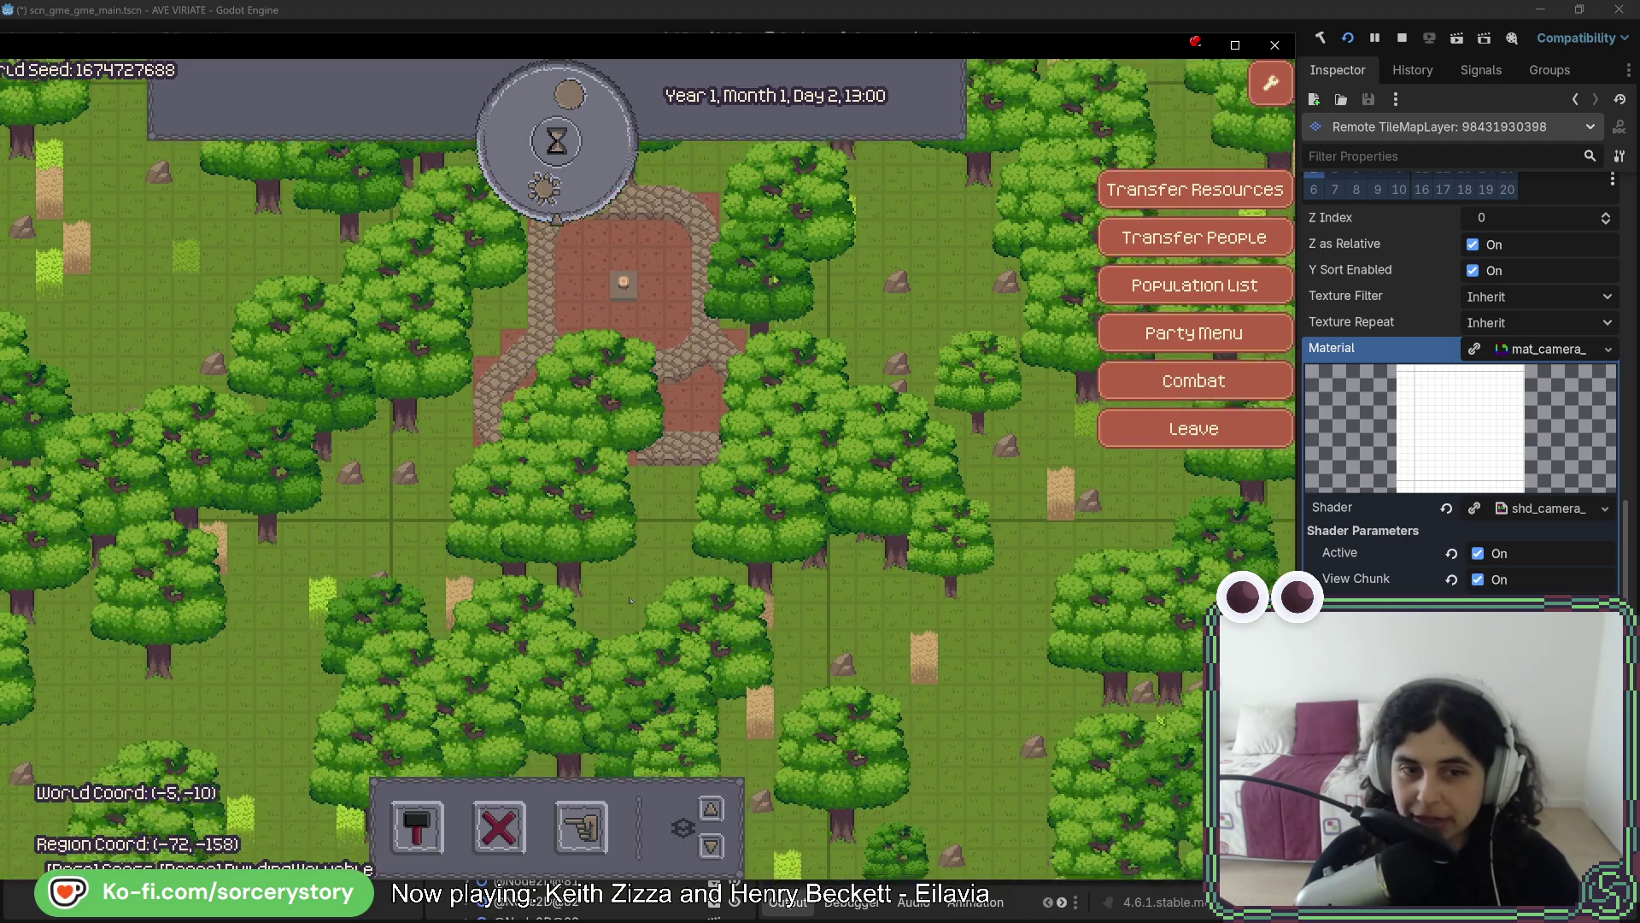
key("s")
Pick a house to place, pan back to the village, then close and relaunch the game
left_click(417, 827)
left_click(376, 725)
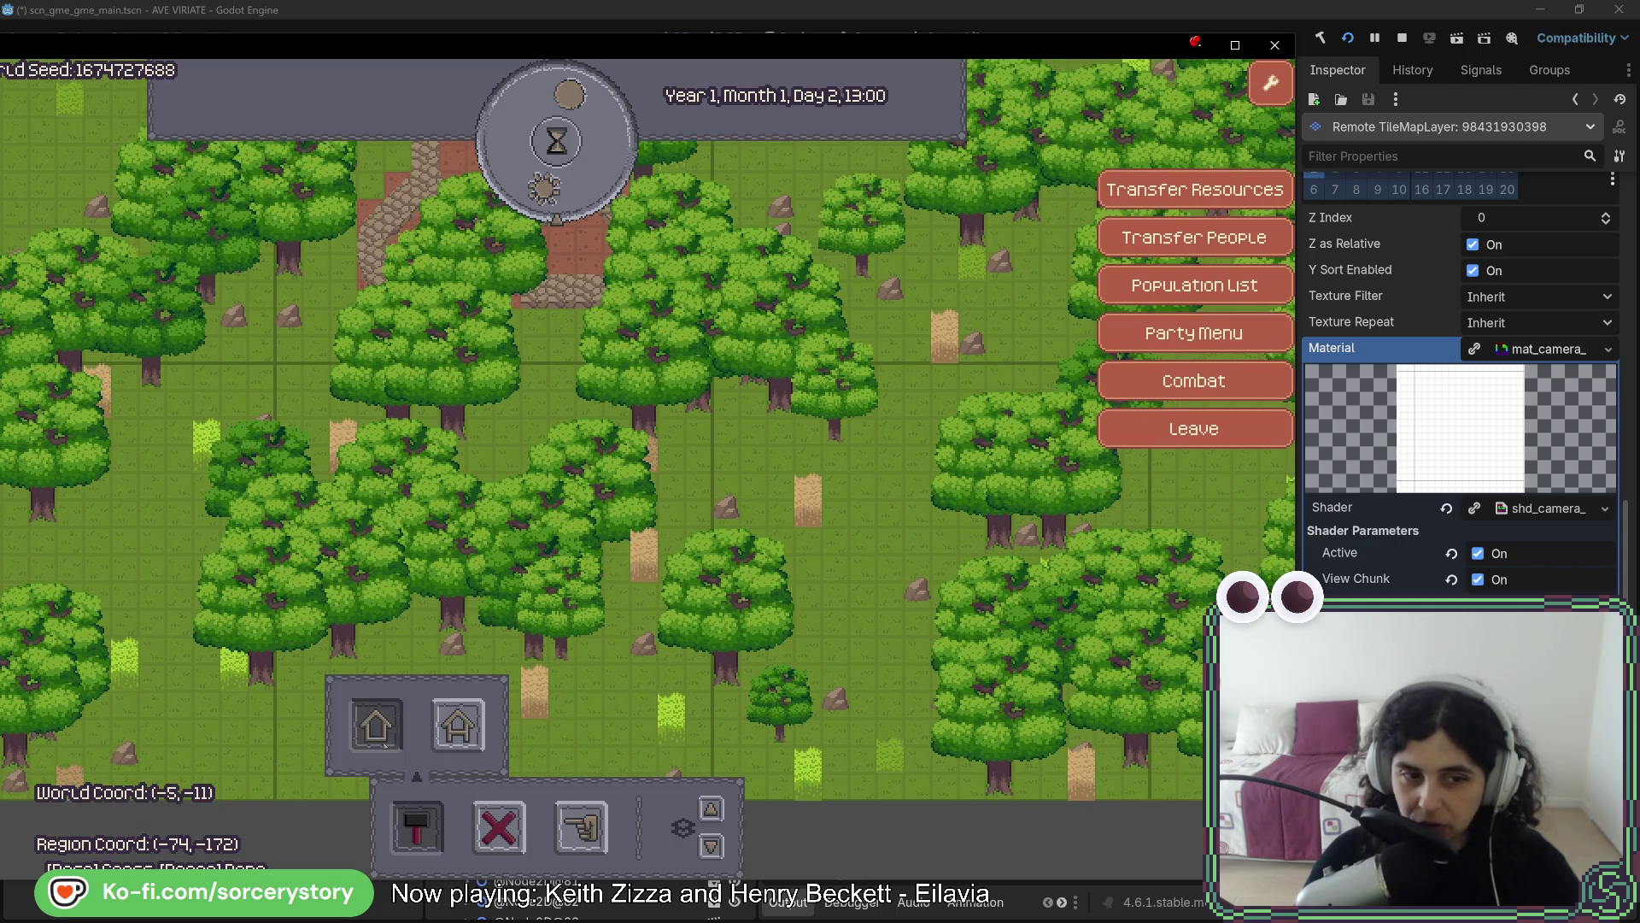
key("d")
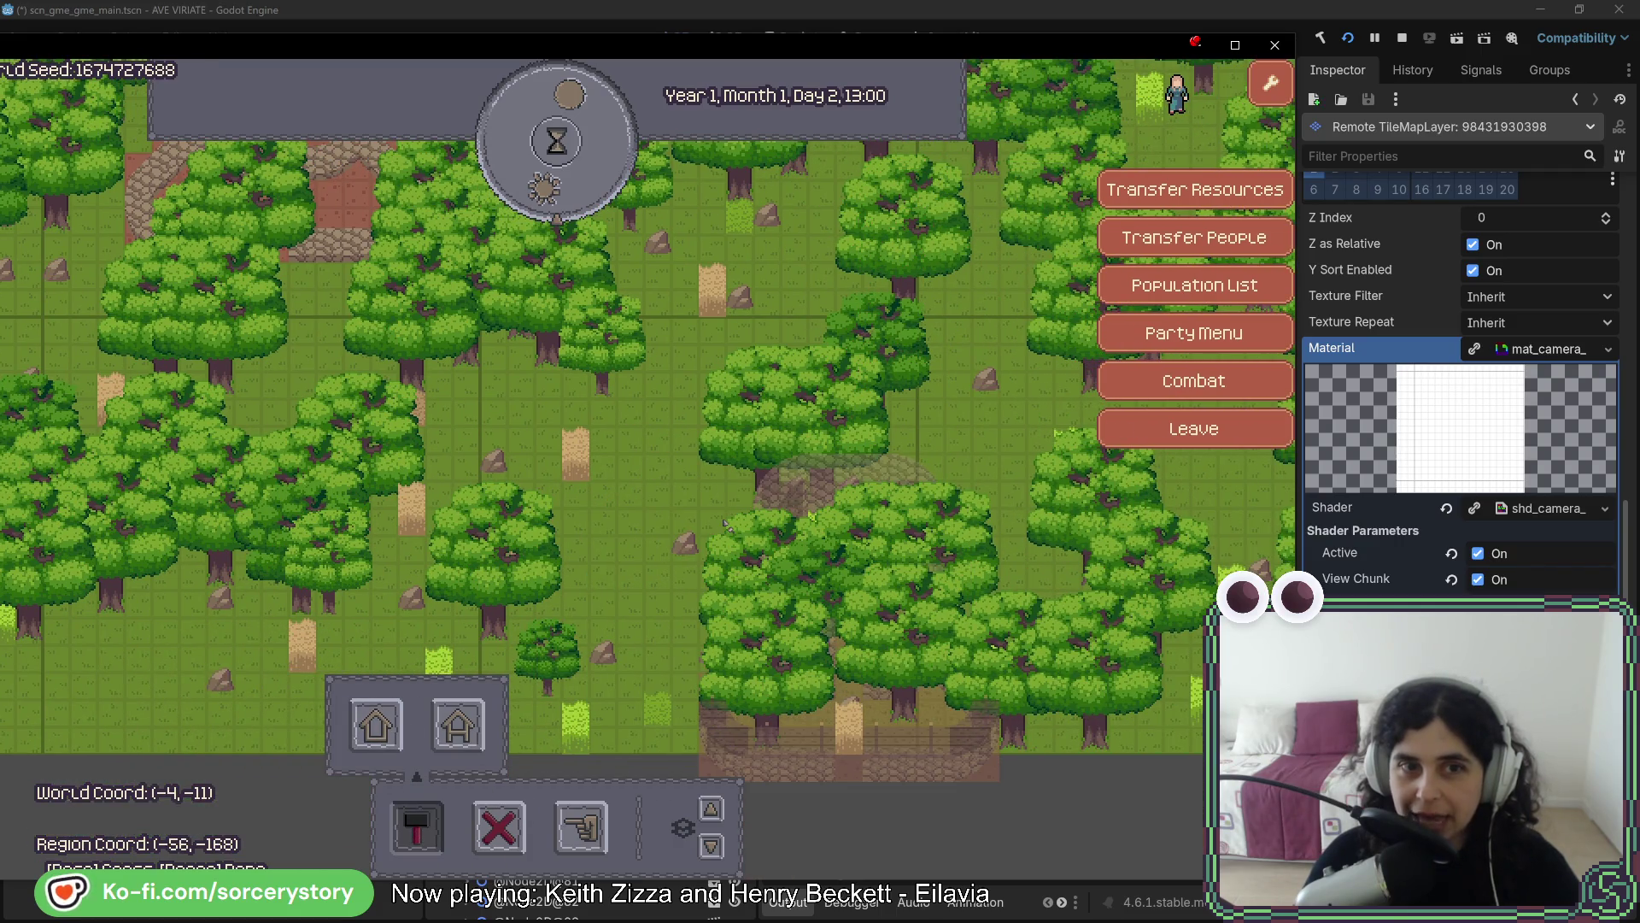
key("d")
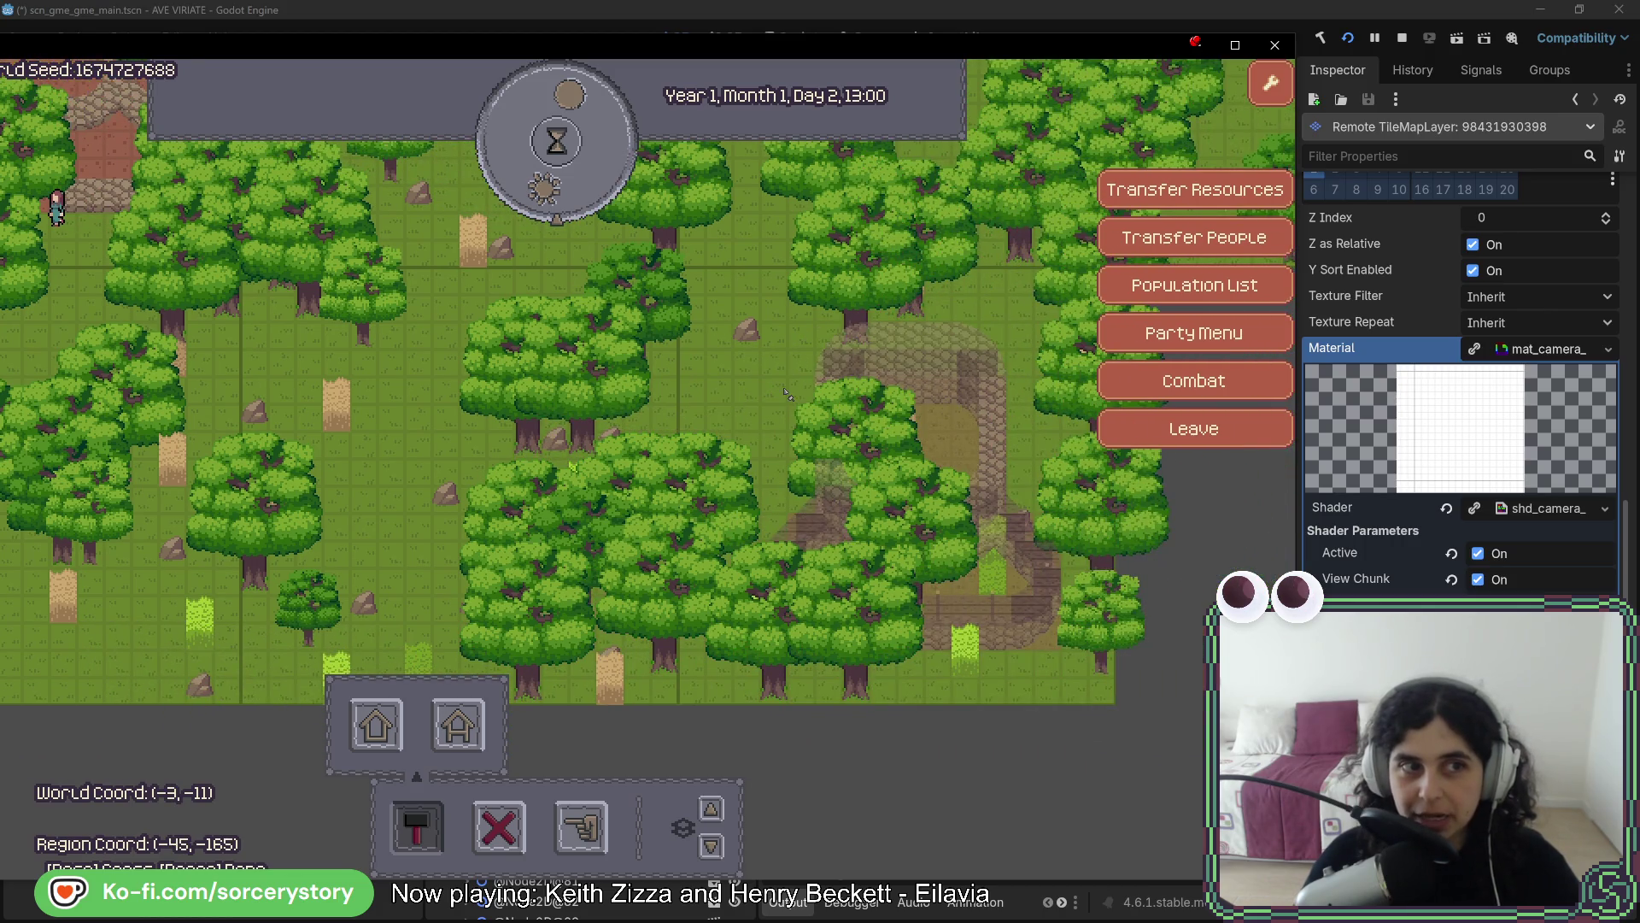
key("a")
key("w")
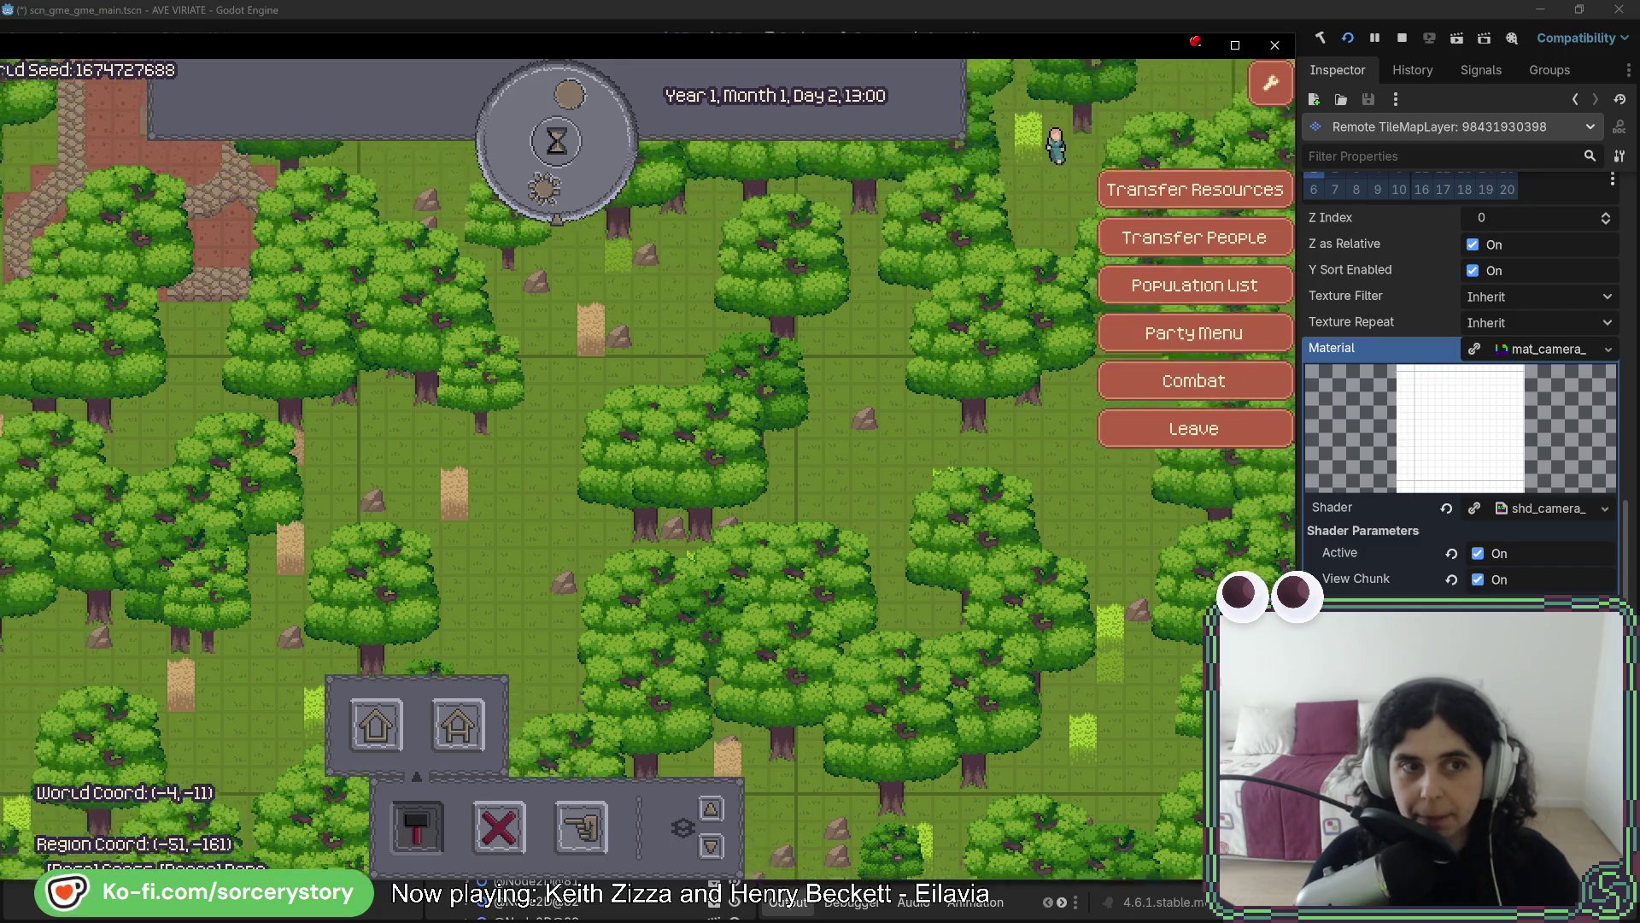
key("a")
key("w")
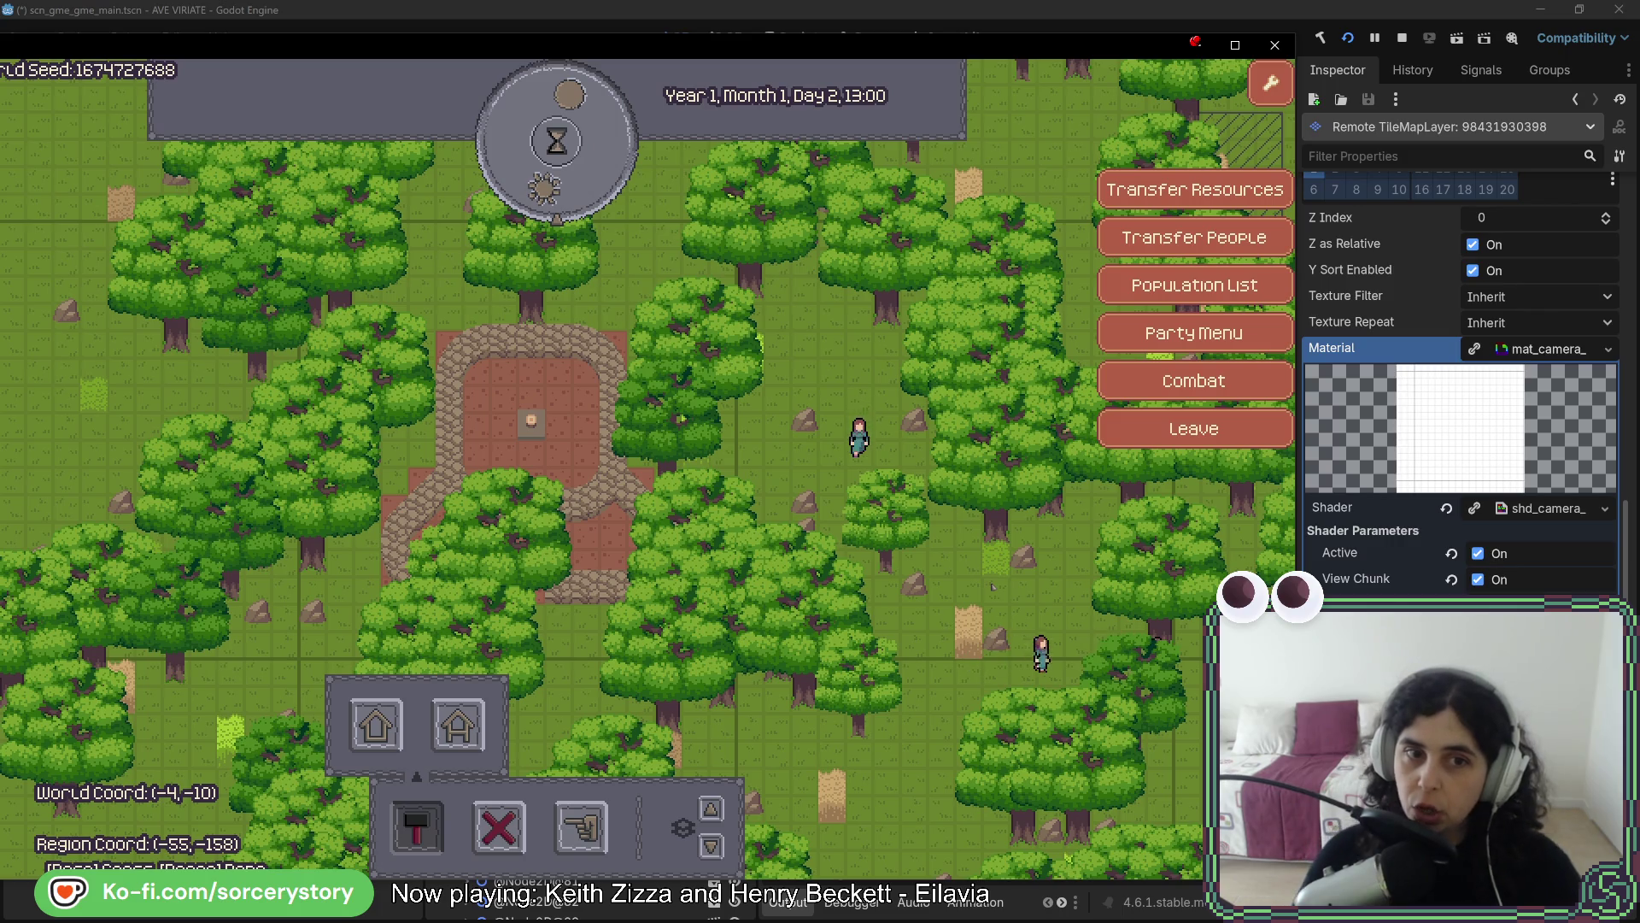
key("w")
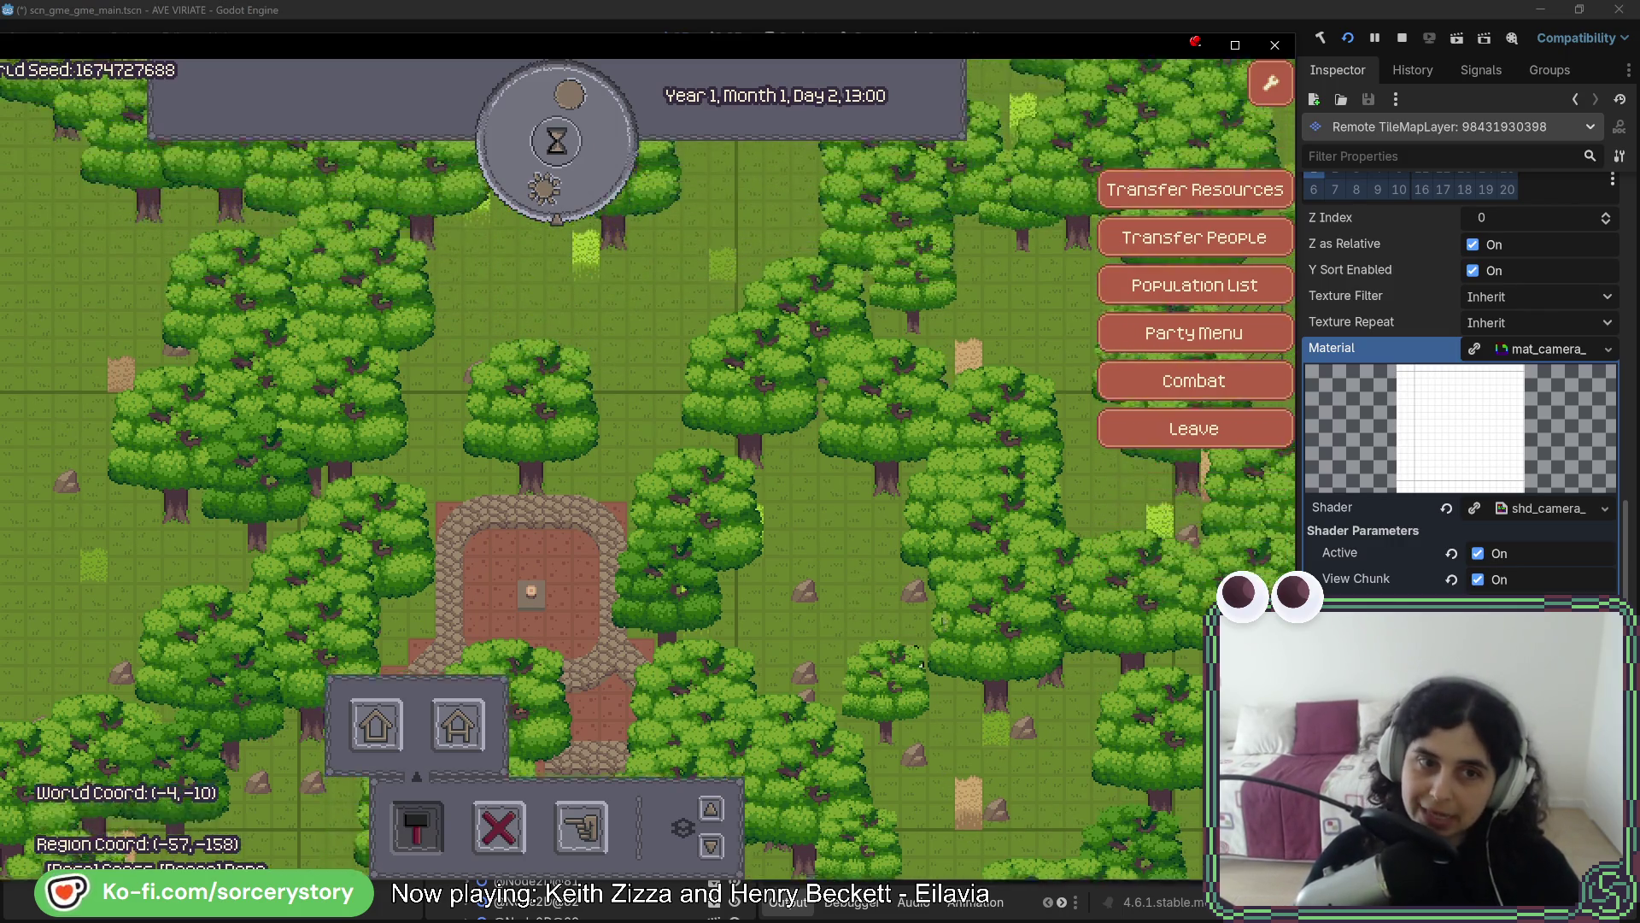
key("w")
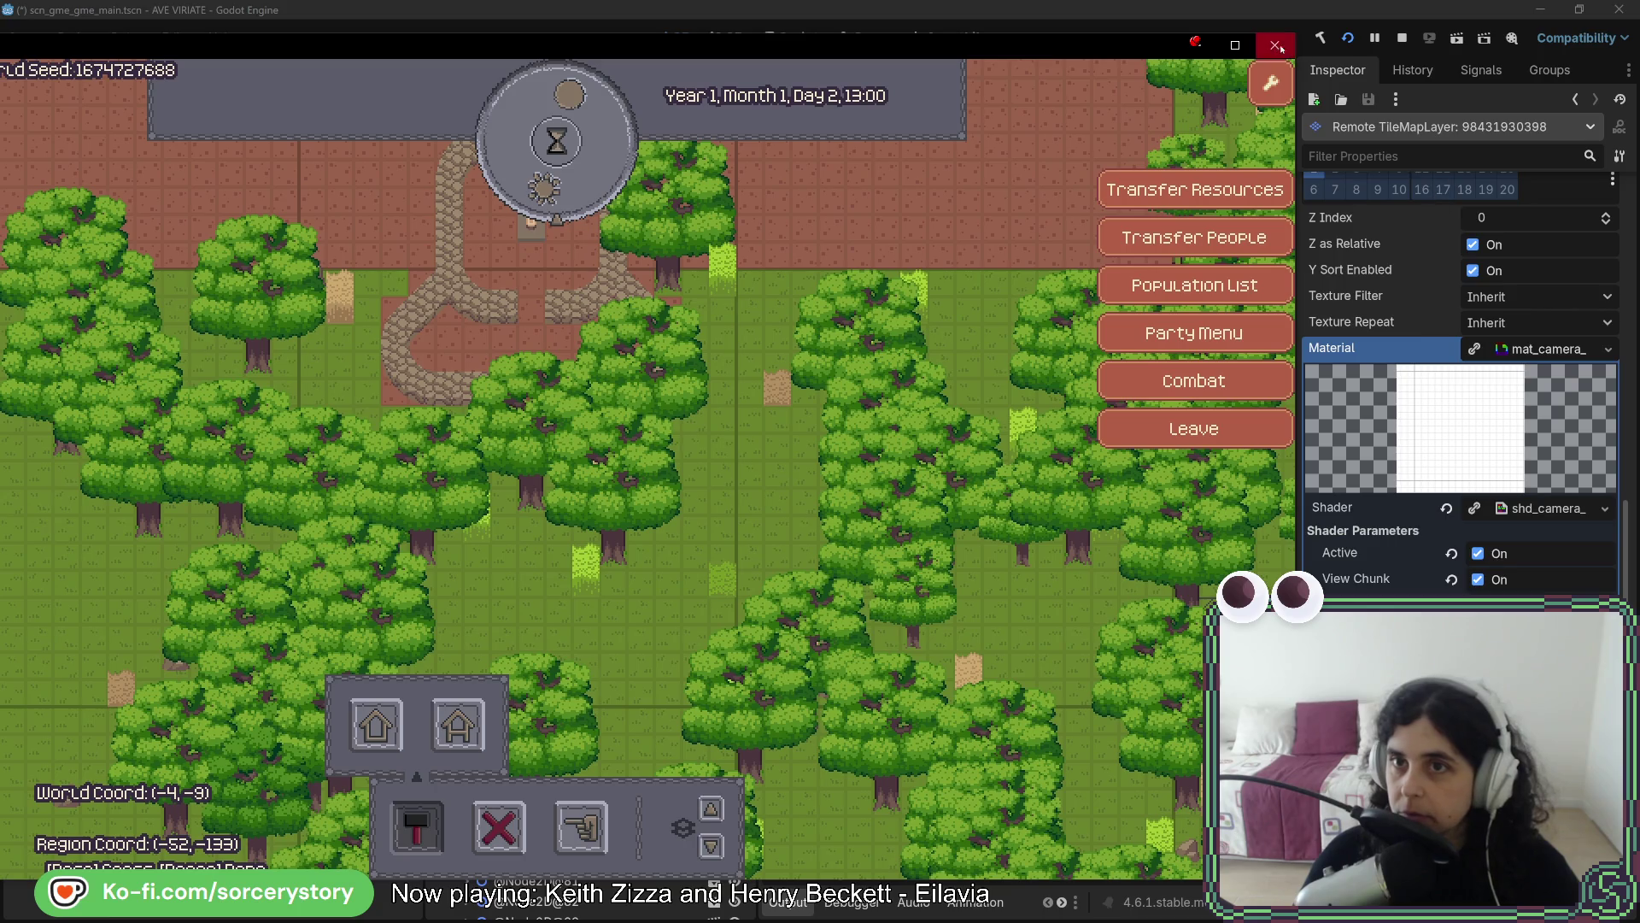
left_click(1277, 45)
left_click(1348, 39)
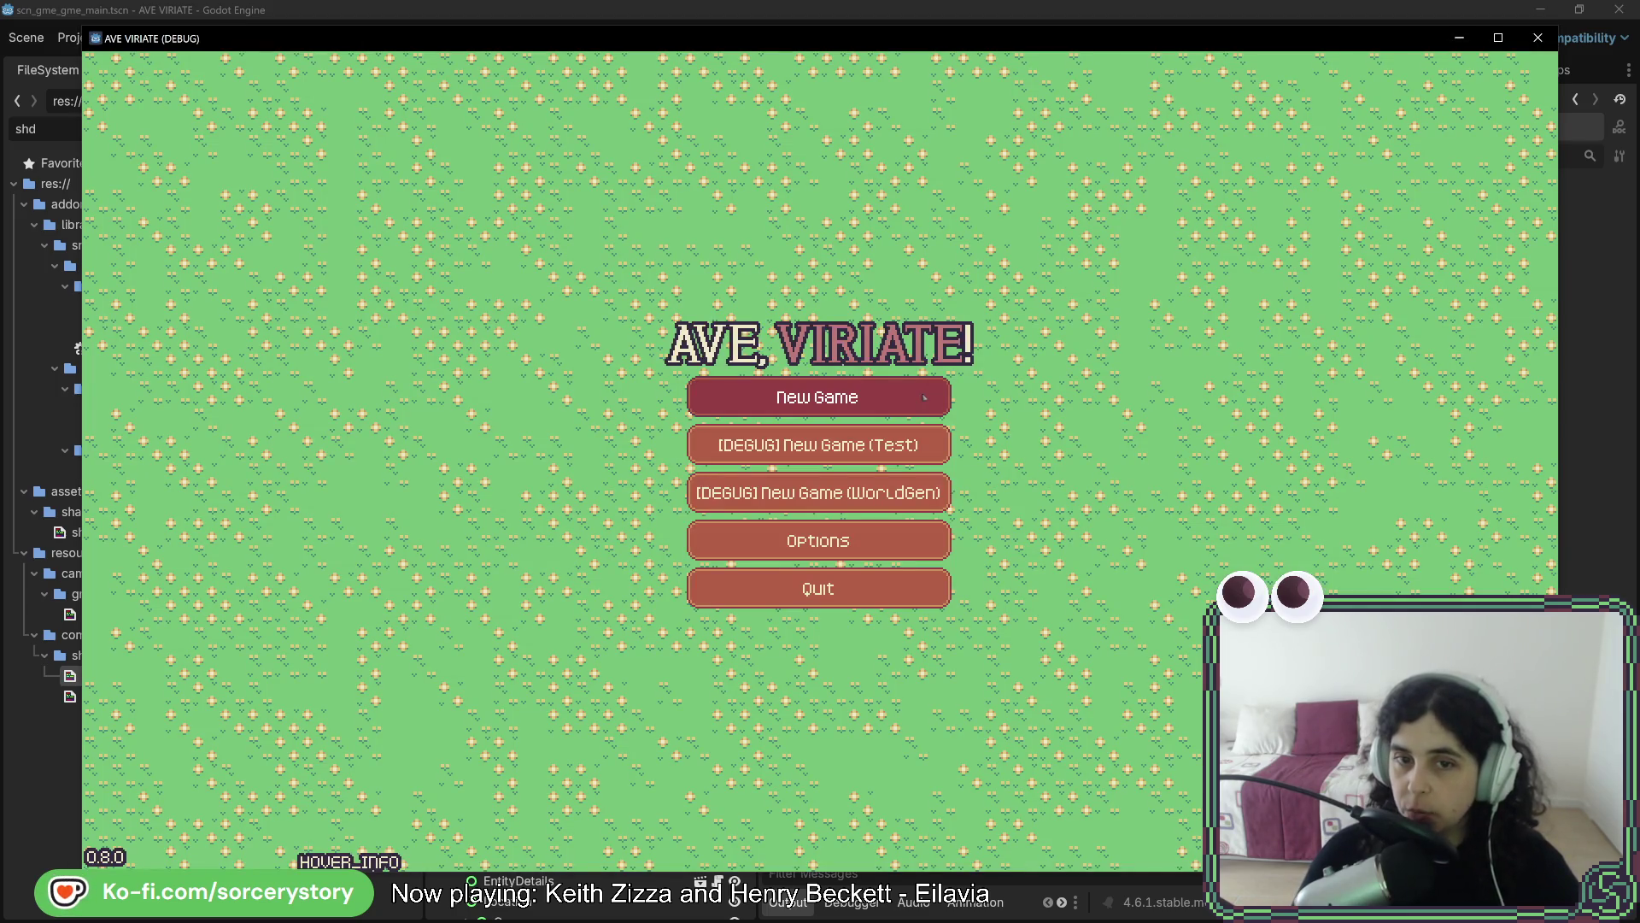
Start a new game, visit the settlement, and load mat_camera_grid.tres into the remote 00_Ground material
left_click(924, 398)
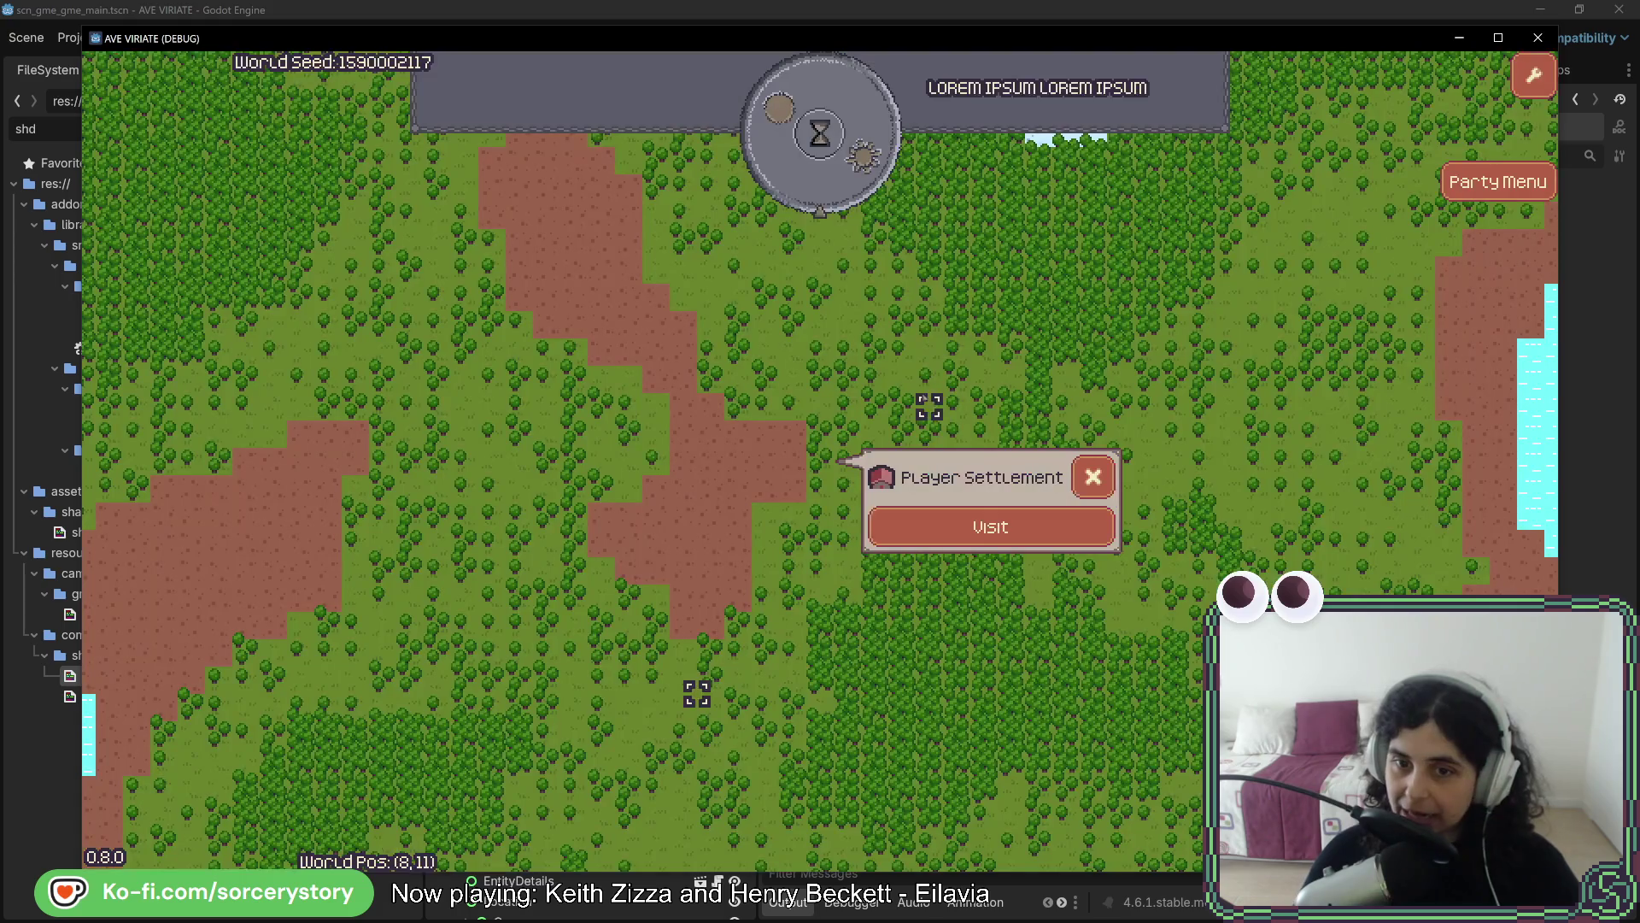
left_click(991, 527)
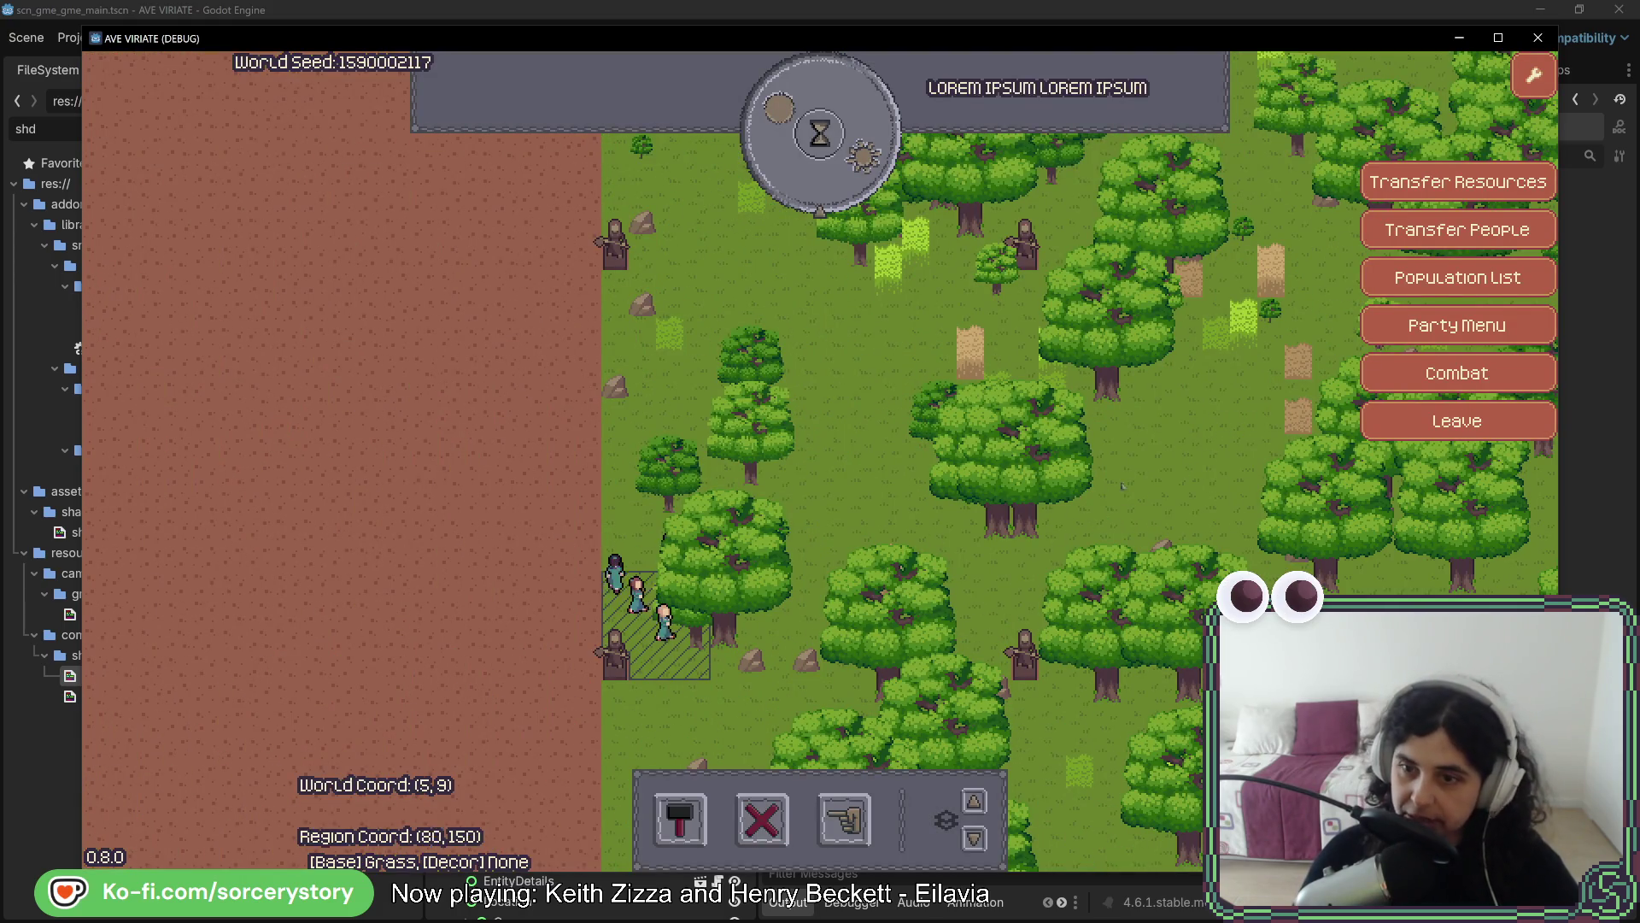
key("F8")
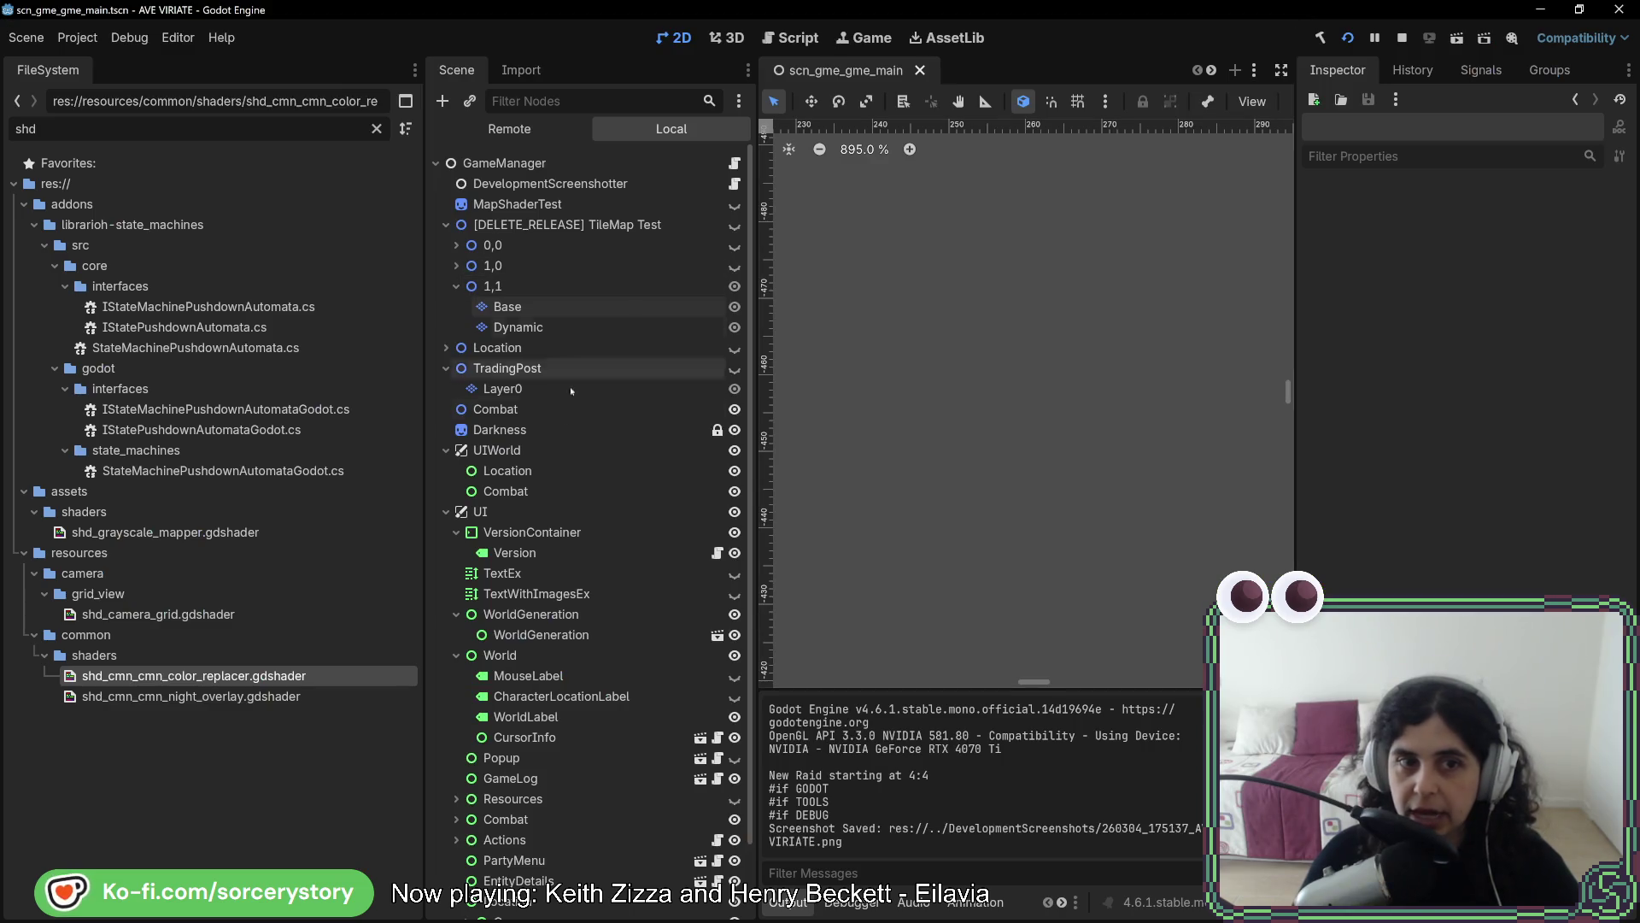
left_click(493, 128)
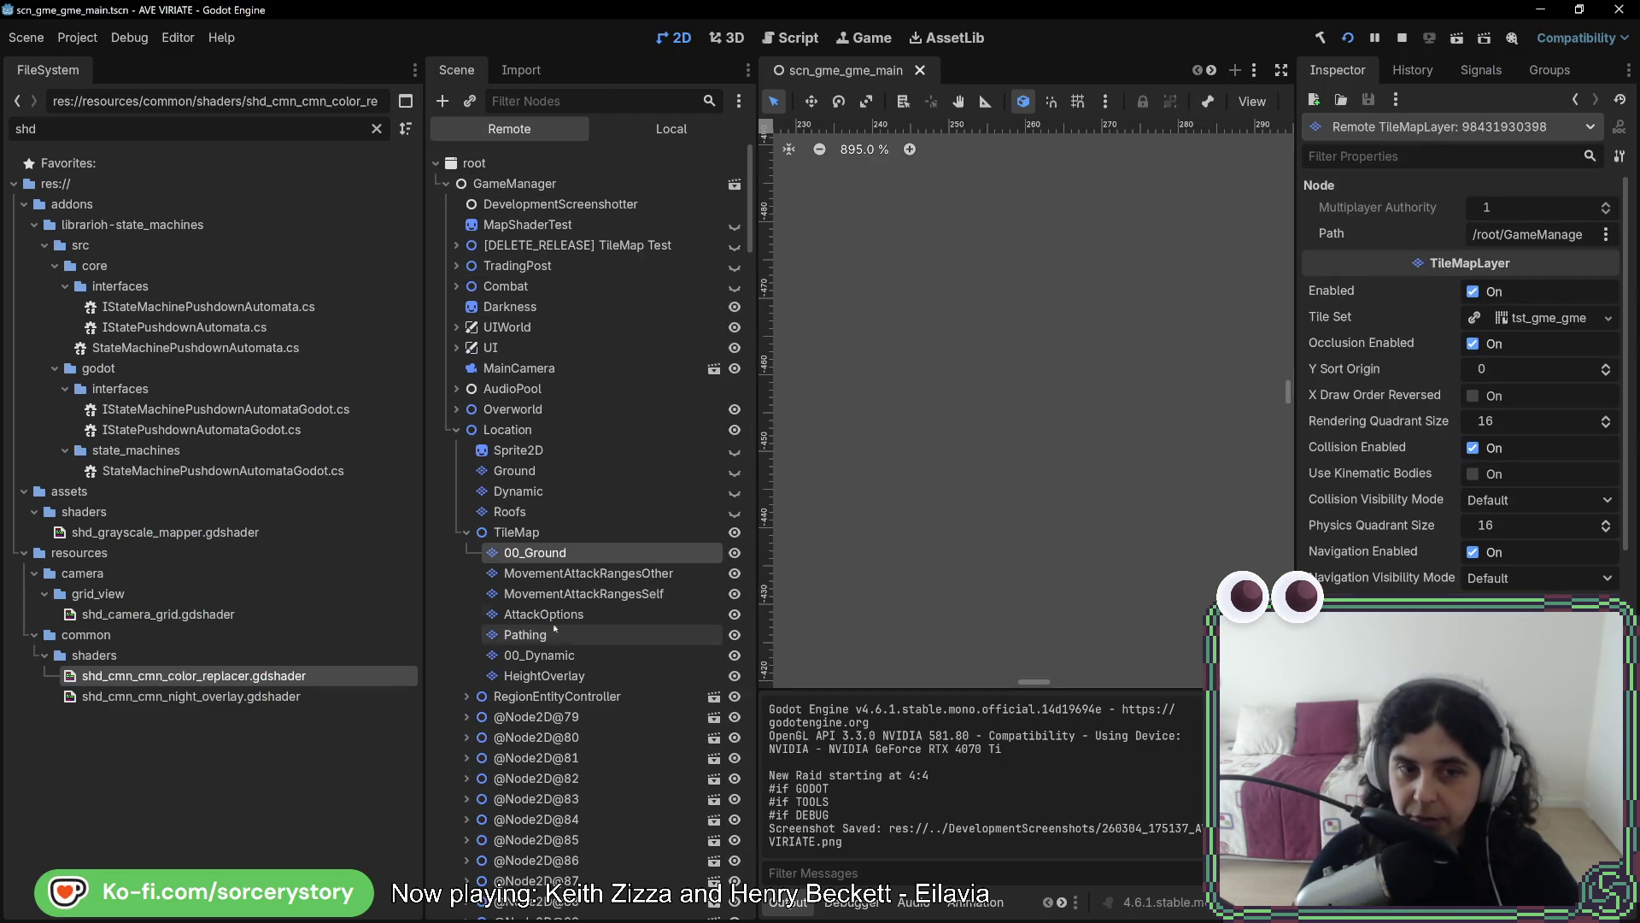
scroll(1461, 384, "down", 10)
left_click(1586, 531)
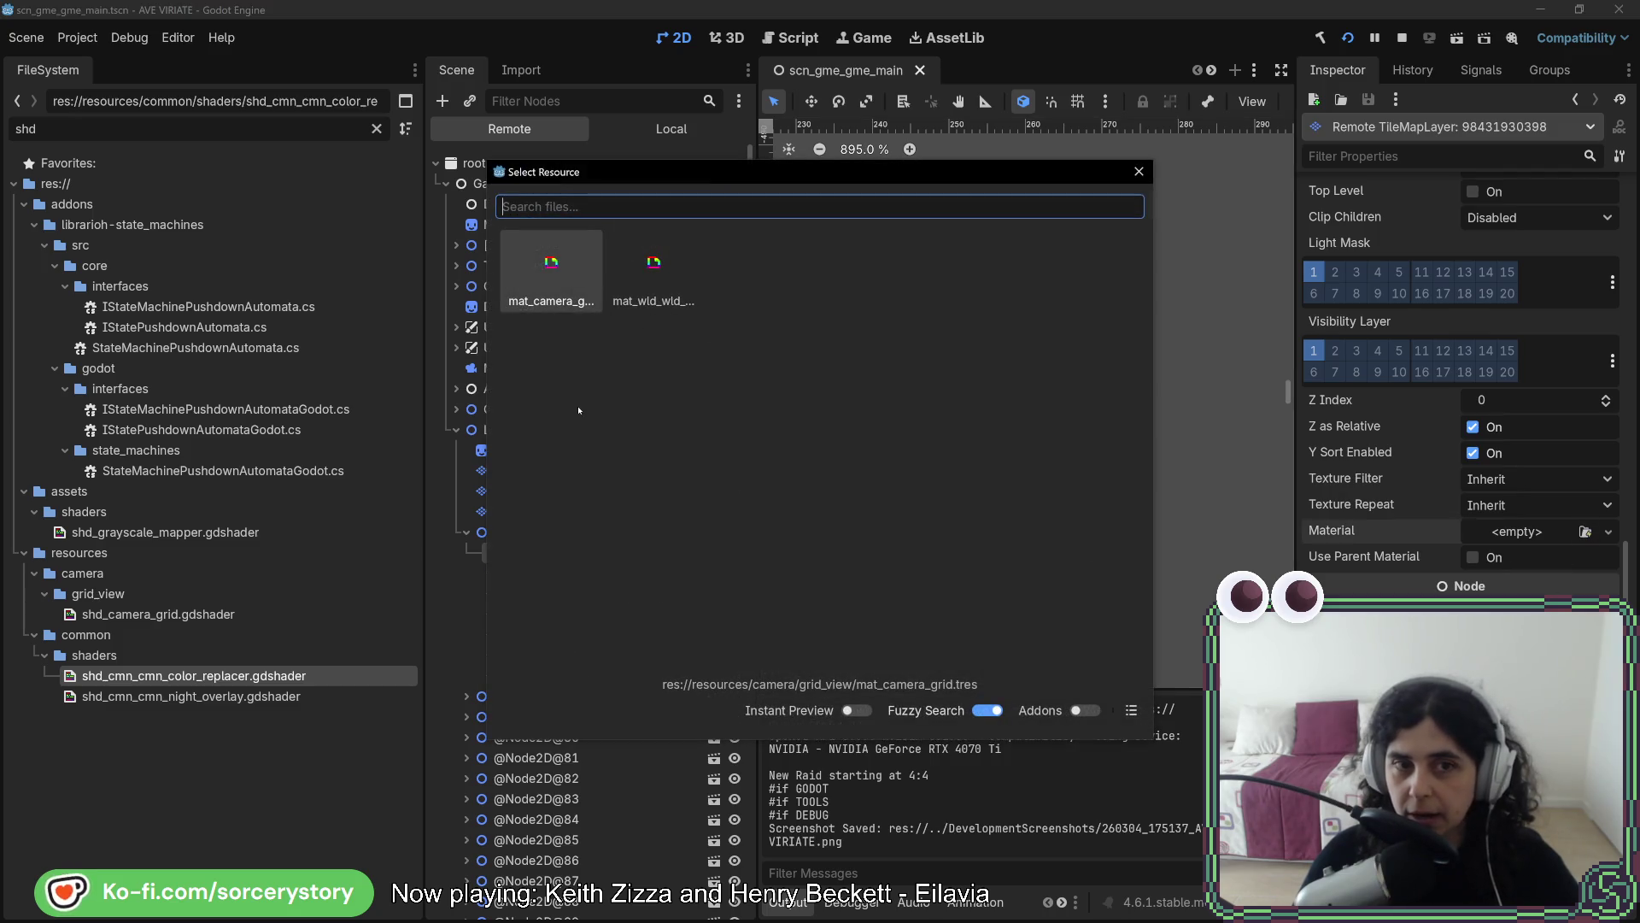
double_click(556, 304)
key("alt+Tab")
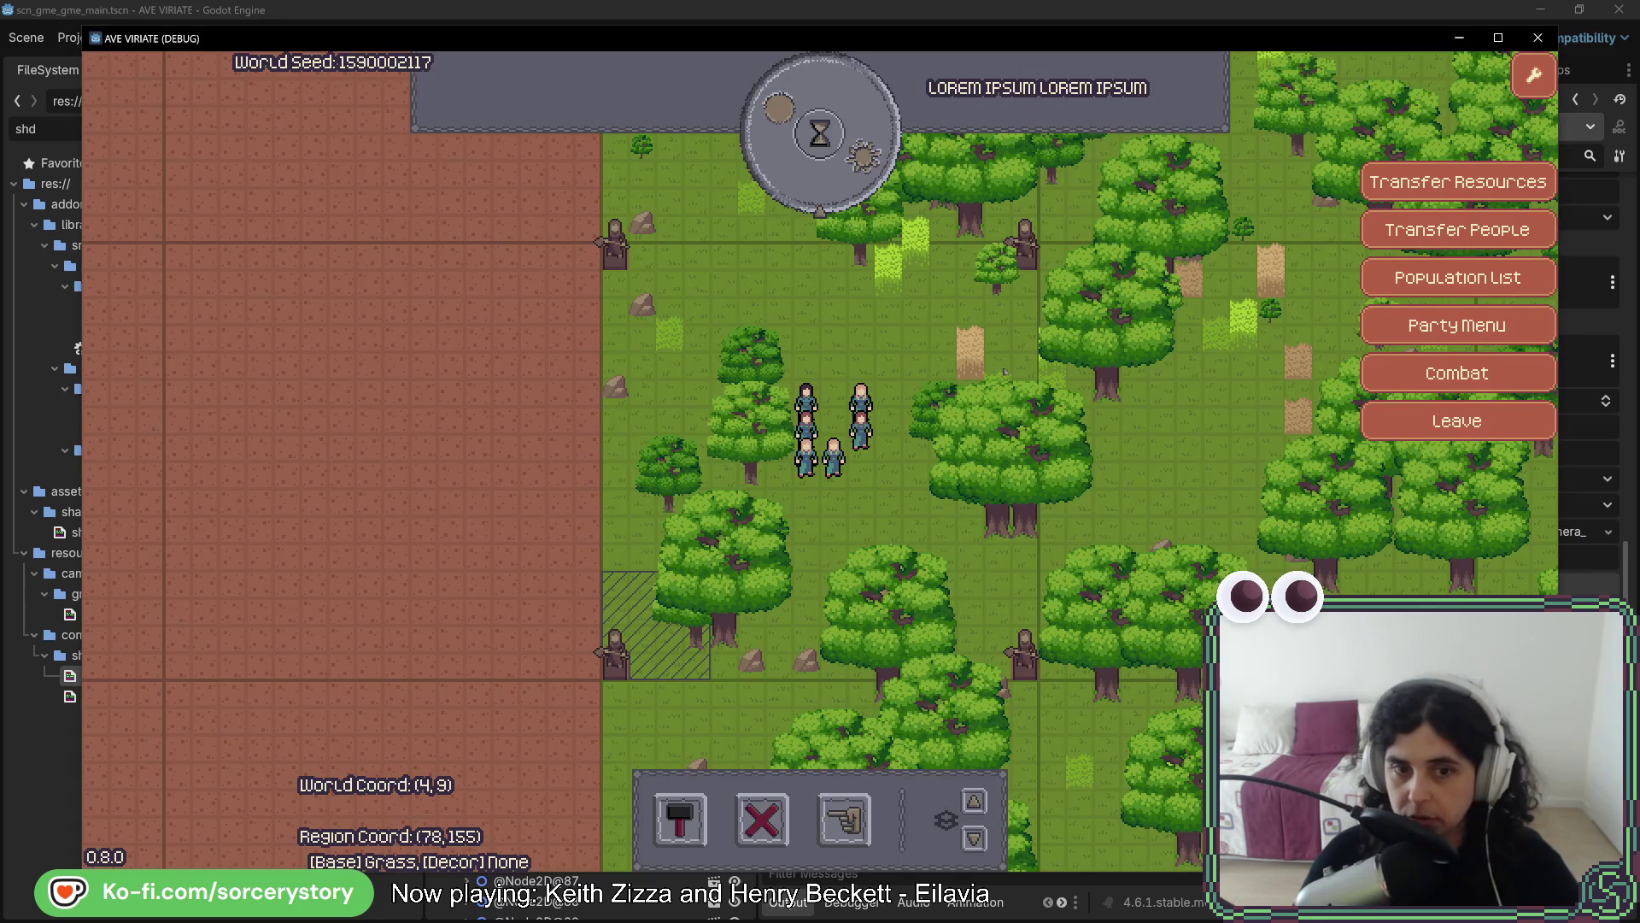
Pan around the settlement checking grid lines, cancel the building preview, advance the clock, and stop the game
key("alt+Tab")
key("alt+Tab")
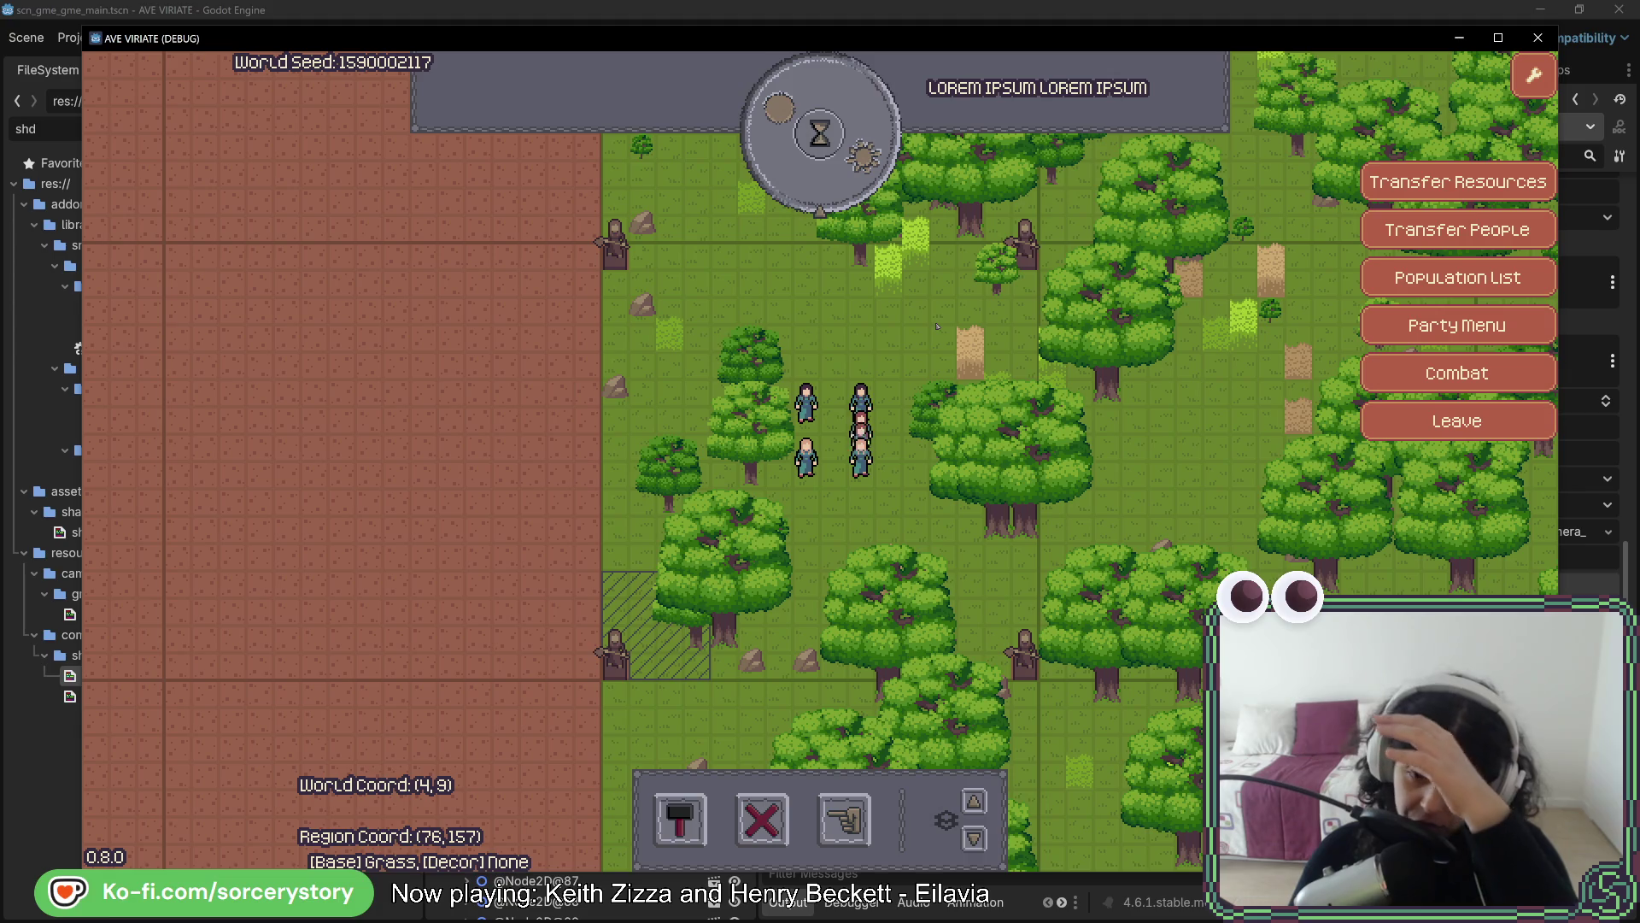
key("w")
key("a")
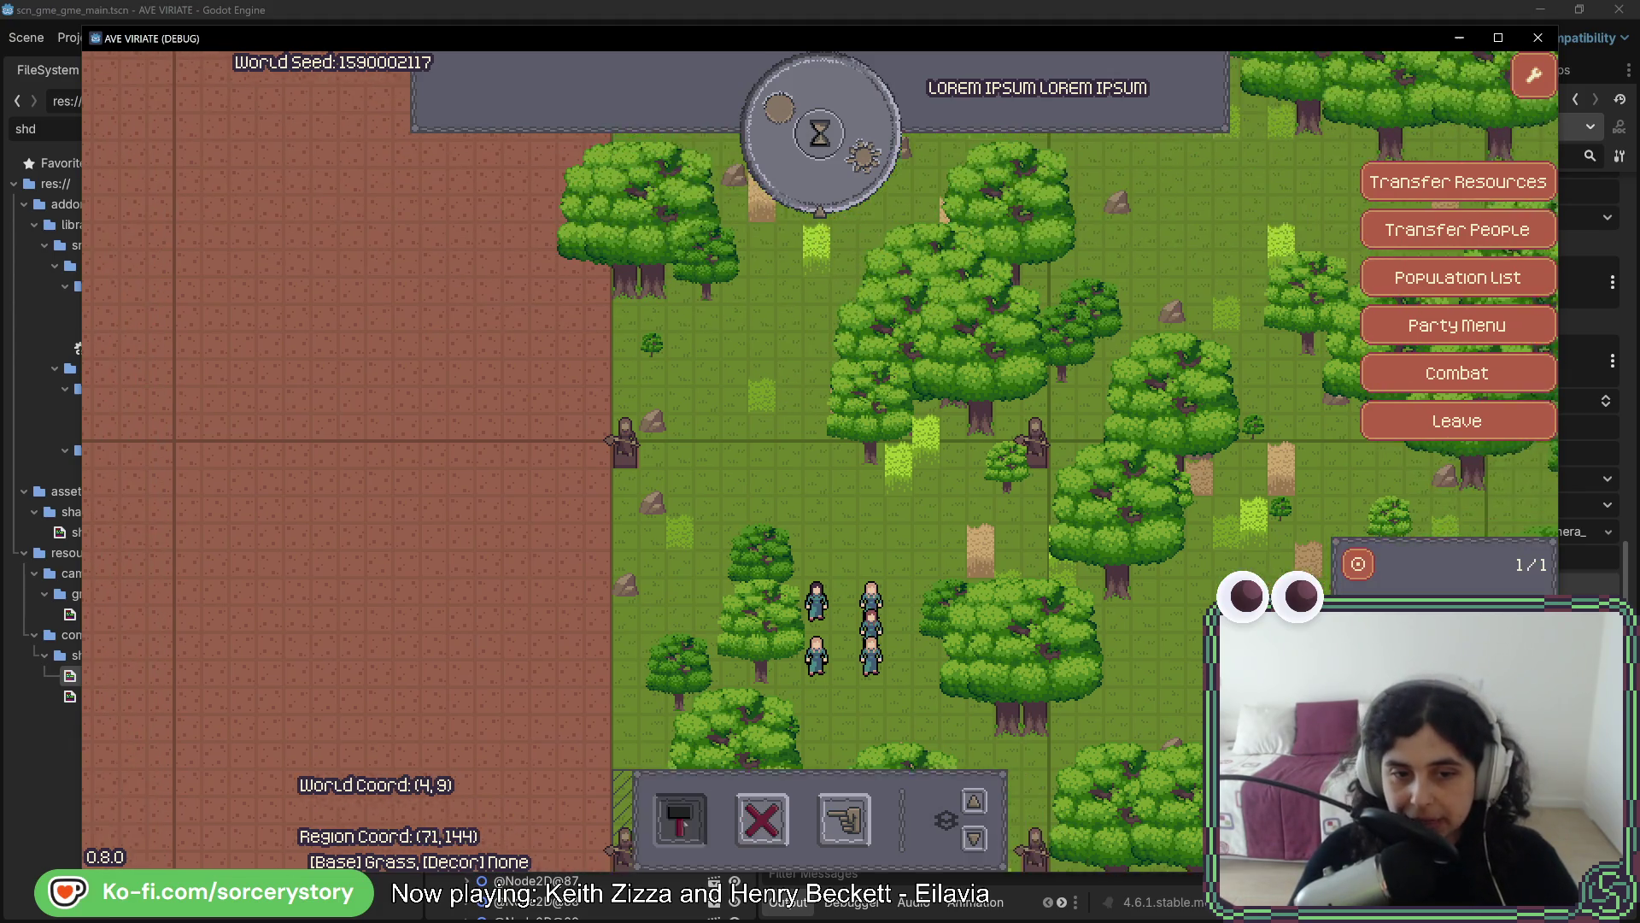
key("a")
key("s")
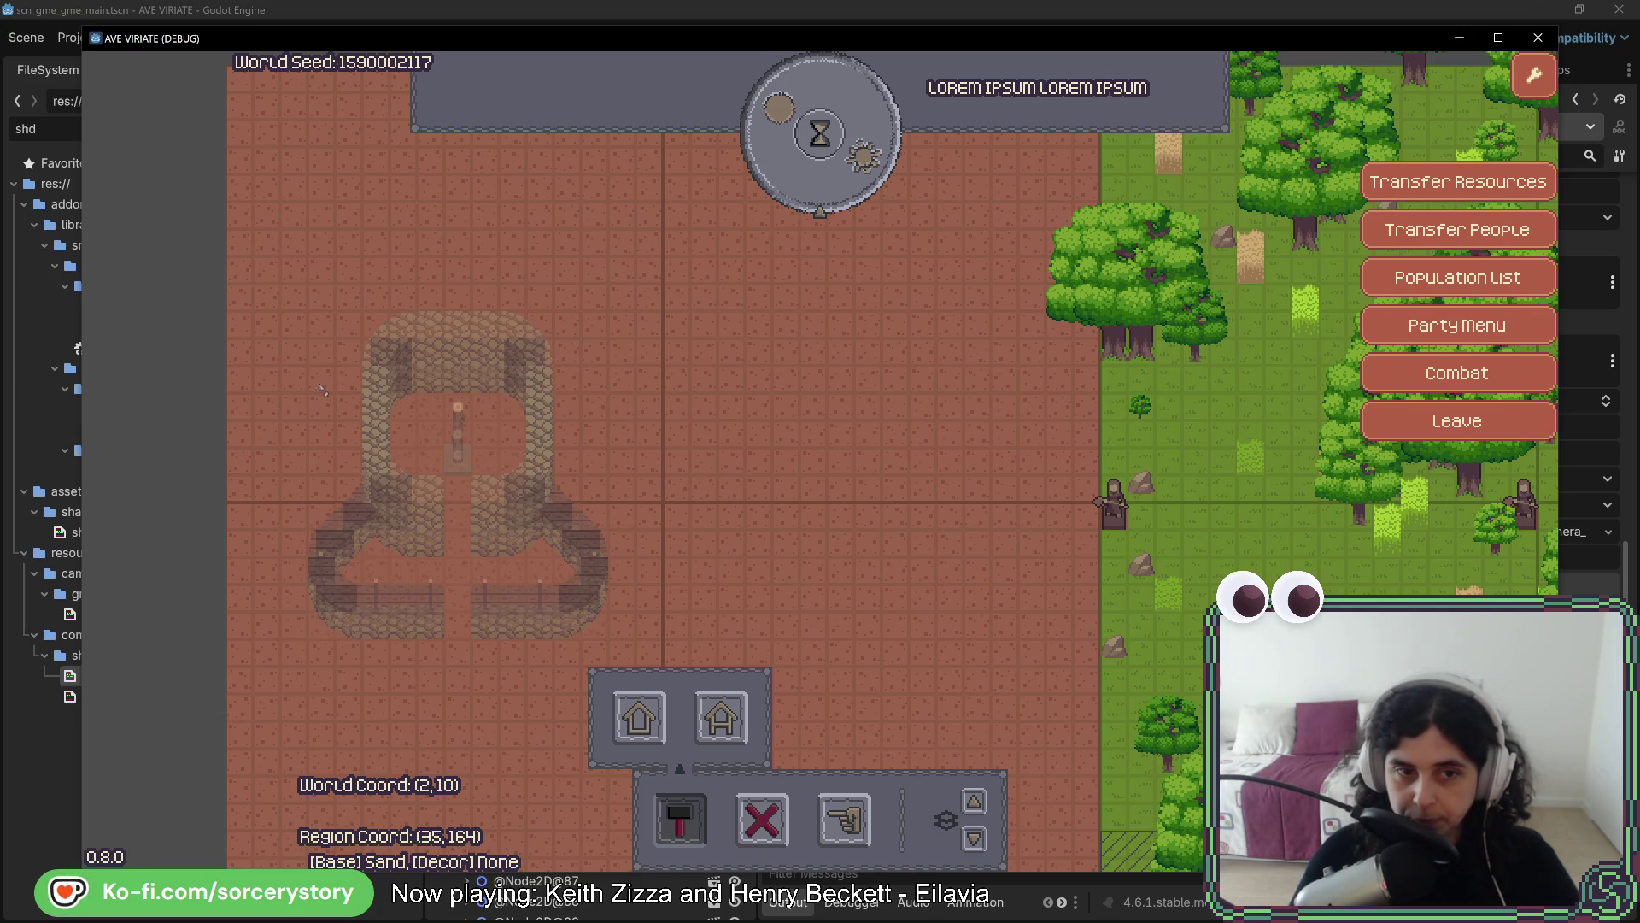
right_click(321, 389)
left_click(820, 134)
key("d")
key("s")
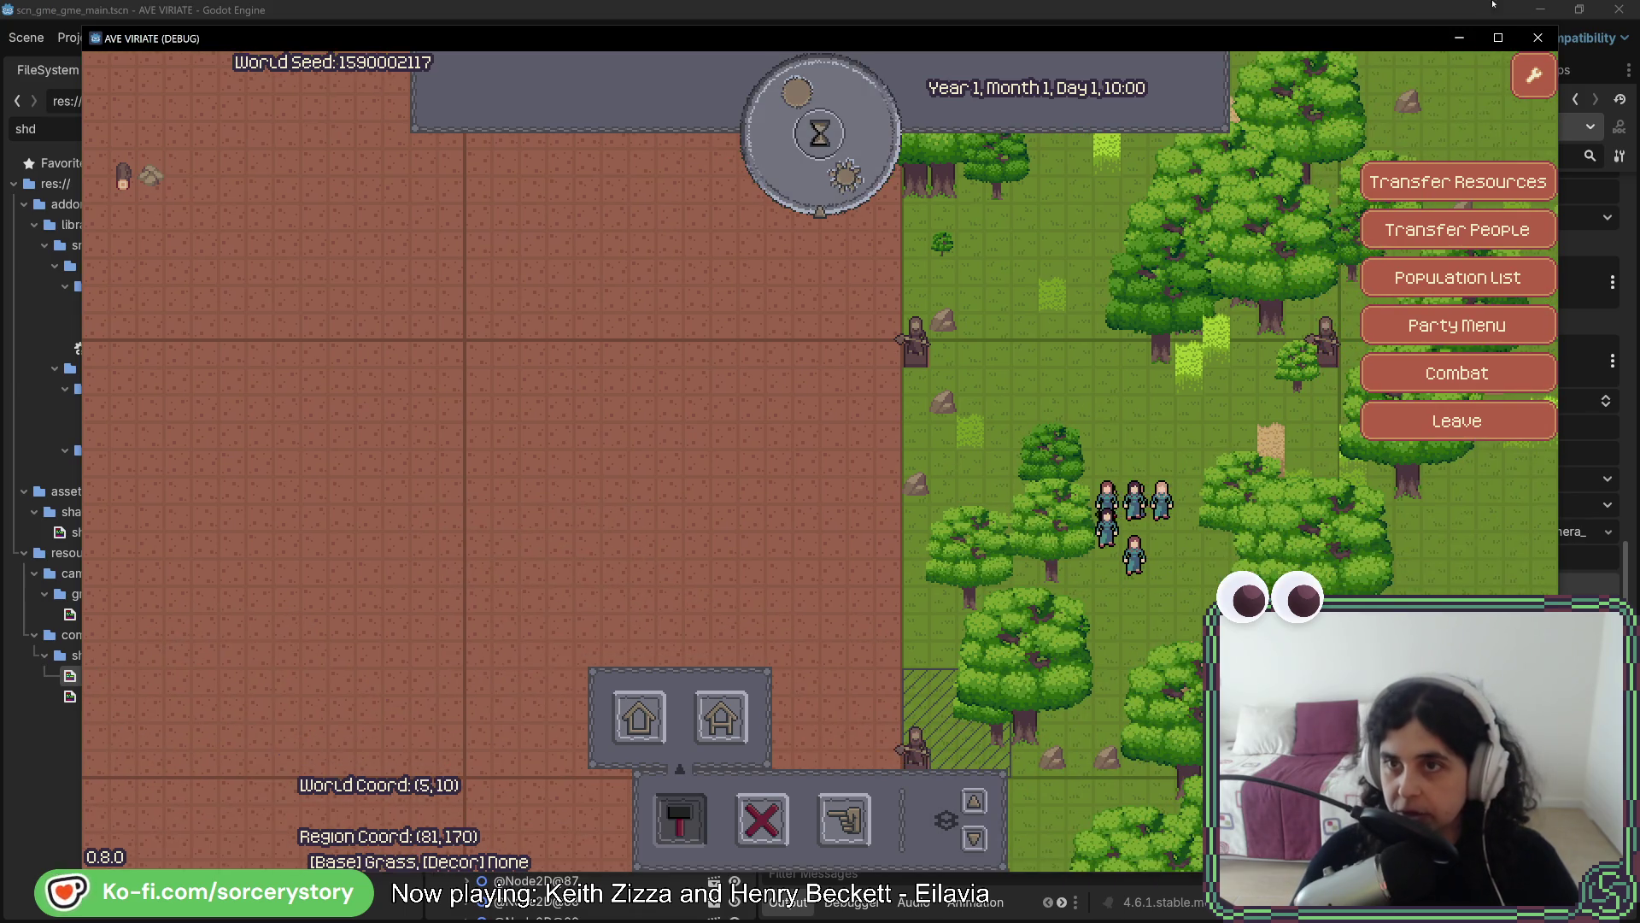
left_click(1538, 38)
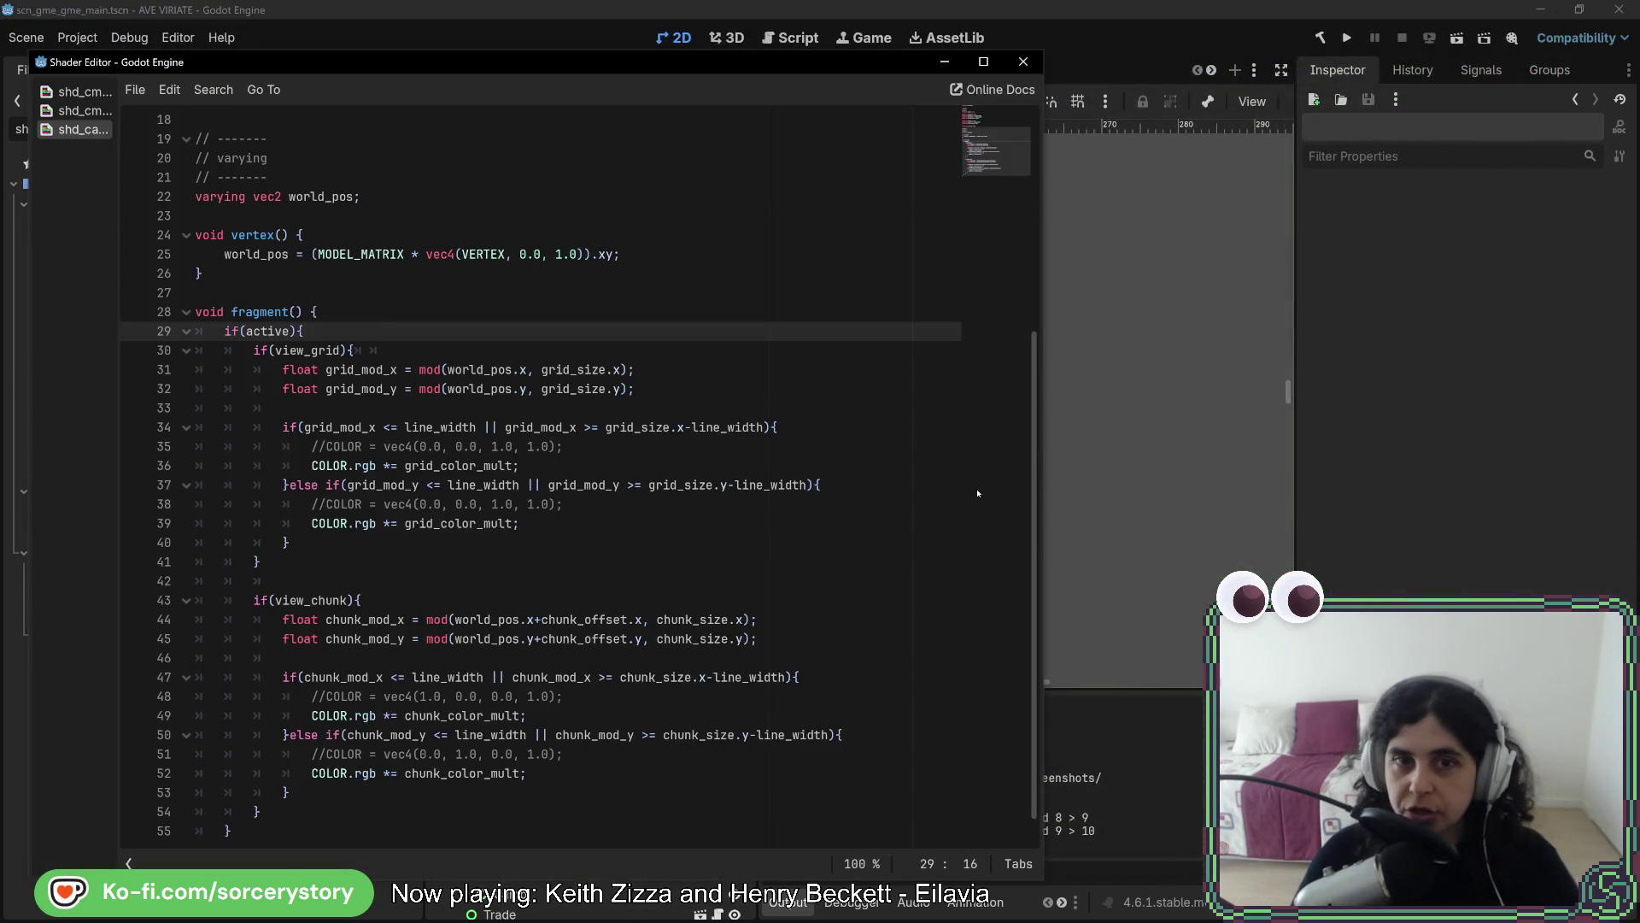
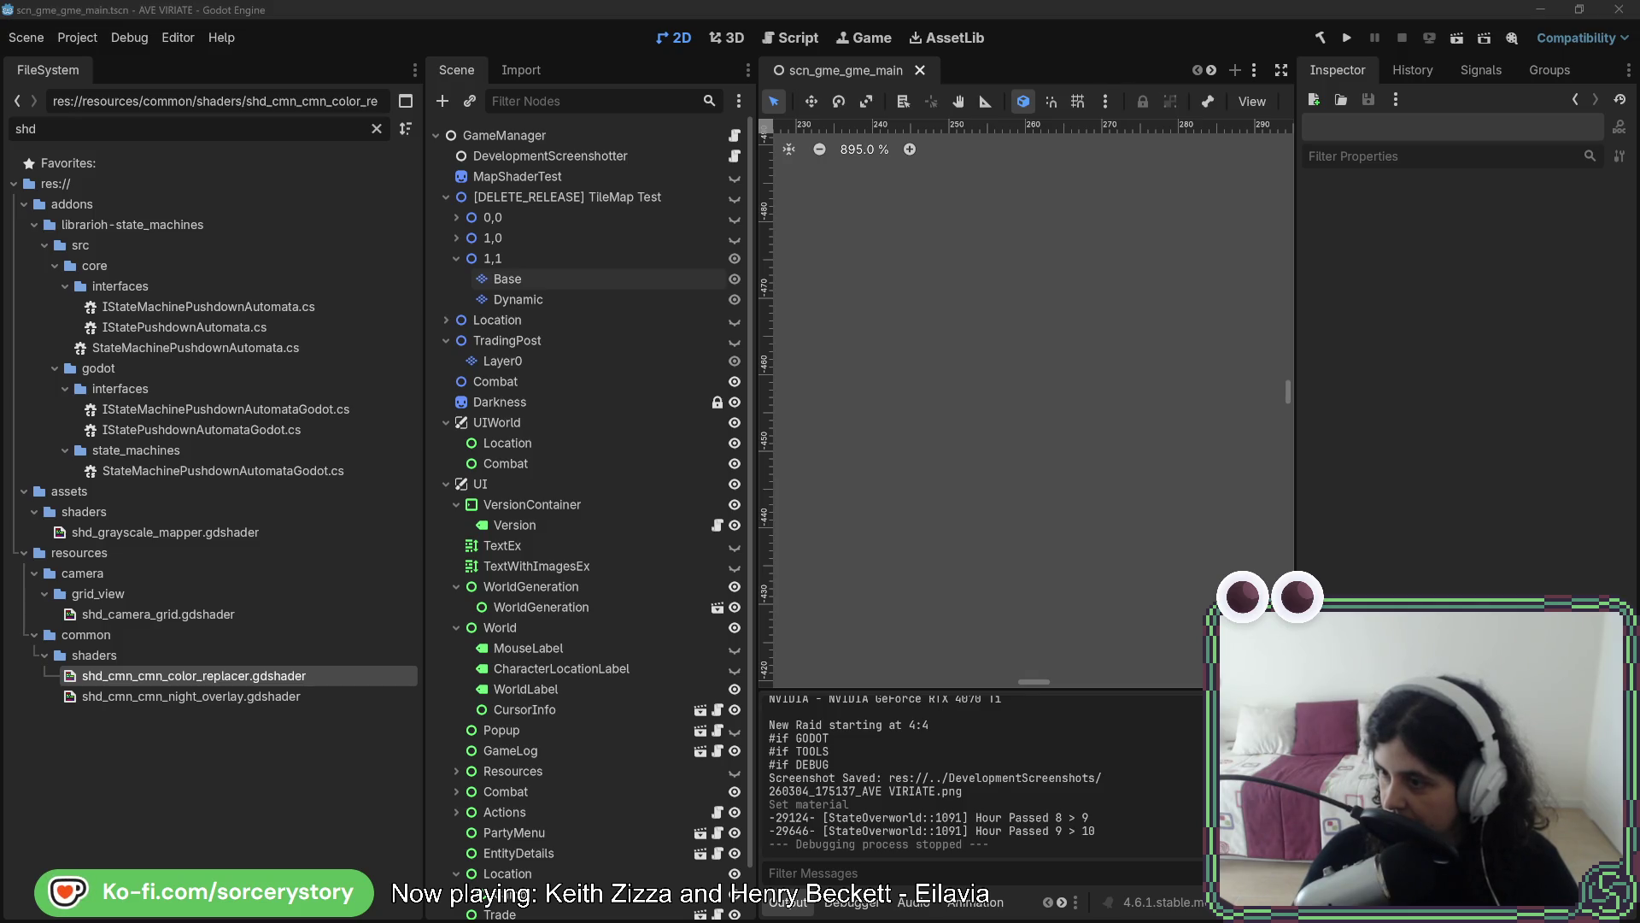
Comment out lines 18–19 (Wood and Stone) in BuildingTemplateHouse.cs, then rerun the project from Godot
key("alt+Tab")
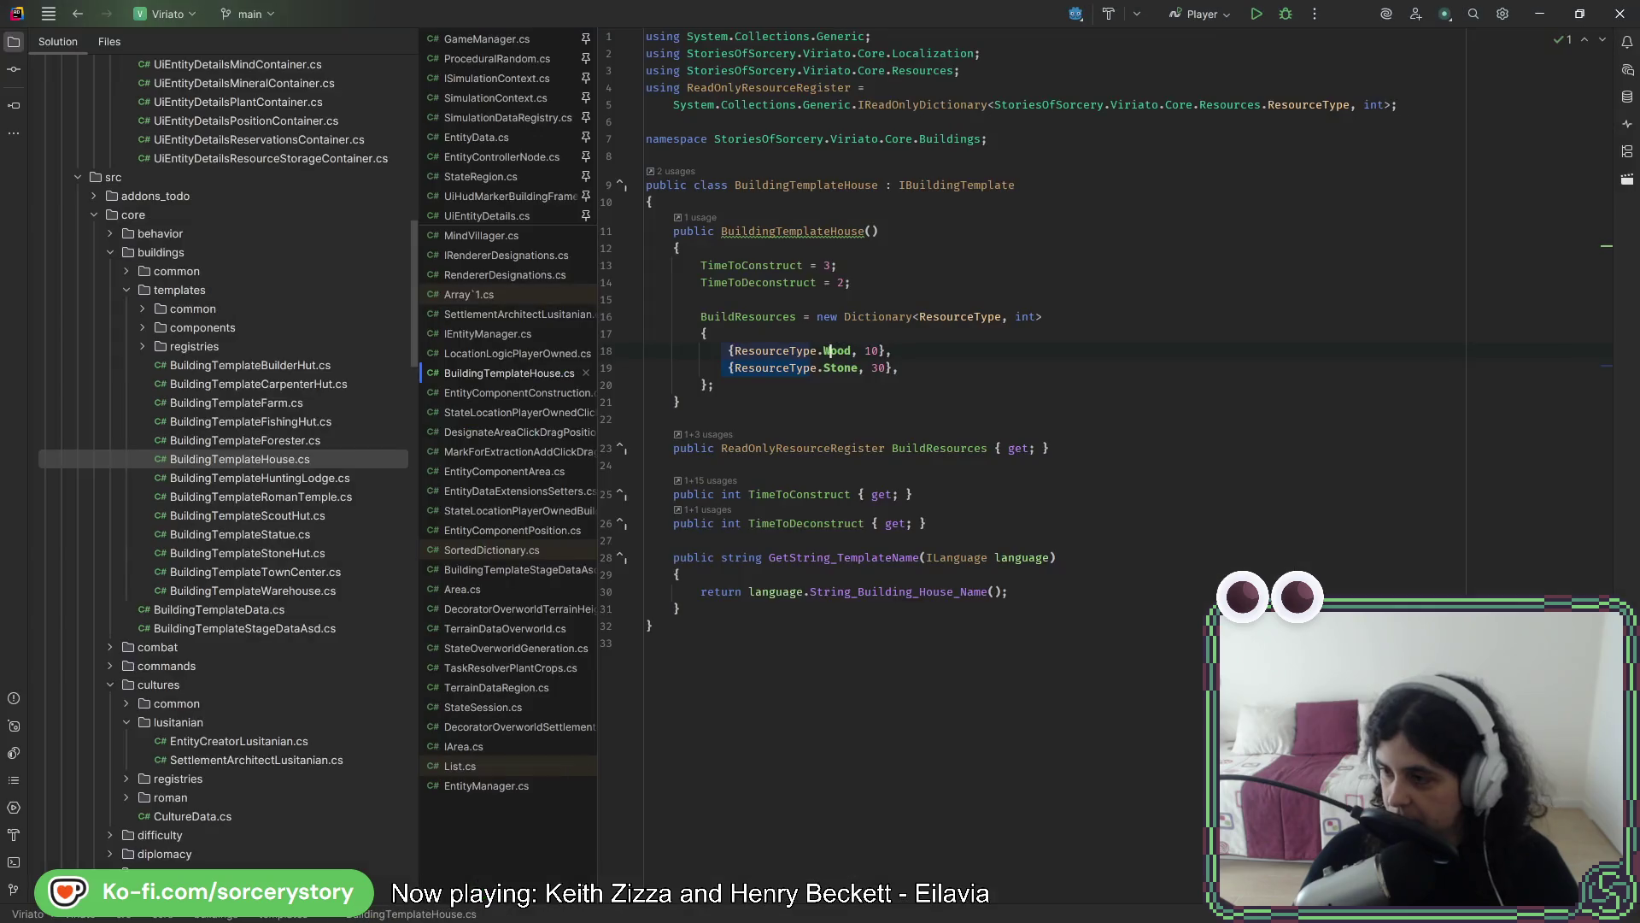
left_click_drag(943, 361, 804, 355)
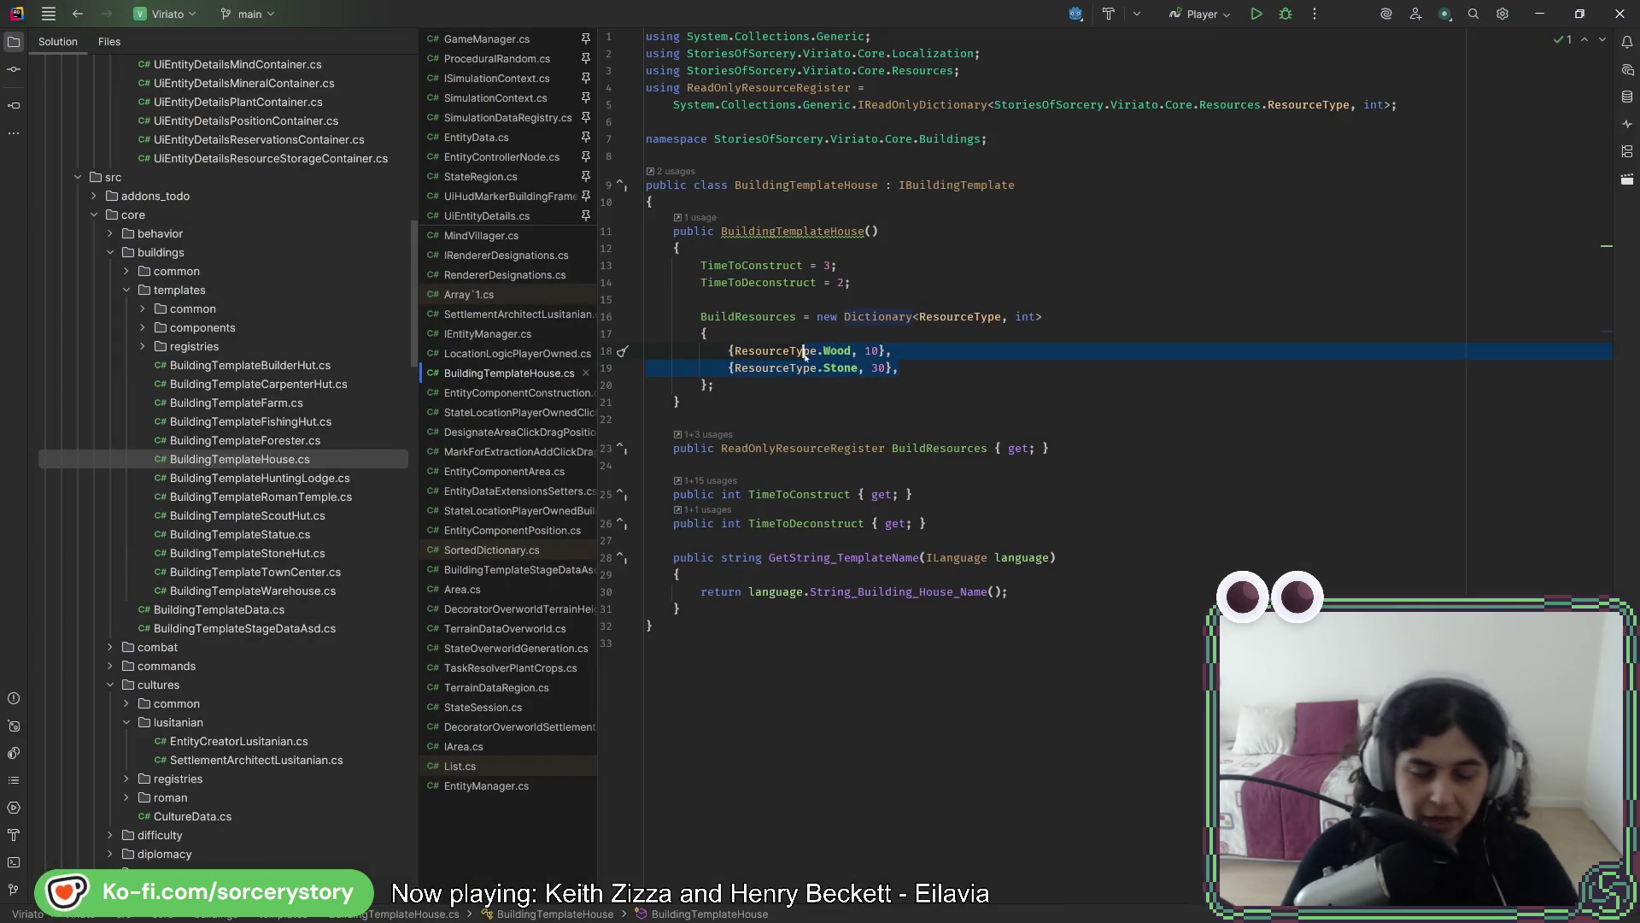
key("ctrl+slash")
key("alt+Tab")
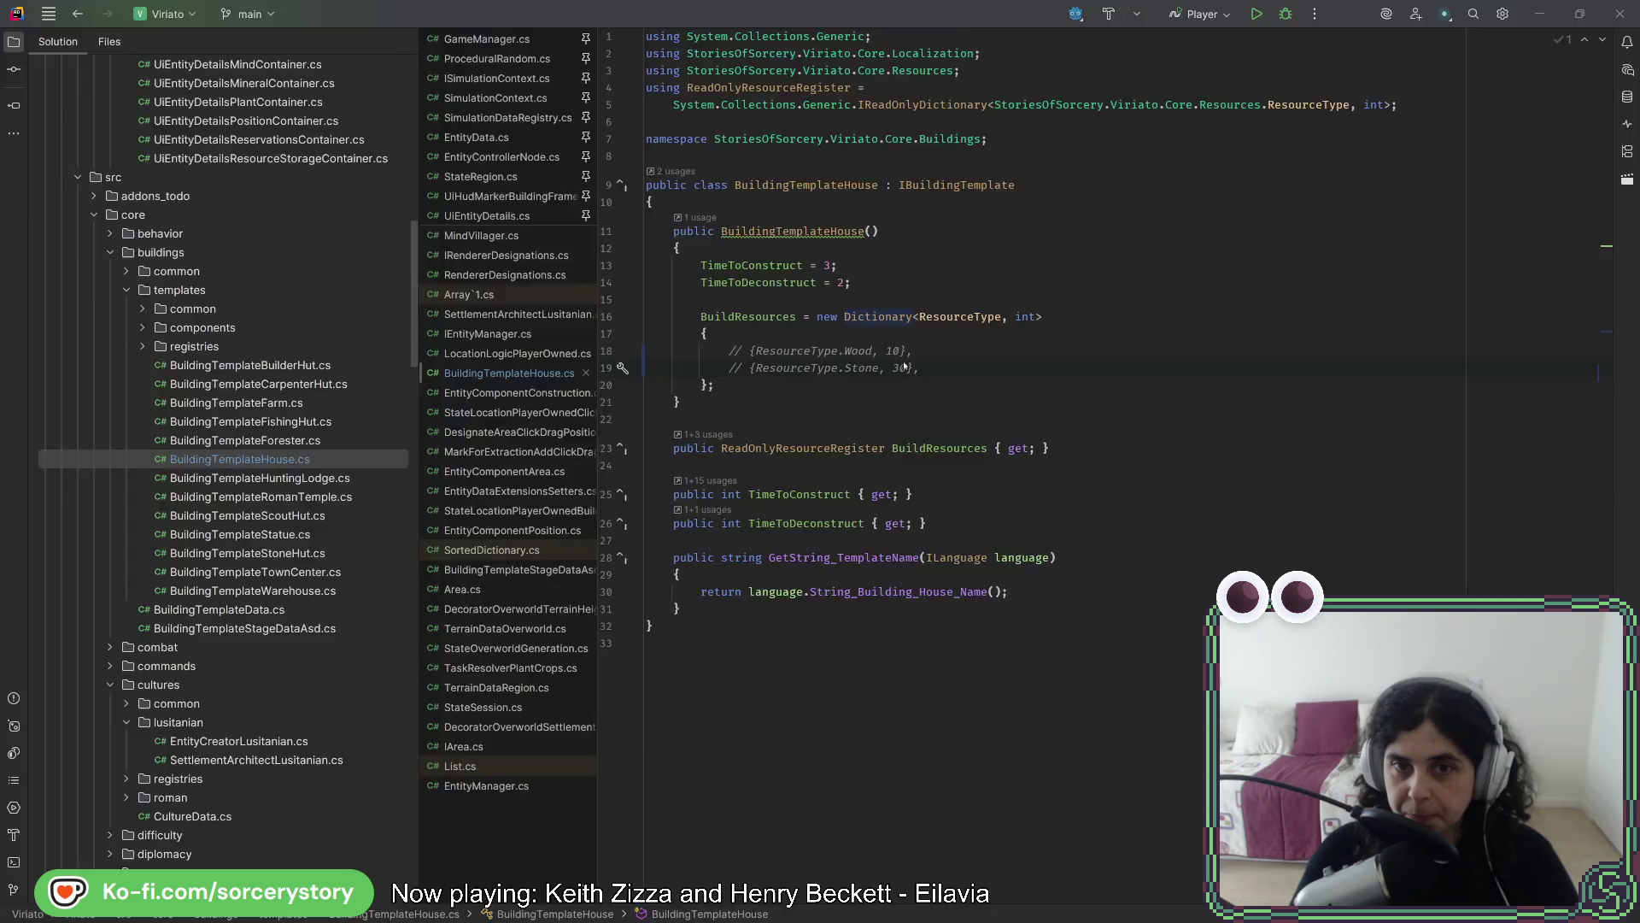
left_click(1345, 40)
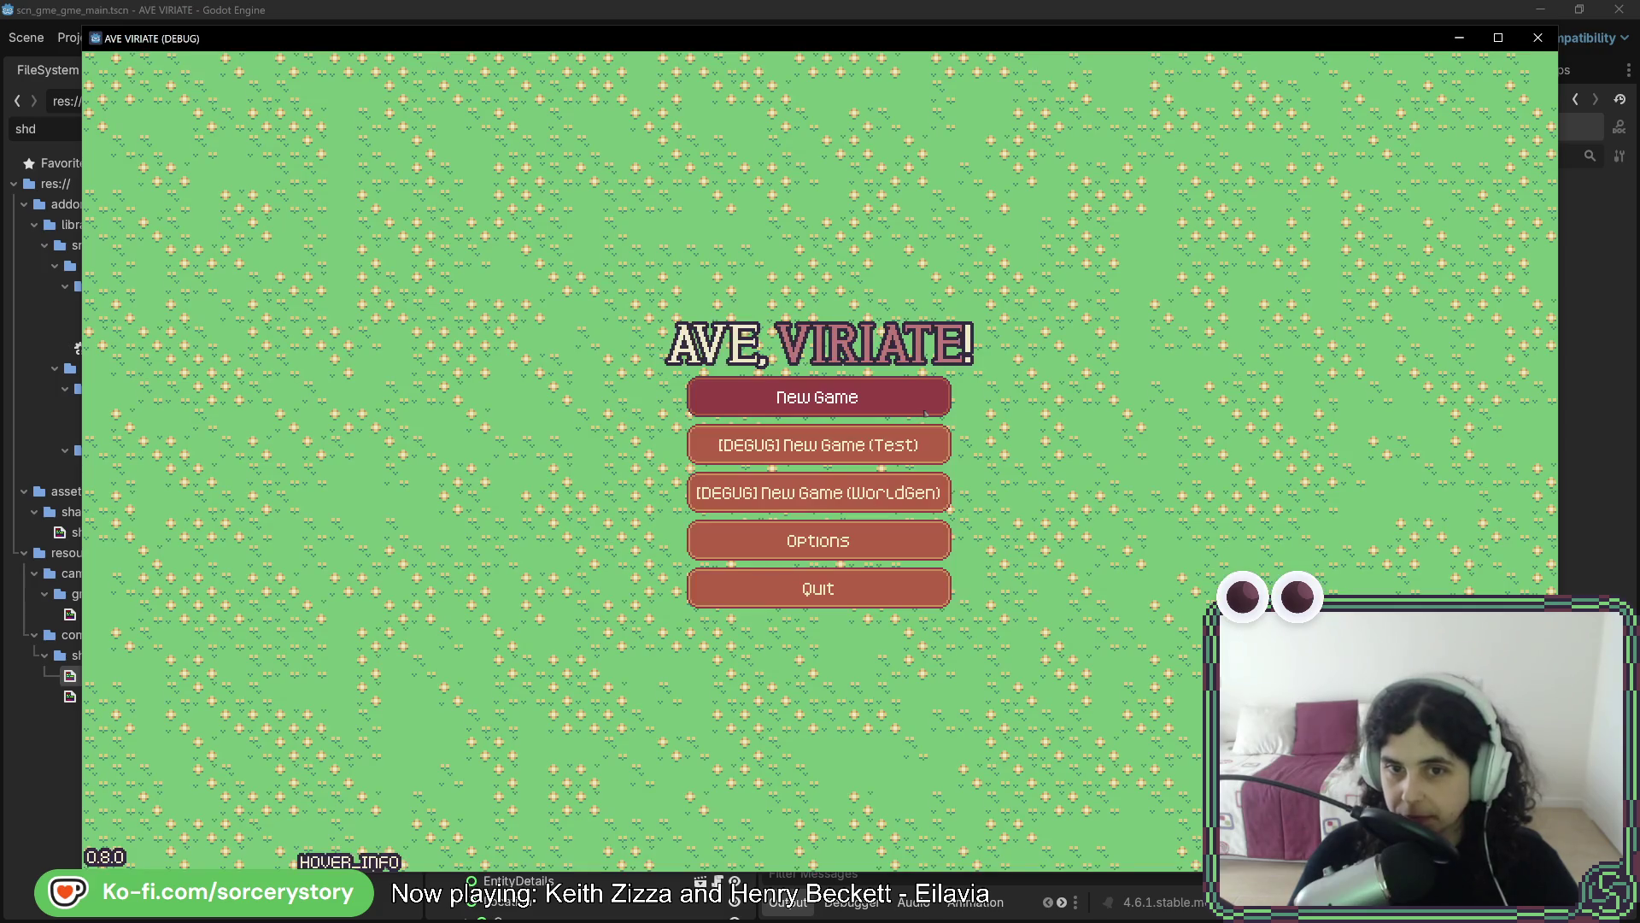
Start a New Game, Visit the Player Settlement, and return to the Godot editor
left_click(925, 412)
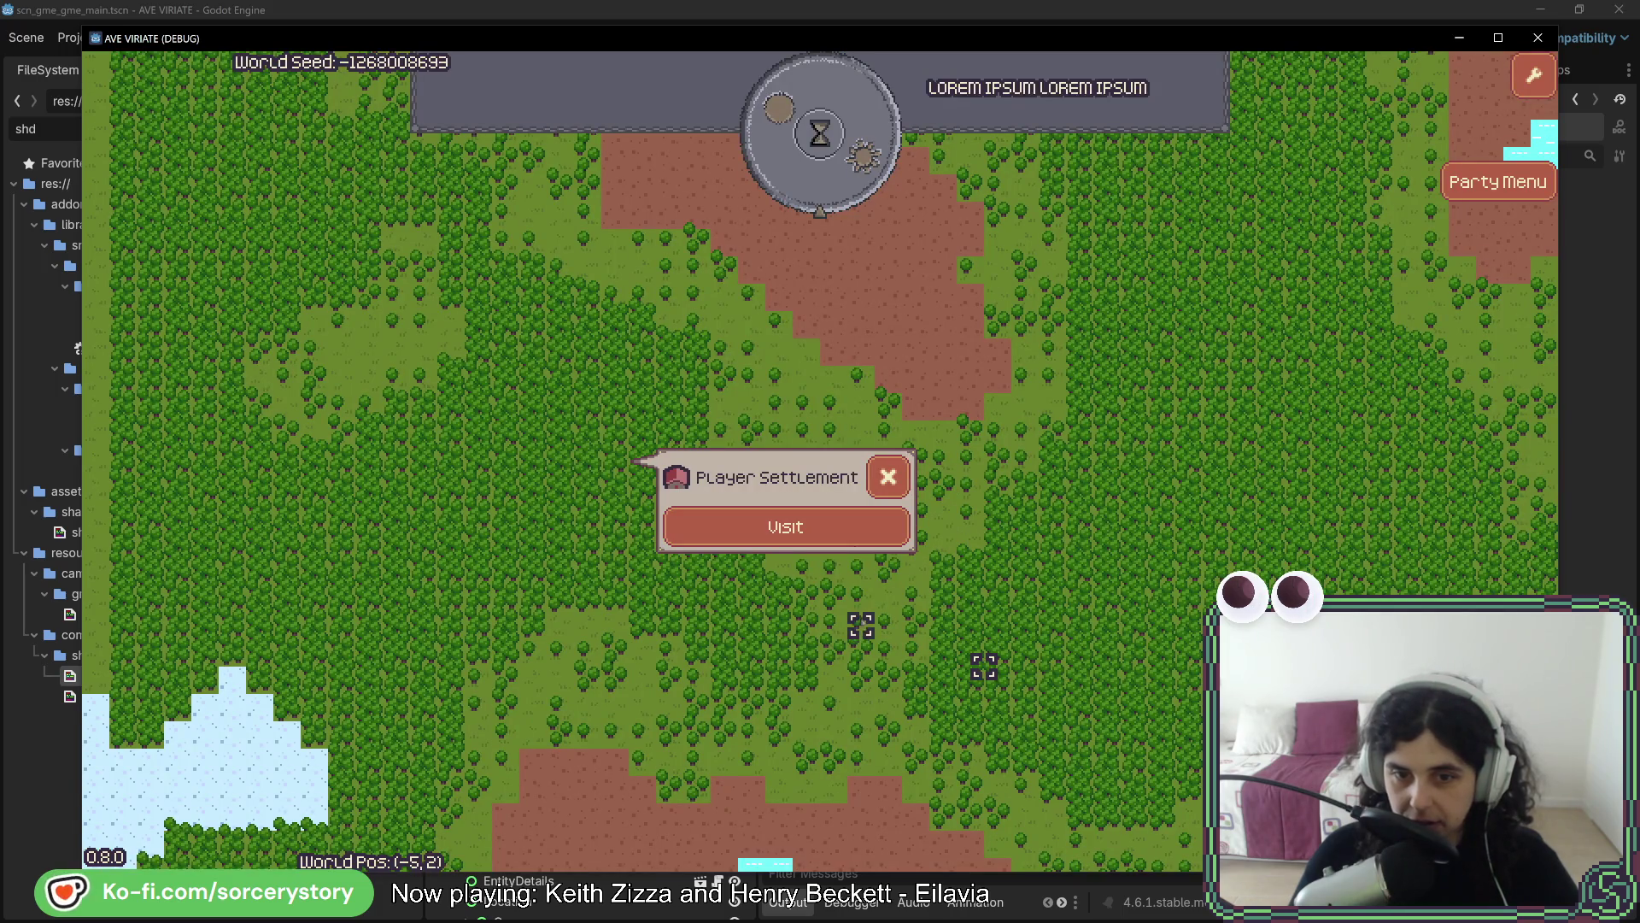
left_click(824, 536)
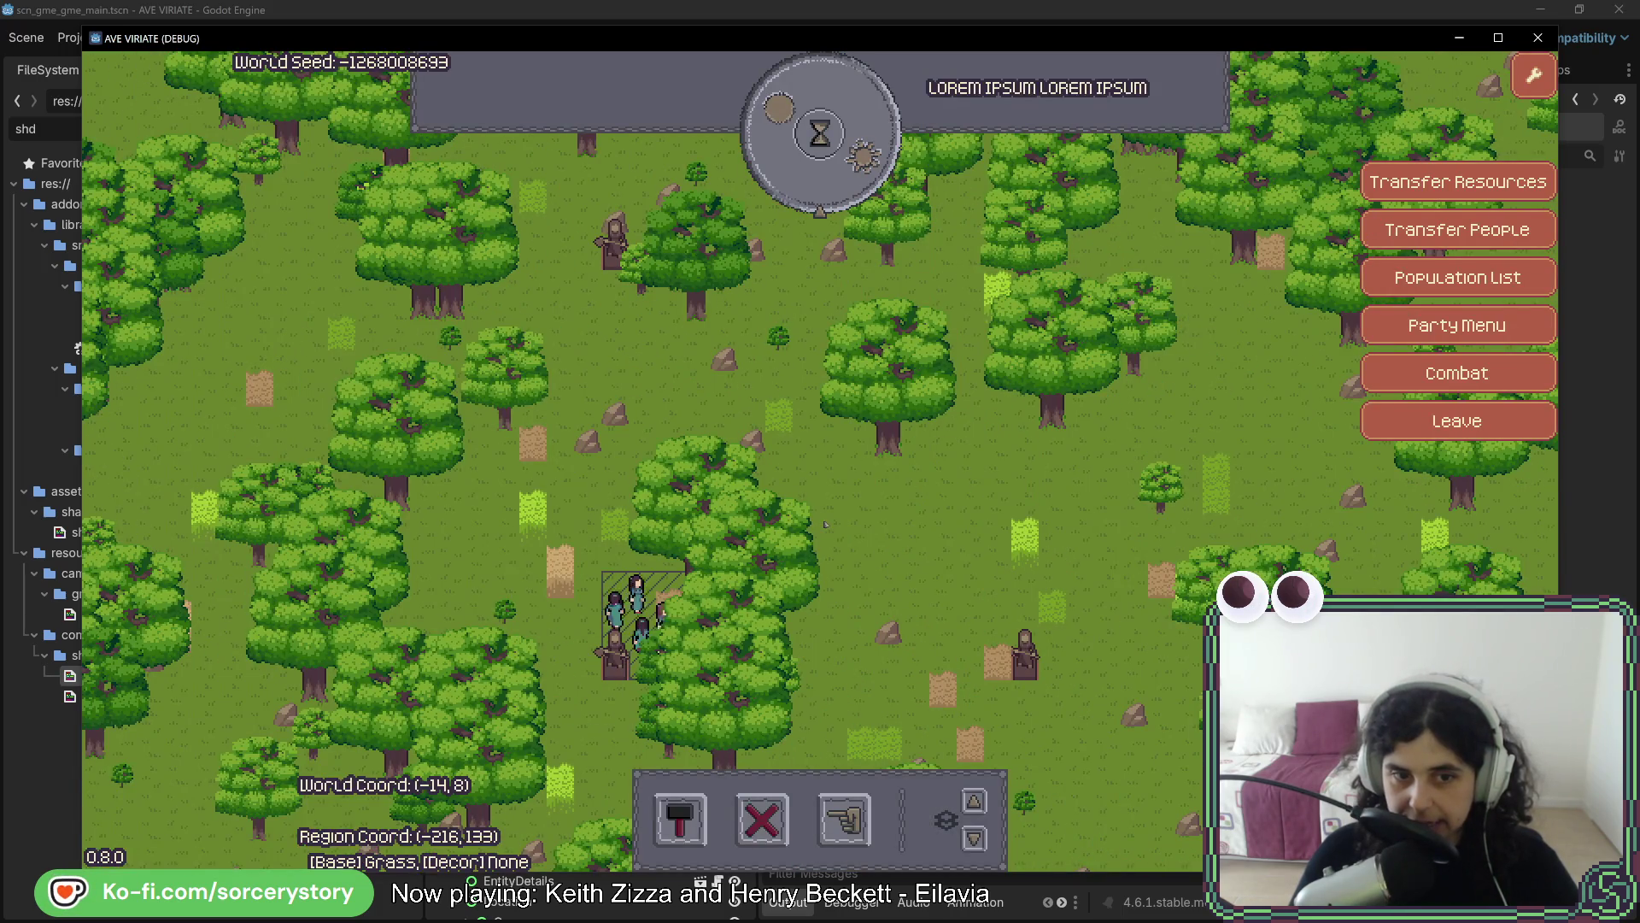
key("F8")
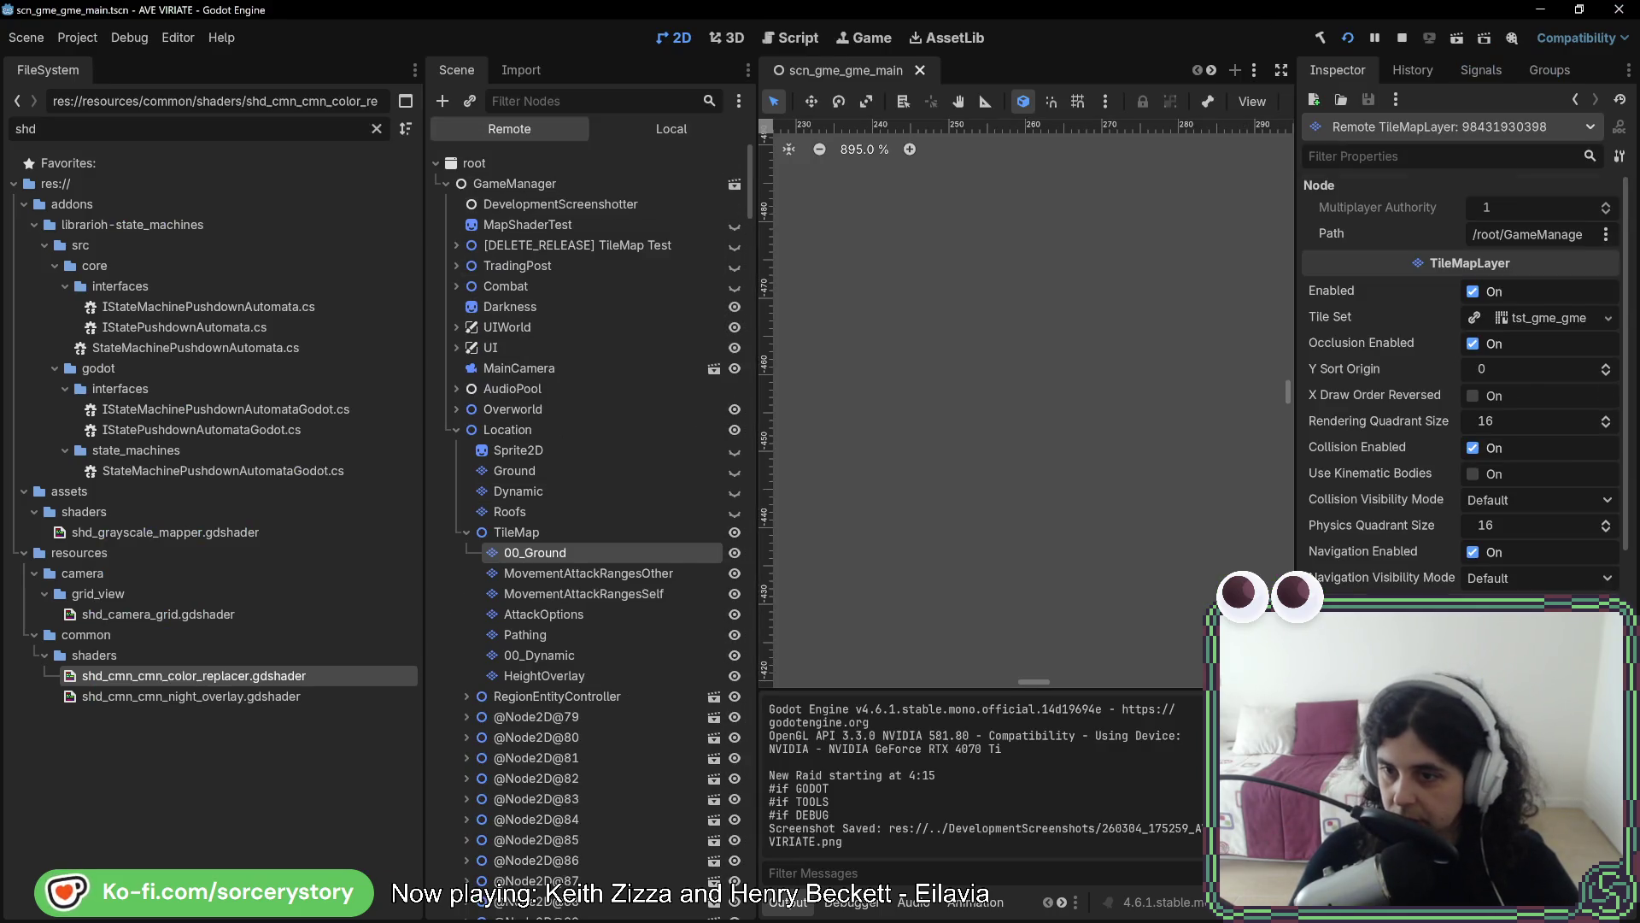
Quick Load mat_camera_grid.tres as the Material of the remote 00_Ground TileMapLayer
scroll(1570, 568, "down", 5)
left_click(1538, 649)
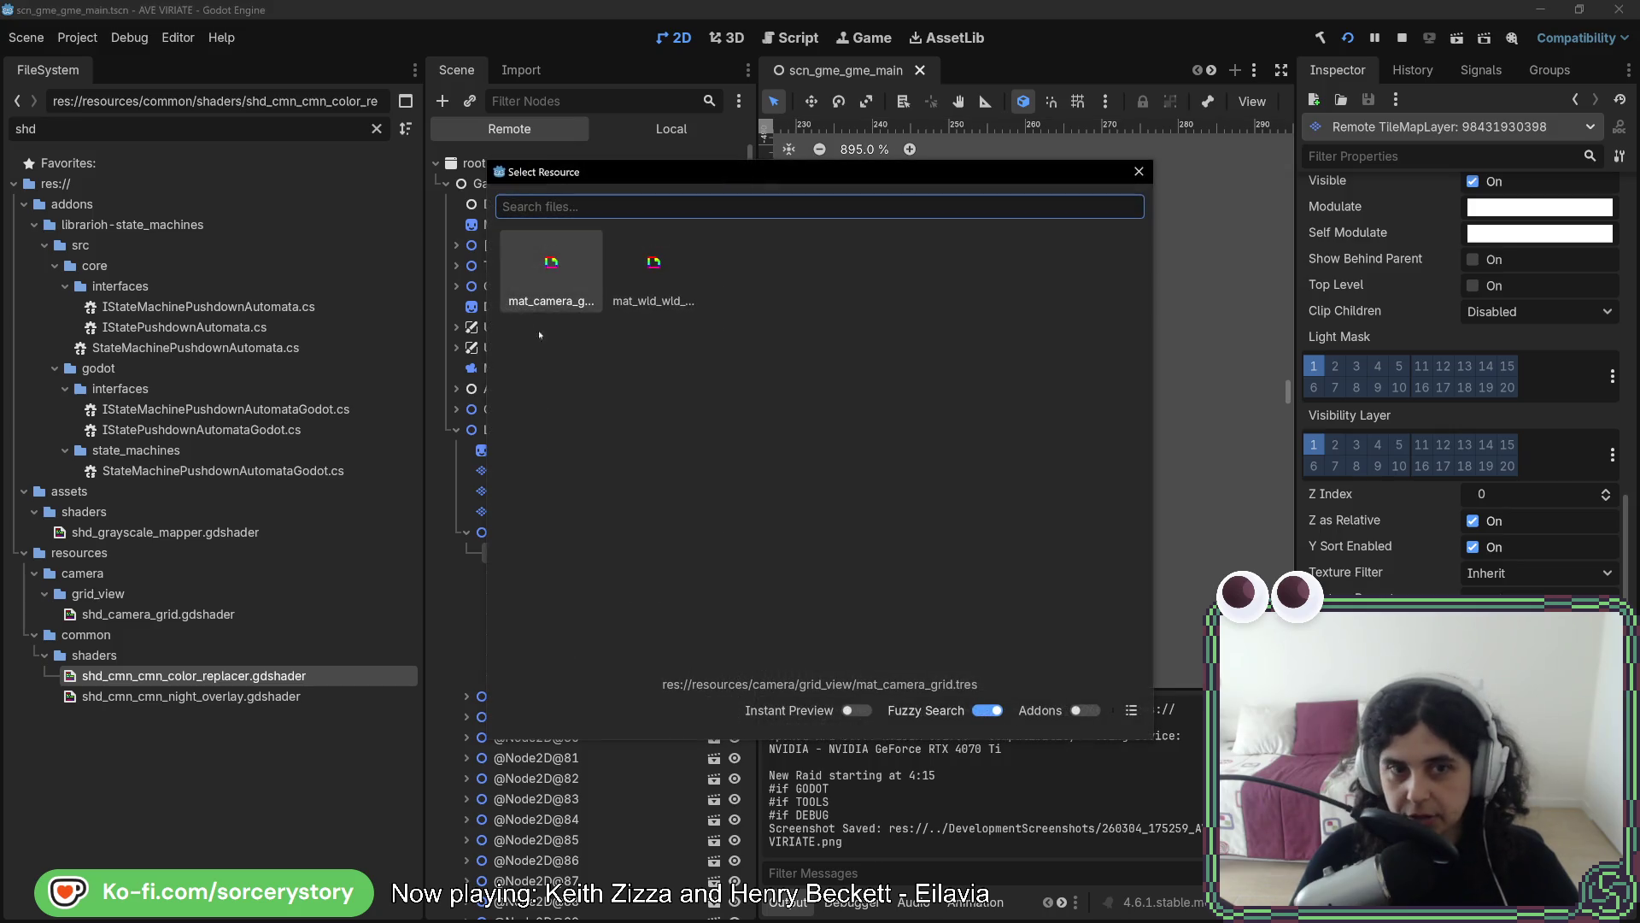
double_click(534, 266)
left_click(524, 266)
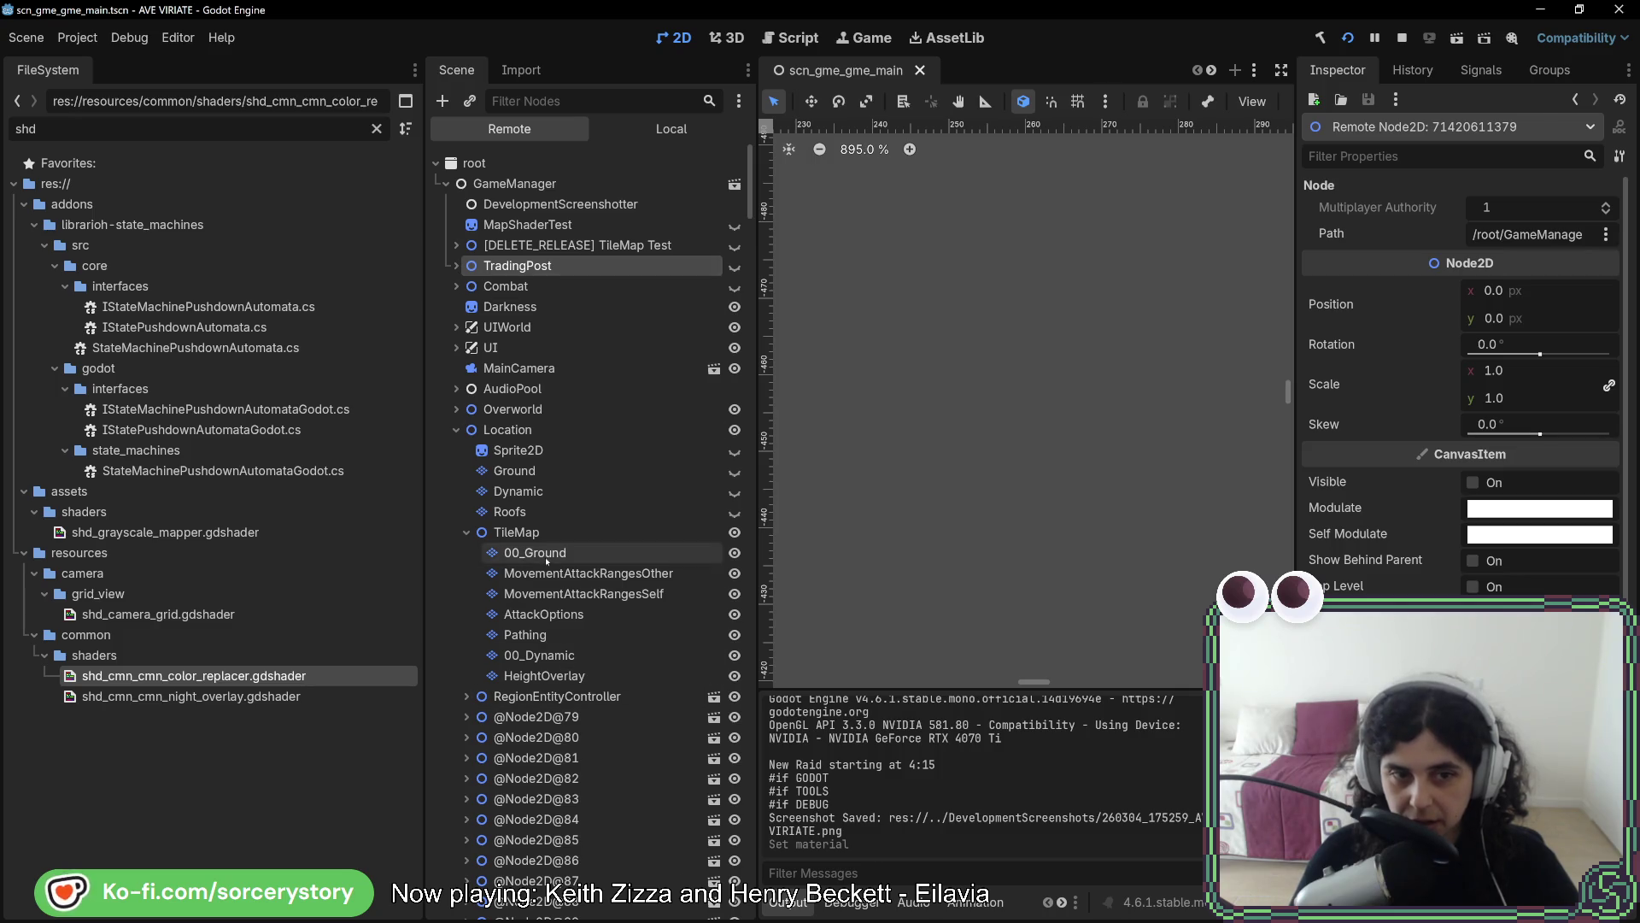
left_click(534, 573)
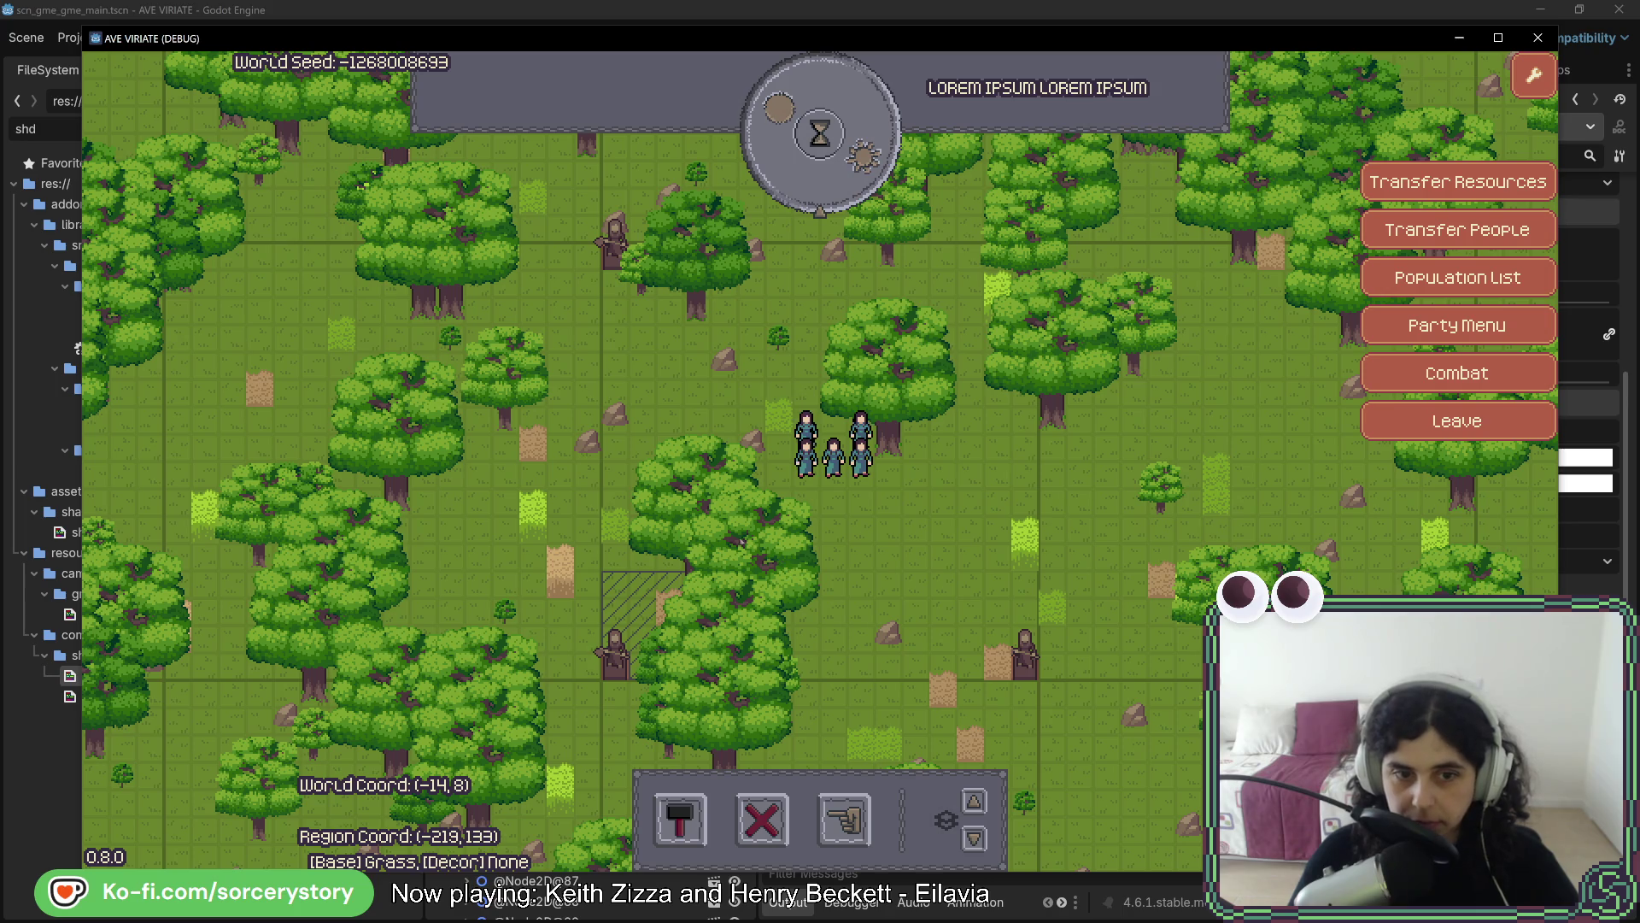
Place a House in the settlement from the build menu and pass one hour to 11:00
key("a")
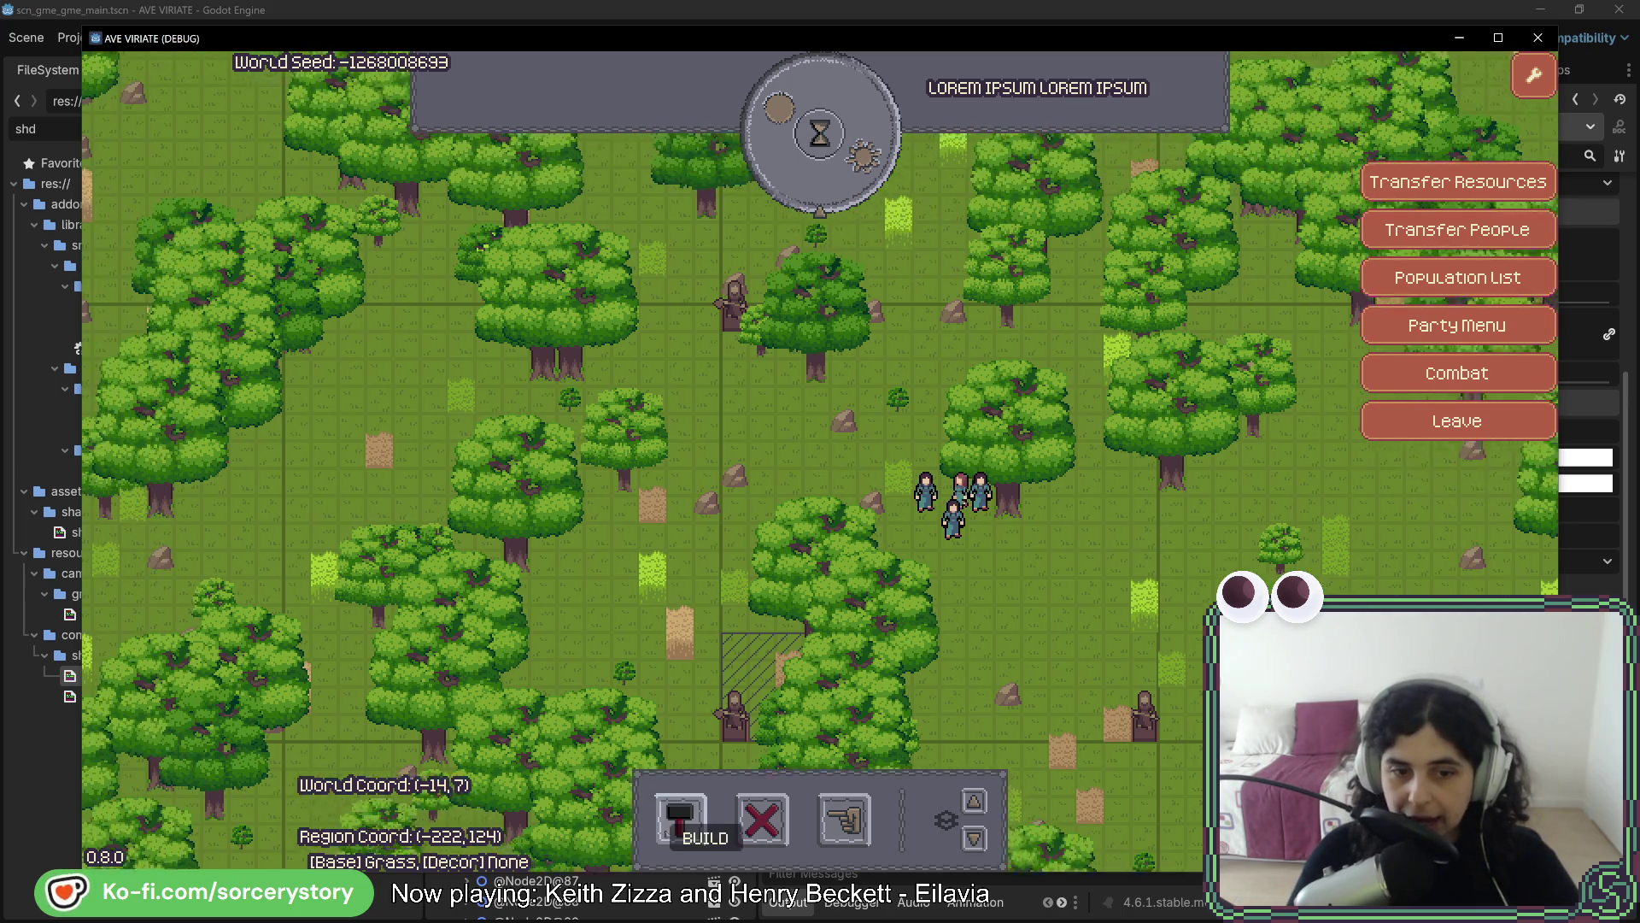
left_click(680, 818)
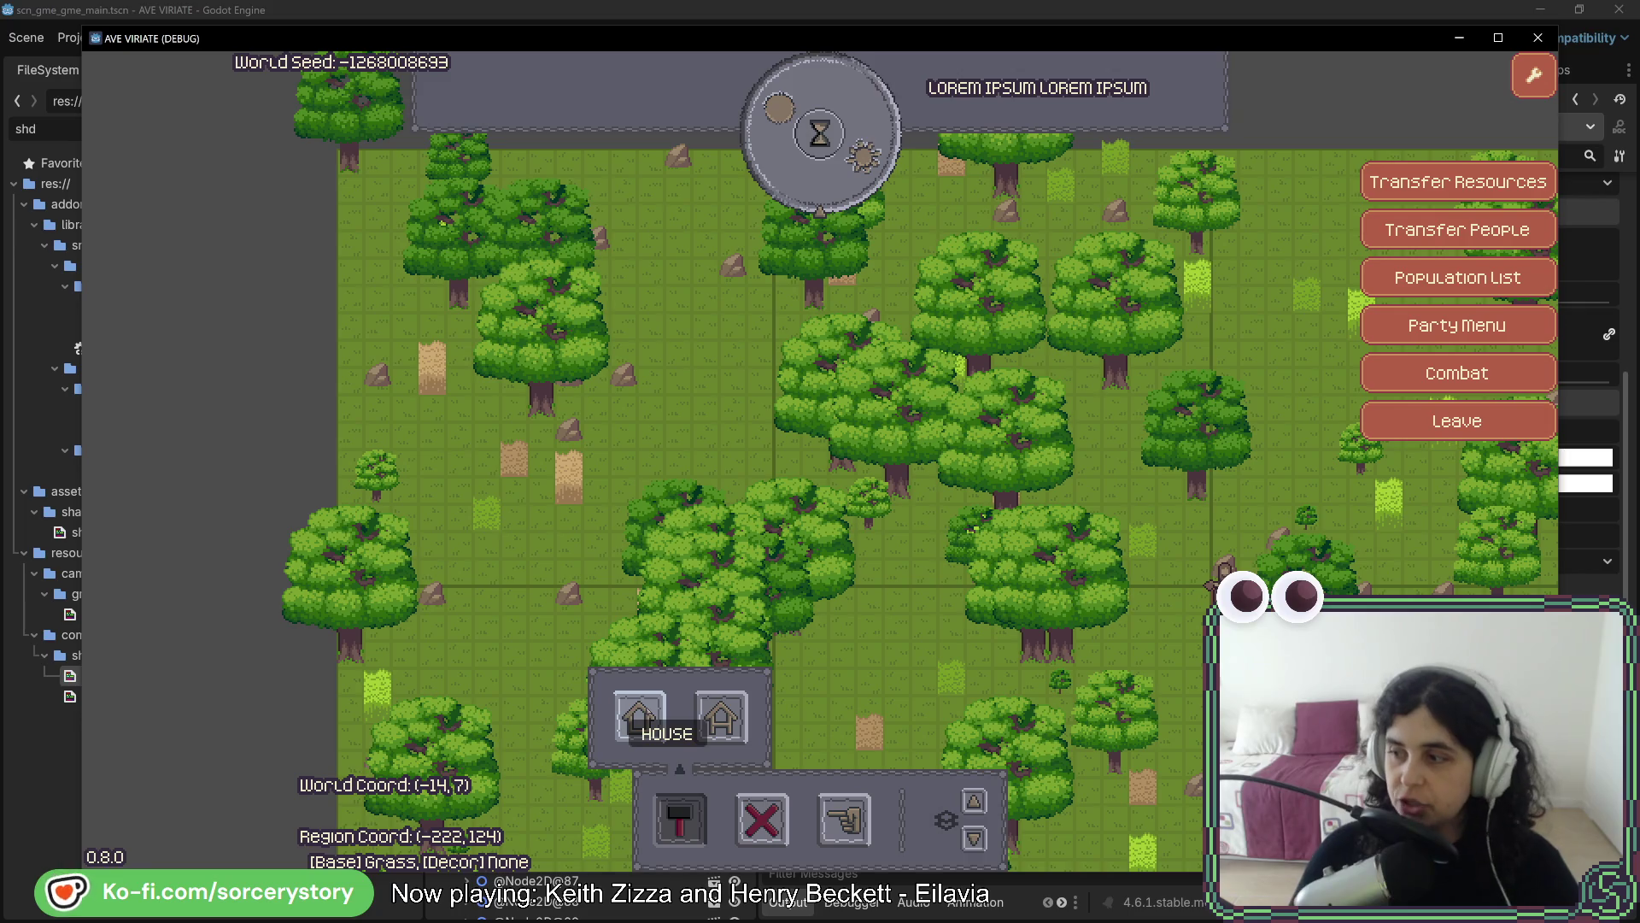
left_click(645, 707)
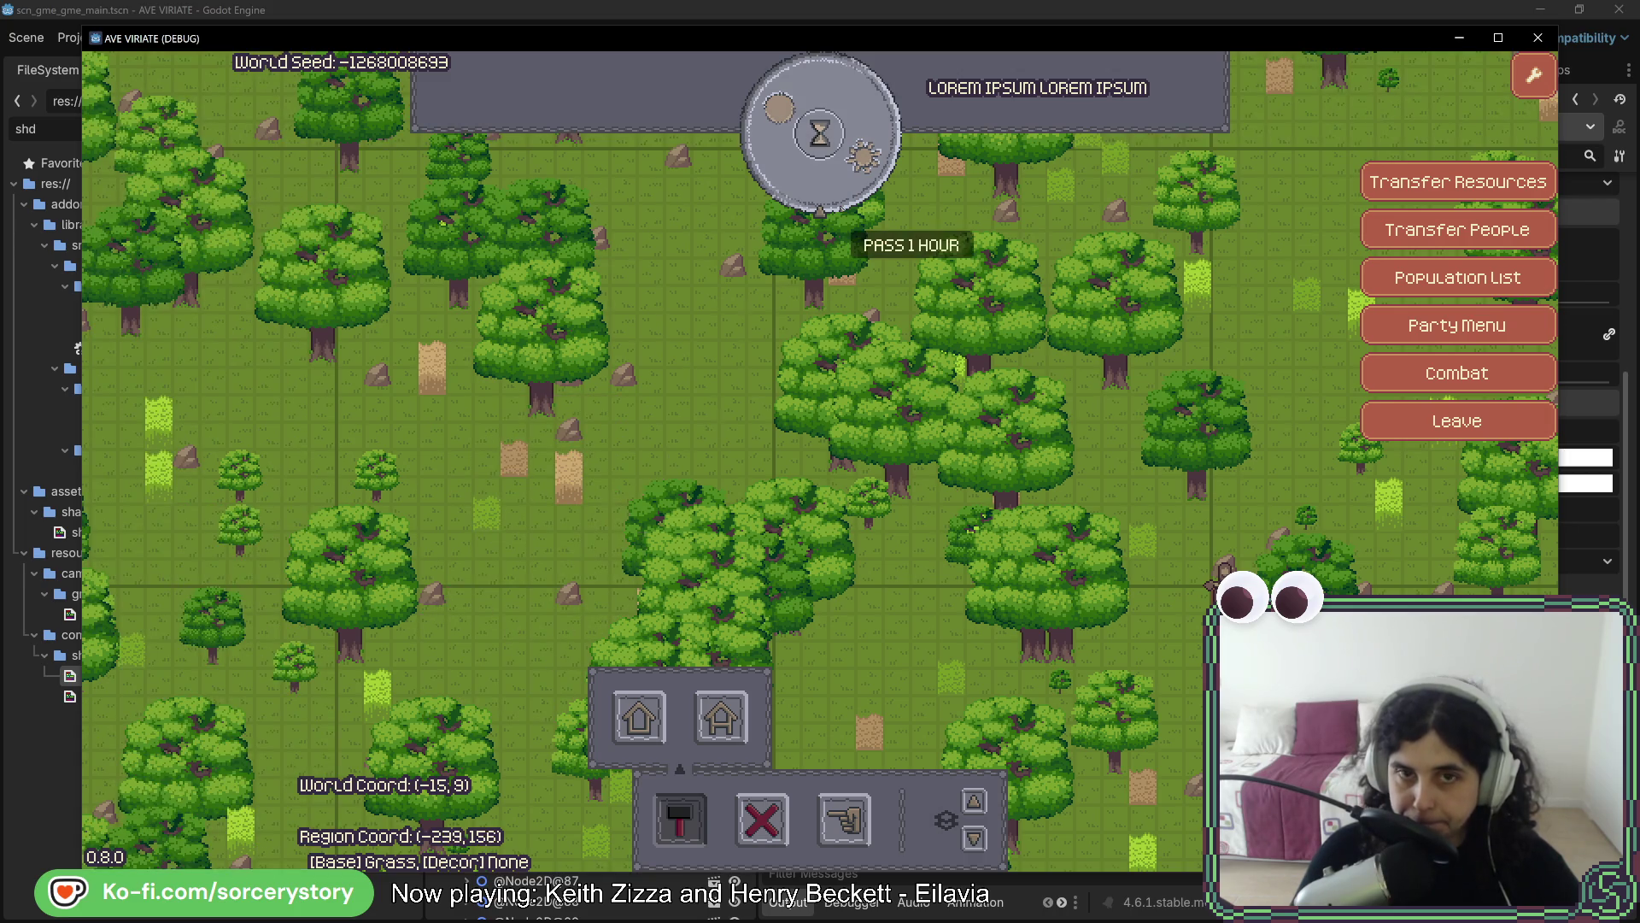
left_click(853, 180)
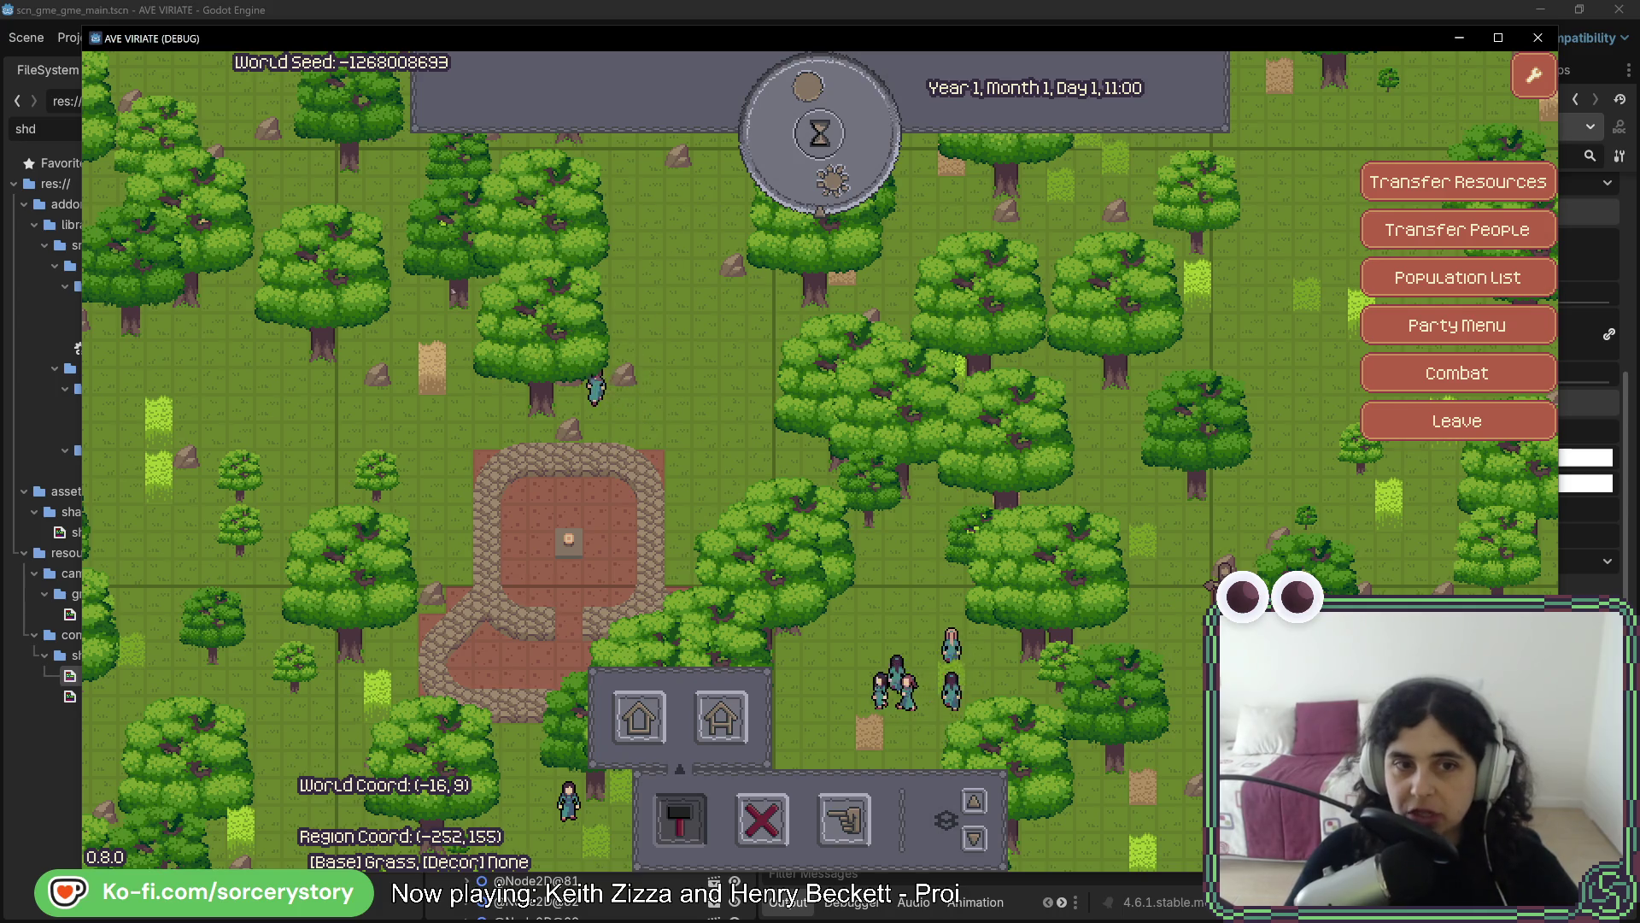
Pan diagonally across the forest, then pick the House and cancel its placement
key("s")
key("s")
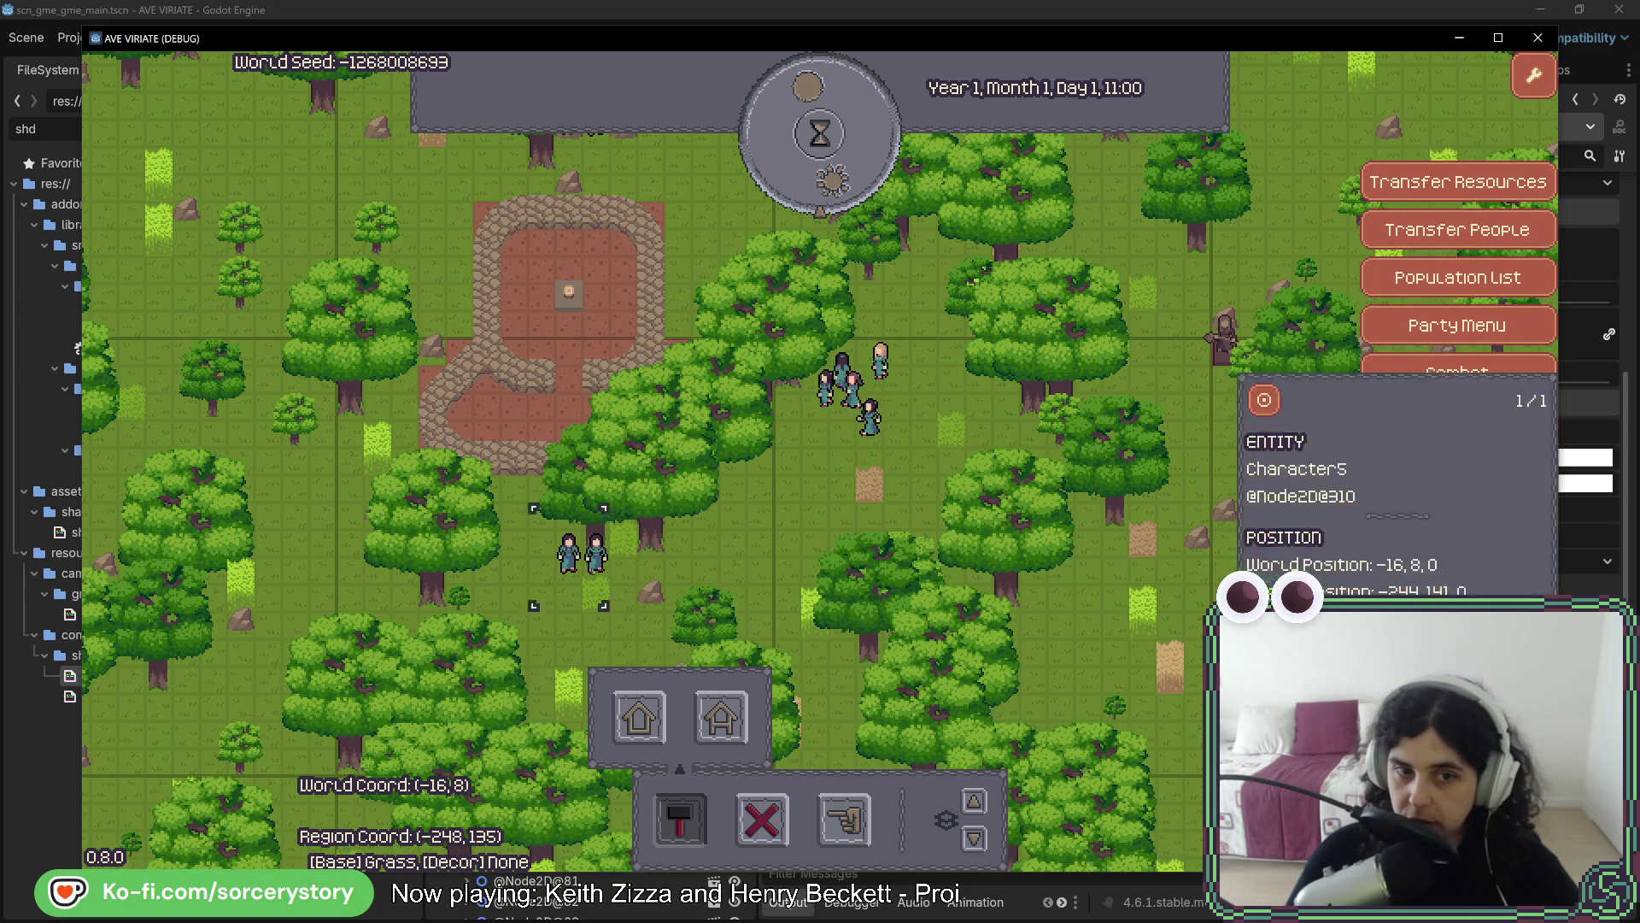
key("w")
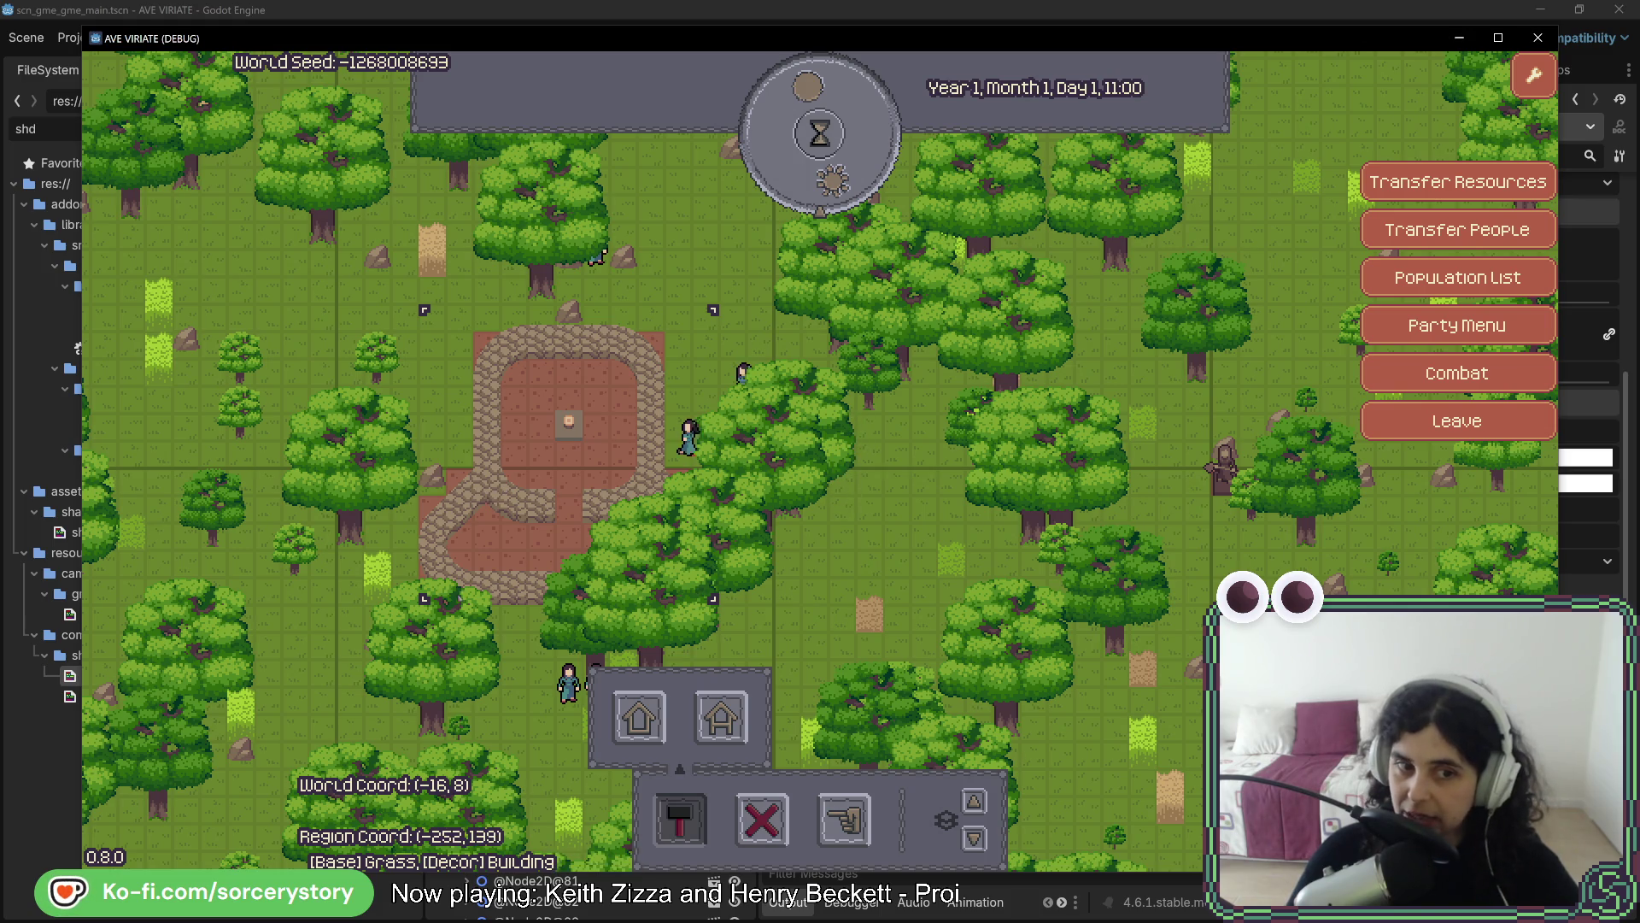
key("s")
key("d")
key("s")
key("d")
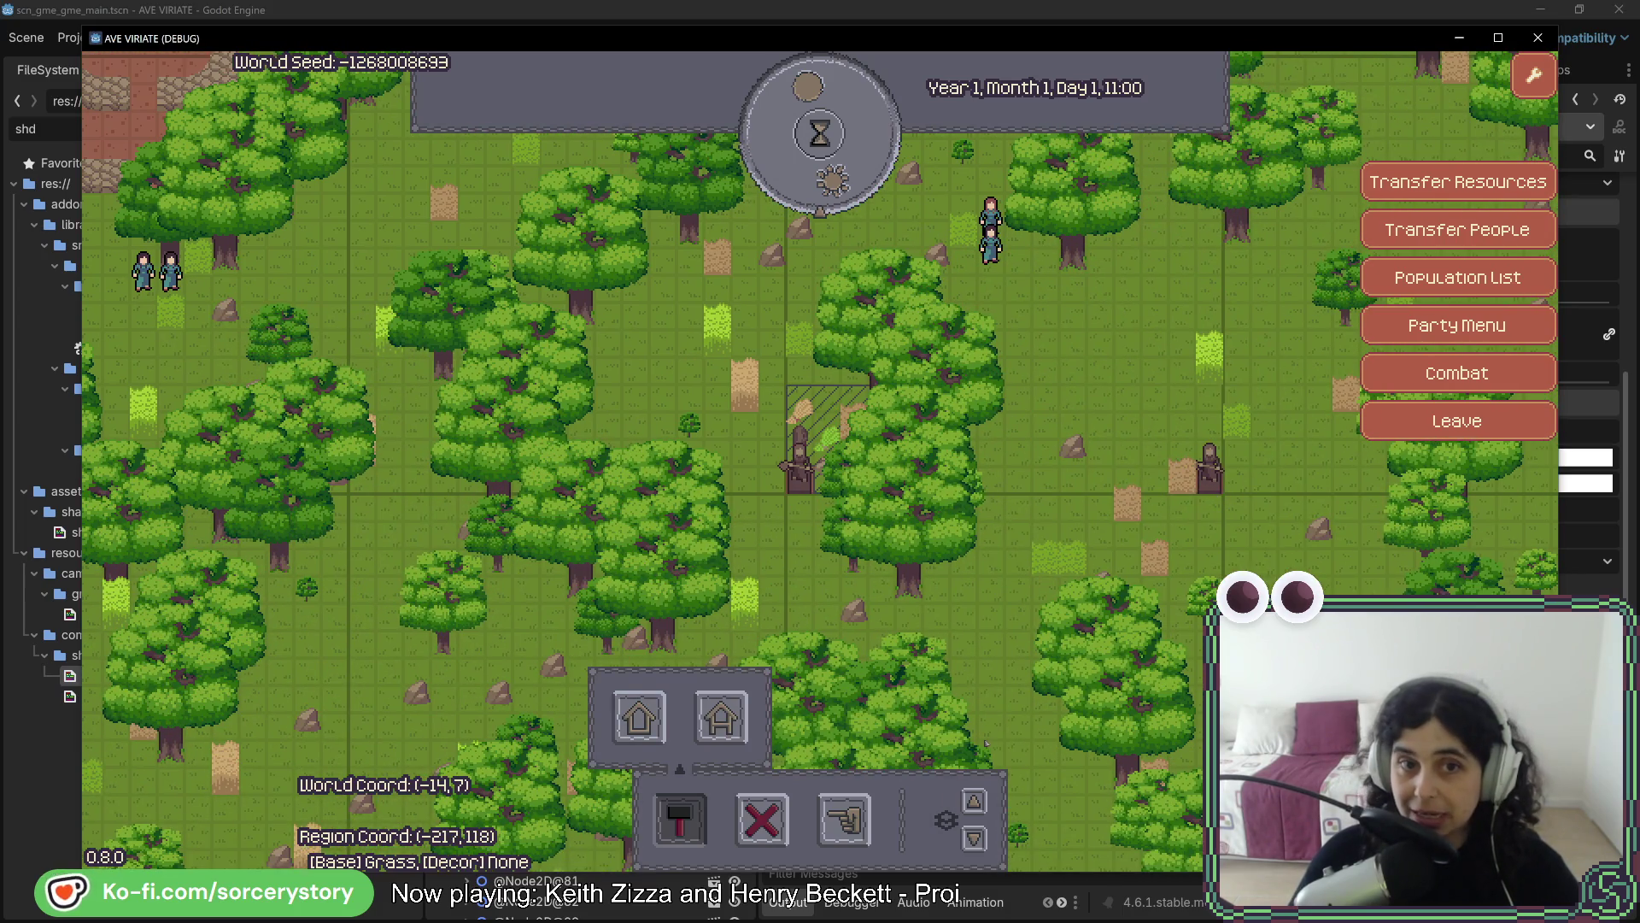
key("d")
key("s")
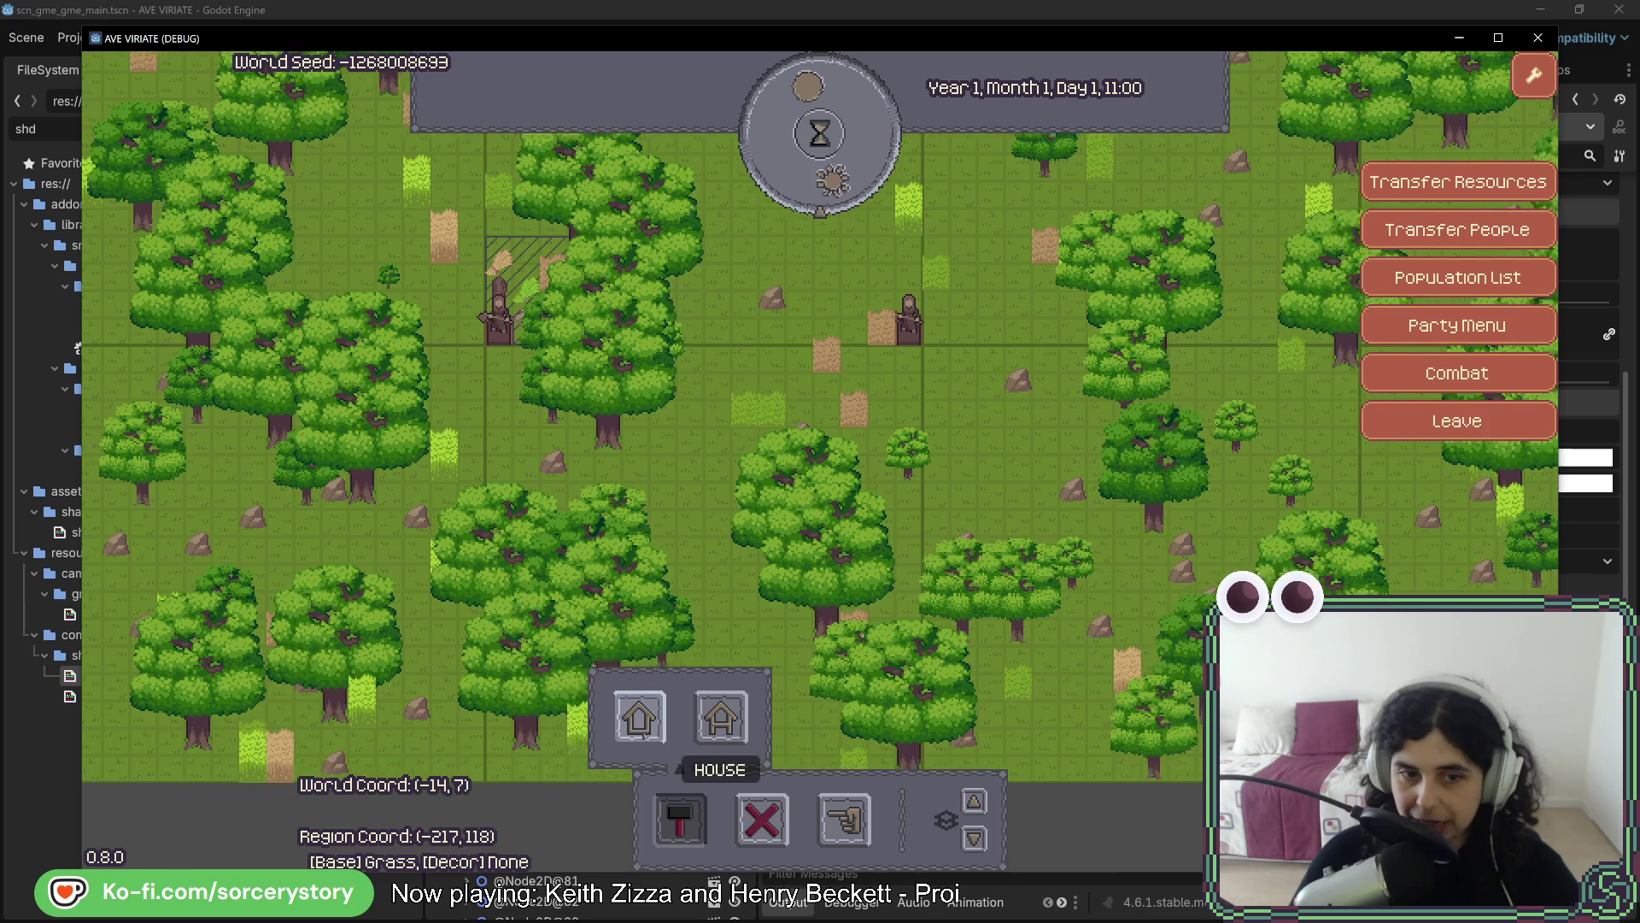
left_click(720, 716)
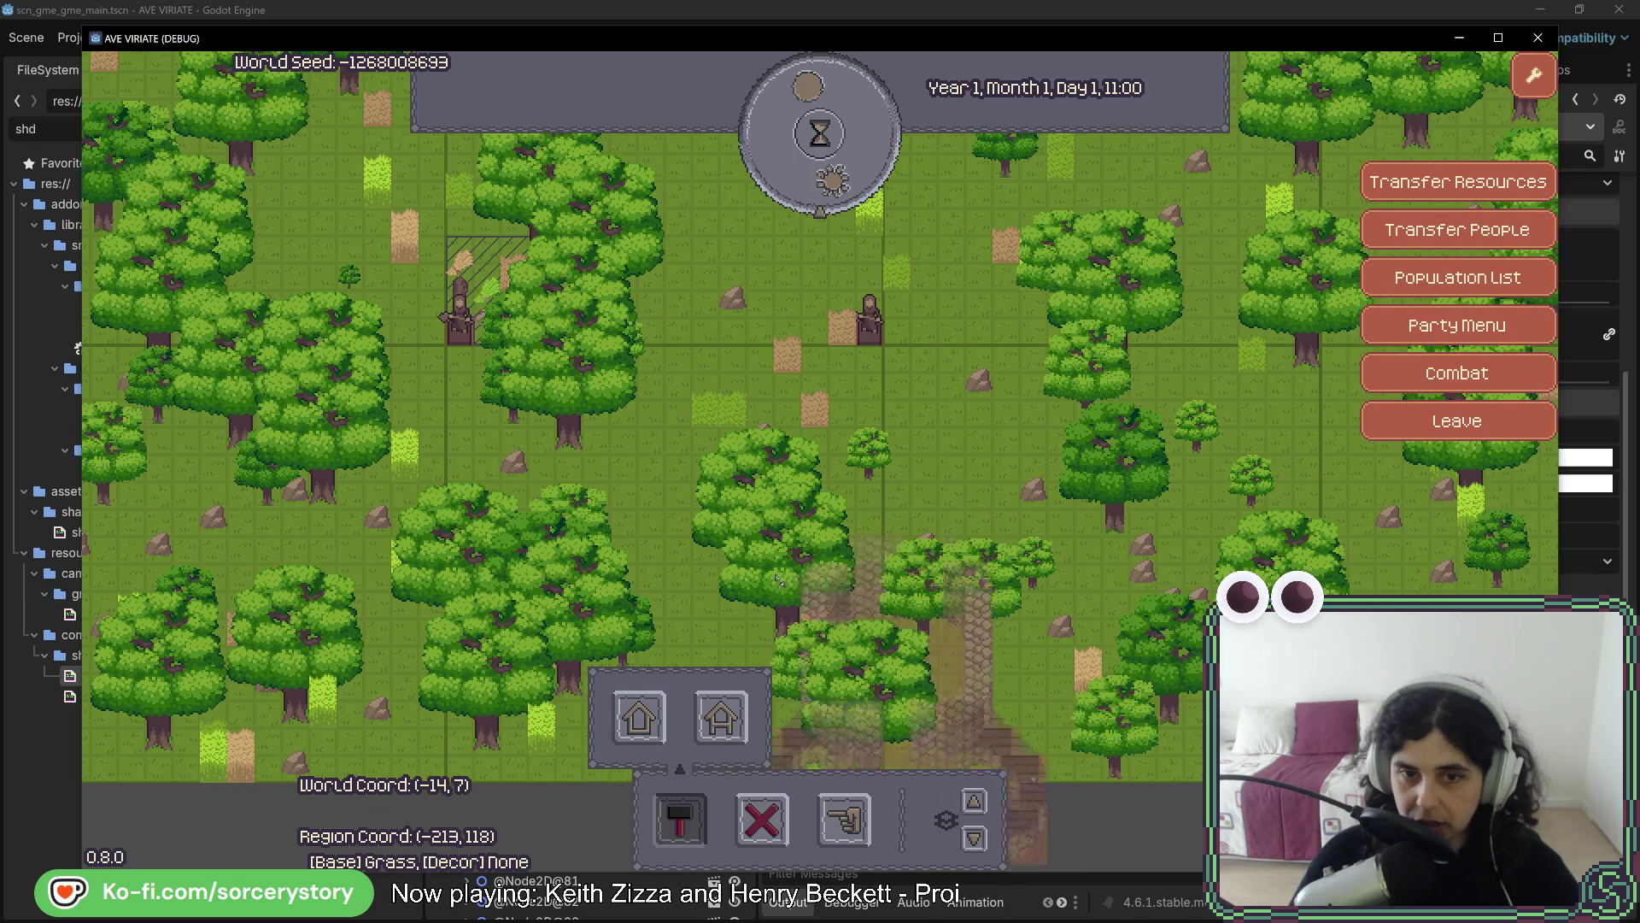
right_click(748, 448)
Pan around the forest and back to centre the view on the settlement
key("w")
key("a")
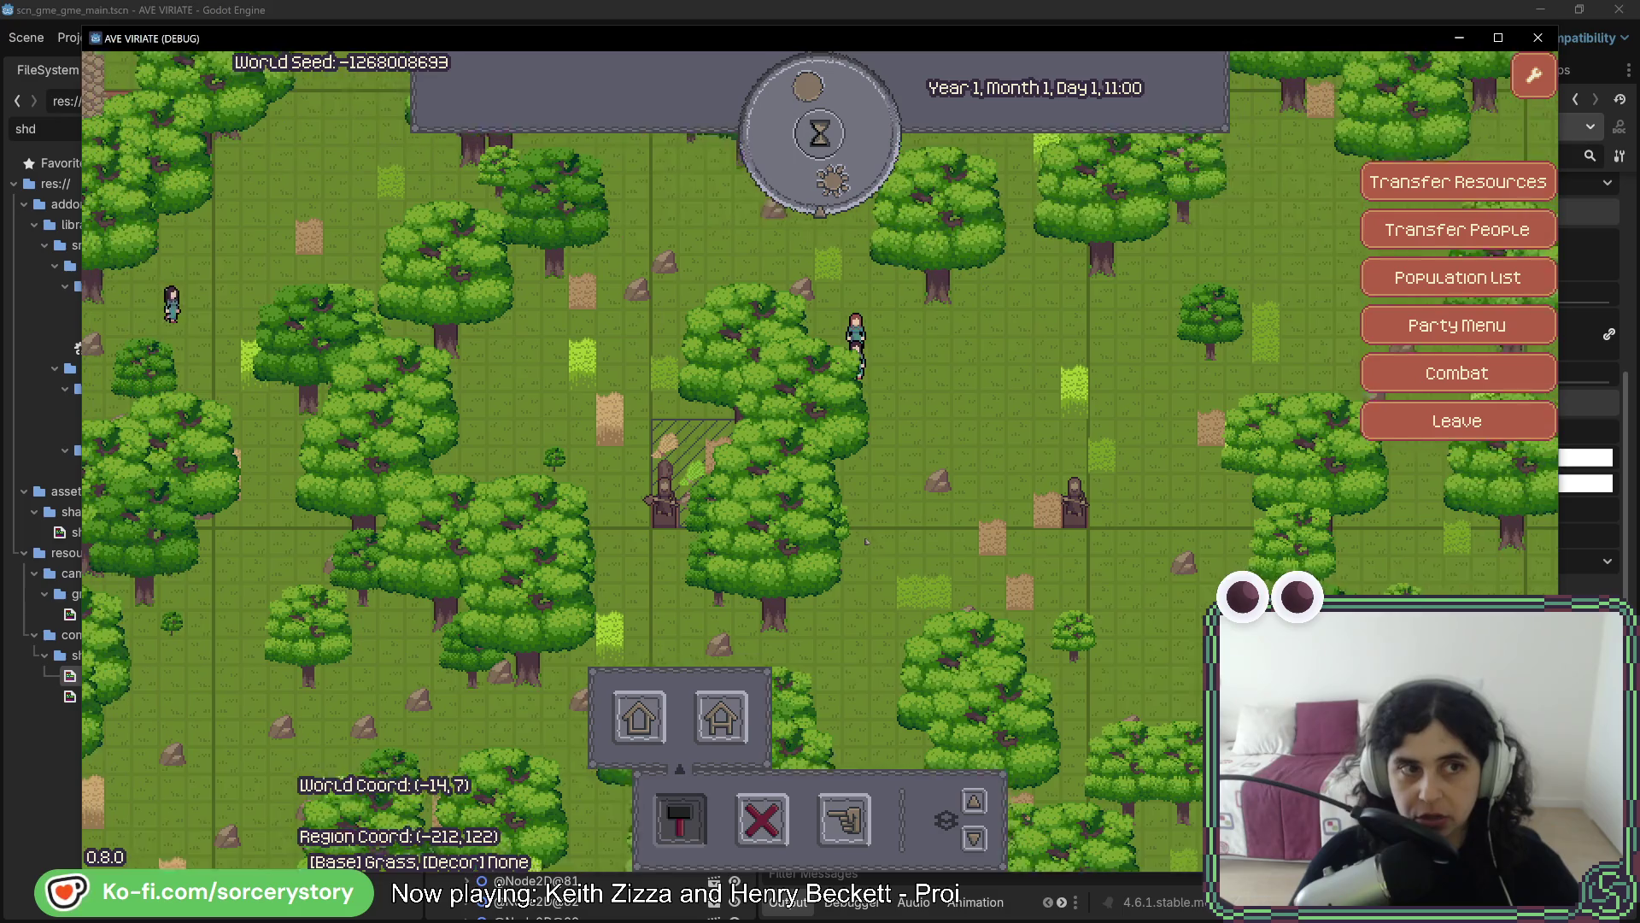
key("a")
key("w")
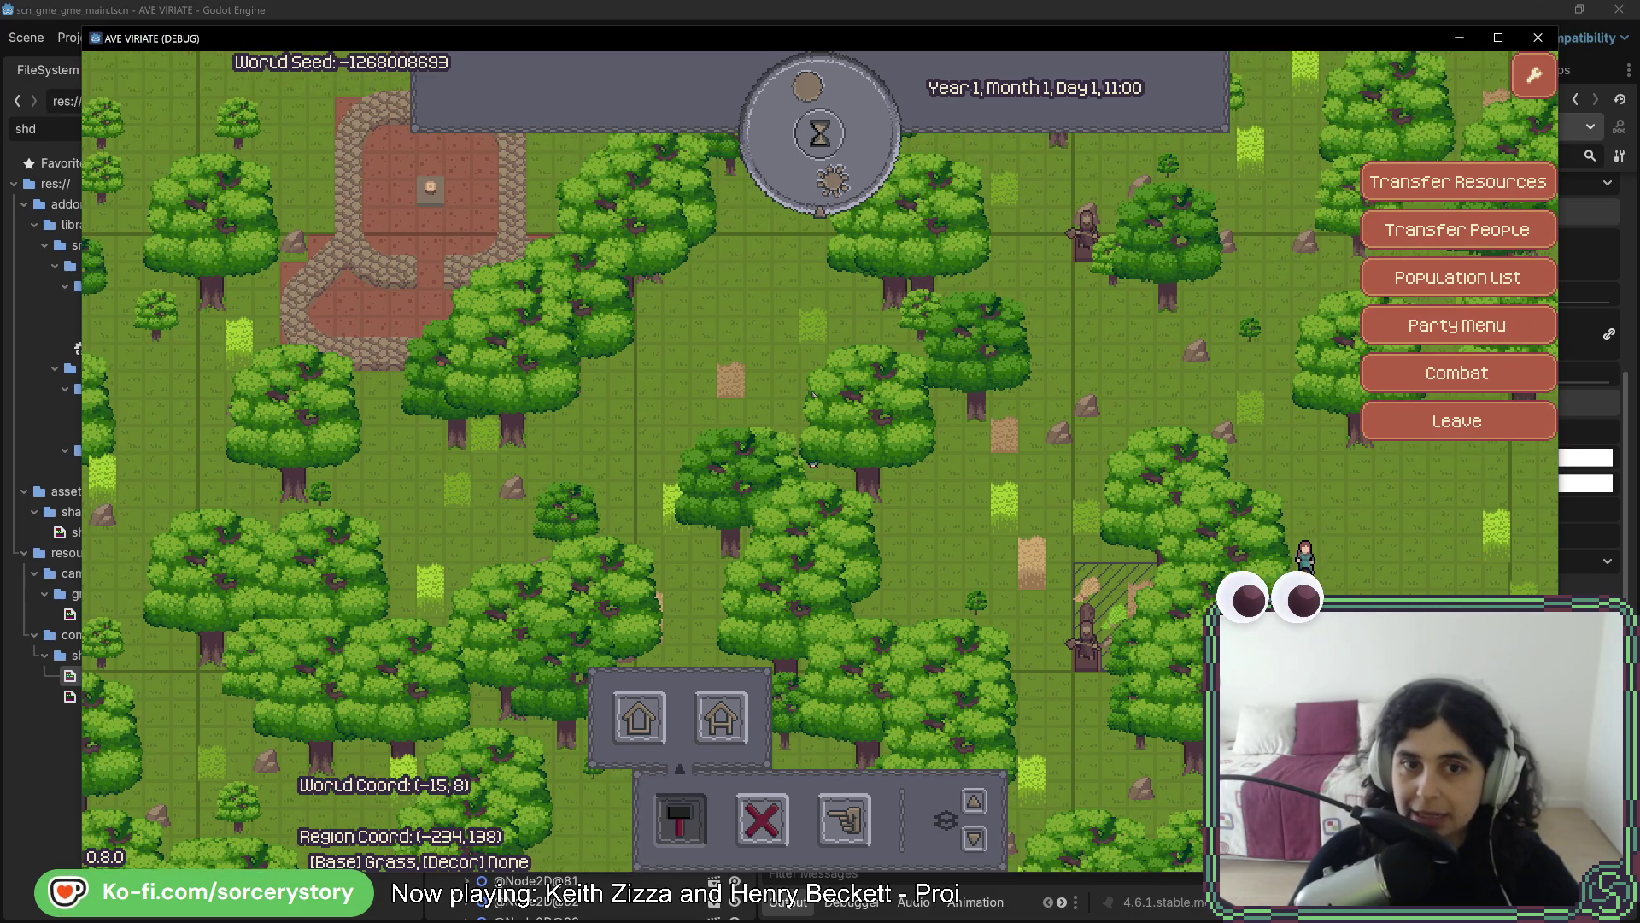
key("a")
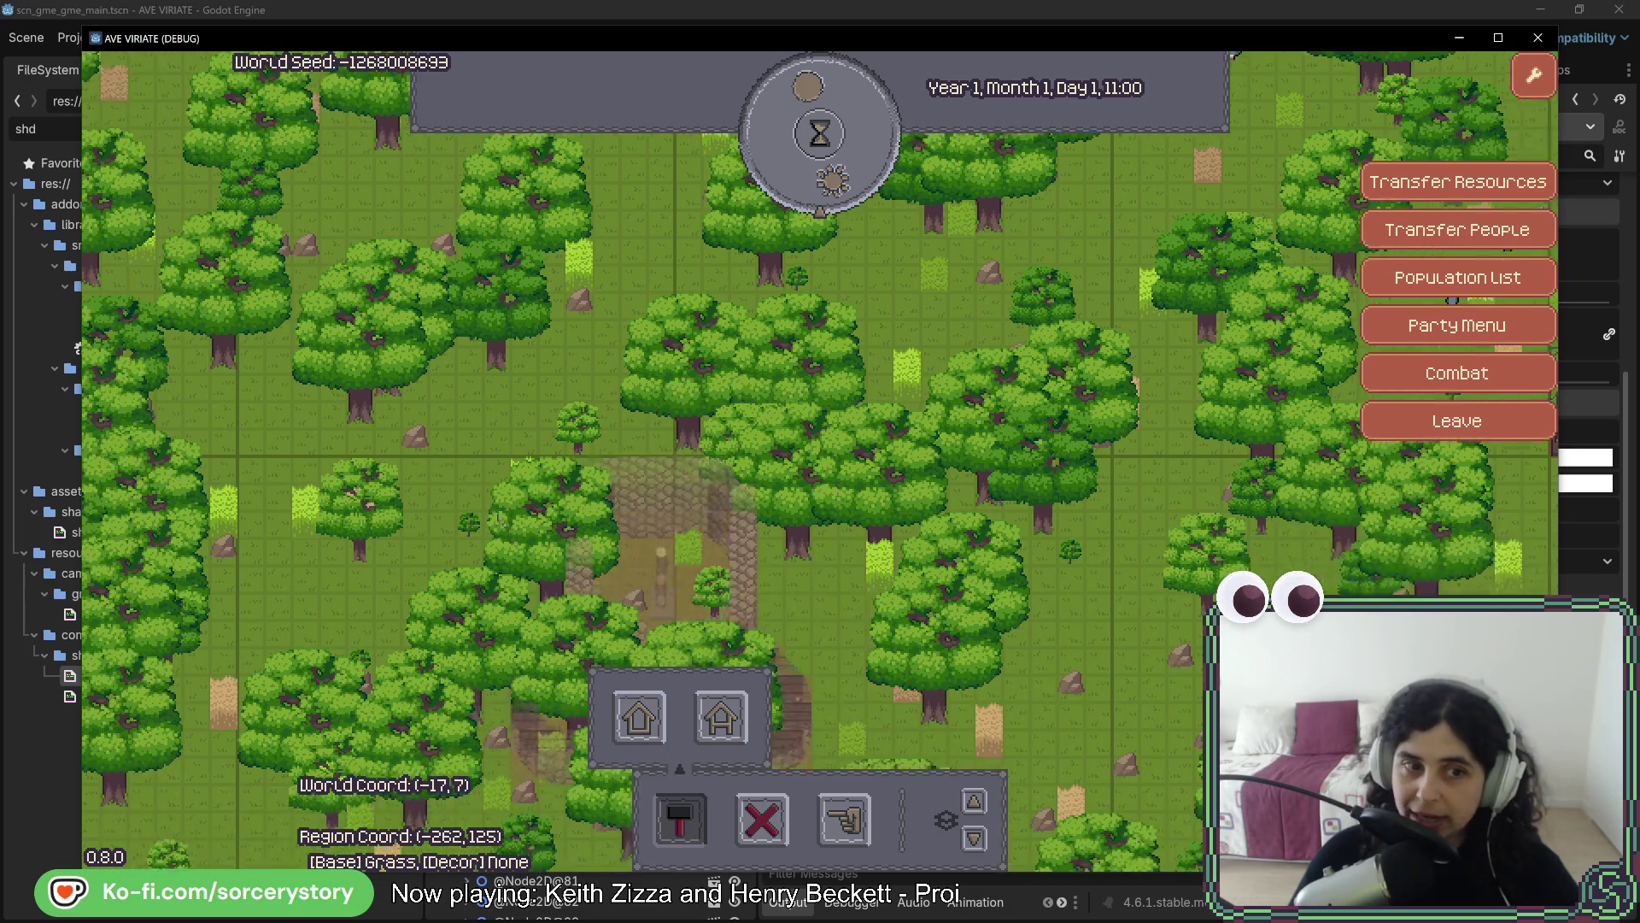
key("a")
key("s")
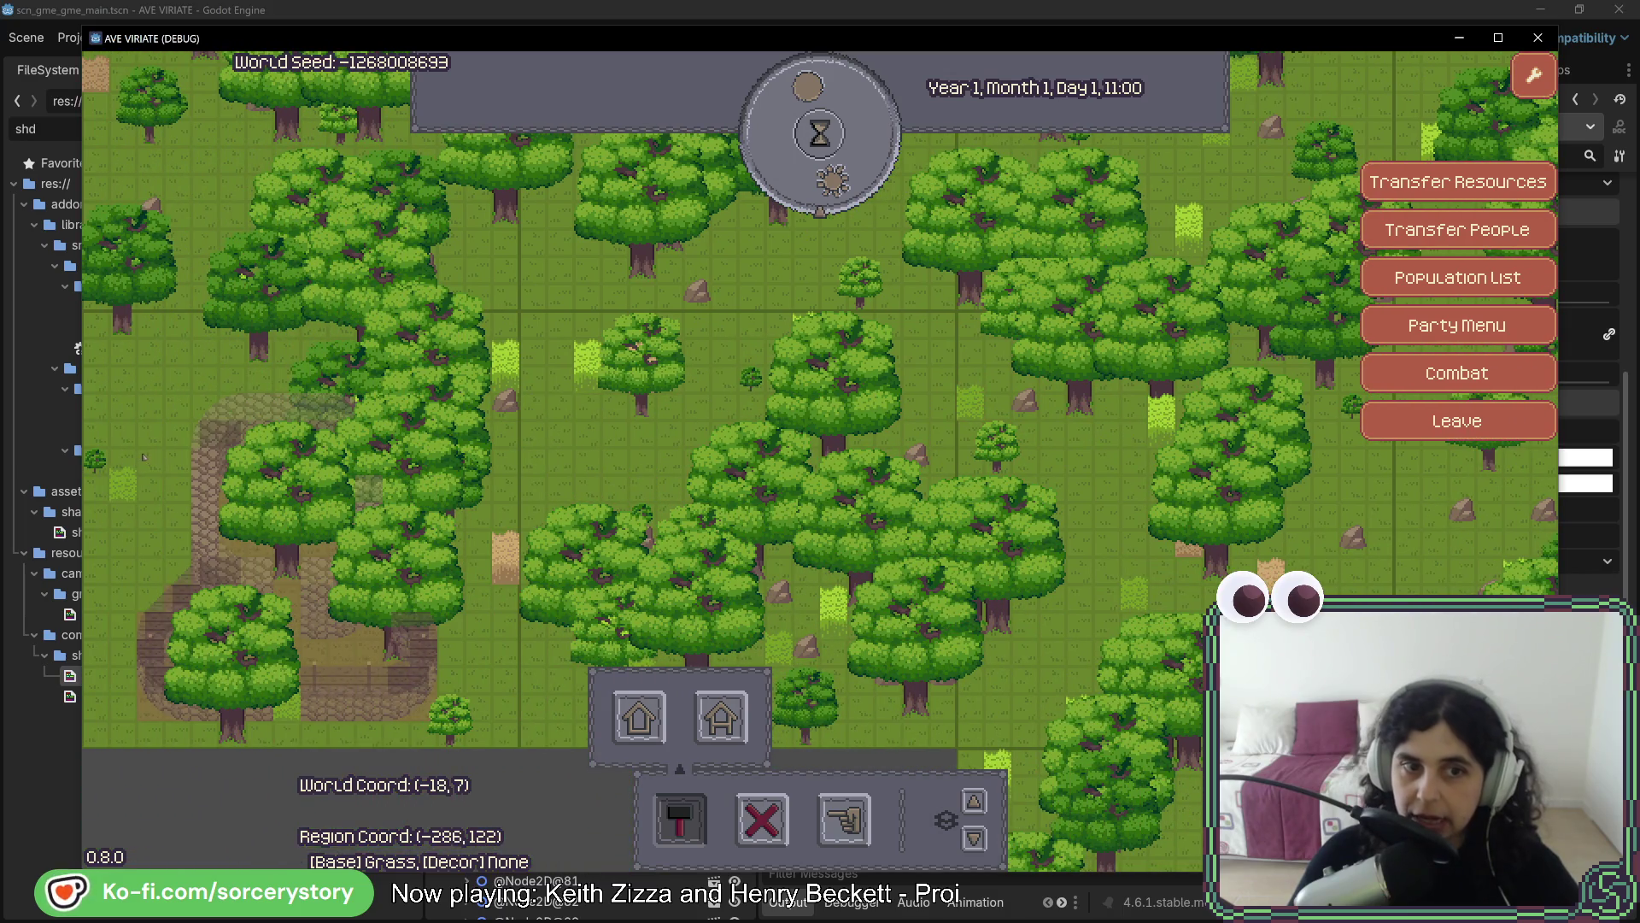
key("d")
key("s")
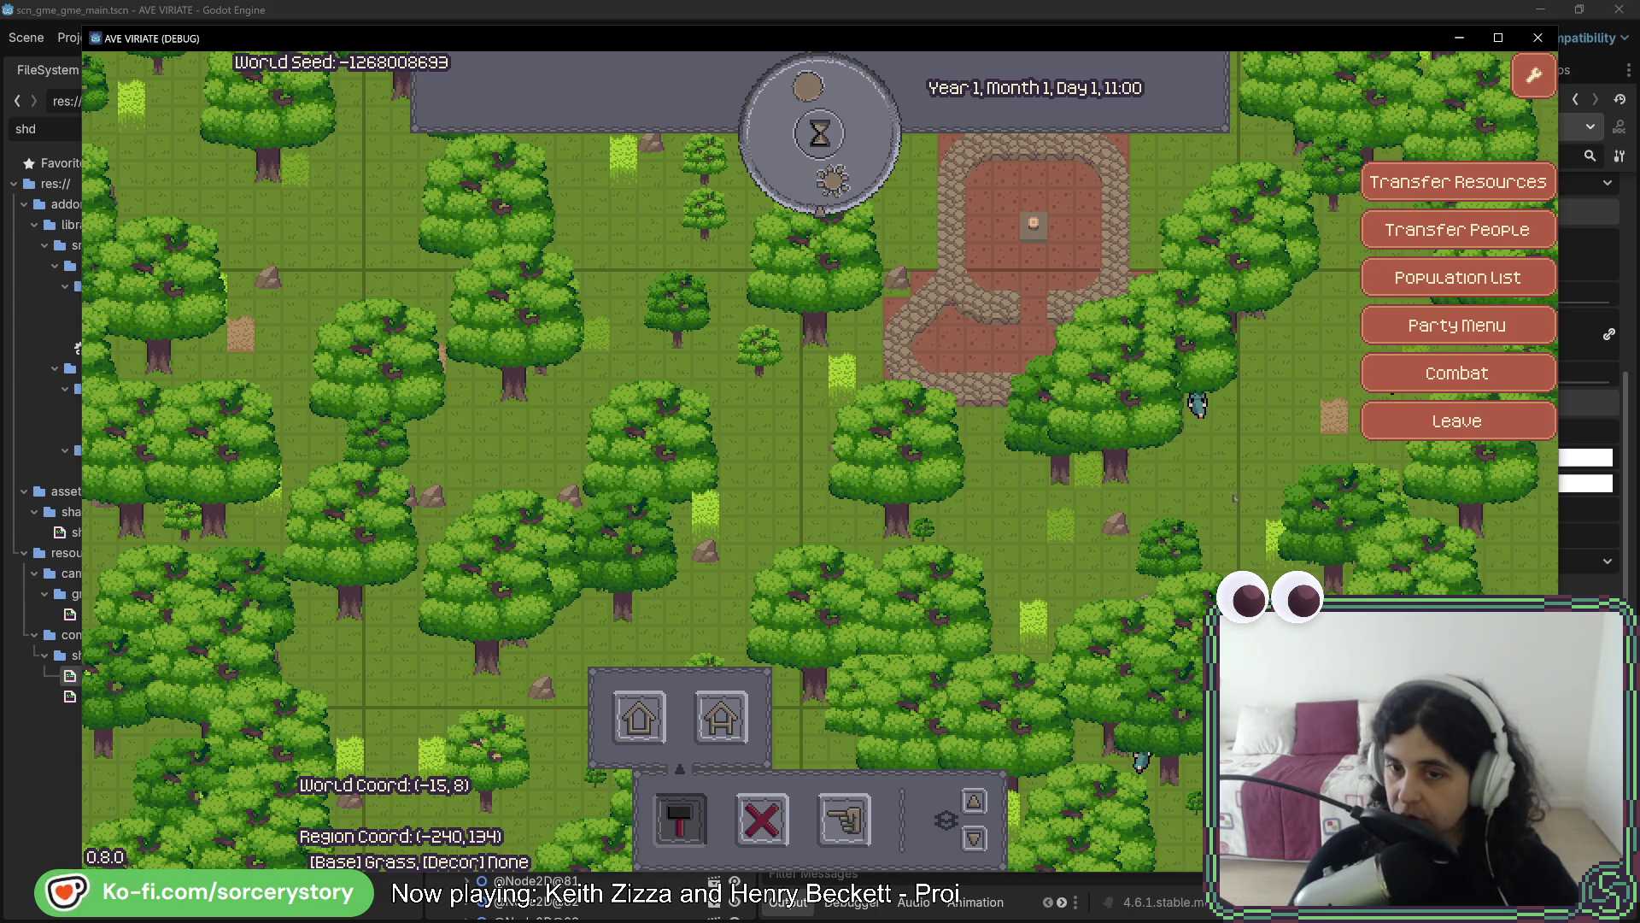
key("w")
key("d")
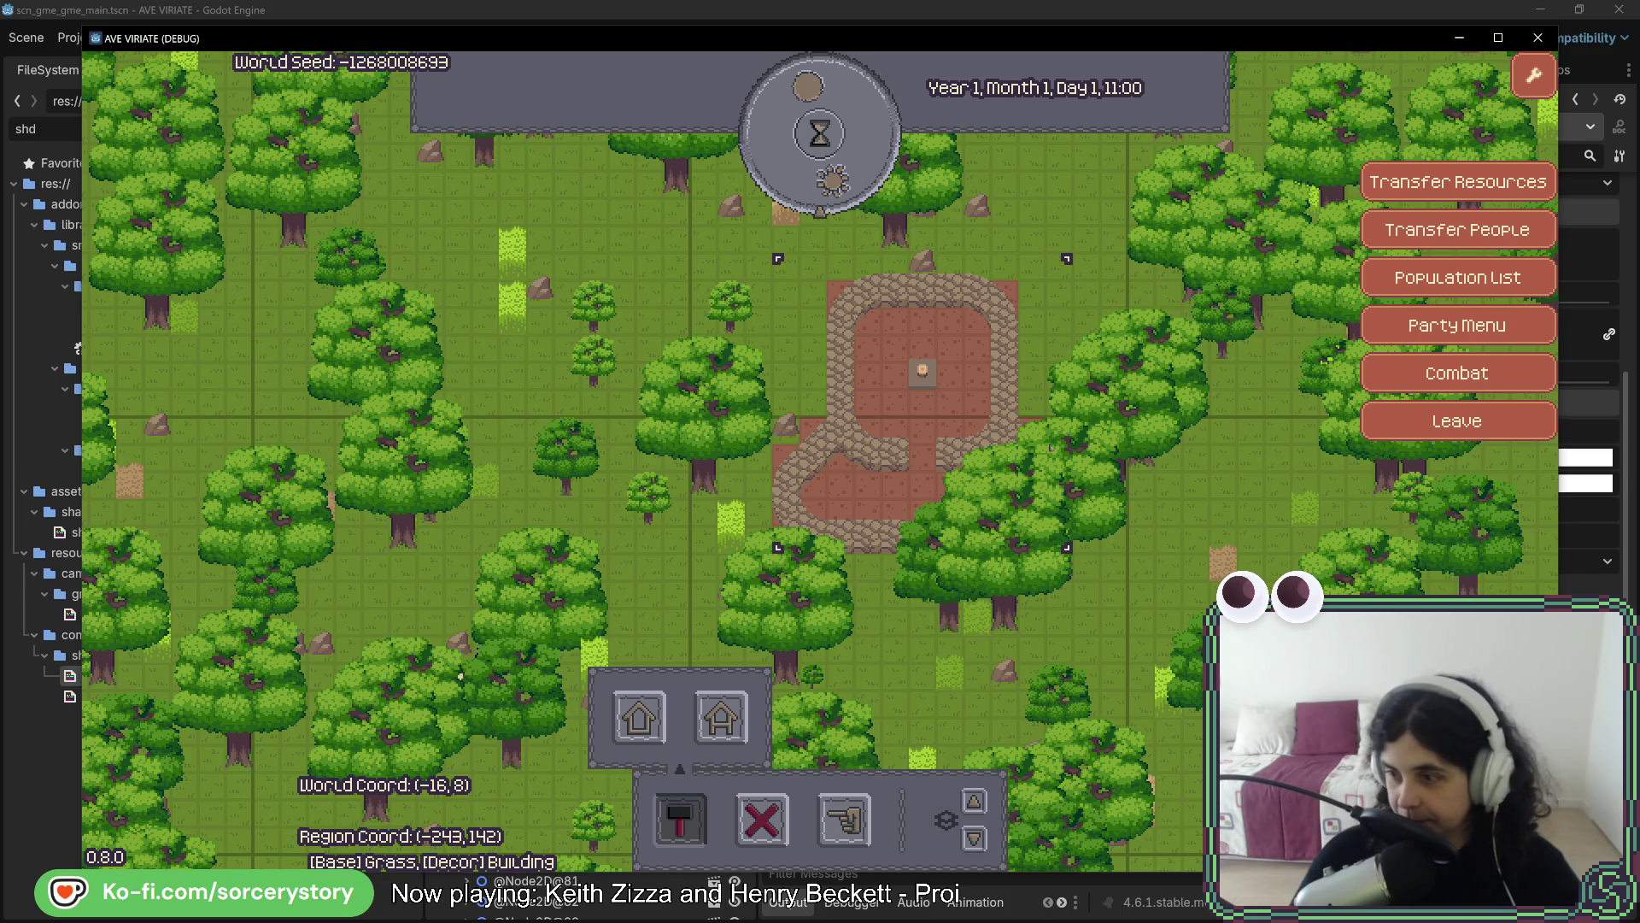
key("a")
key("s")
Pick the House again and pan west and north looking for a building spot
left_click(639, 716)
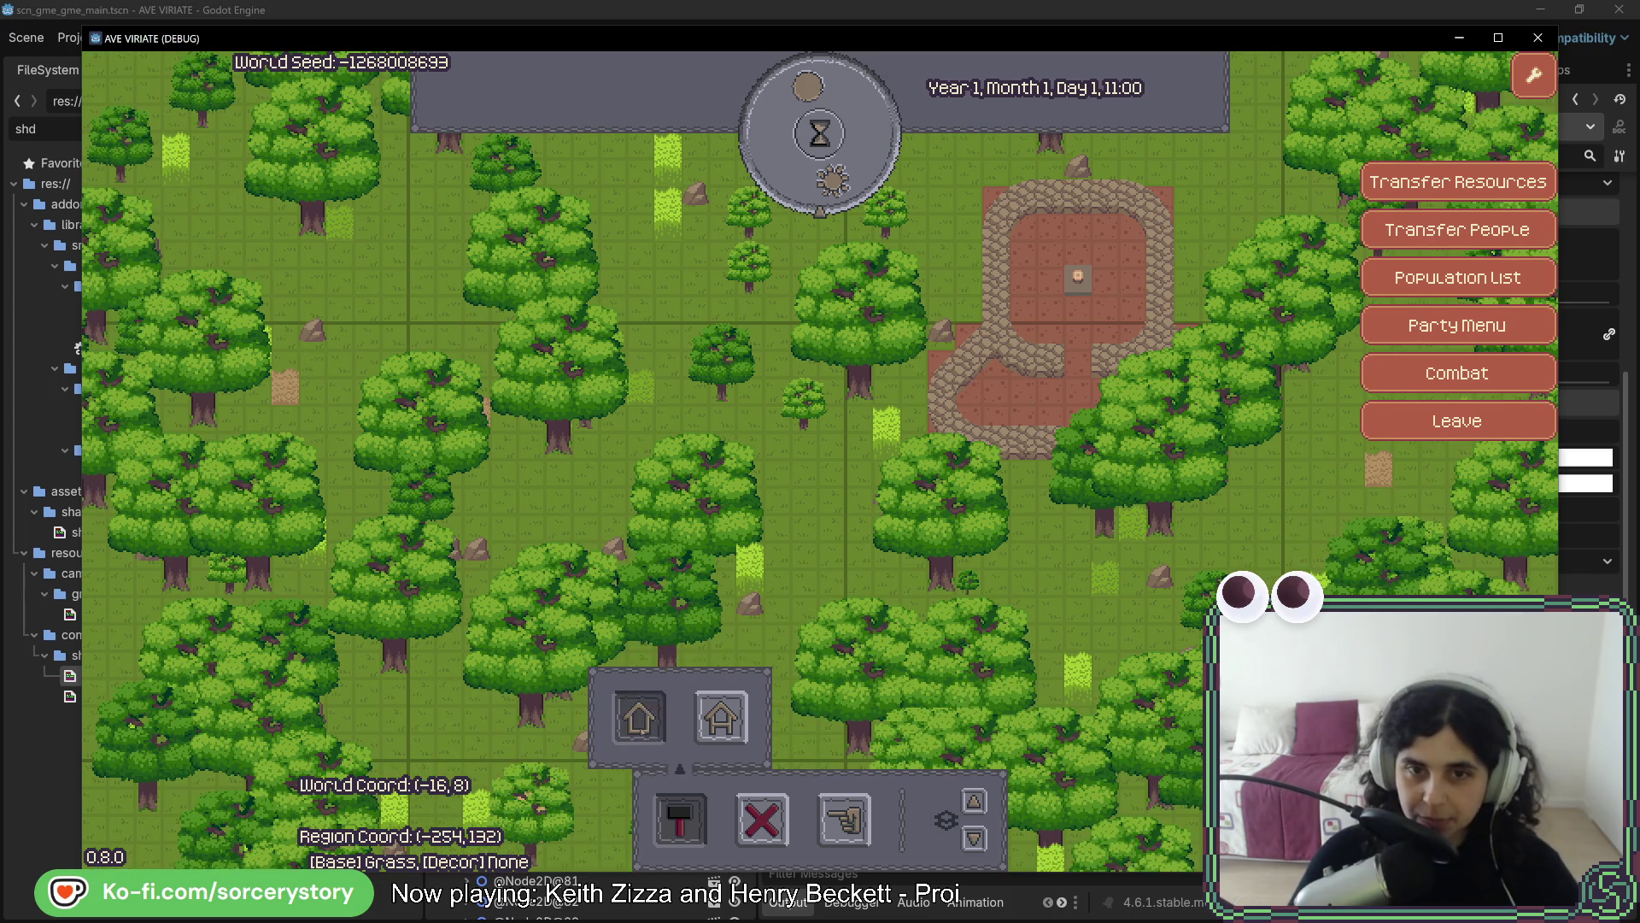
key("a")
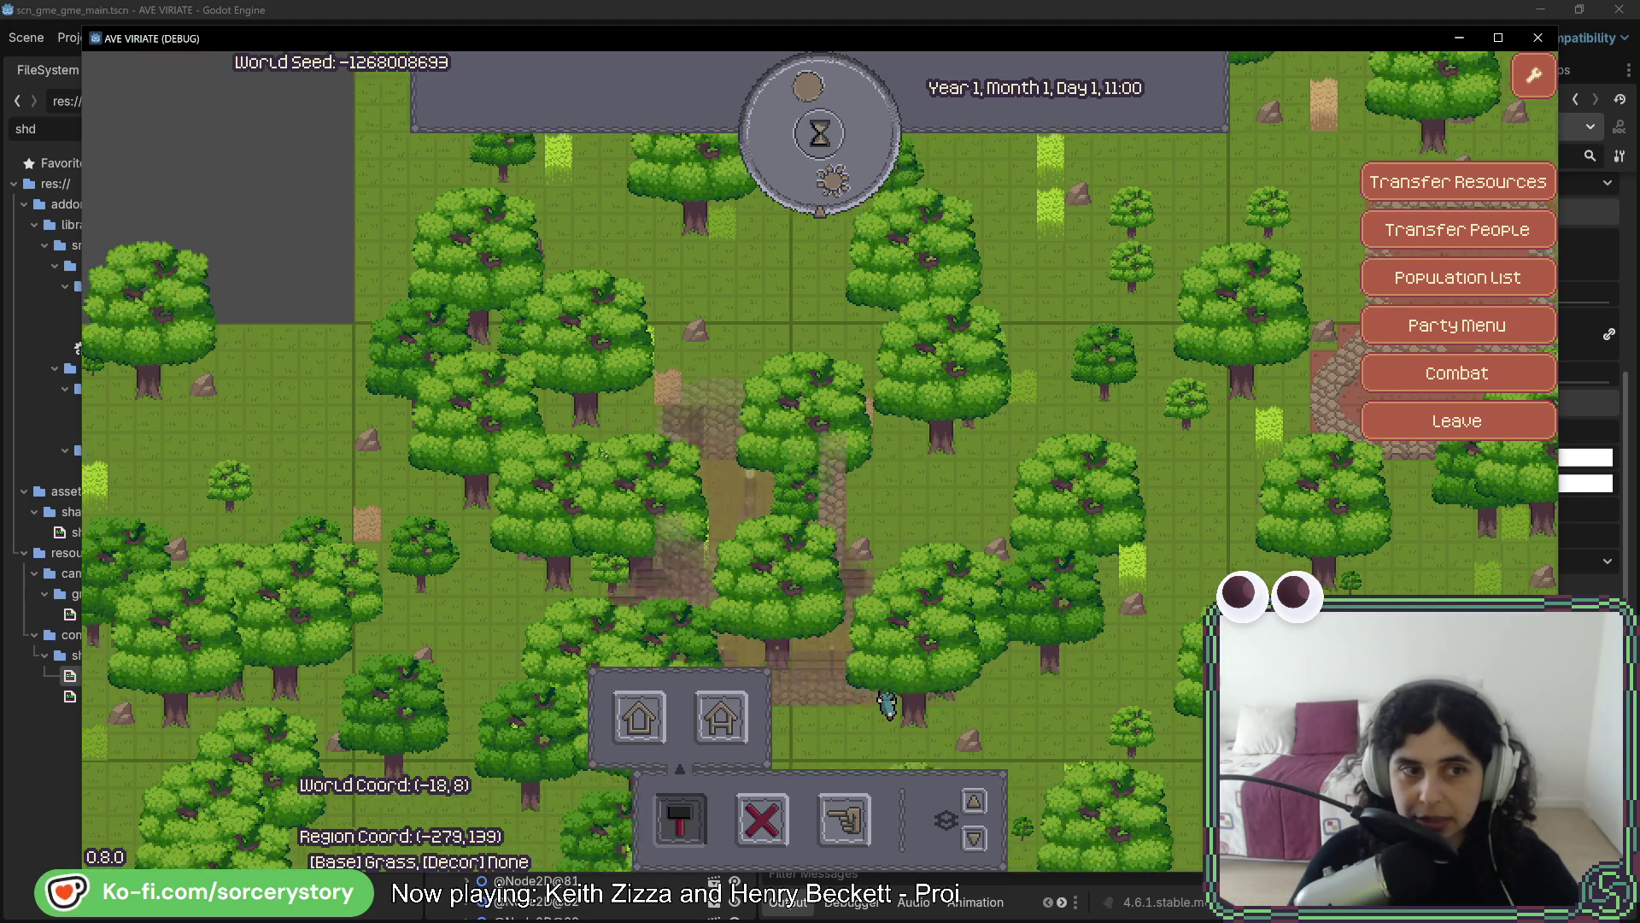
key("a")
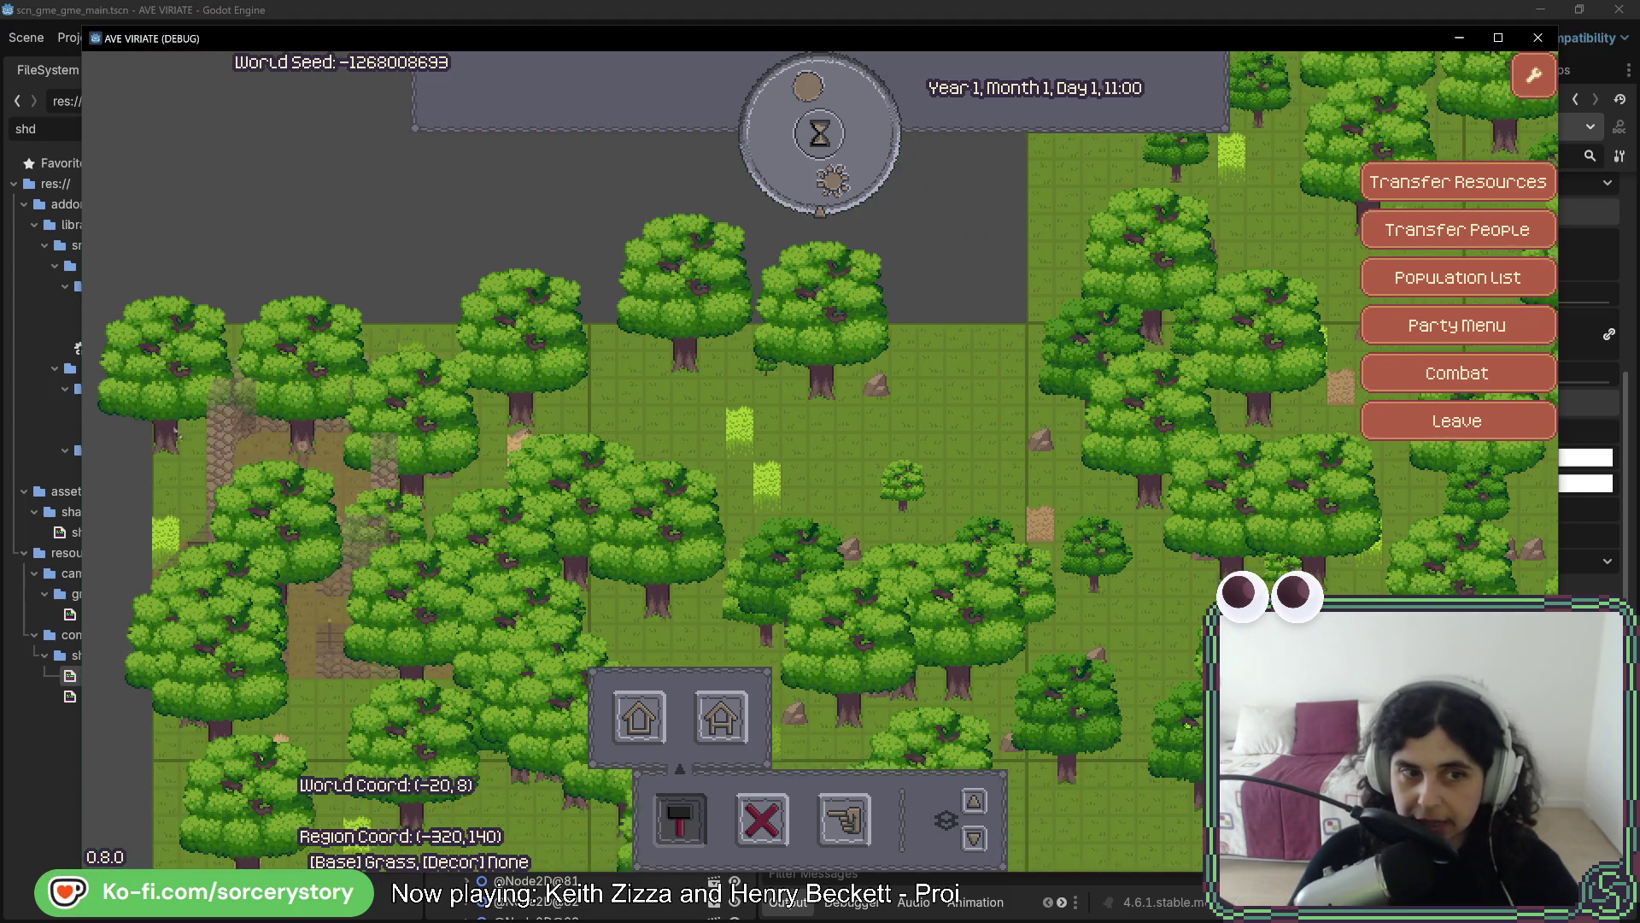
key("a")
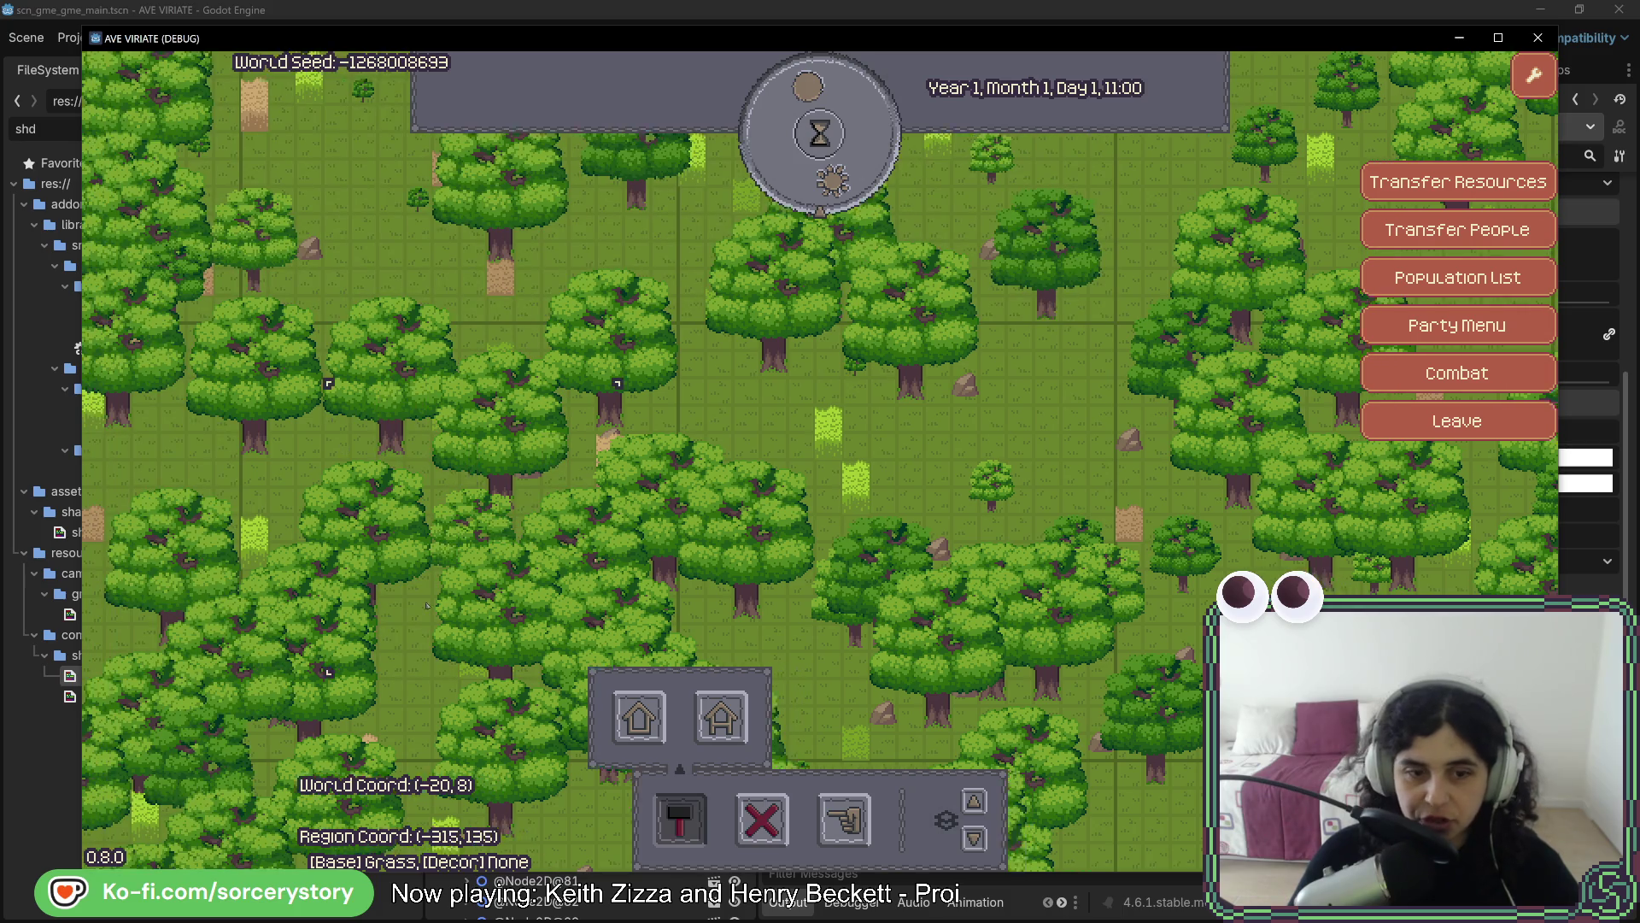
key("w")
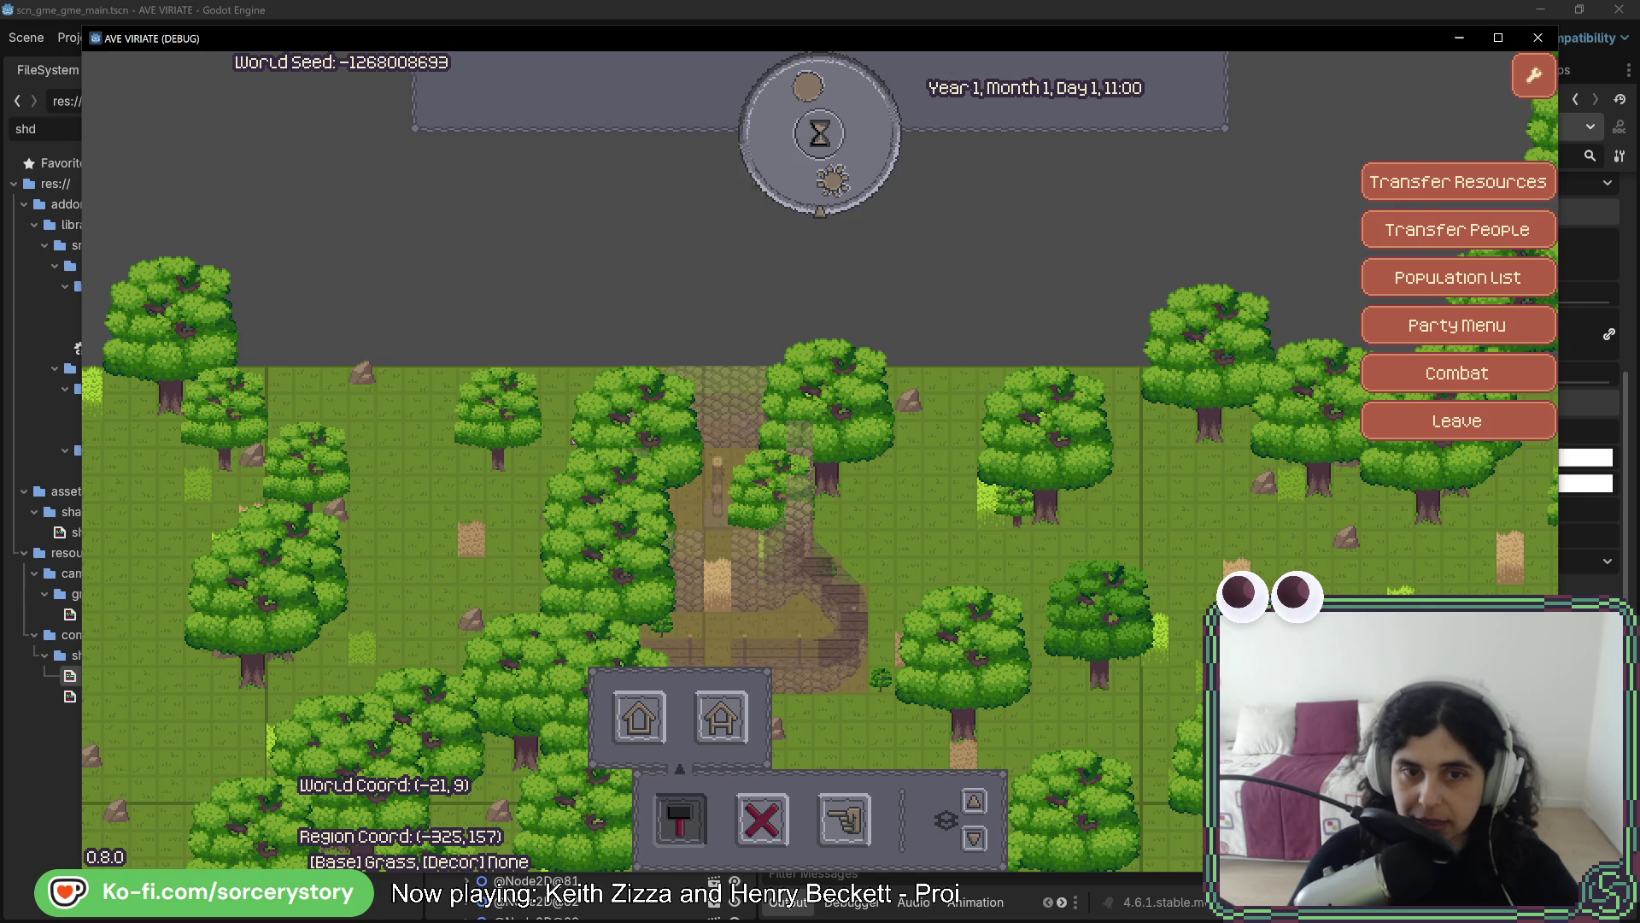
key("d")
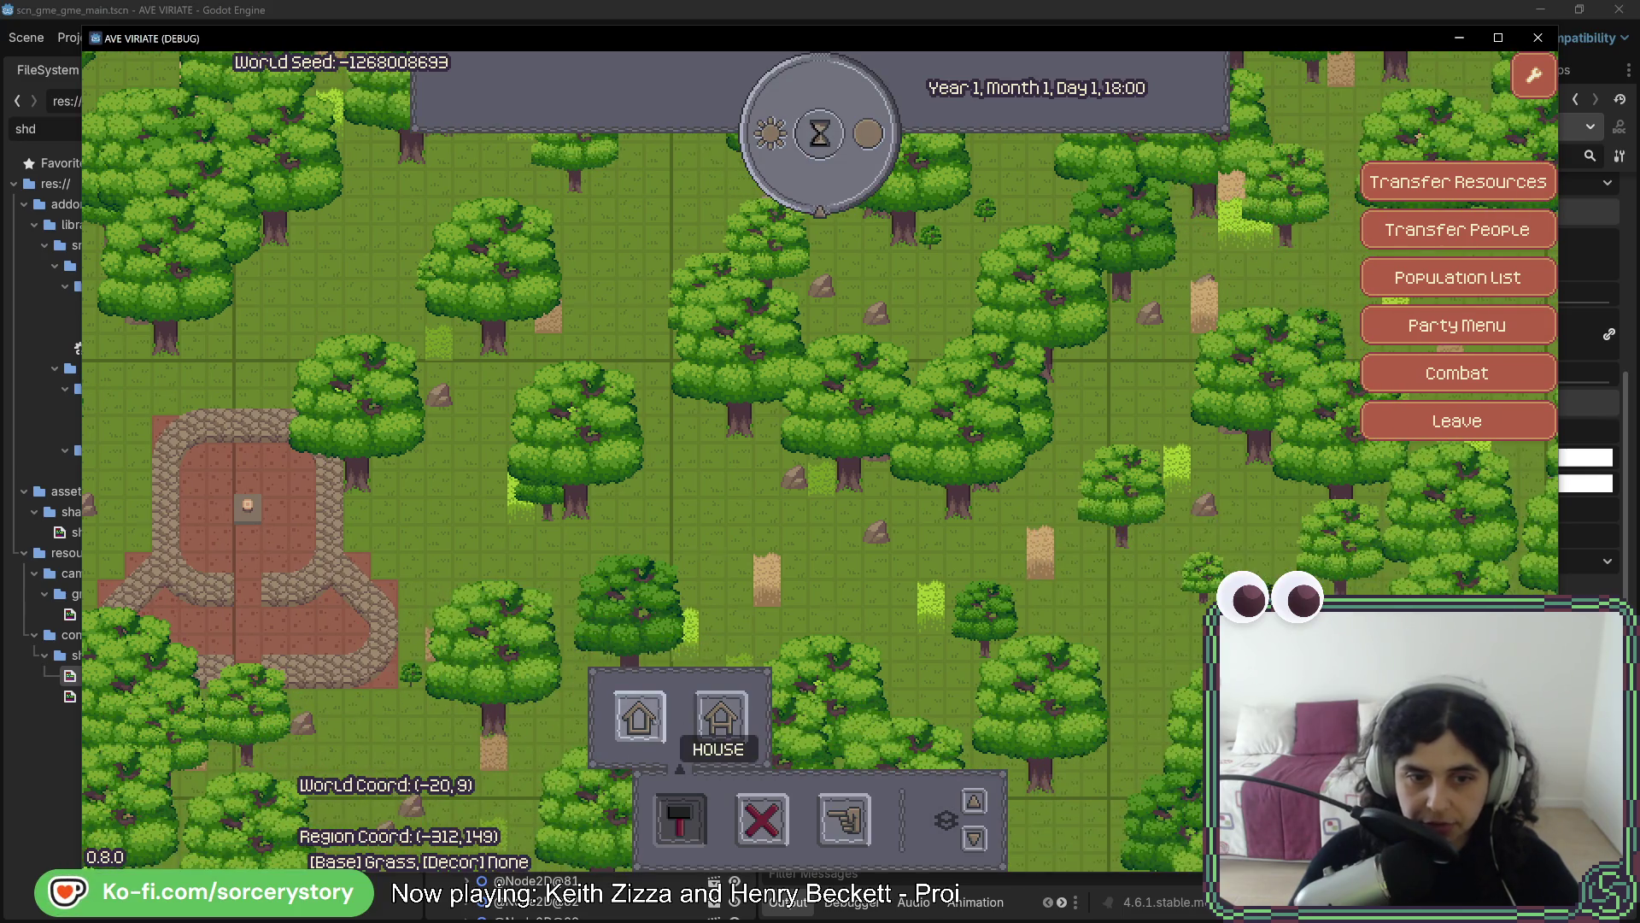
Start placing a House, pan left, and cancel the placement
left_click(721, 716)
key("a")
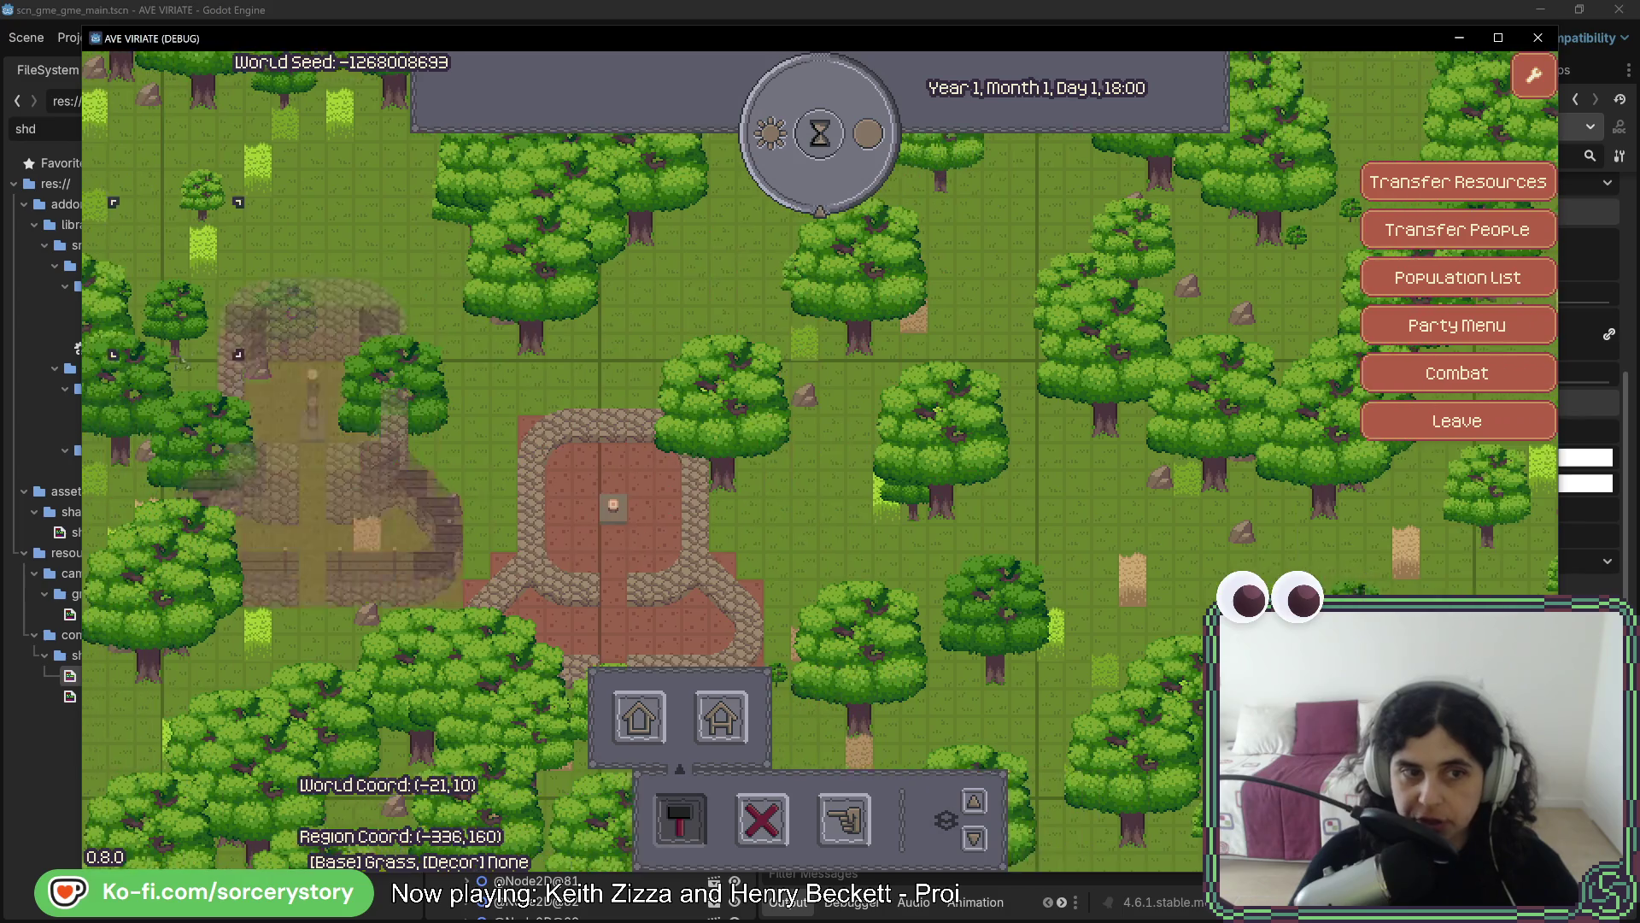
key("a")
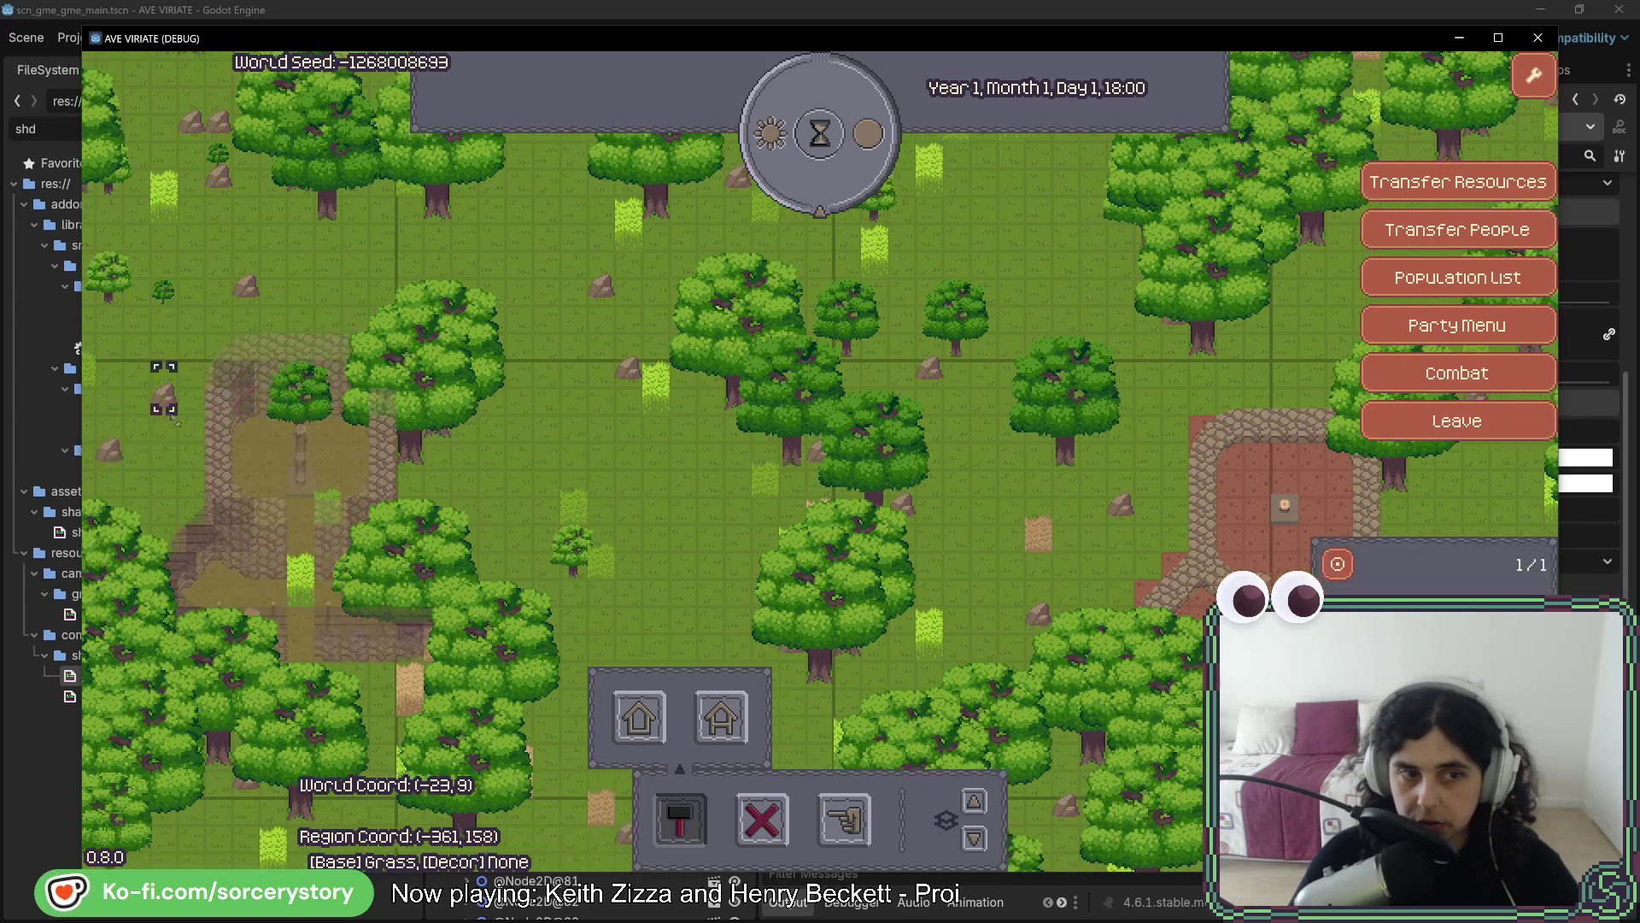
right_click(257, 442)
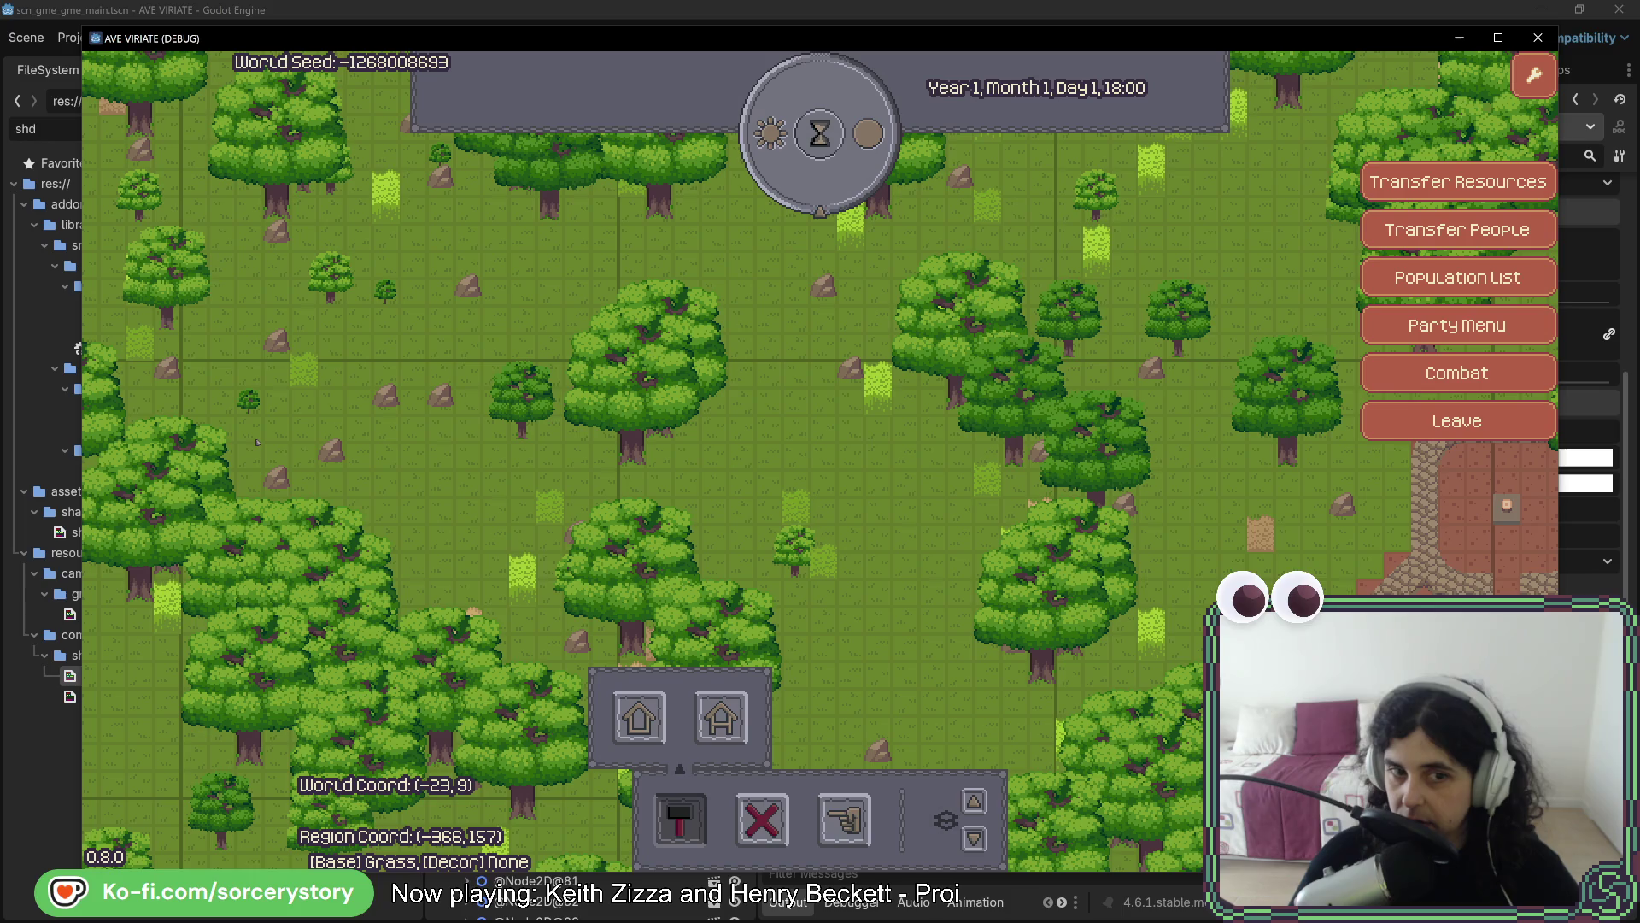
Pass hour after hour through the night to Day 2, 11:00
left_click(820, 132)
left_click(819, 132)
left_click(819, 132)
left_click(819, 132)
left_click(819, 133)
left_click(819, 133)
left_click(819, 133)
left_click(819, 132)
left_click(820, 132)
left_click(820, 132)
left_click(819, 133)
left_click(819, 133)
left_click(820, 132)
left_click(820, 132)
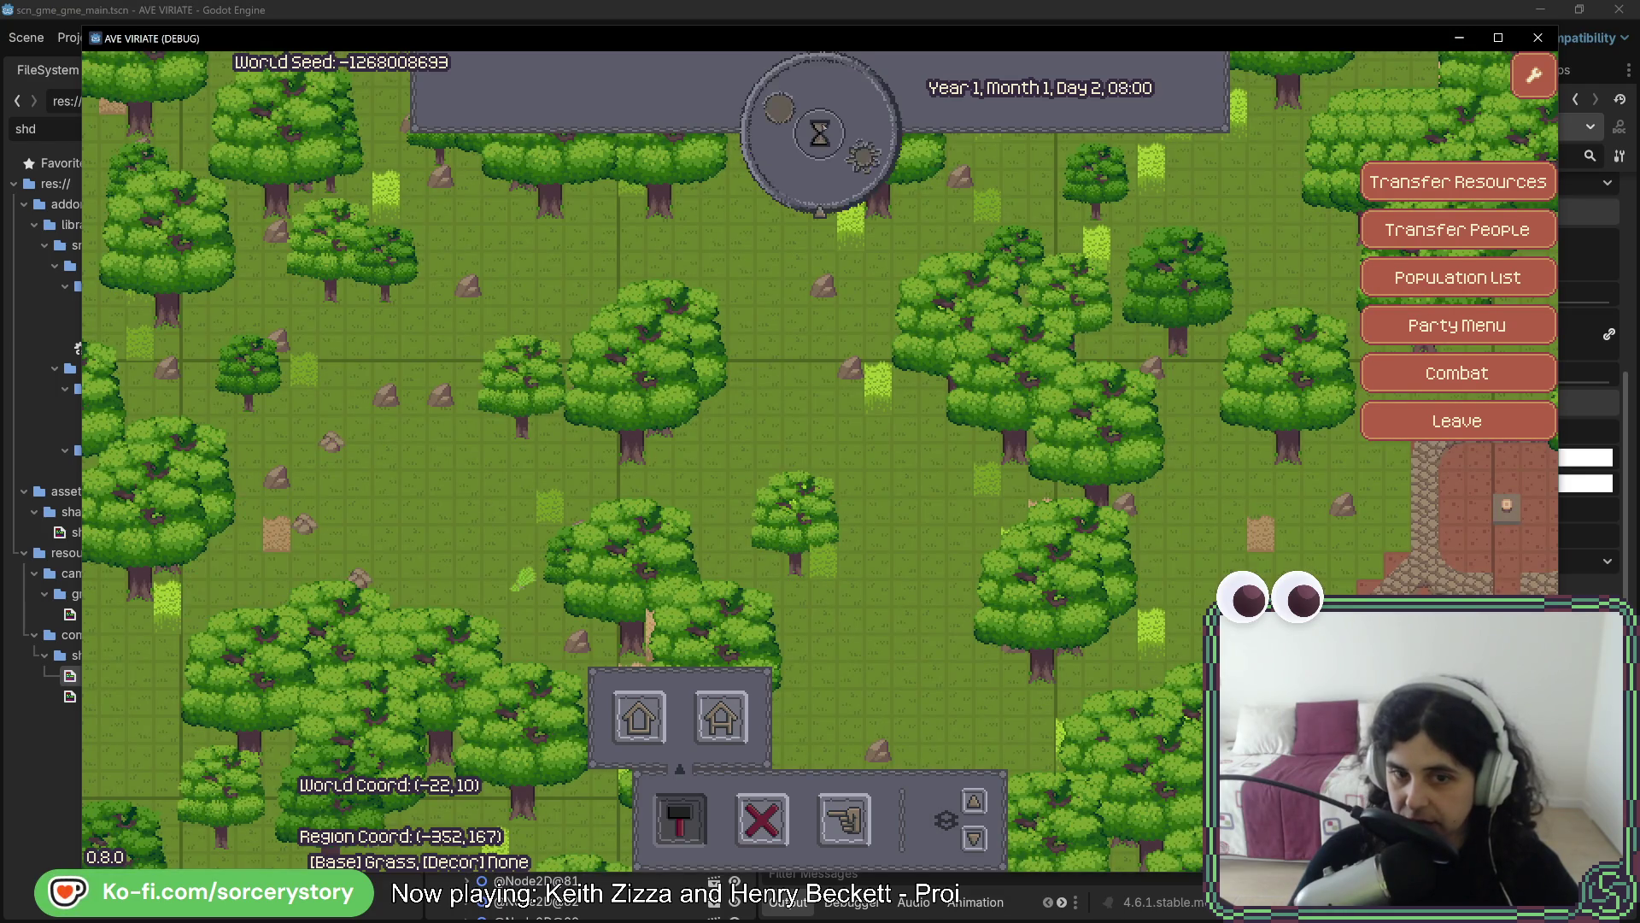
left_click(819, 133)
left_click(824, 137)
left_click(824, 136)
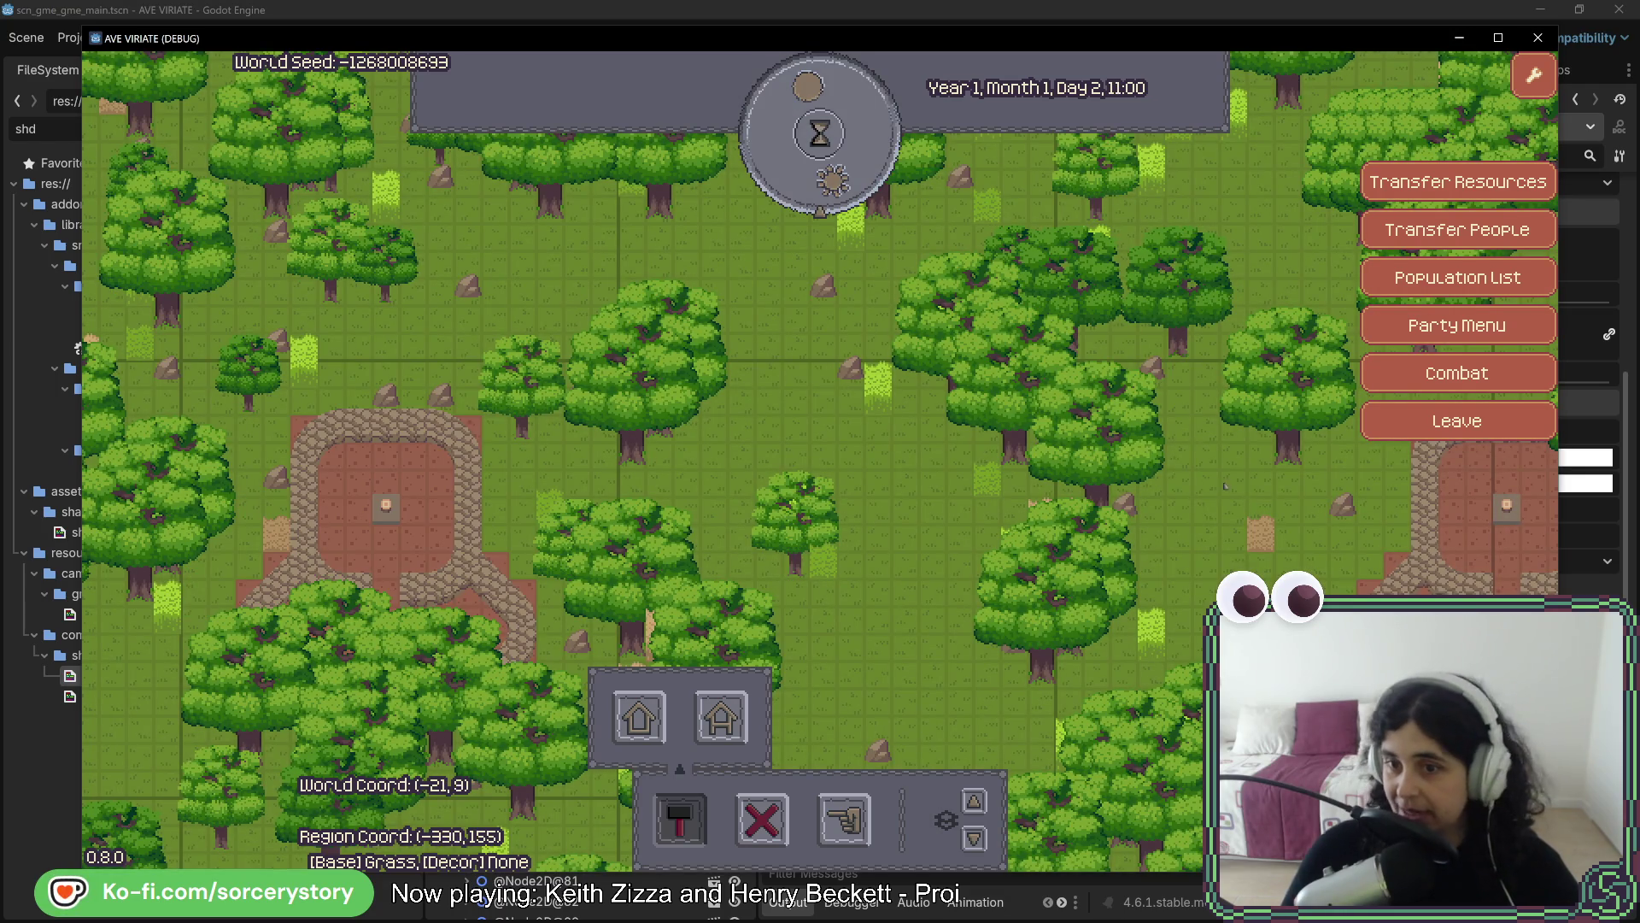
Pan back to the settlement and try the House placement again while panning around
key("a")
left_click(639, 718)
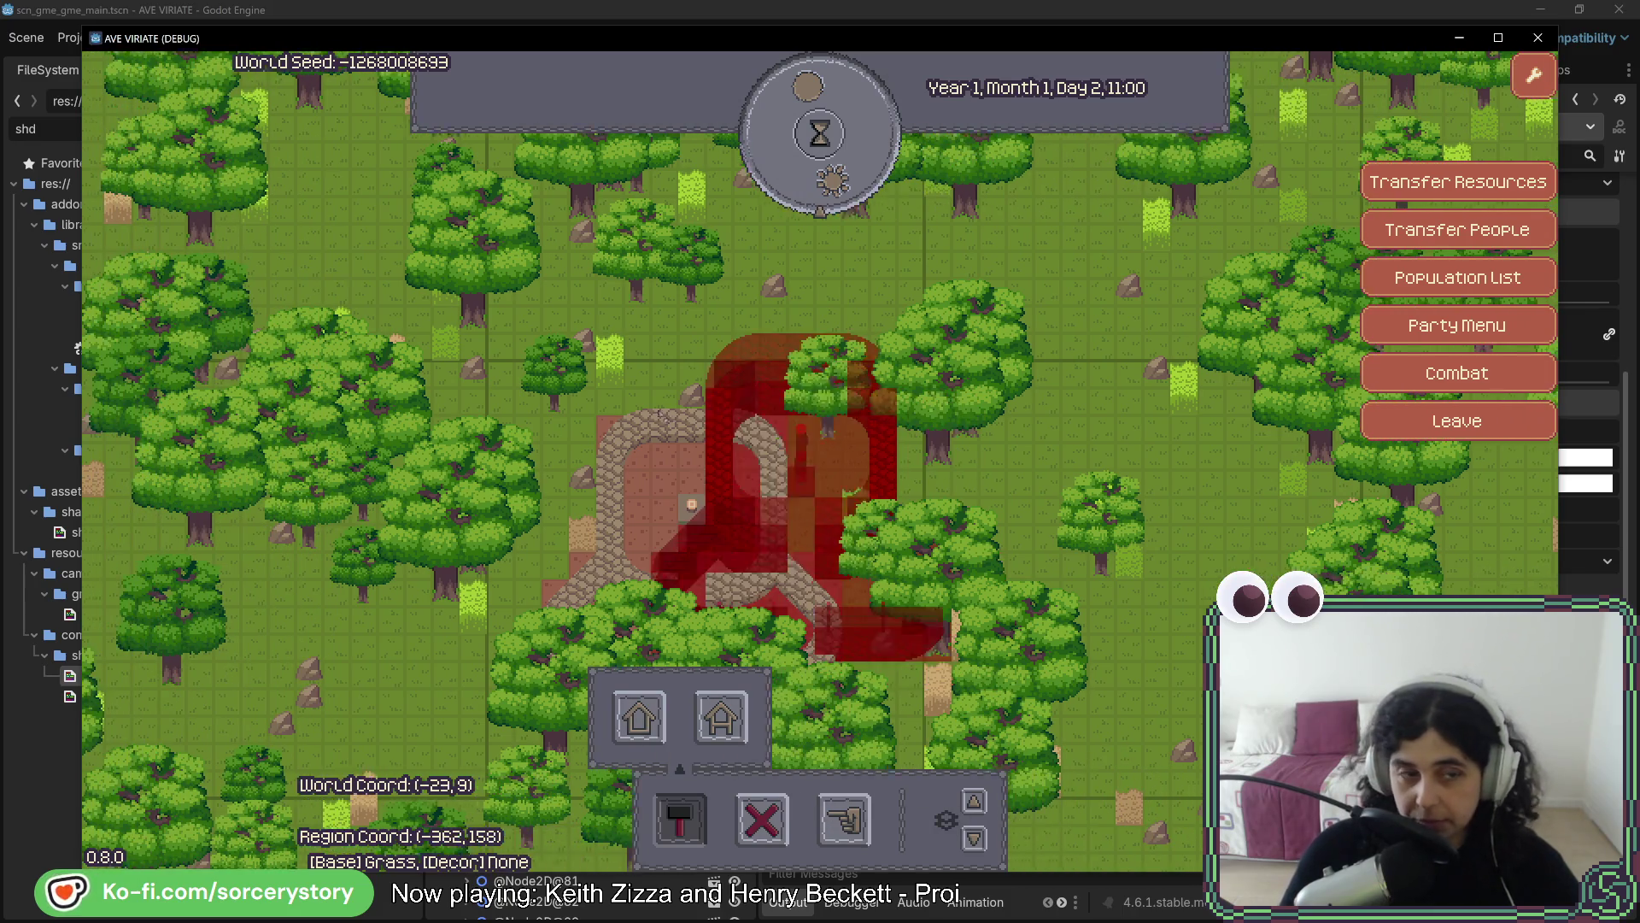
key("a")
key("w")
key("a")
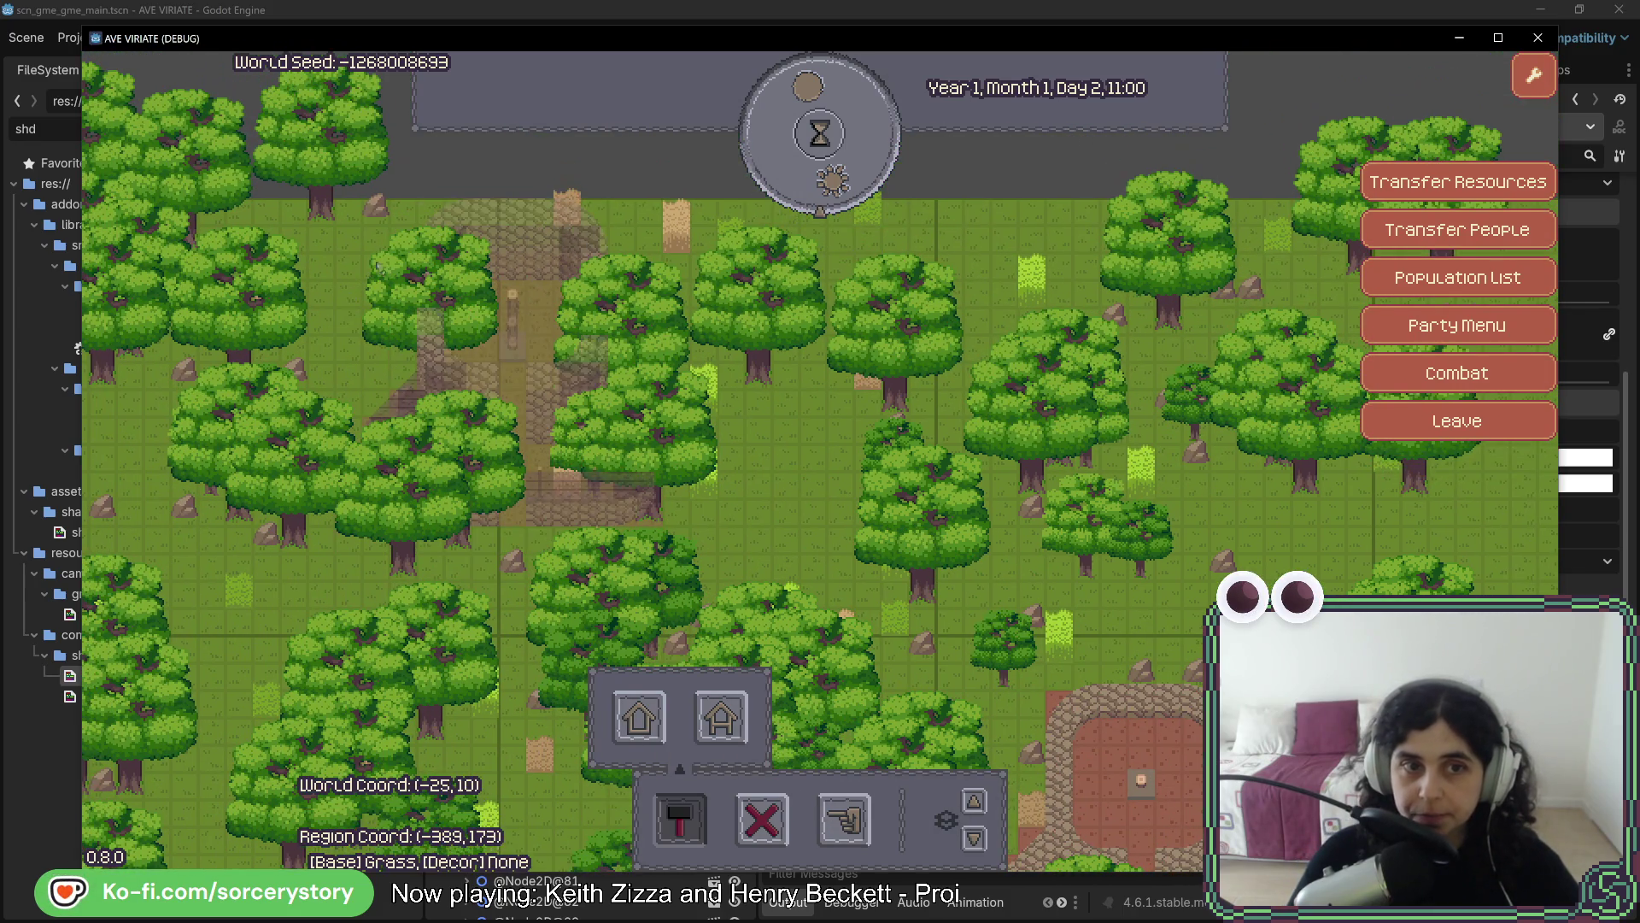
key("s")
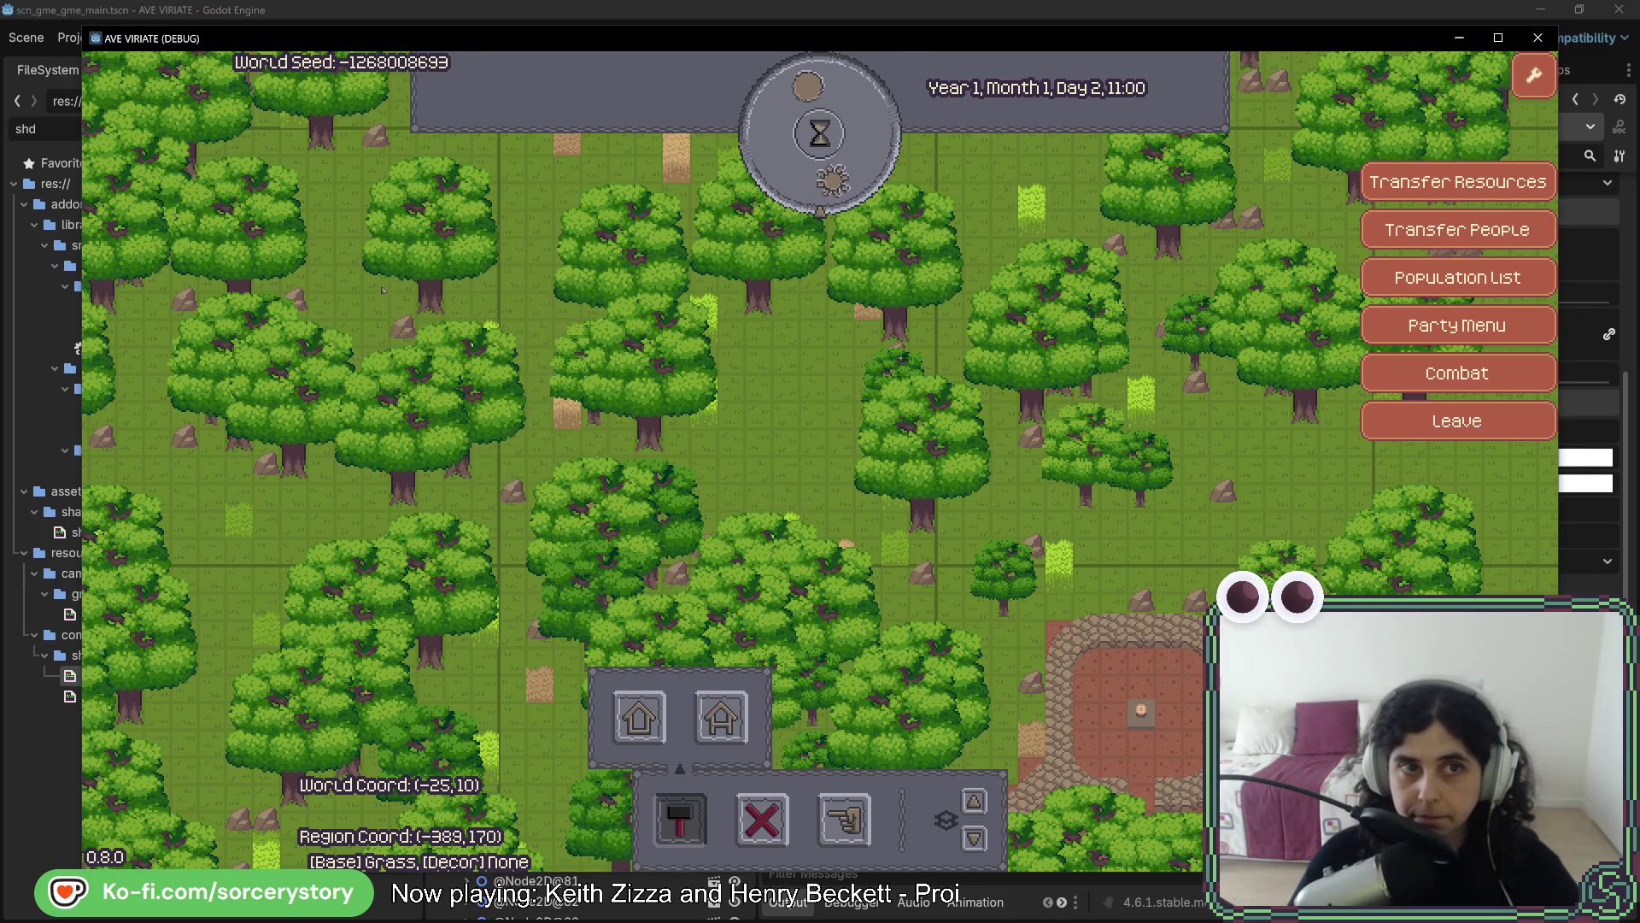
key("w")
key("a")
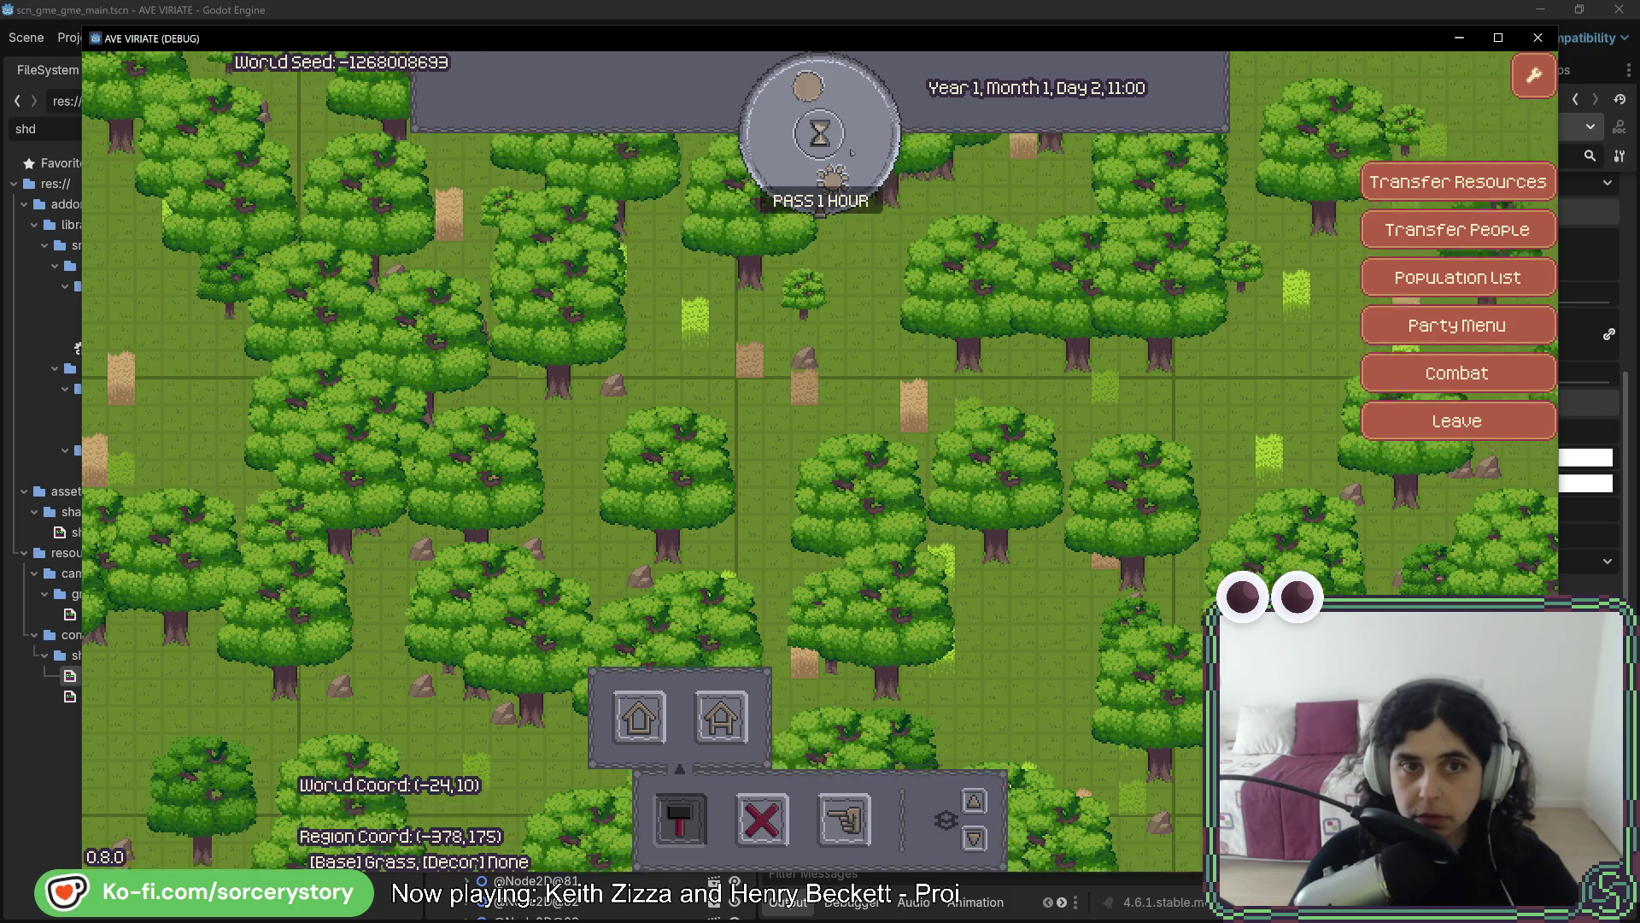
Pass four more hours to bring the clock to 15:00
left_click(853, 128)
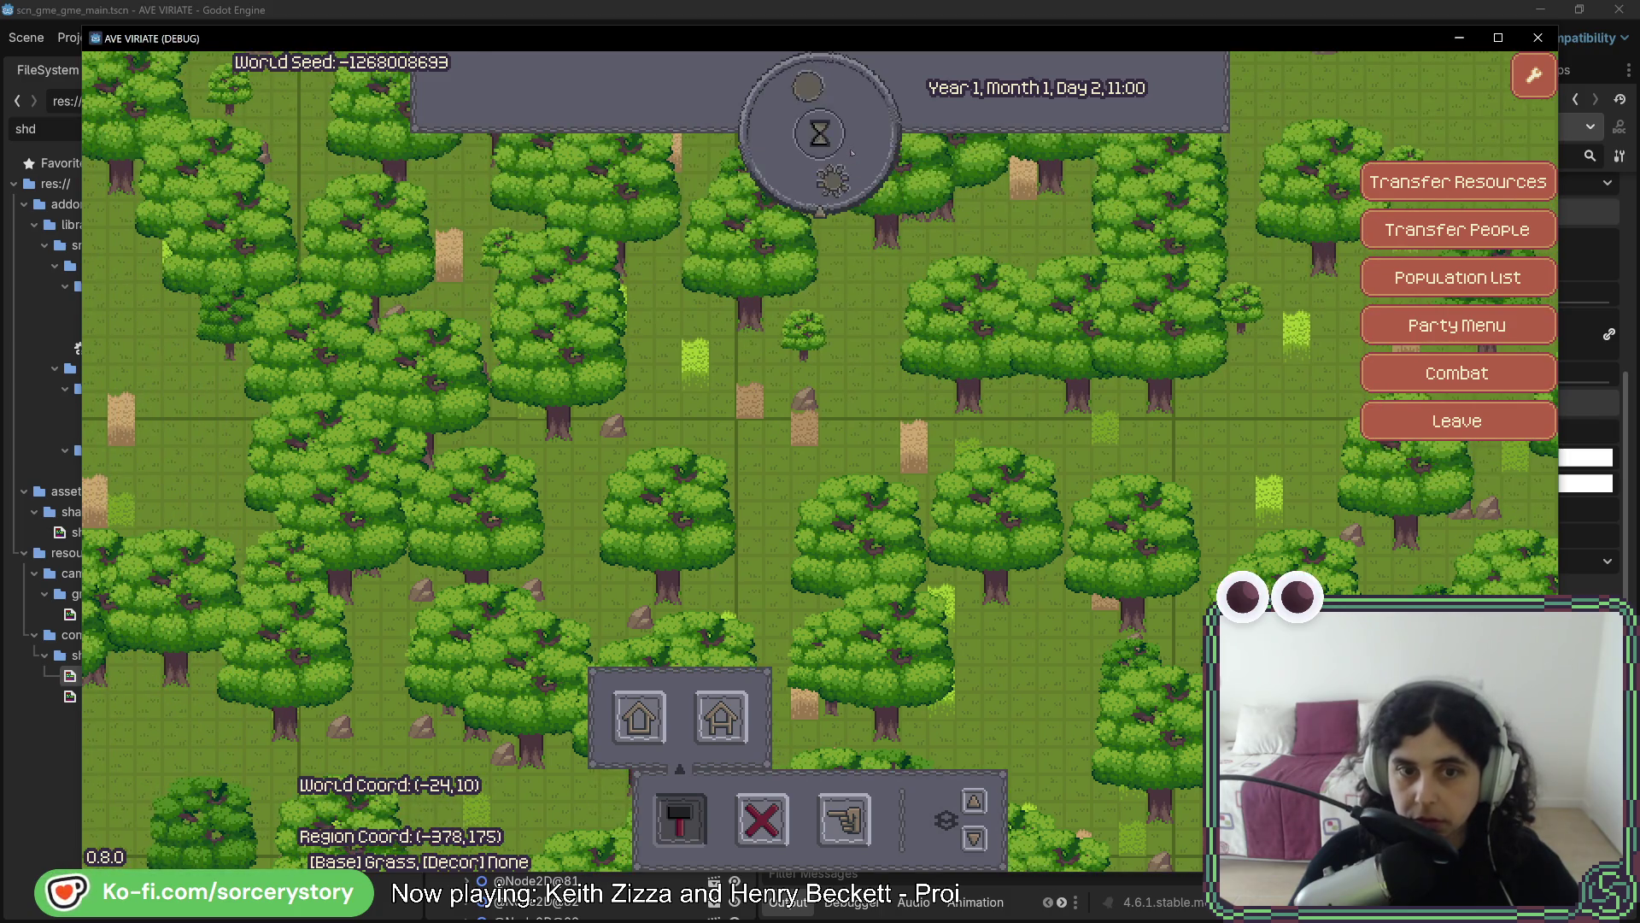
left_click(852, 141)
left_click(851, 152)
left_click(852, 152)
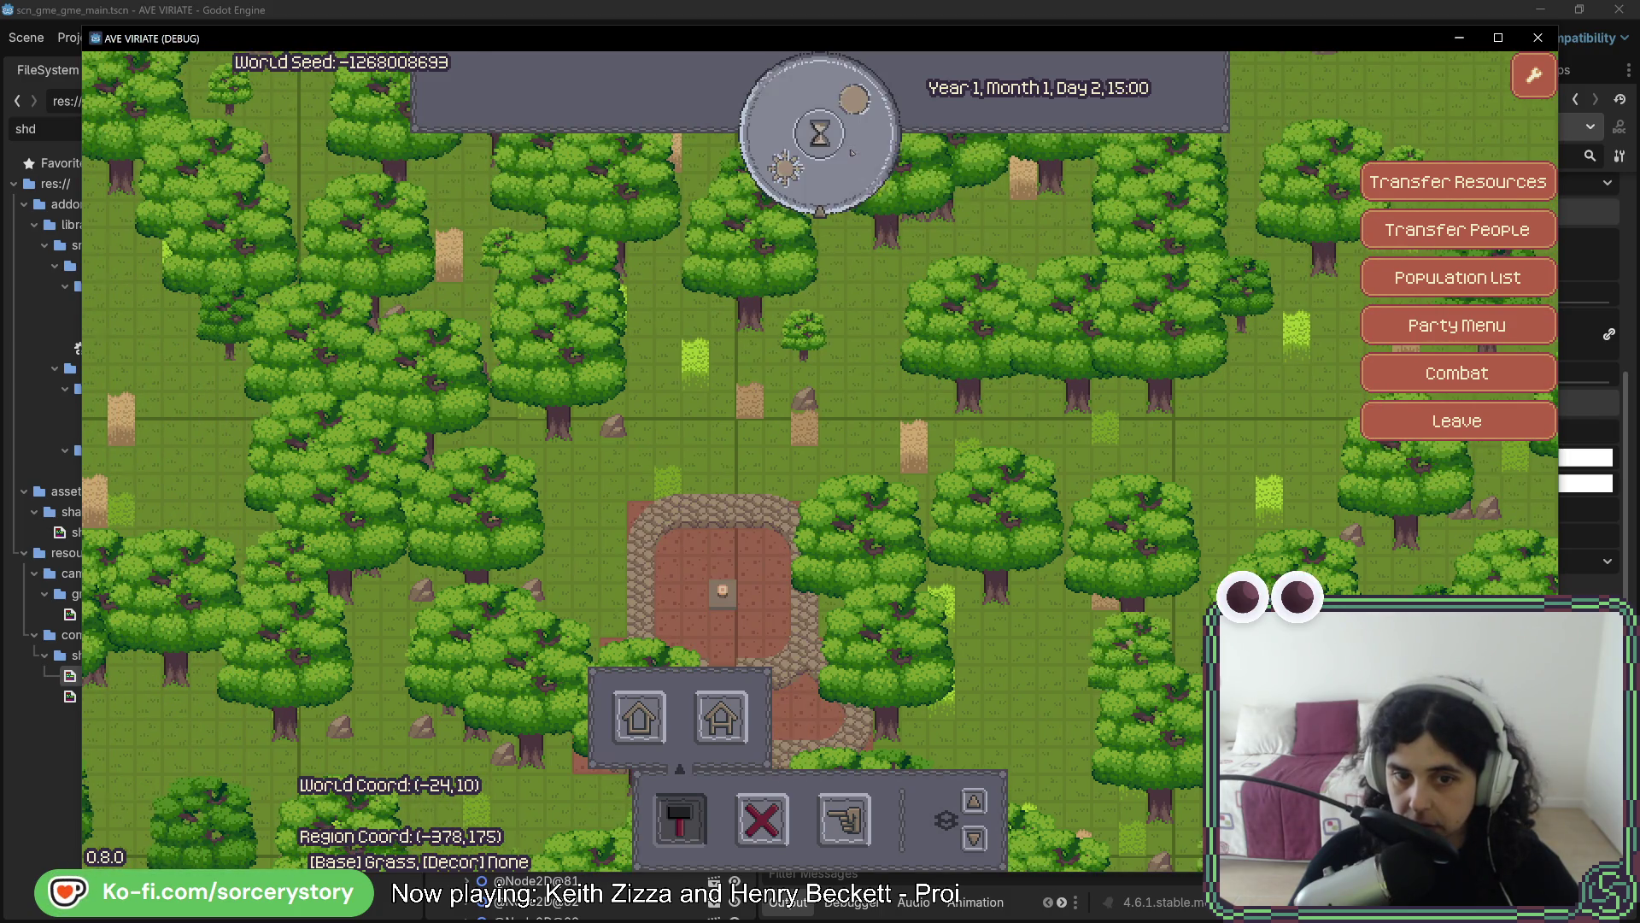
Pan right toward the stone ruins, then back left to centre the house plot
key("d")
key("s")
key("d")
key("w")
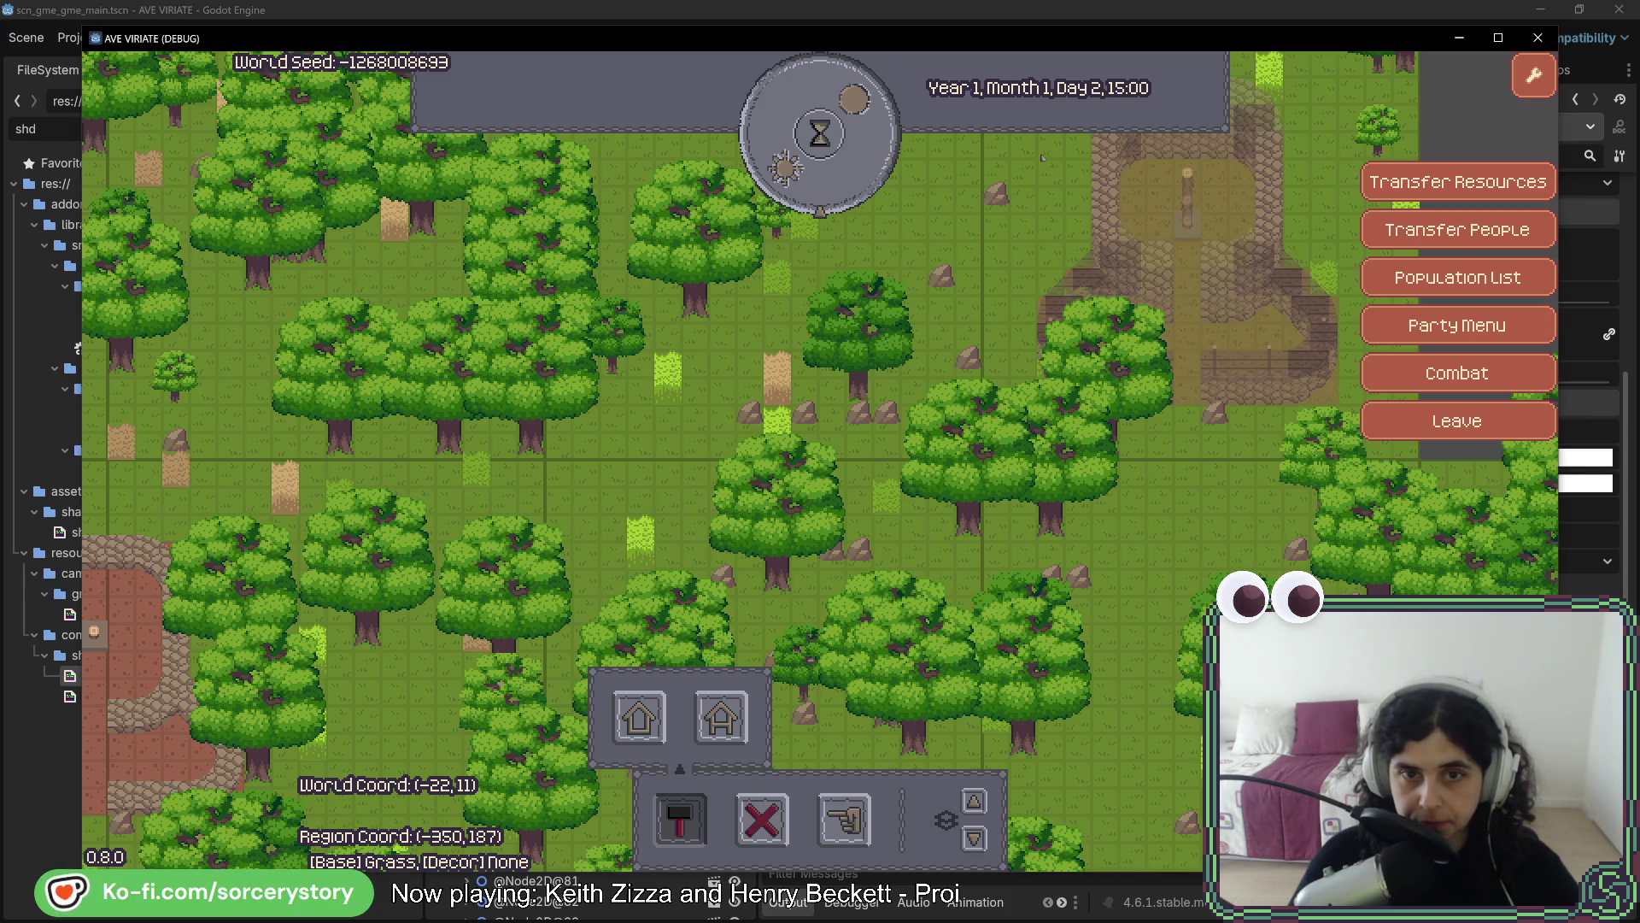
key("d")
key("w")
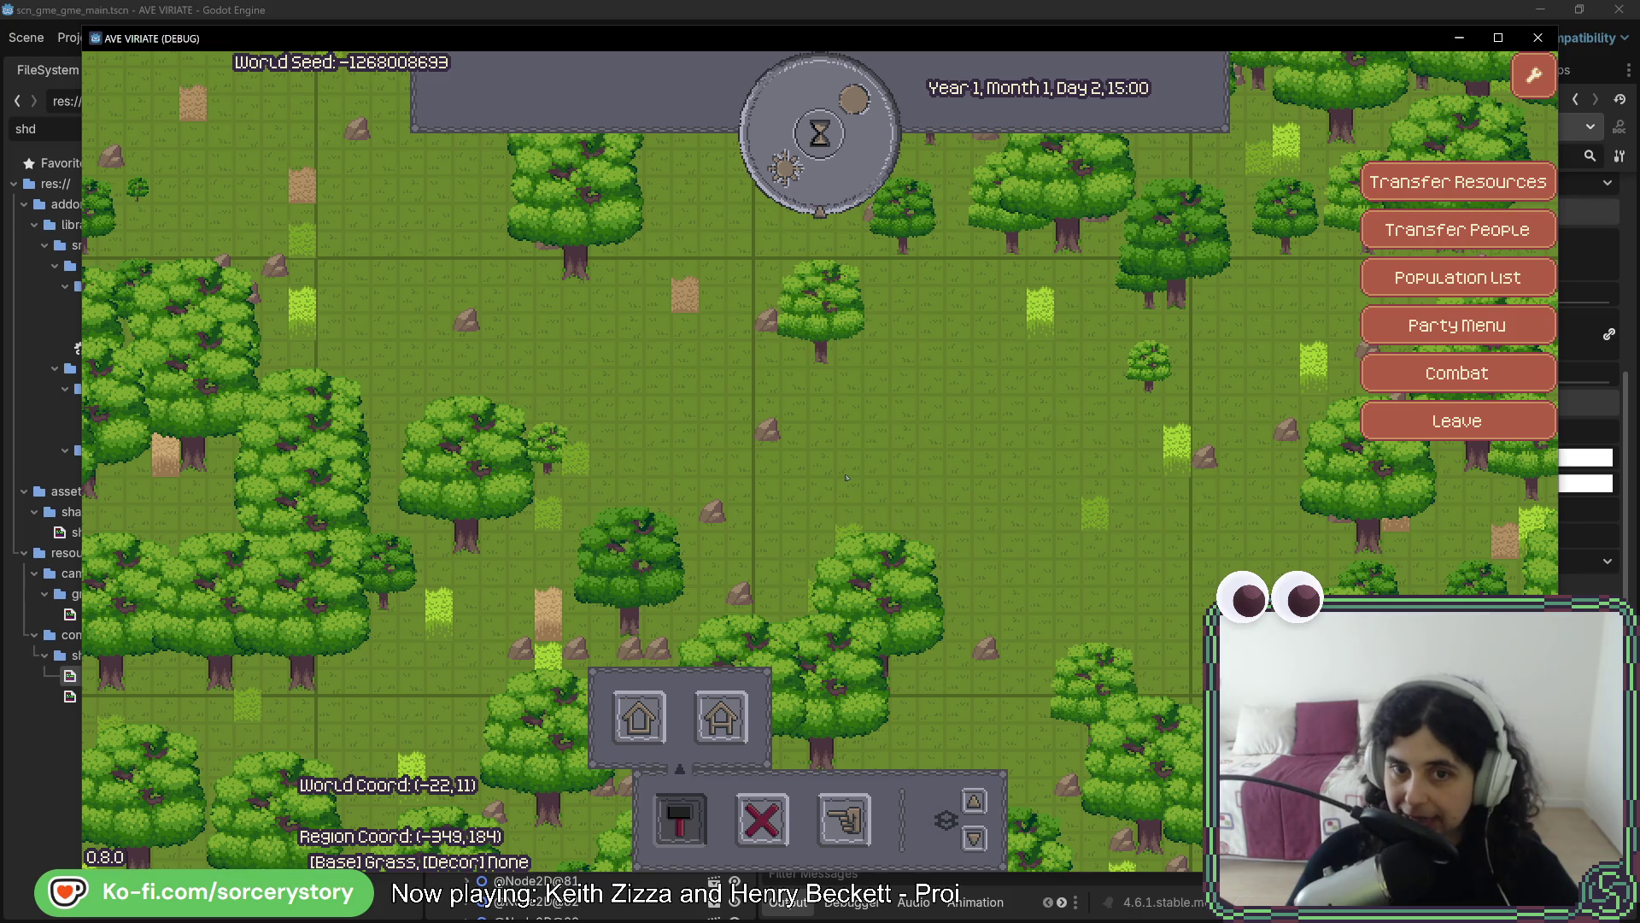
key("d")
key("s")
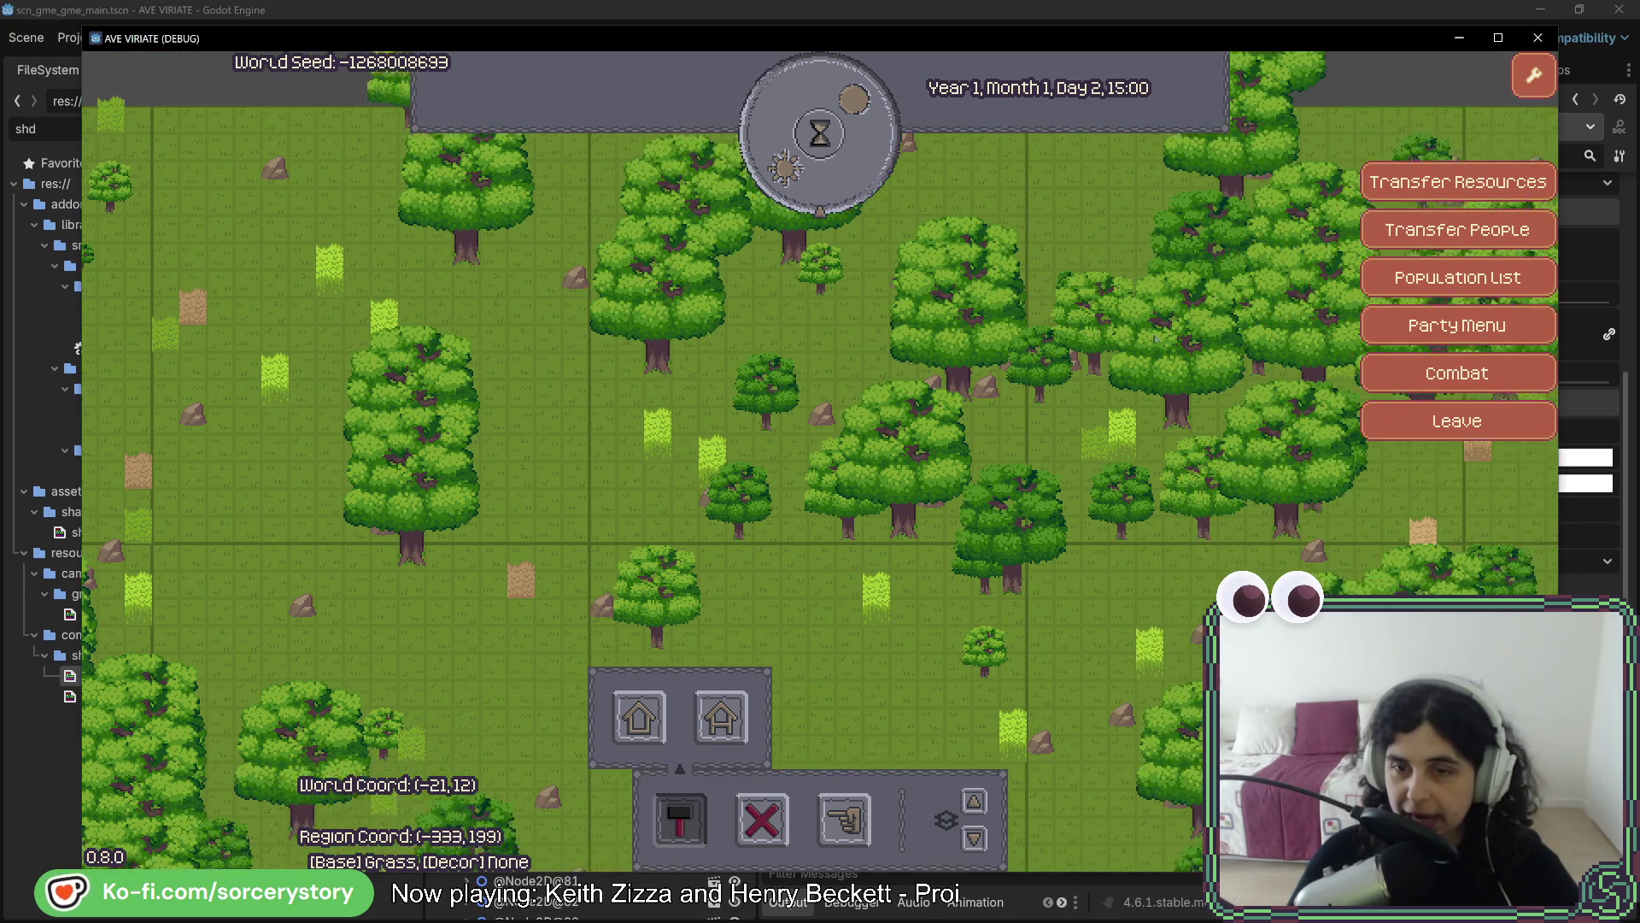
key("w")
key("a")
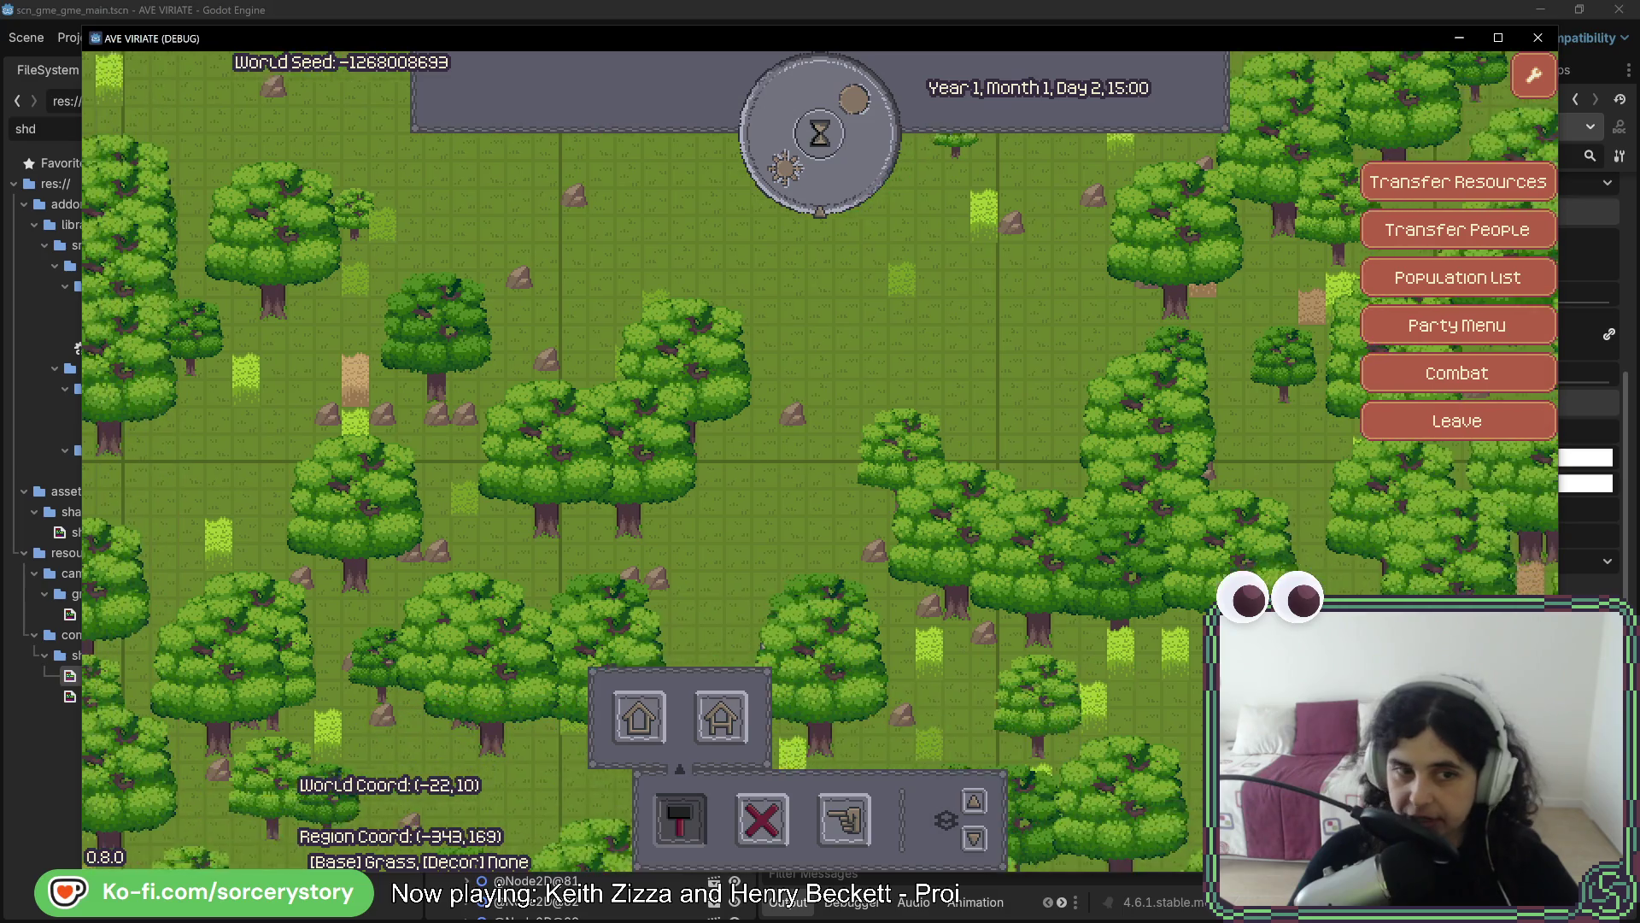
key("a")
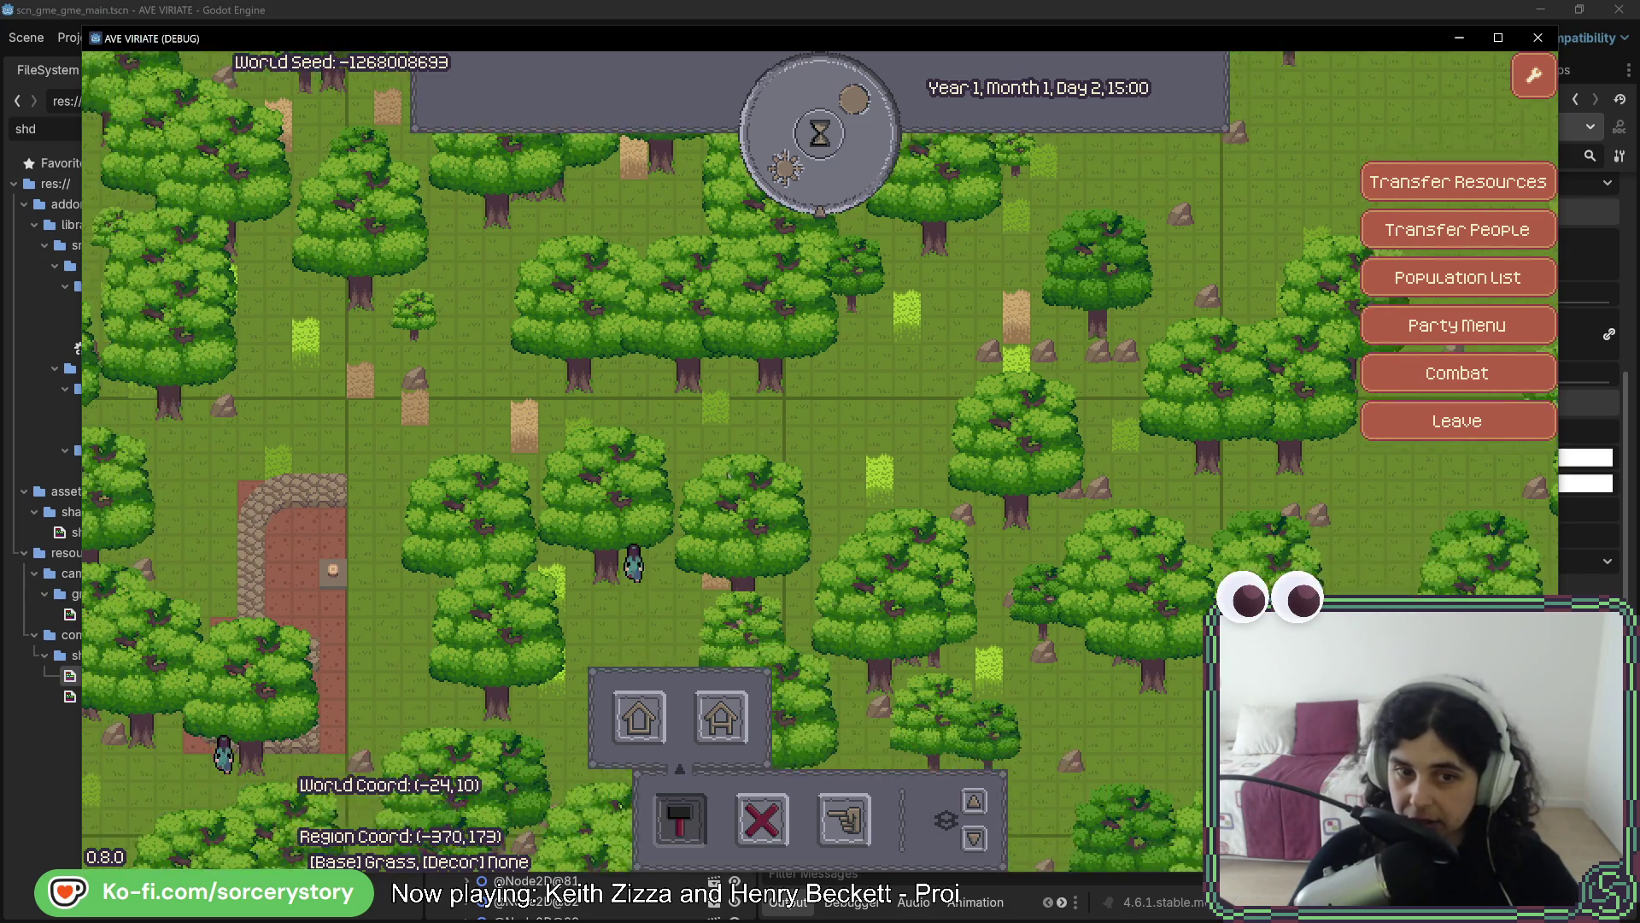
key("a")
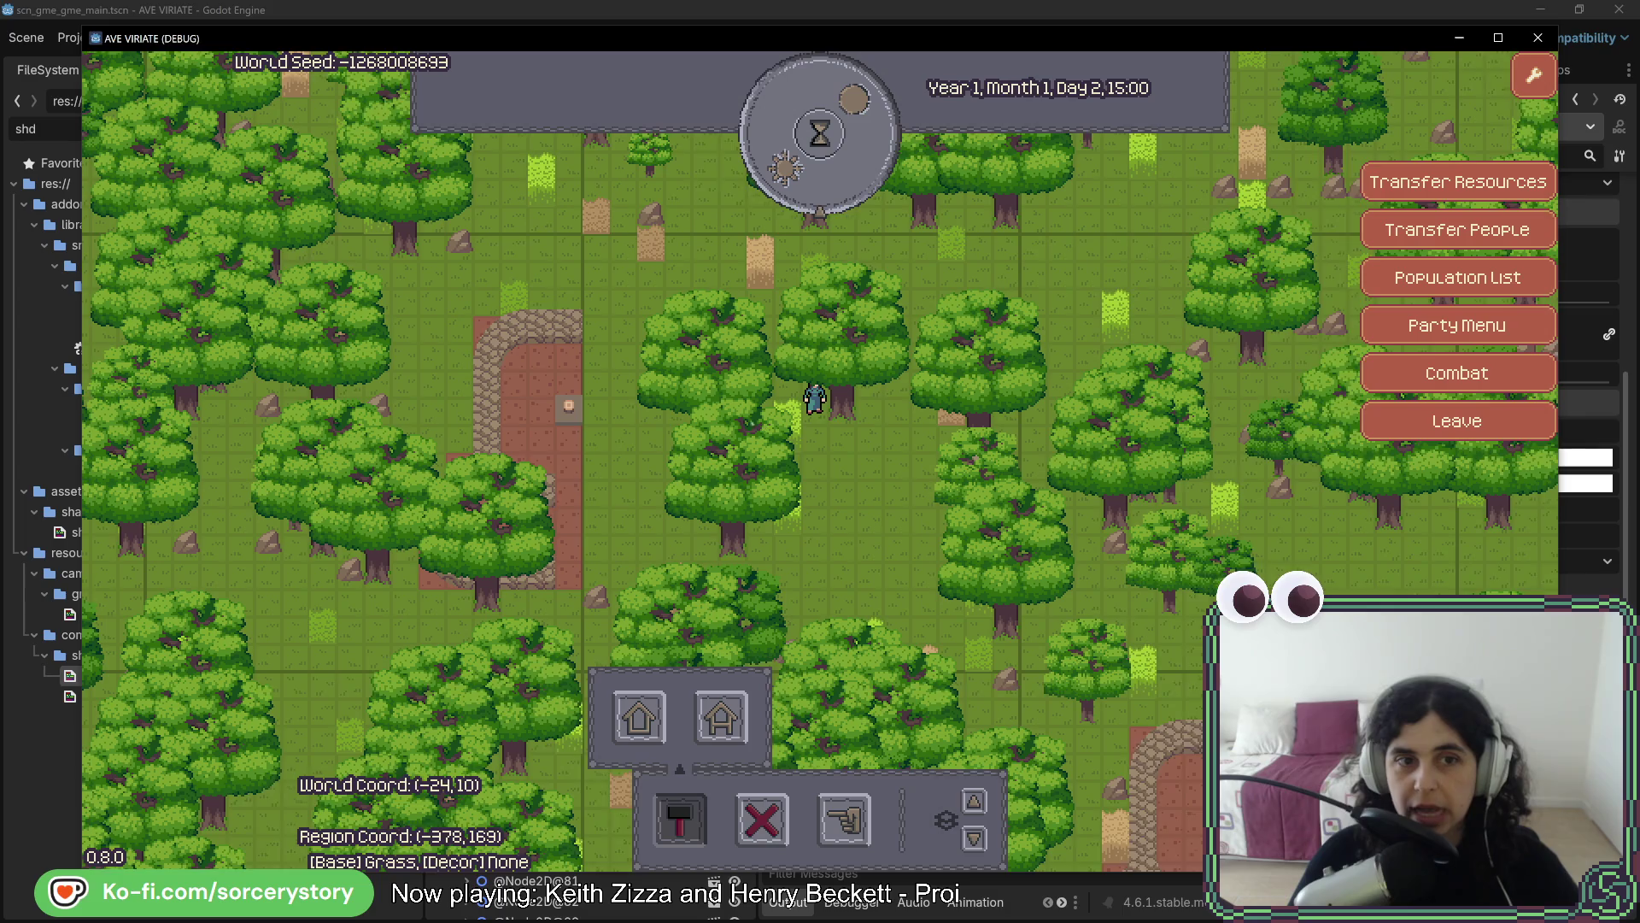
key("a")
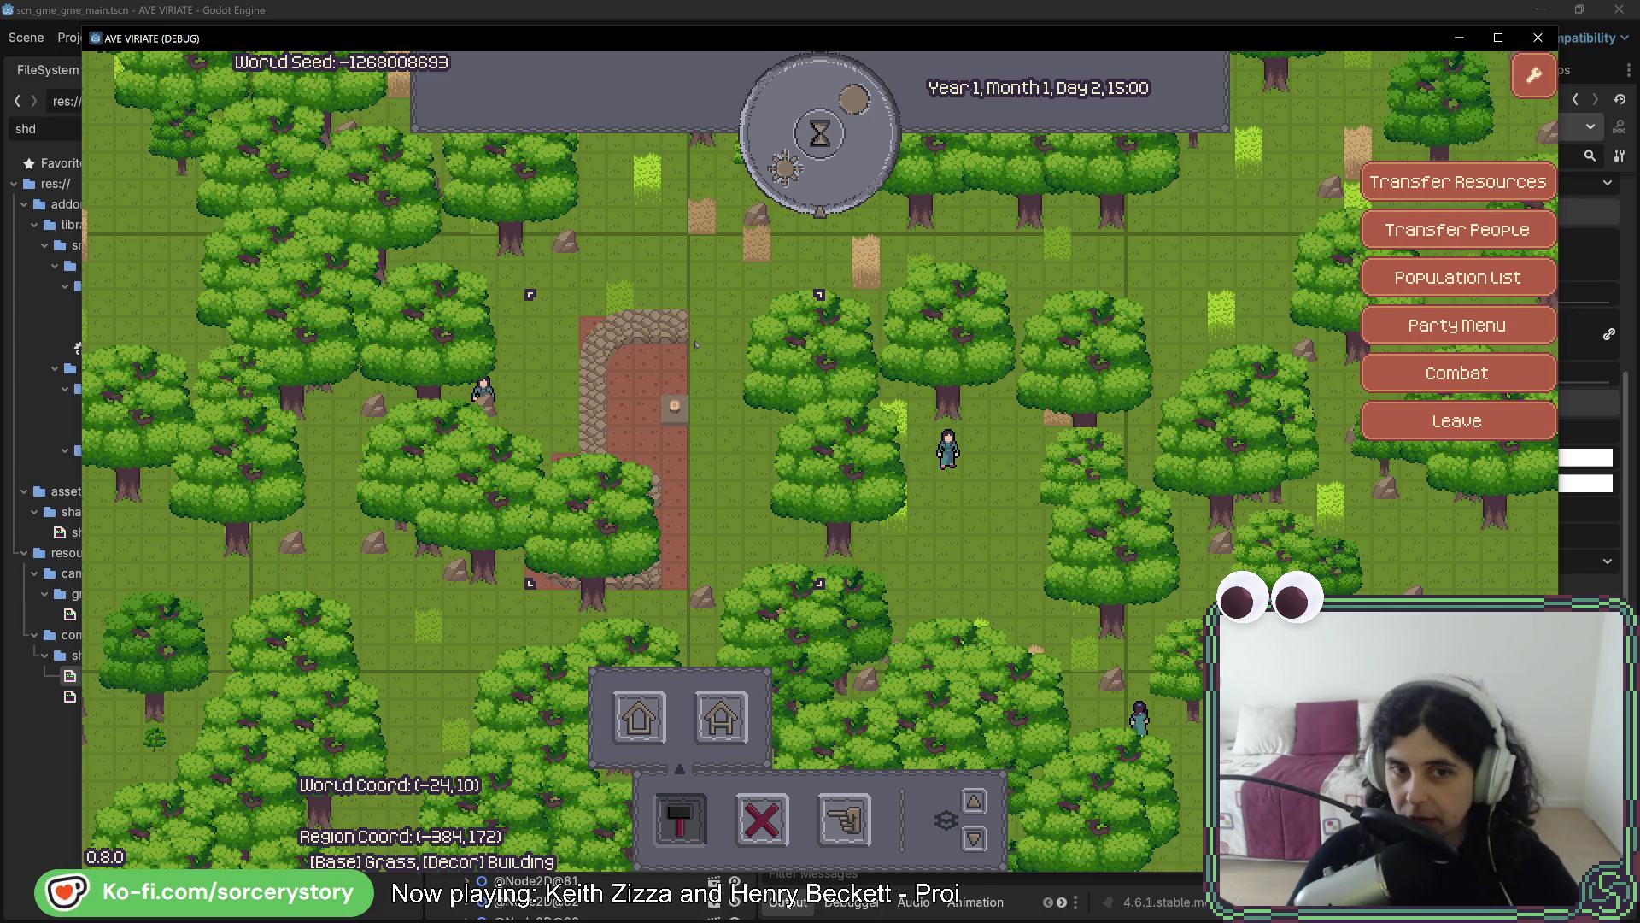
key("w")
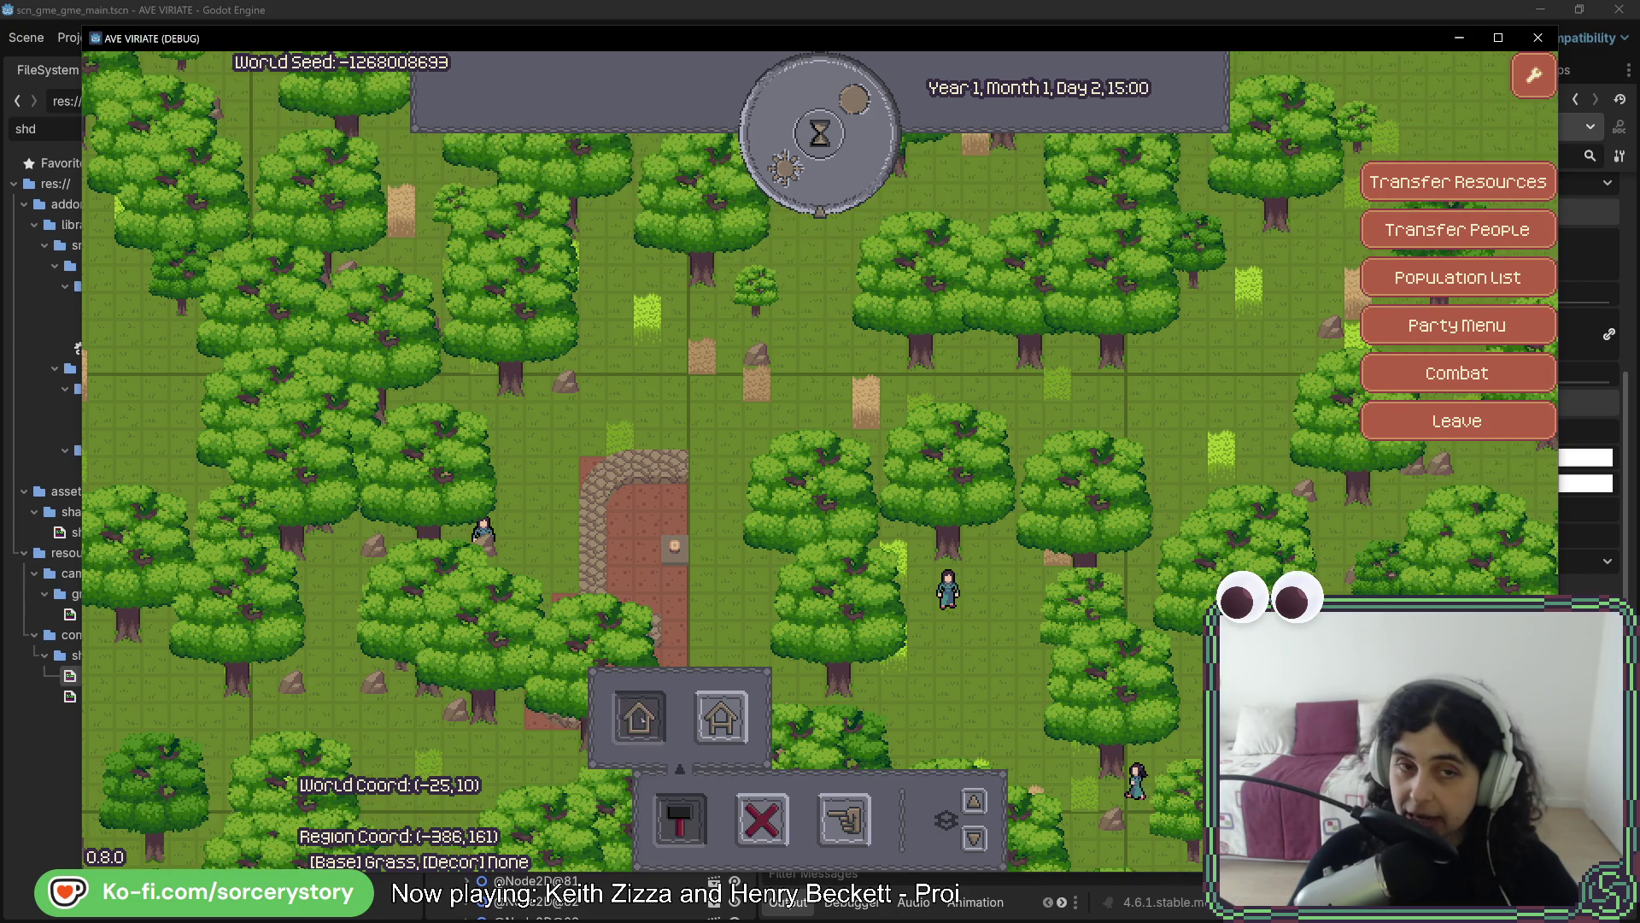
key("w")
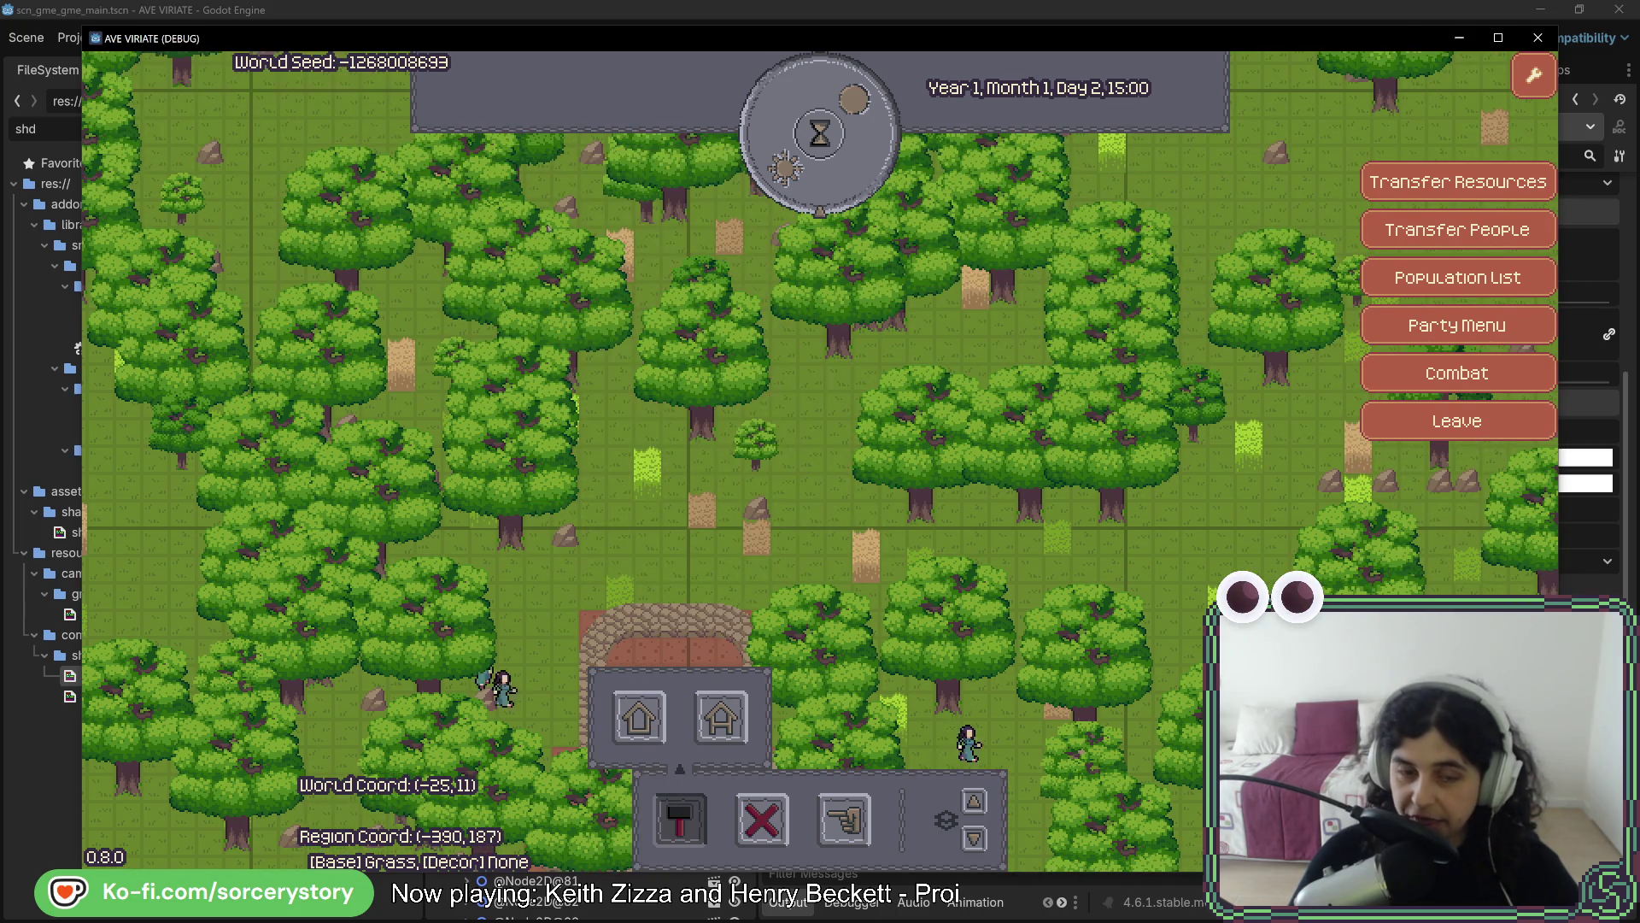
key("s")
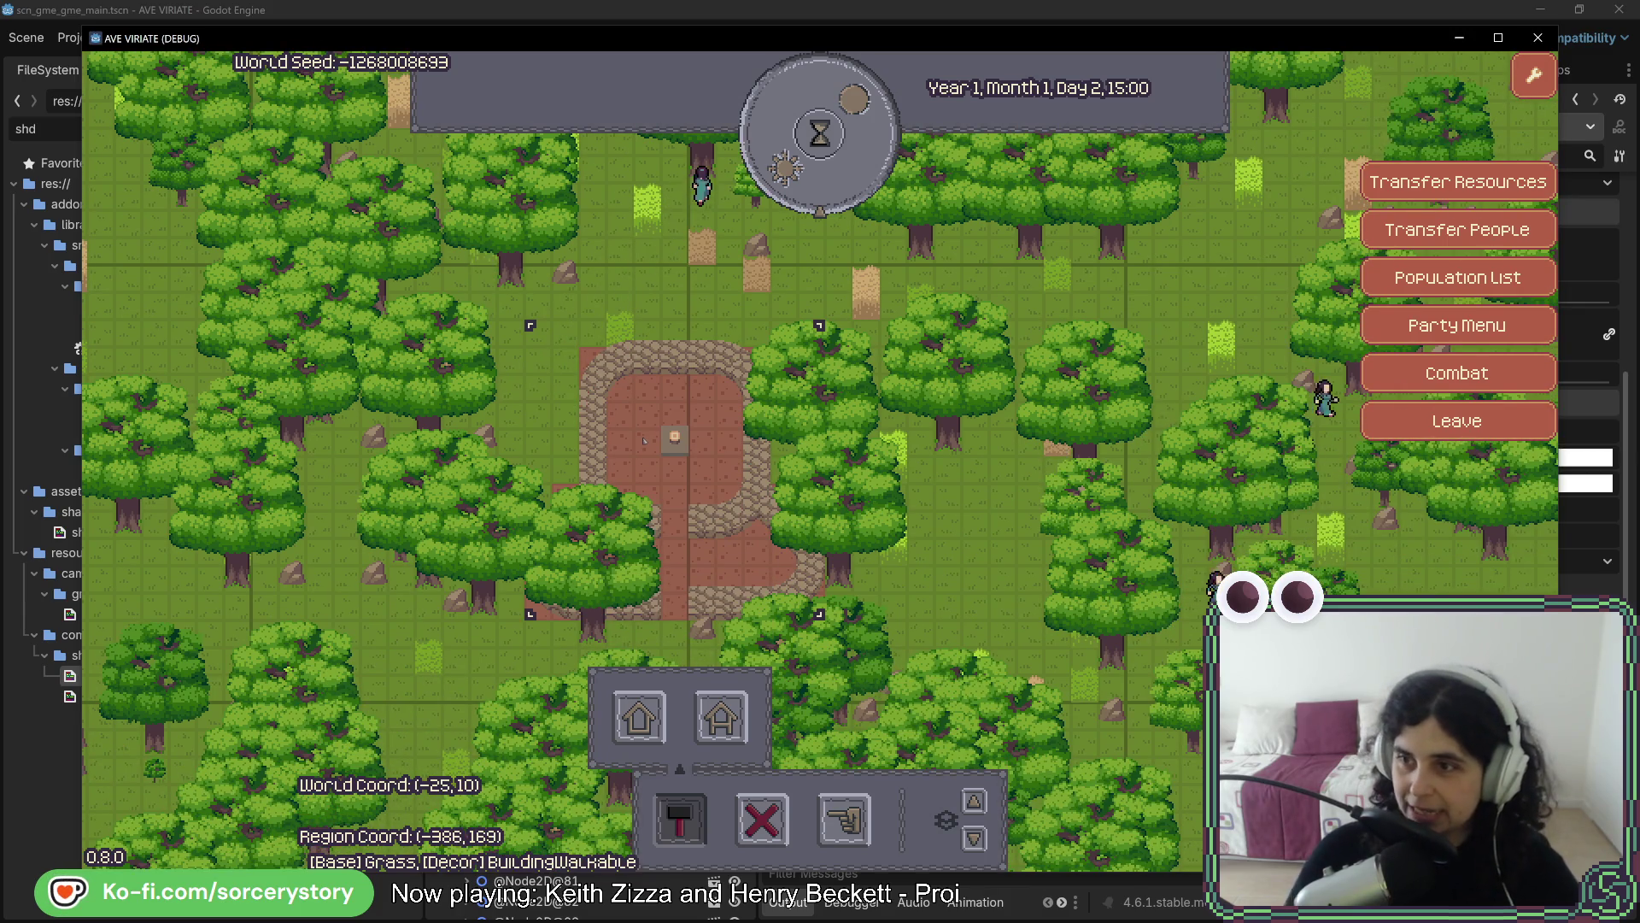
Pass hours through the night until the clock reads Day 3, 08:00
left_click(820, 134)
left_click(820, 134)
left_click(821, 134)
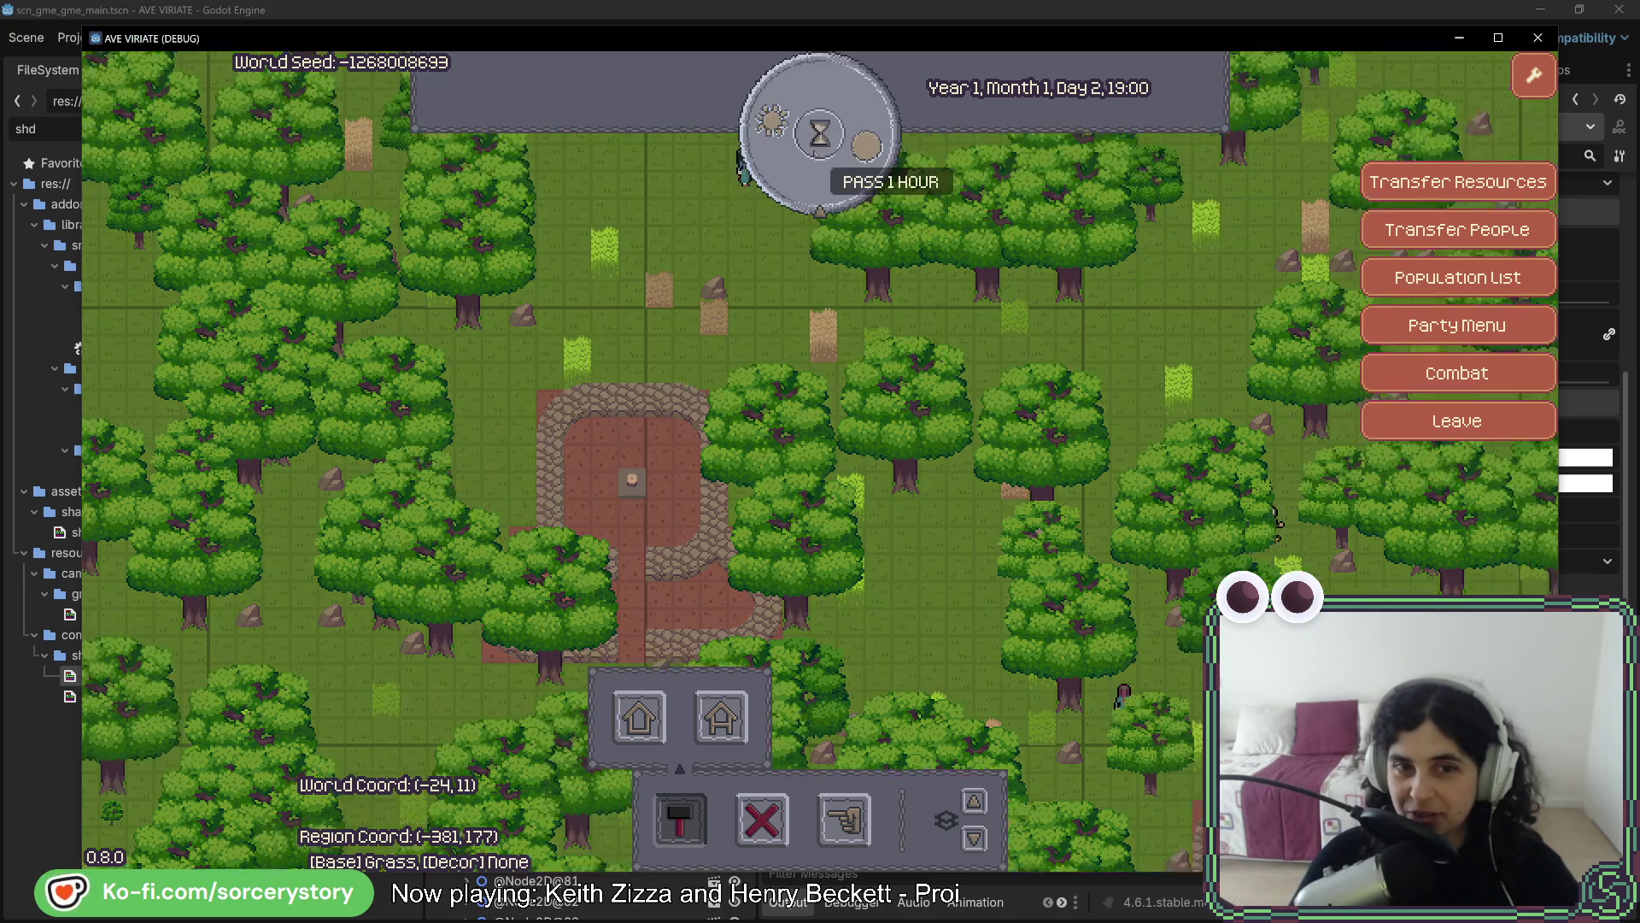
key("Up")
key("Right")
left_click(820, 134)
left_click(820, 134)
left_click(821, 134)
left_click(820, 134)
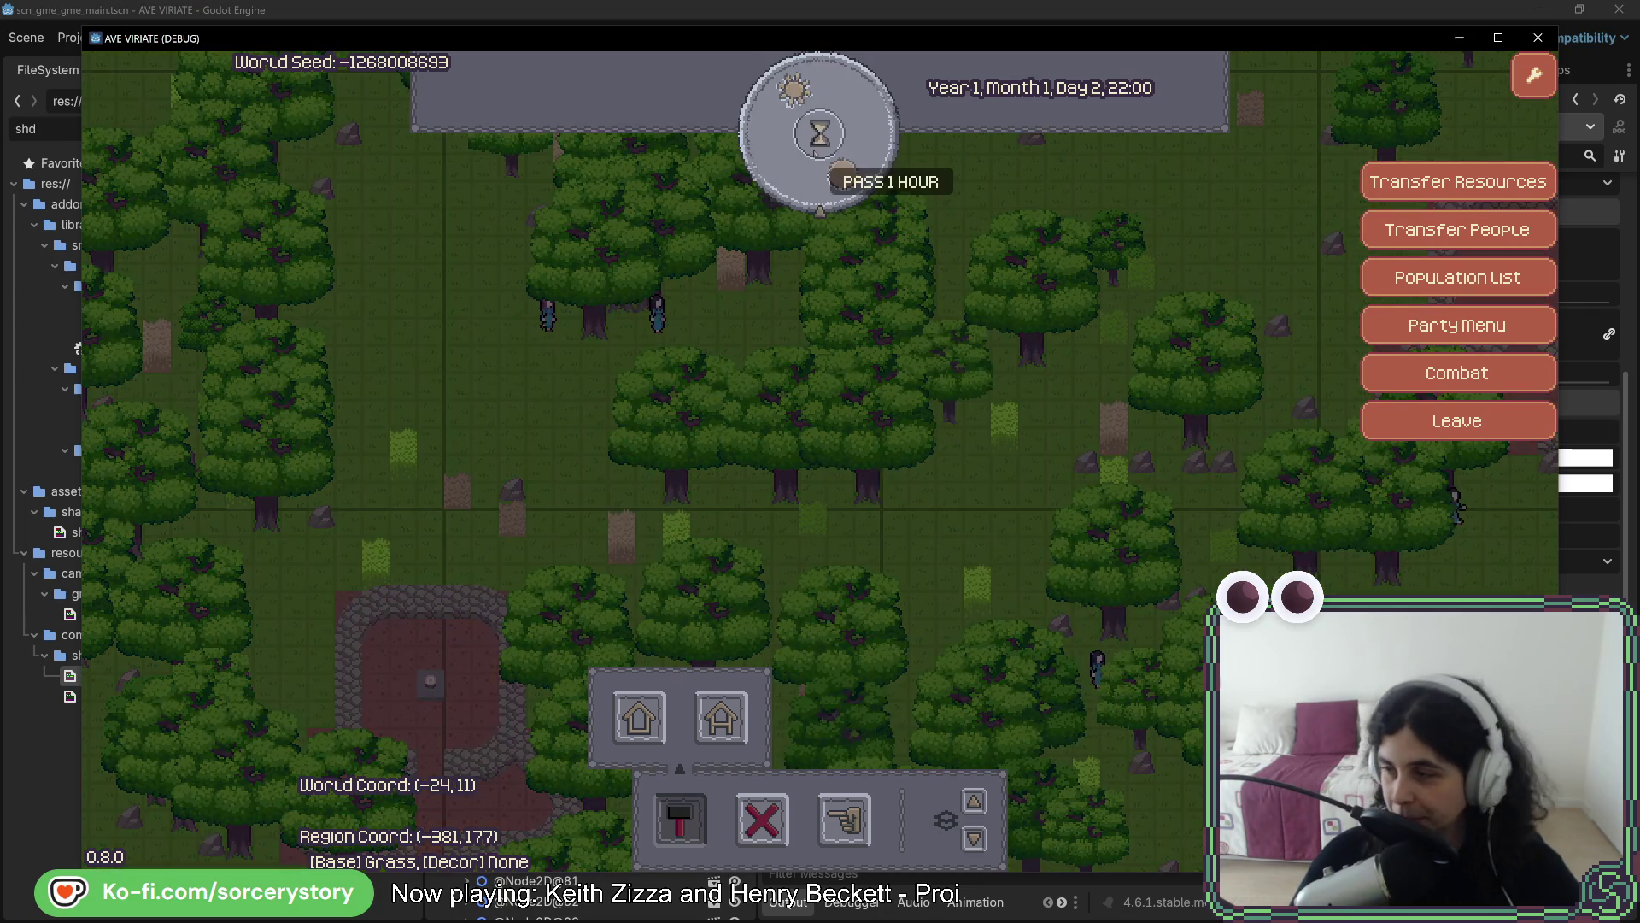
key("Down")
key("Left")
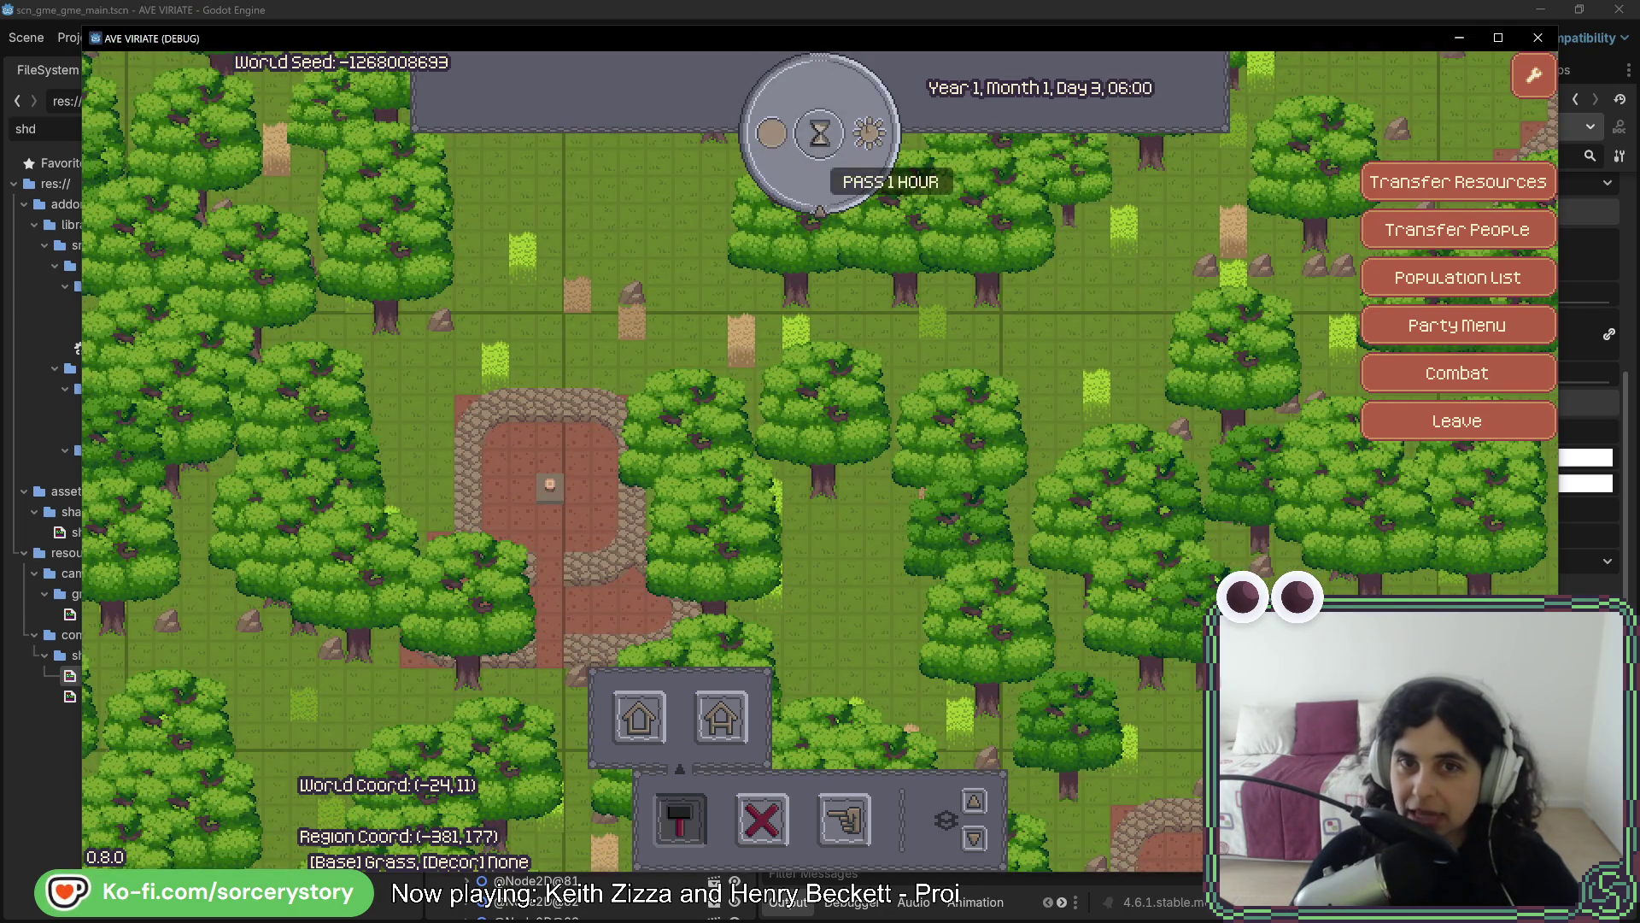
left_click(820, 134)
left_click(821, 134)
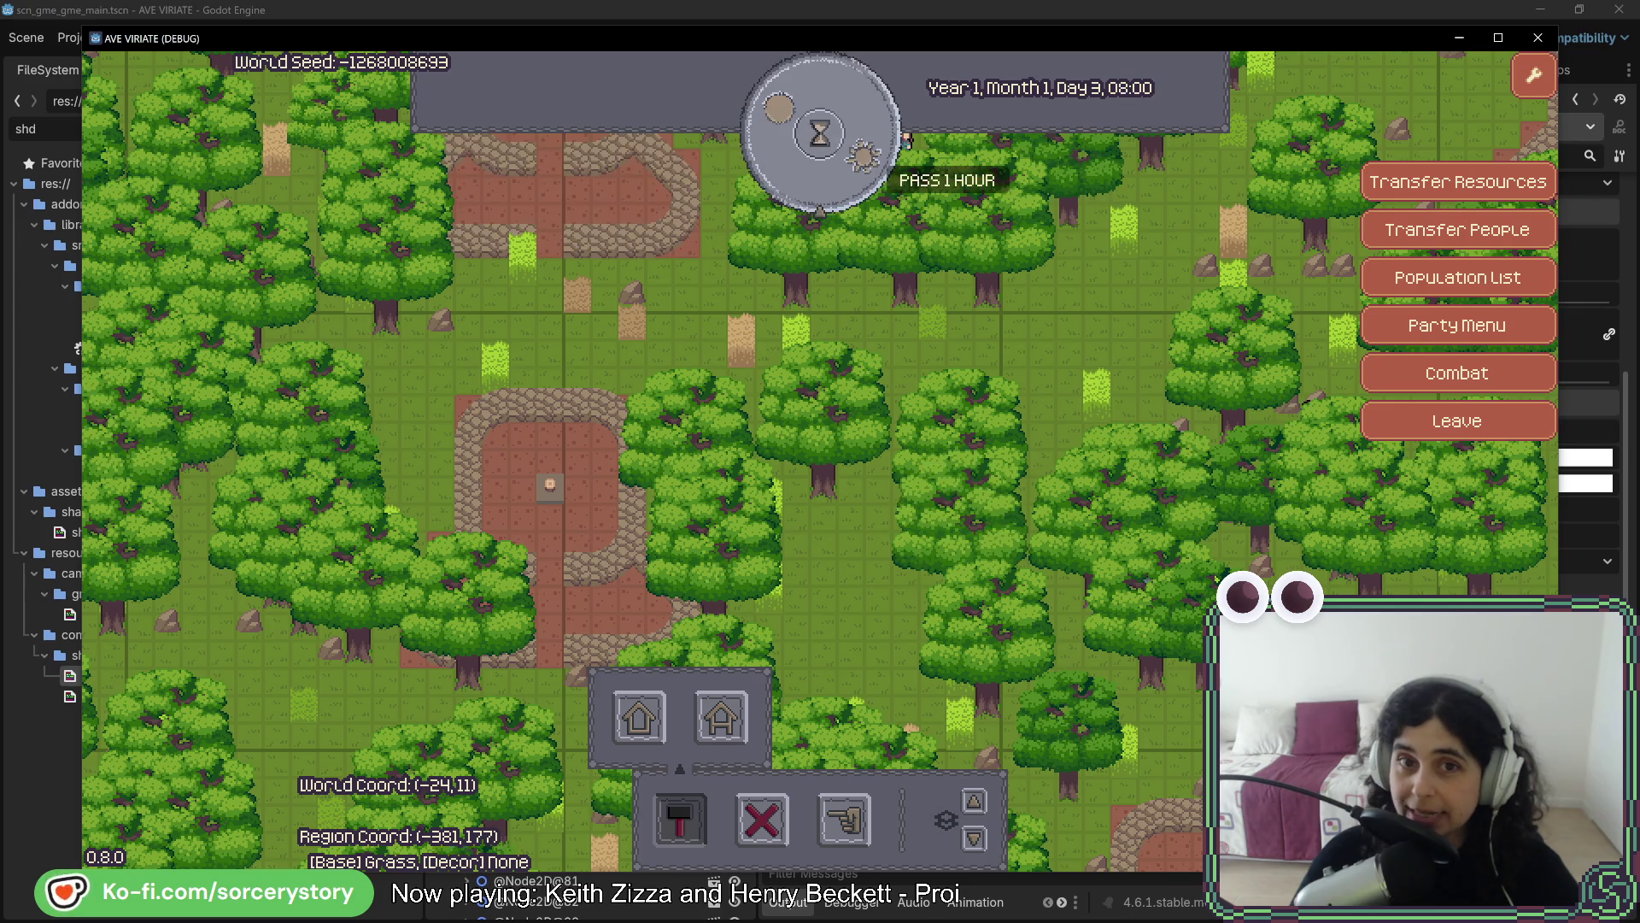
Pan the map around the settlement with the arrow keys
key("Up")
key("Down")
key("Right")
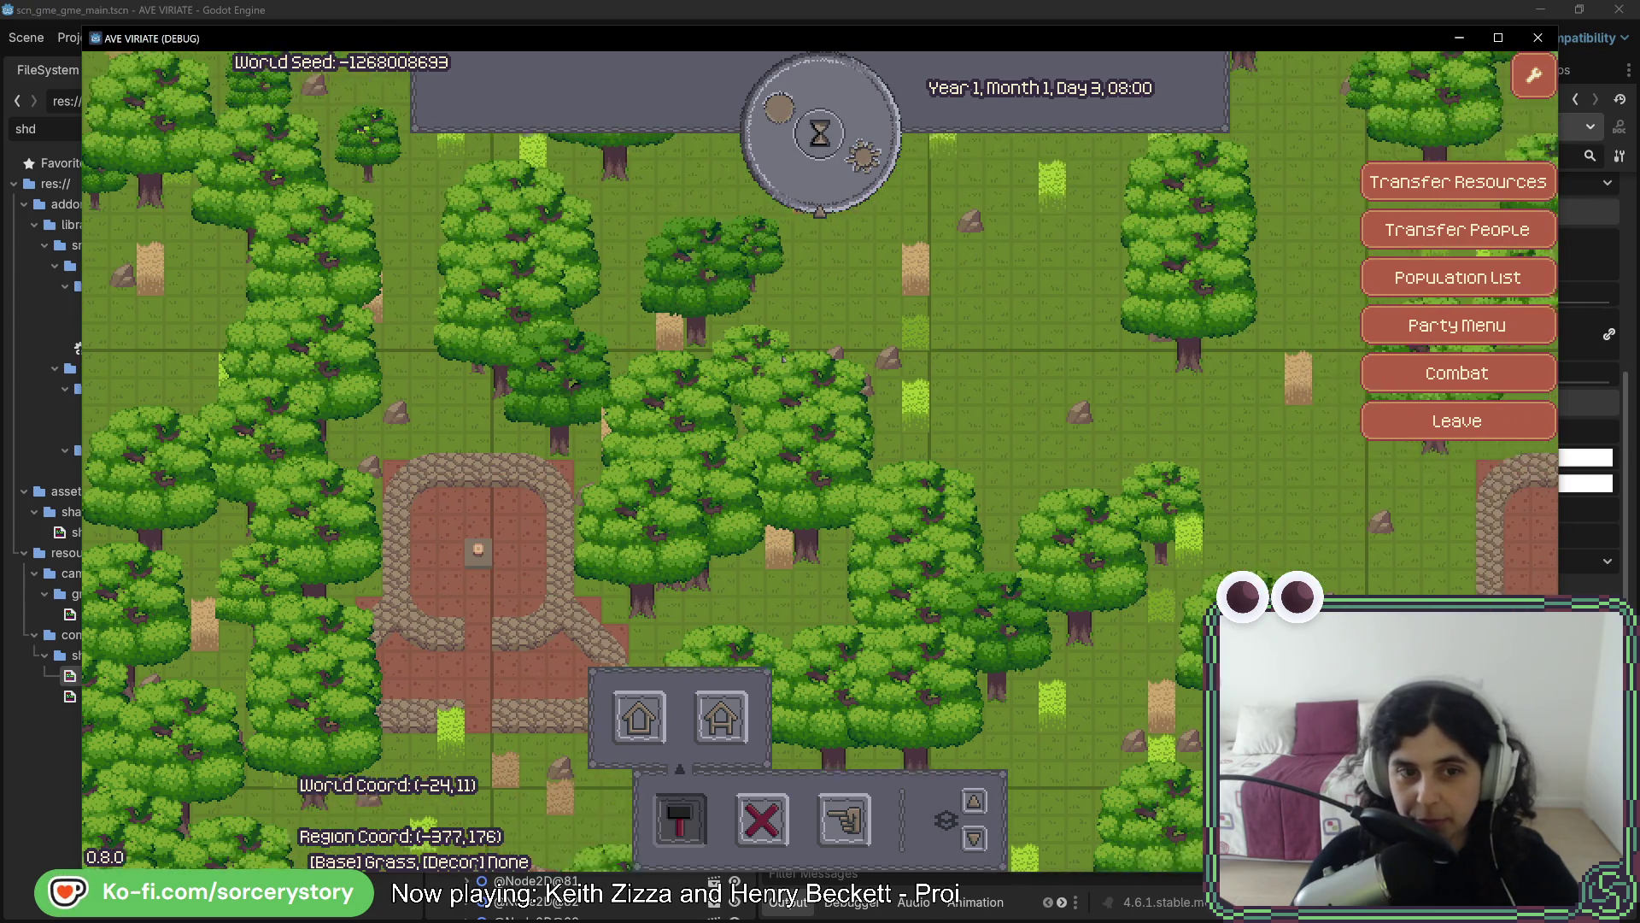
key("Down")
key("Right")
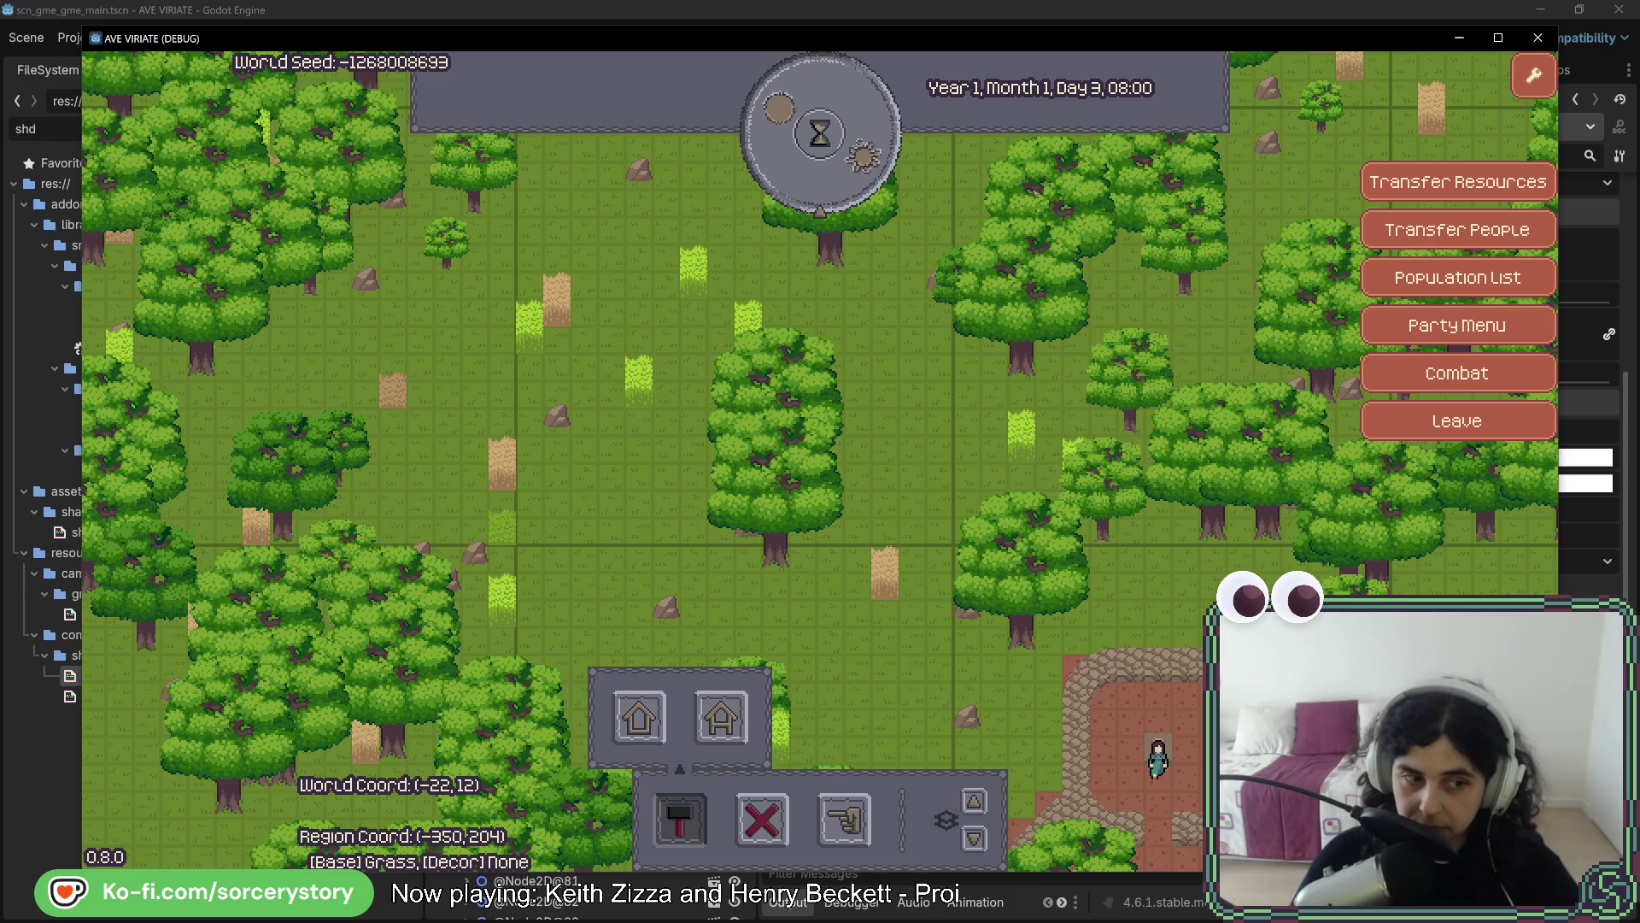
key("Left")
key("Up")
key("Down")
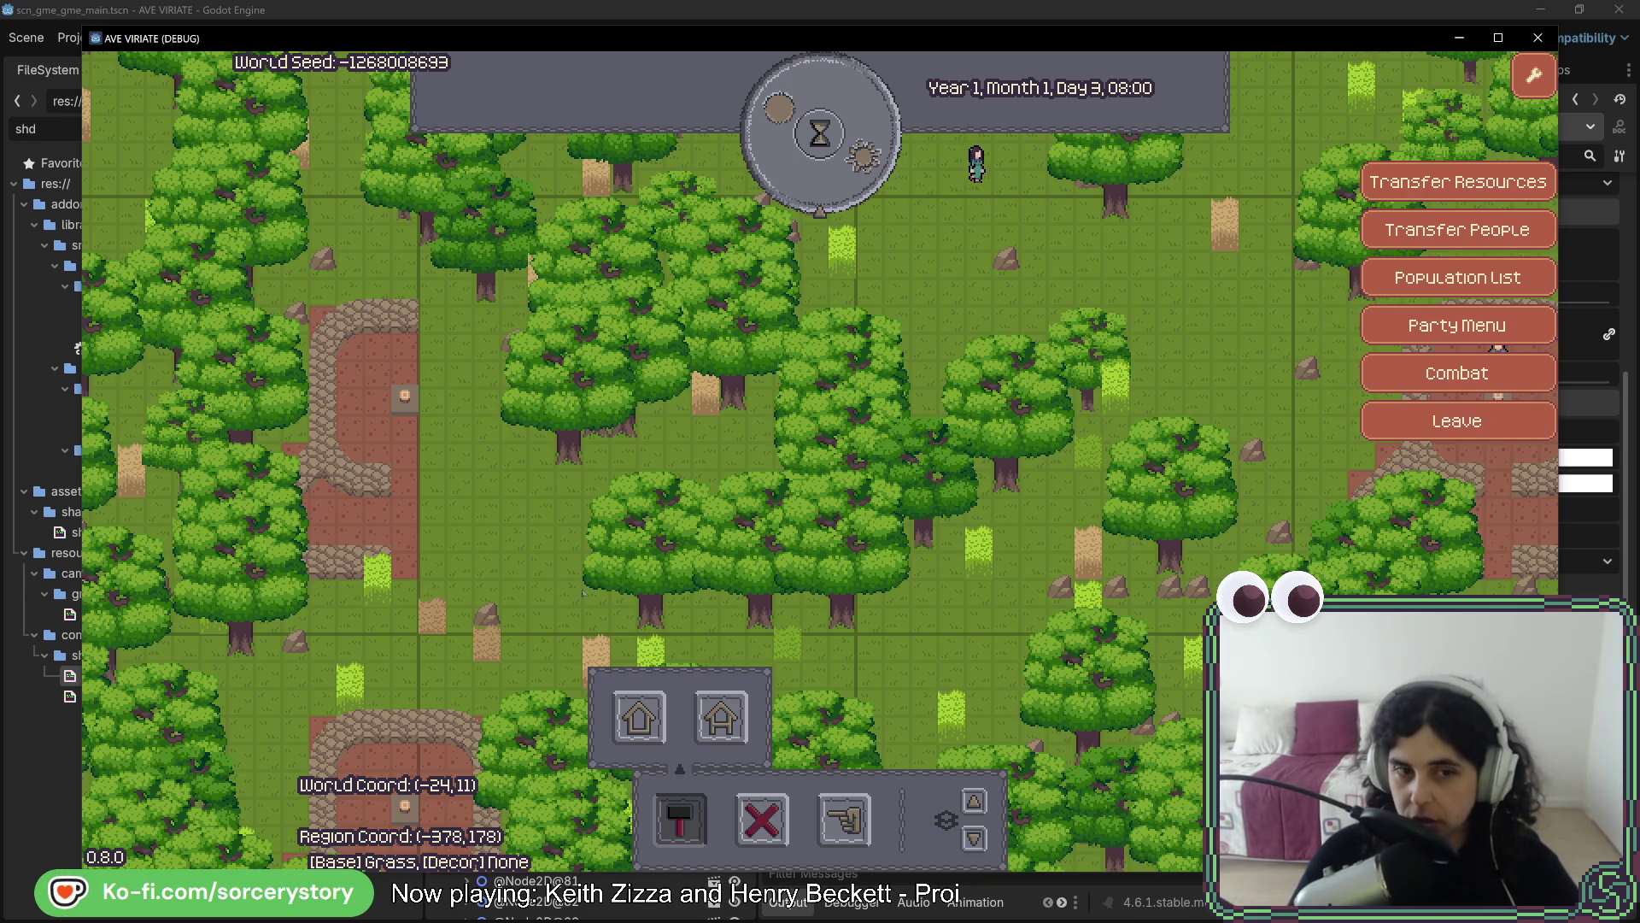
key("Down")
key("Right")
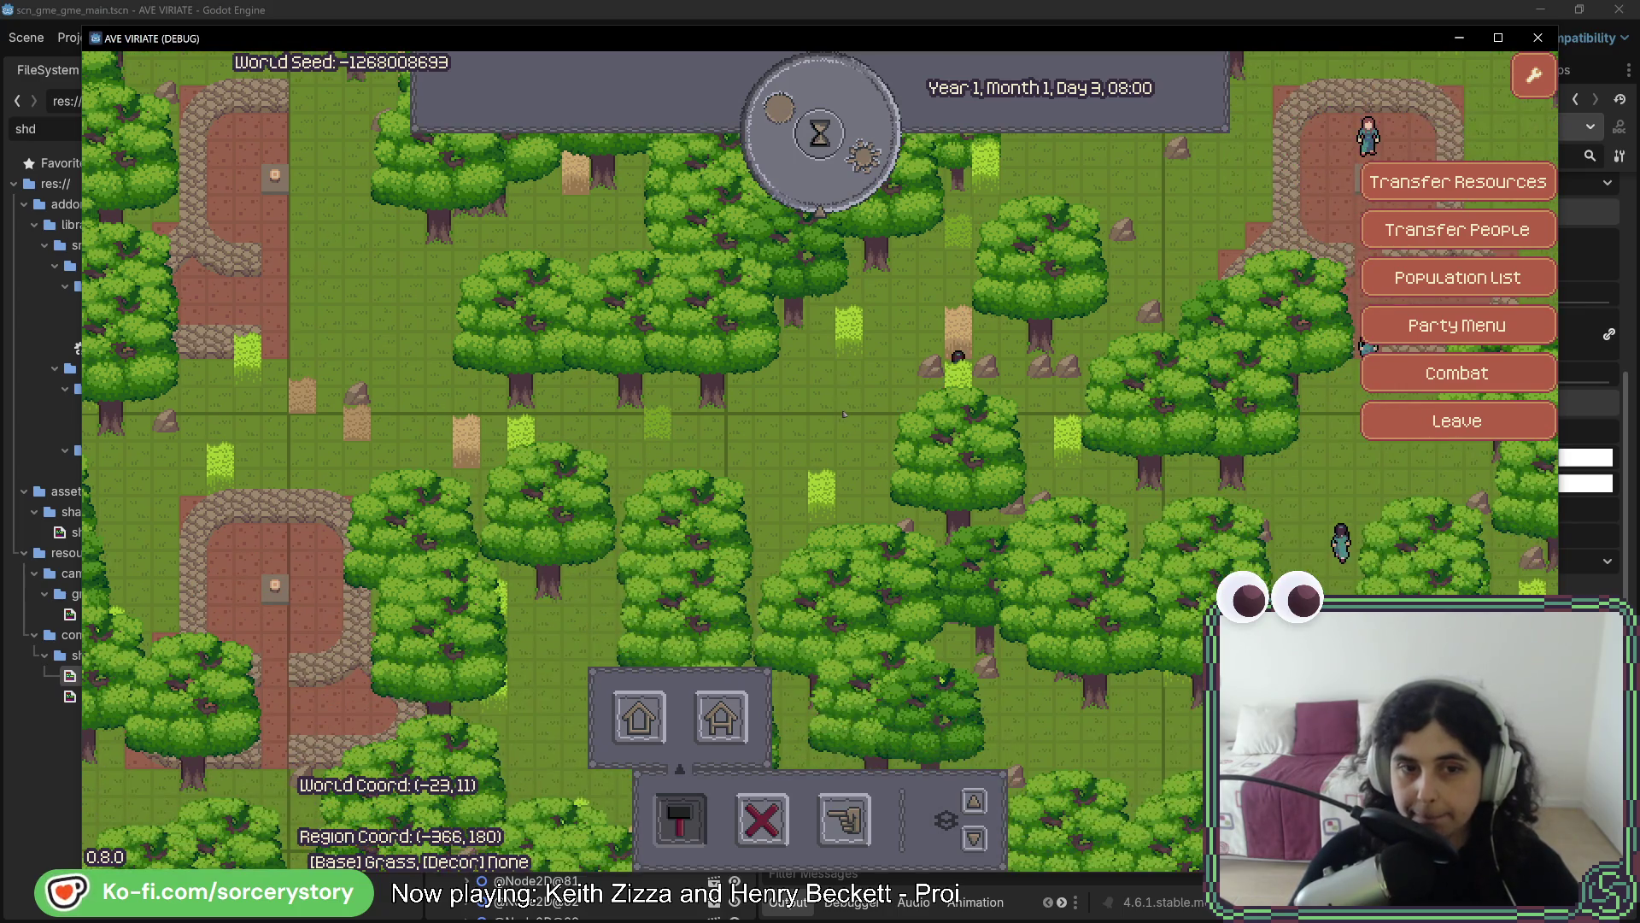
key("Right")
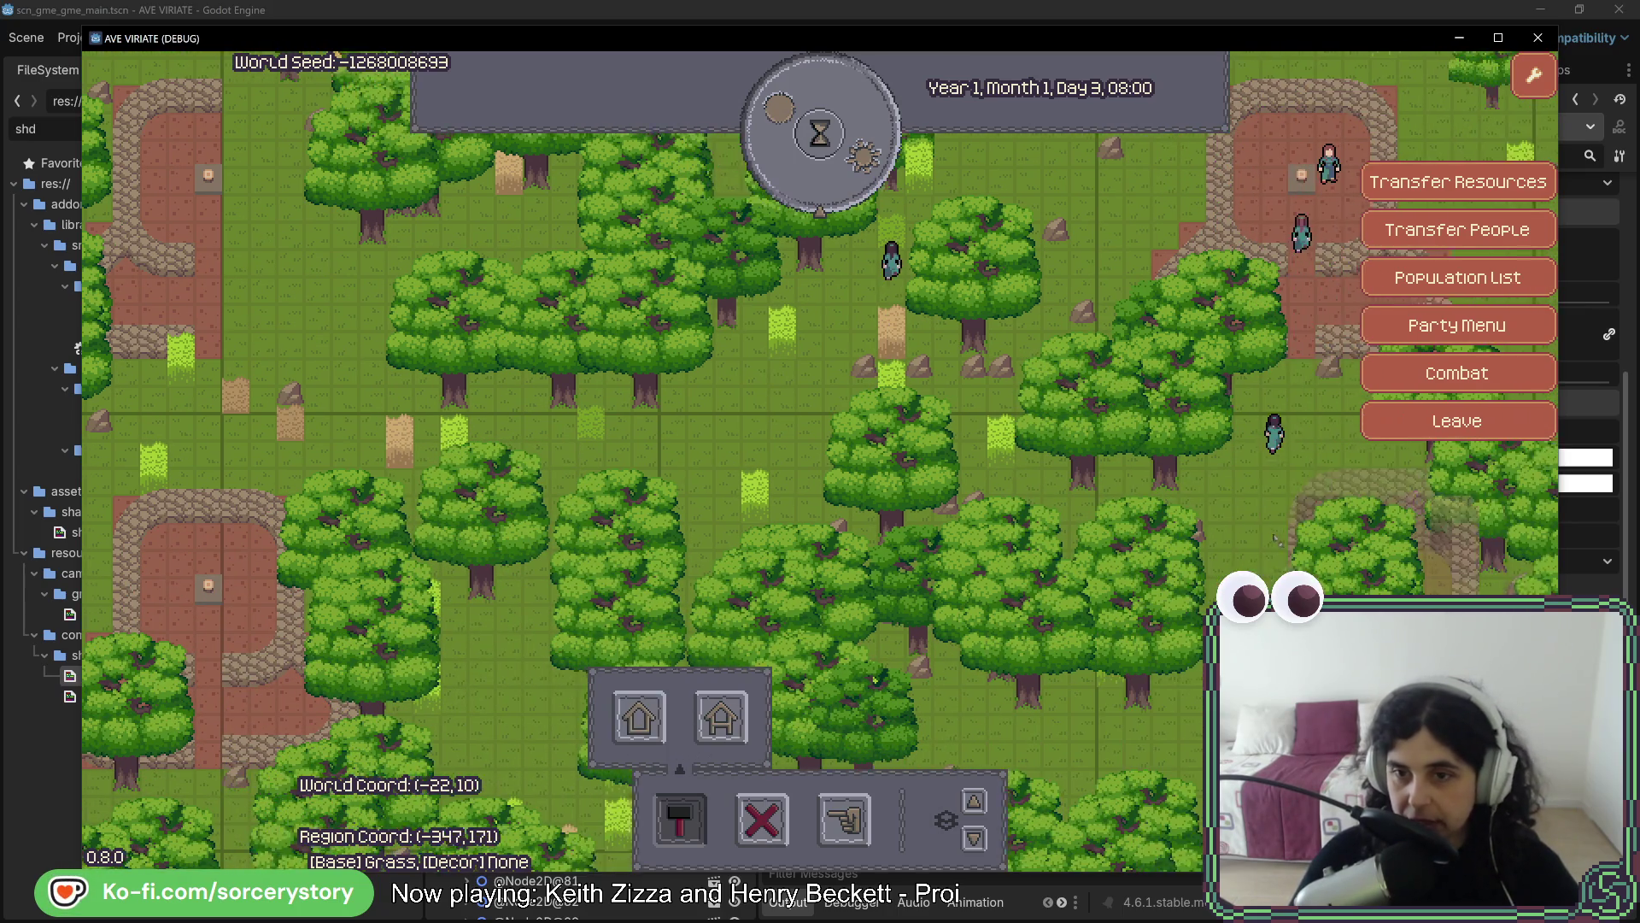
key("Right")
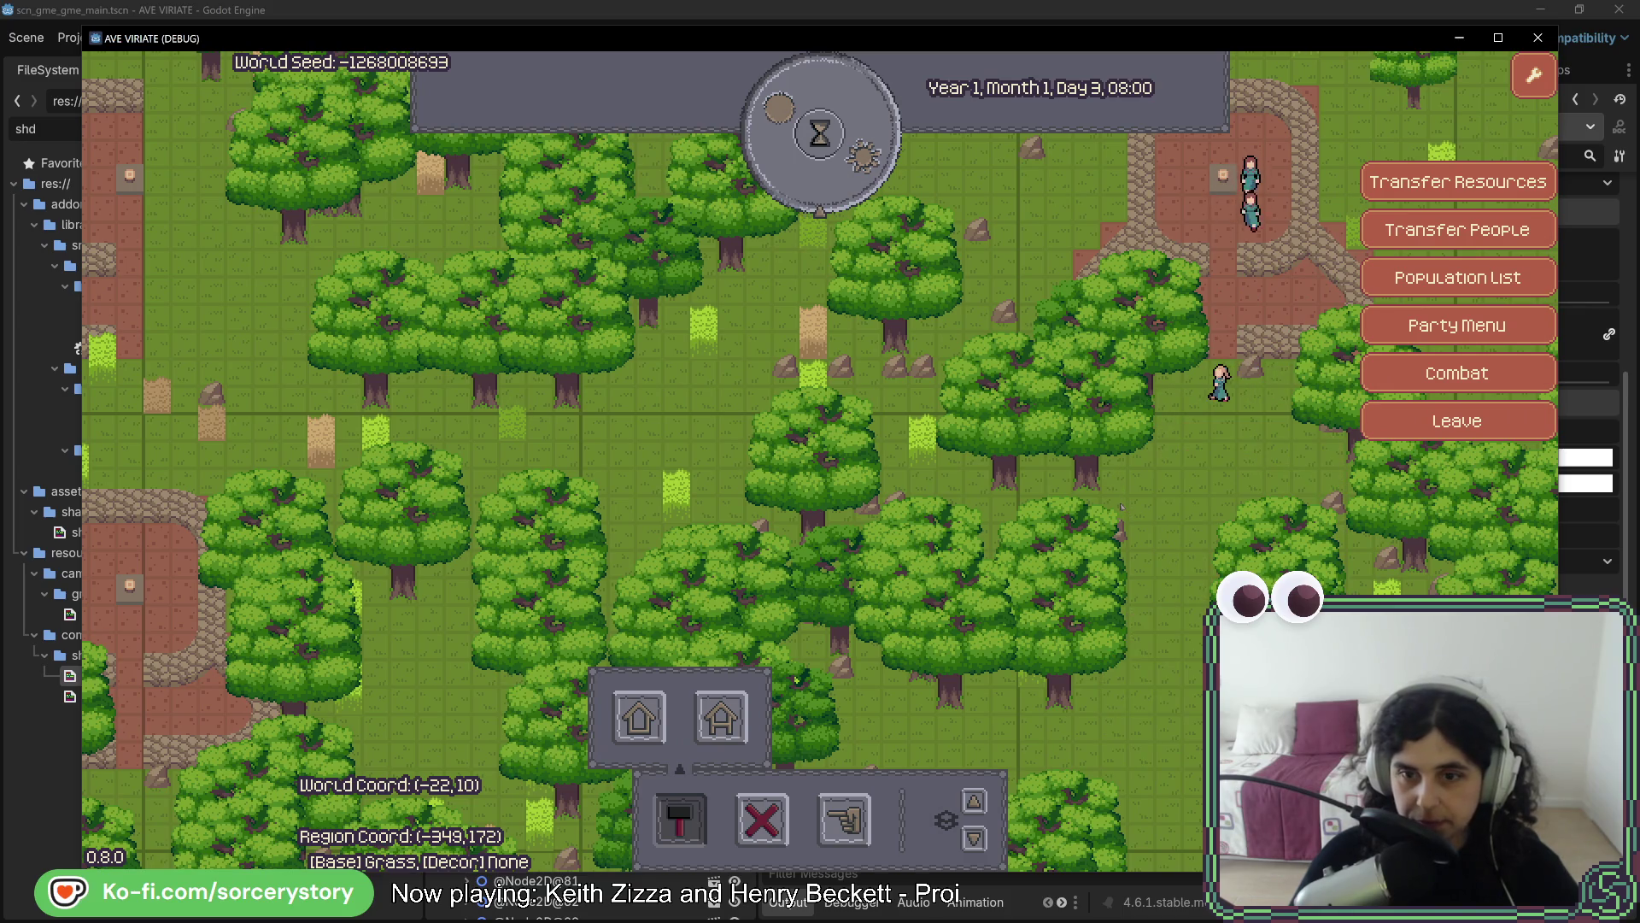
Pass seven more hours to bring the clock to Day 3, 15:00
left_click(839, 190)
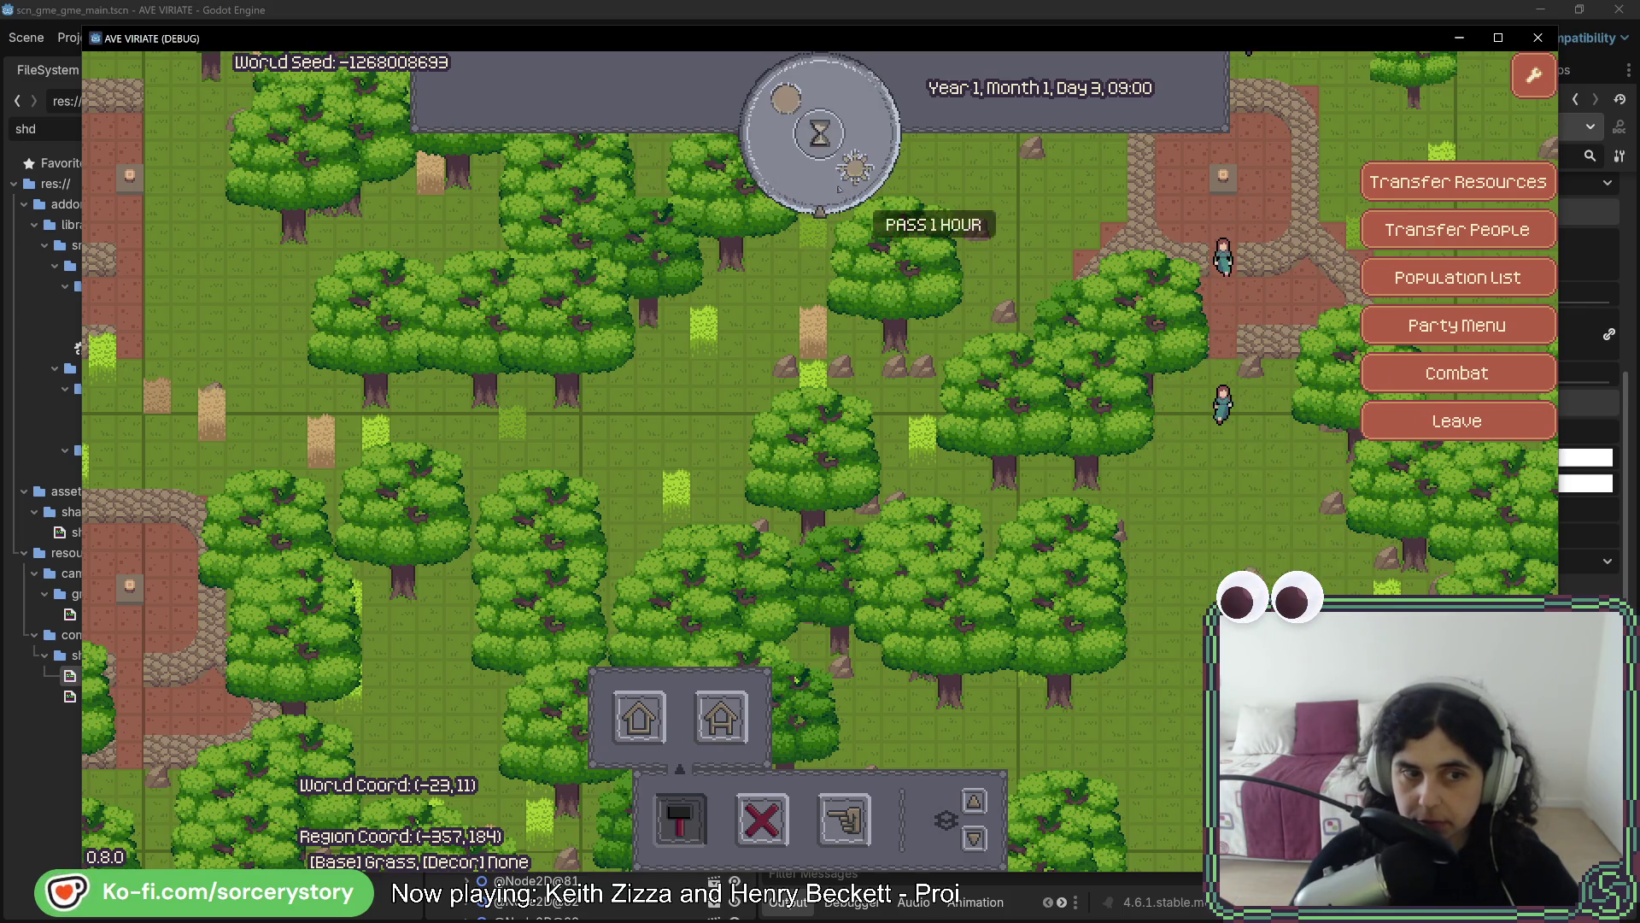
left_click(839, 190)
left_click(839, 190)
left_click(839, 189)
left_click(839, 189)
left_click(839, 189)
left_click(838, 190)
Pan past a ruined building and a northern clearing, then further west across the forest
key("Left")
key("Left")
key("Down")
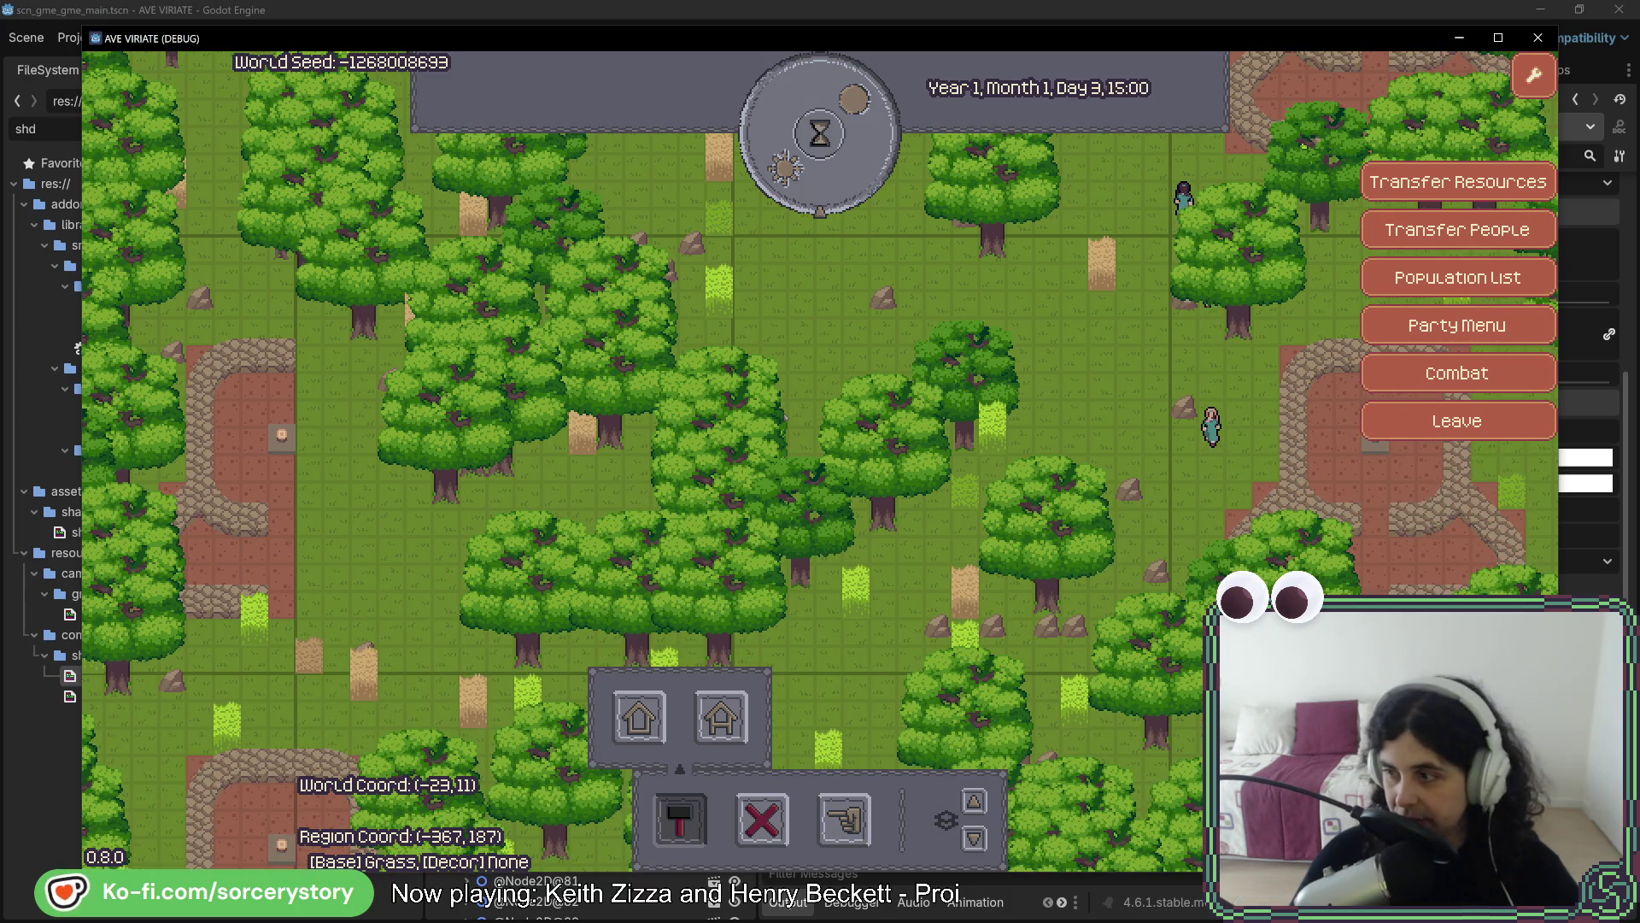
key("Left")
key("Left")
key("Left")
key("Up")
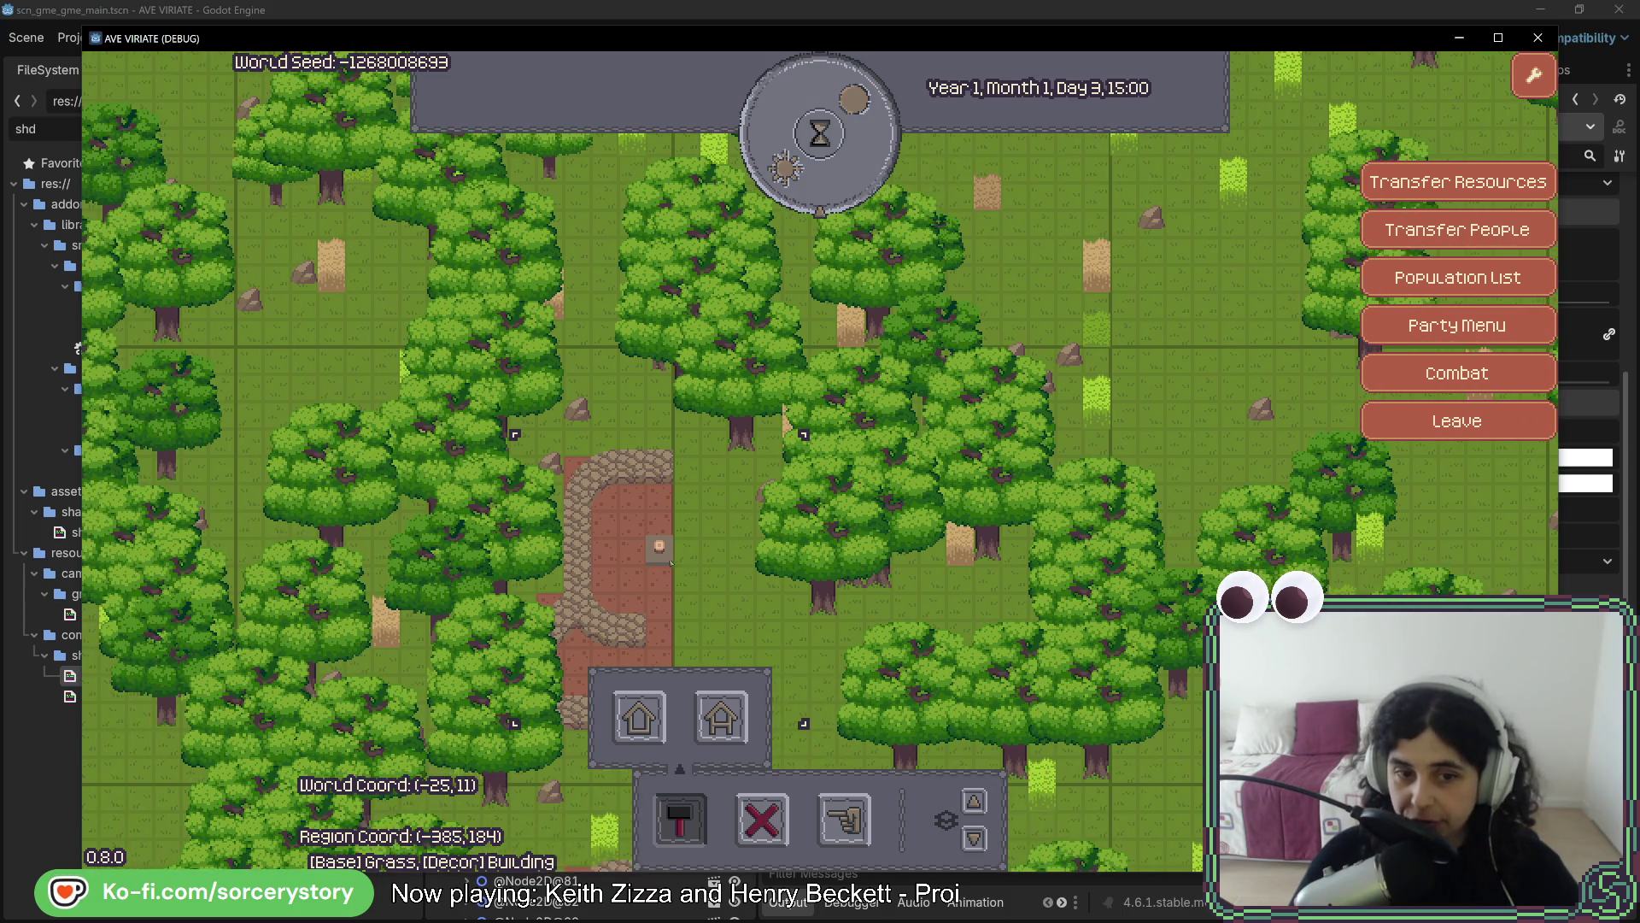
key("Right")
key("Down")
key("Down")
key("Down")
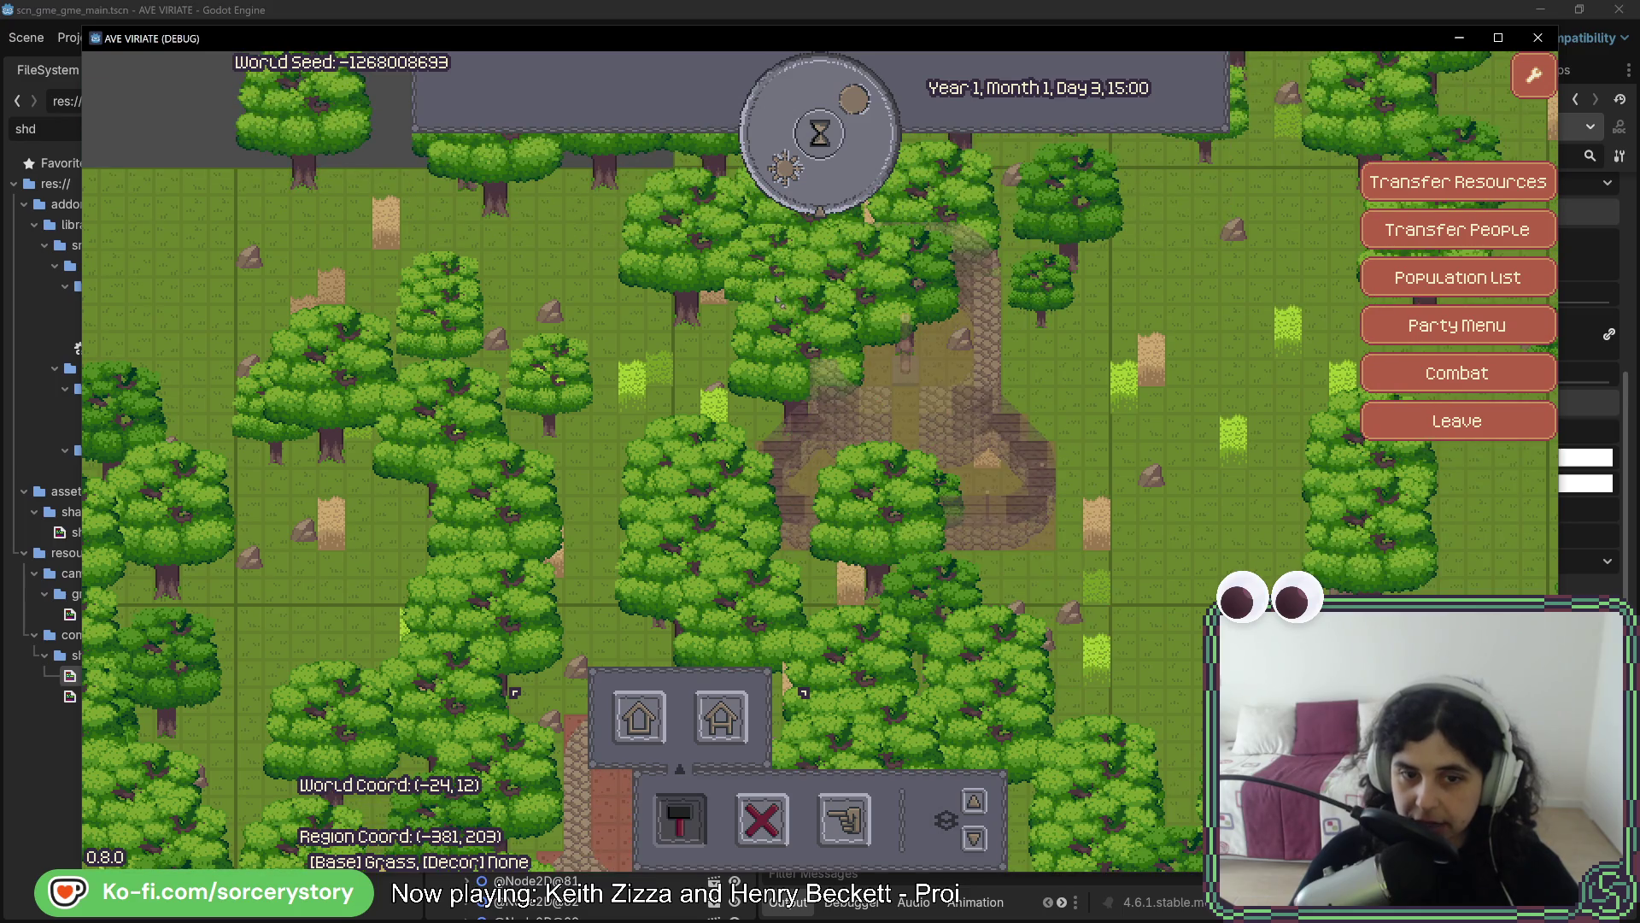
key("Up")
key("Up")
key("Up")
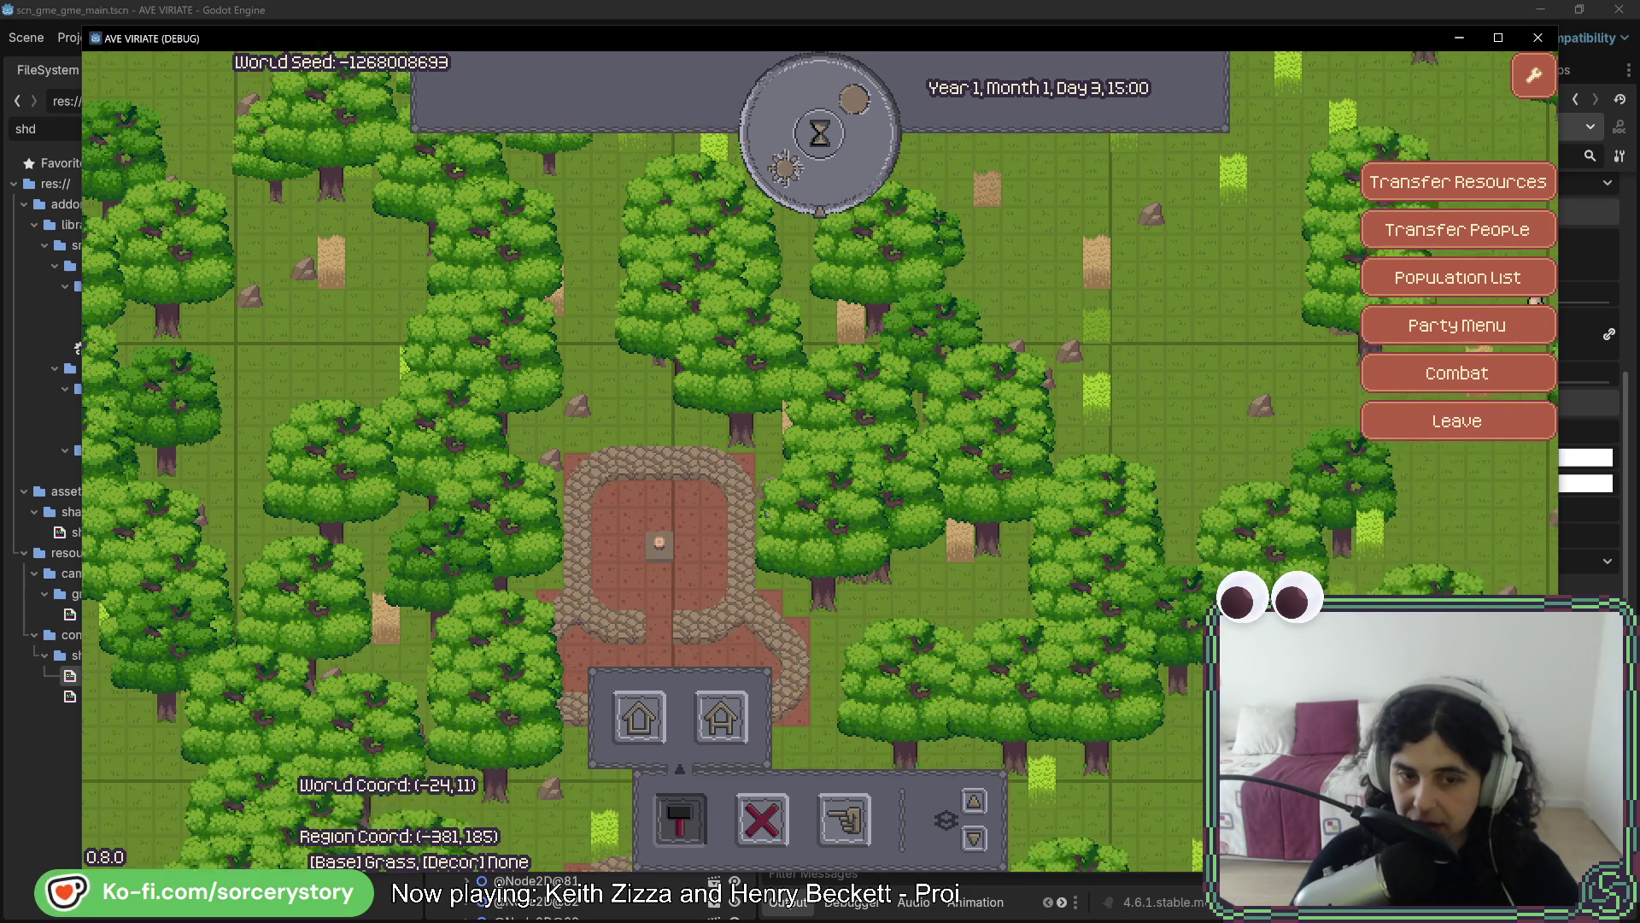
key("Left")
key("Left")
key("Left")
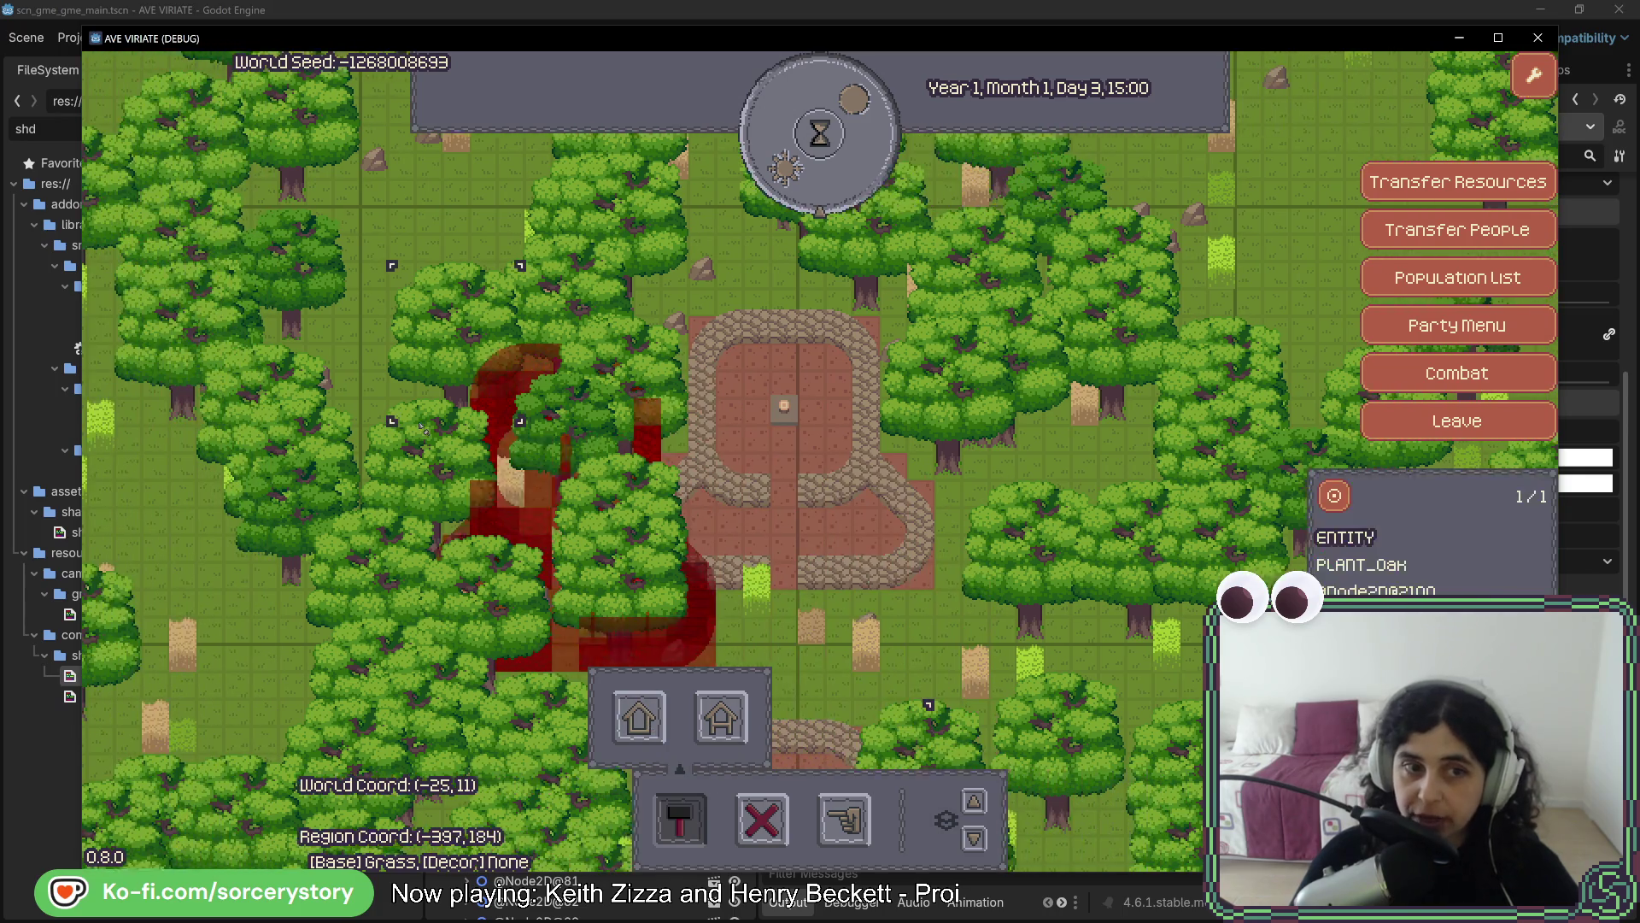
key("Left")
key("Left")
key("Left")
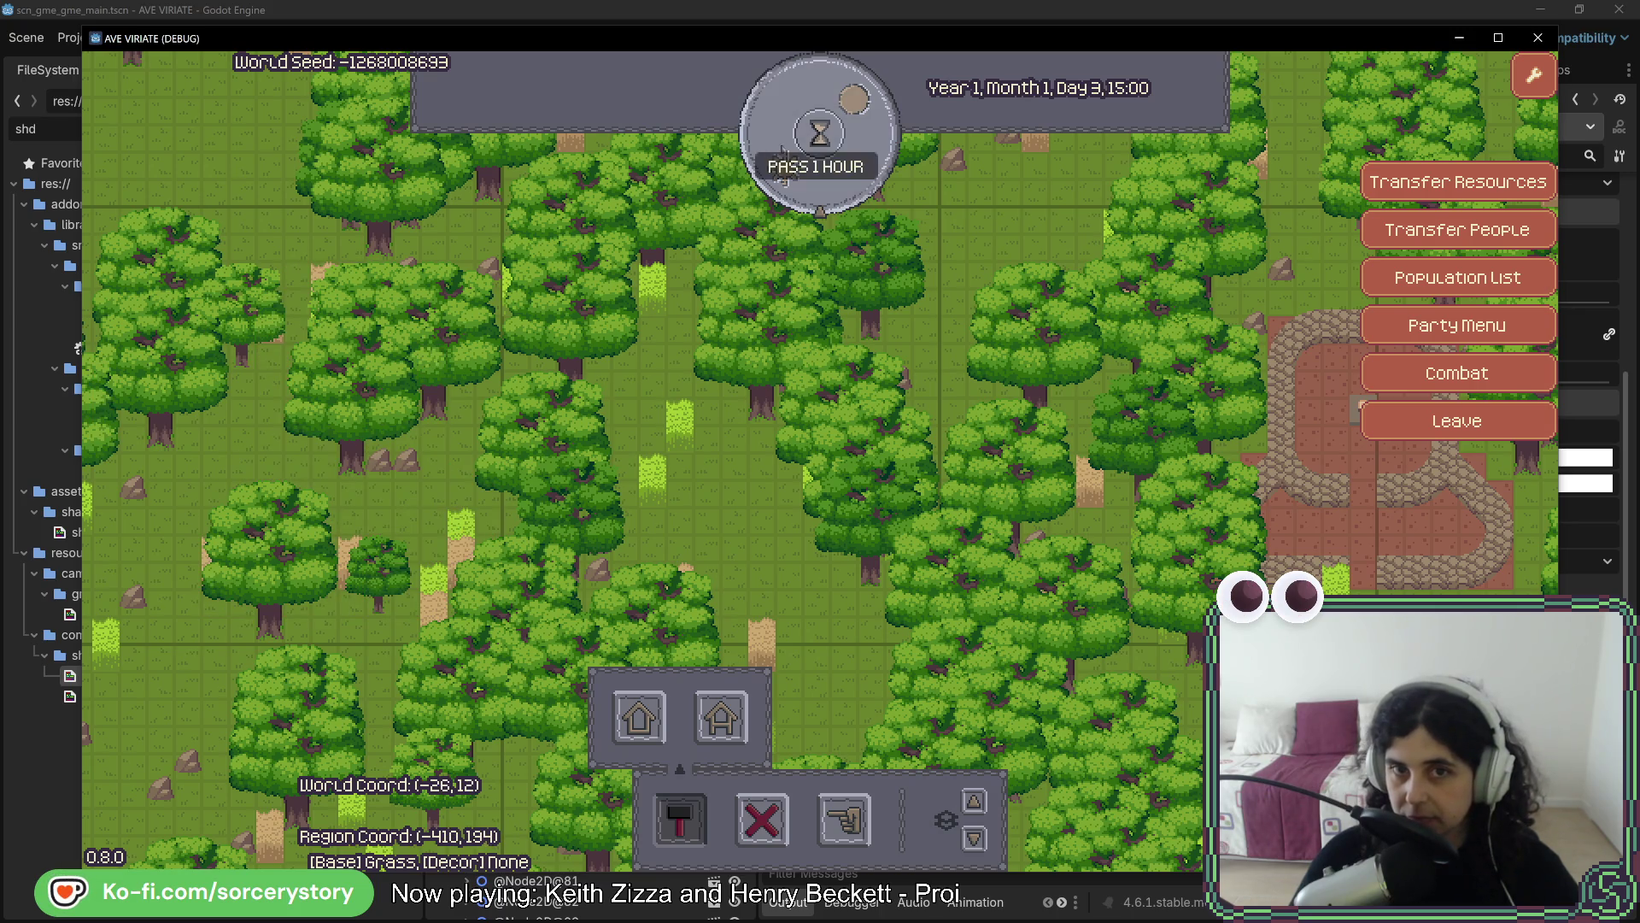
Pass game hours one at a time through the night to Day 4, 08:00
left_click(820, 134)
left_click(790, 145)
left_click(789, 145)
left_click(789, 145)
left_click(789, 145)
left_click(789, 145)
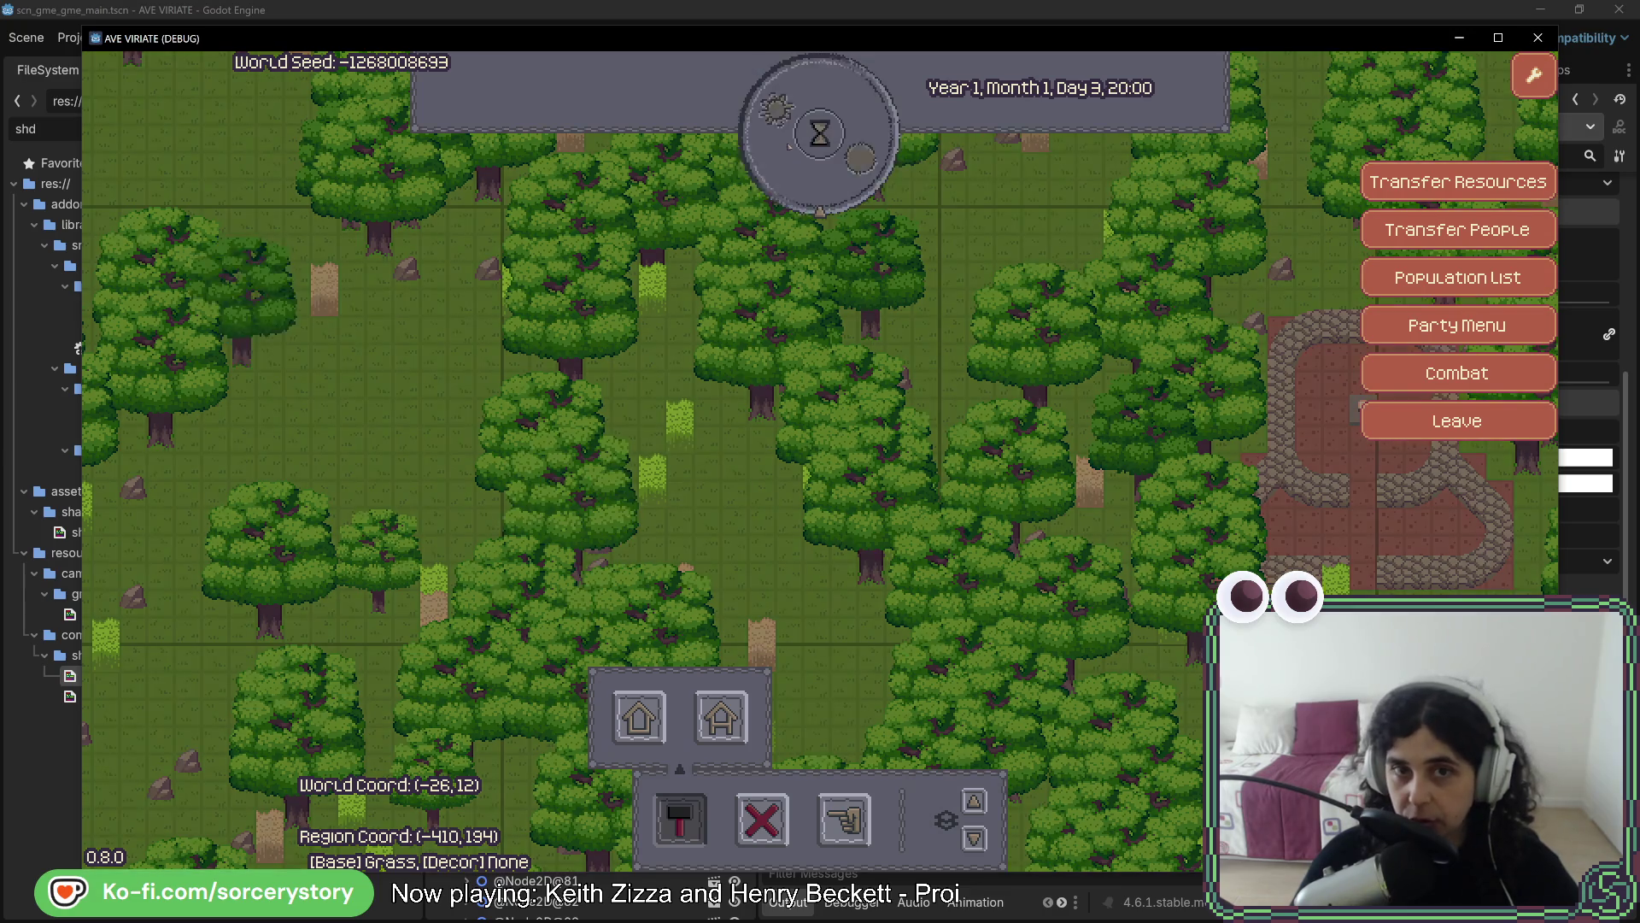
left_click(790, 145)
left_click(789, 145)
left_click(789, 145)
left_click(789, 145)
left_click(790, 145)
left_click(790, 145)
left_click(789, 145)
left_click(789, 146)
left_click(790, 145)
left_click(790, 145)
left_click(790, 145)
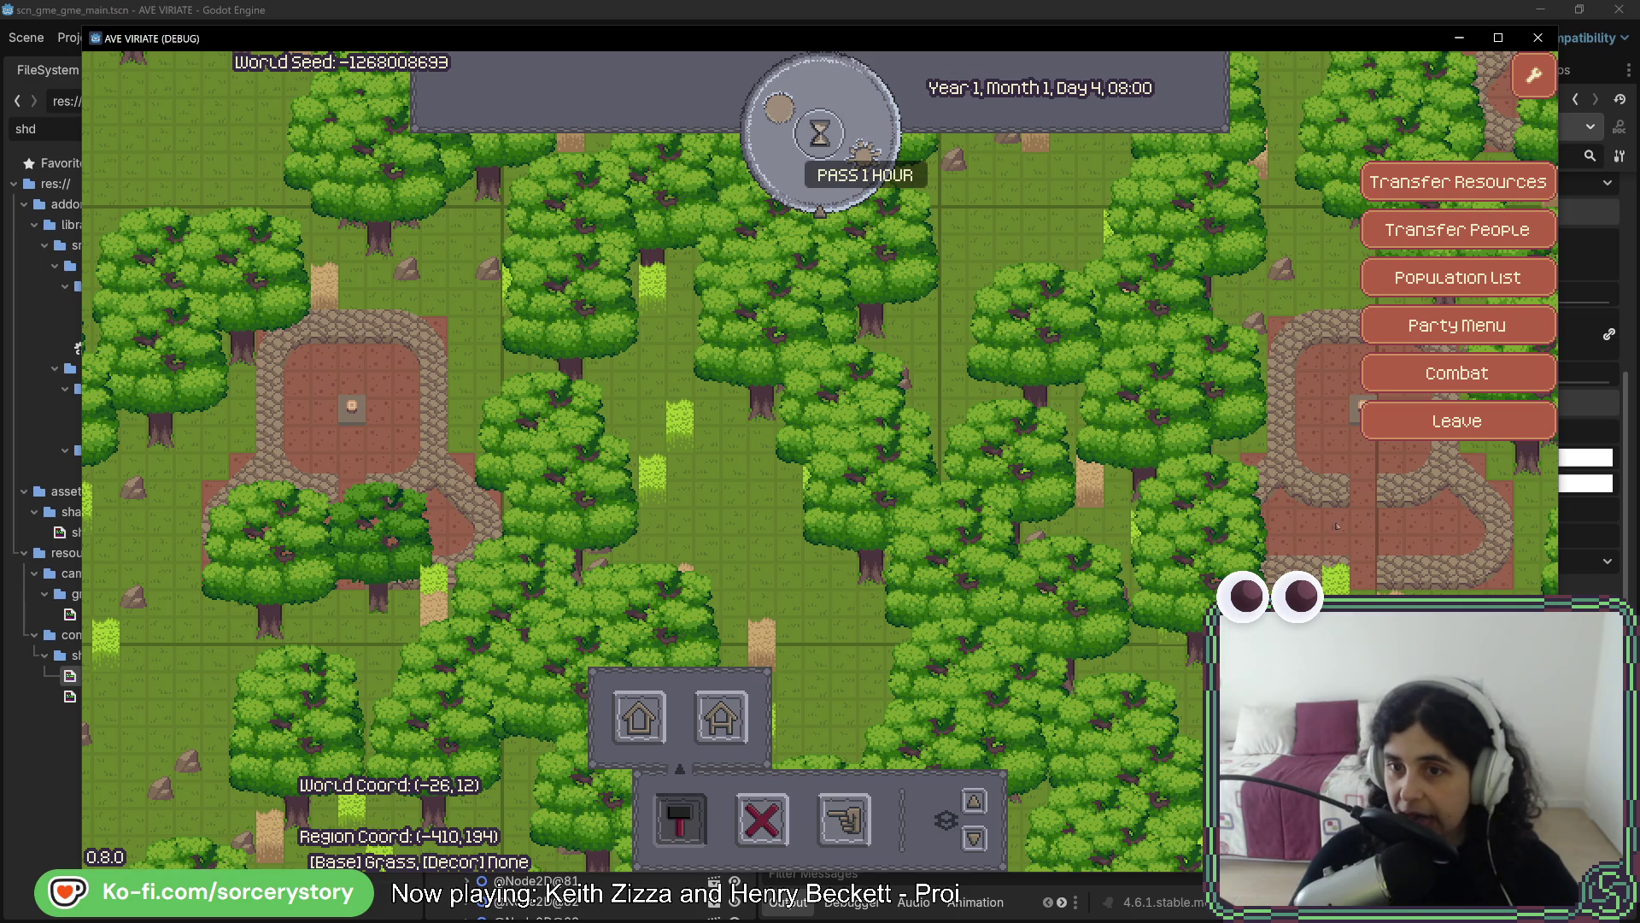
Pan the camera around to look over the nearby villages as settlers head out
key("d")
key("w")
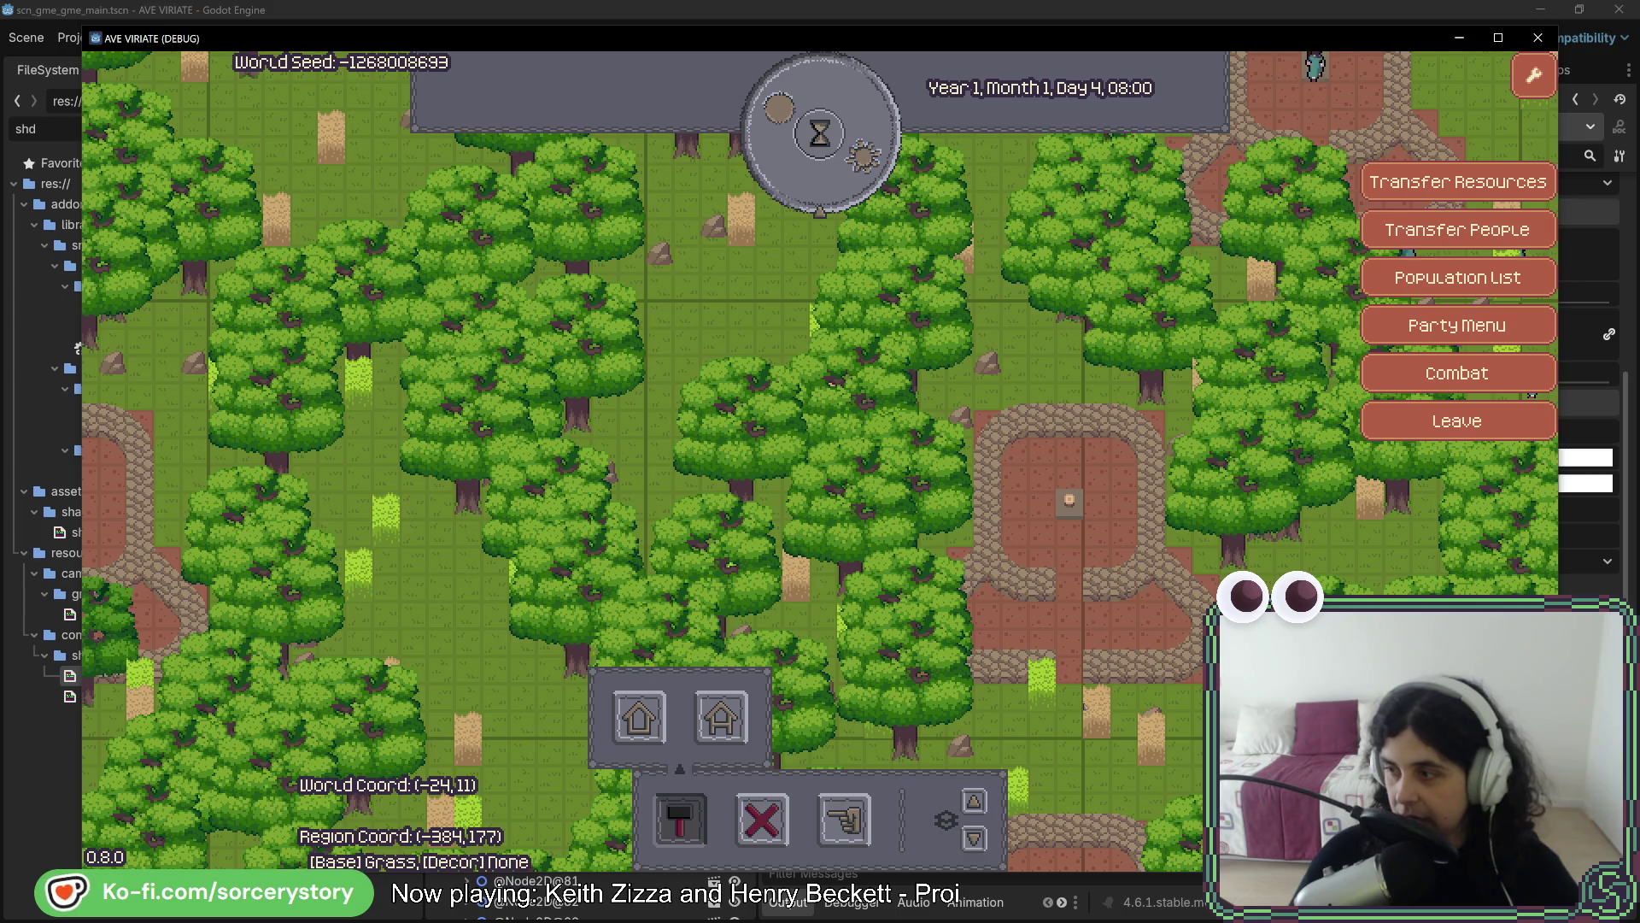
key("w")
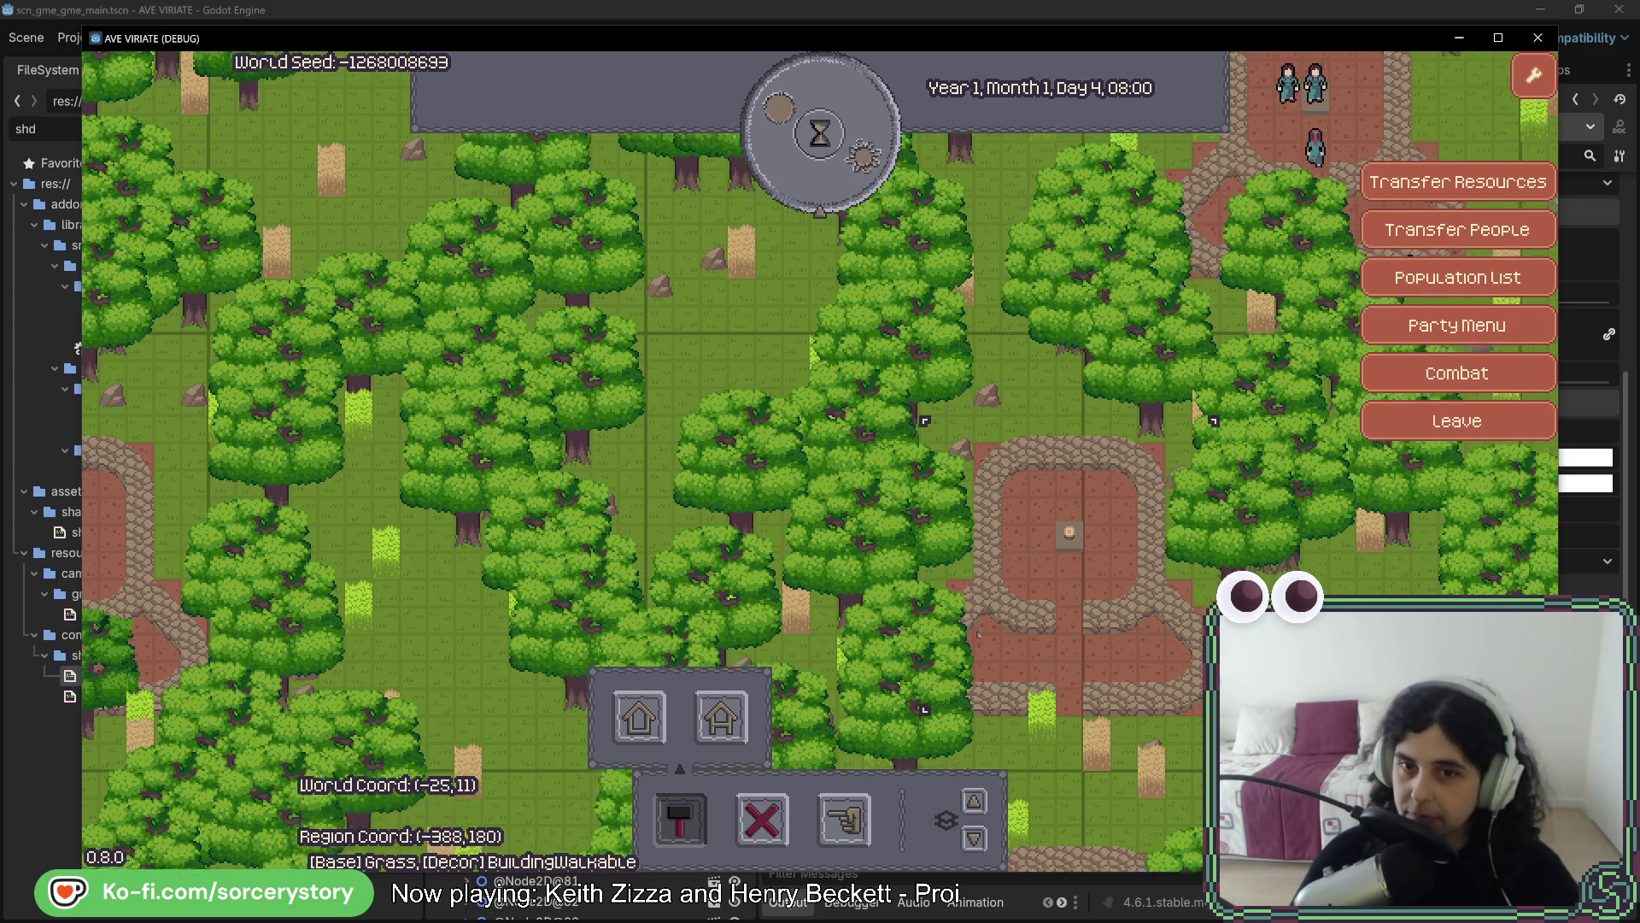
key("d")
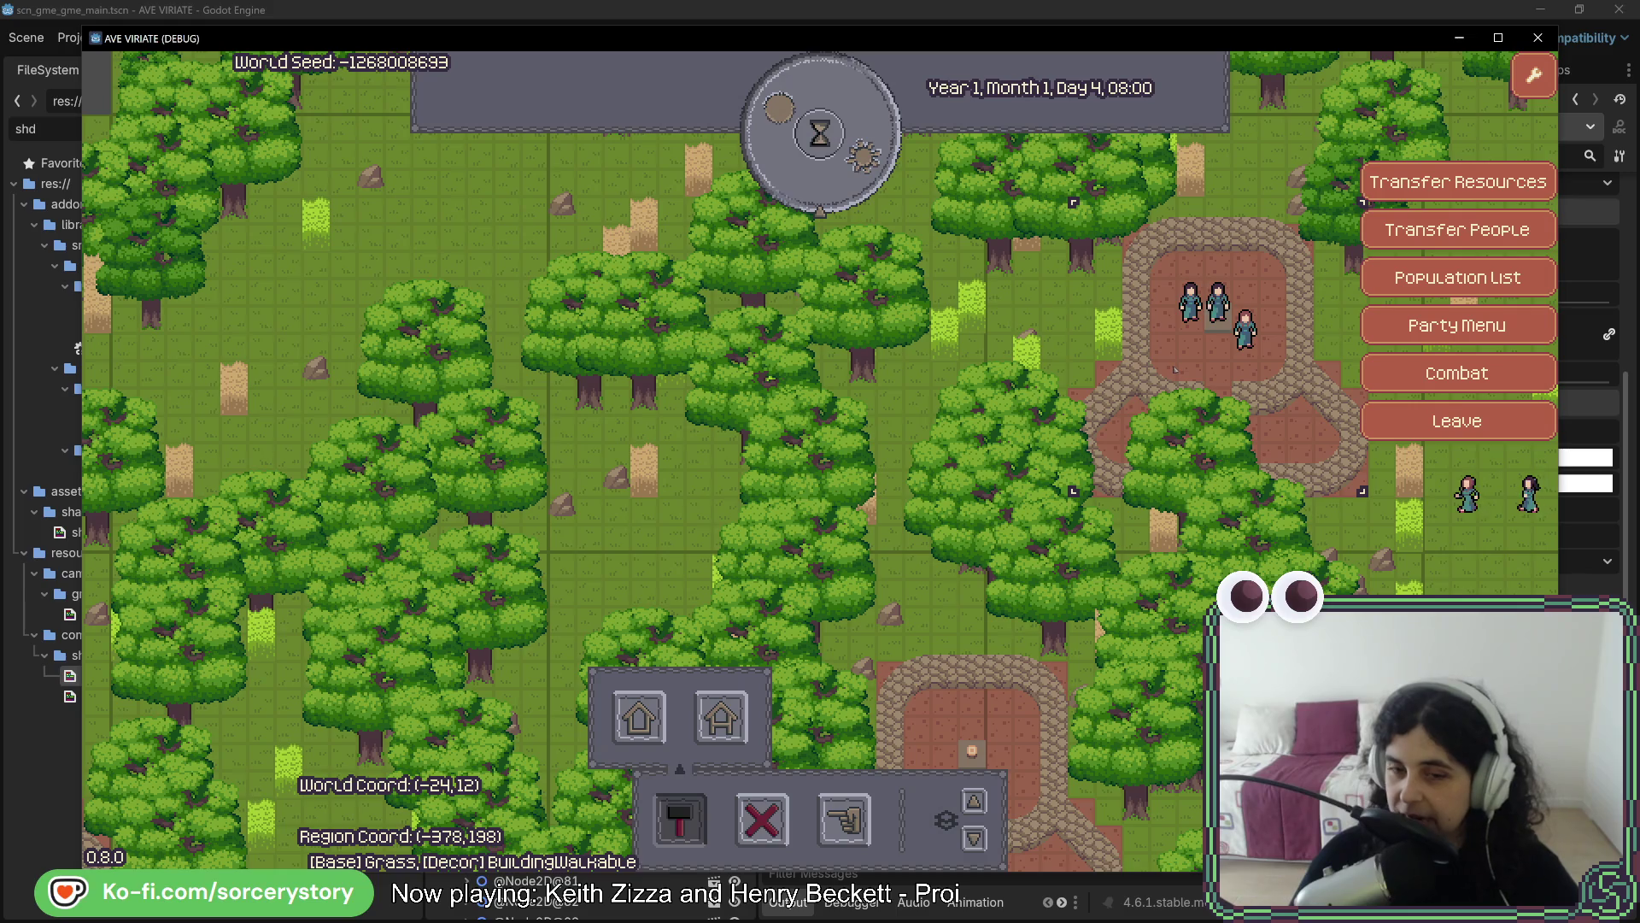
key("s")
key("d")
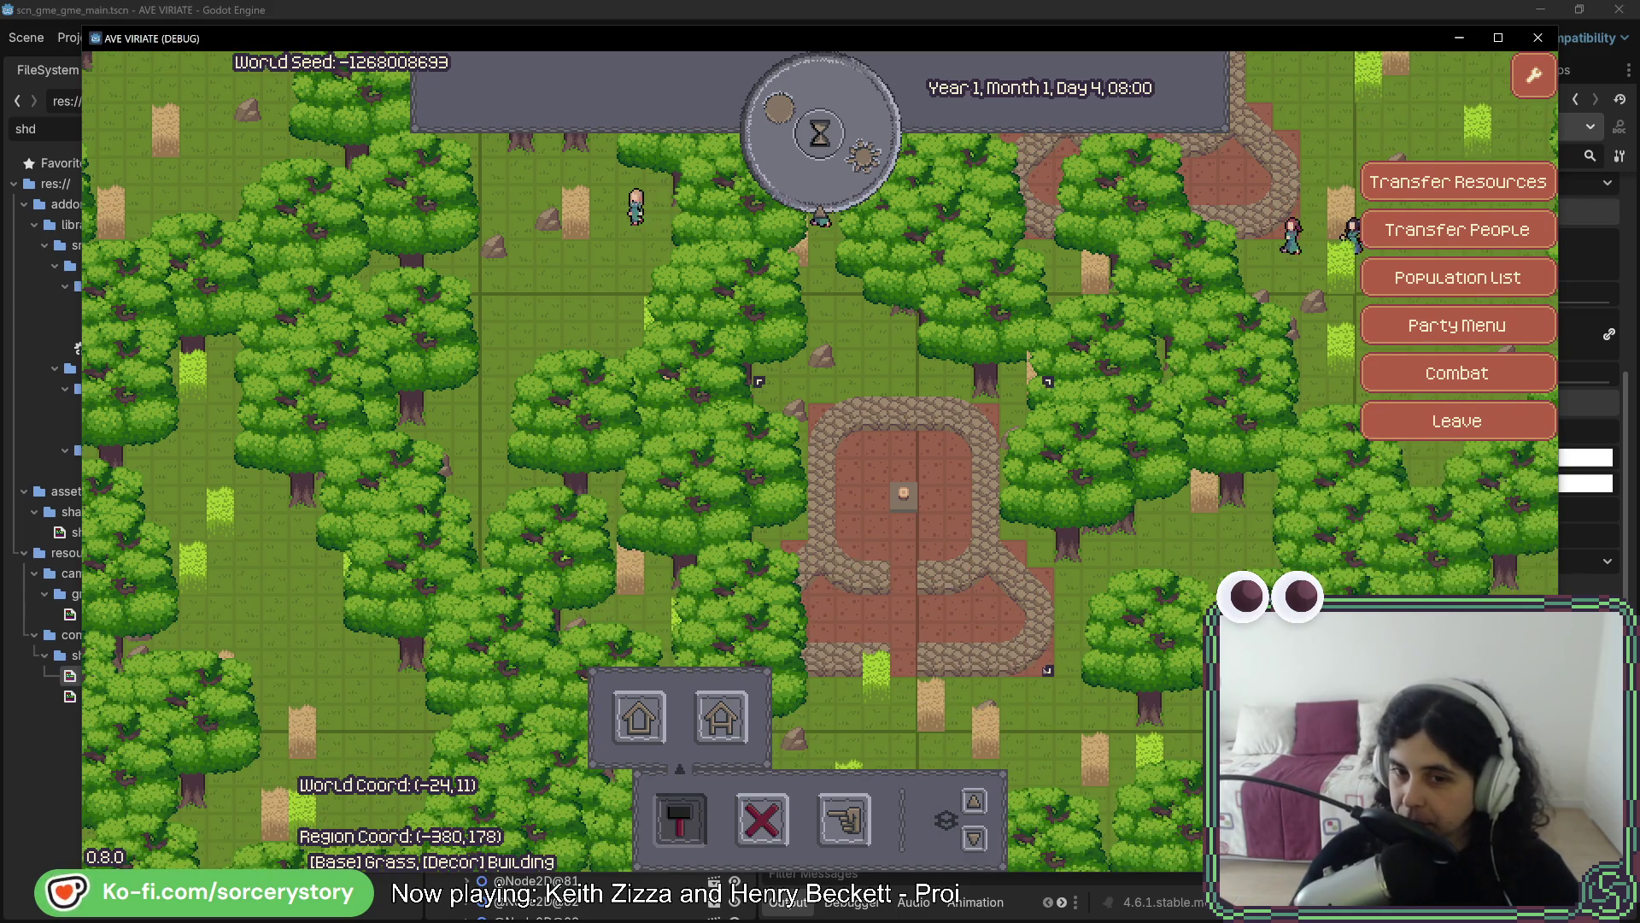
key("w")
key("a")
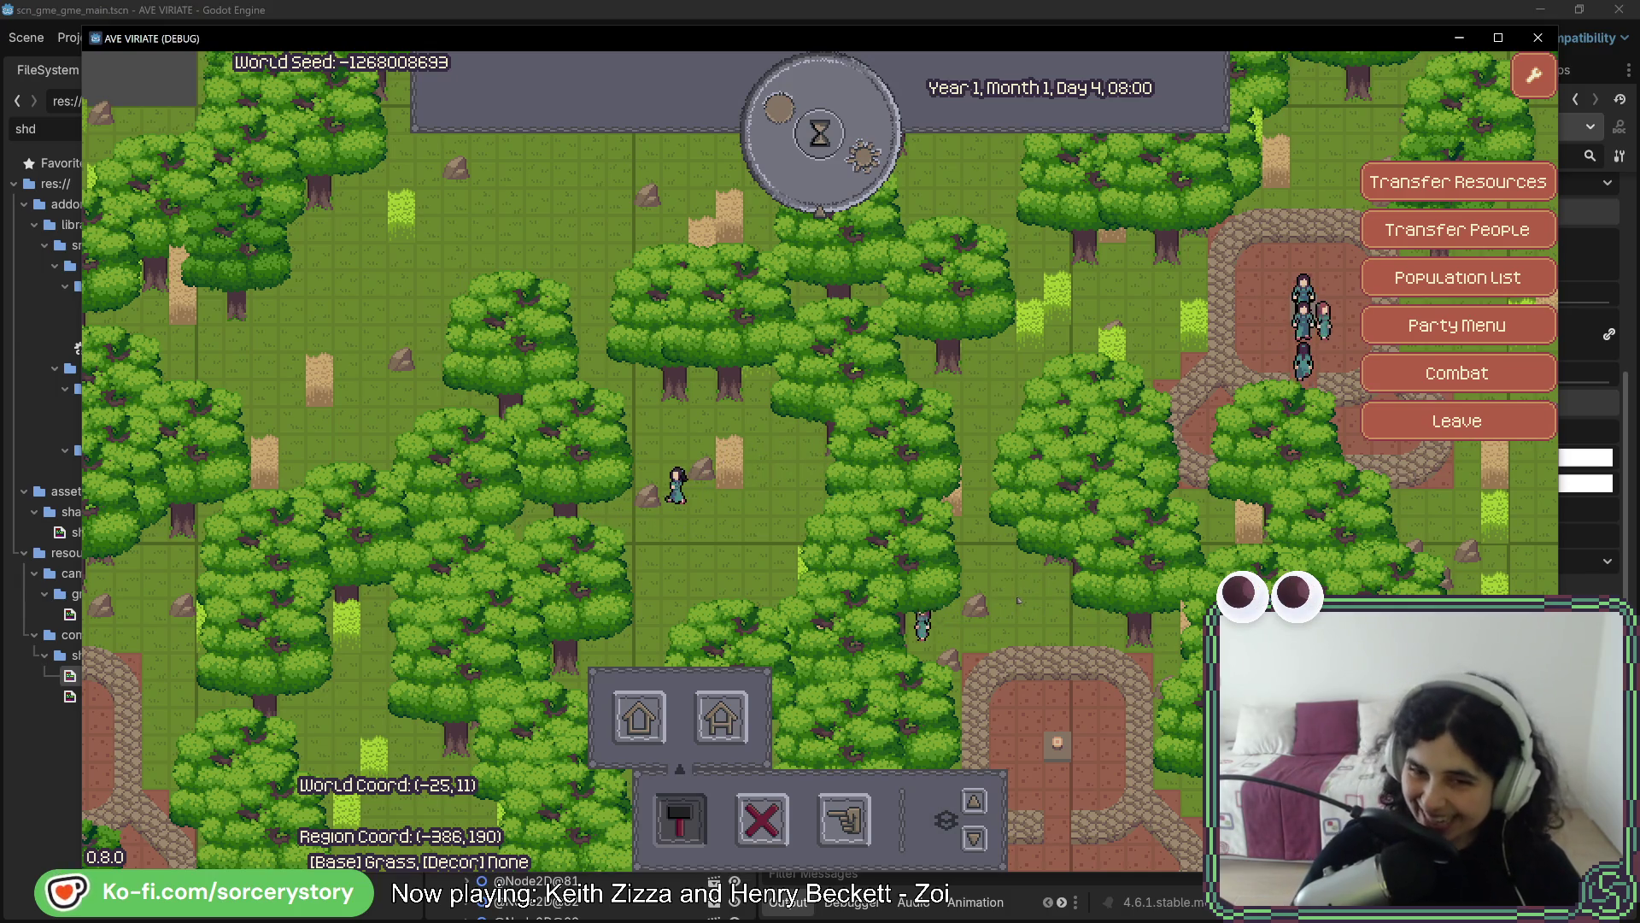
Pan left and down, then right across the forest to the next village clearing
key("a")
key("s")
key("a")
key("s")
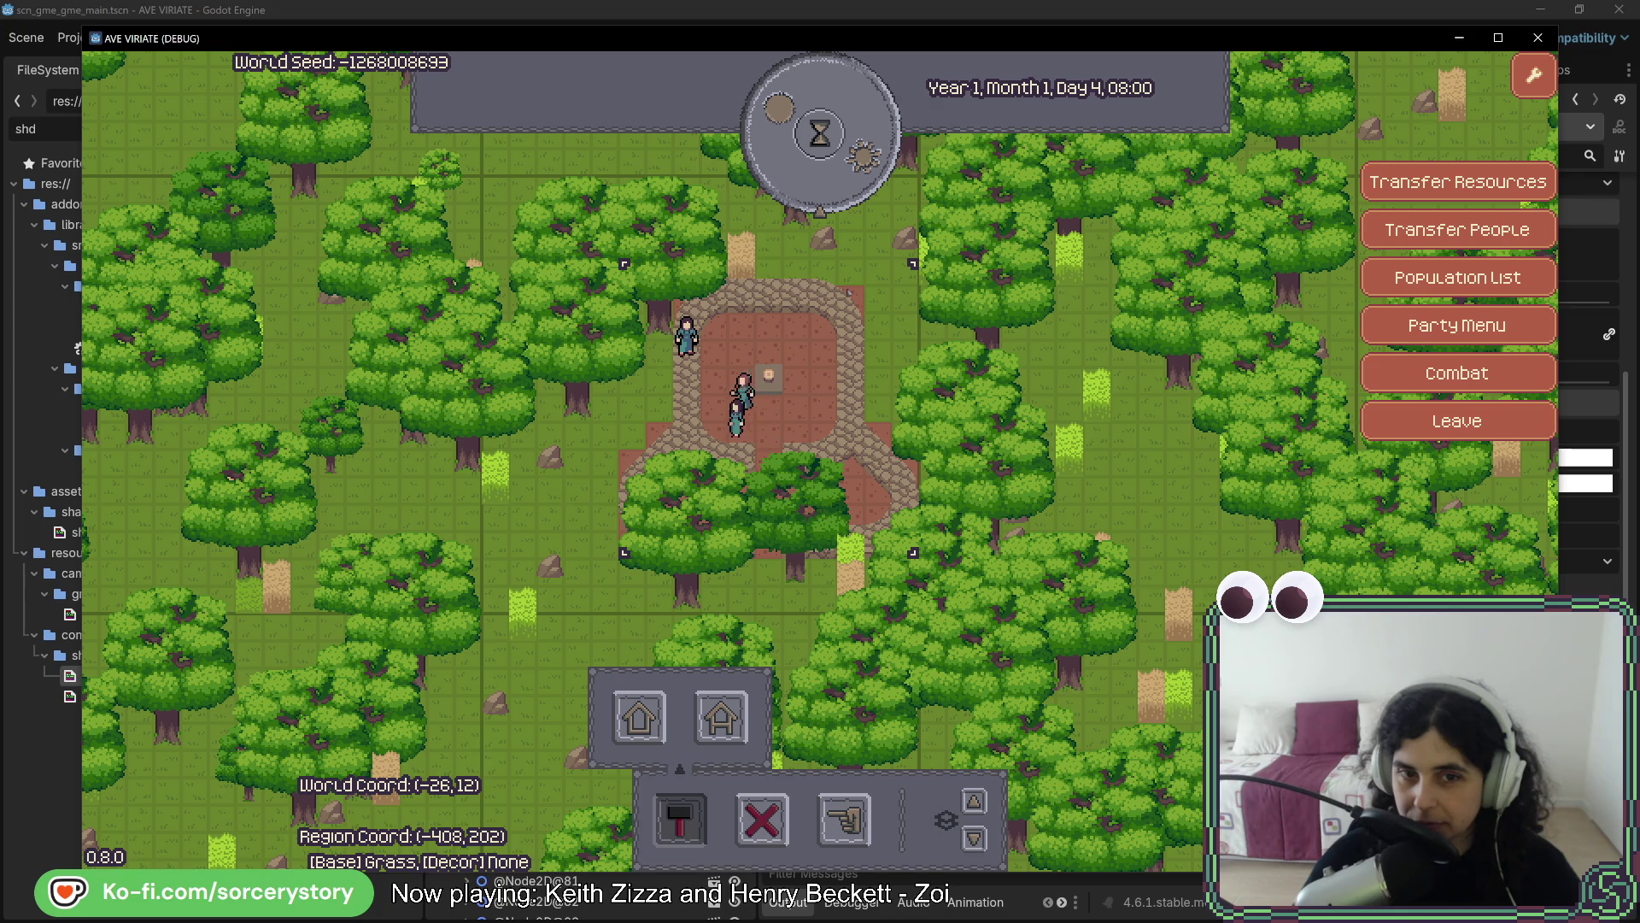
key("Right")
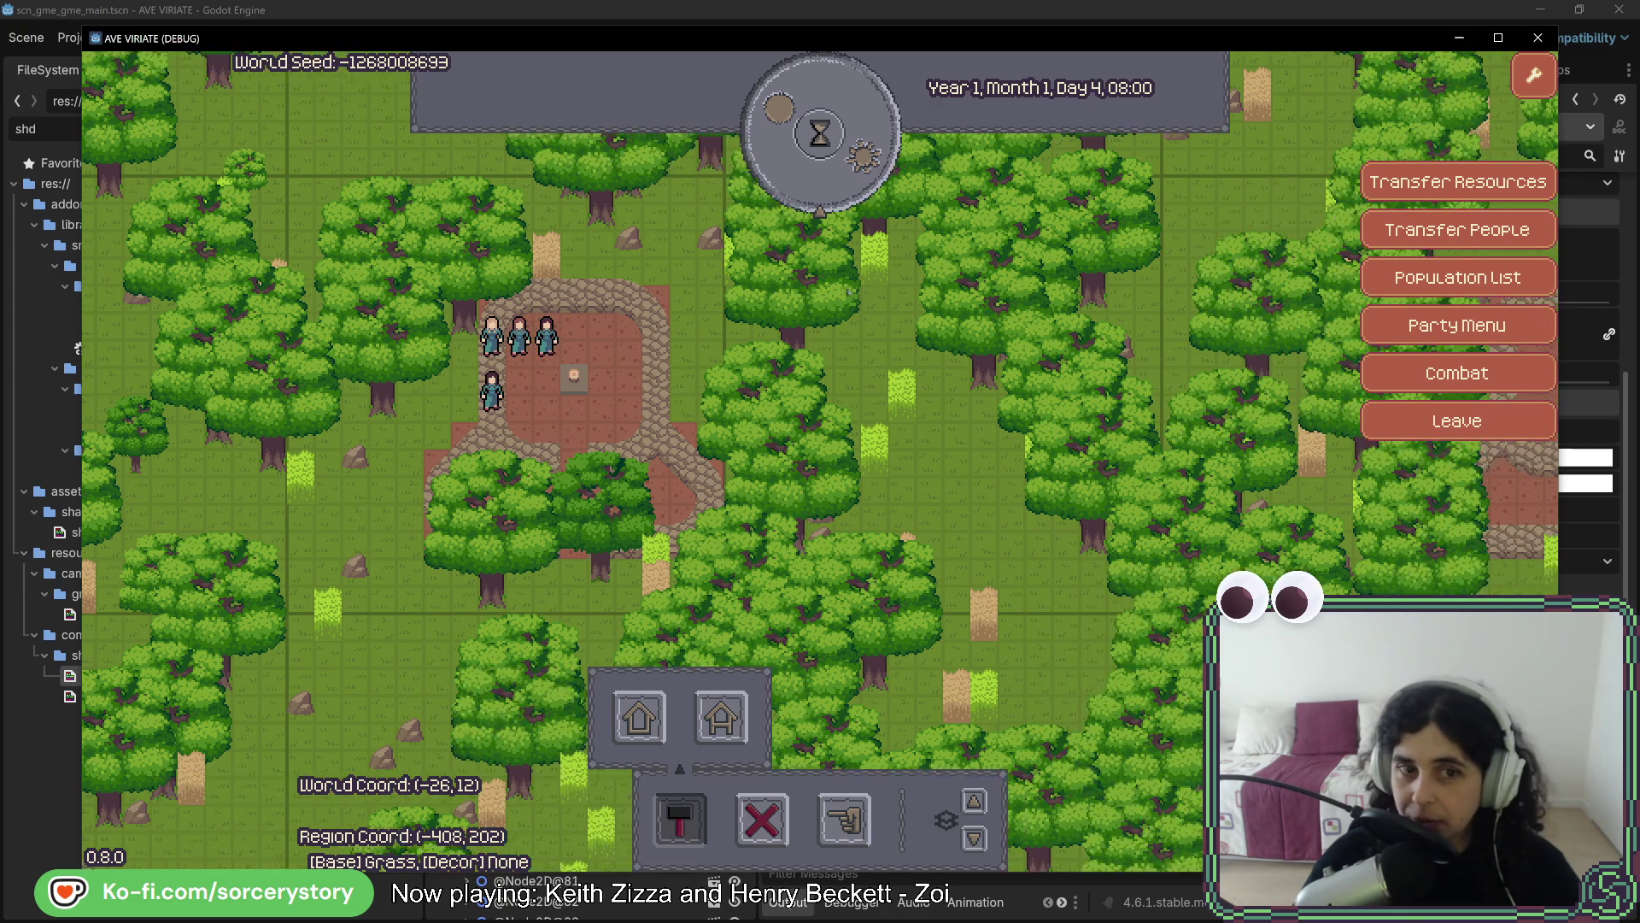
key("Right")
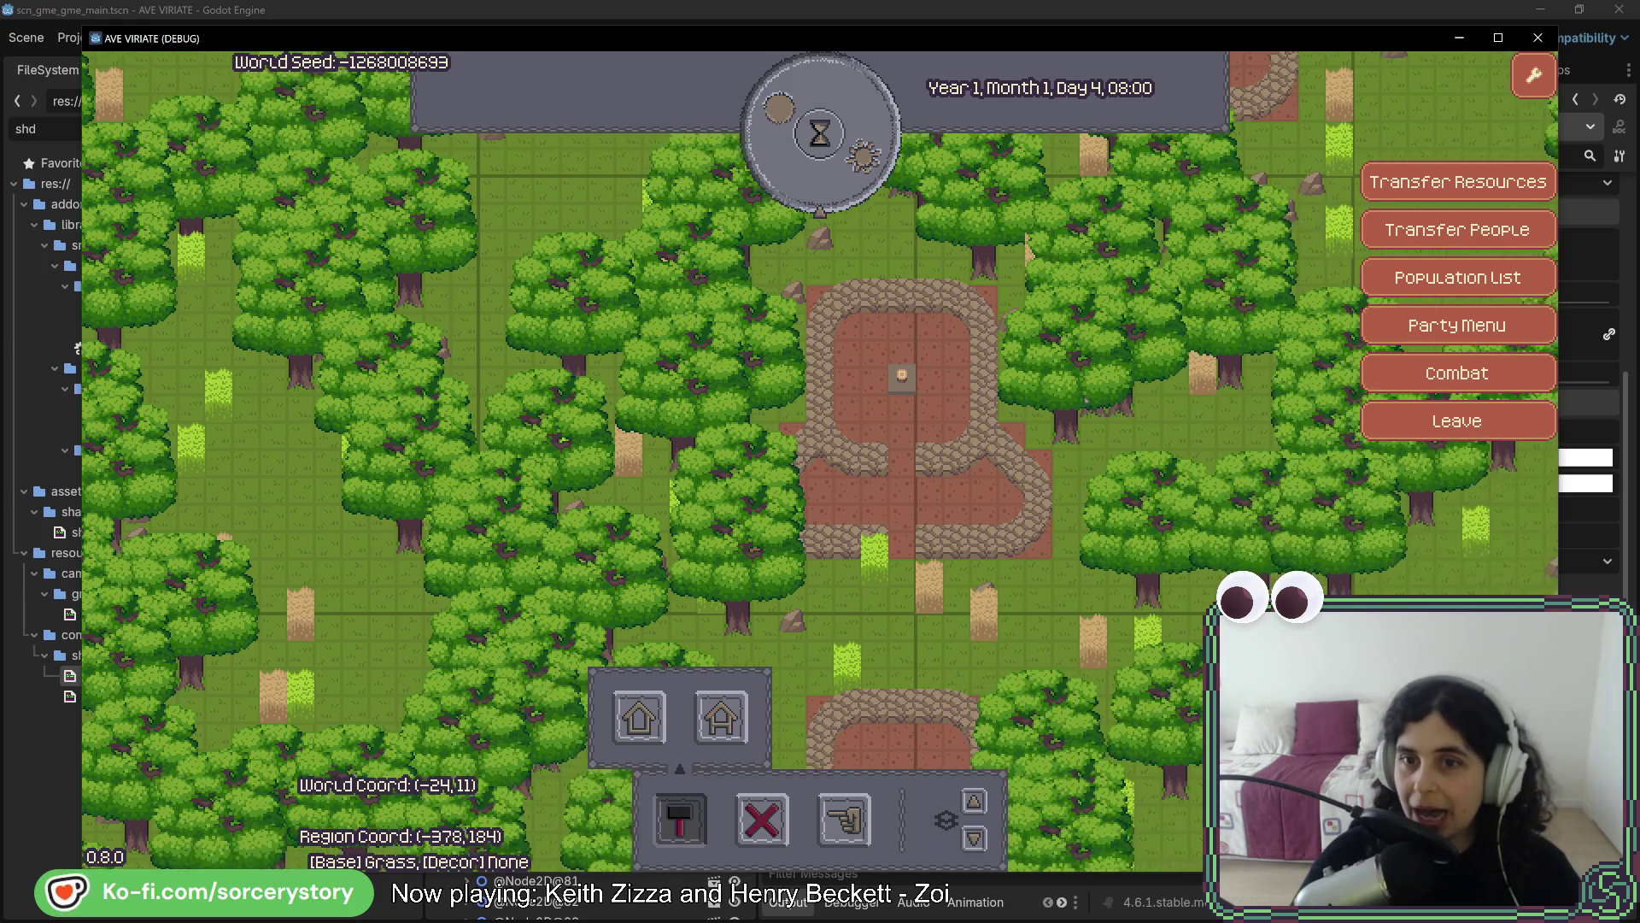
key("Right")
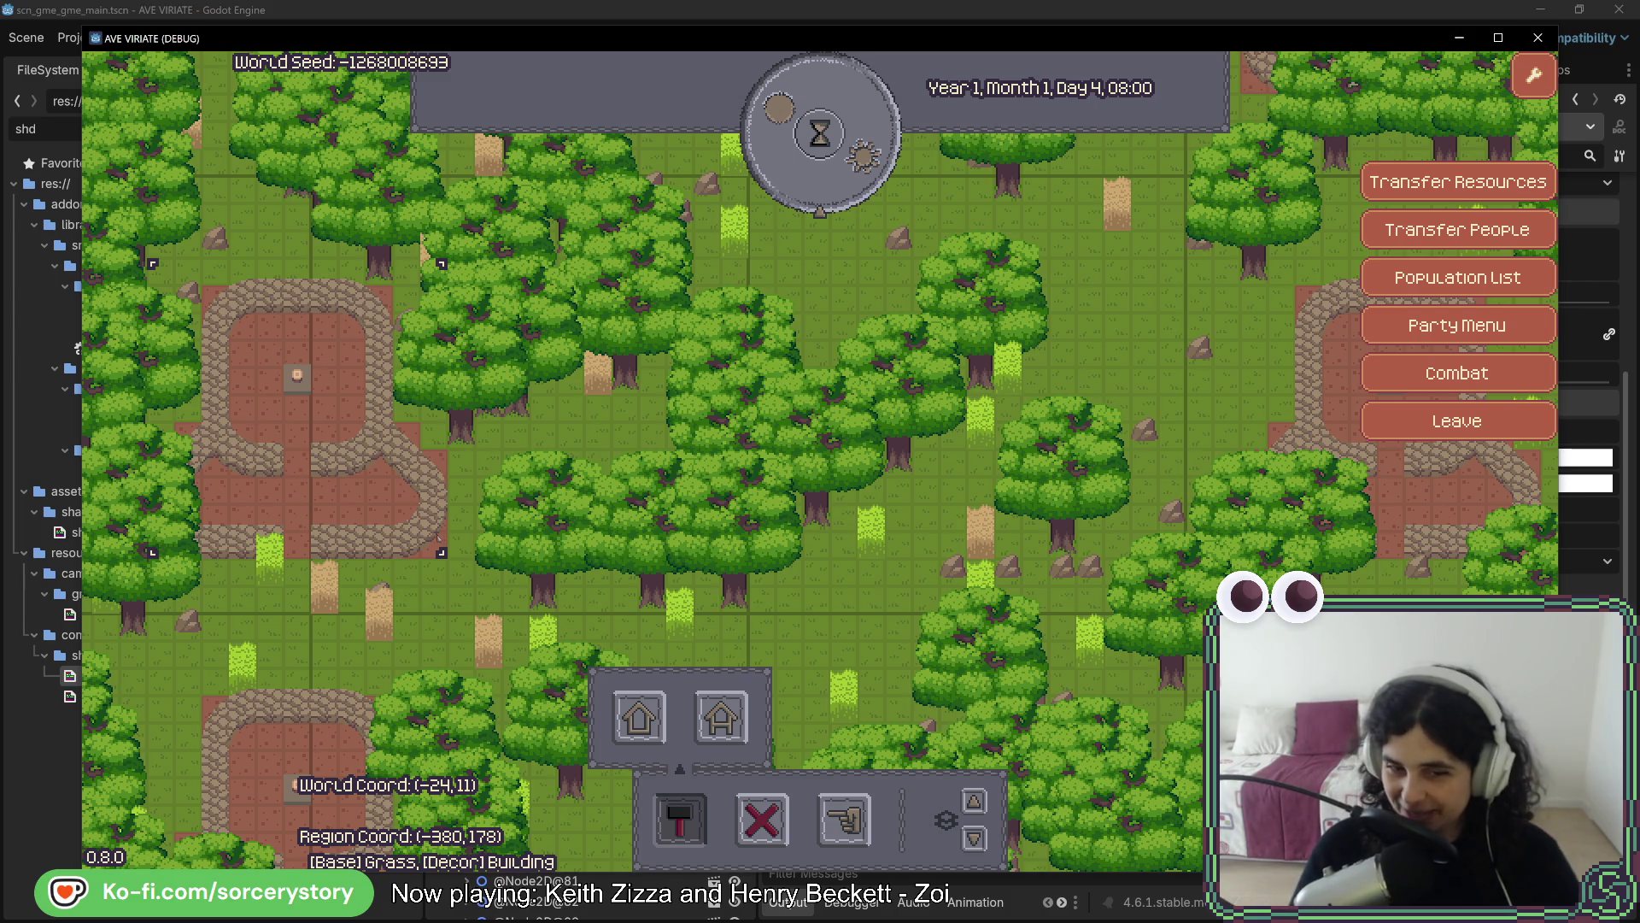
Pan up and around the map until the four-villager party in its plaza is visible
key("w")
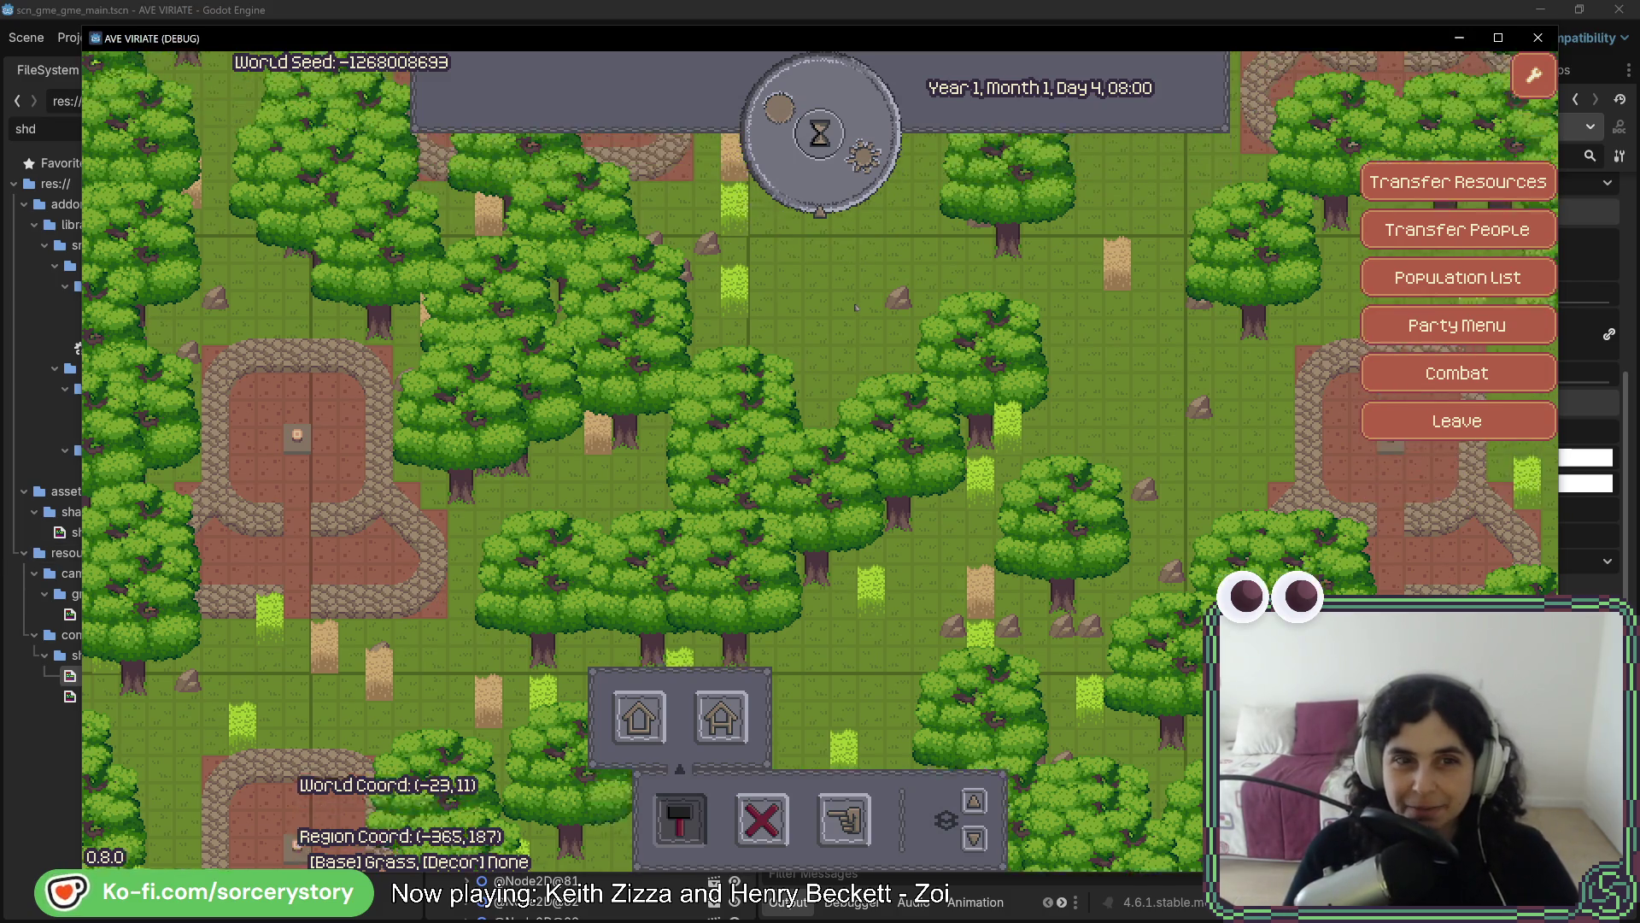
key("w")
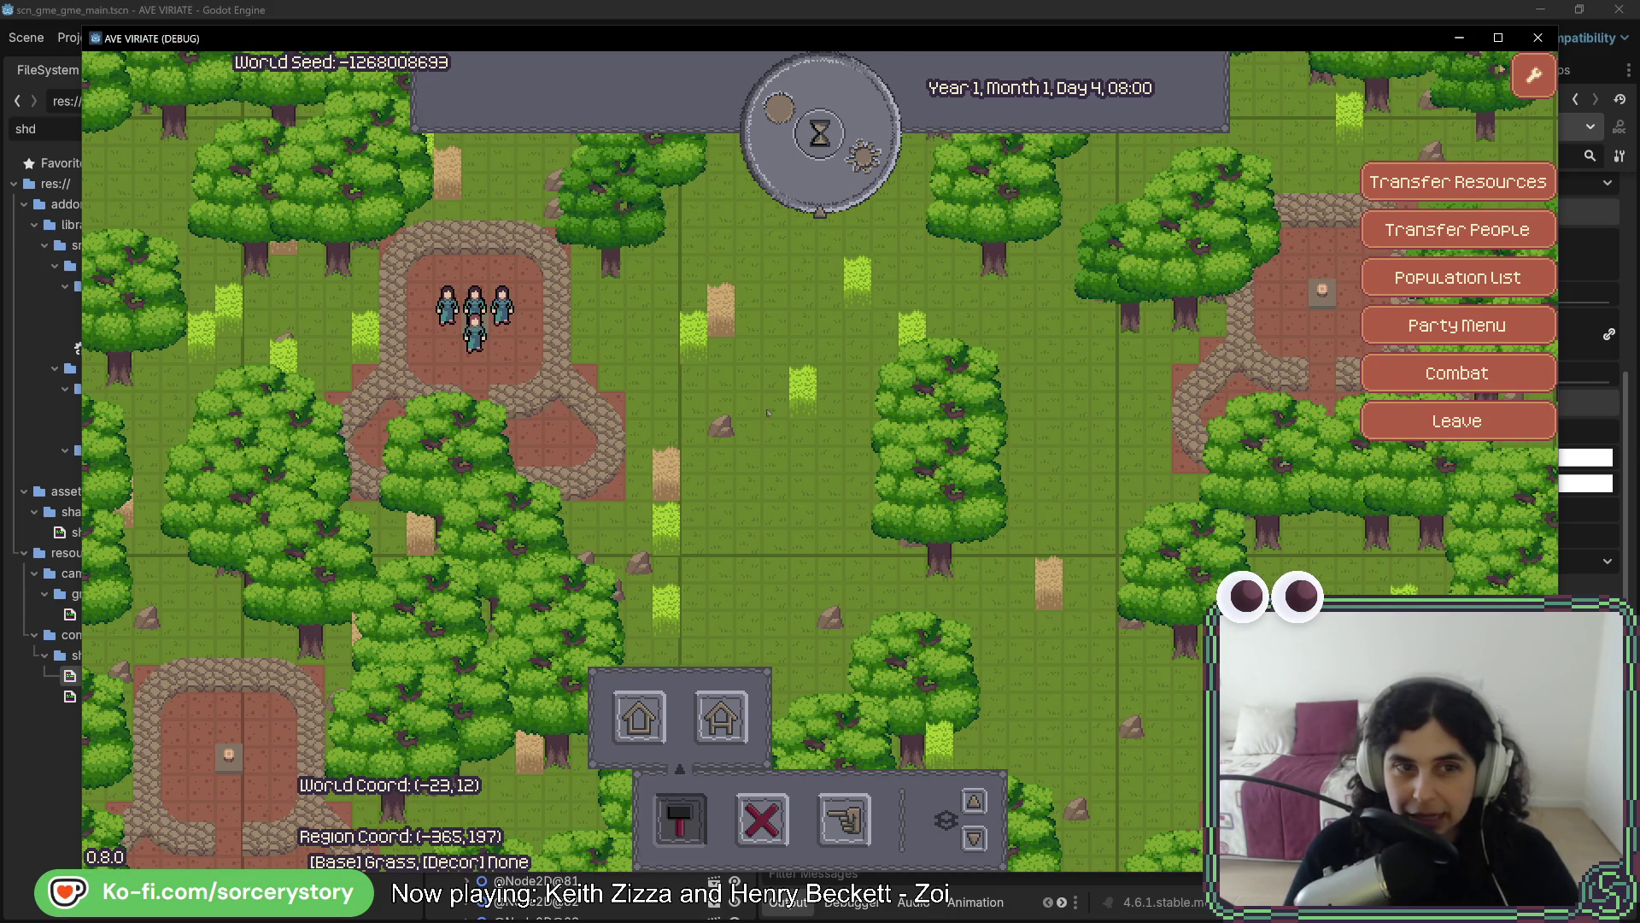
key("d")
key("w")
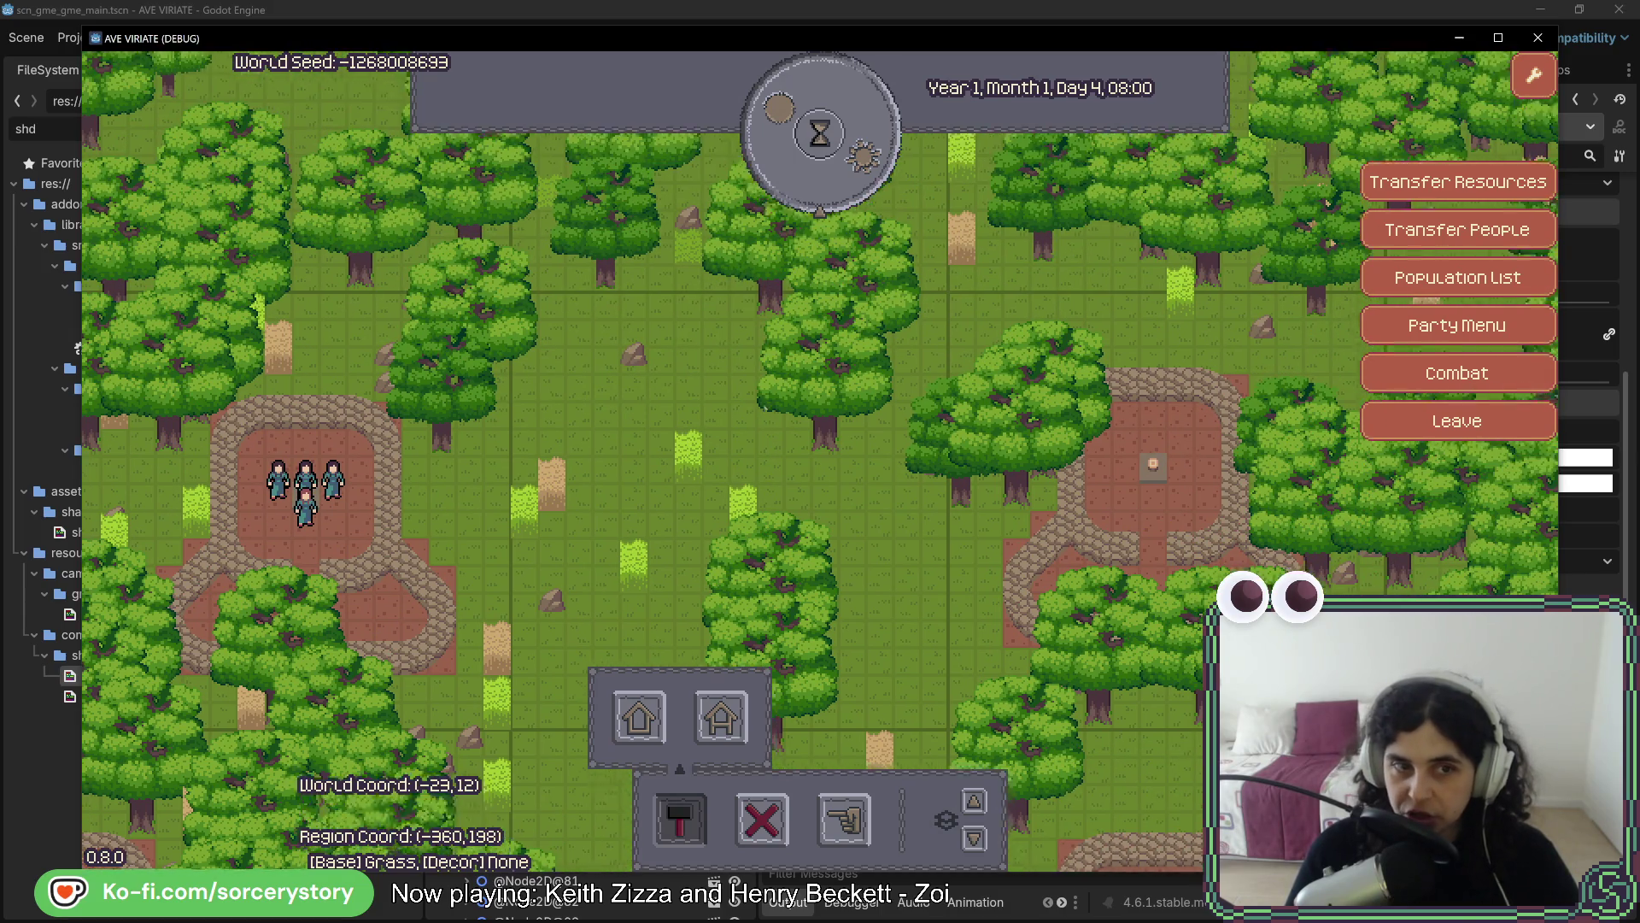
key("a")
key("w")
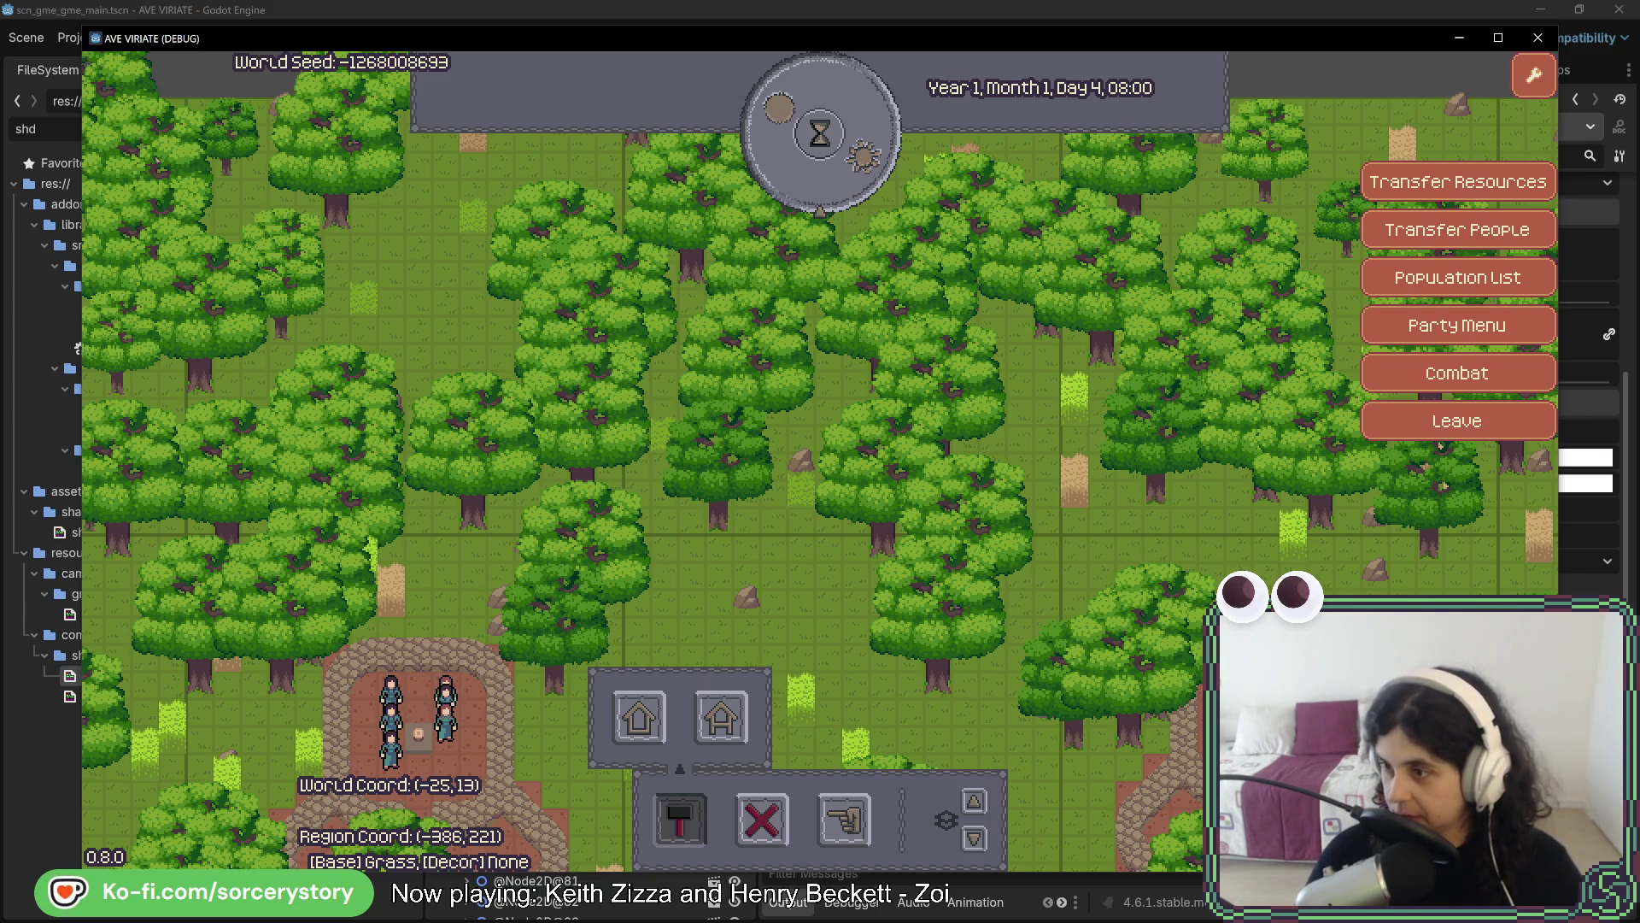
Centre the party's plaza on screen, then start and cancel a house placement
left_click_drag(707, 747, 853, 576)
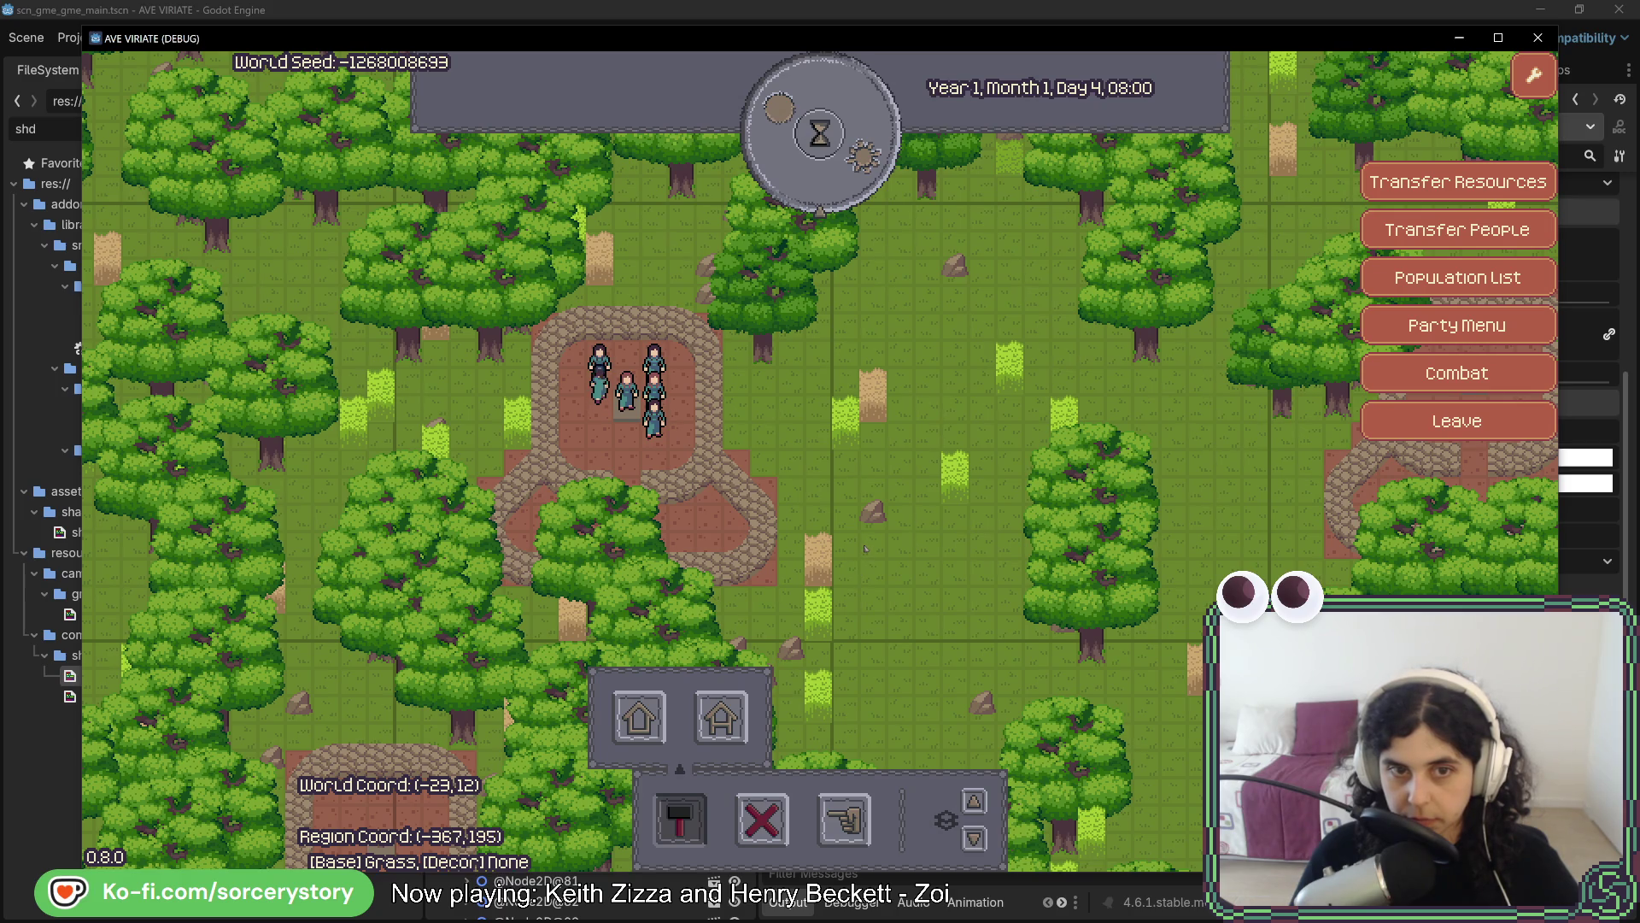
key("Left")
key("Up")
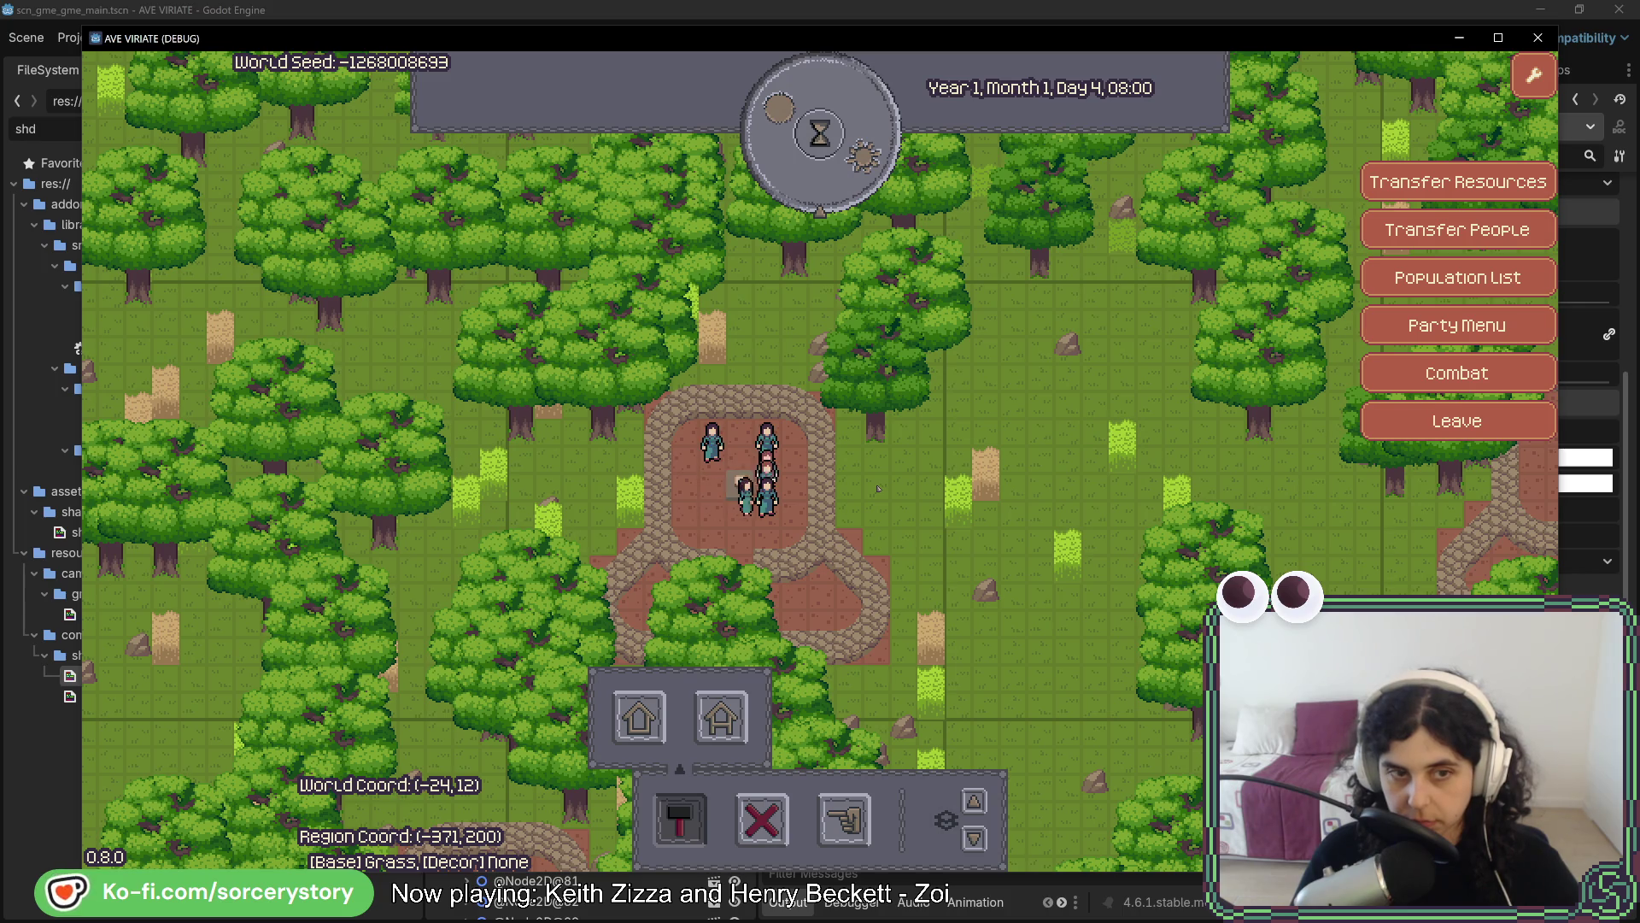
key("Left")
key("Up")
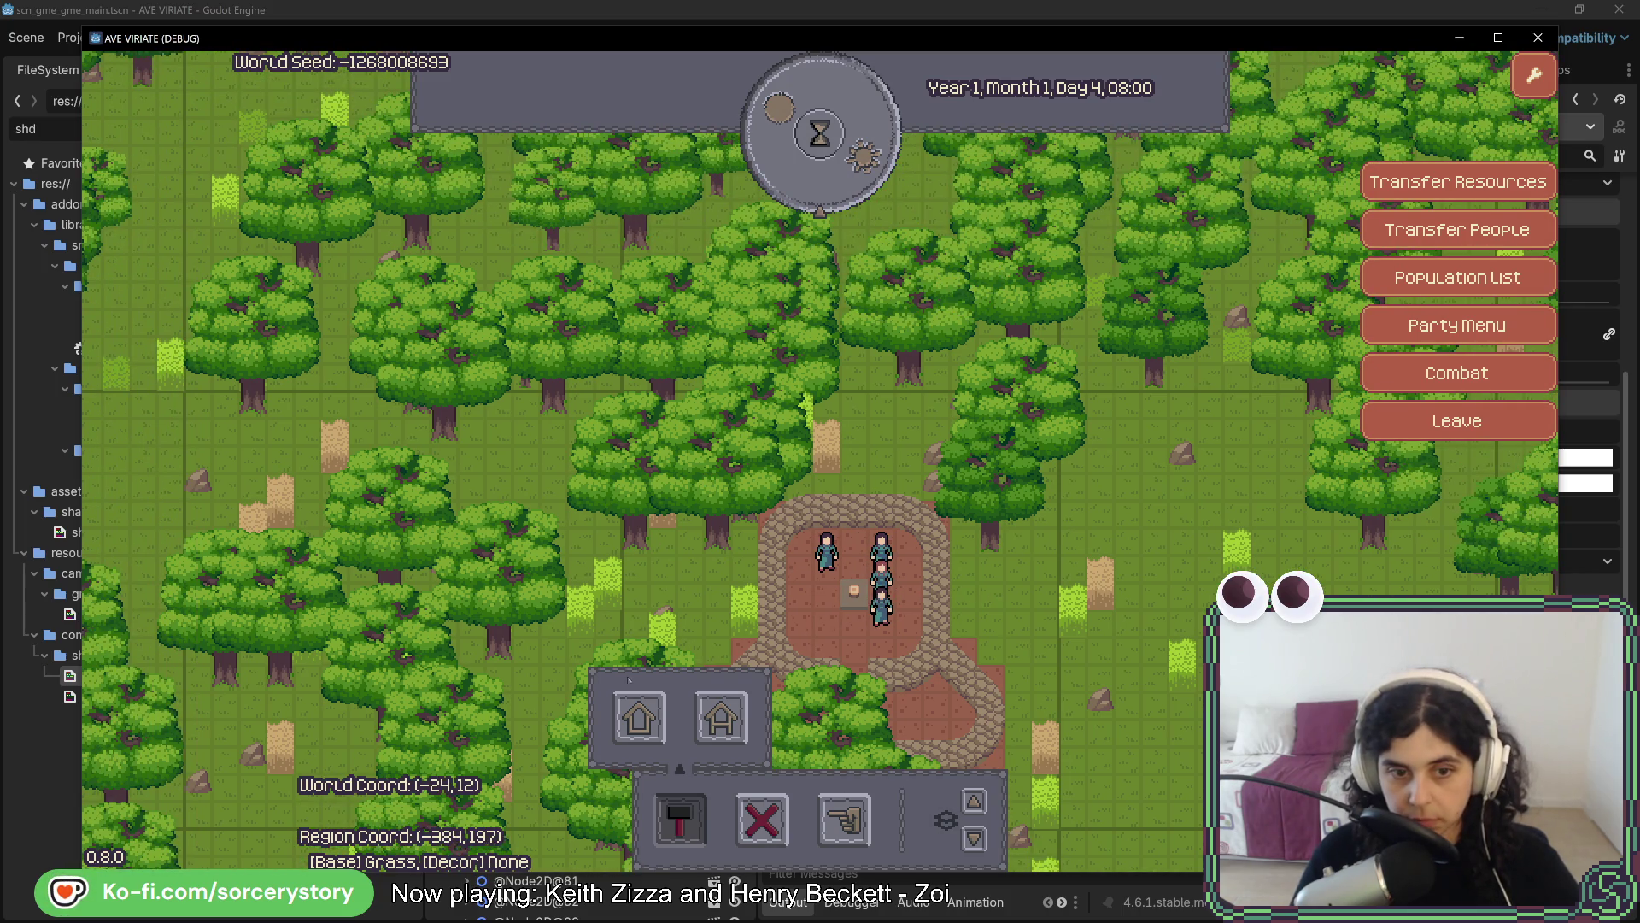
left_click(639, 717)
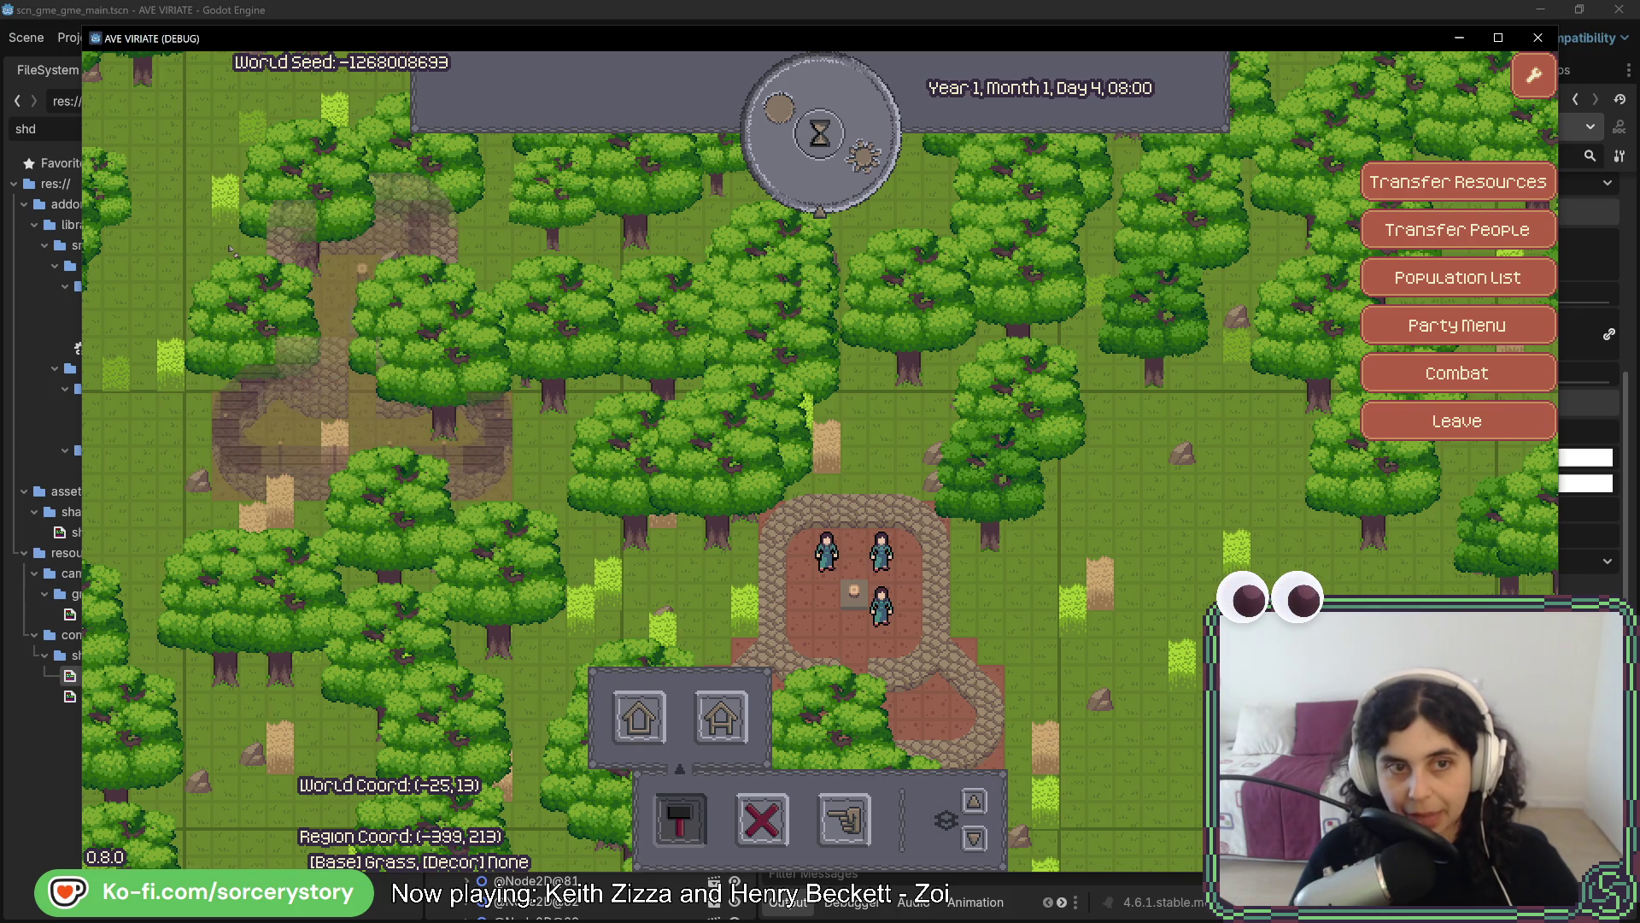
right_click(229, 250)
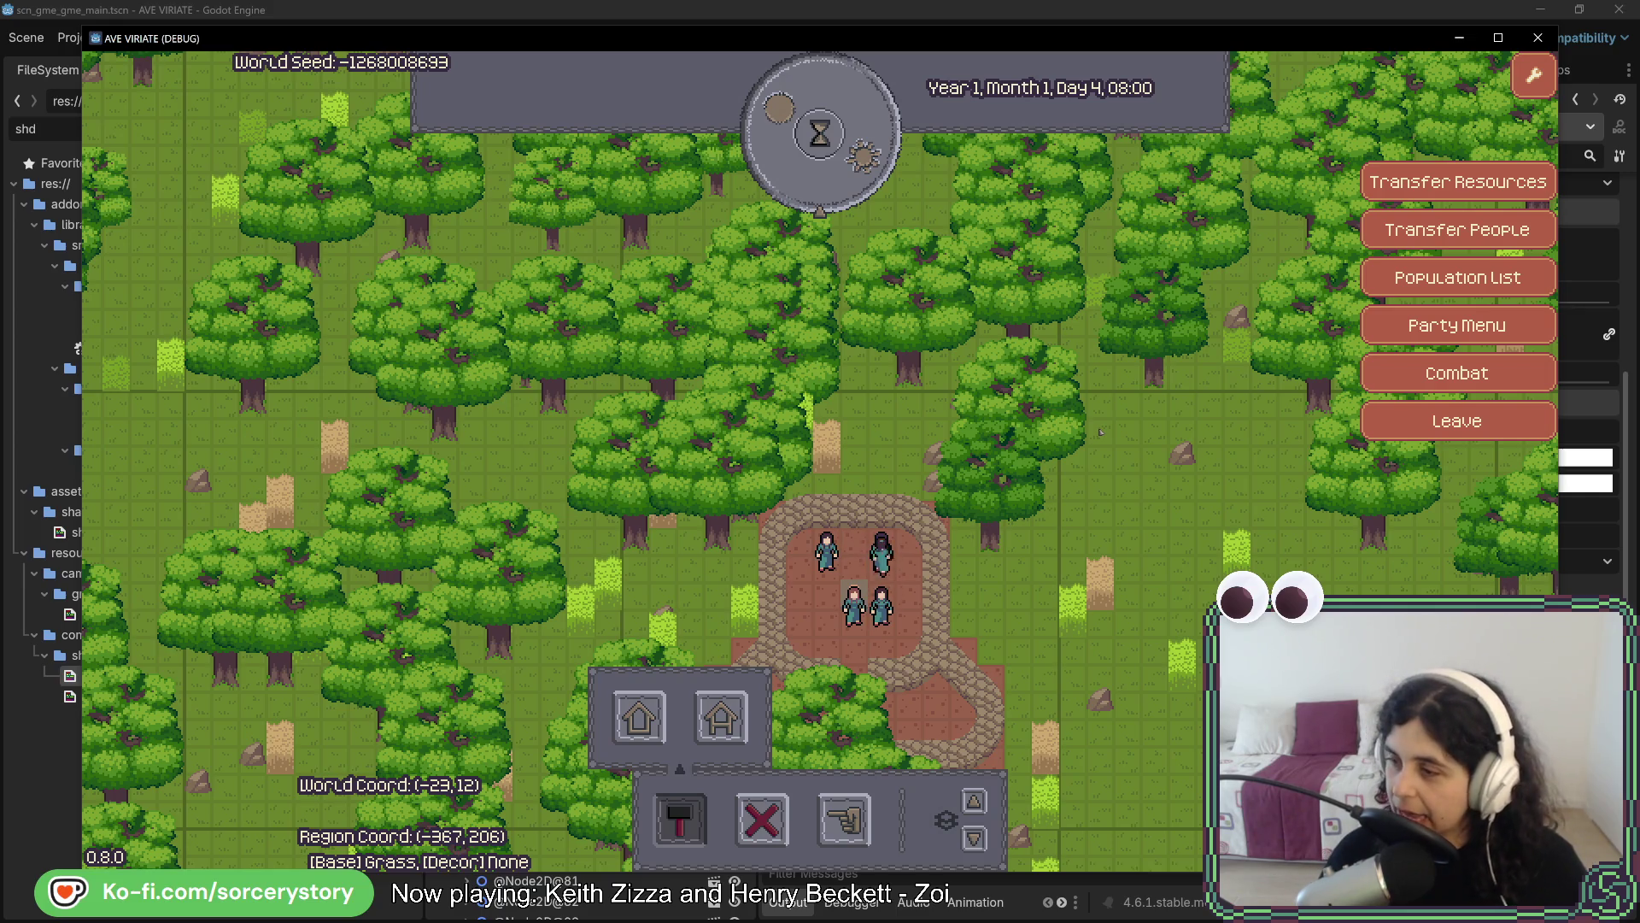
key("d")
key("s")
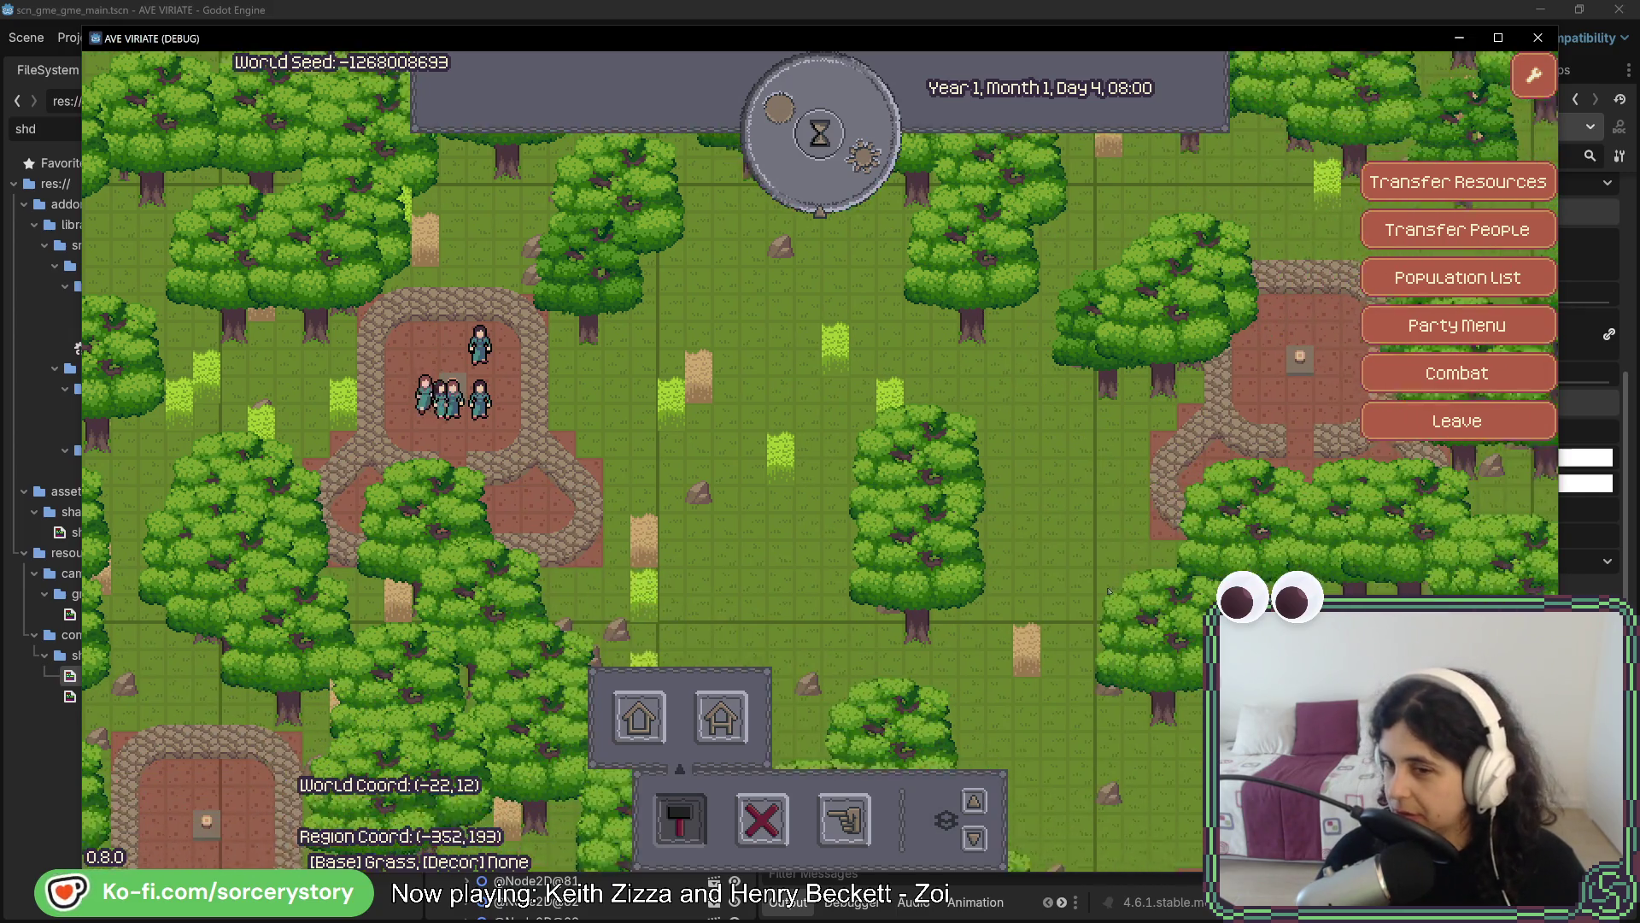
key("d")
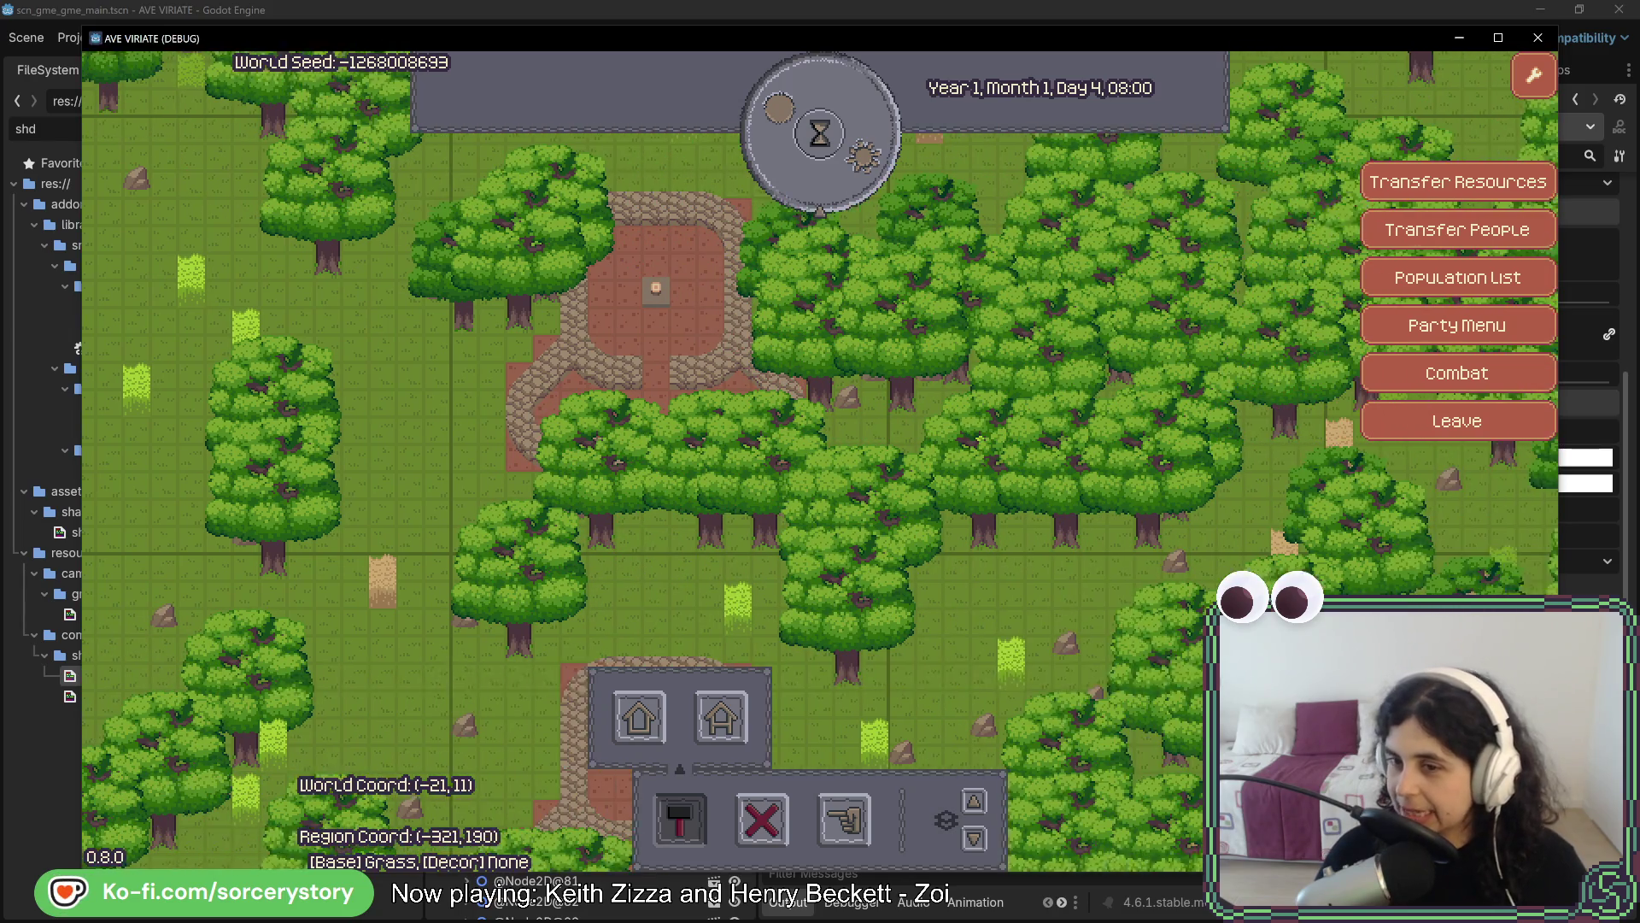
key("d")
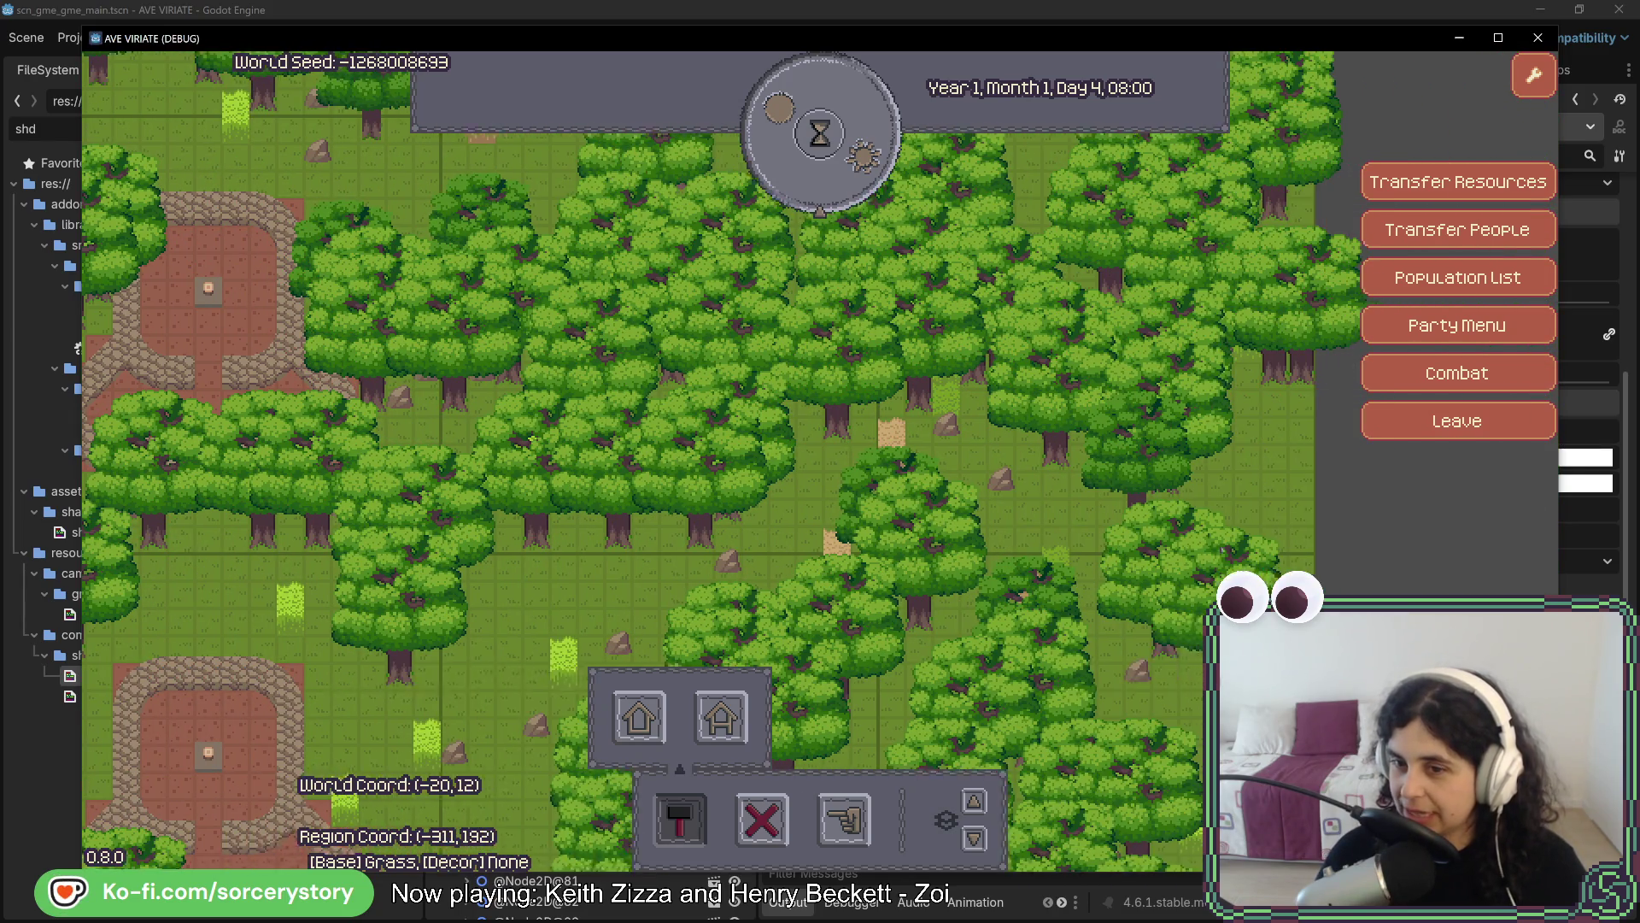
key("d")
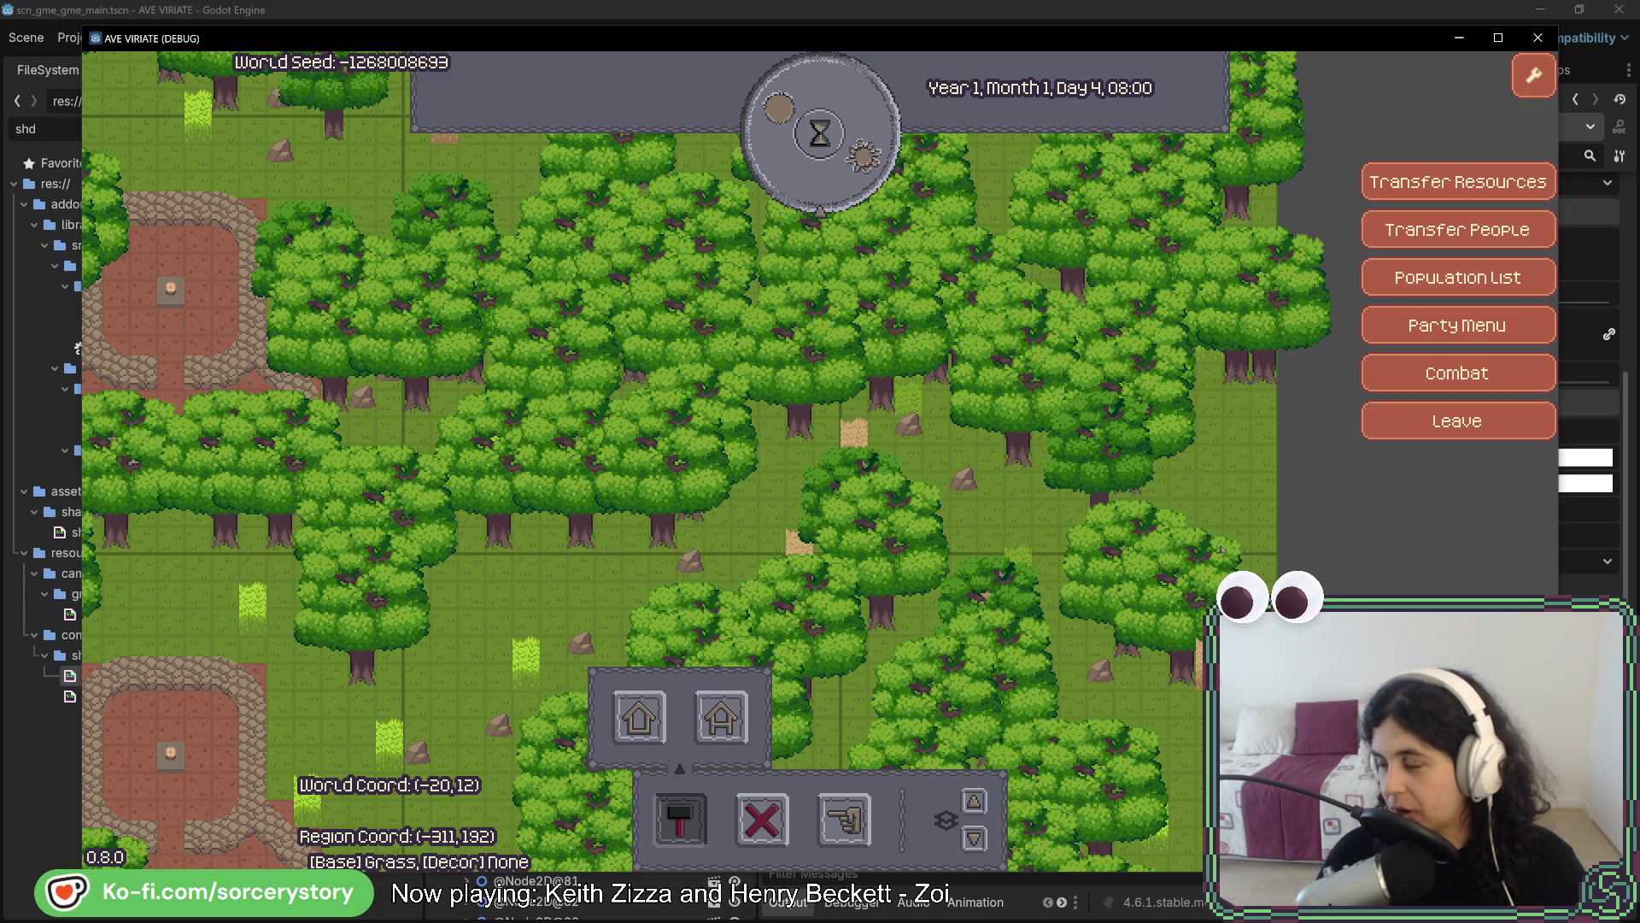
key("s")
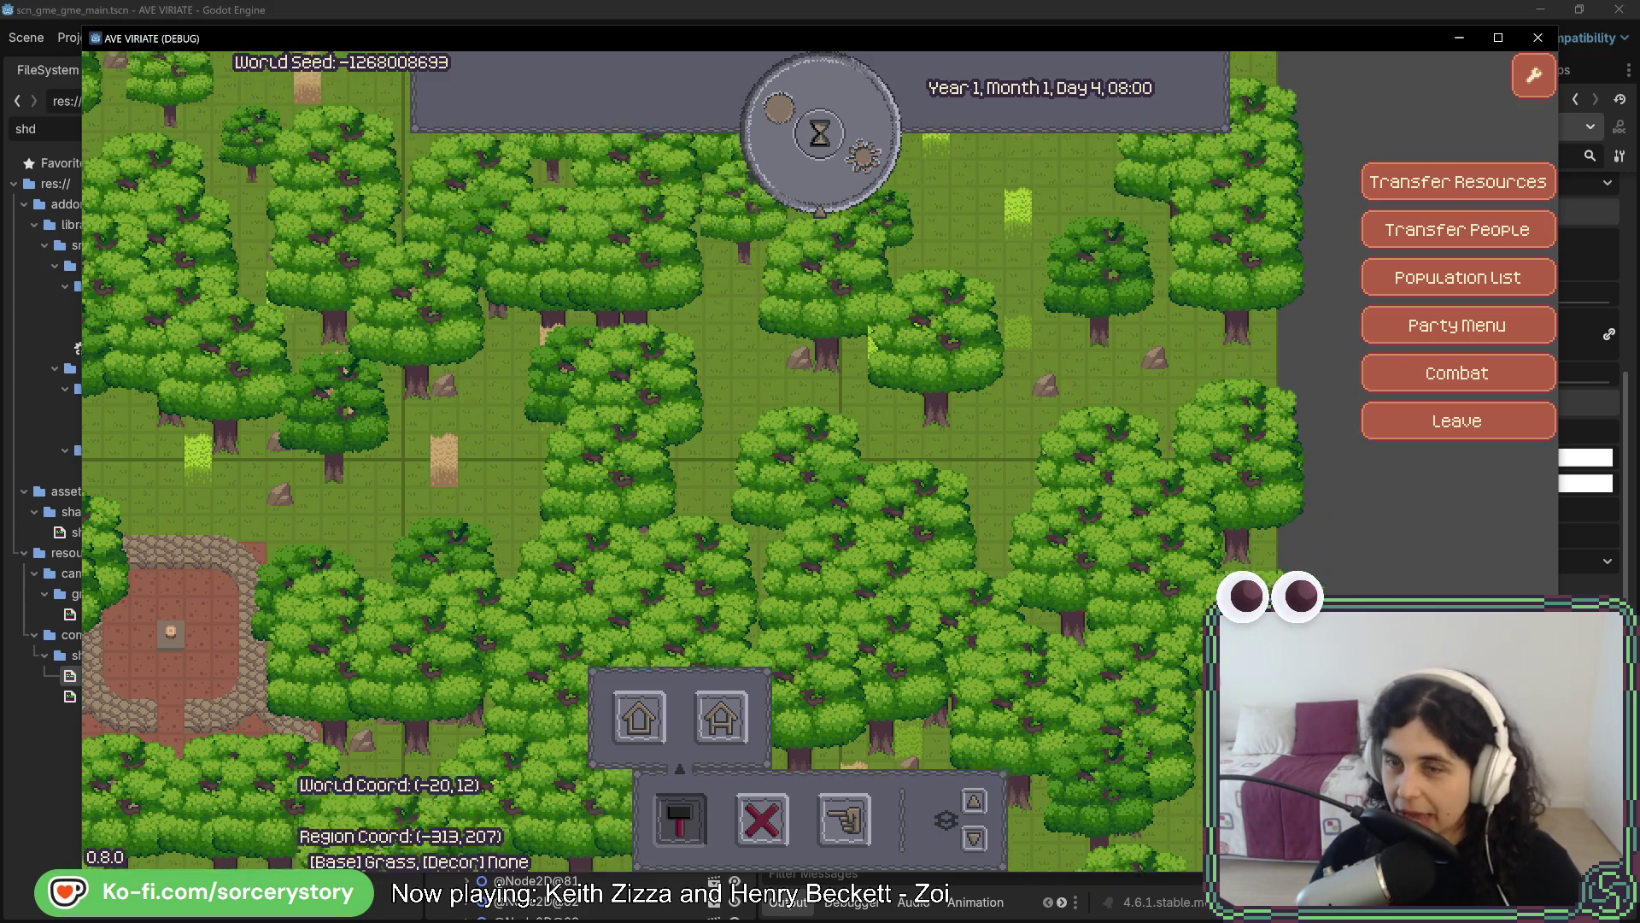
key("w")
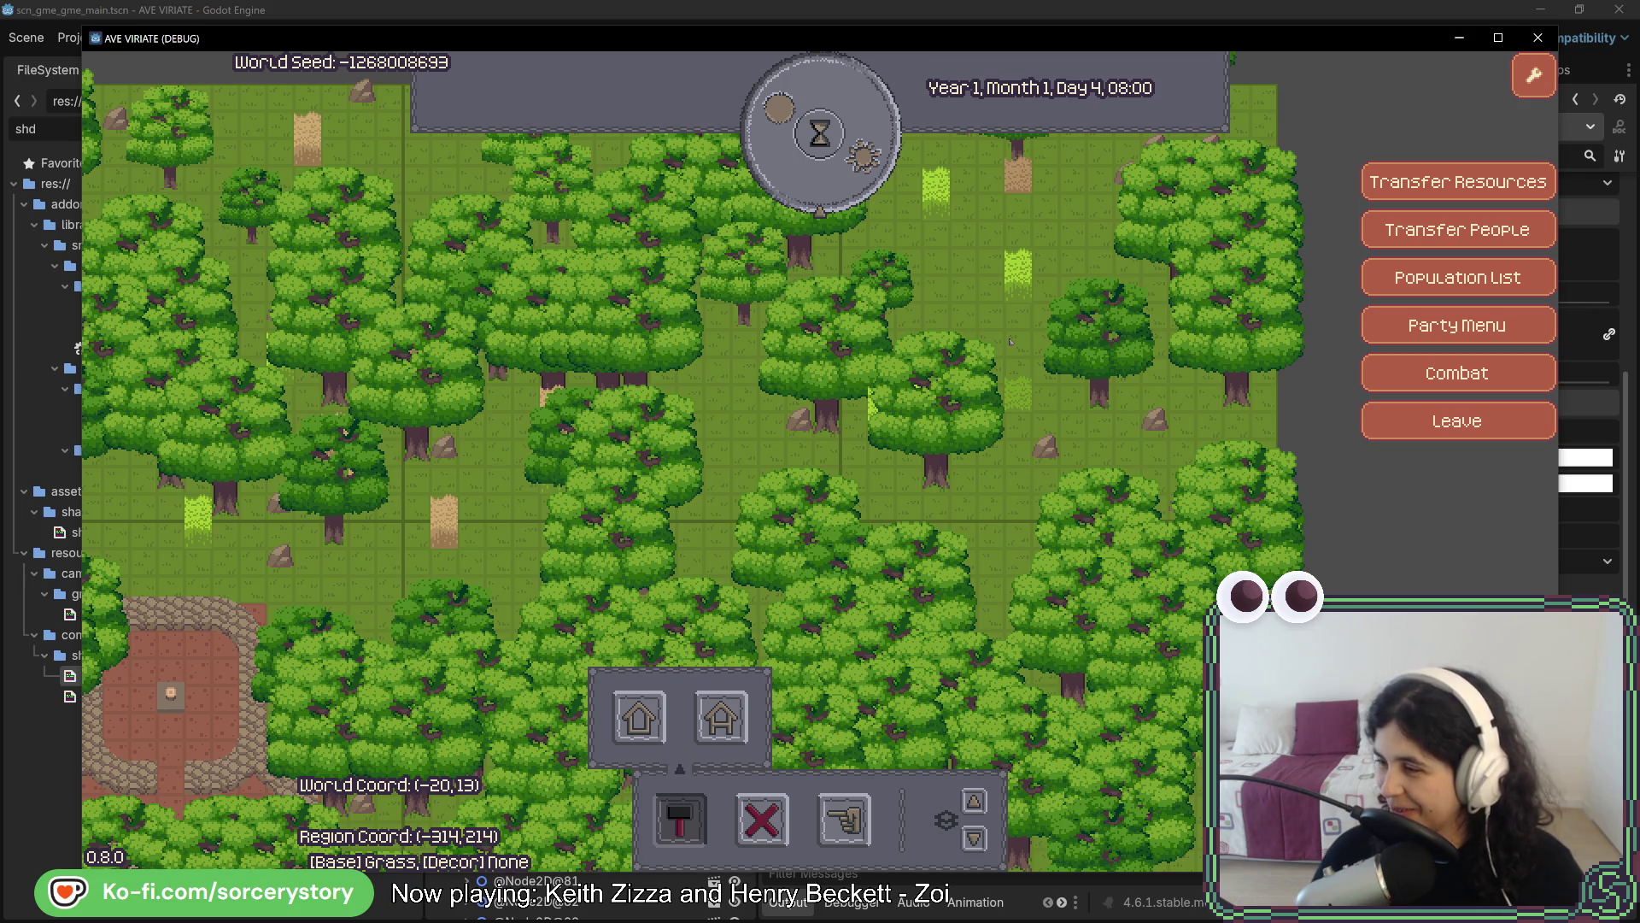
key("a")
key("w")
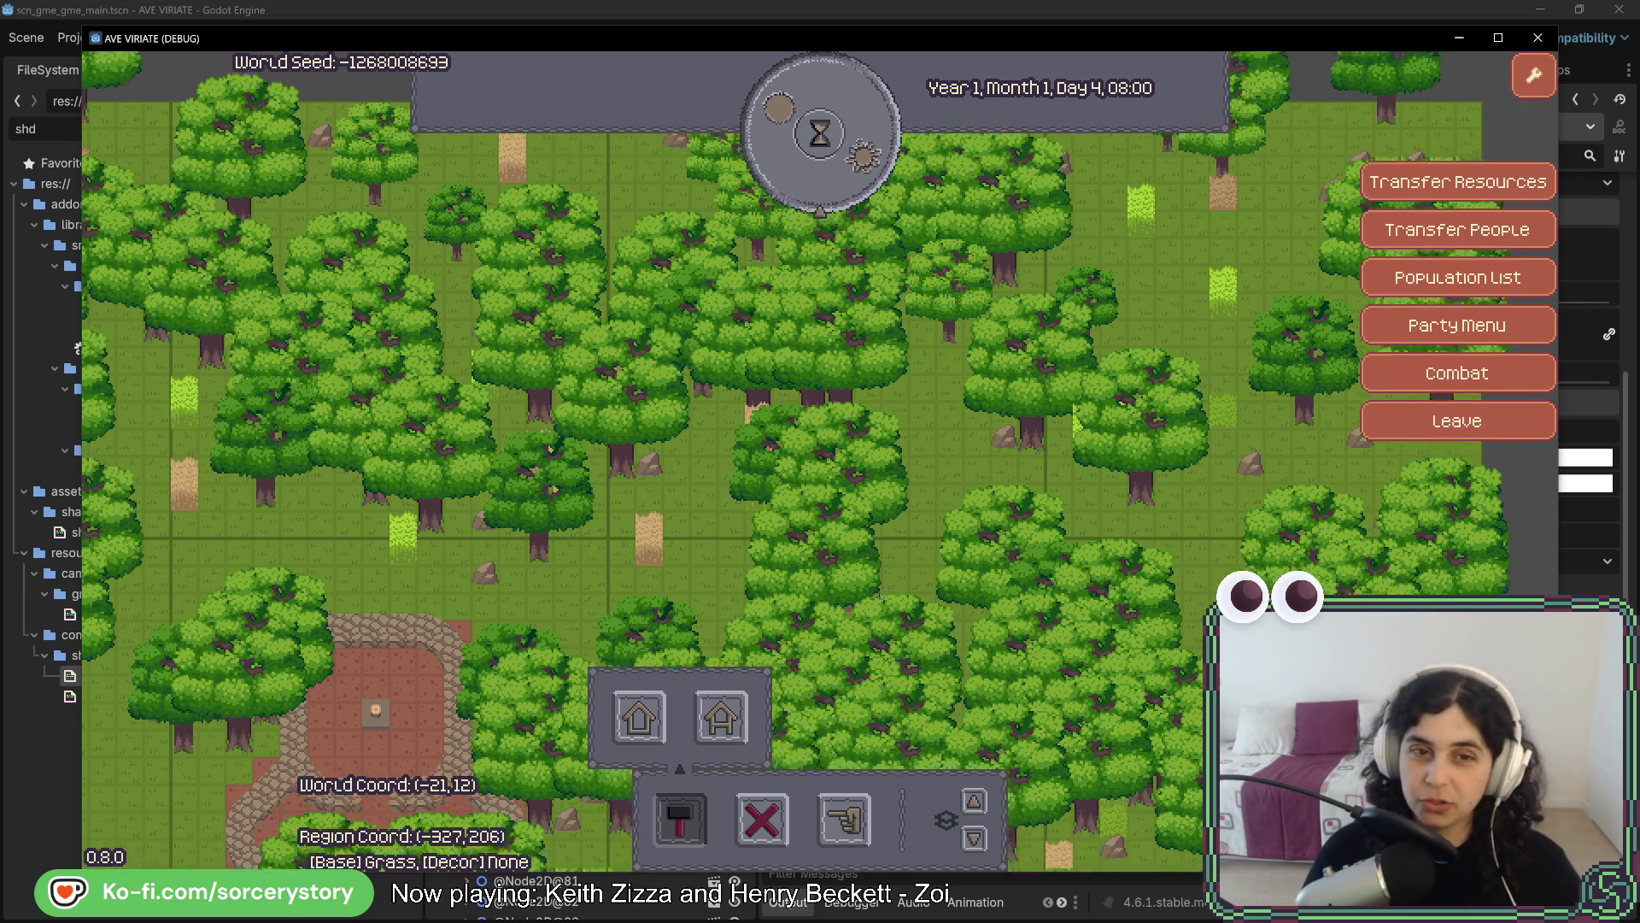
key("s")
key("a")
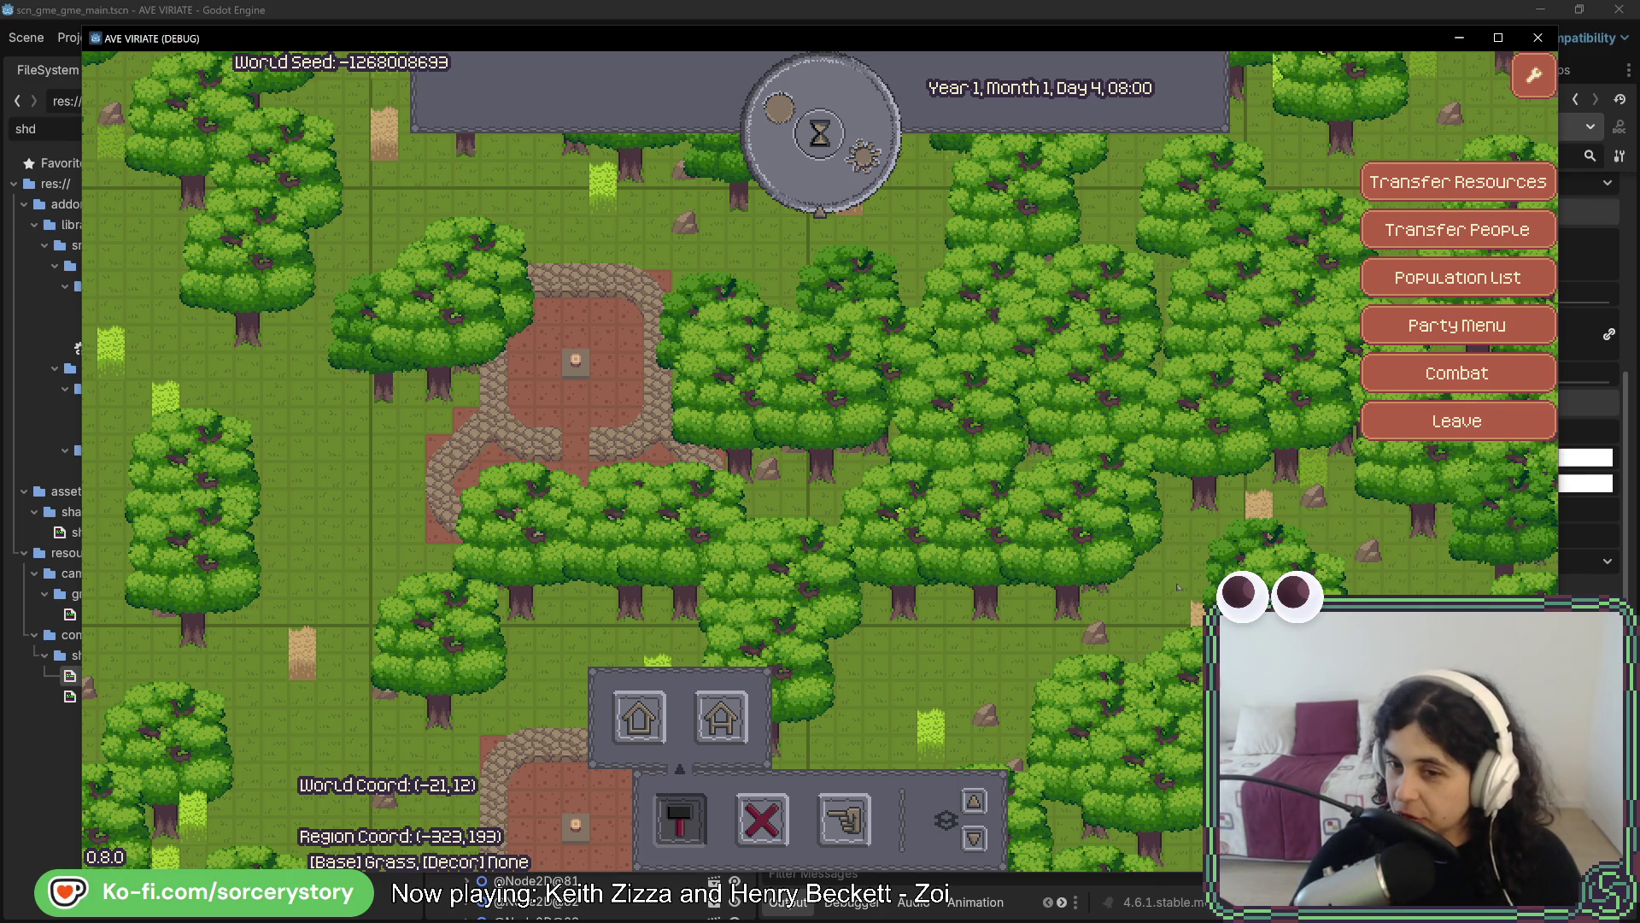
key("w")
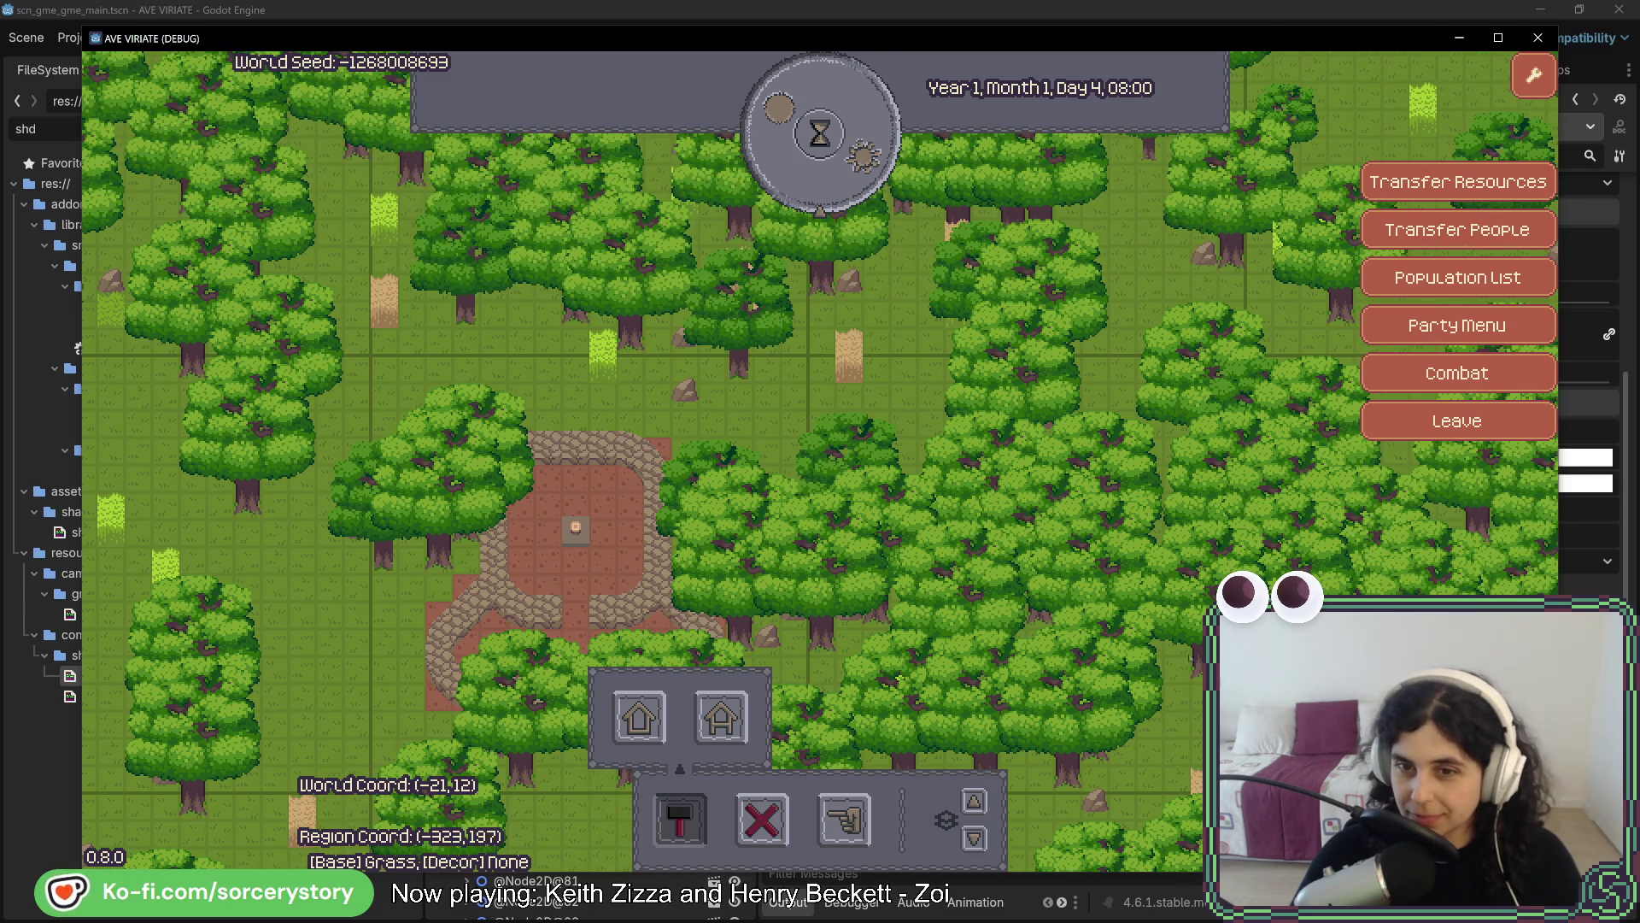
left_click(1204, 598)
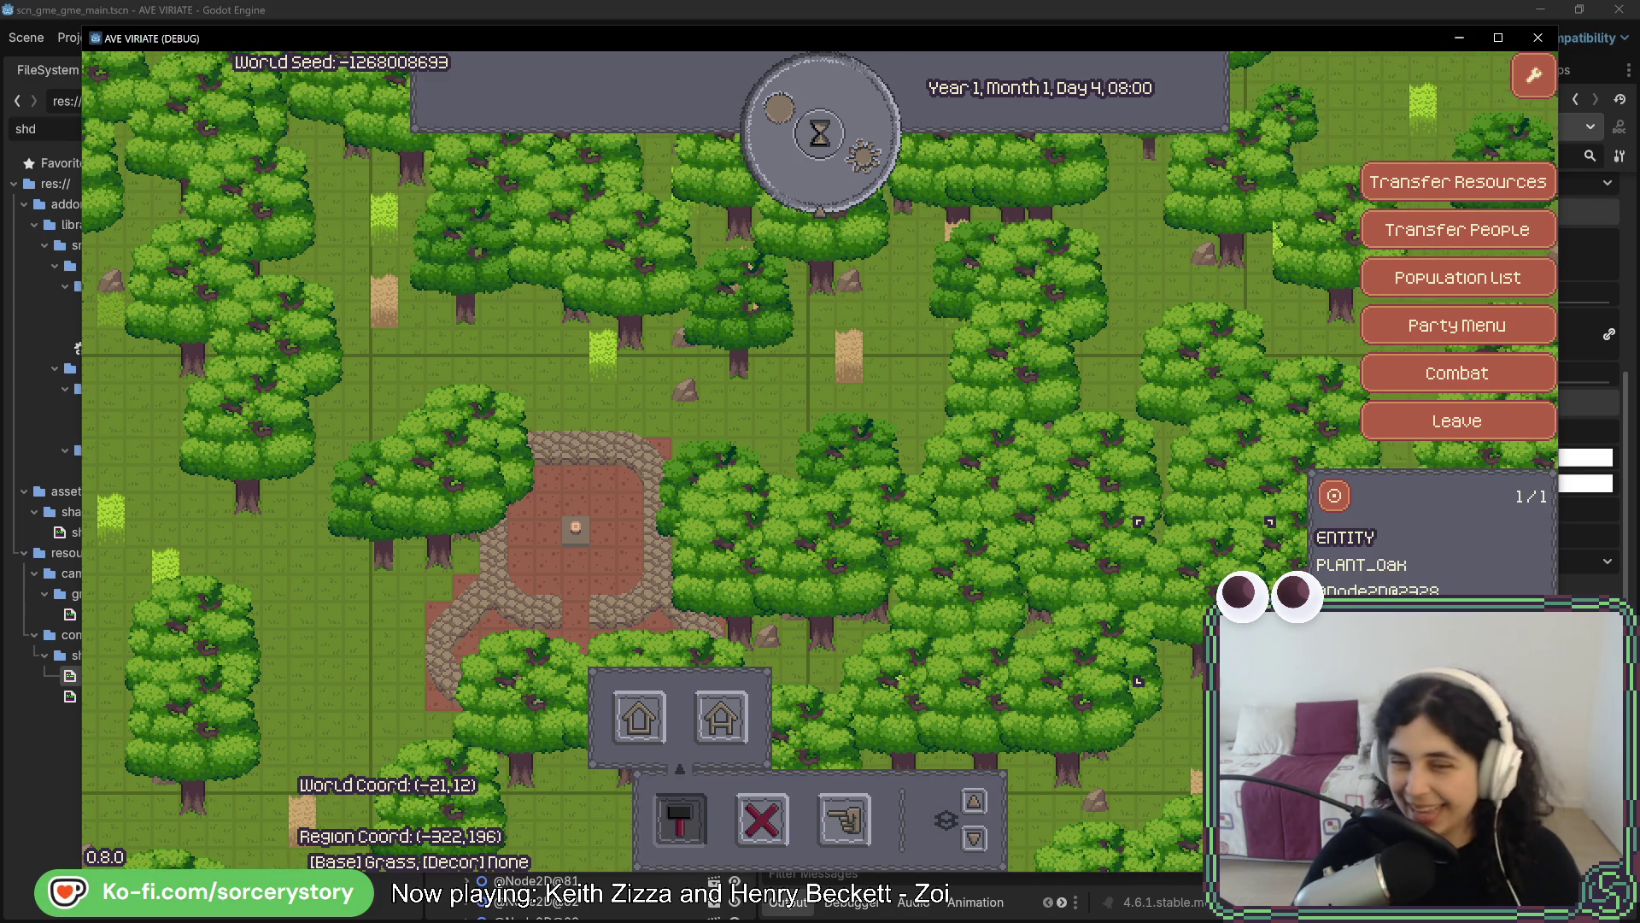
key("Escape")
key("s")
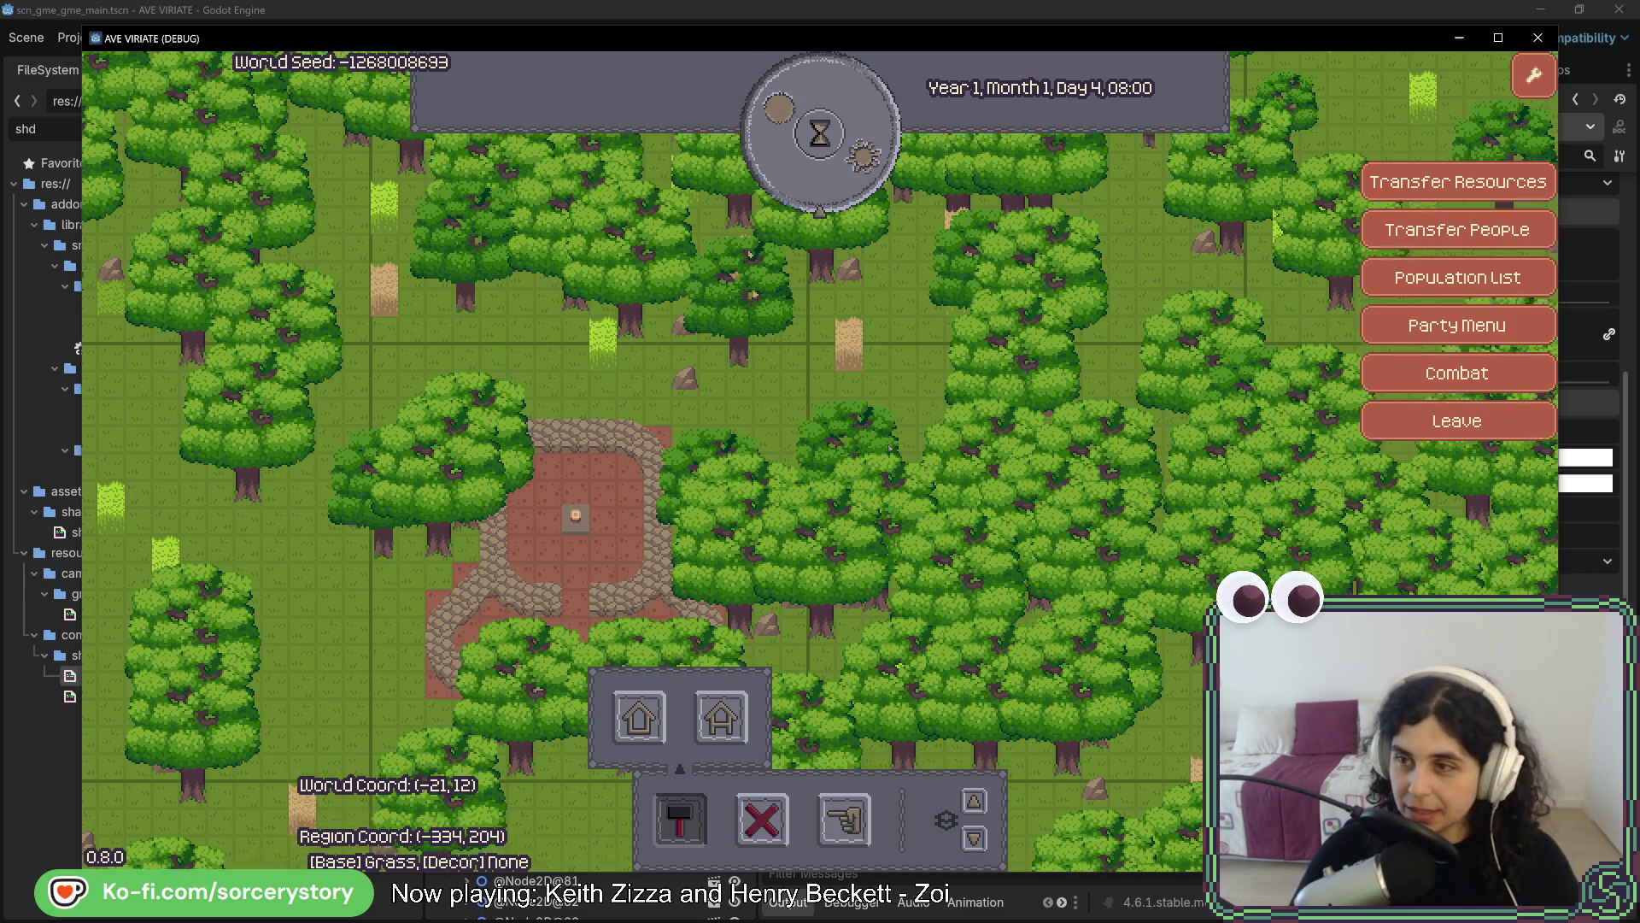
key("a")
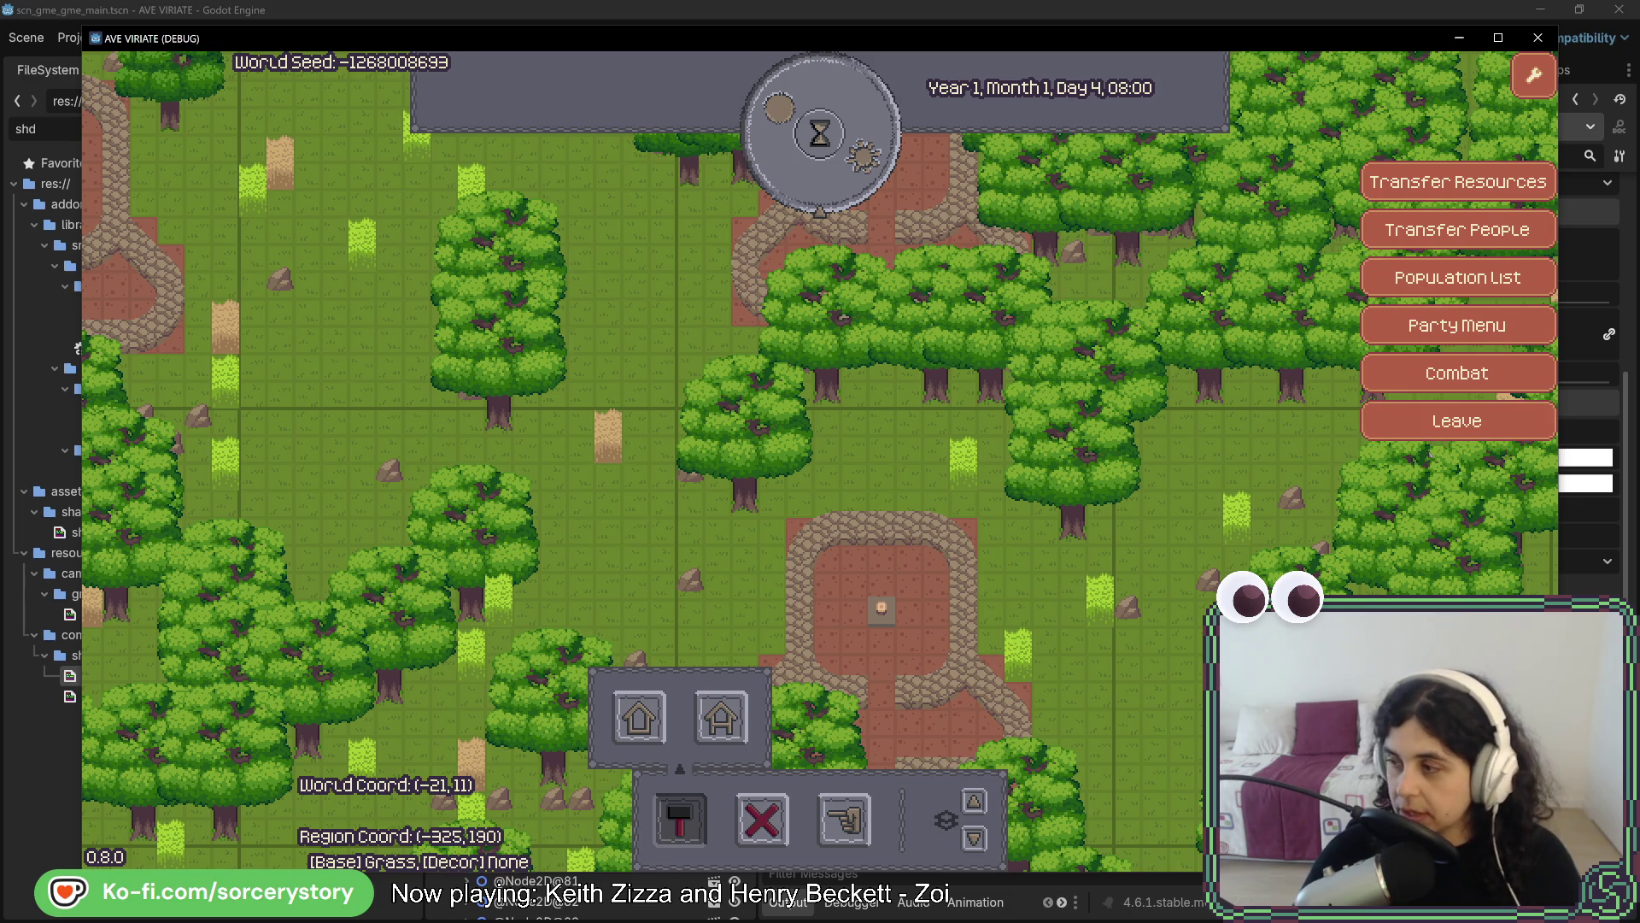
left_click(1458, 420)
Load mat_camera_grid as the Material of the remote Overworld > TileMap > Ground layer
left_click(1562, 457)
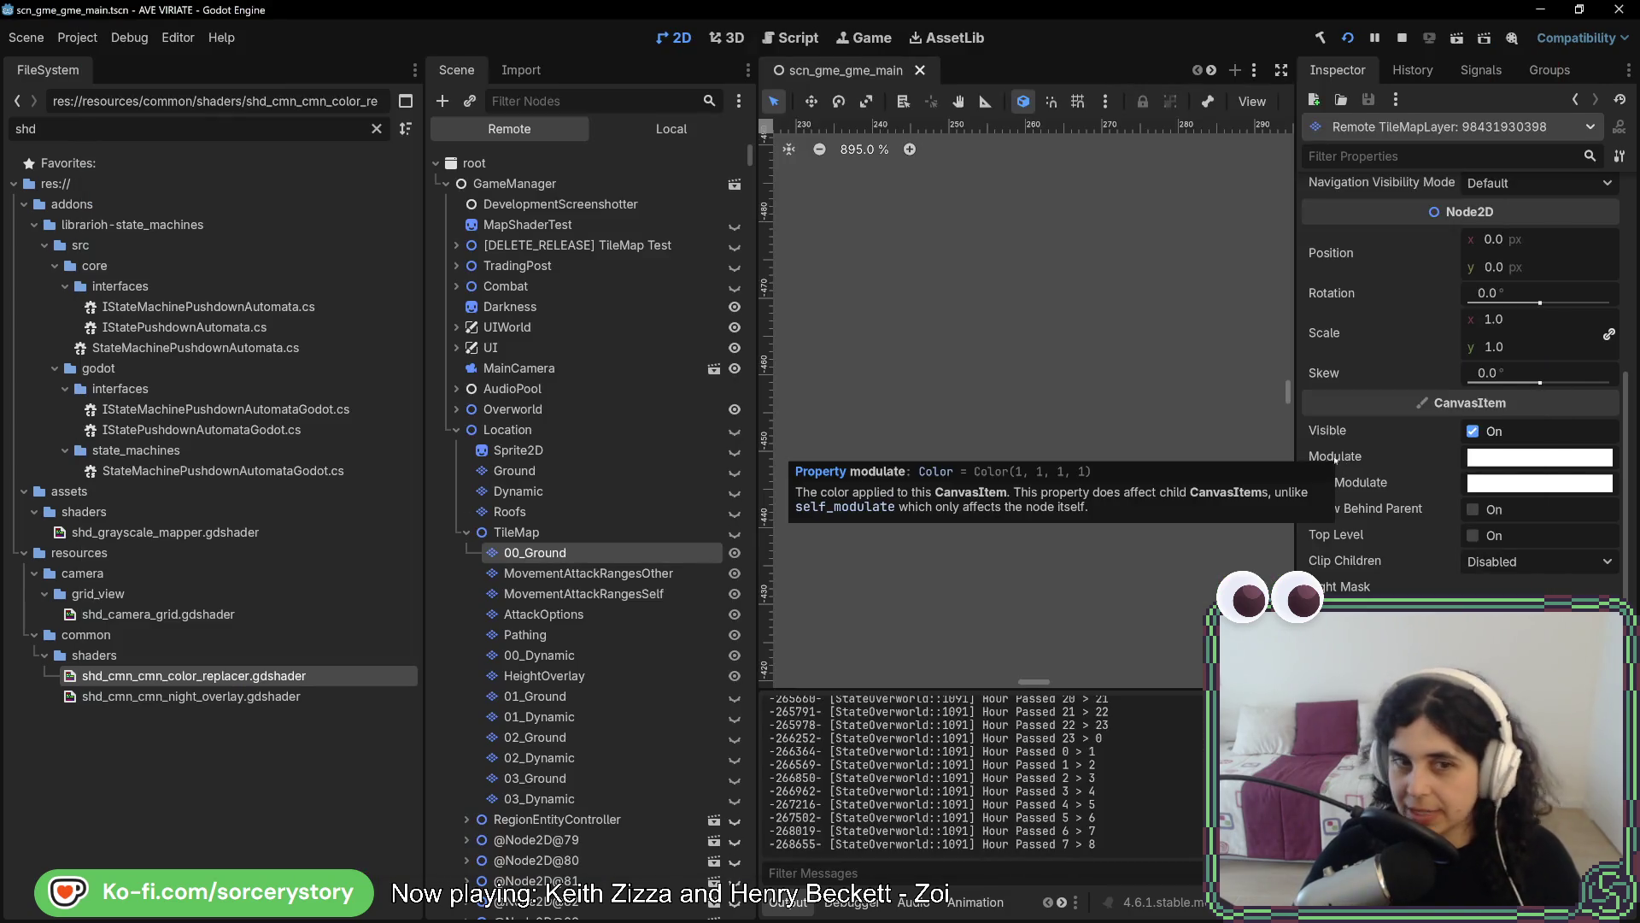
left_click(456, 429)
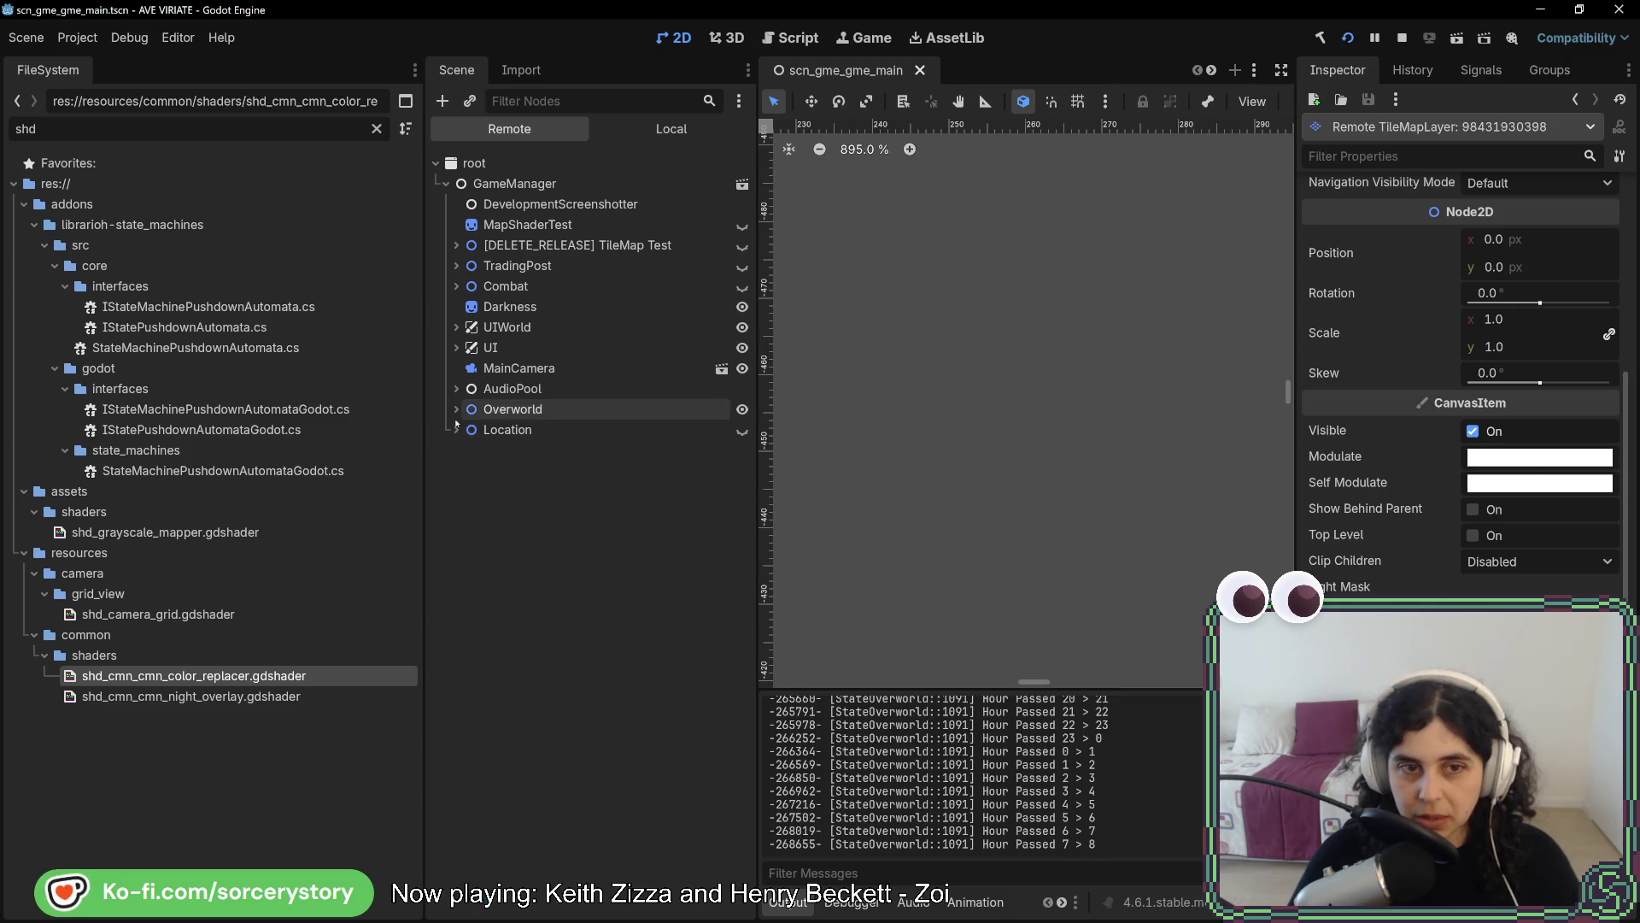
left_click(456, 409)
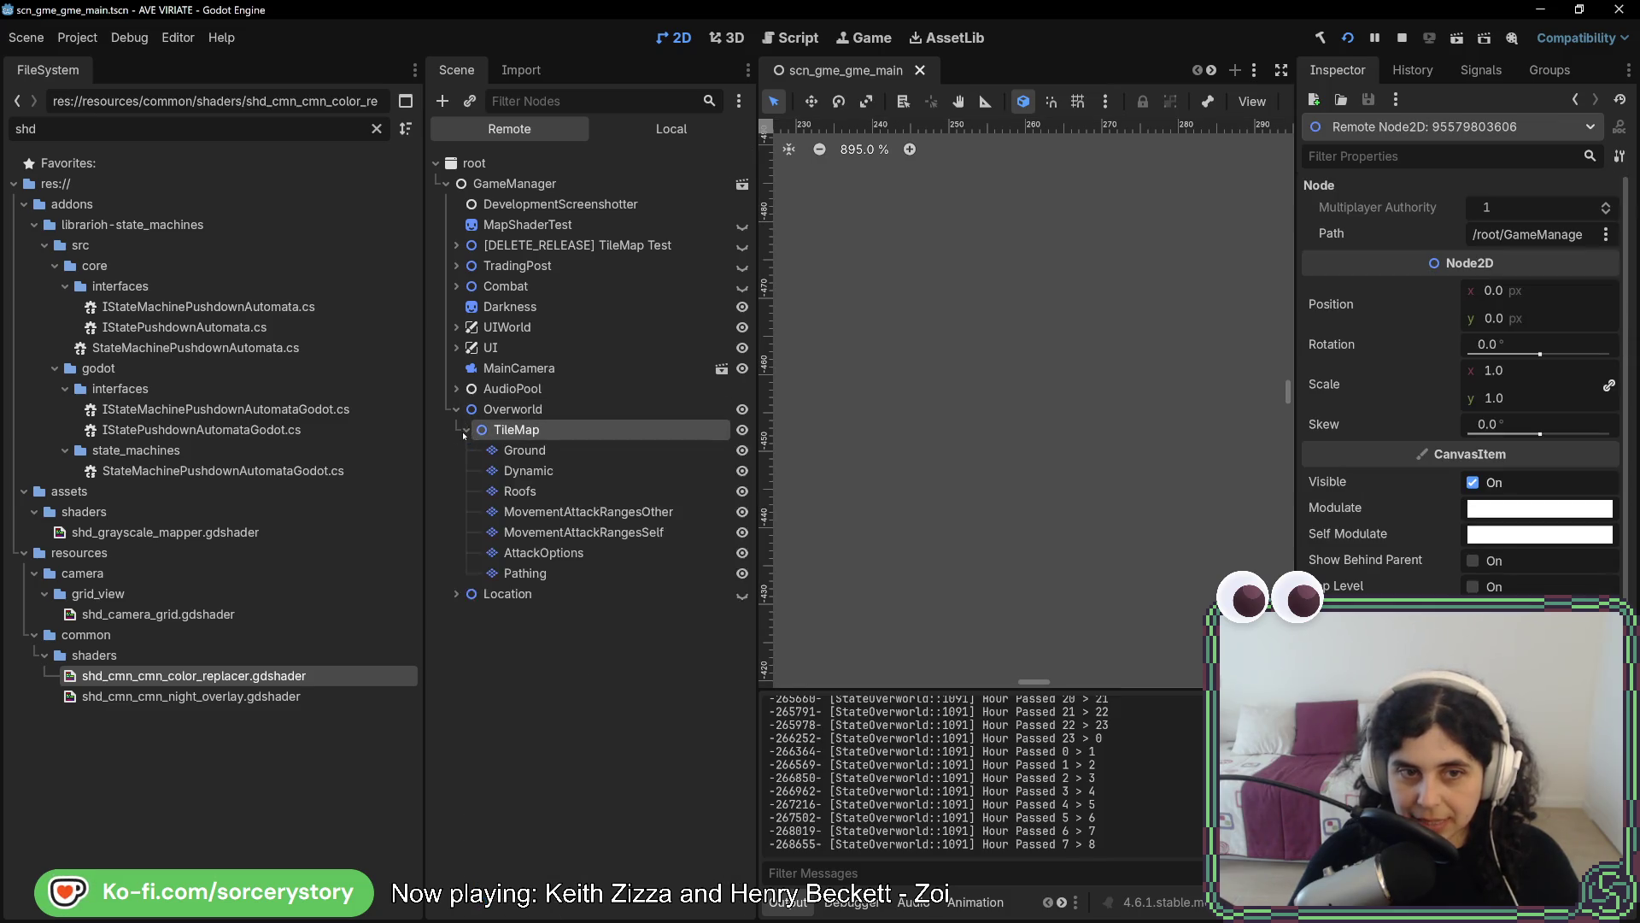
left_click(553, 458)
scroll(1453, 384, "down", 10)
left_click(1584, 531)
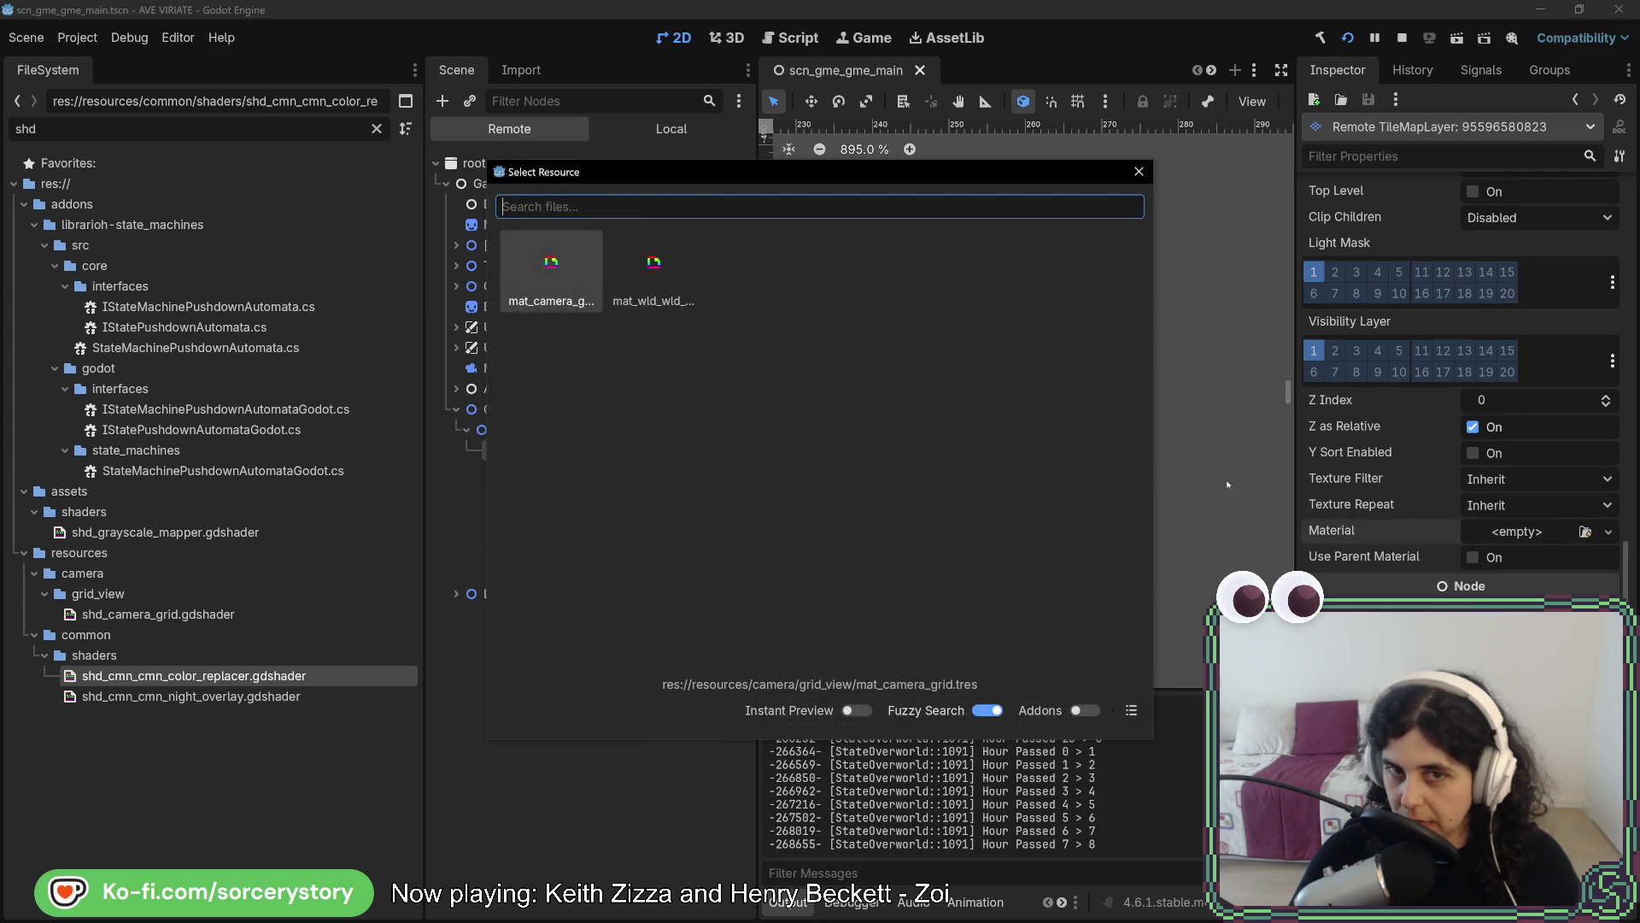
key("Return")
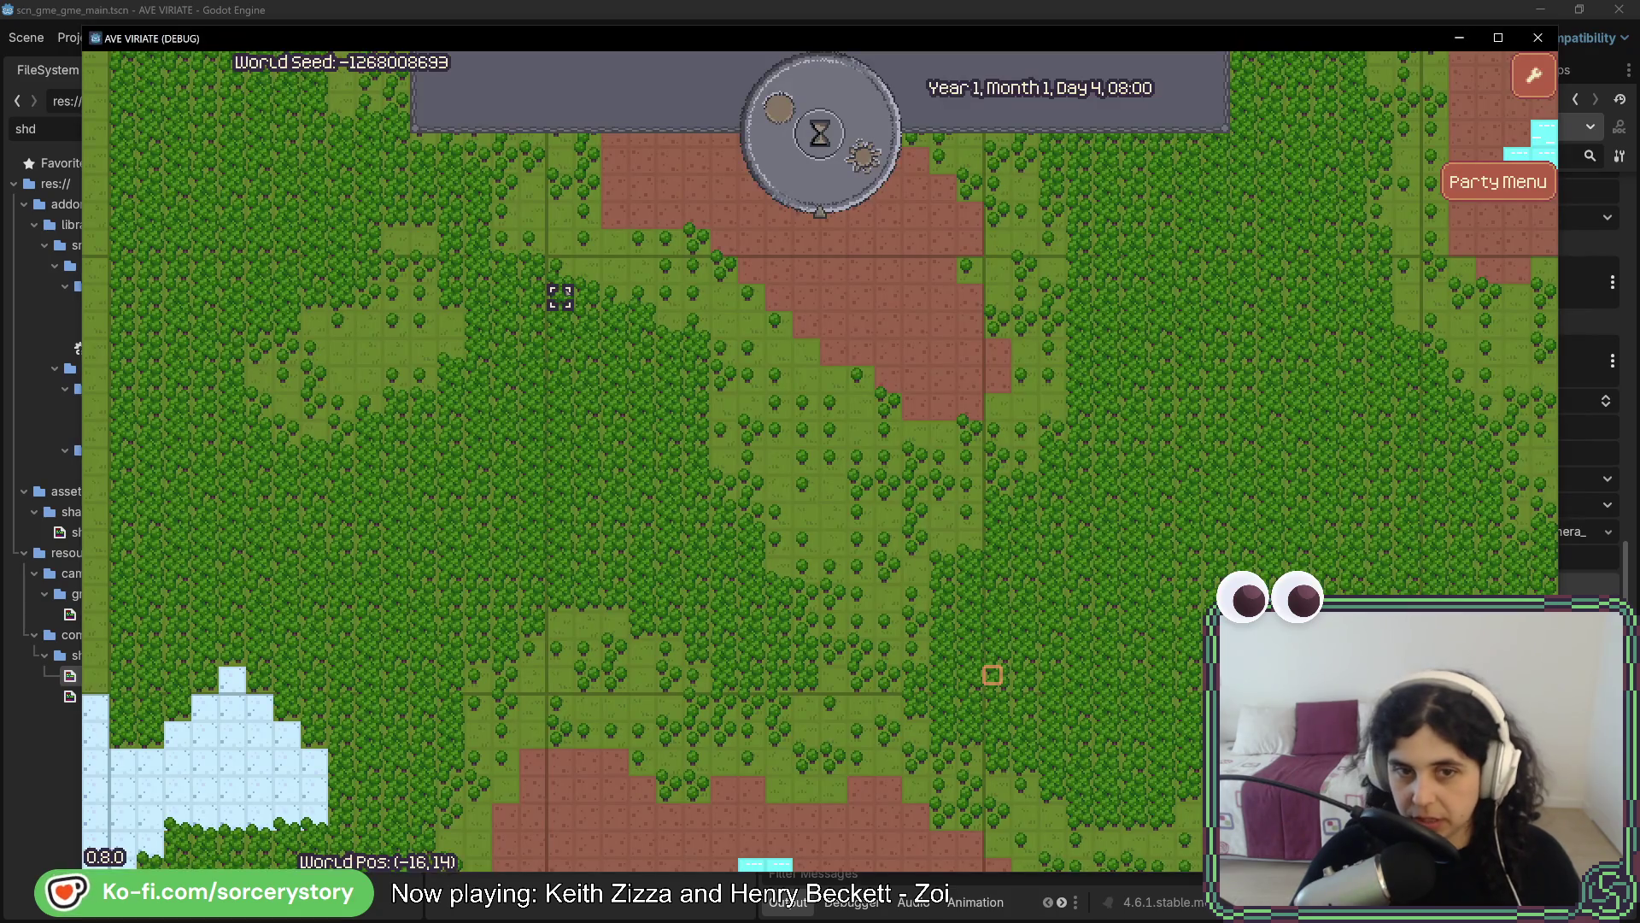
key("alt+Tab")
left_click(1571, 542)
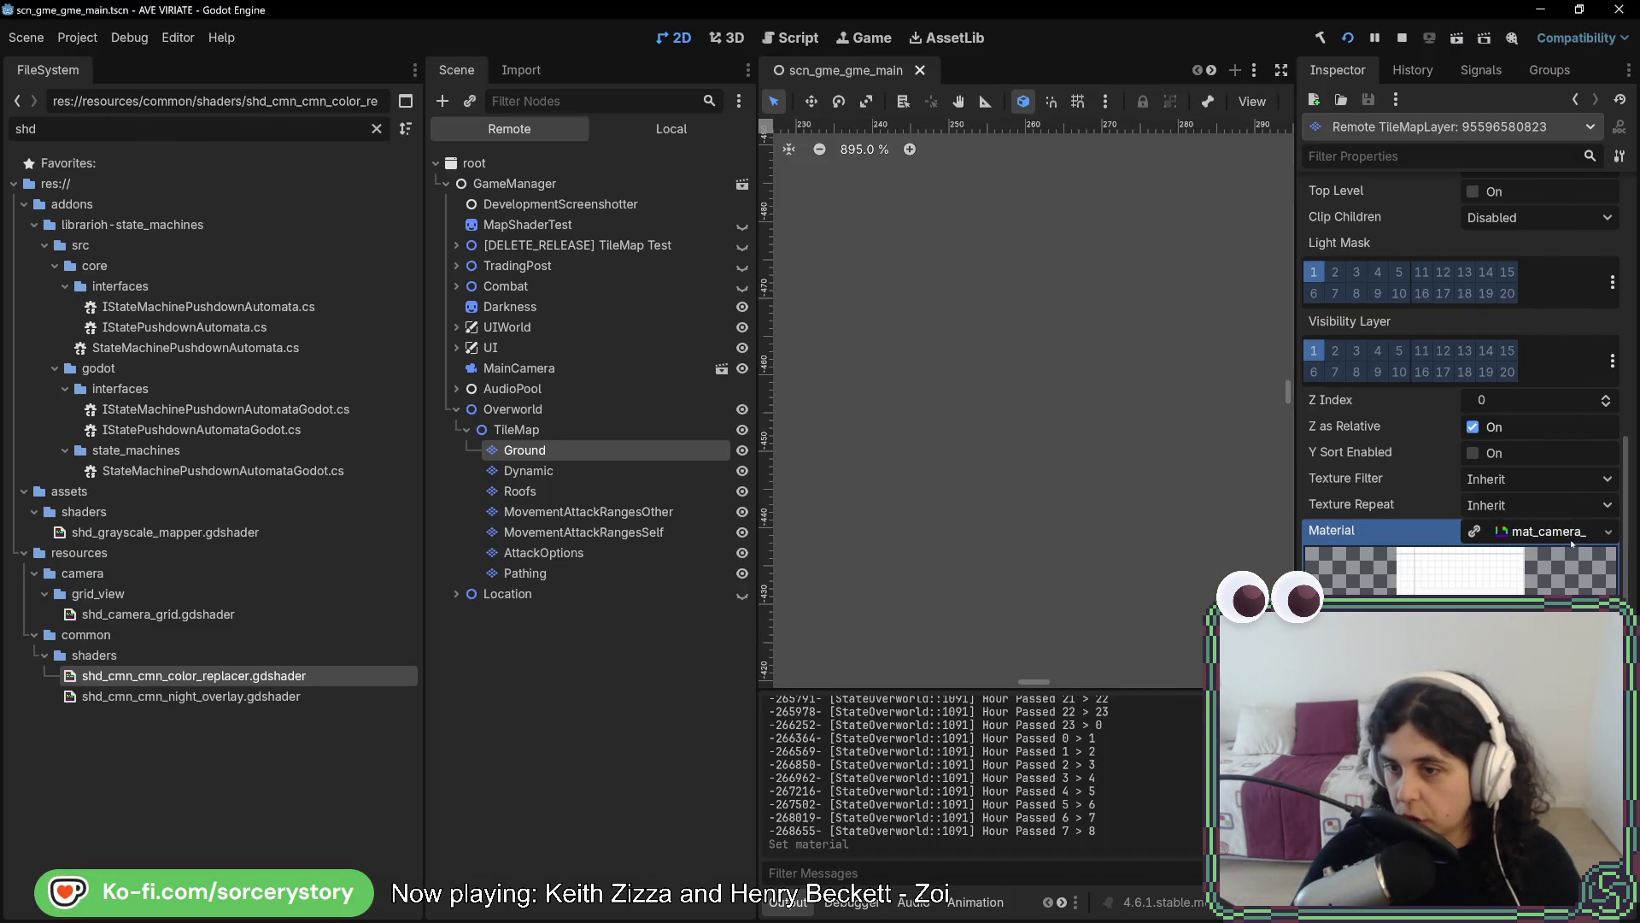
Return to the game and pan the world map south and back north to check the grid
key("alt+Tab")
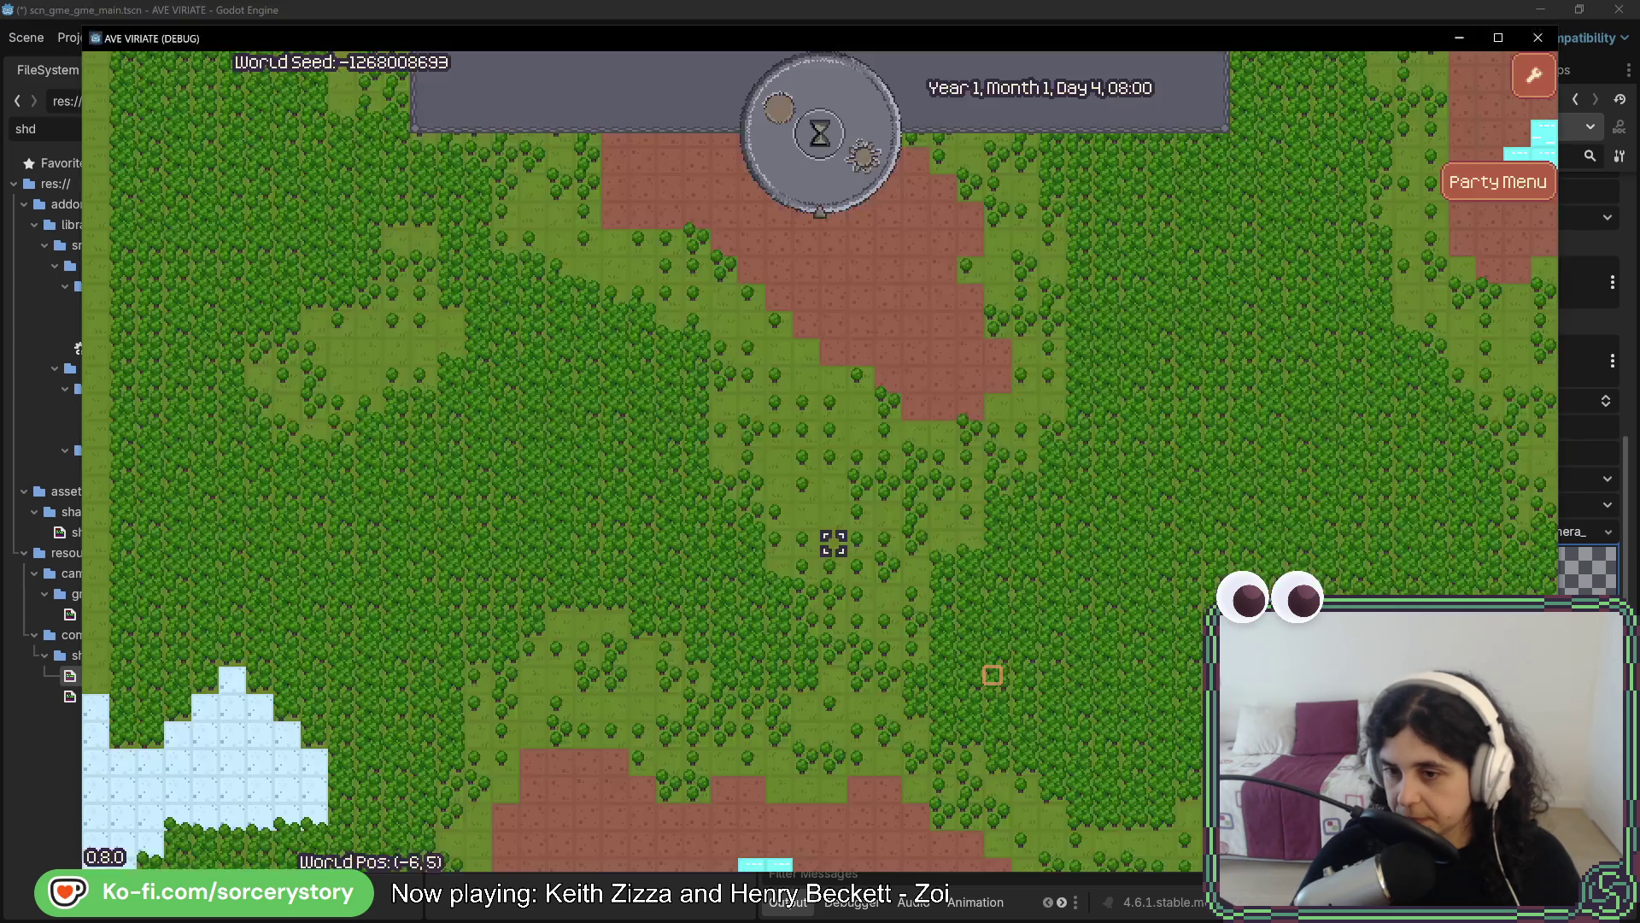
key("s")
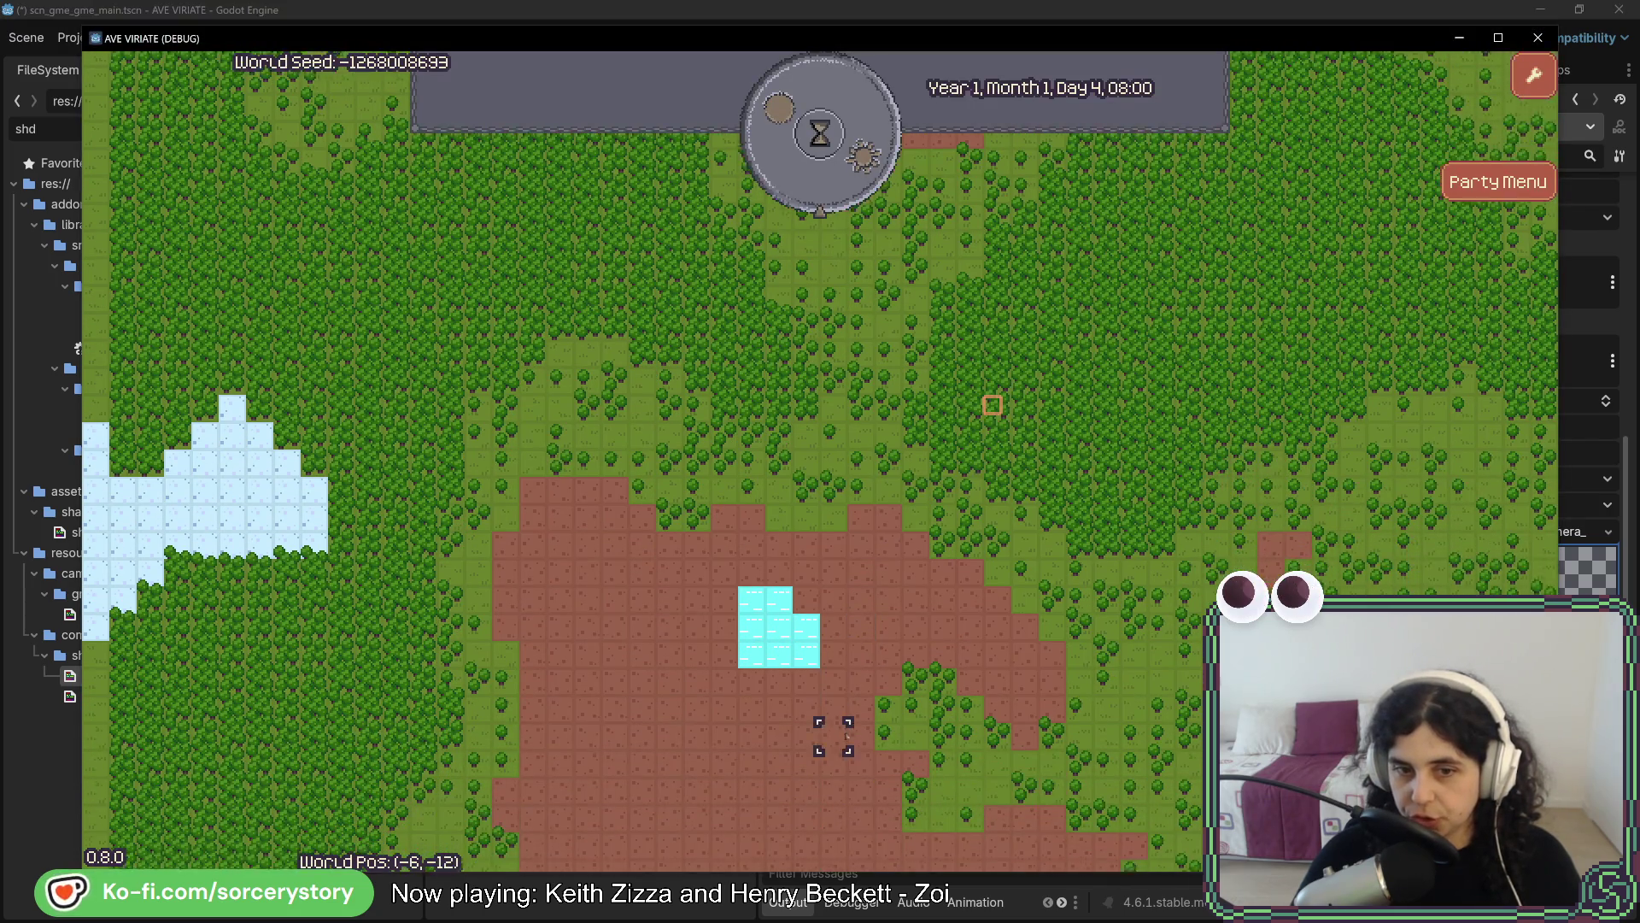
key("s")
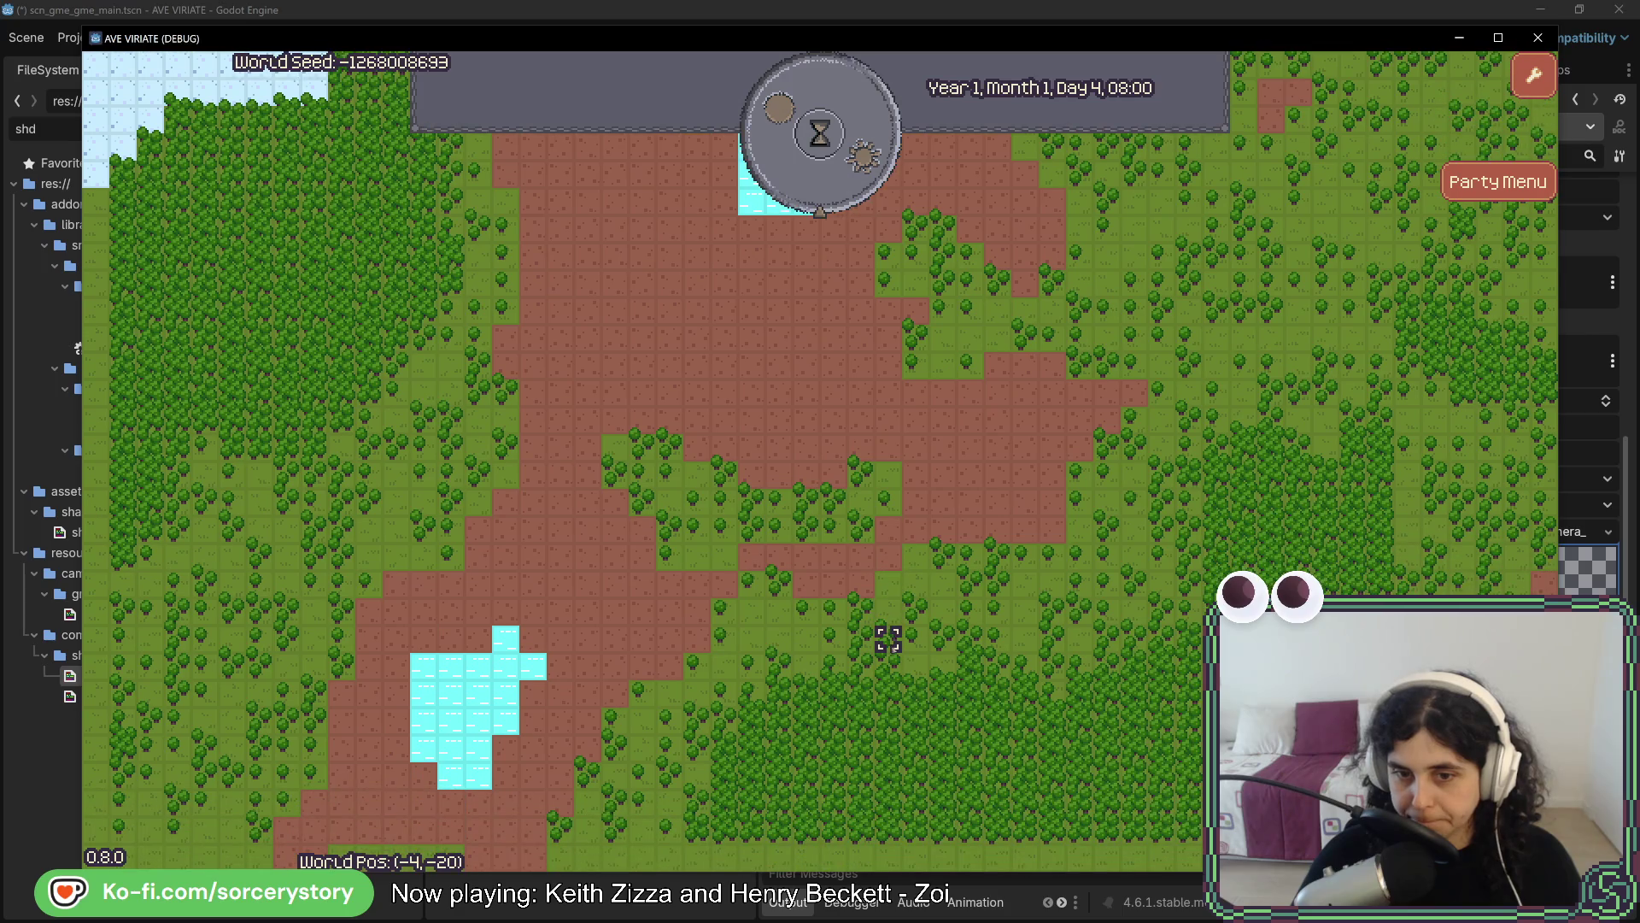
key("w")
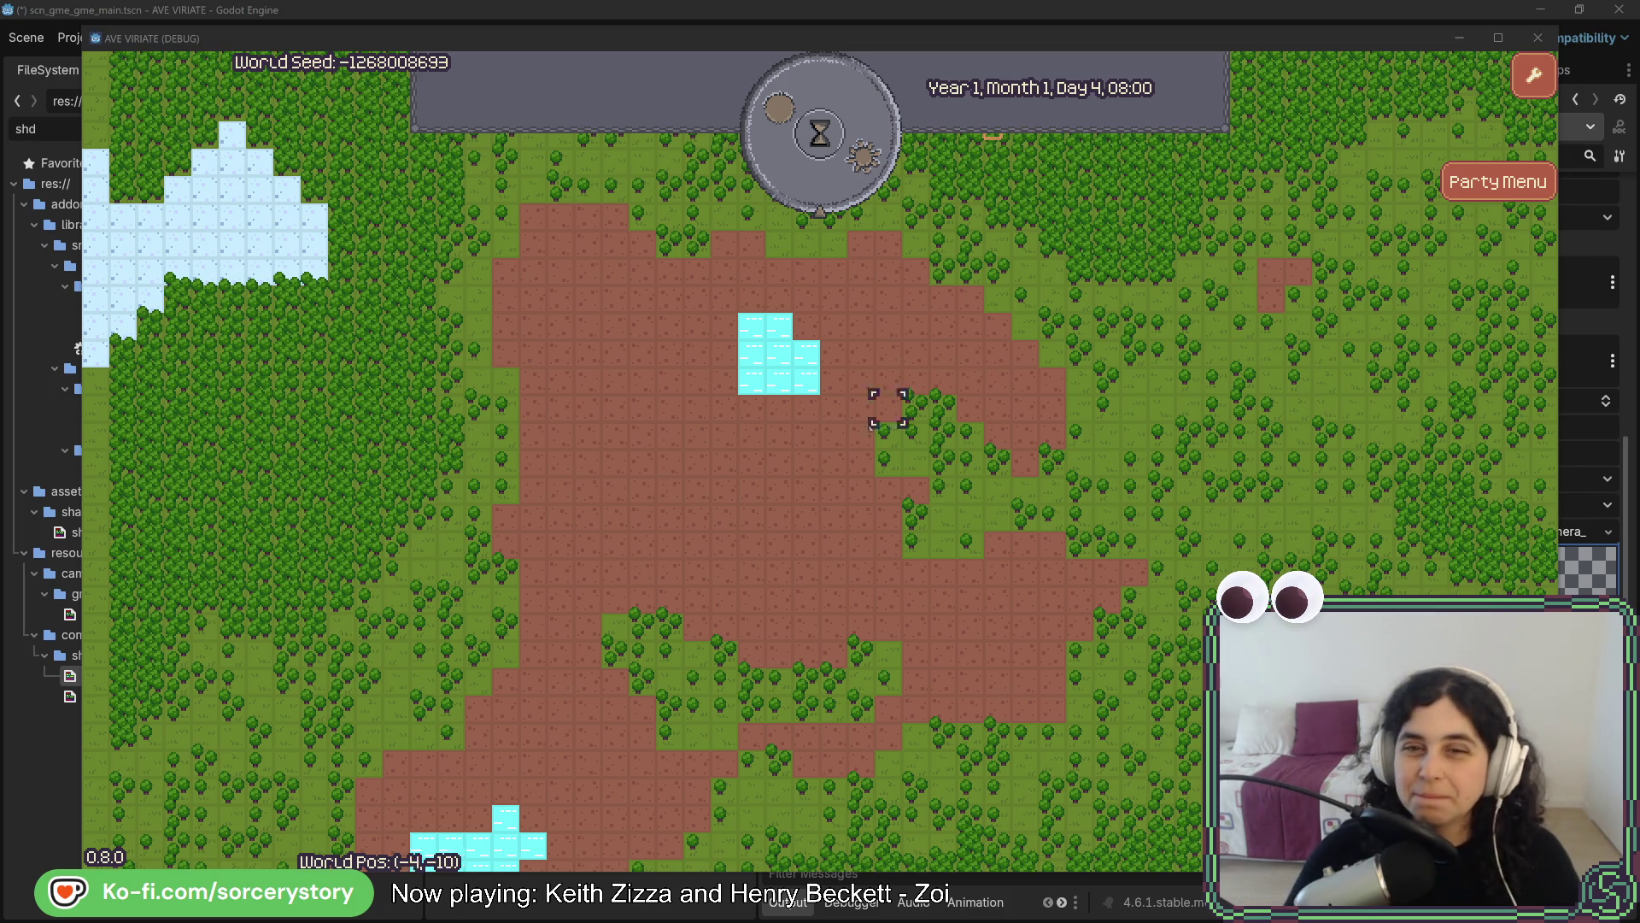
Close the Player Settlement popup, pan north and back, and enter the player settlement
left_click(992, 531)
key("w")
key("w")
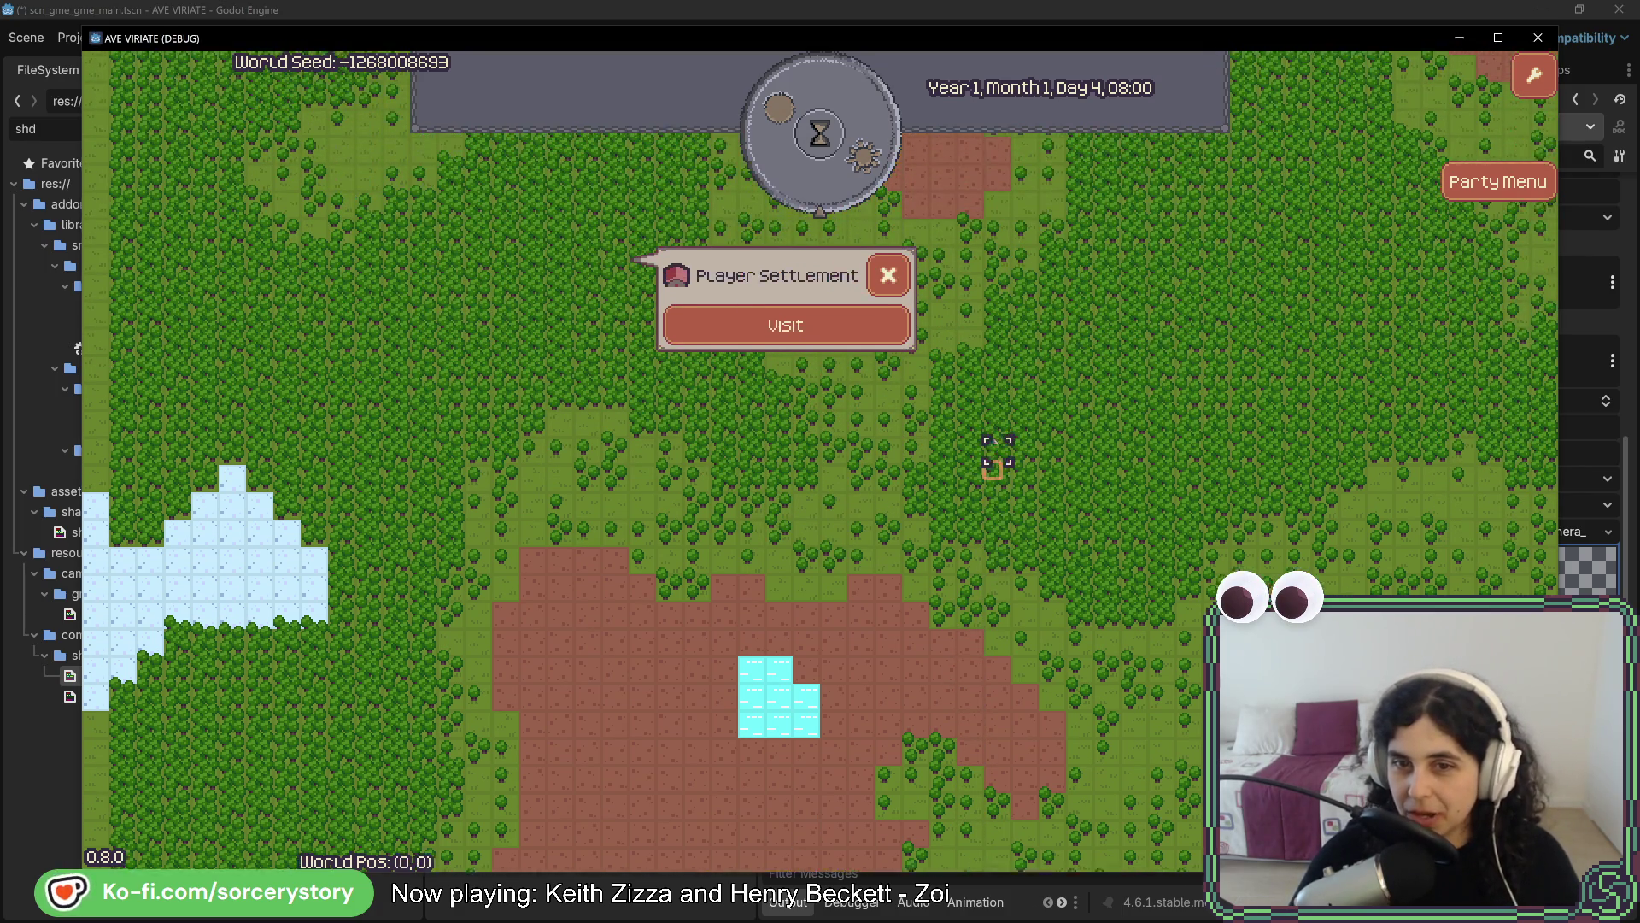
left_click(893, 292)
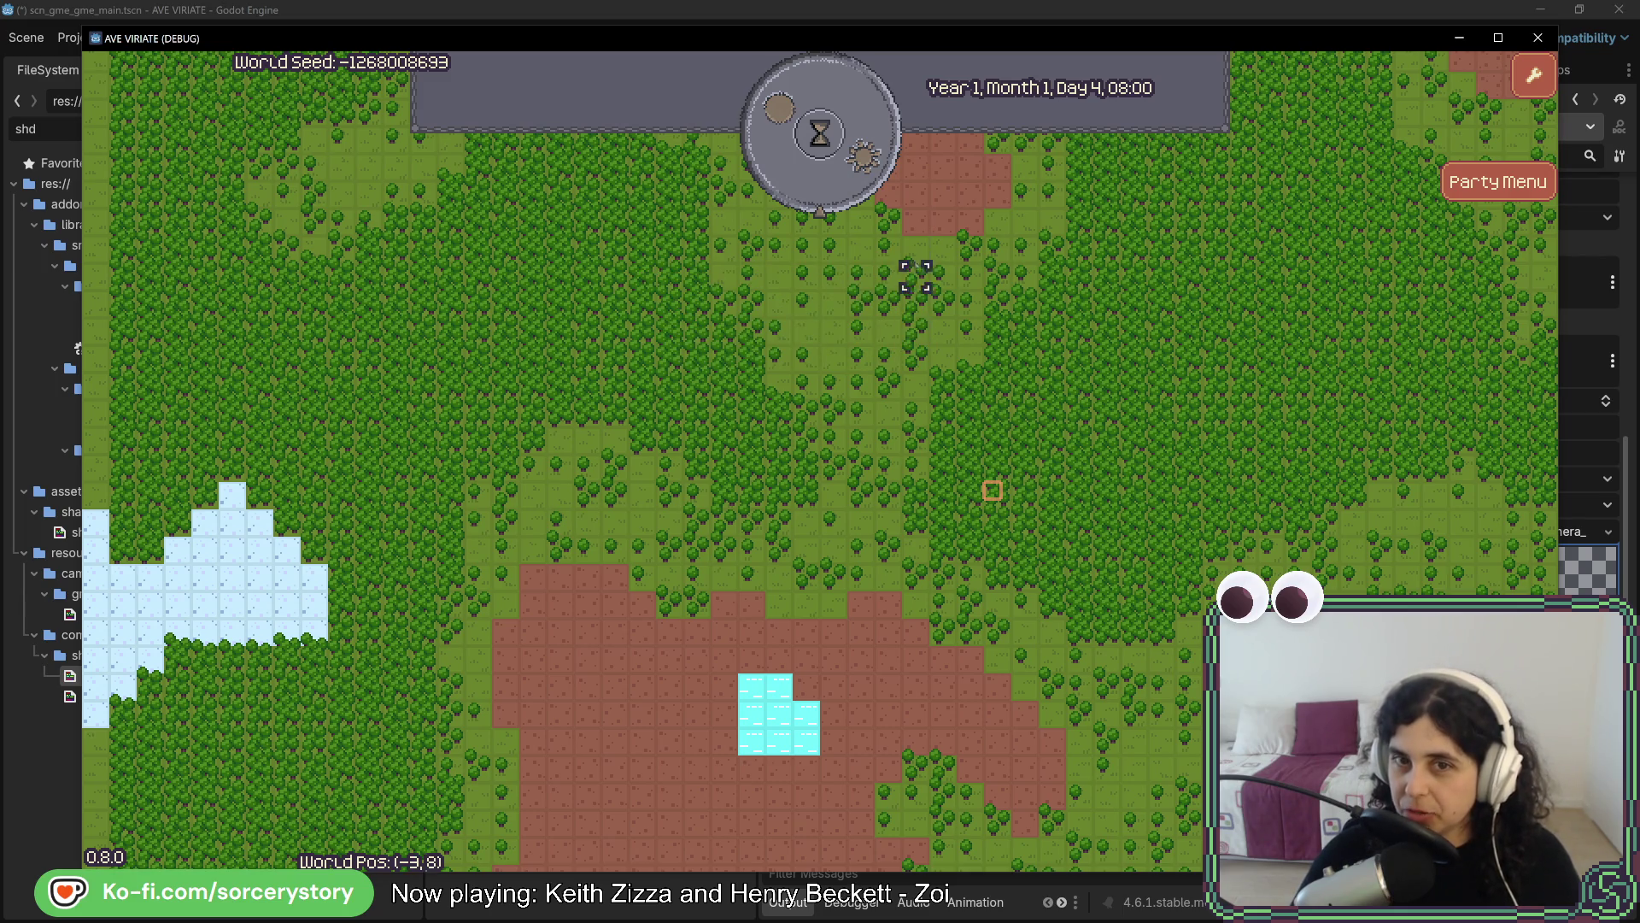
key("w")
key("w")
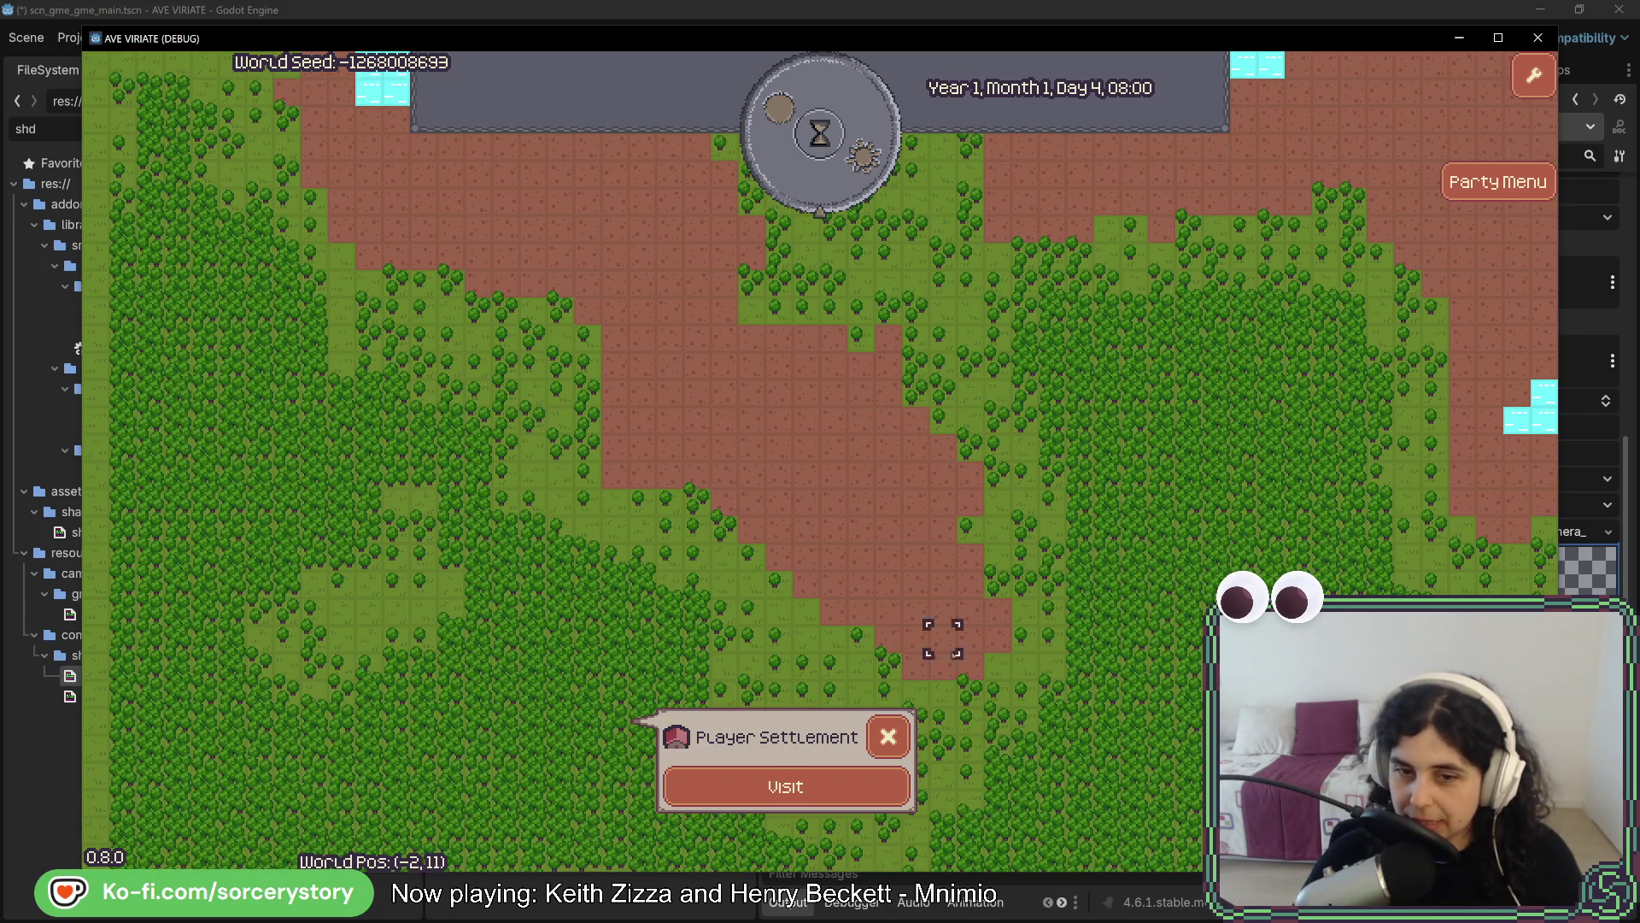
key("s")
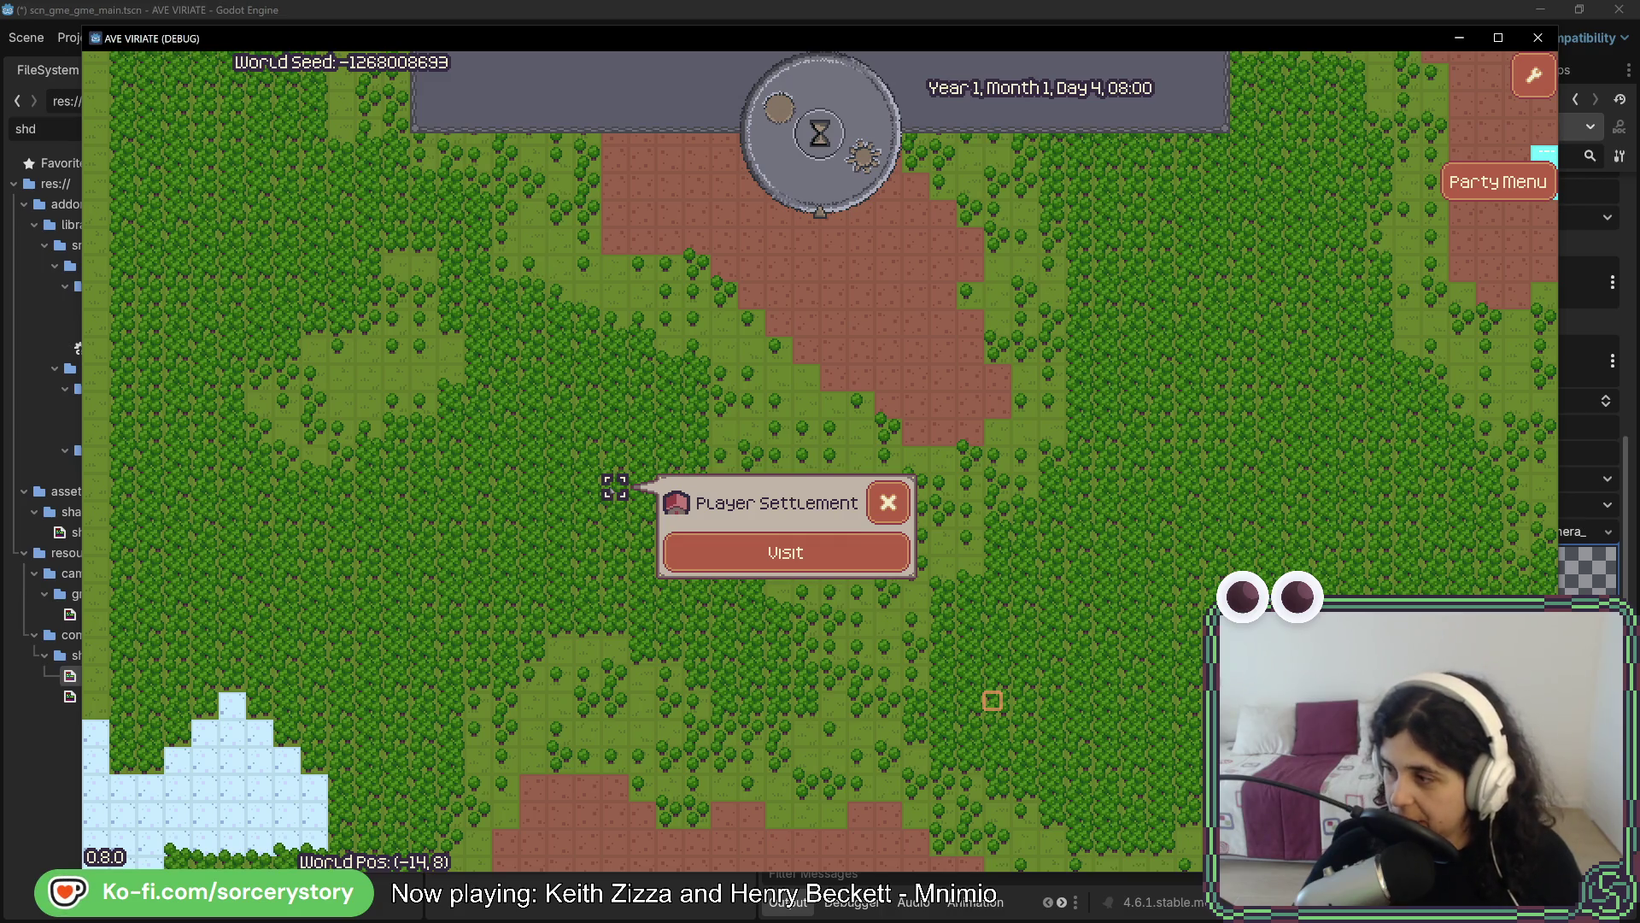
left_click(766, 547)
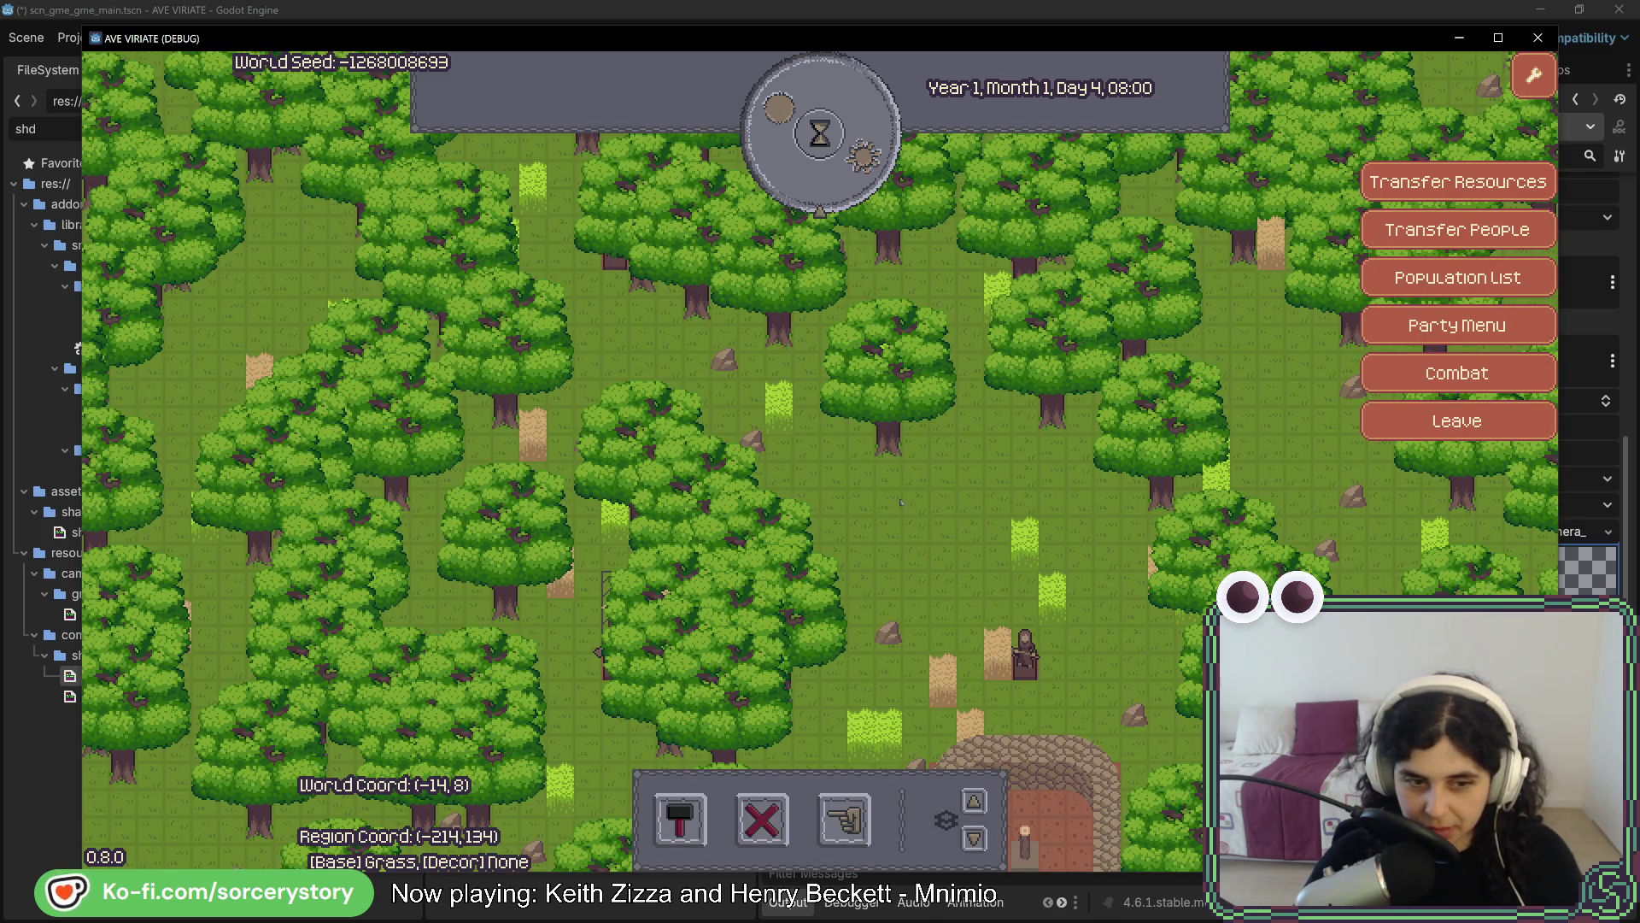
Inspect a grass plant's entity details in the settlement, then dismiss them
key("d")
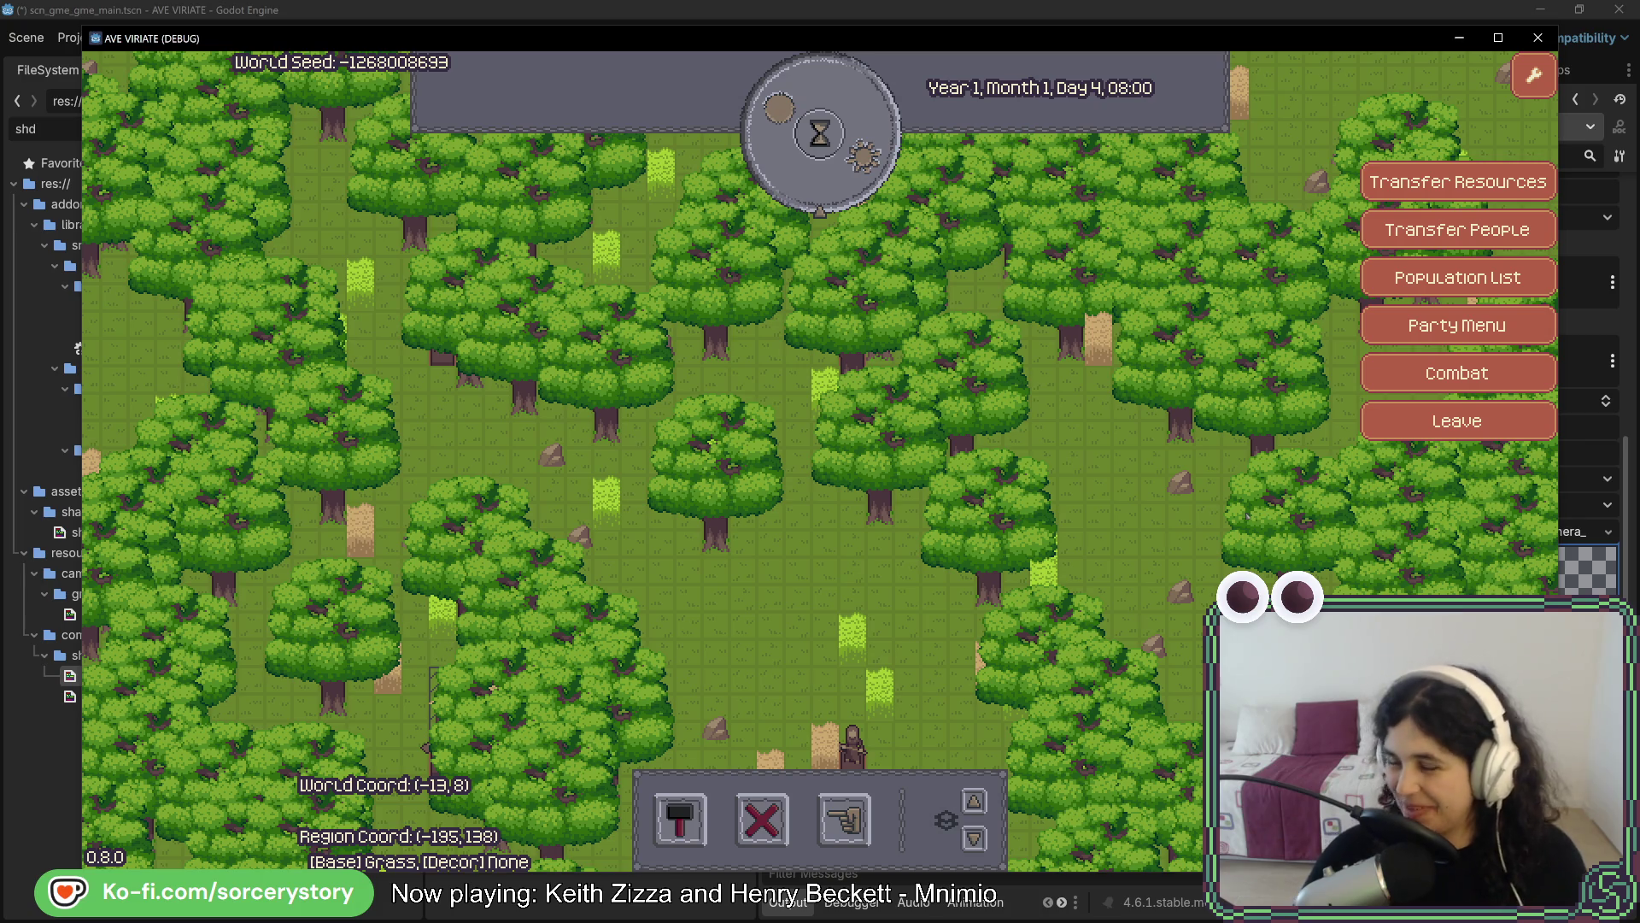
left_click(1041, 591)
left_click(1037, 544)
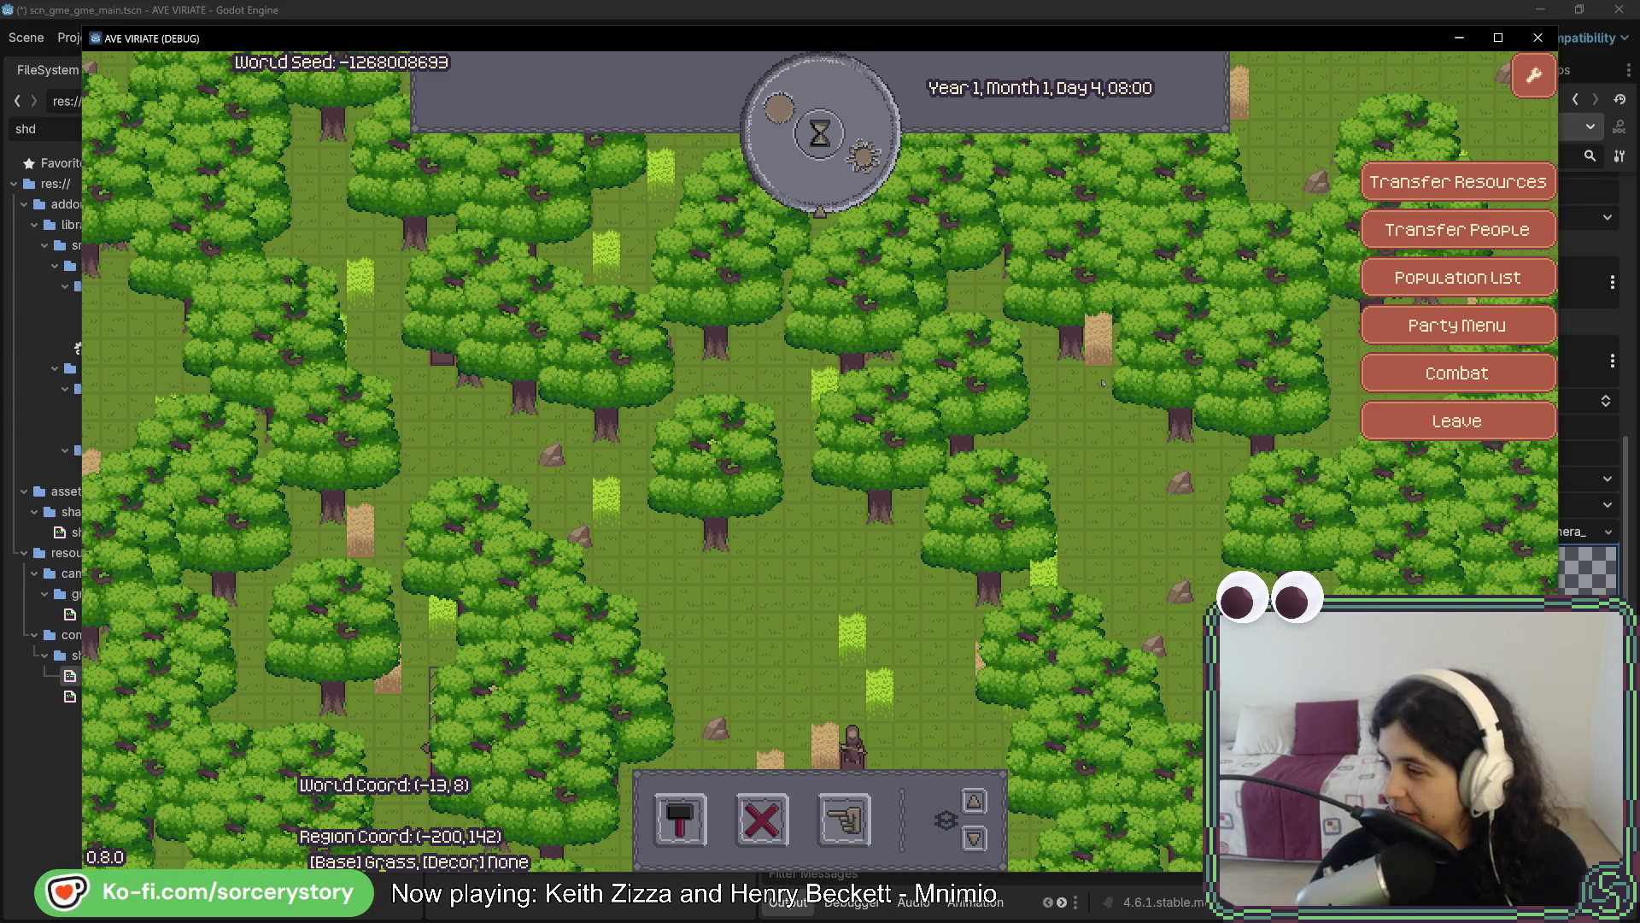
Pan down to the stone ring, then right and up toward the dense forest and map edge
key("s")
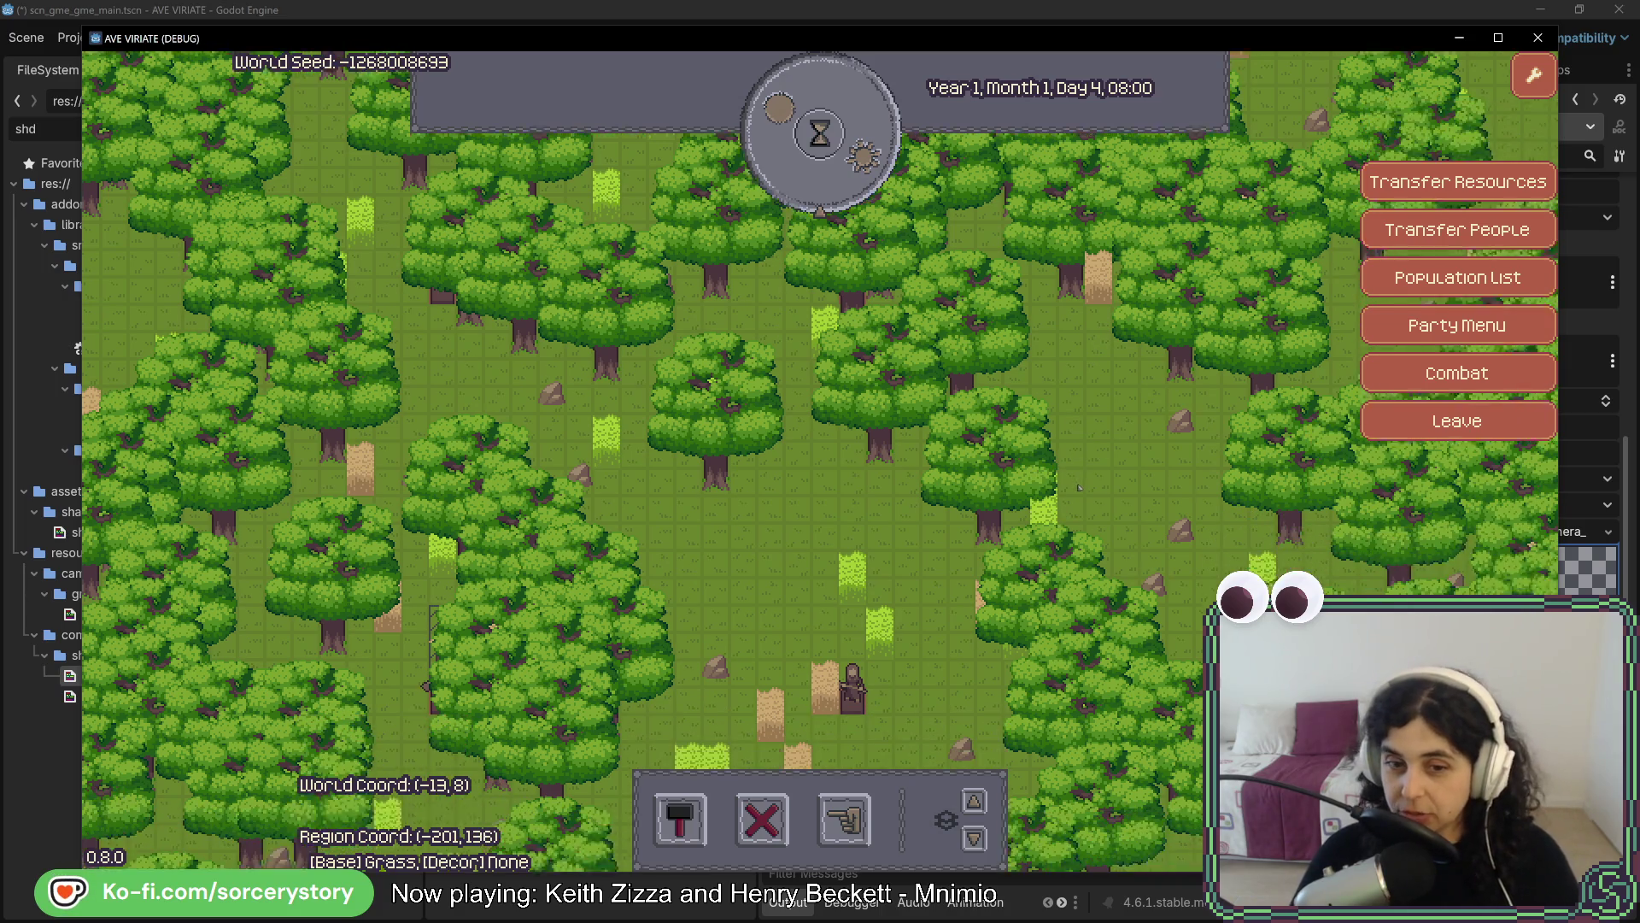
key("s")
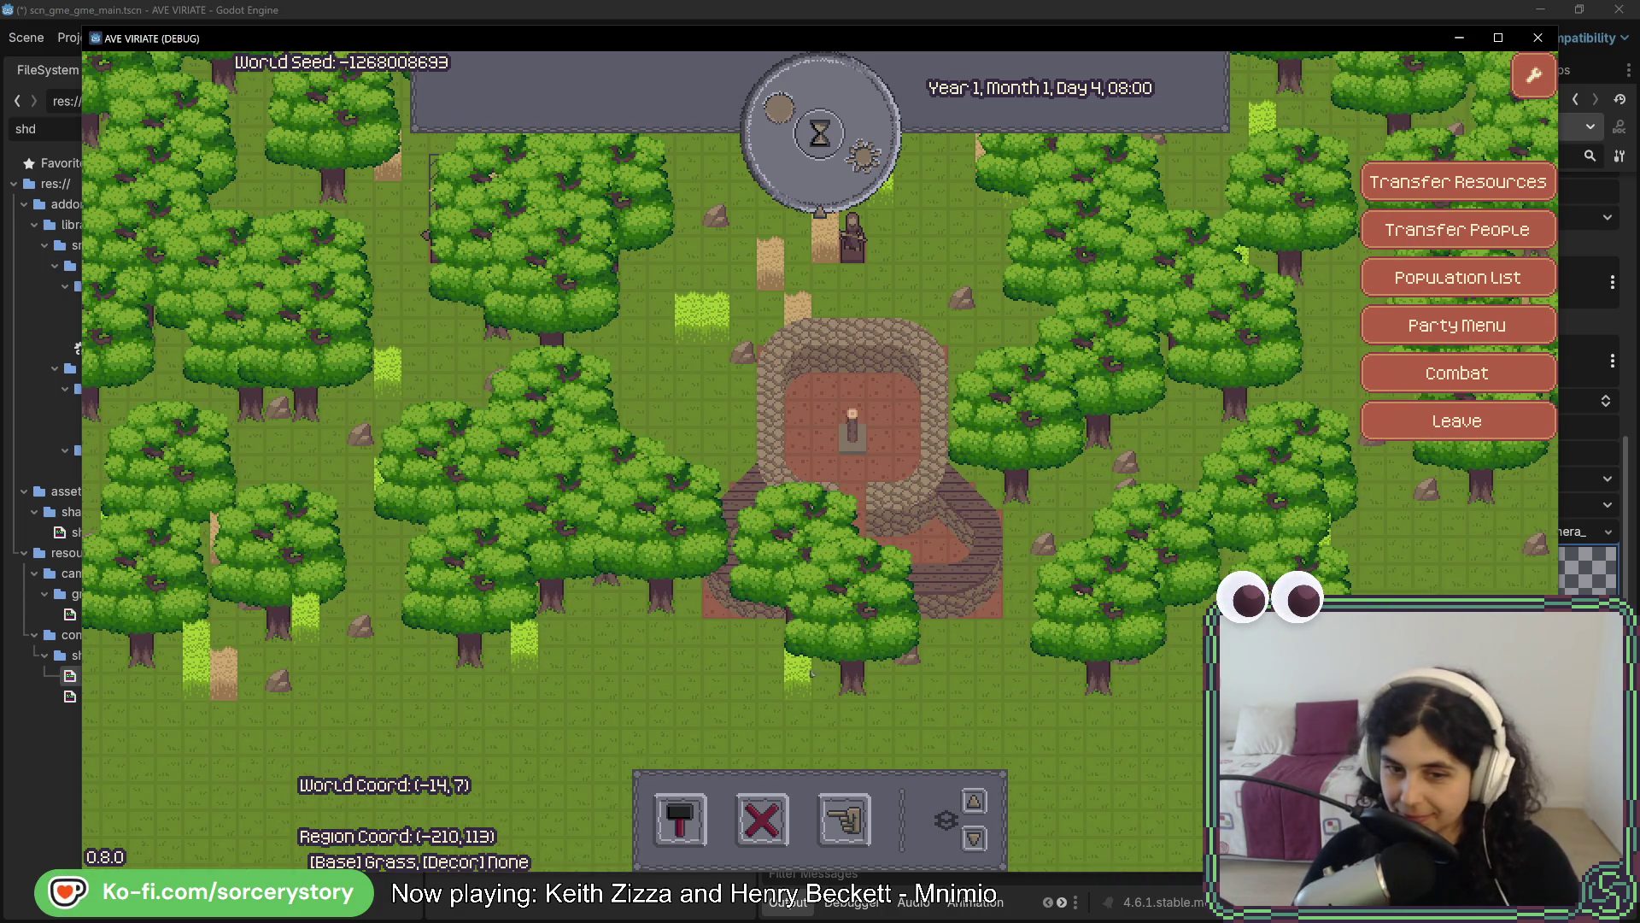
key("s")
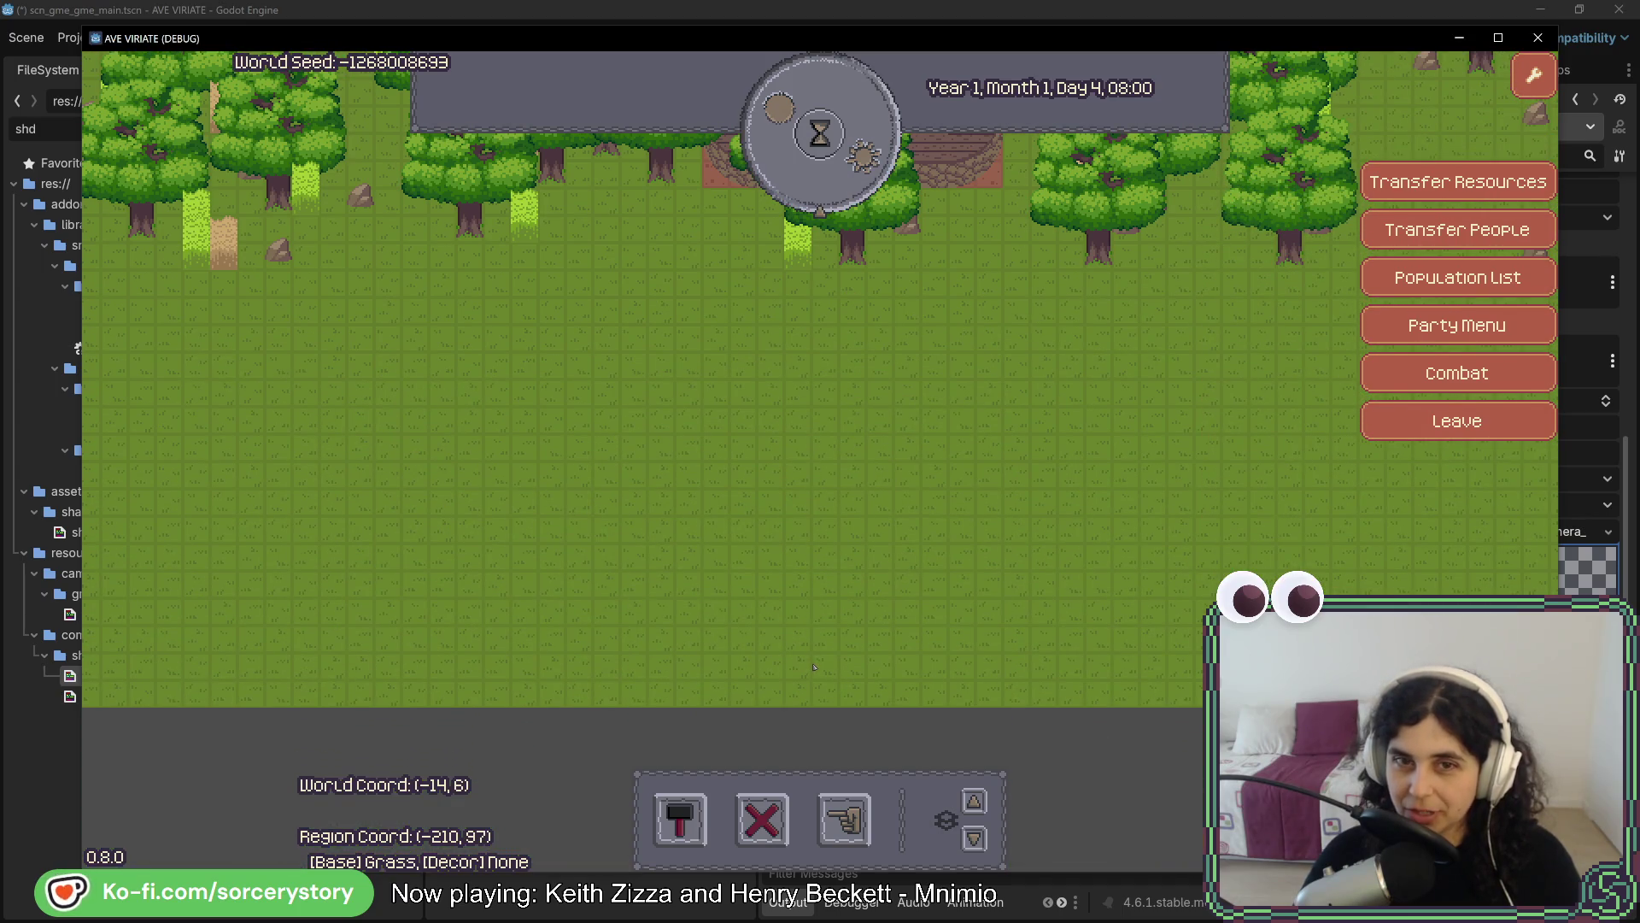
key("d")
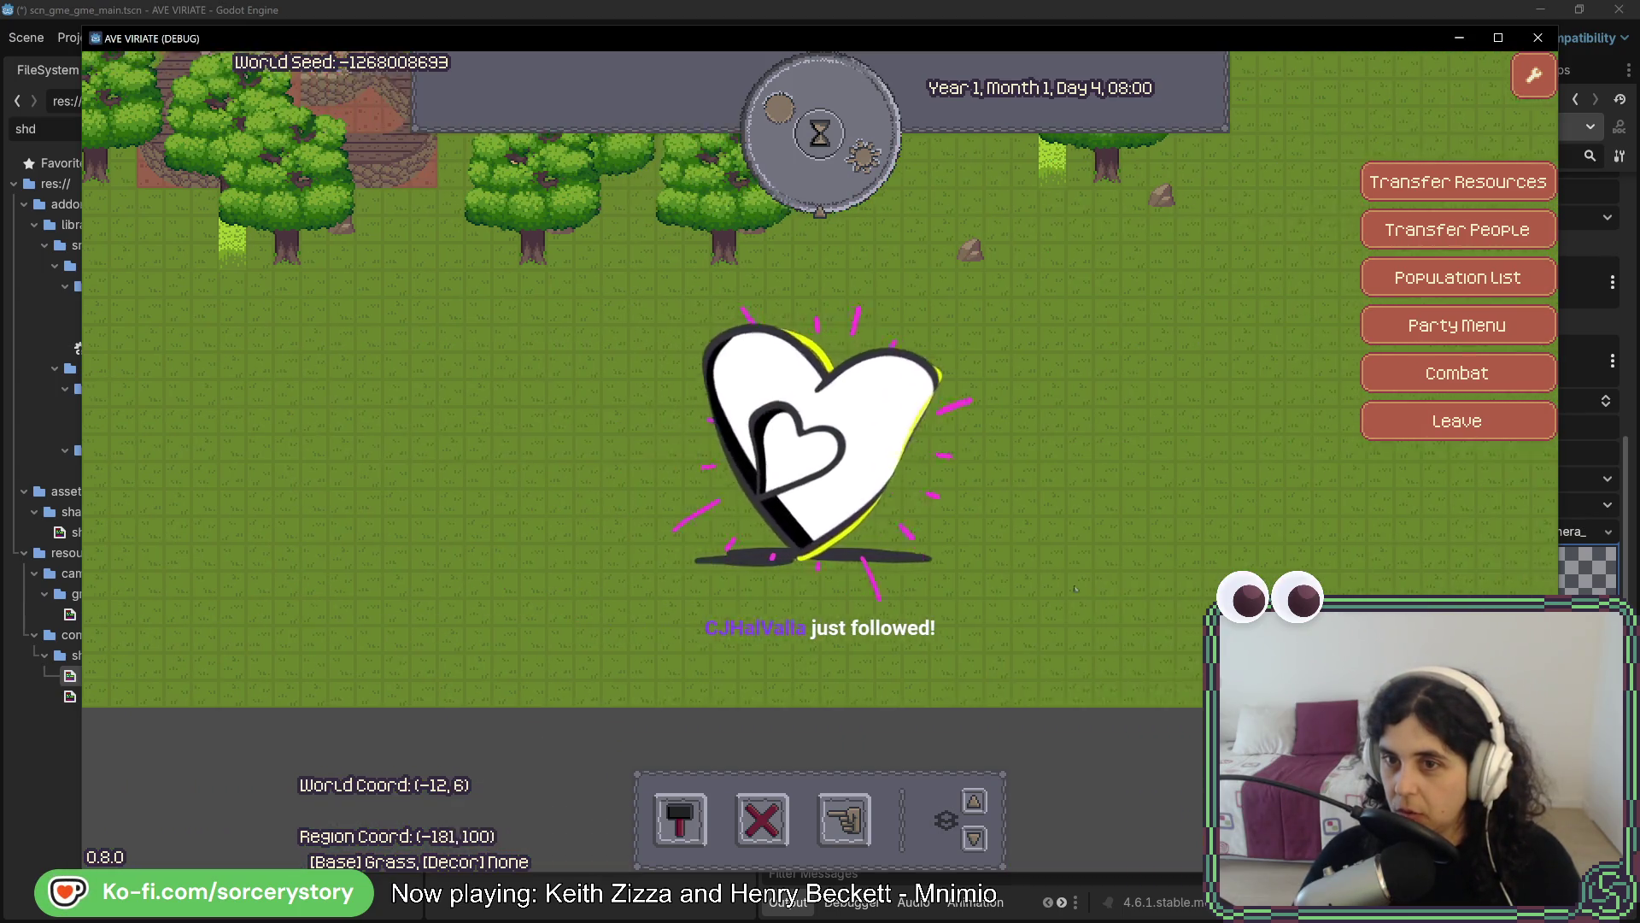
key("w")
key("d")
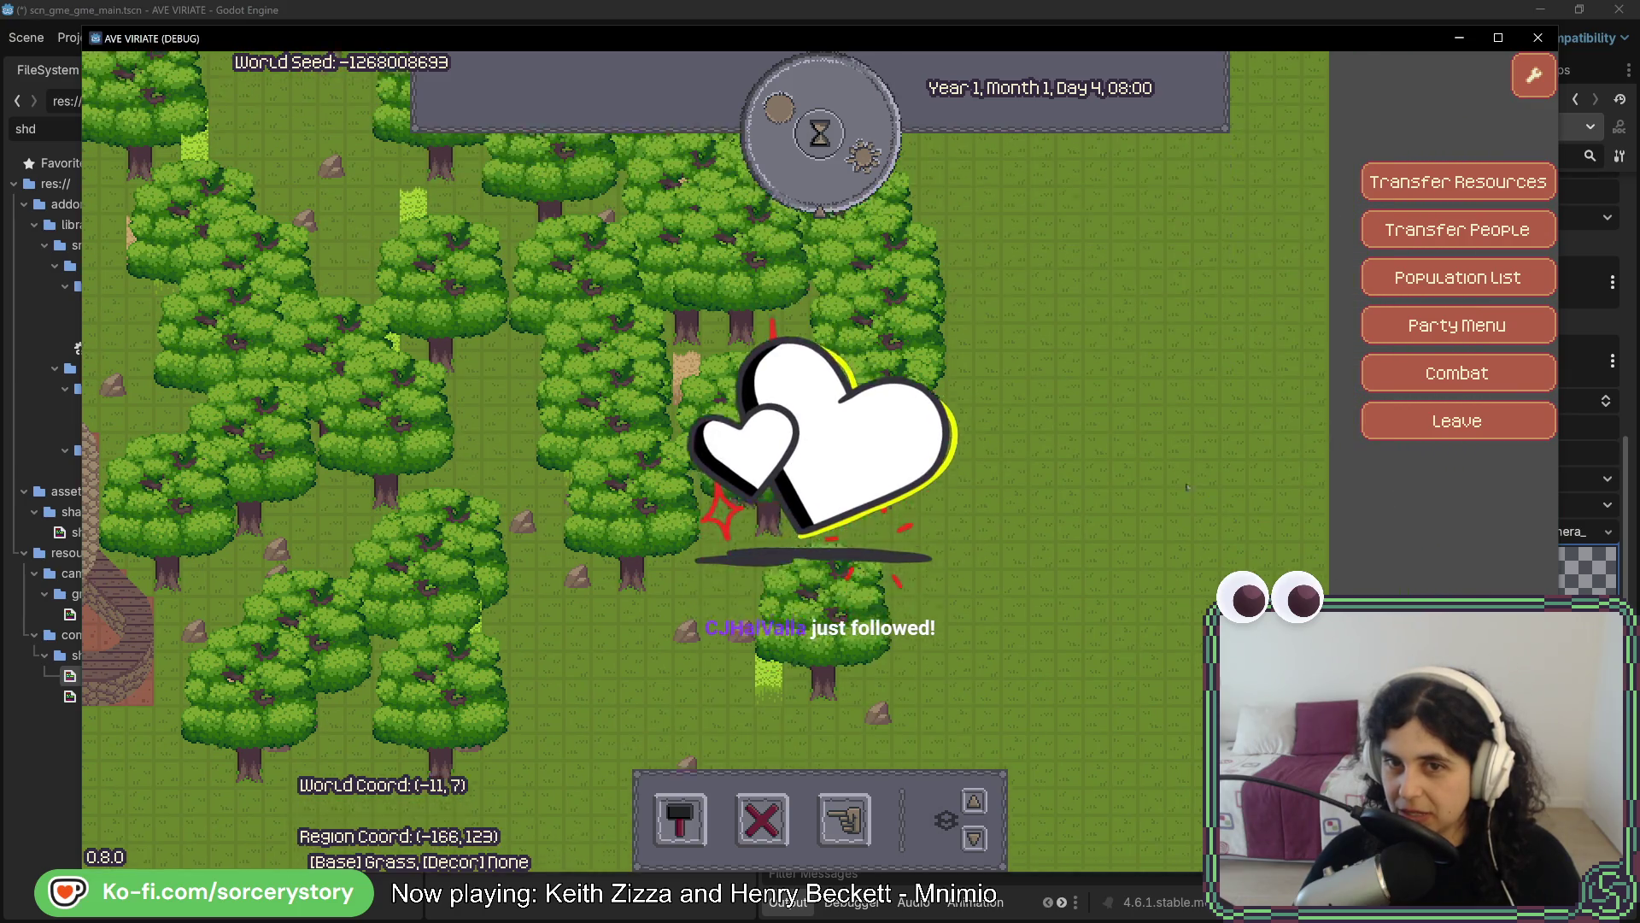
key("w")
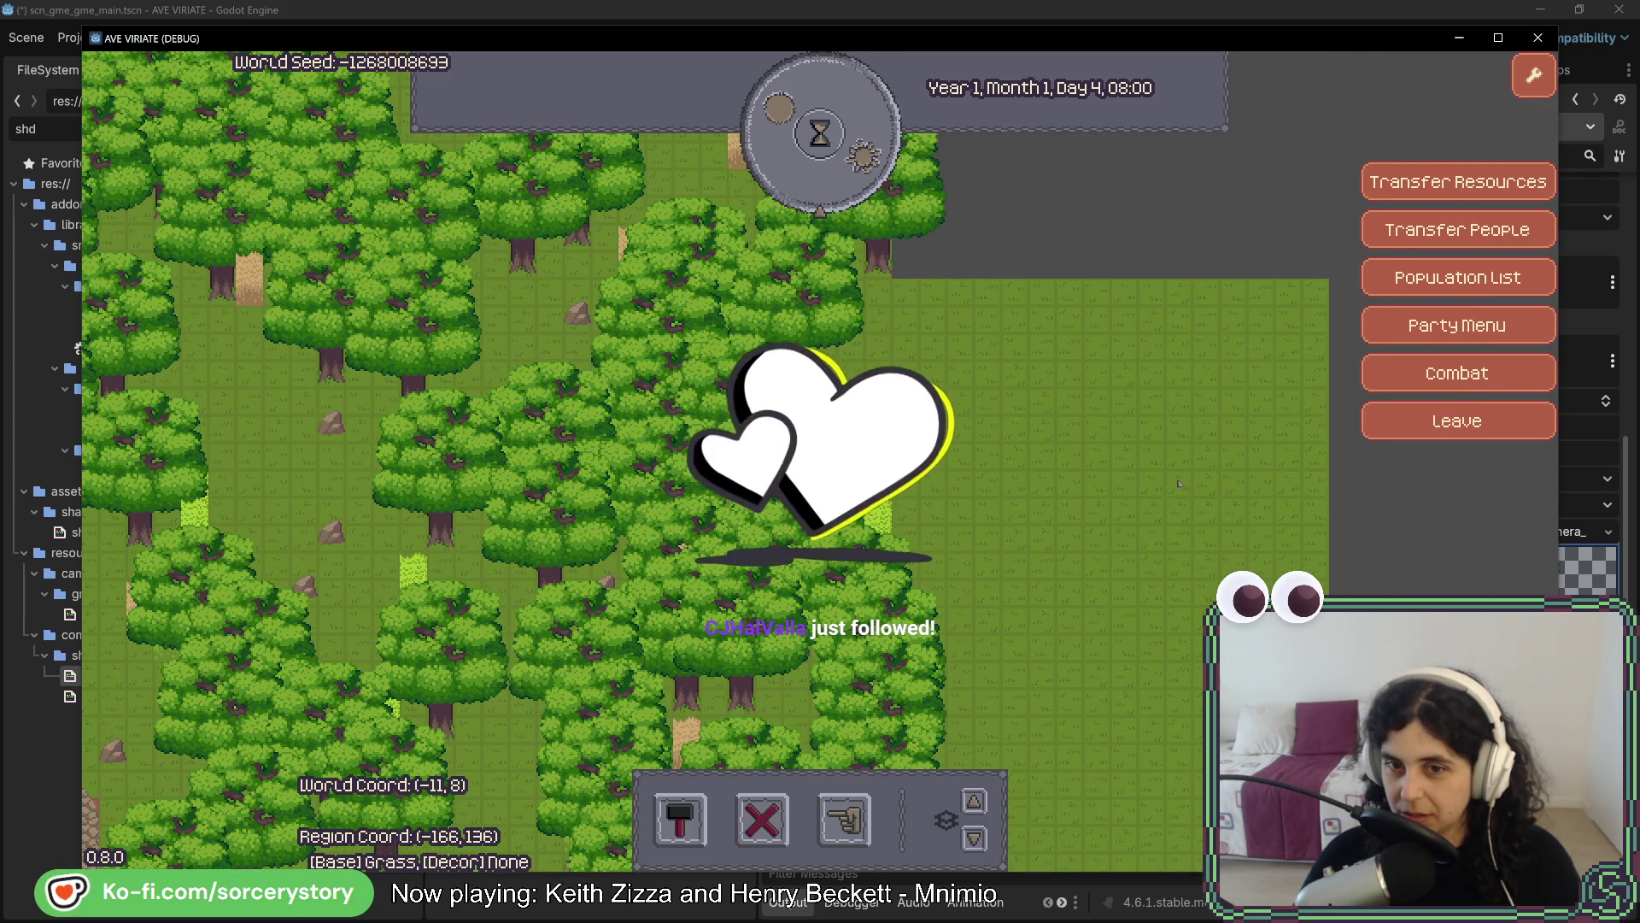
key("s")
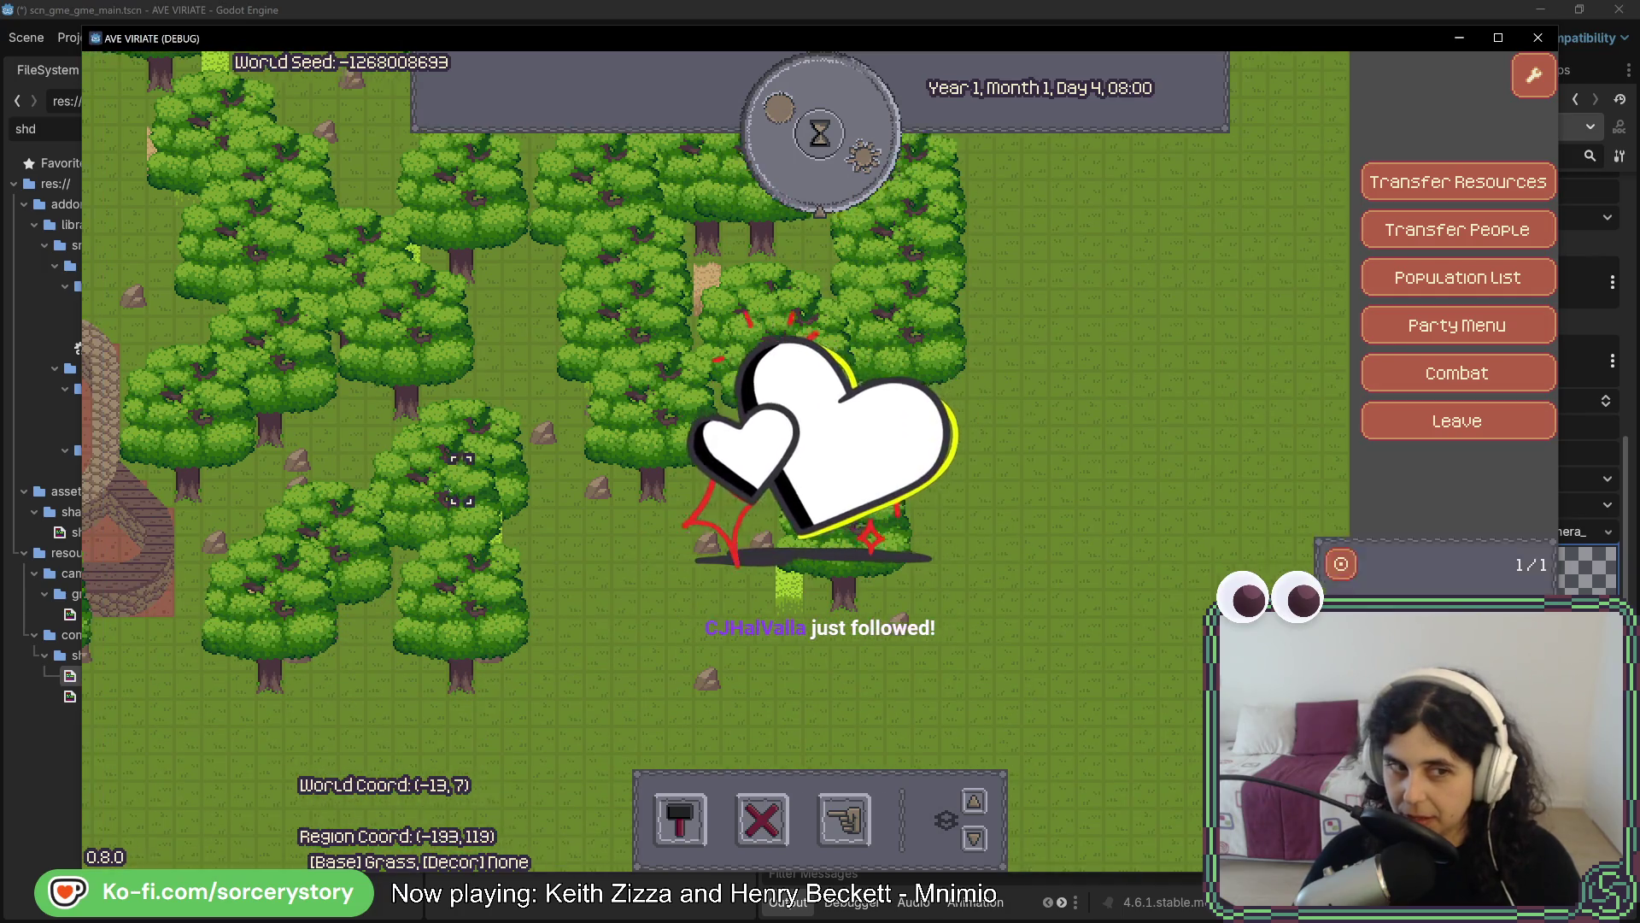
Pan left to bring the ruins into view and continue past them
key("a")
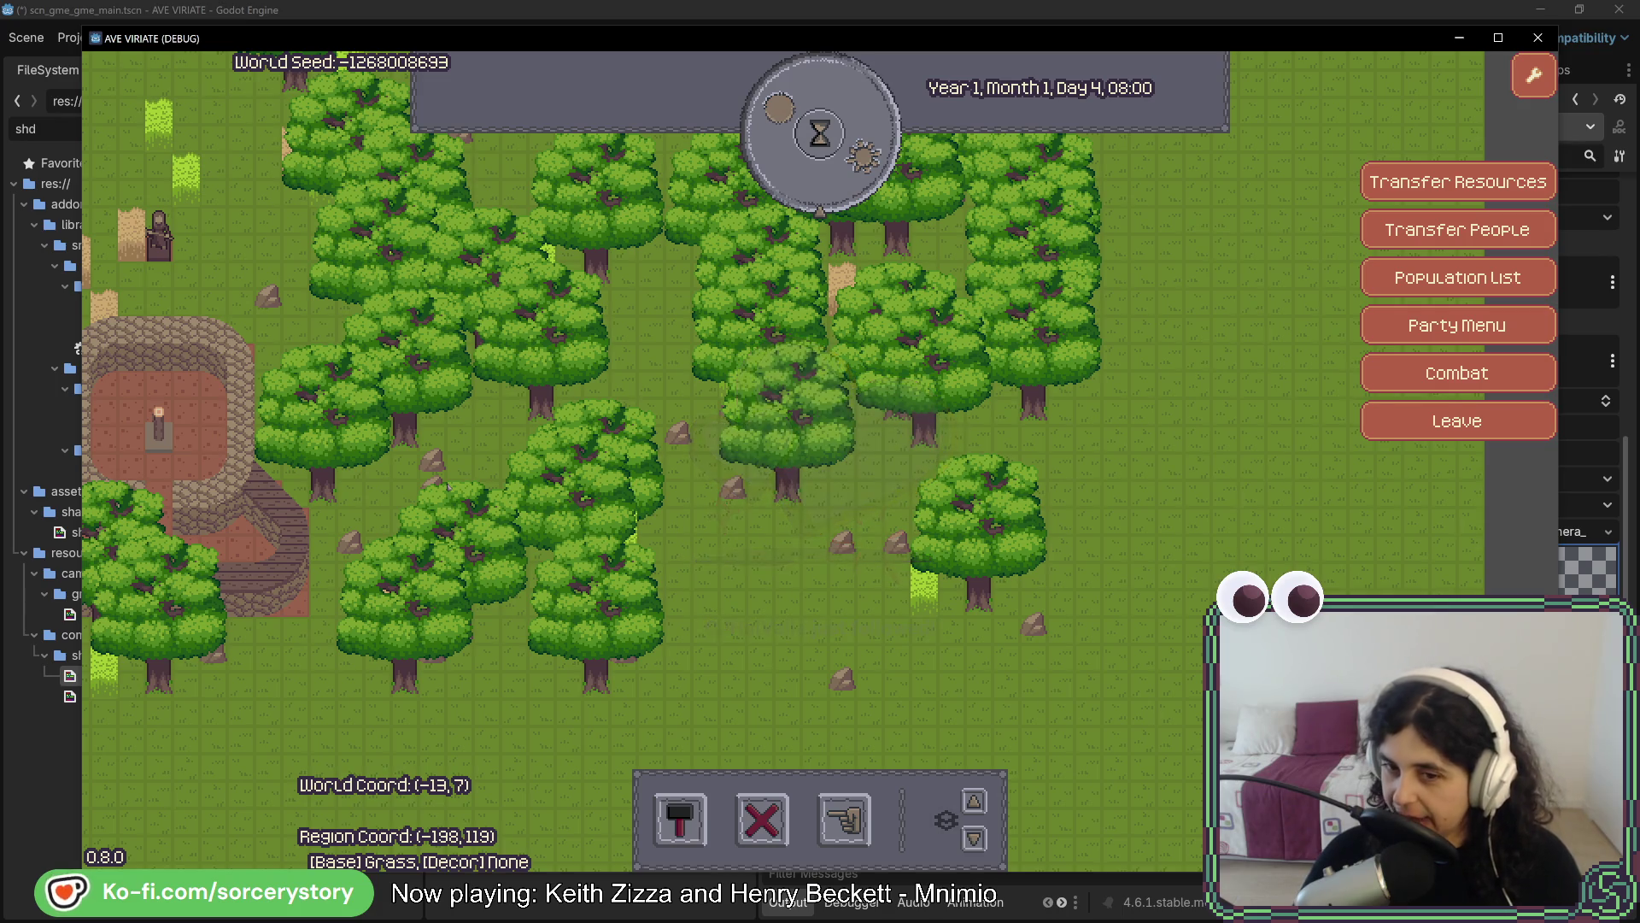
key("a")
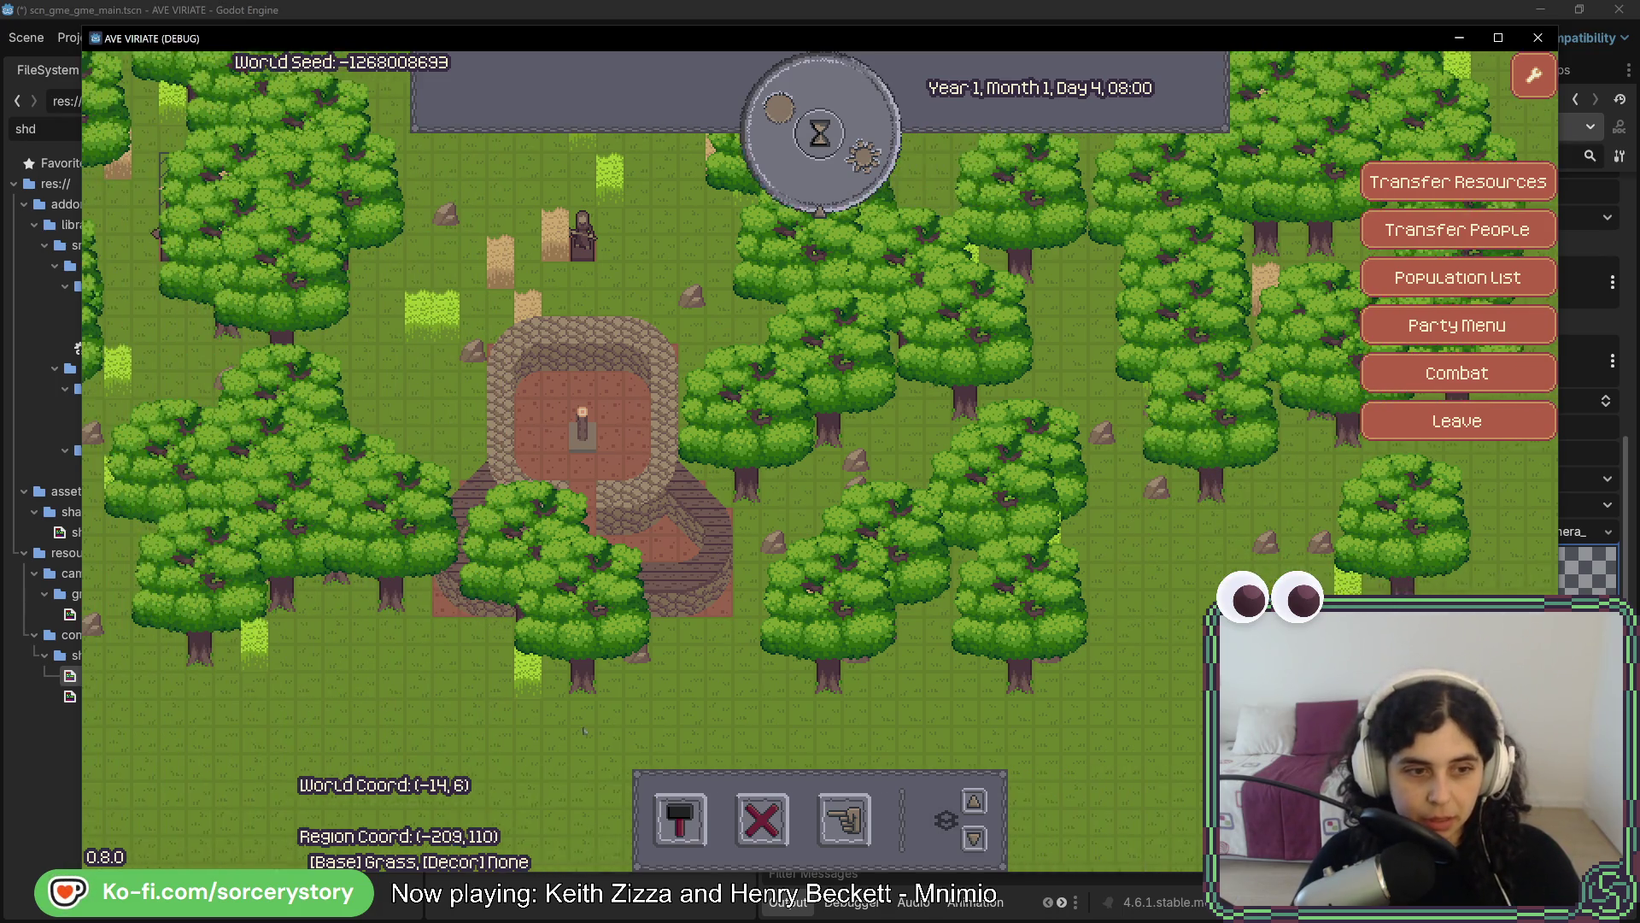
key("s")
key("a")
key("s")
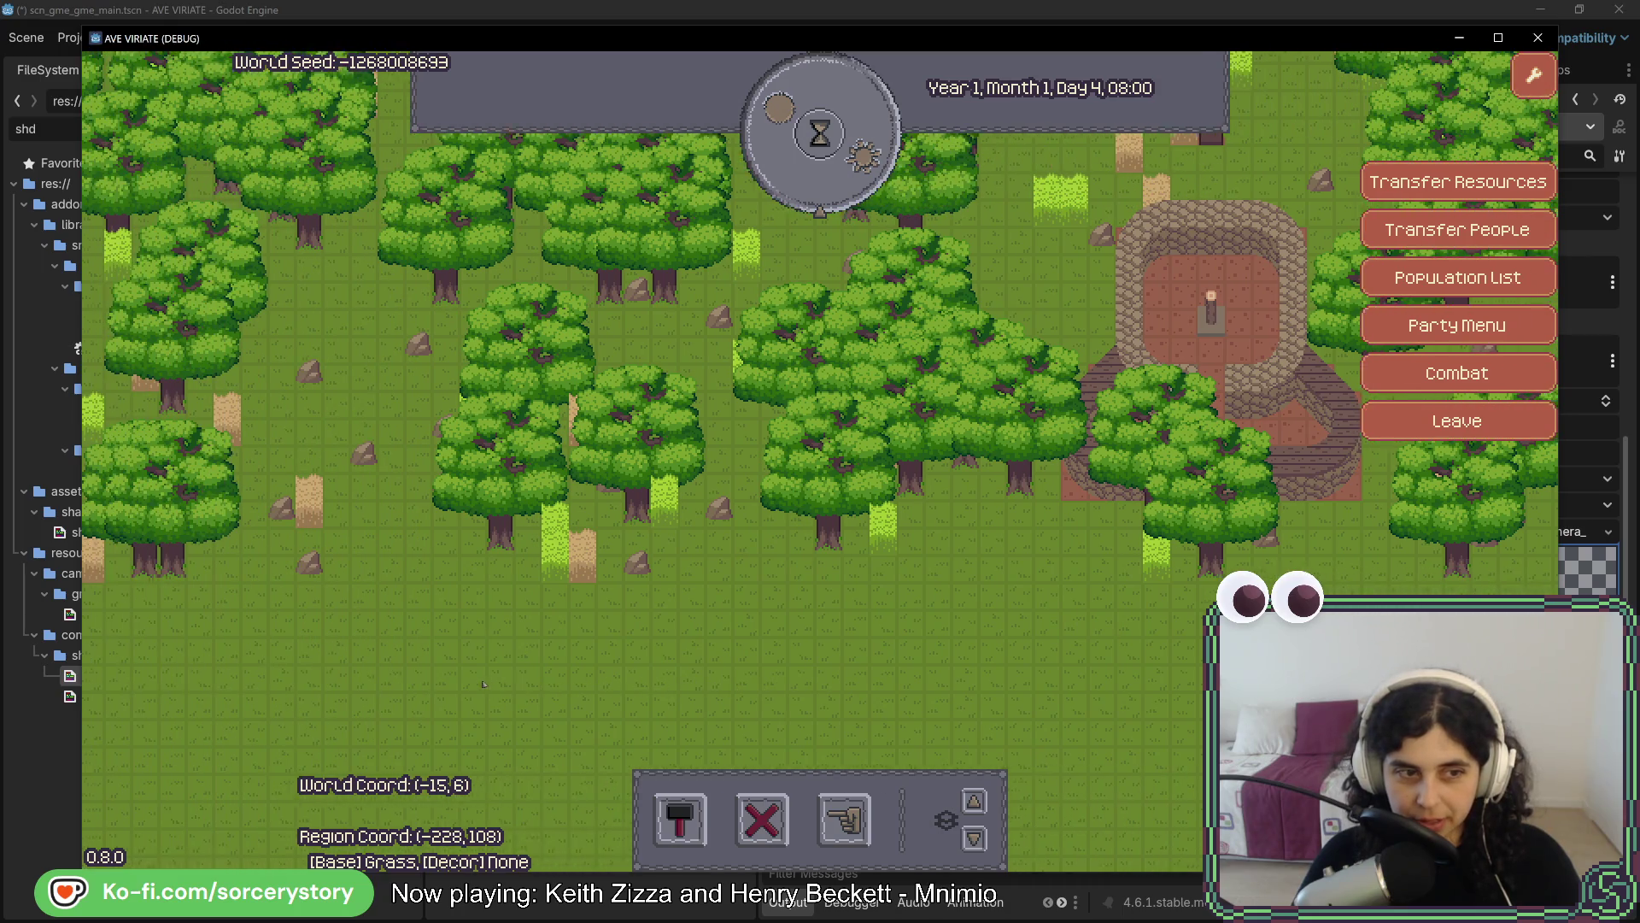
key("a")
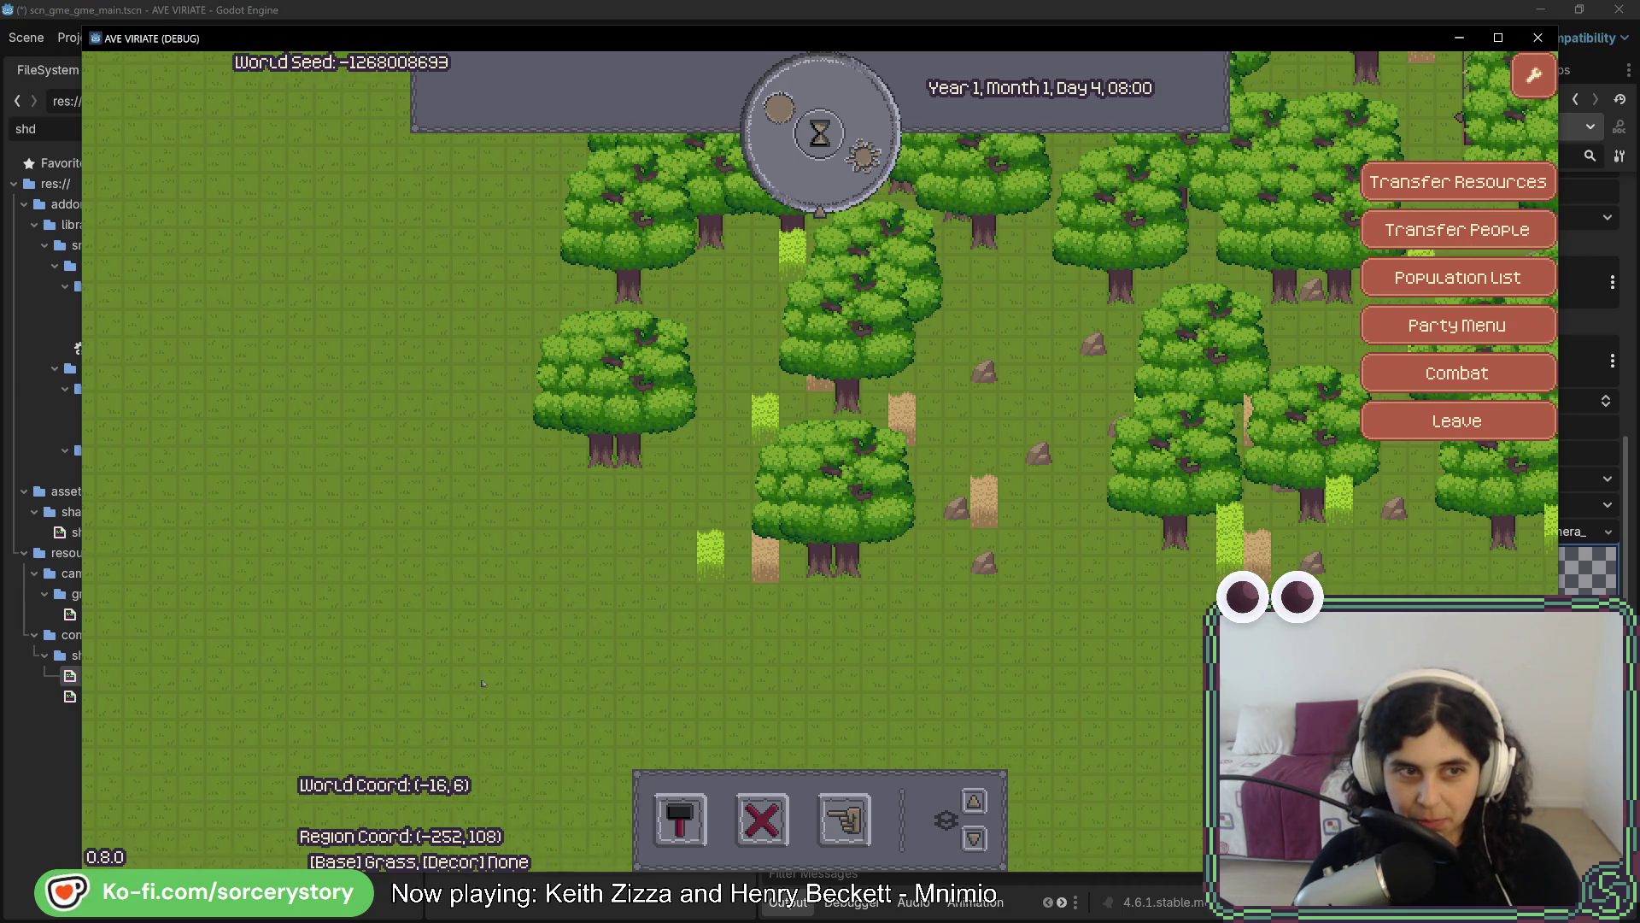
key("a")
key("w")
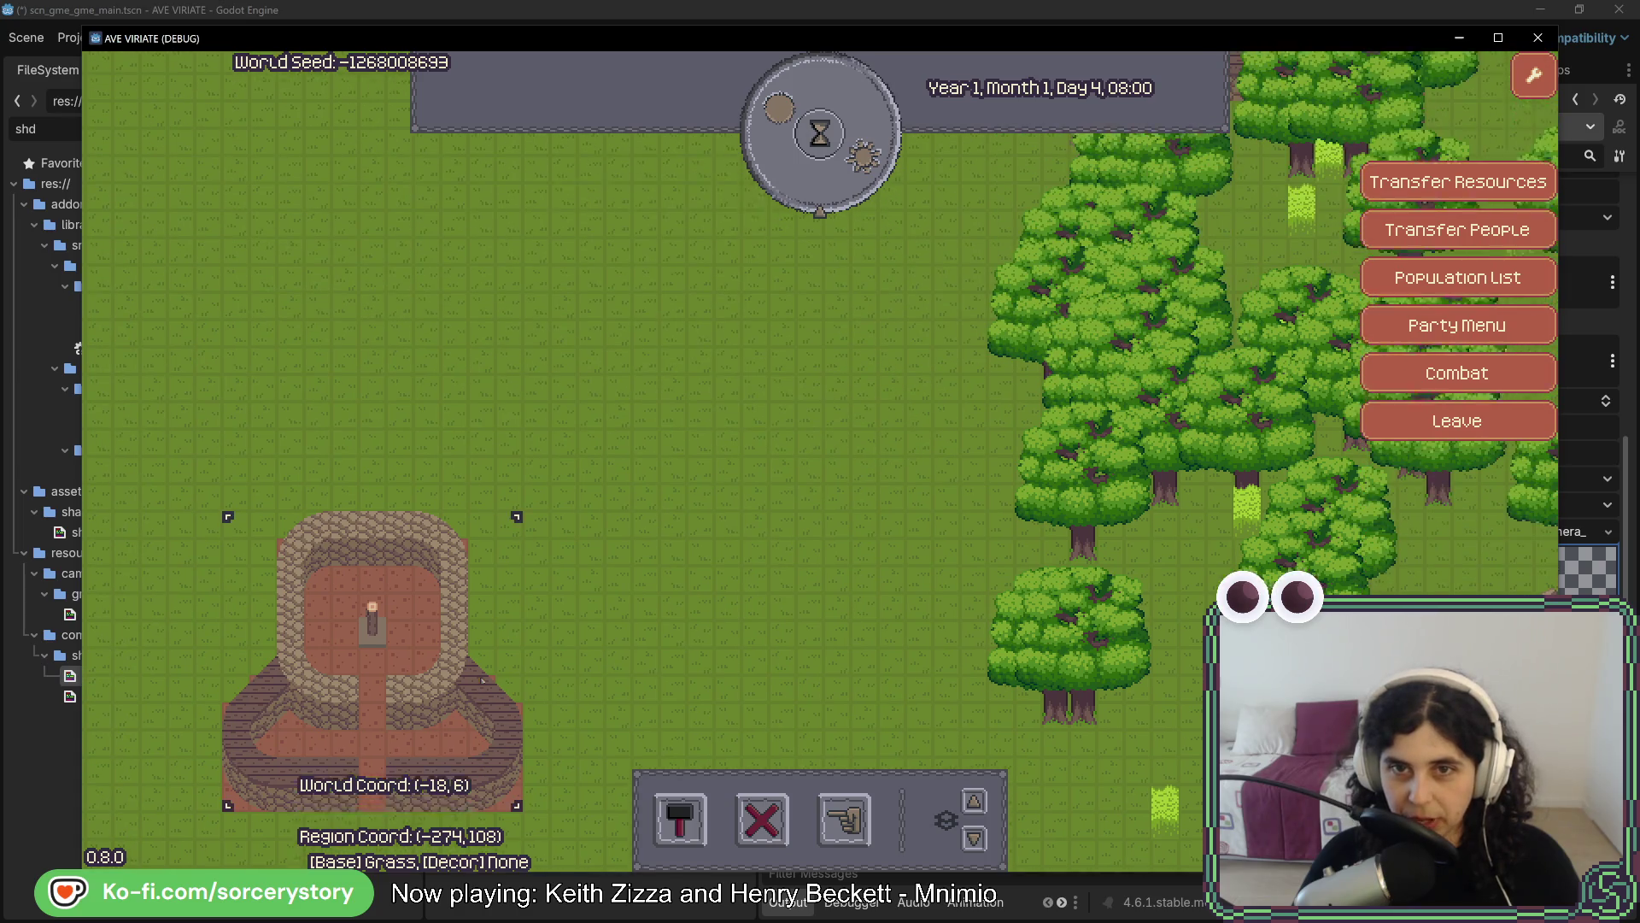
Pan right through the forest until the PLANT_OAK entity panel appears
key("d")
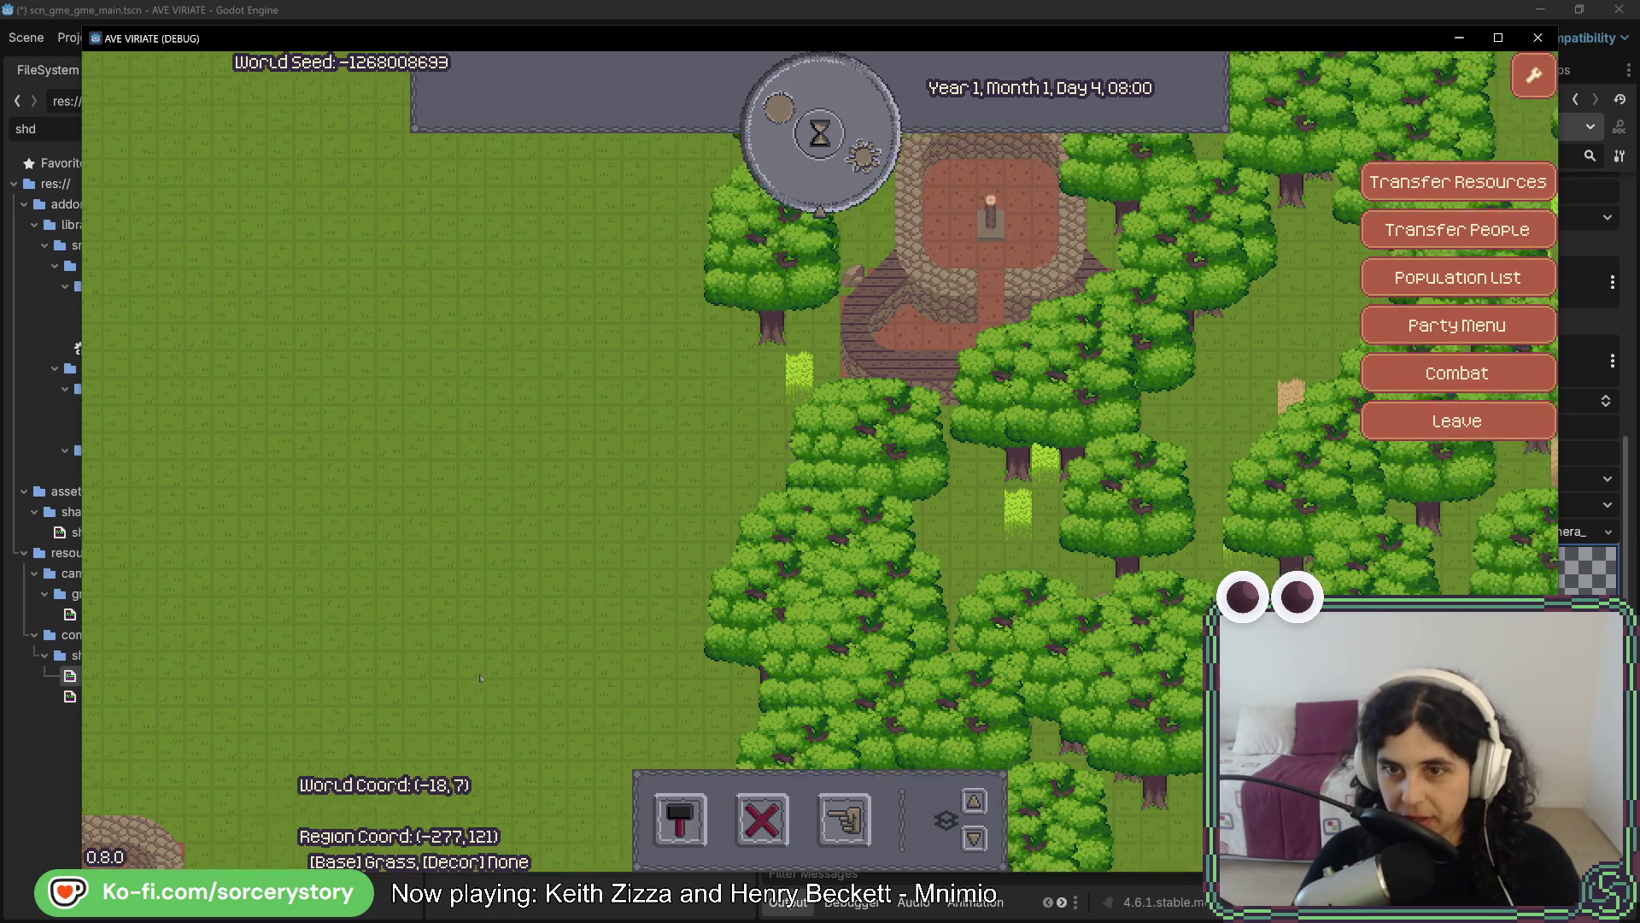
key("d")
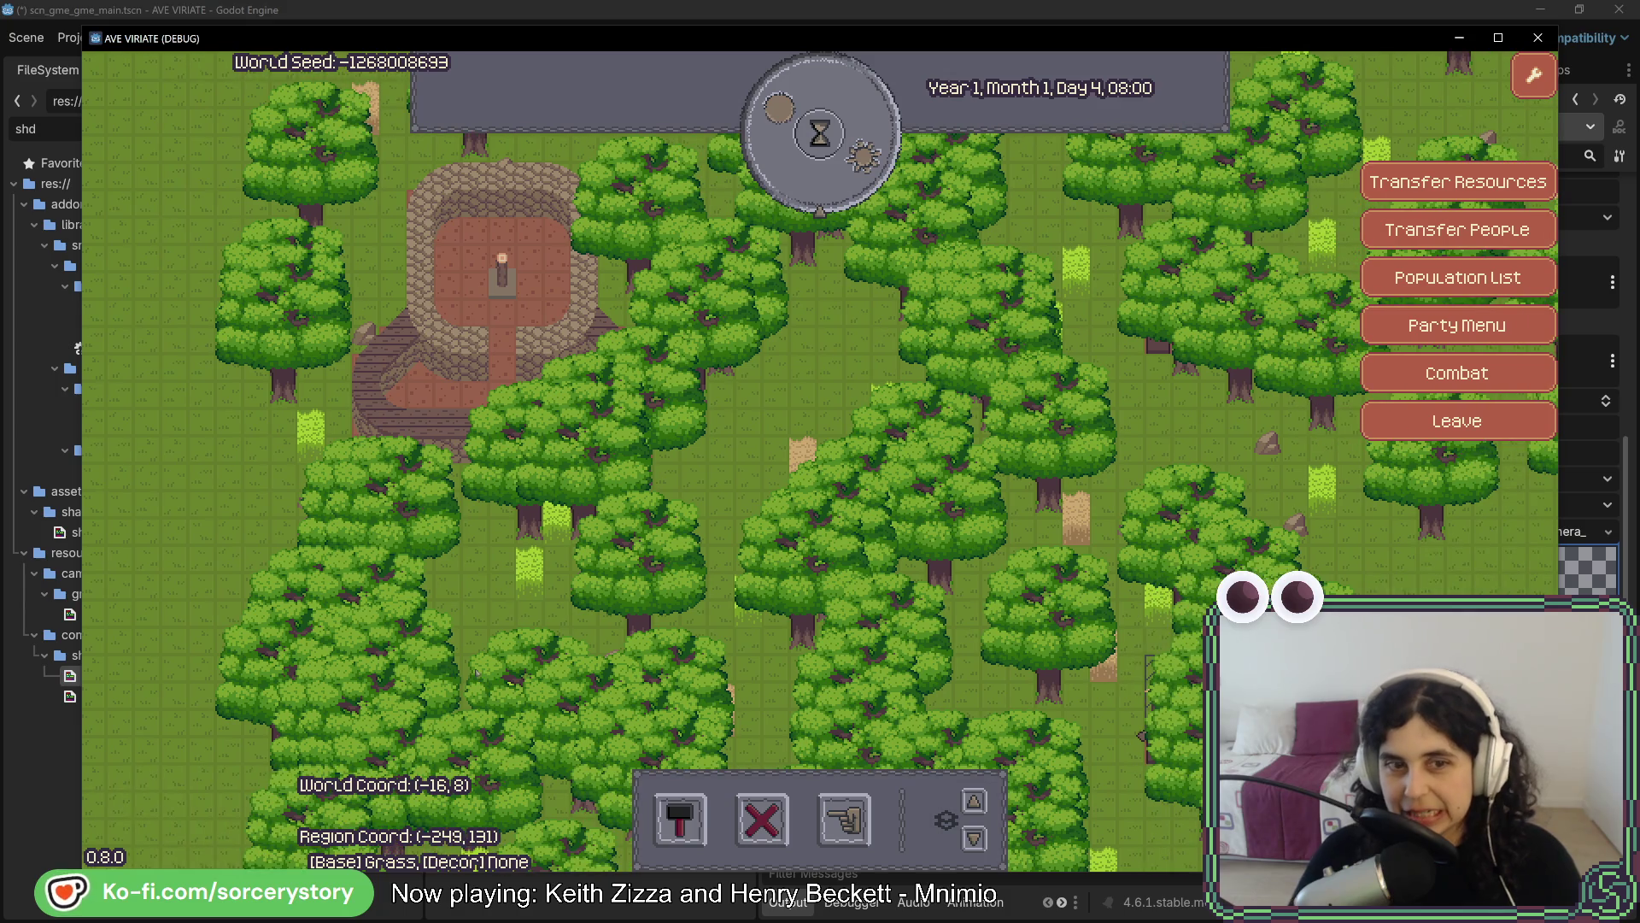
key("d")
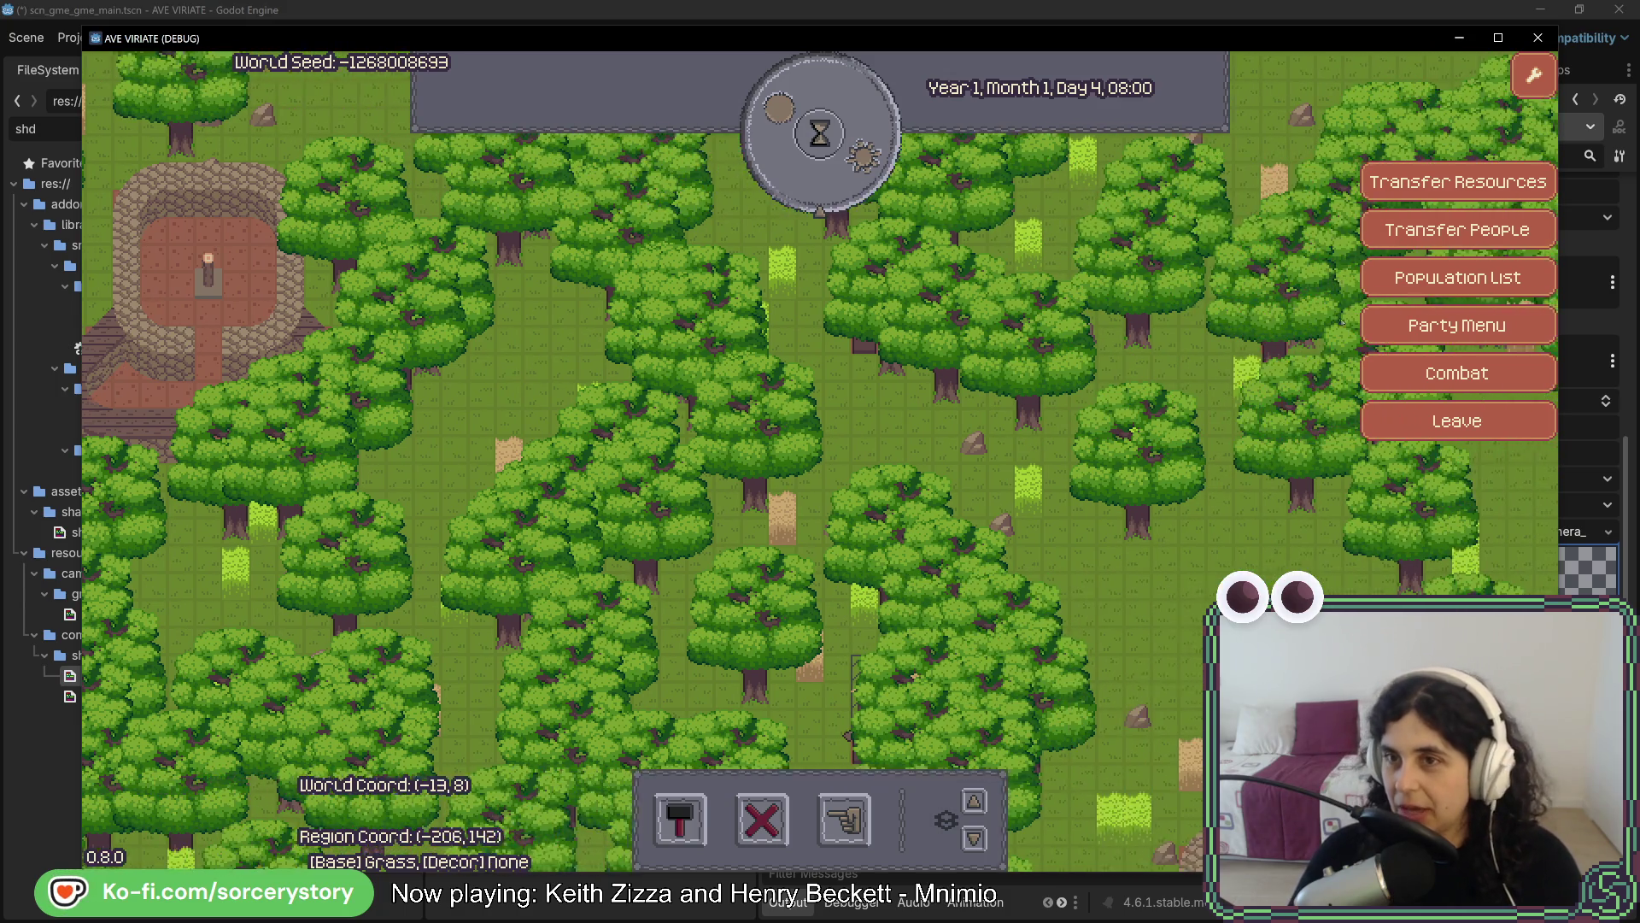
key("w")
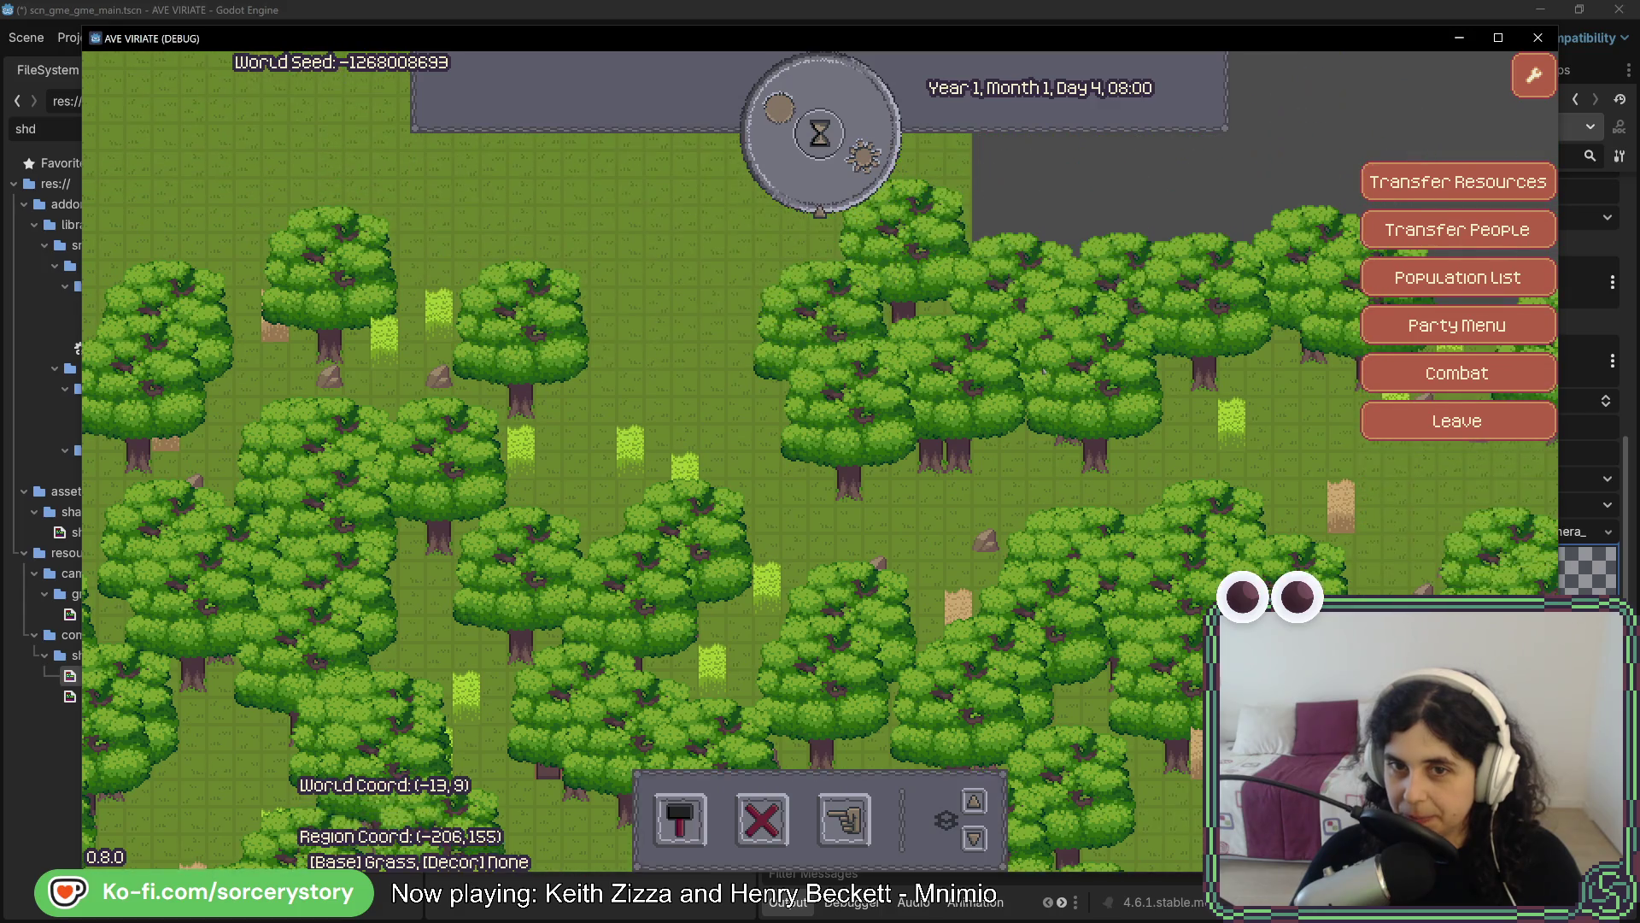
key("s")
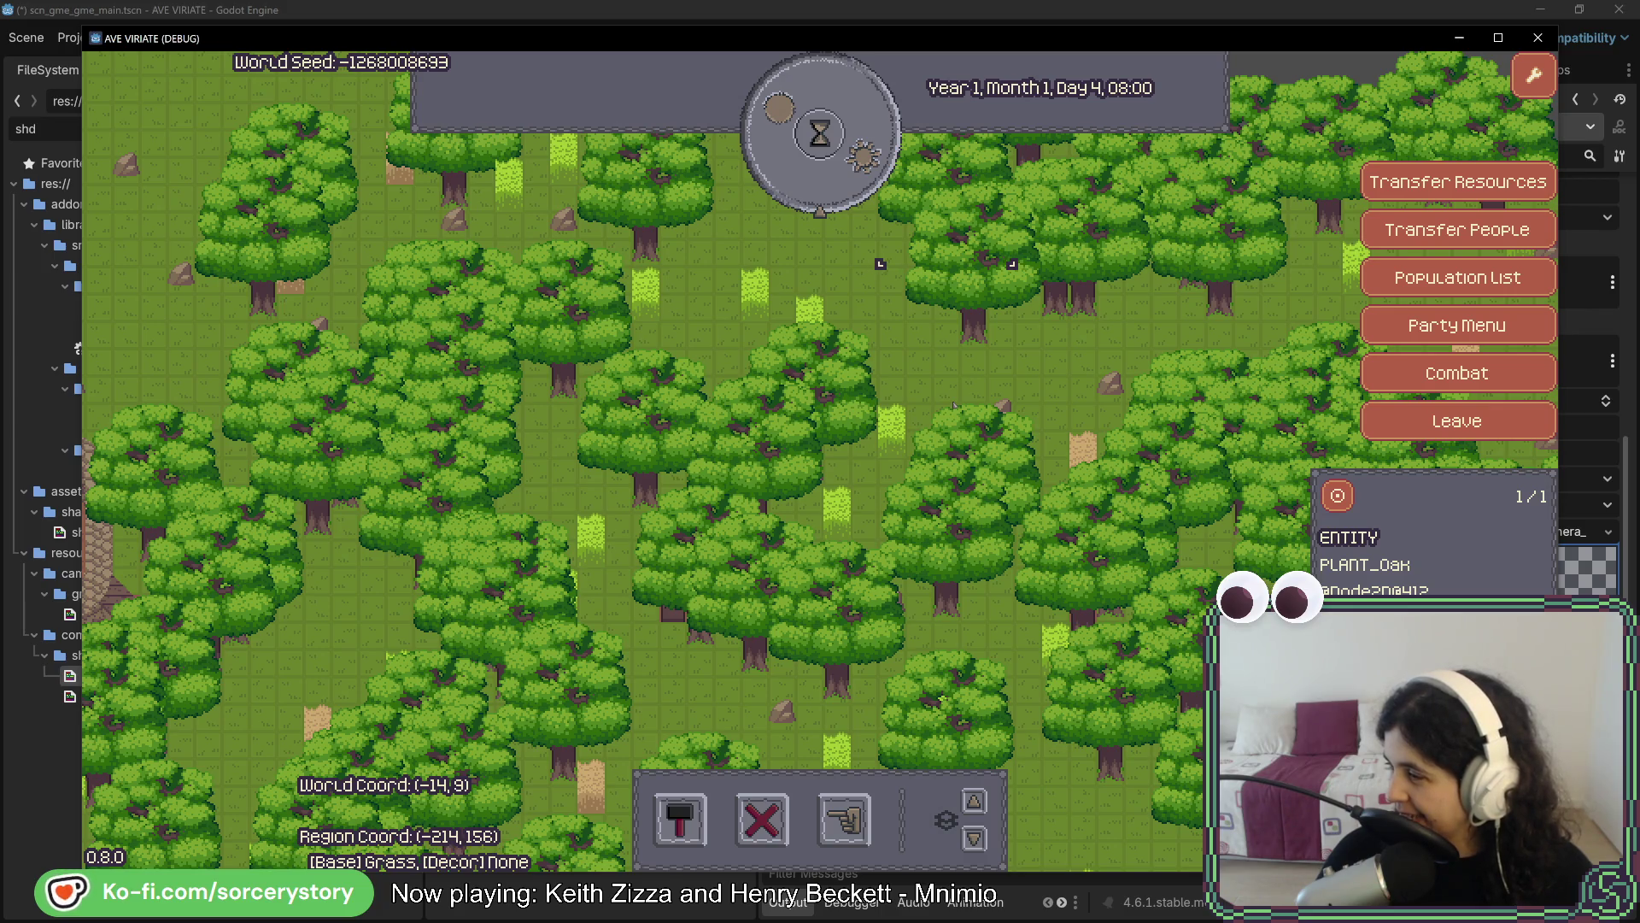
Close the PLANT_OAK panel and pan along the map edges back down to the stone ruin
left_click(940, 398)
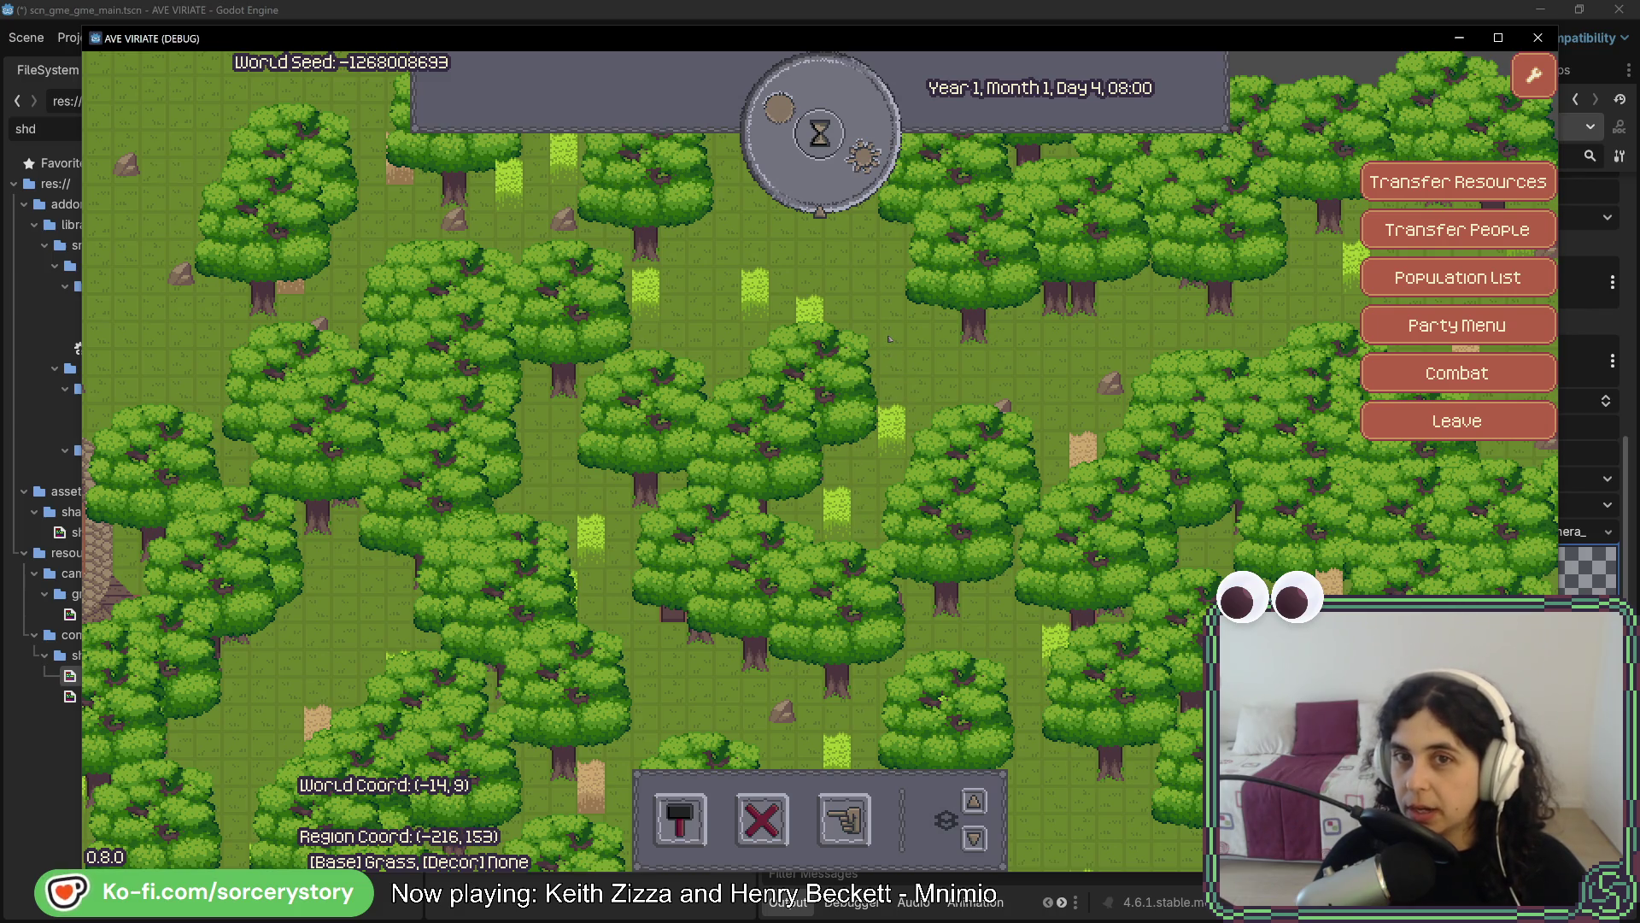
key("w")
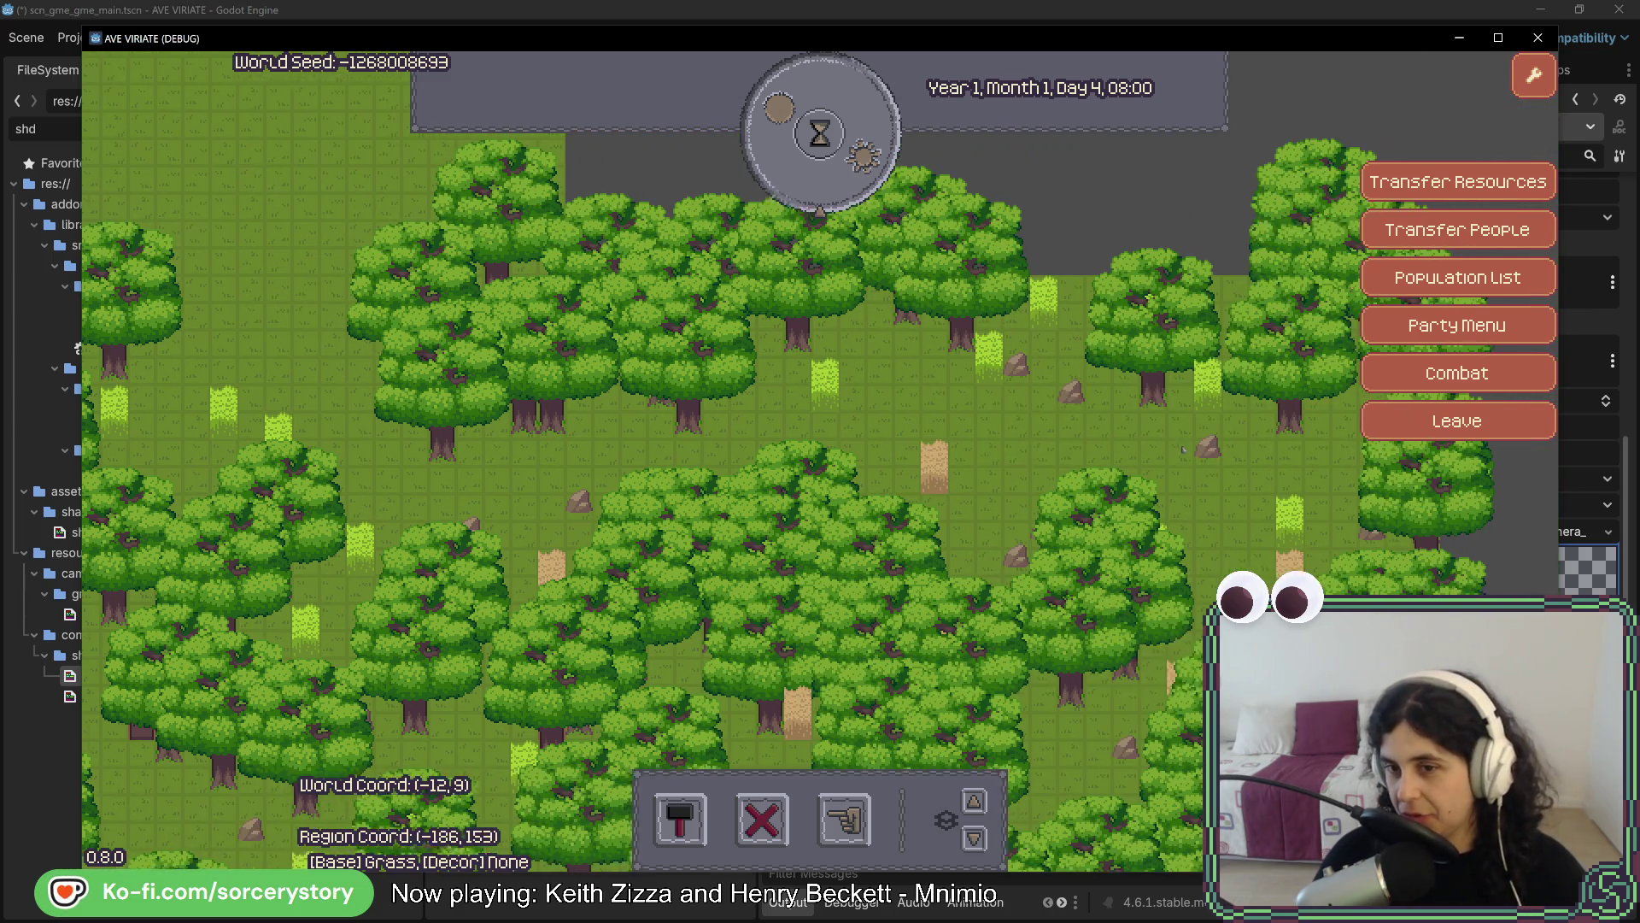
key("d")
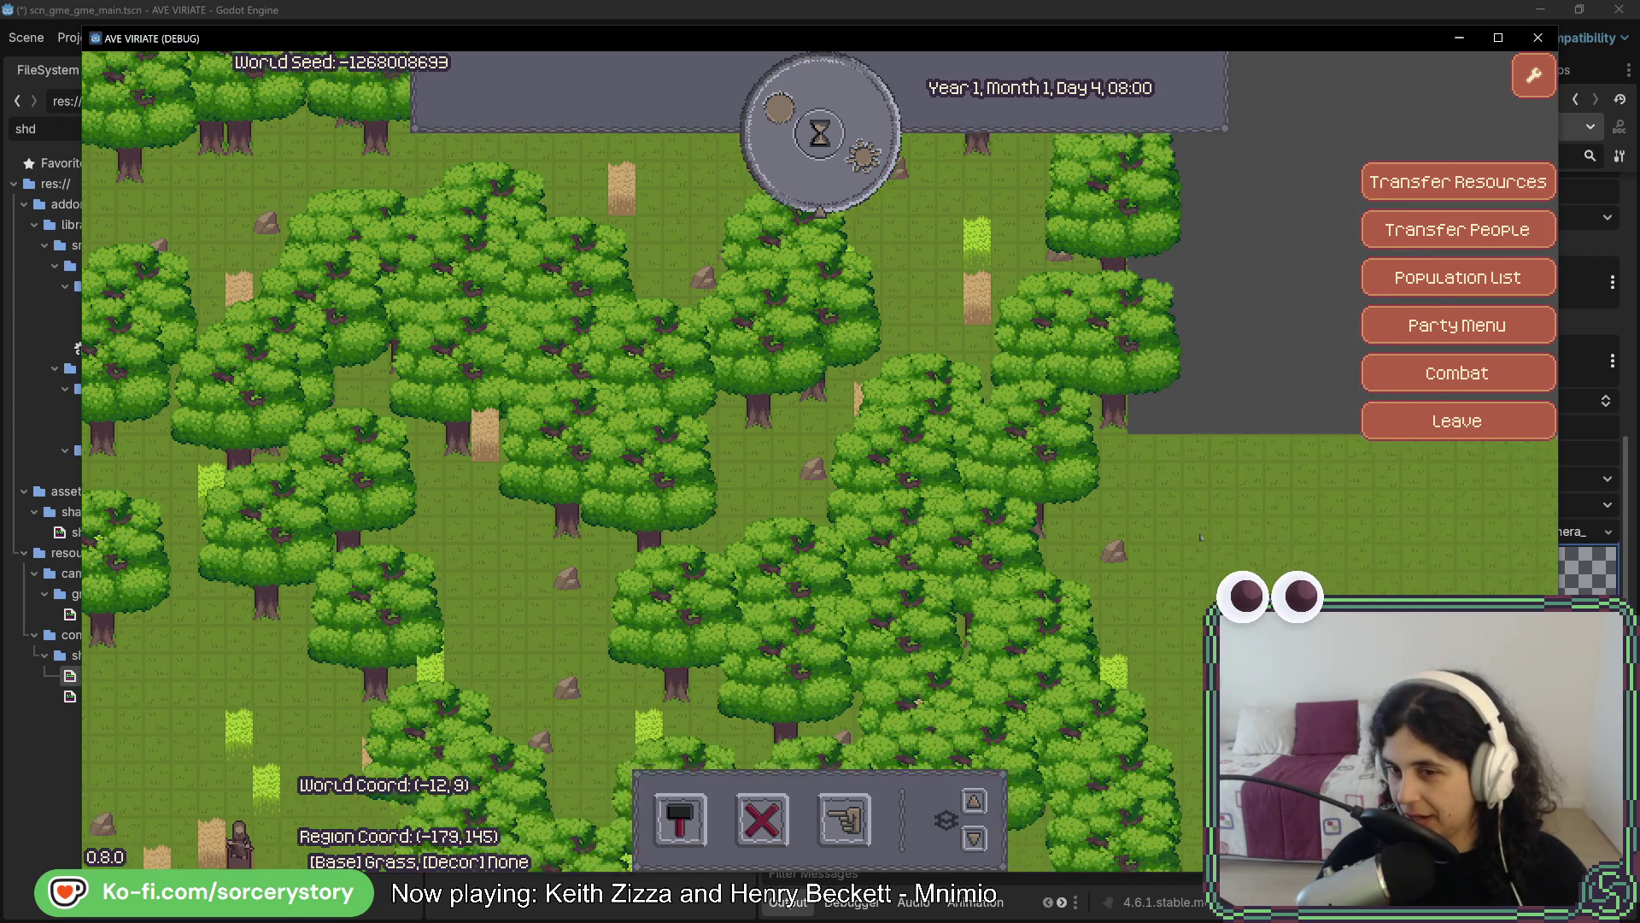
key("s")
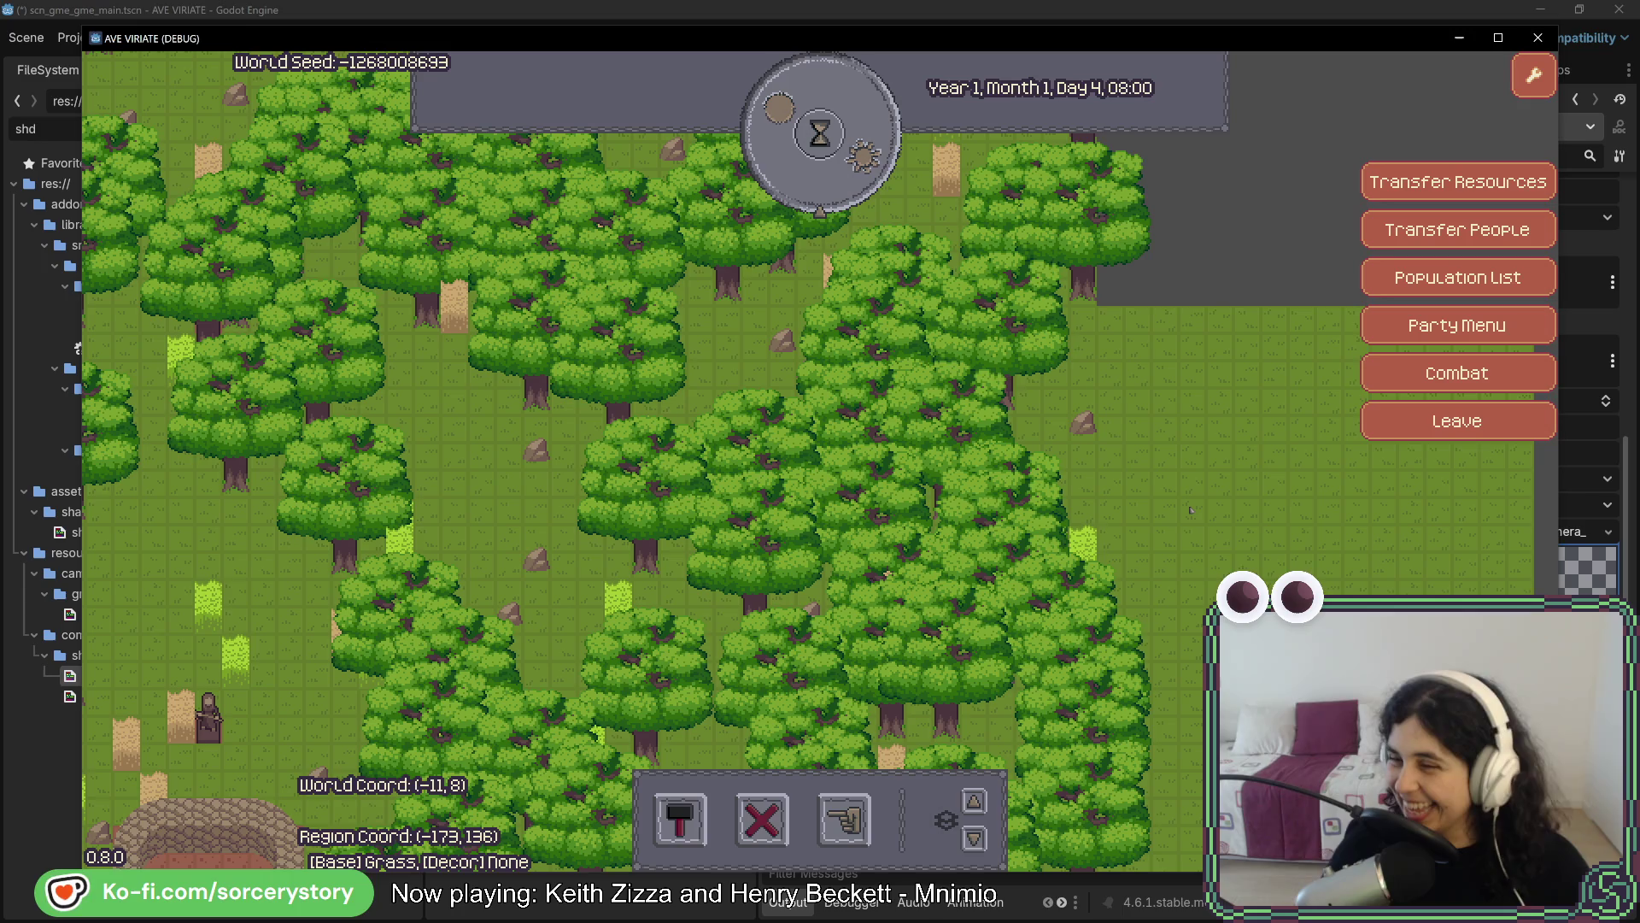
key("d")
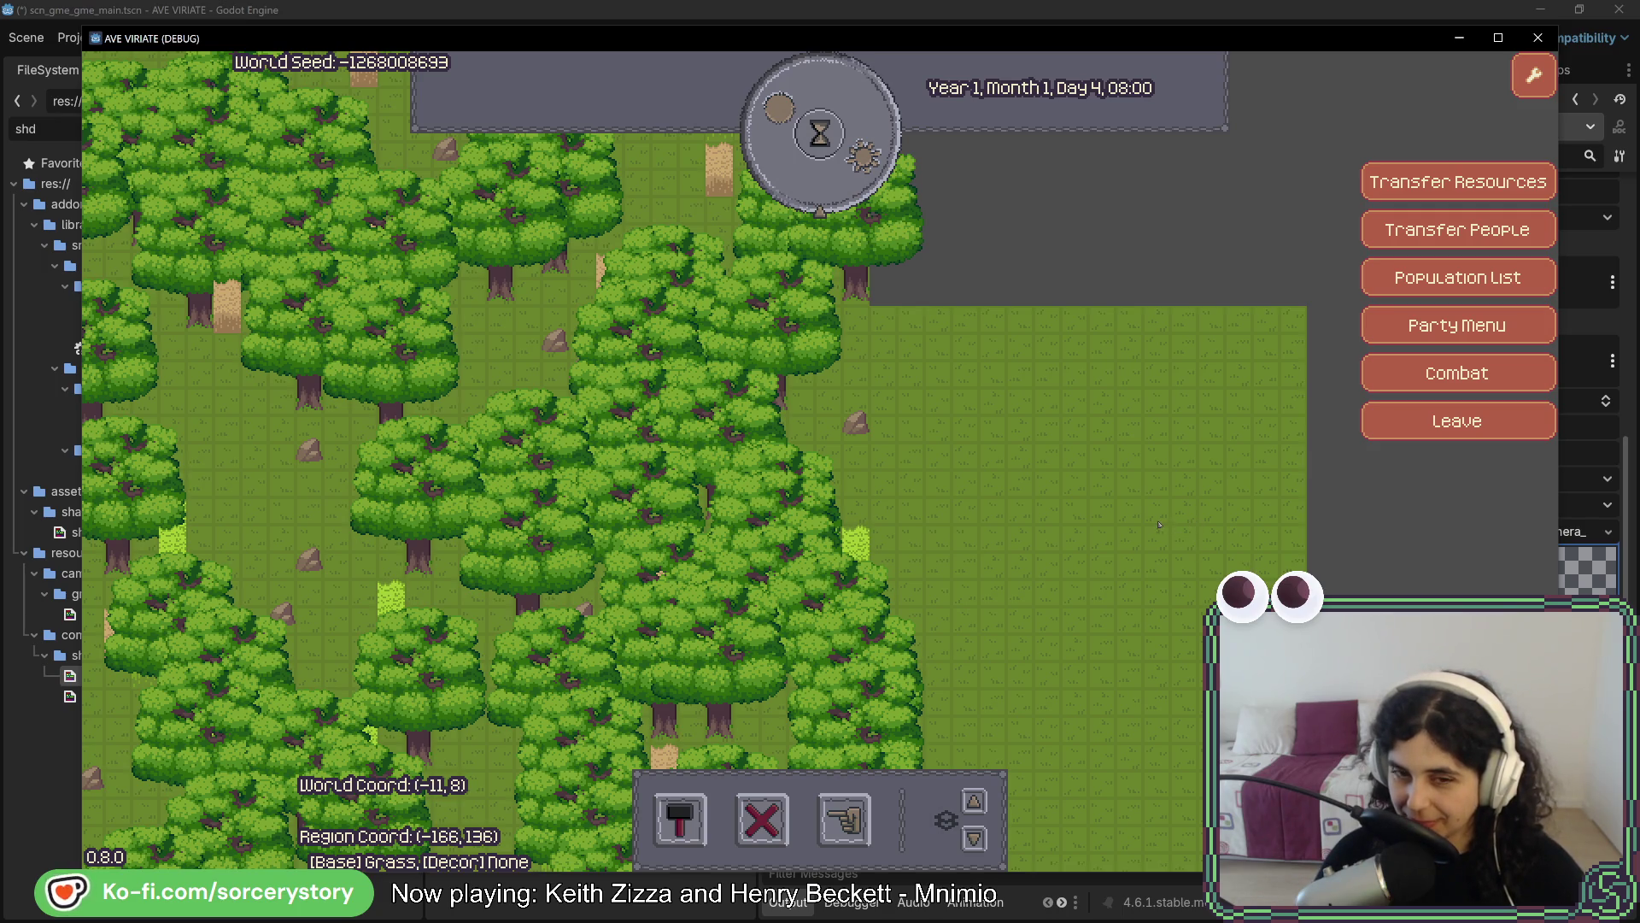
key("a")
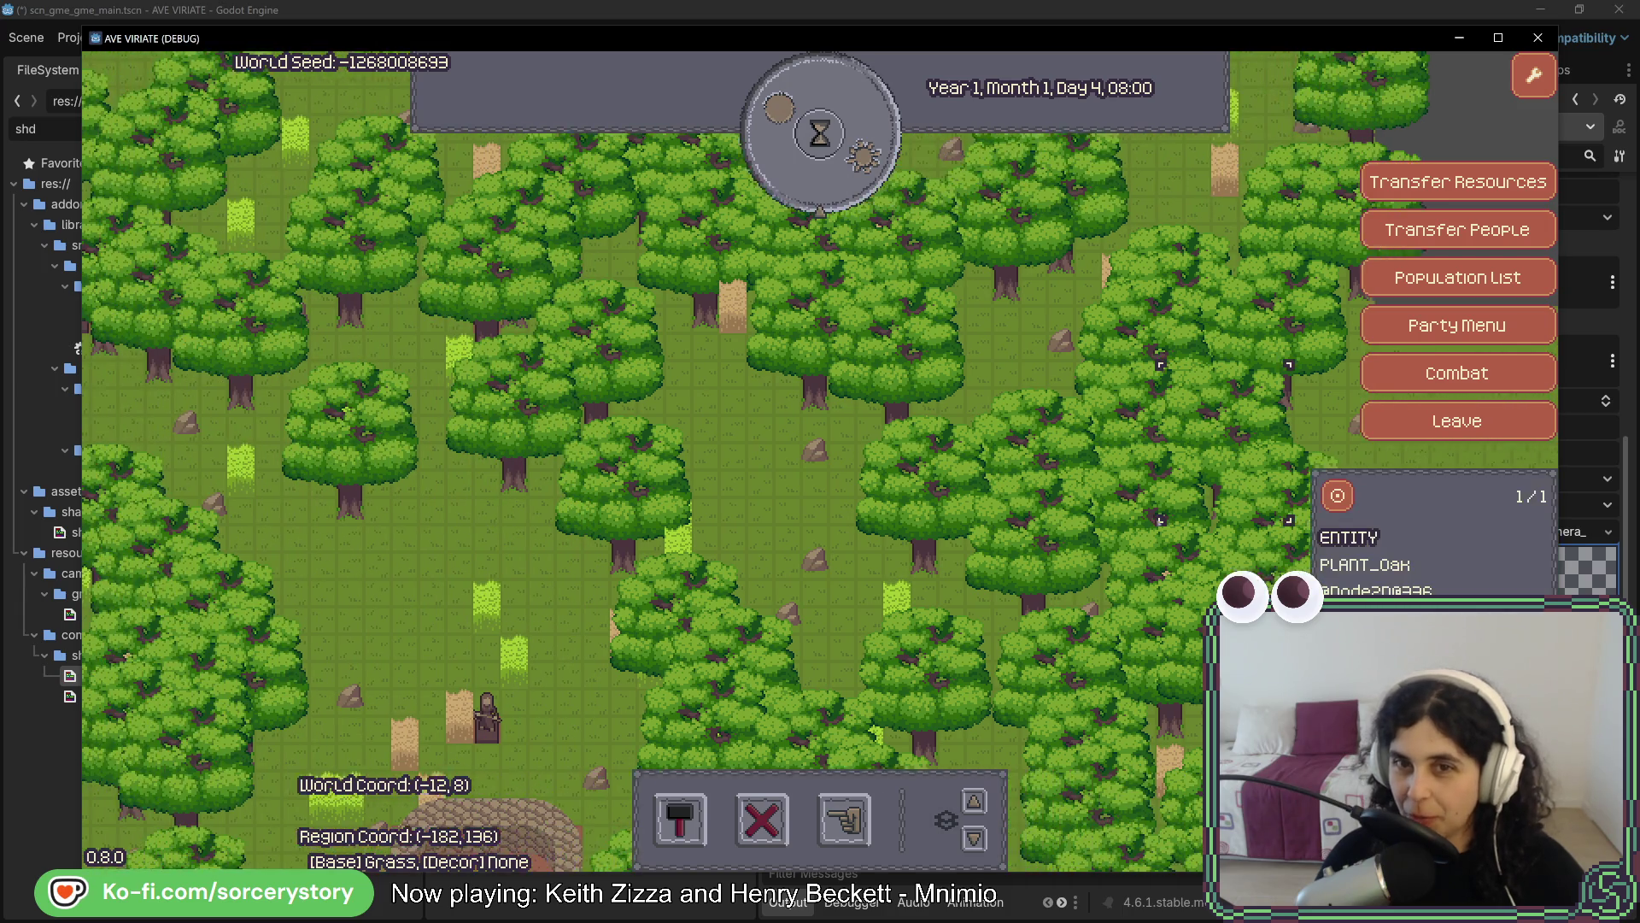
key("a")
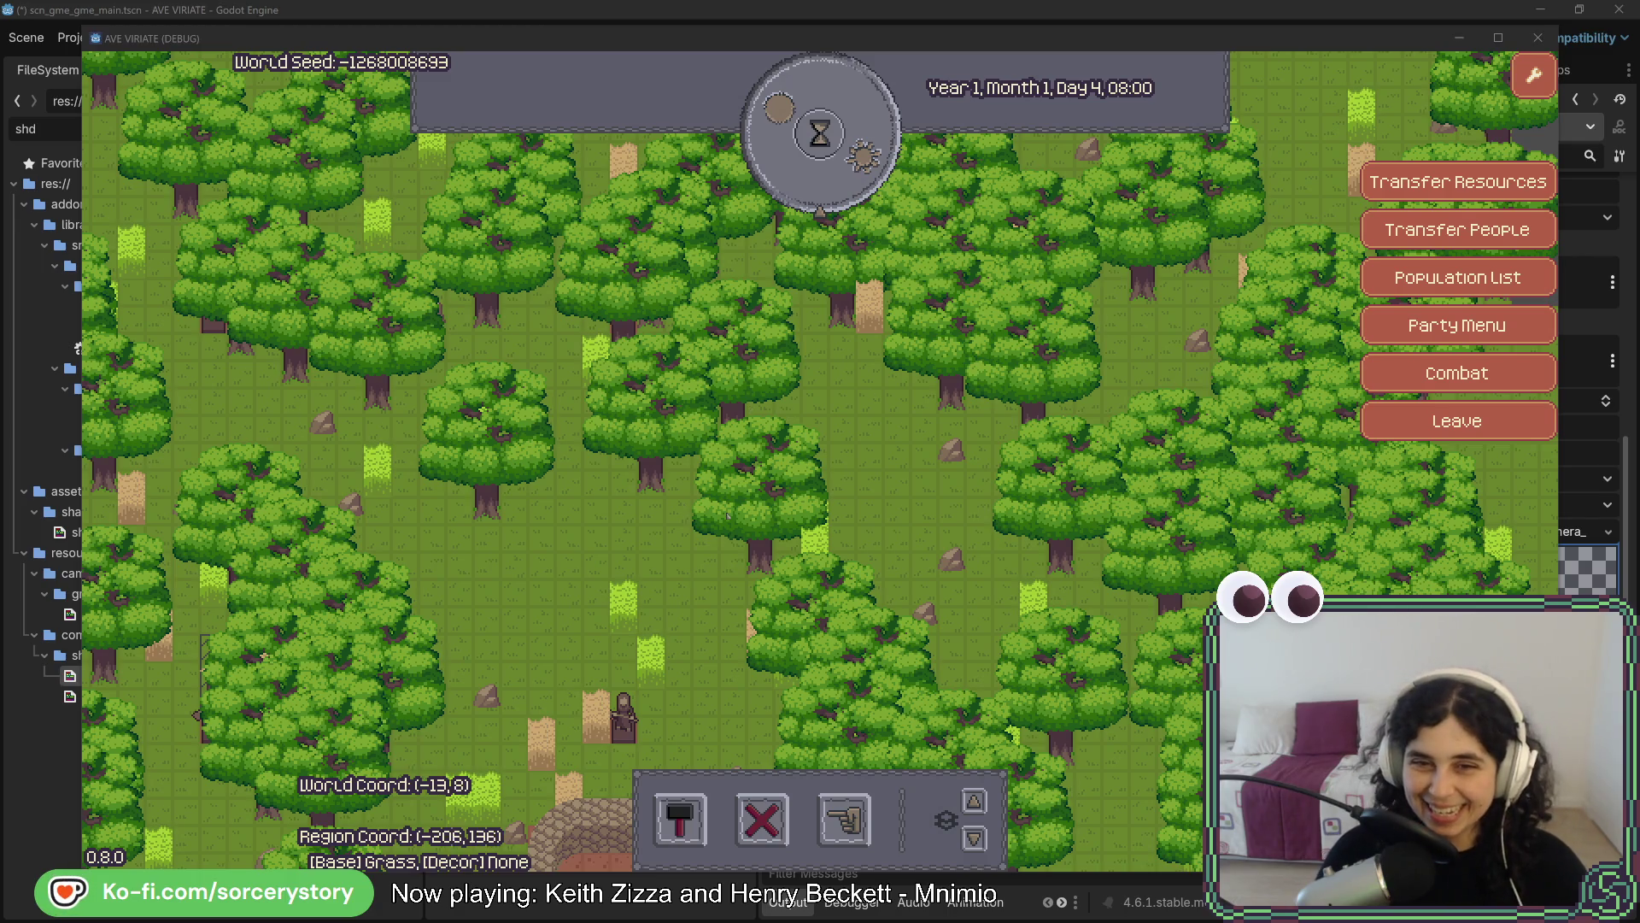
key("s")
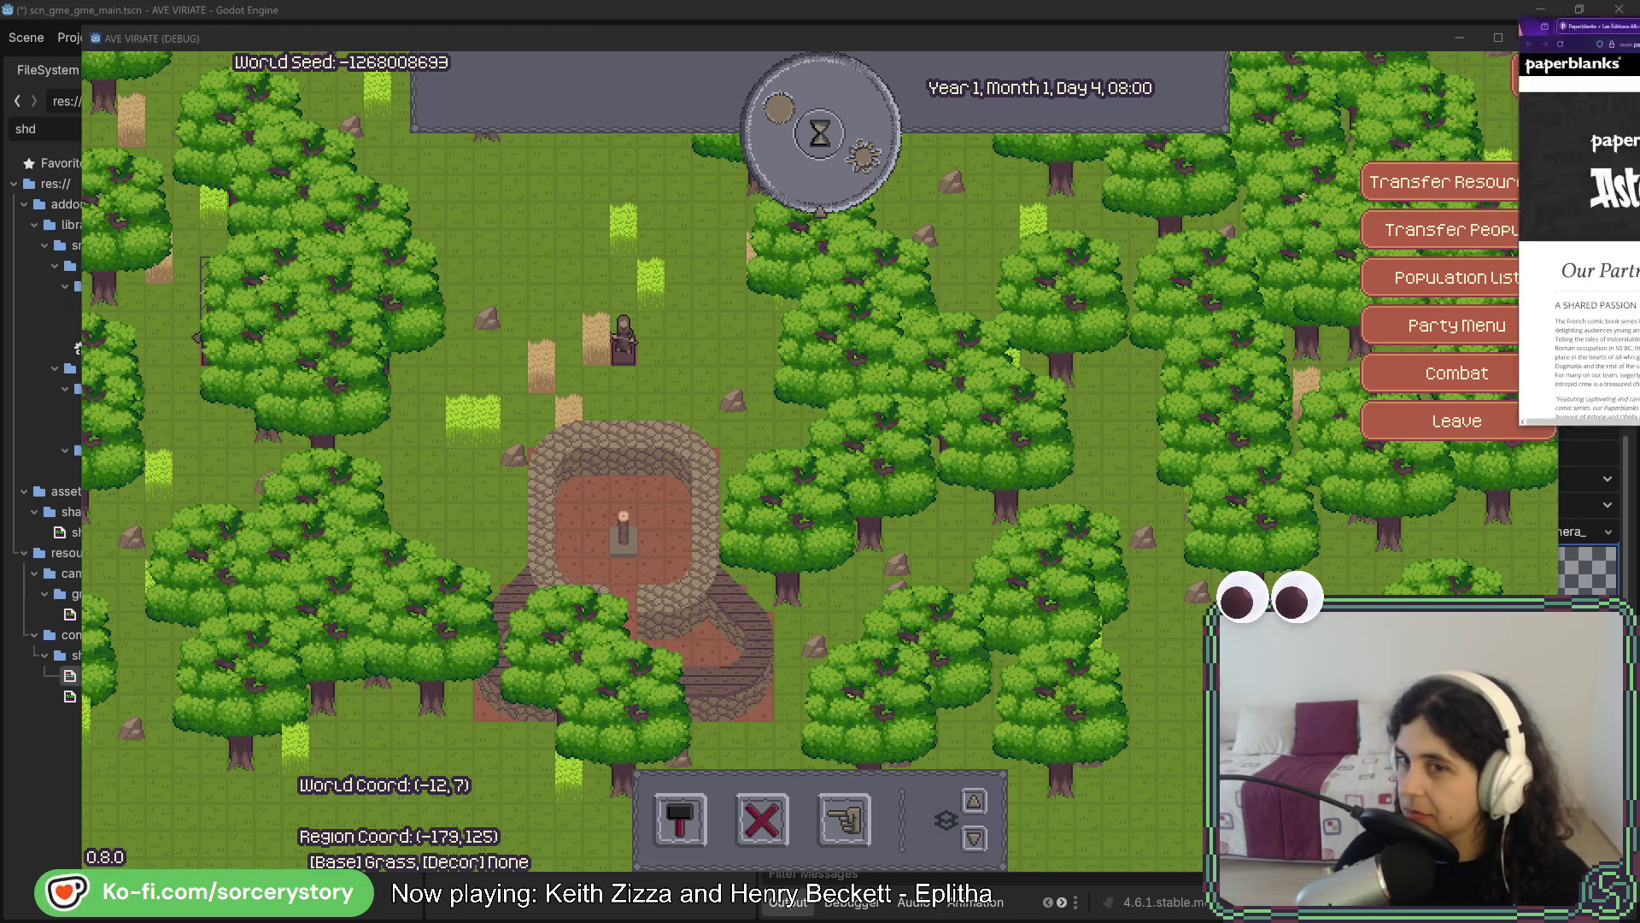
Scroll the Asterix page to its journals, bags and pencil cases grid, then return to the game
scroll(645, 541, "down", 4)
scroll(644, 541, "down", 7)
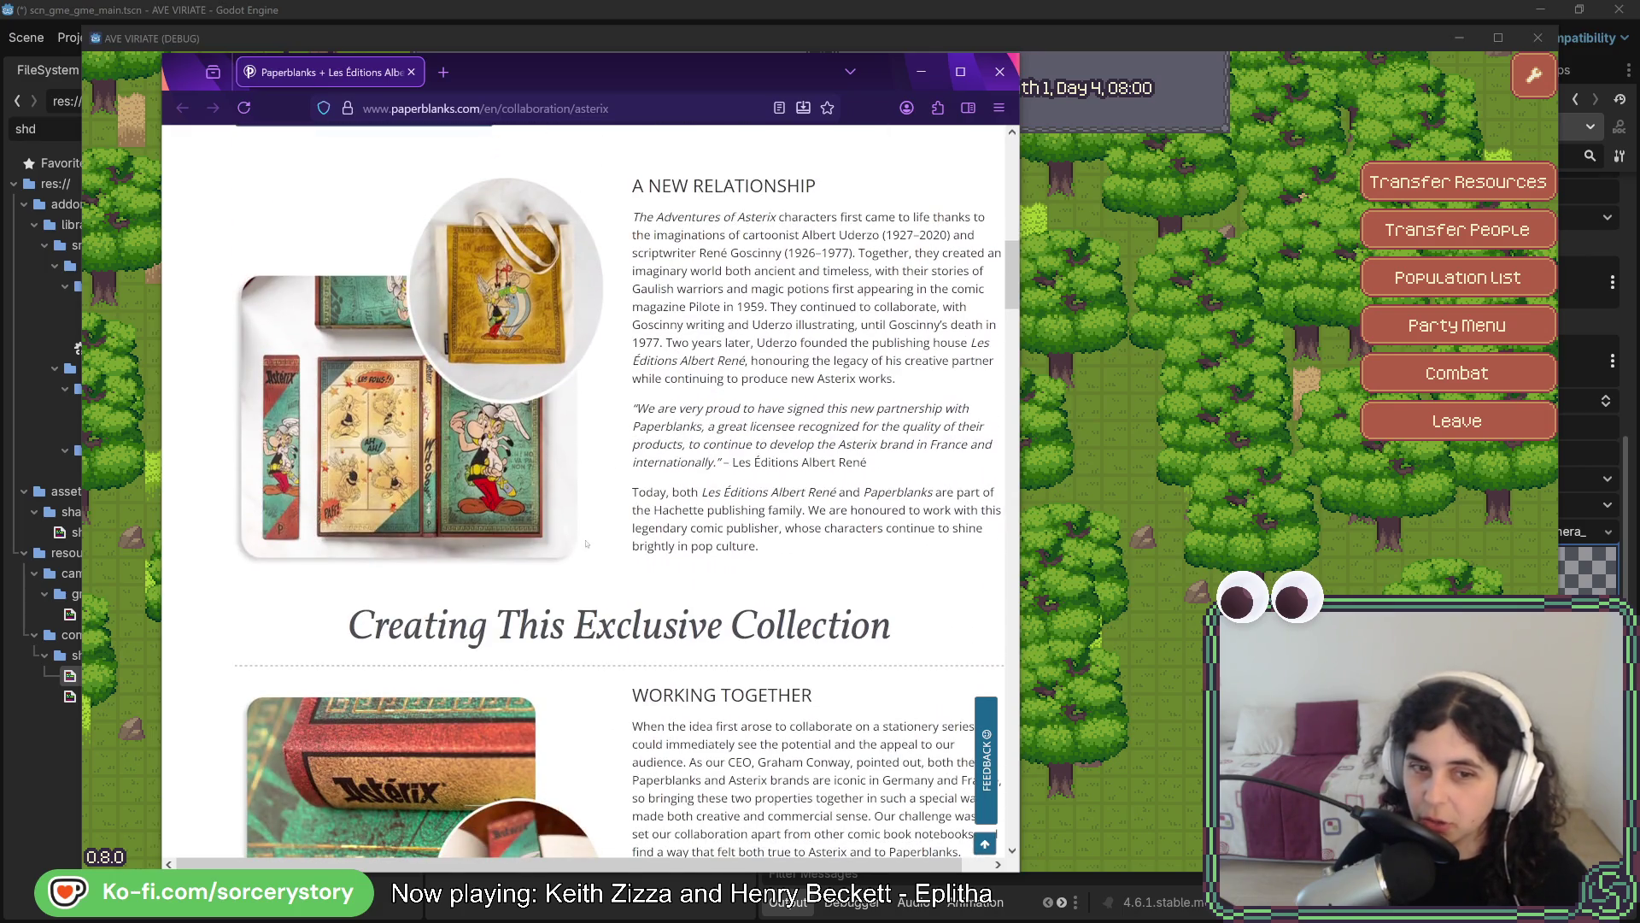
scroll(587, 544, "down", 5)
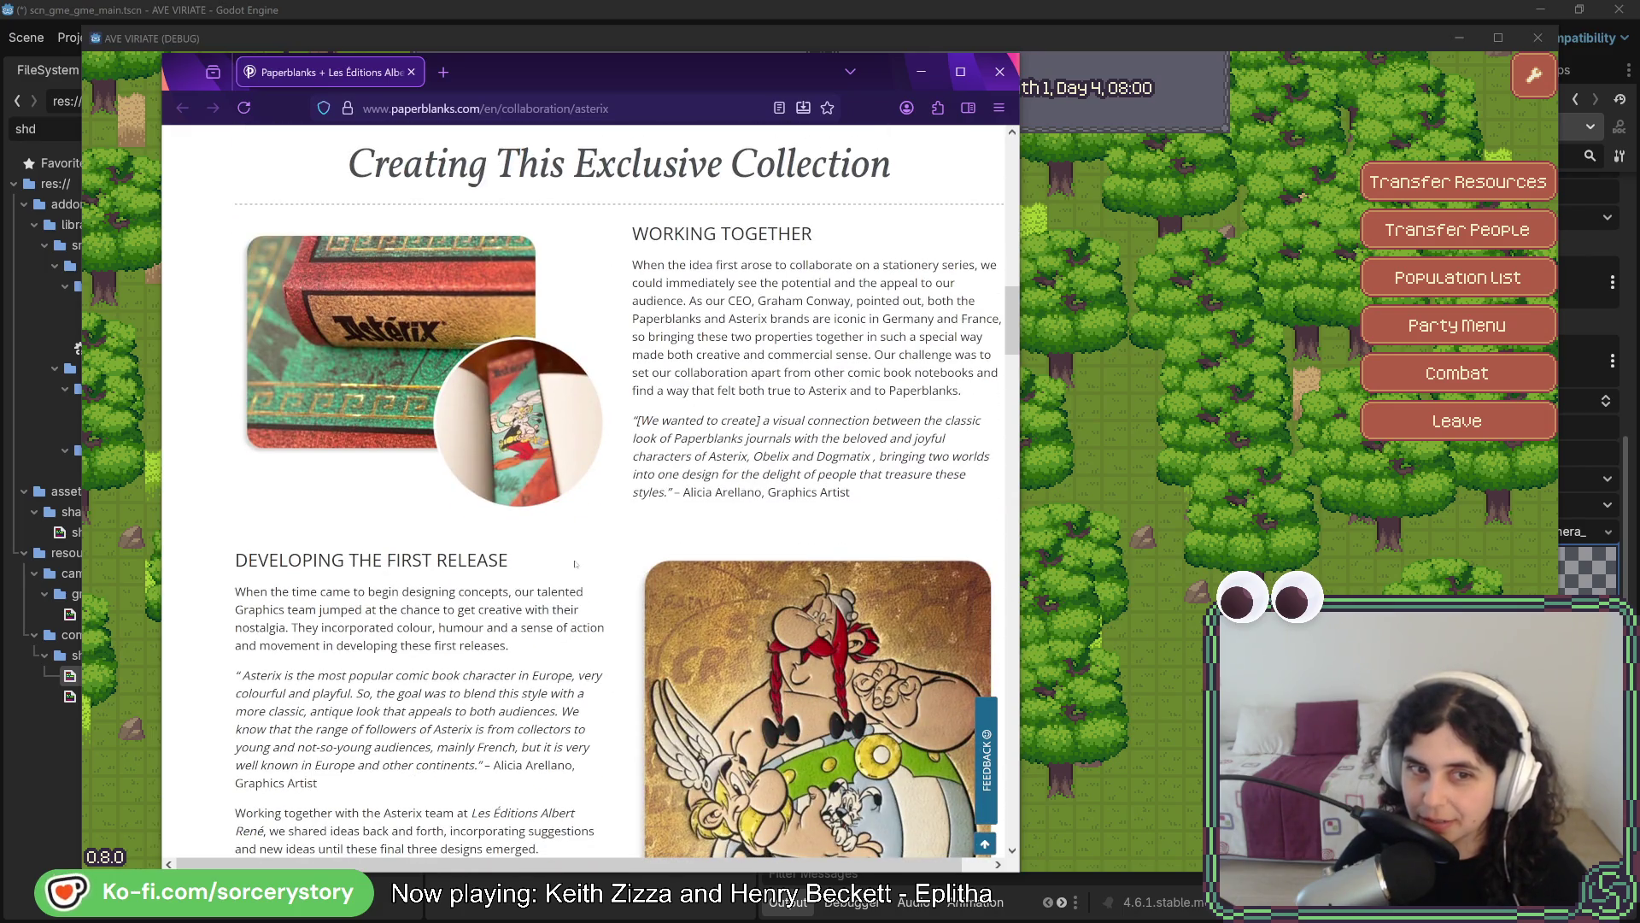
scroll(575, 564, "down", 8)
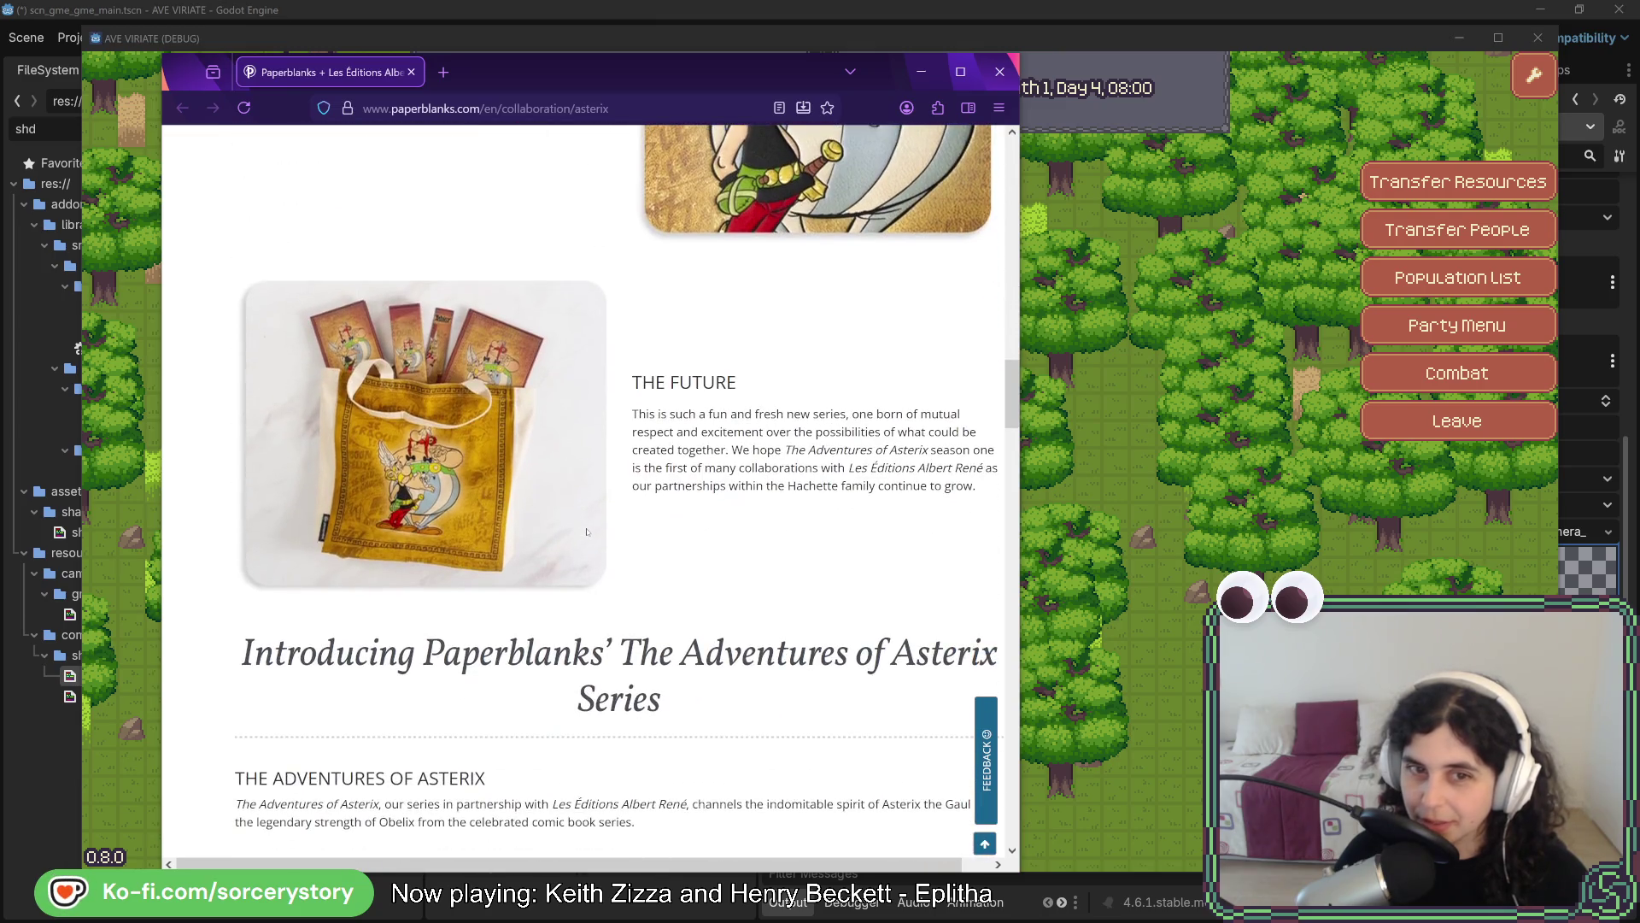
scroll(589, 532, "down", 4)
scroll(590, 528, "down", 4)
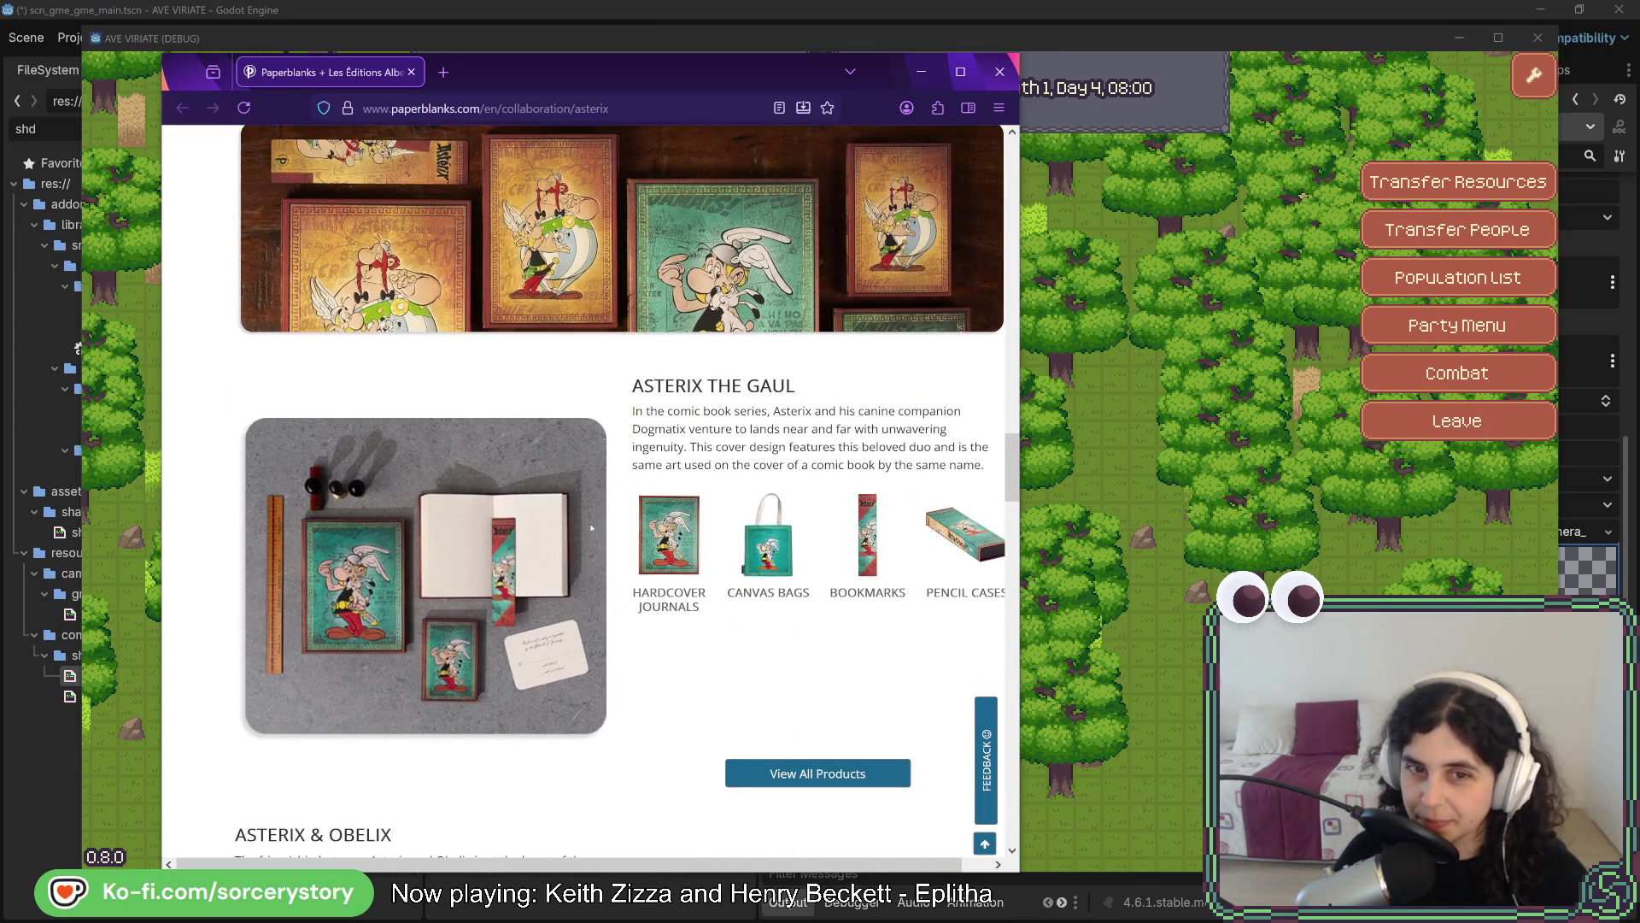
scroll(591, 528, "down", 4)
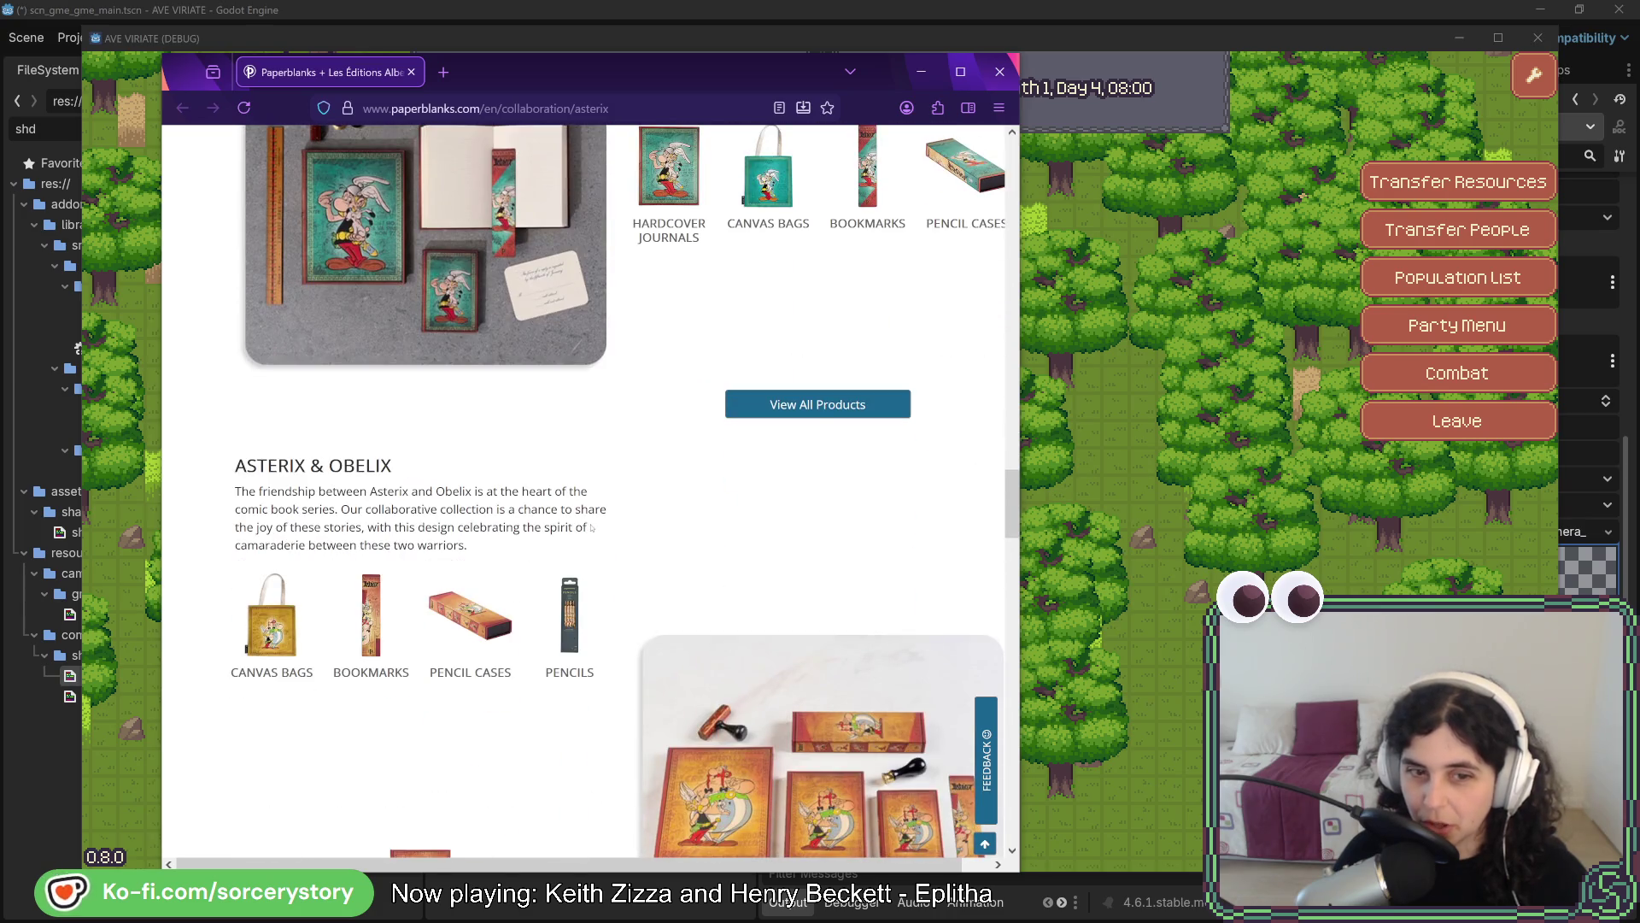
scroll(592, 529, "down", 2)
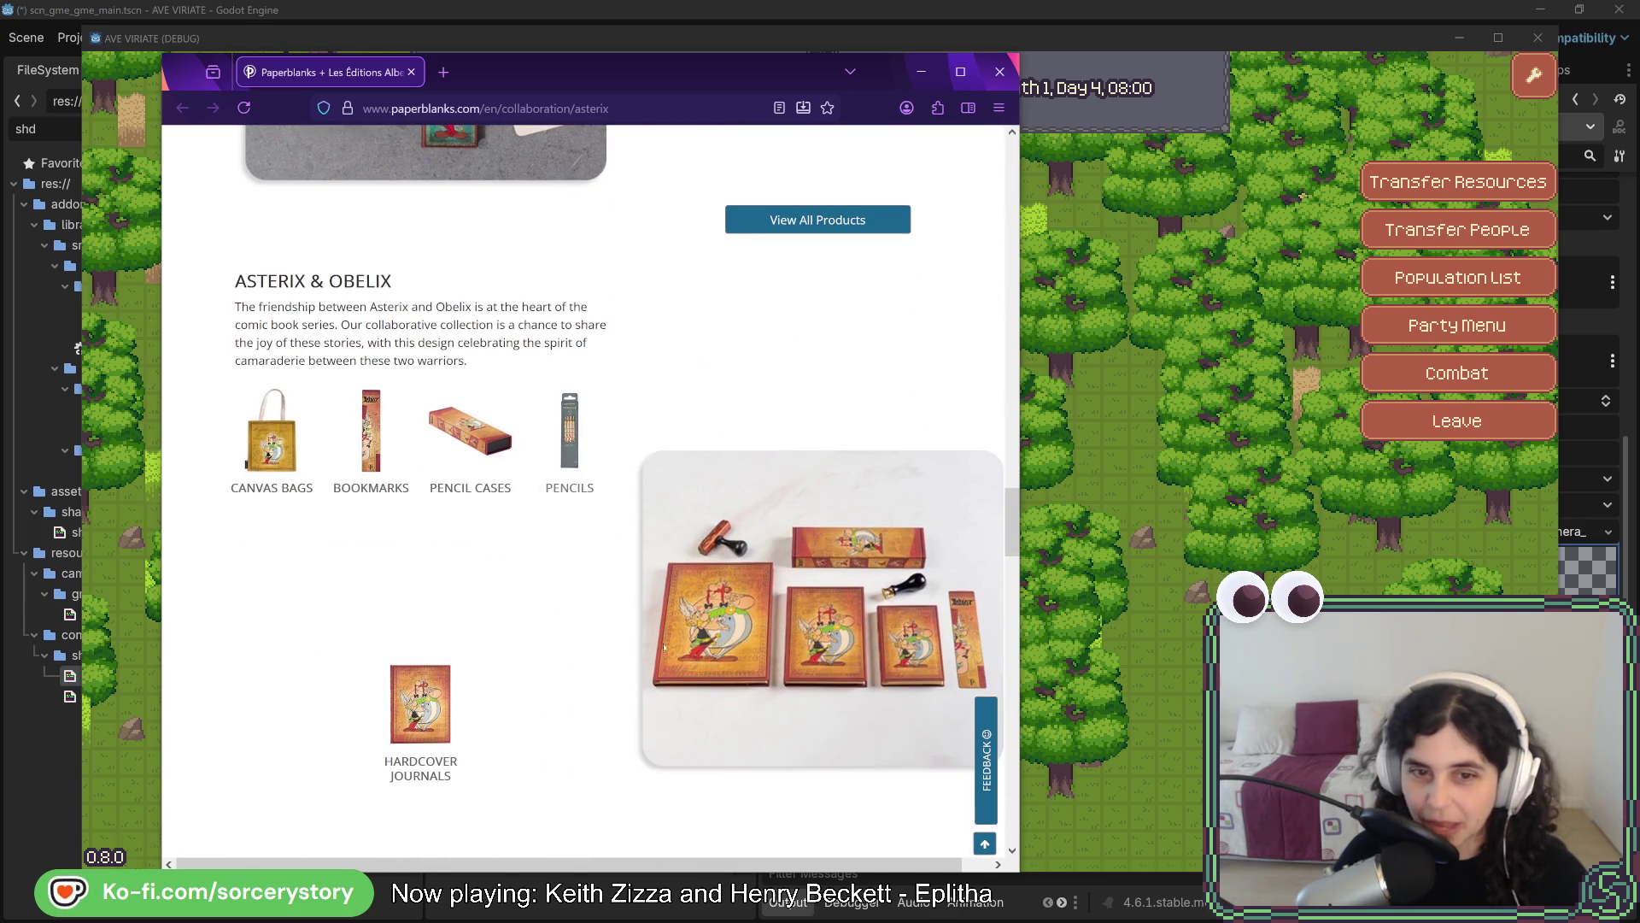
scroll(475, 286, "up", 3)
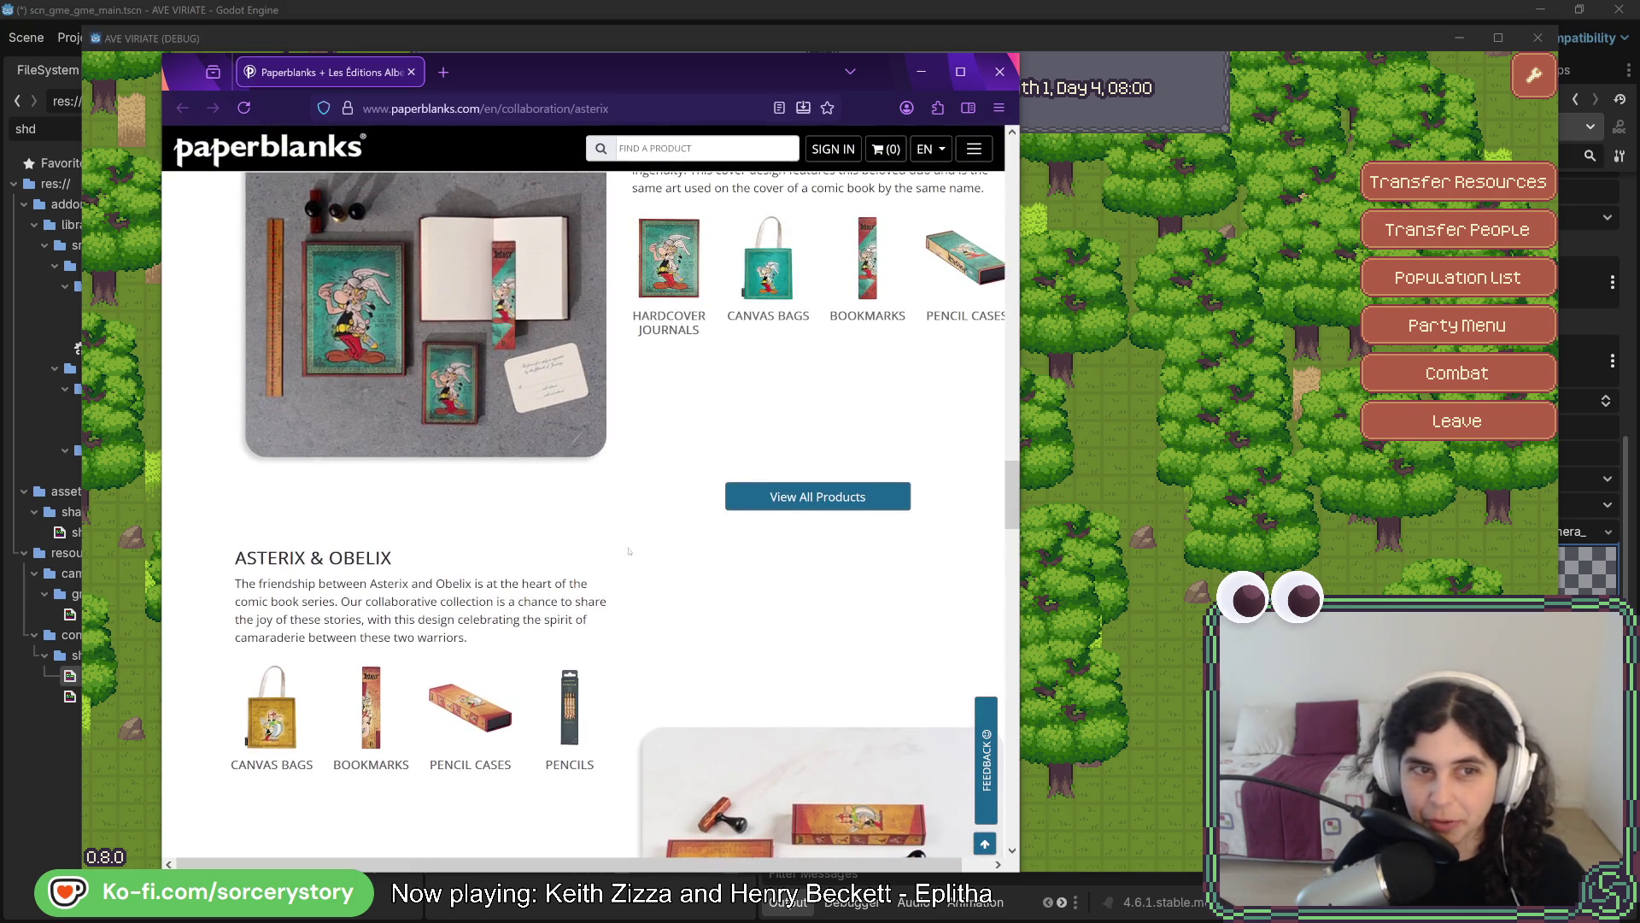
scroll(794, 582, "down", 4)
scroll(794, 582, "down", 5)
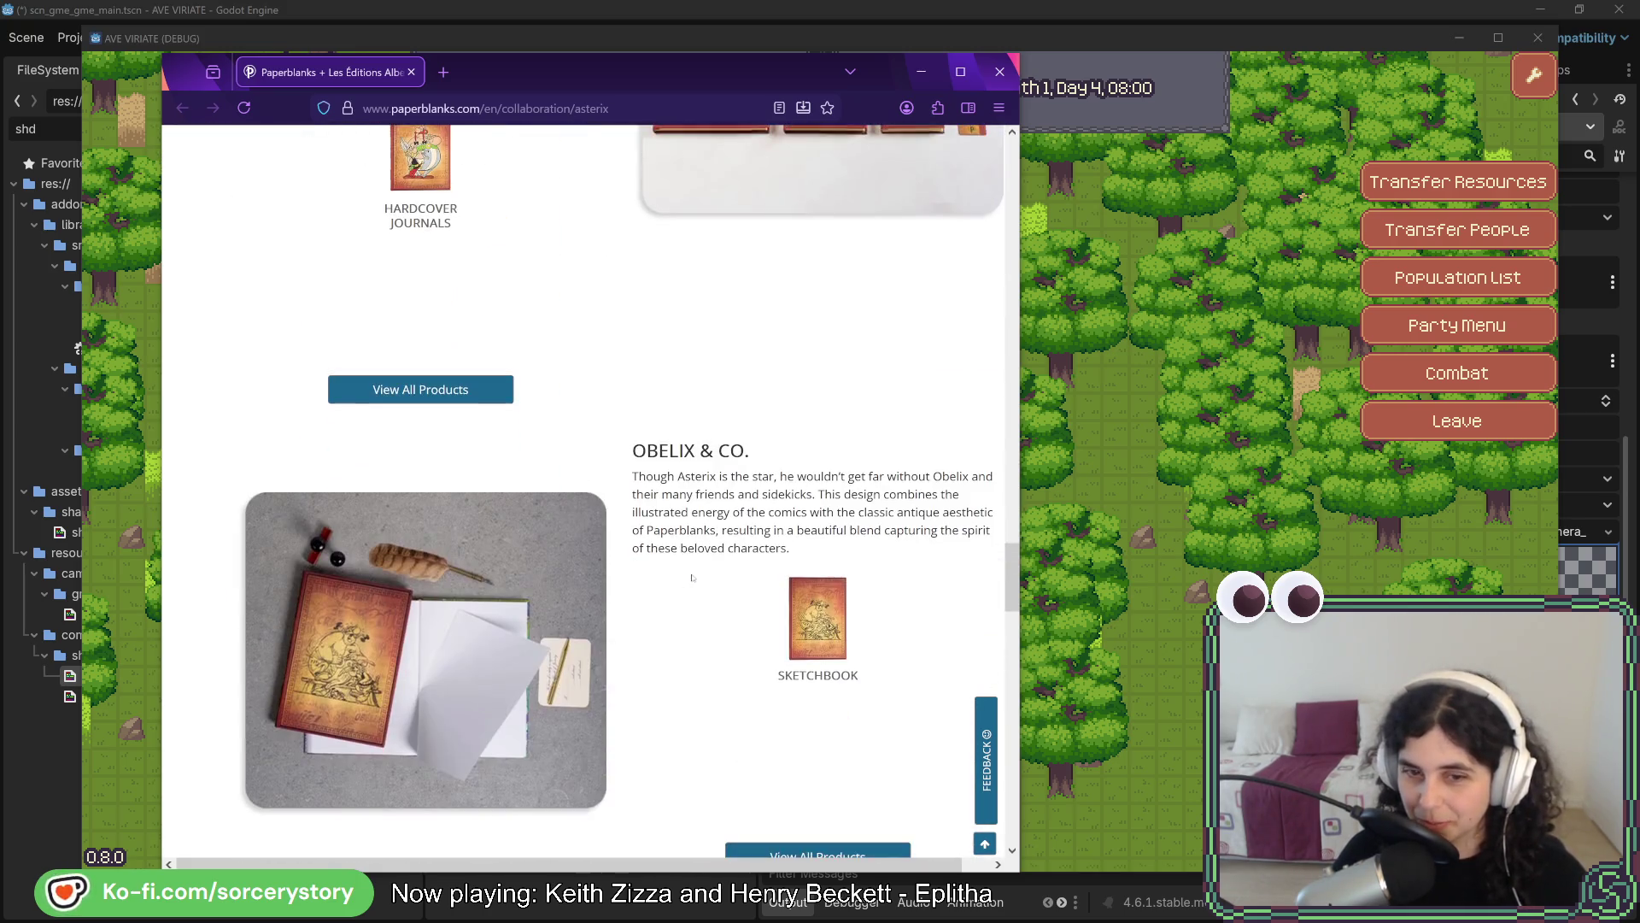
scroll(692, 578, "down", 1)
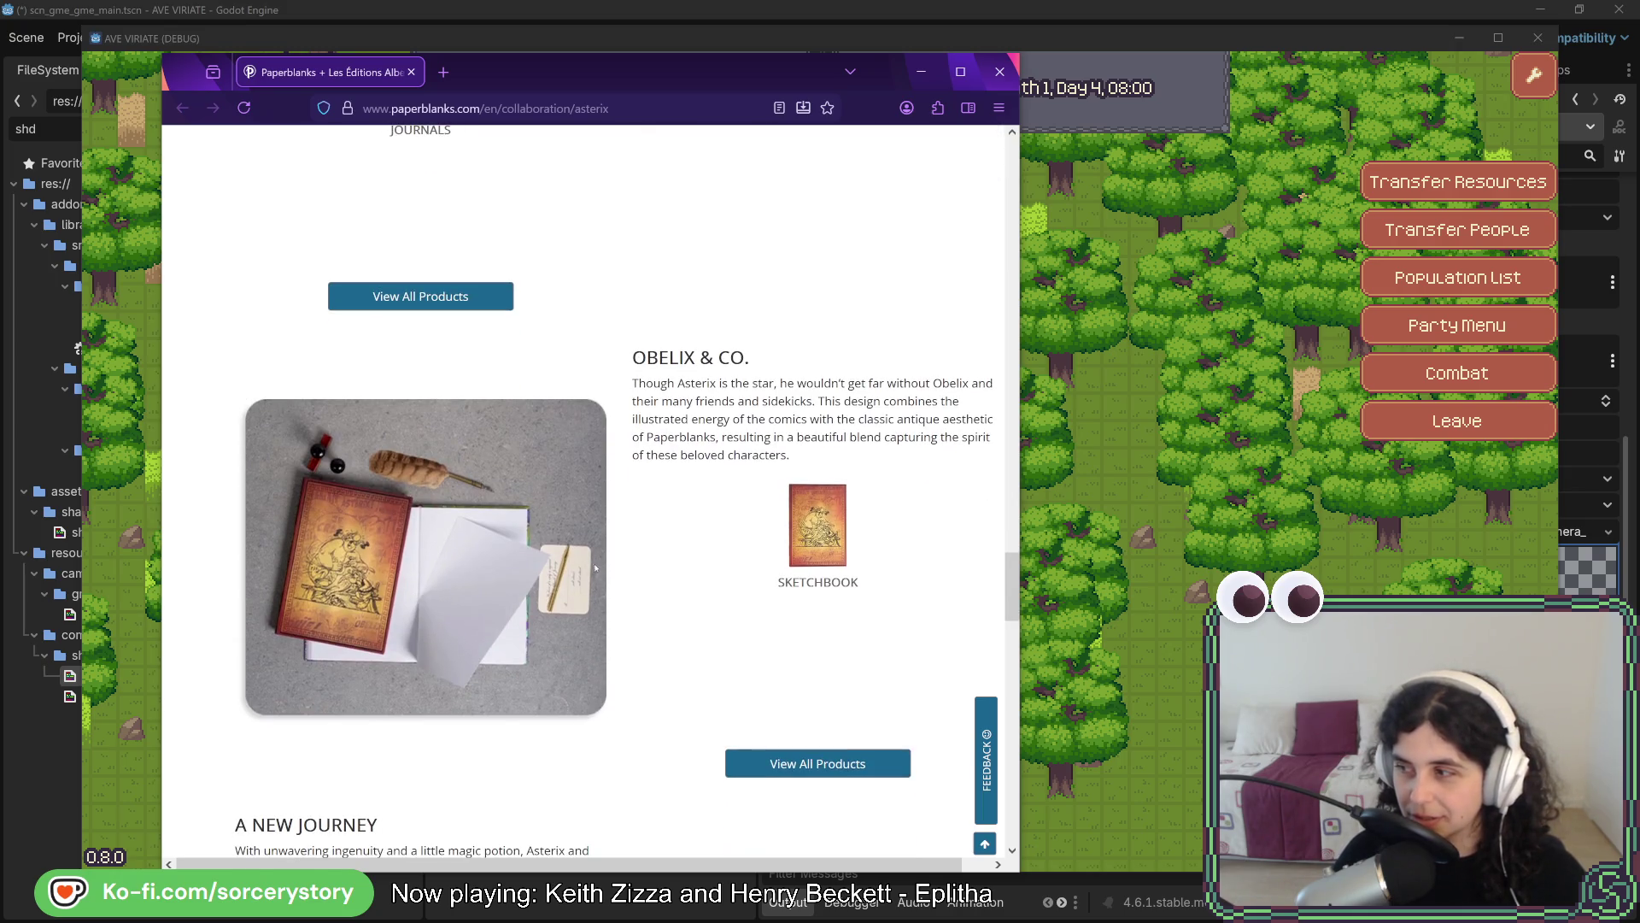
scroll(596, 567, "down", 4)
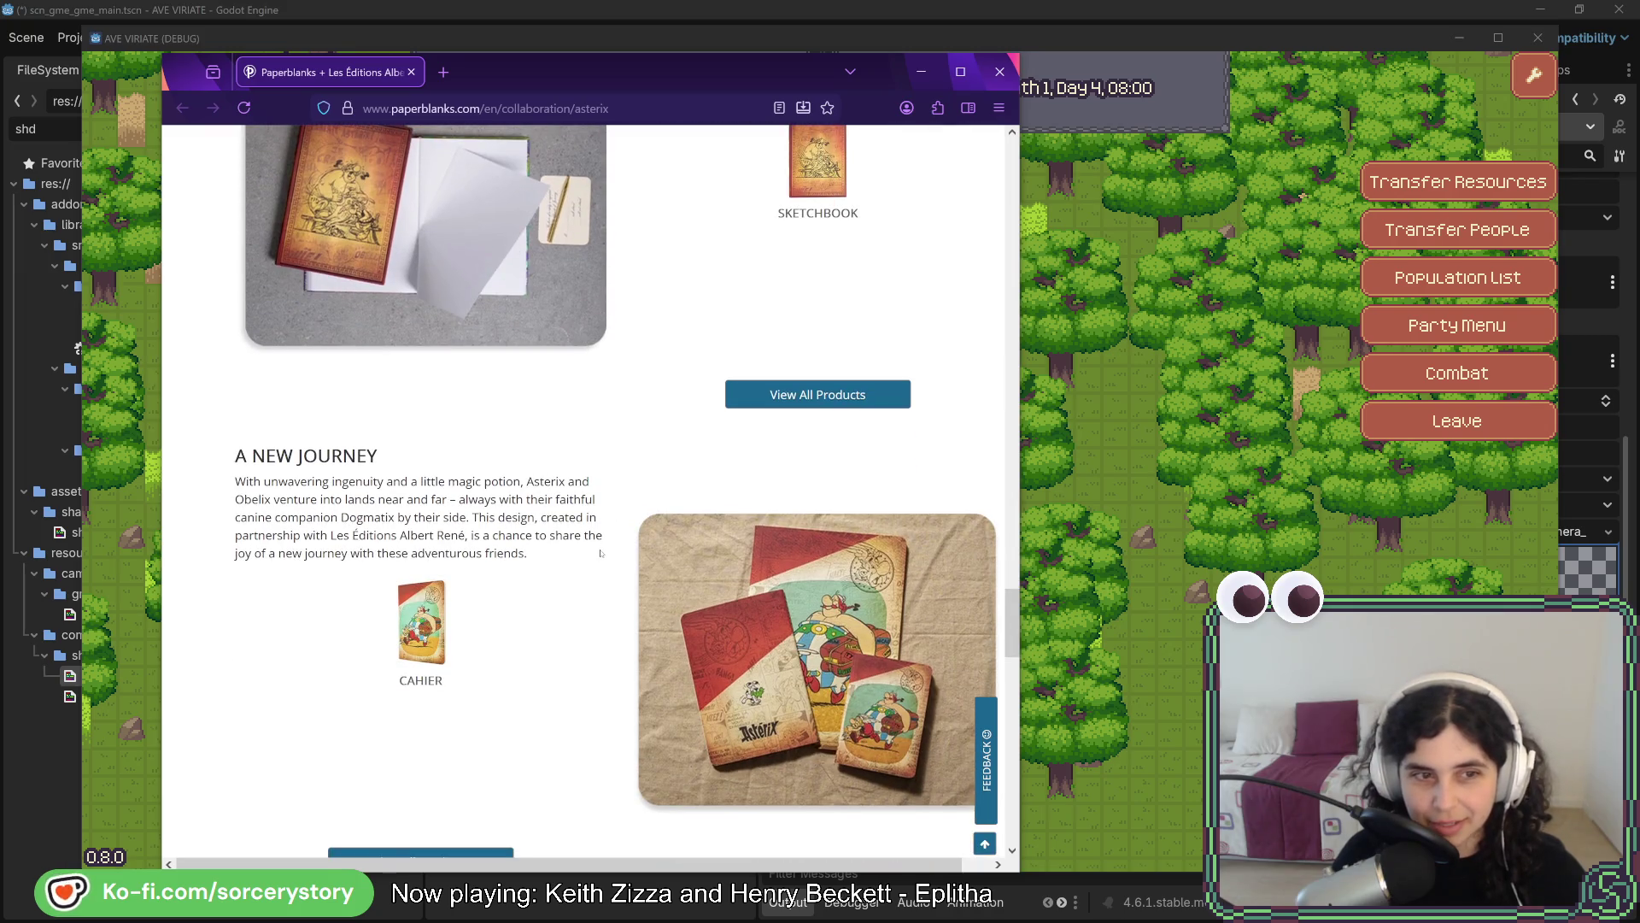
scroll(600, 553, "down", 15)
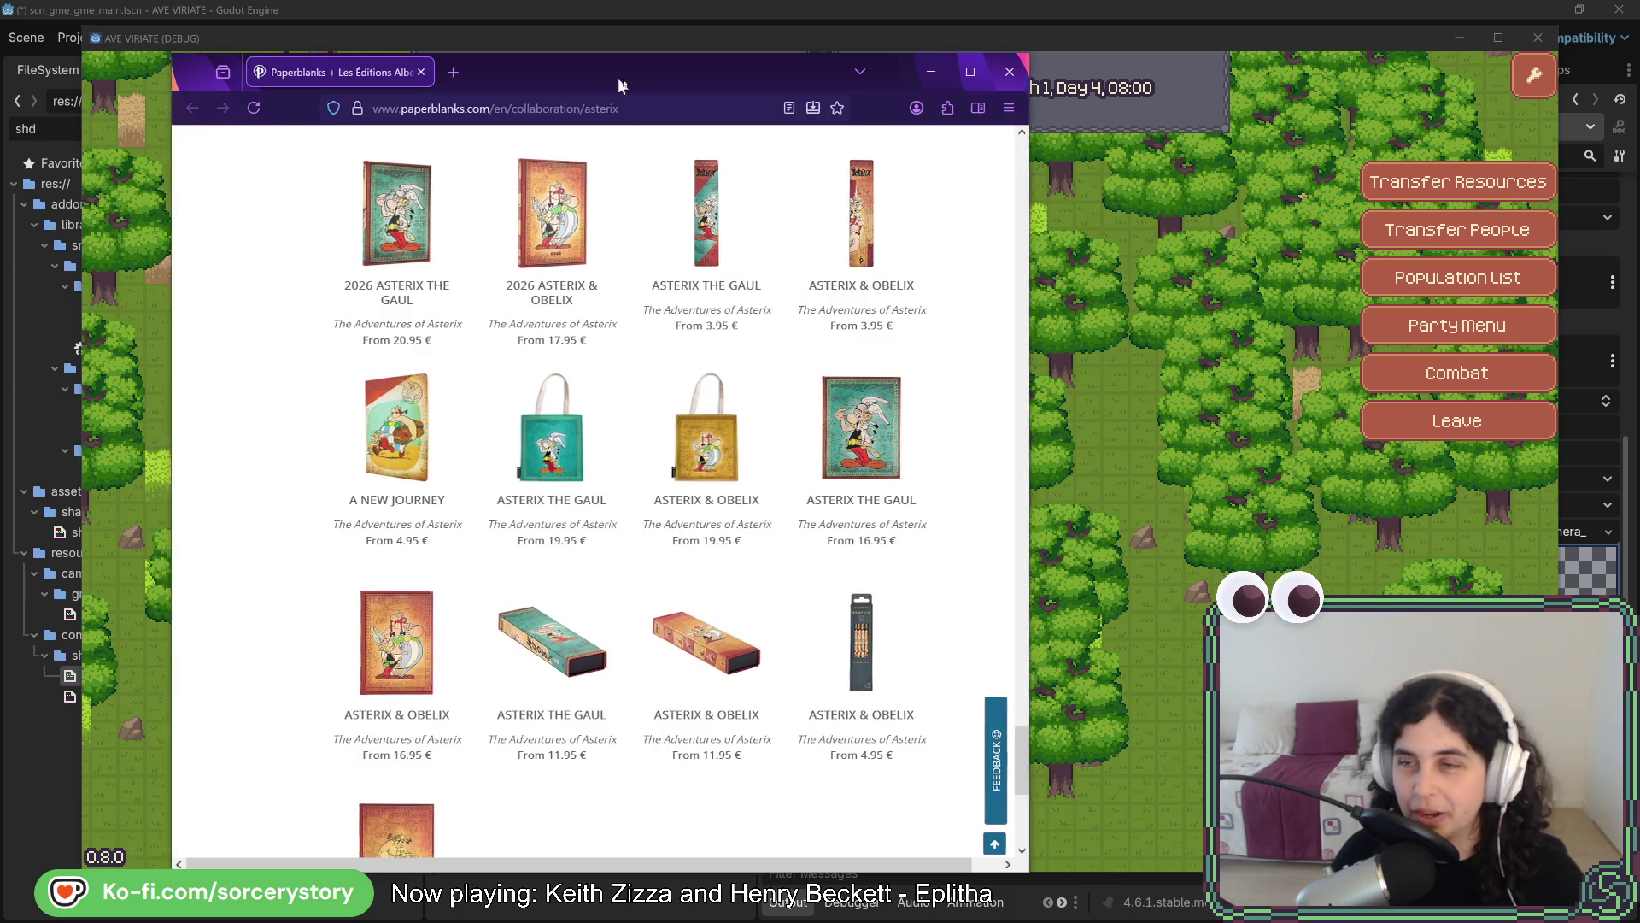
left_click(921, 72)
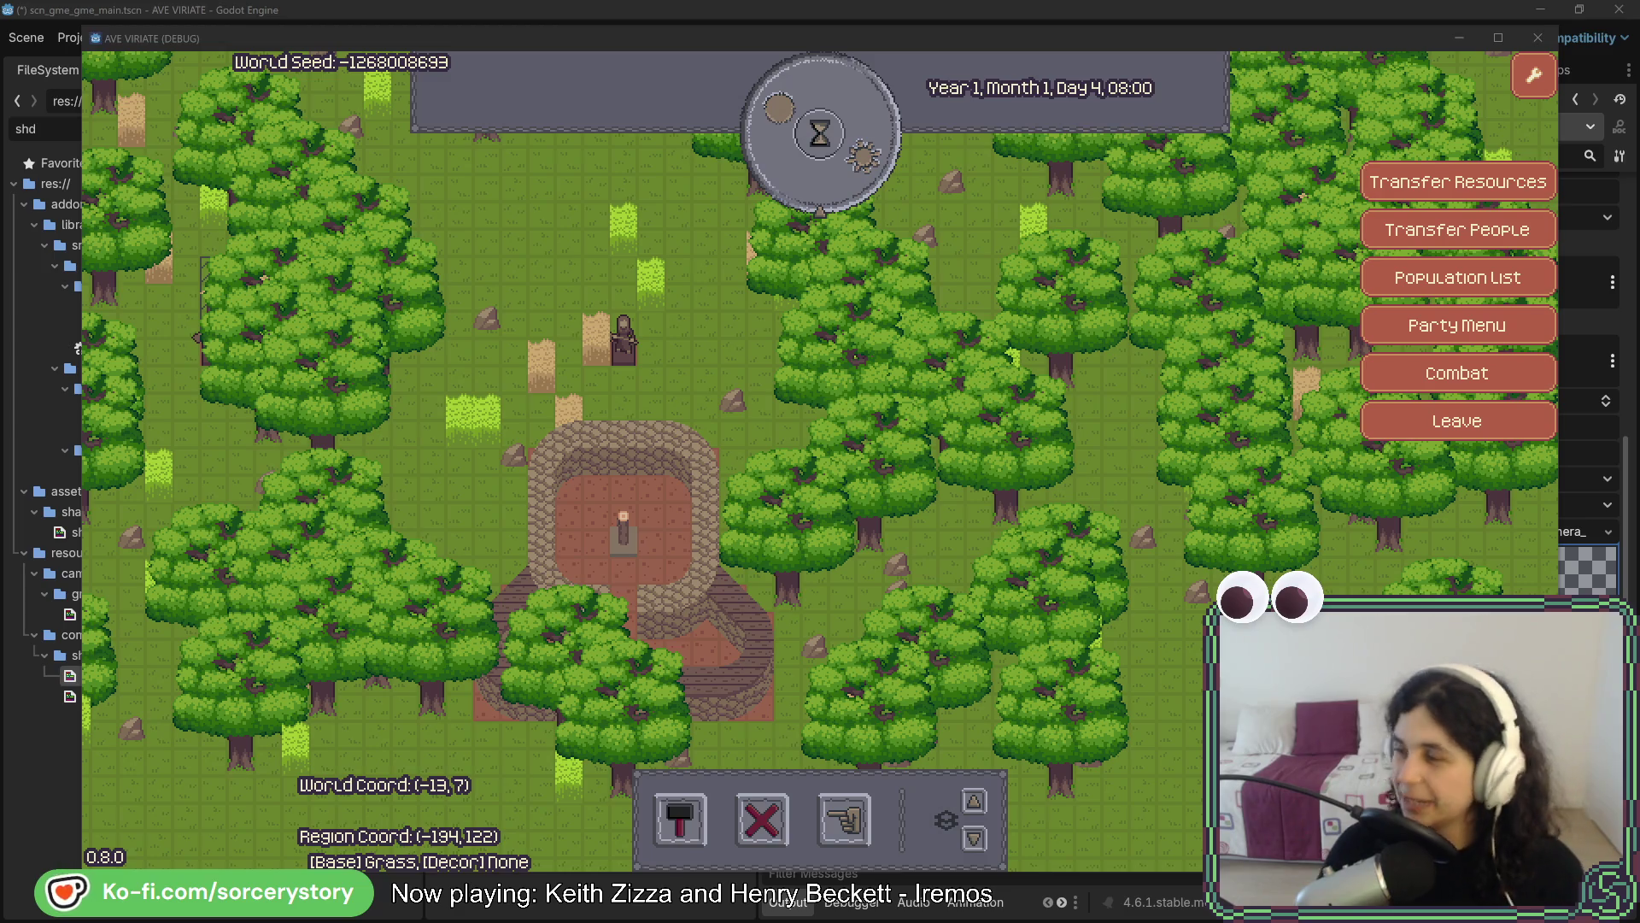
Inspect and deselect a rock, then pan around the stone building's surroundings
left_click(732, 400)
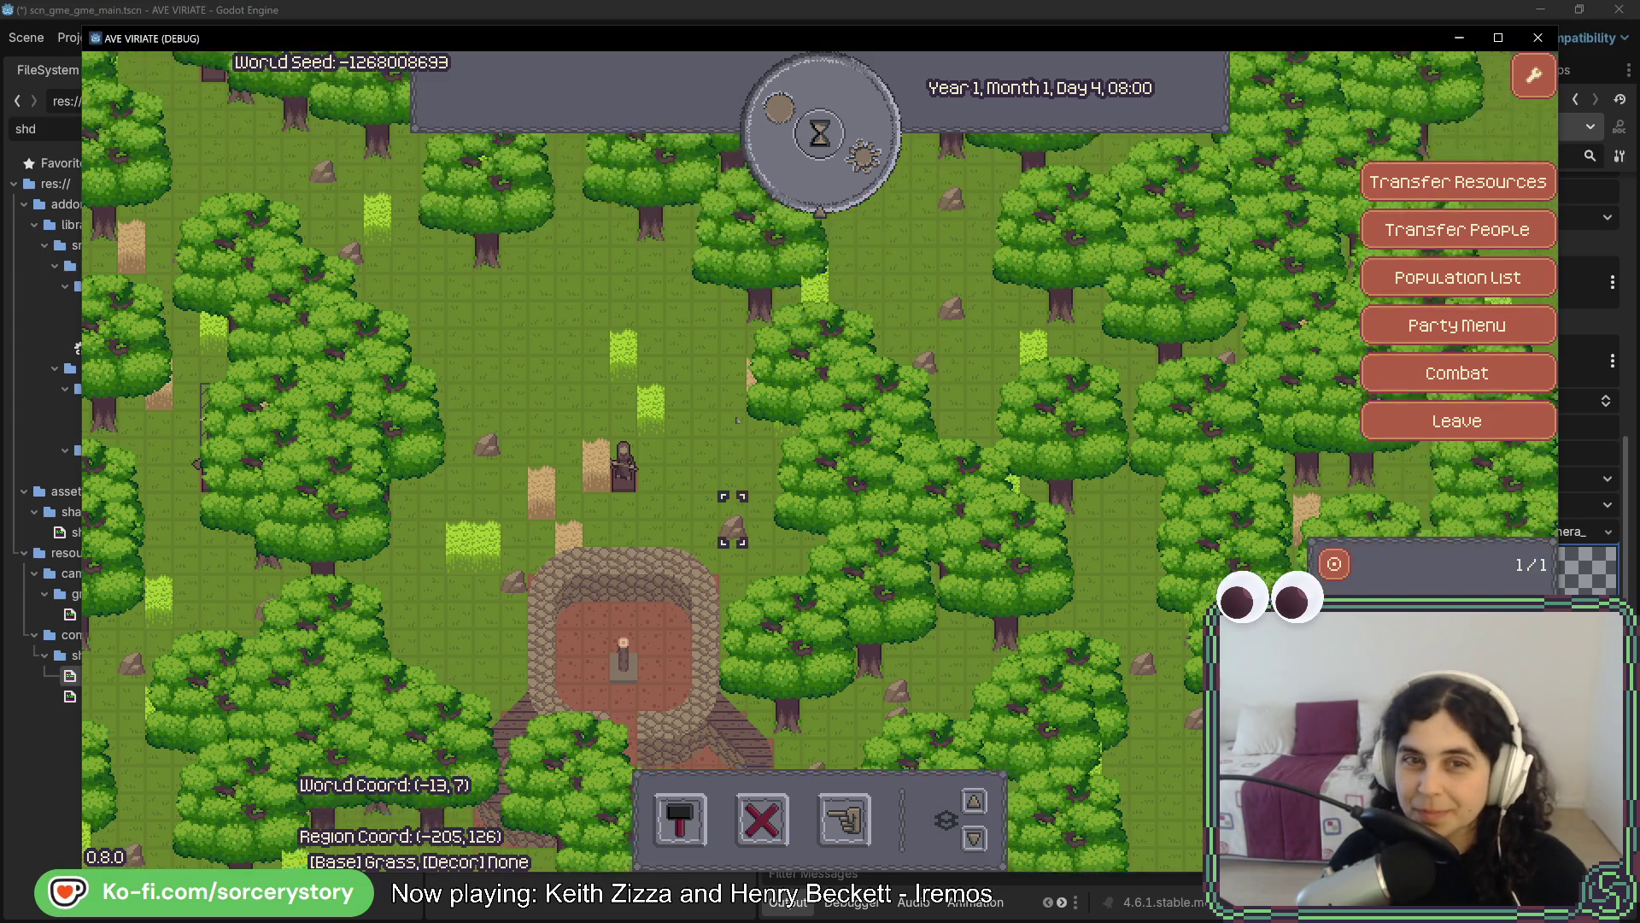
left_click(708, 359)
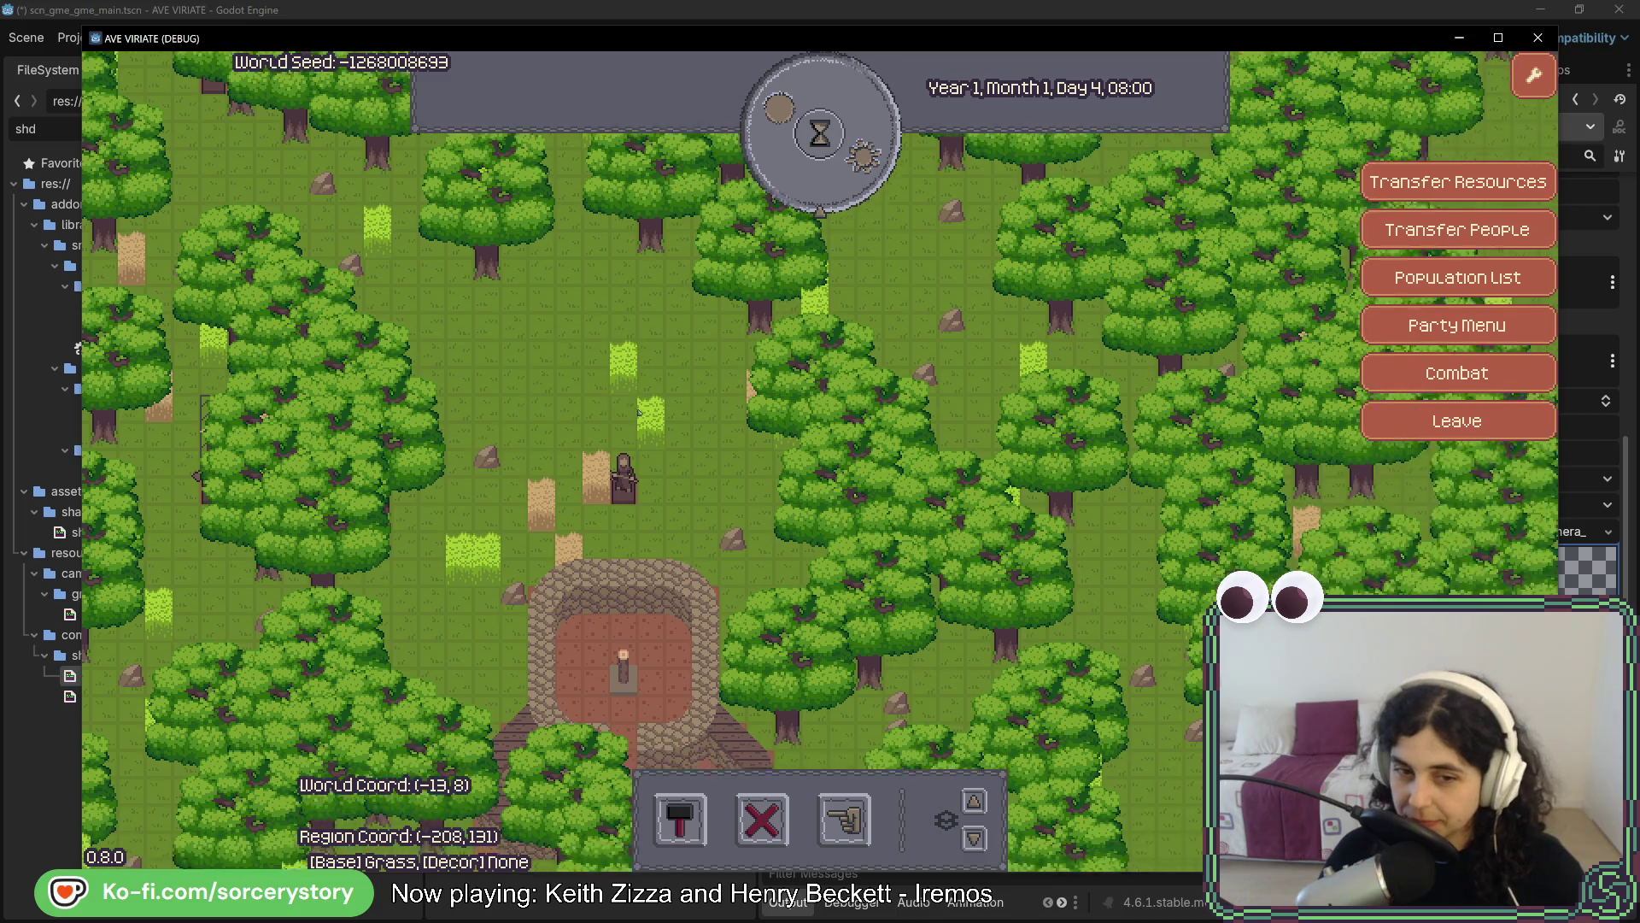
key("s")
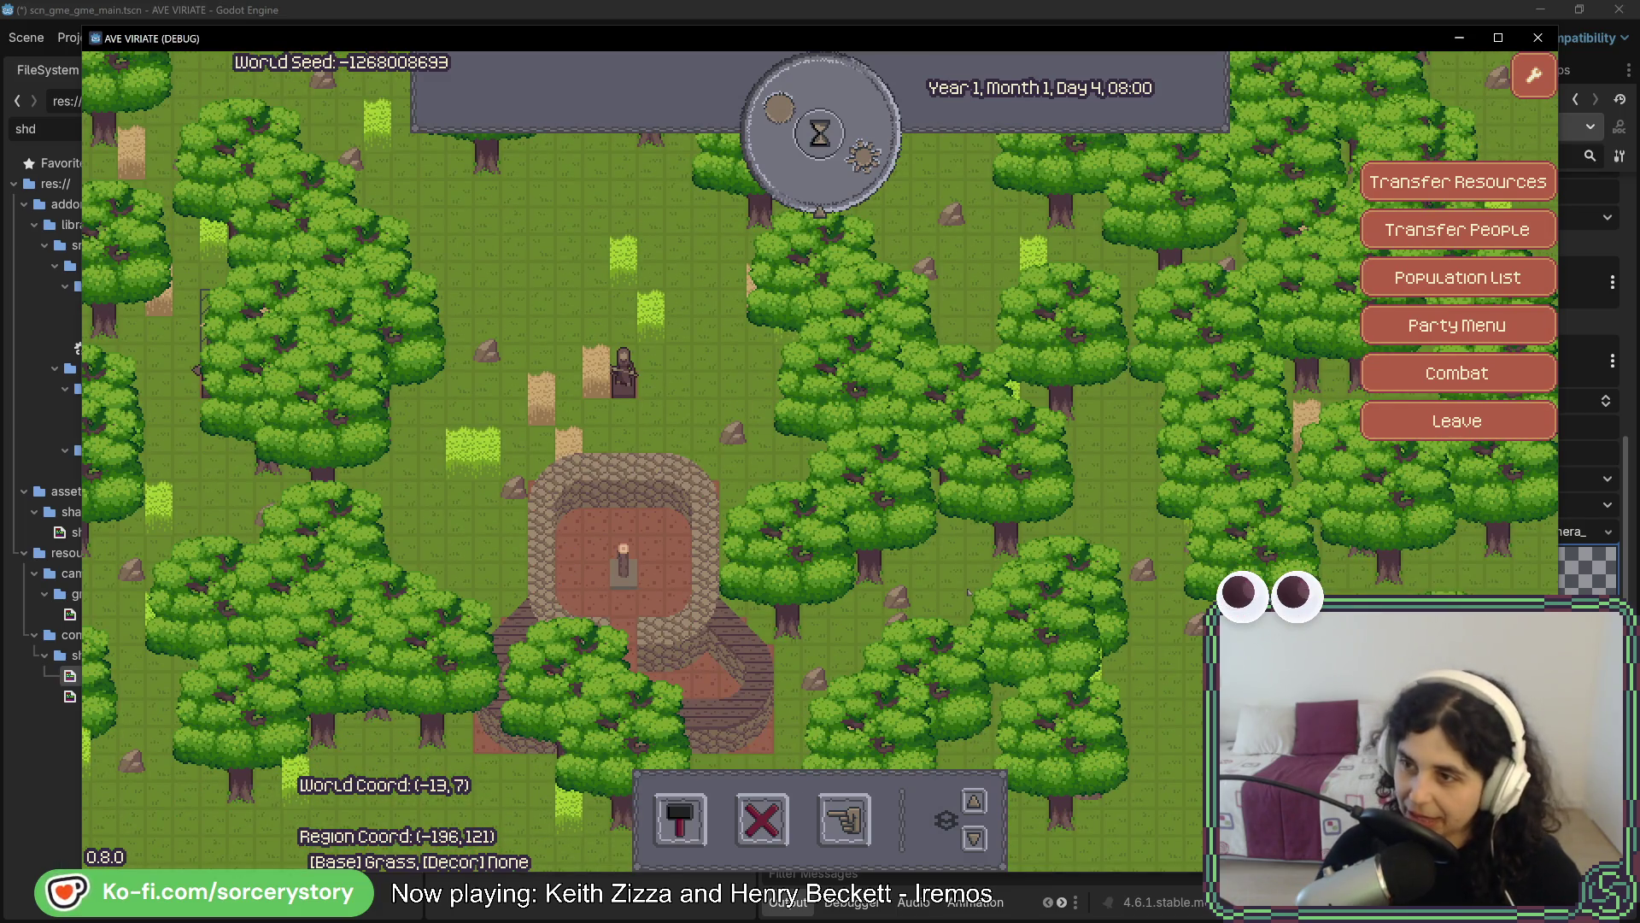
key("s")
key("a")
key("d")
key("w")
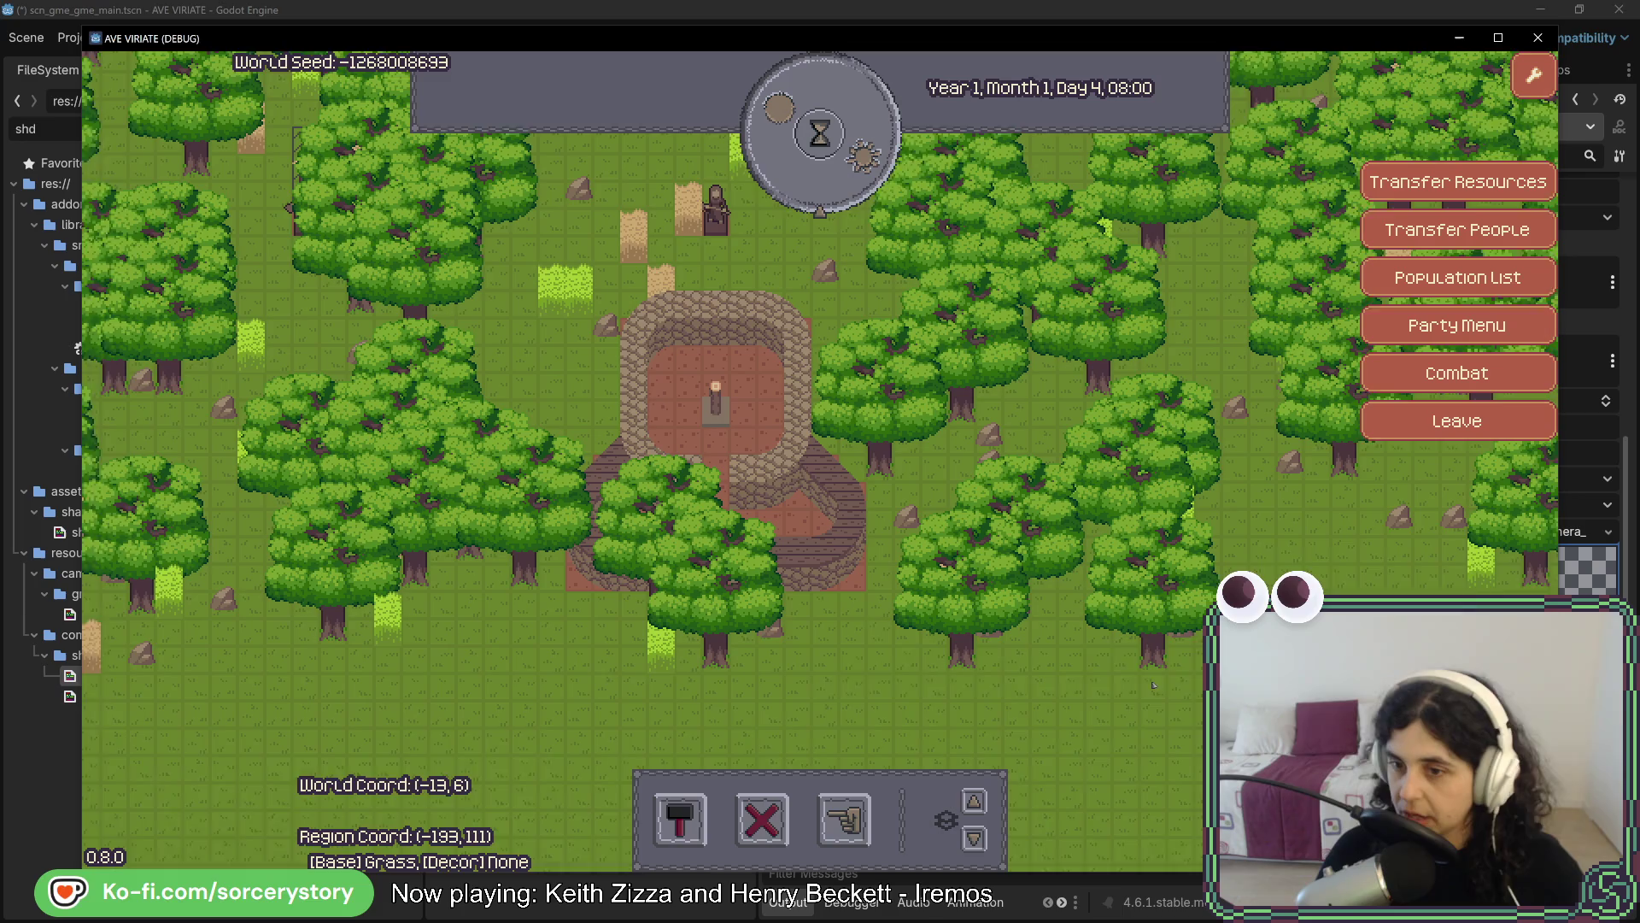
key("w")
key("d")
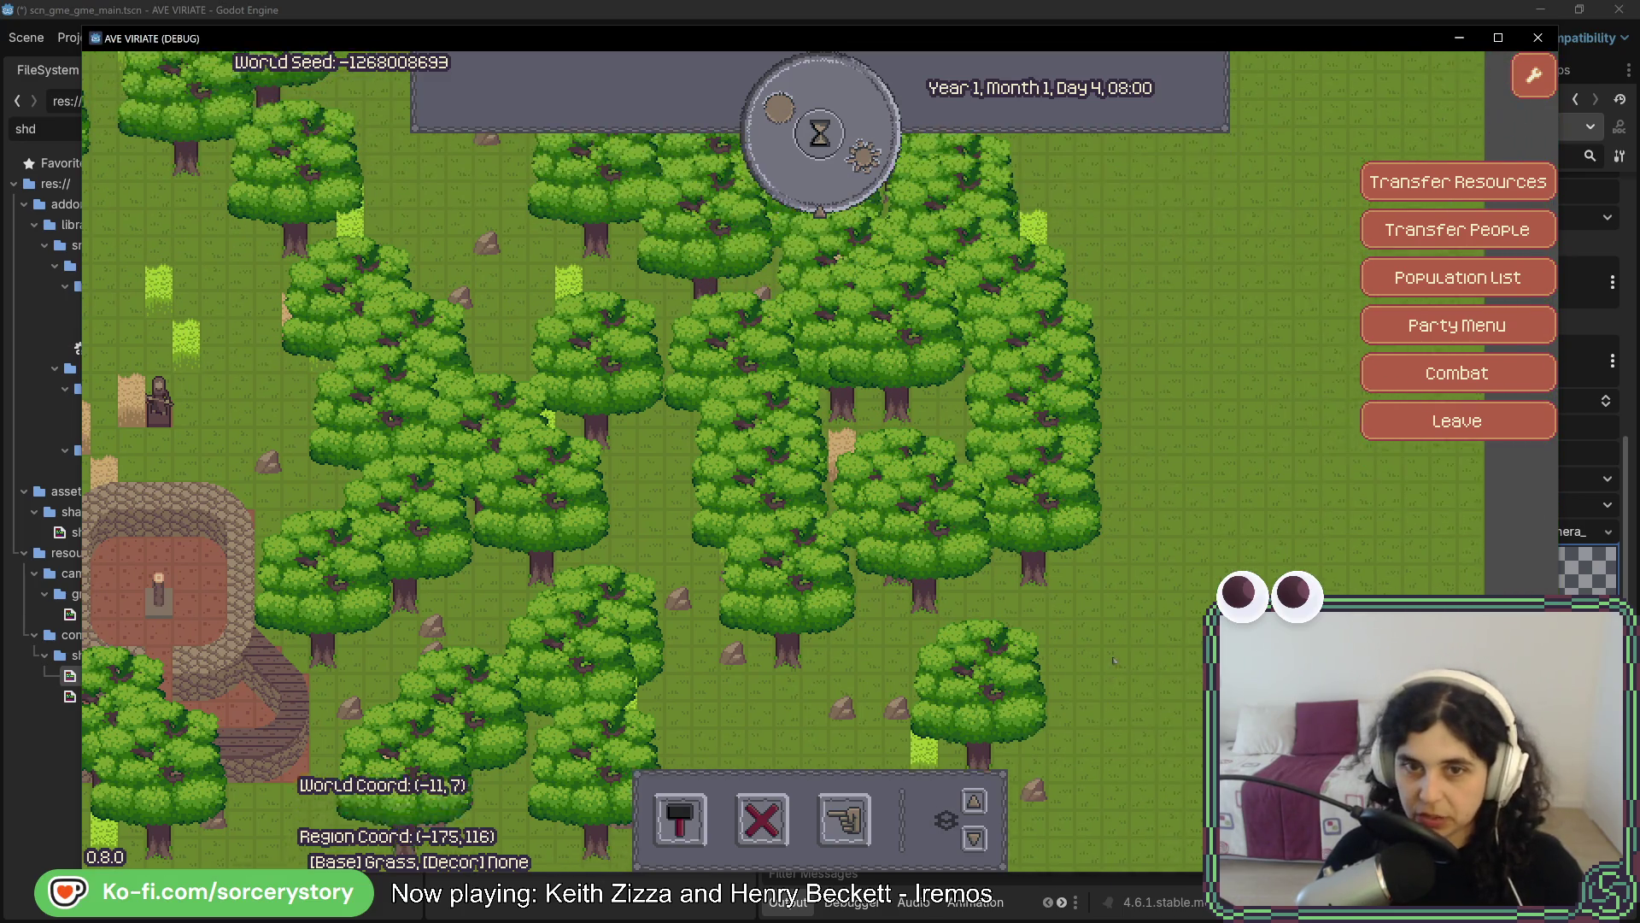
key("w")
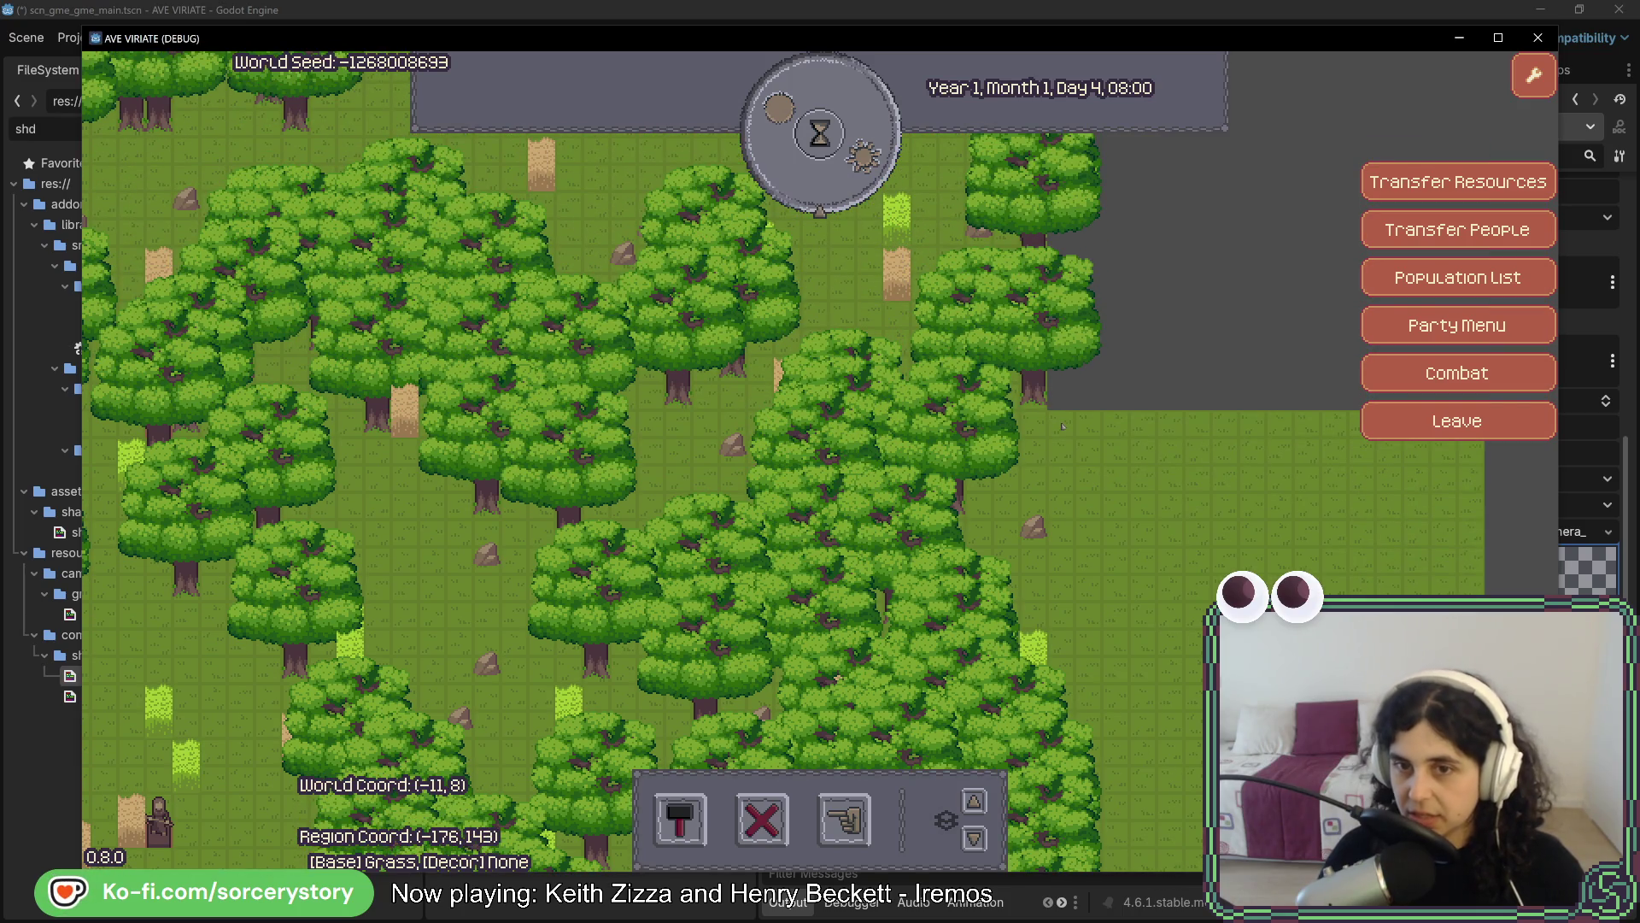
Pan down and left across the forest back toward the stone building
key("a")
key("s")
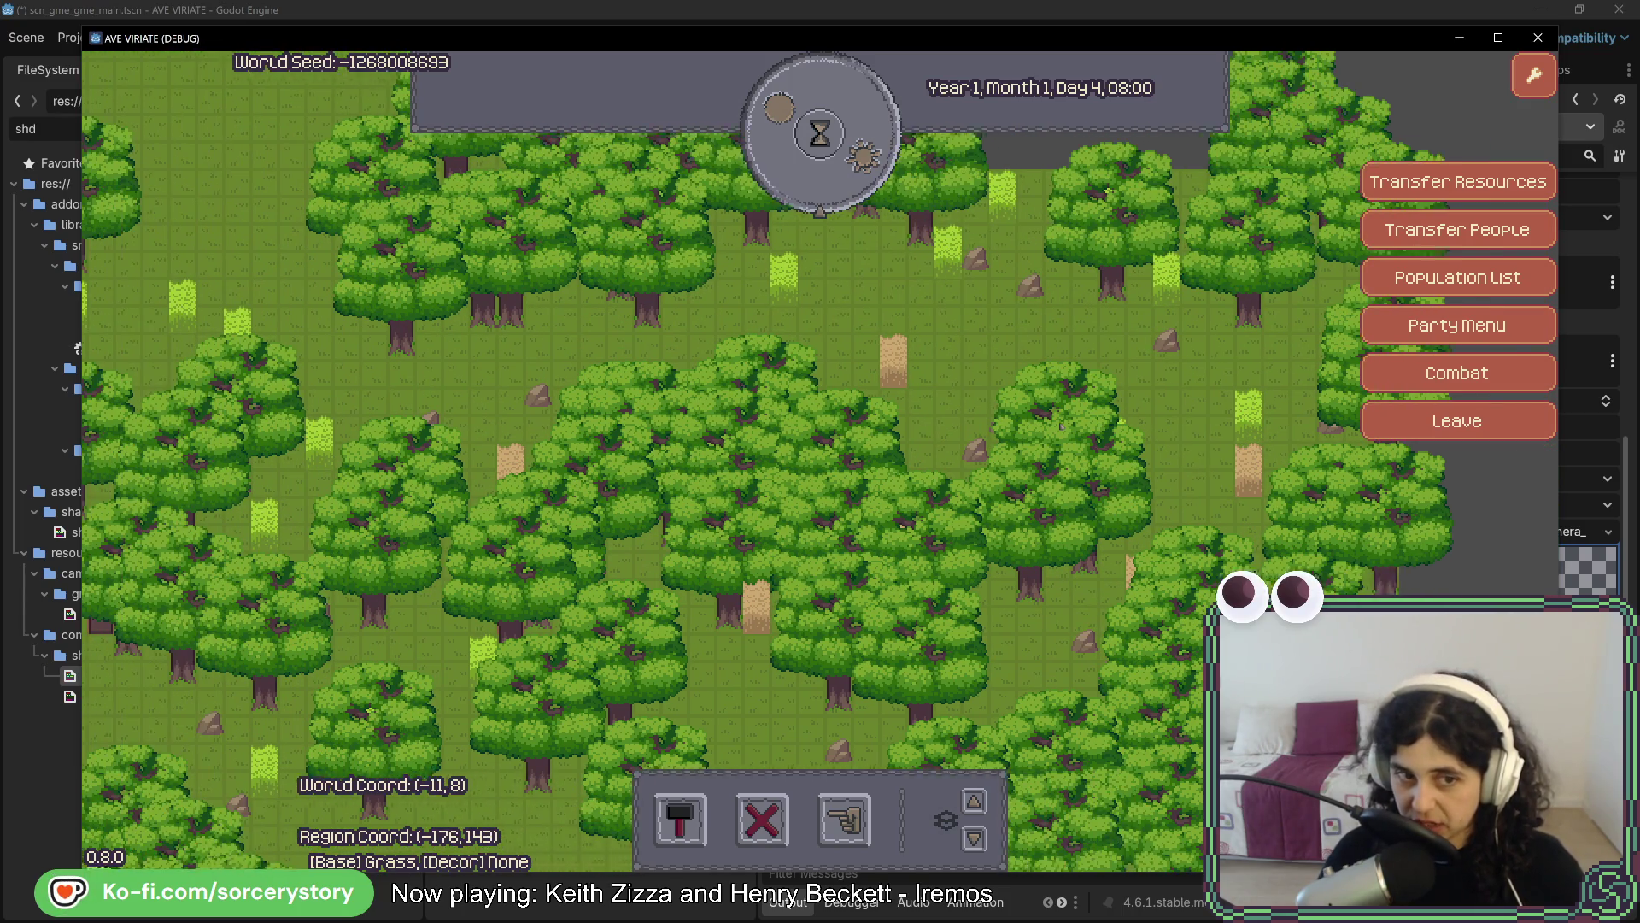
key("a")
key("s")
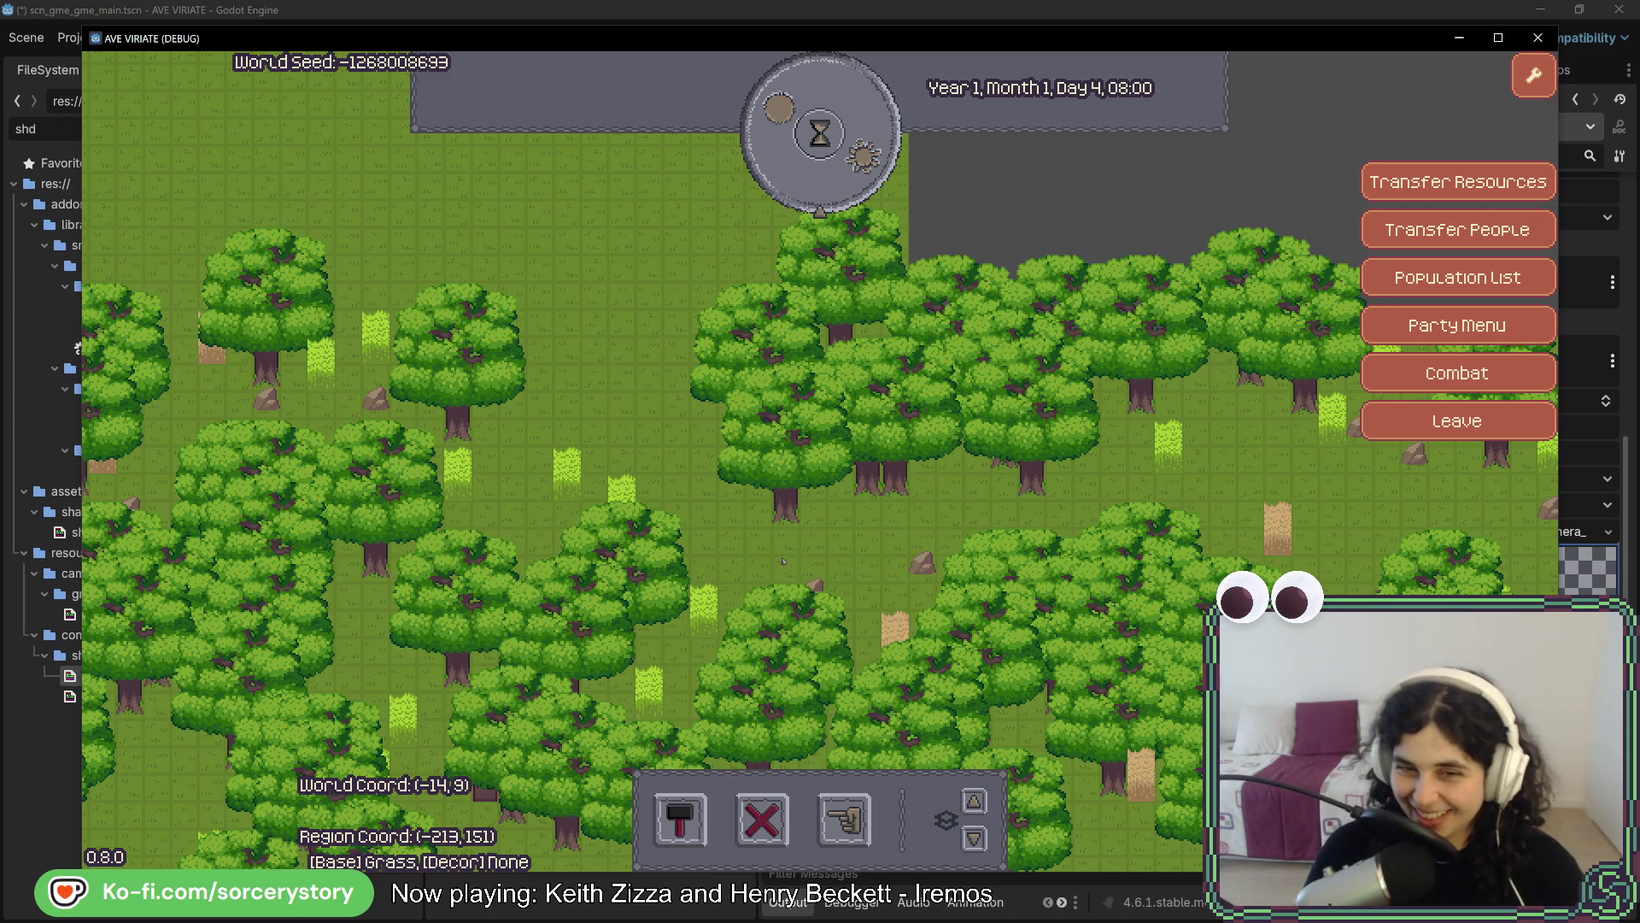
key("a")
key("s")
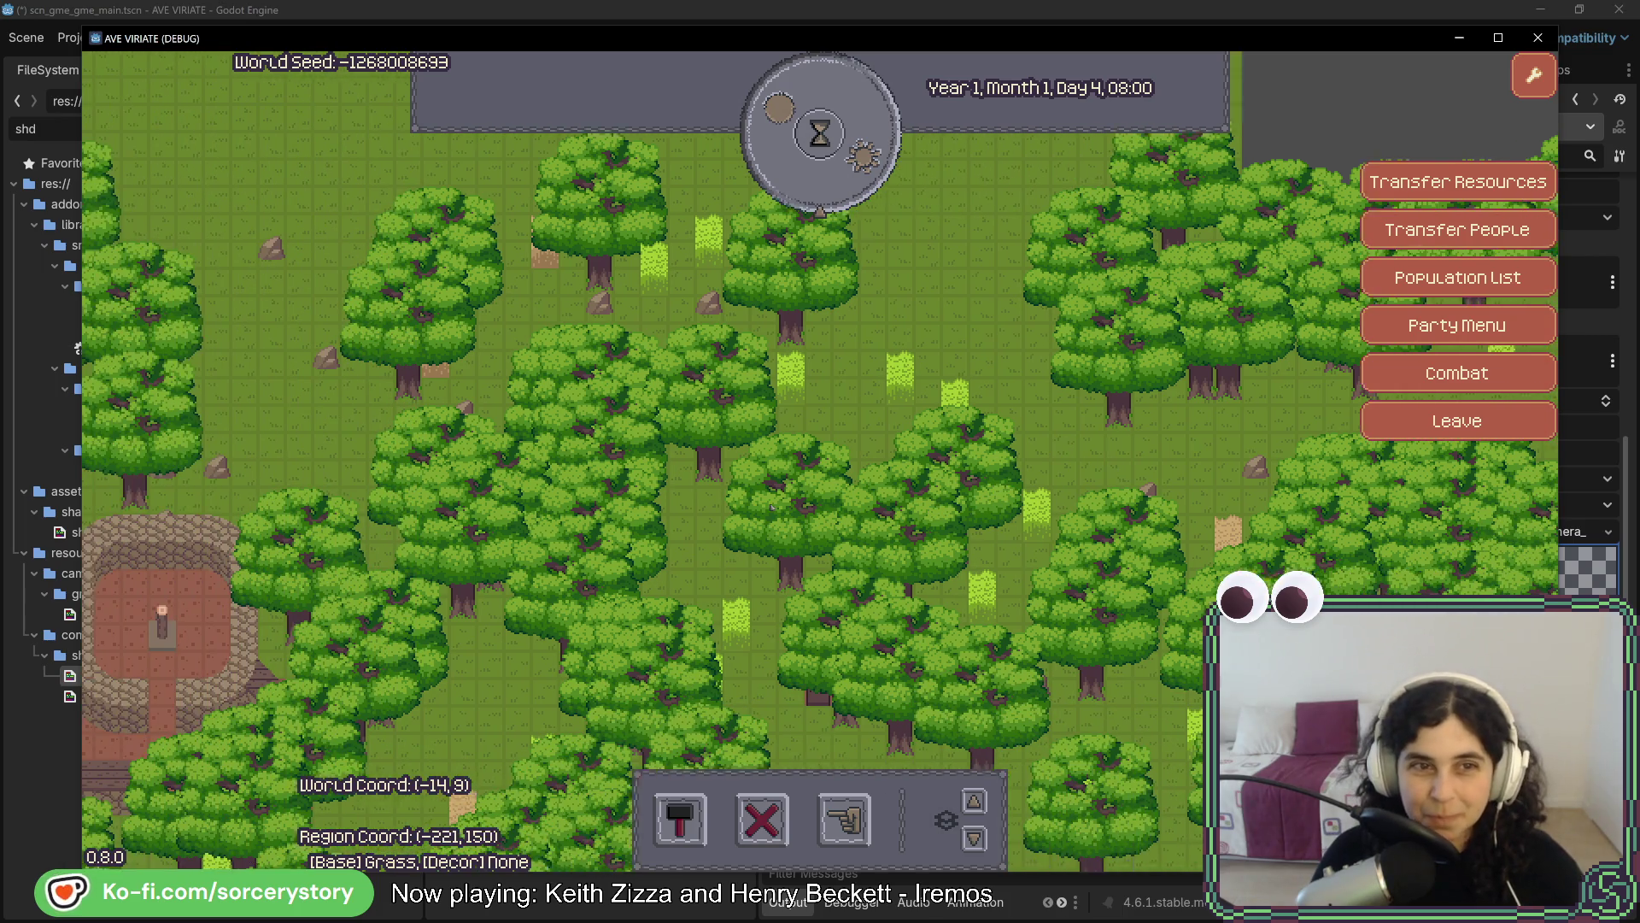
key("a")
key("s")
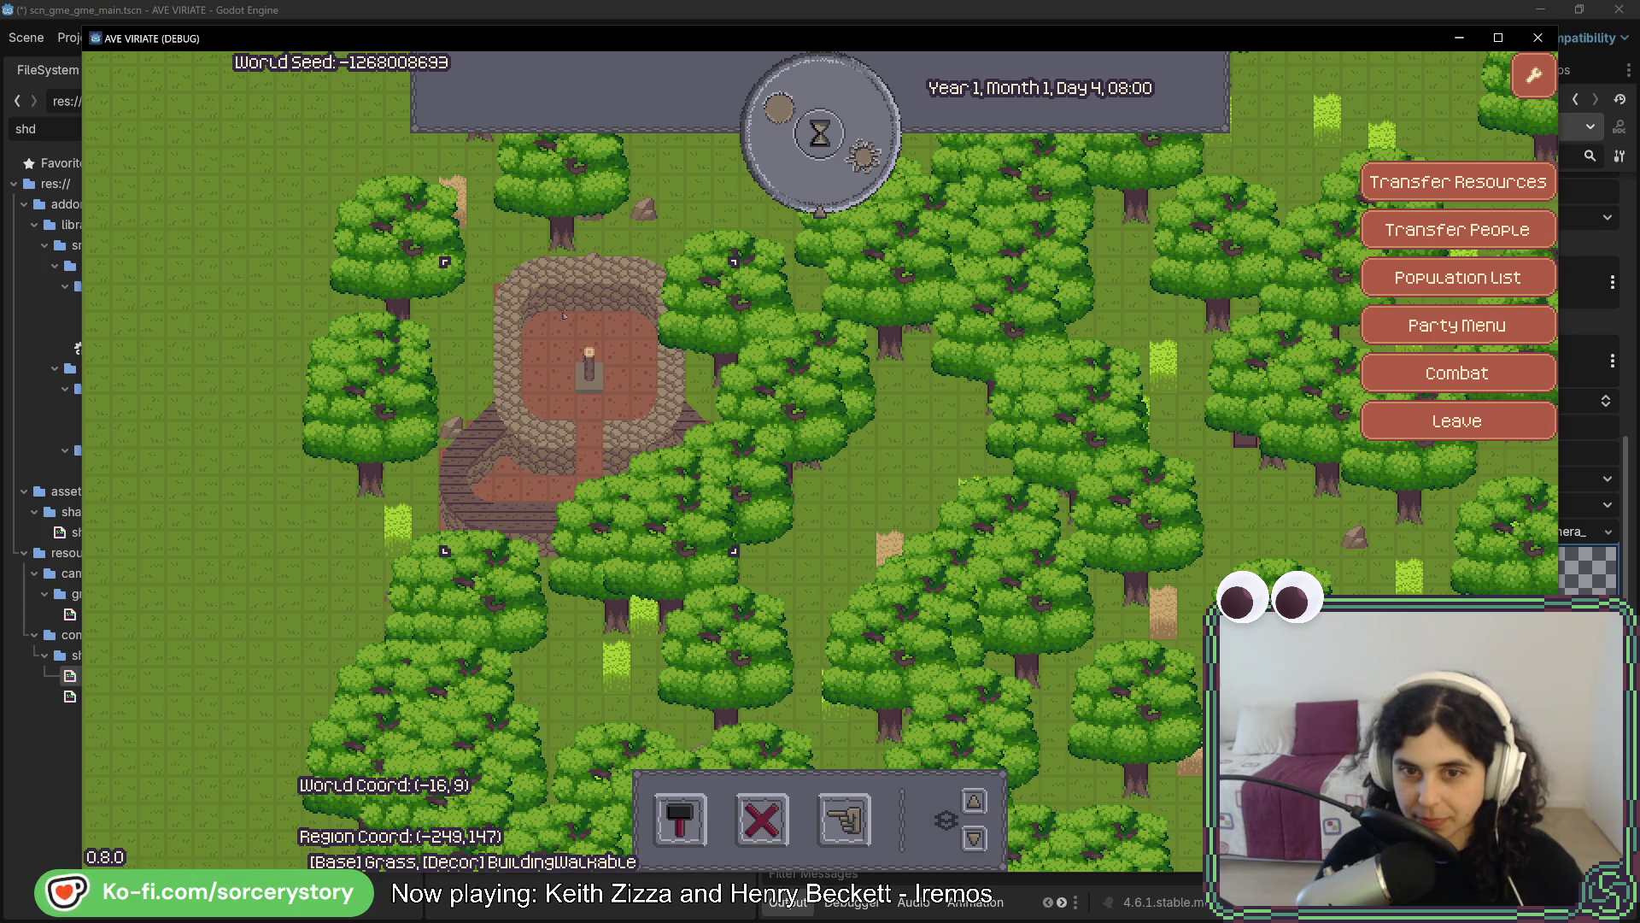
Pan up and right, clear the entity panel, and switch back to the editor
key("w+d")
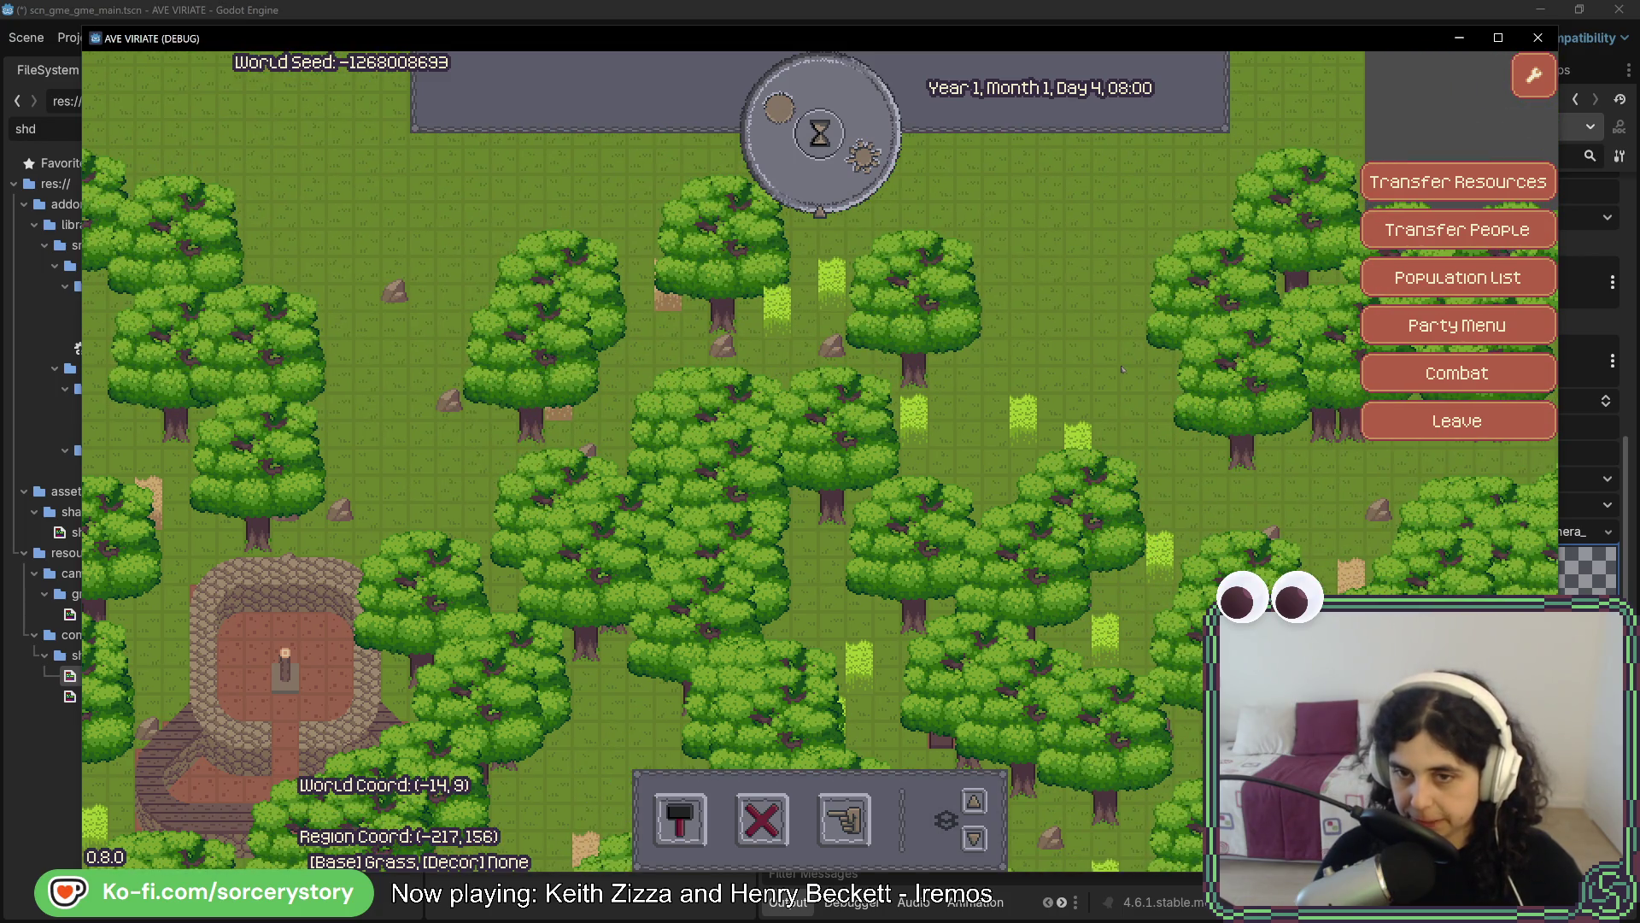
key("w+d")
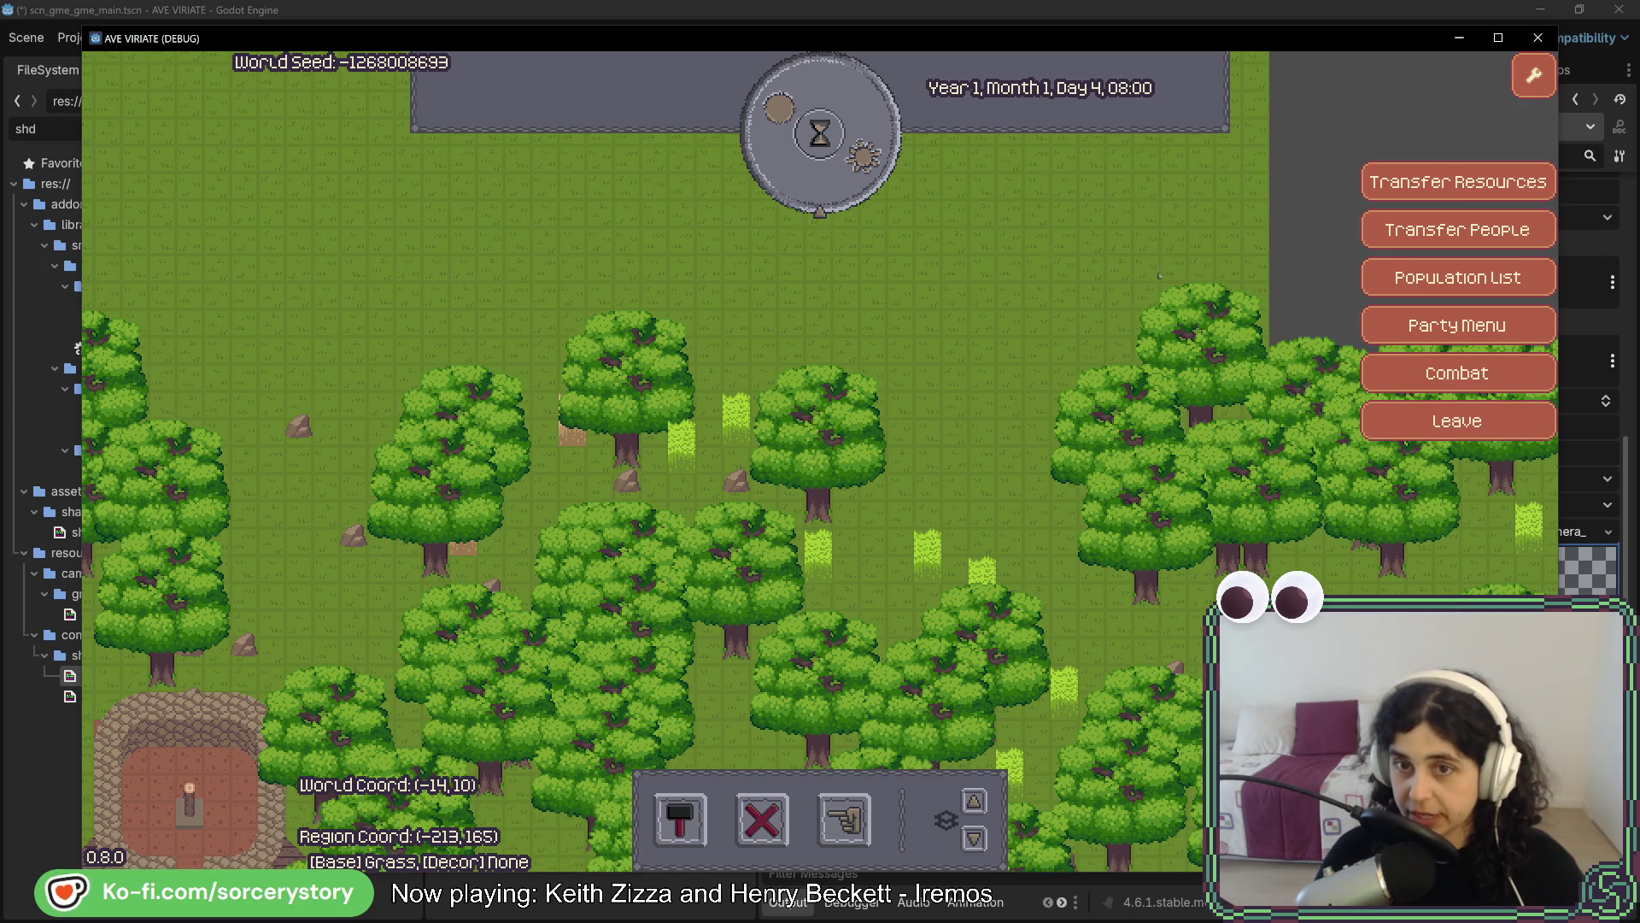
key("s")
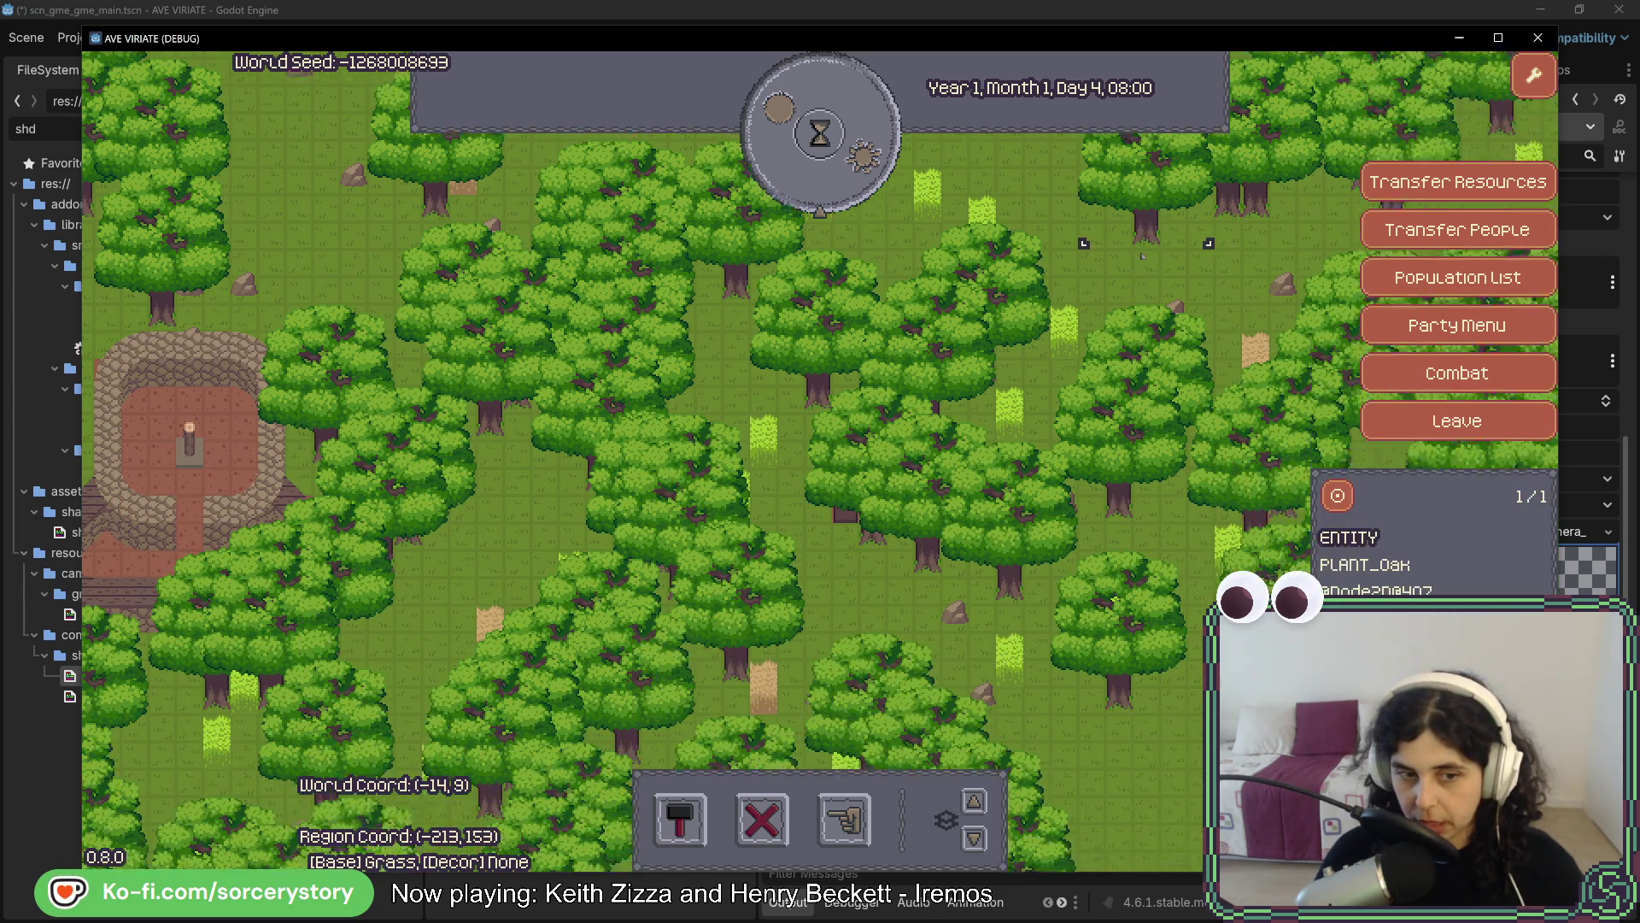
key("s+d")
key("w")
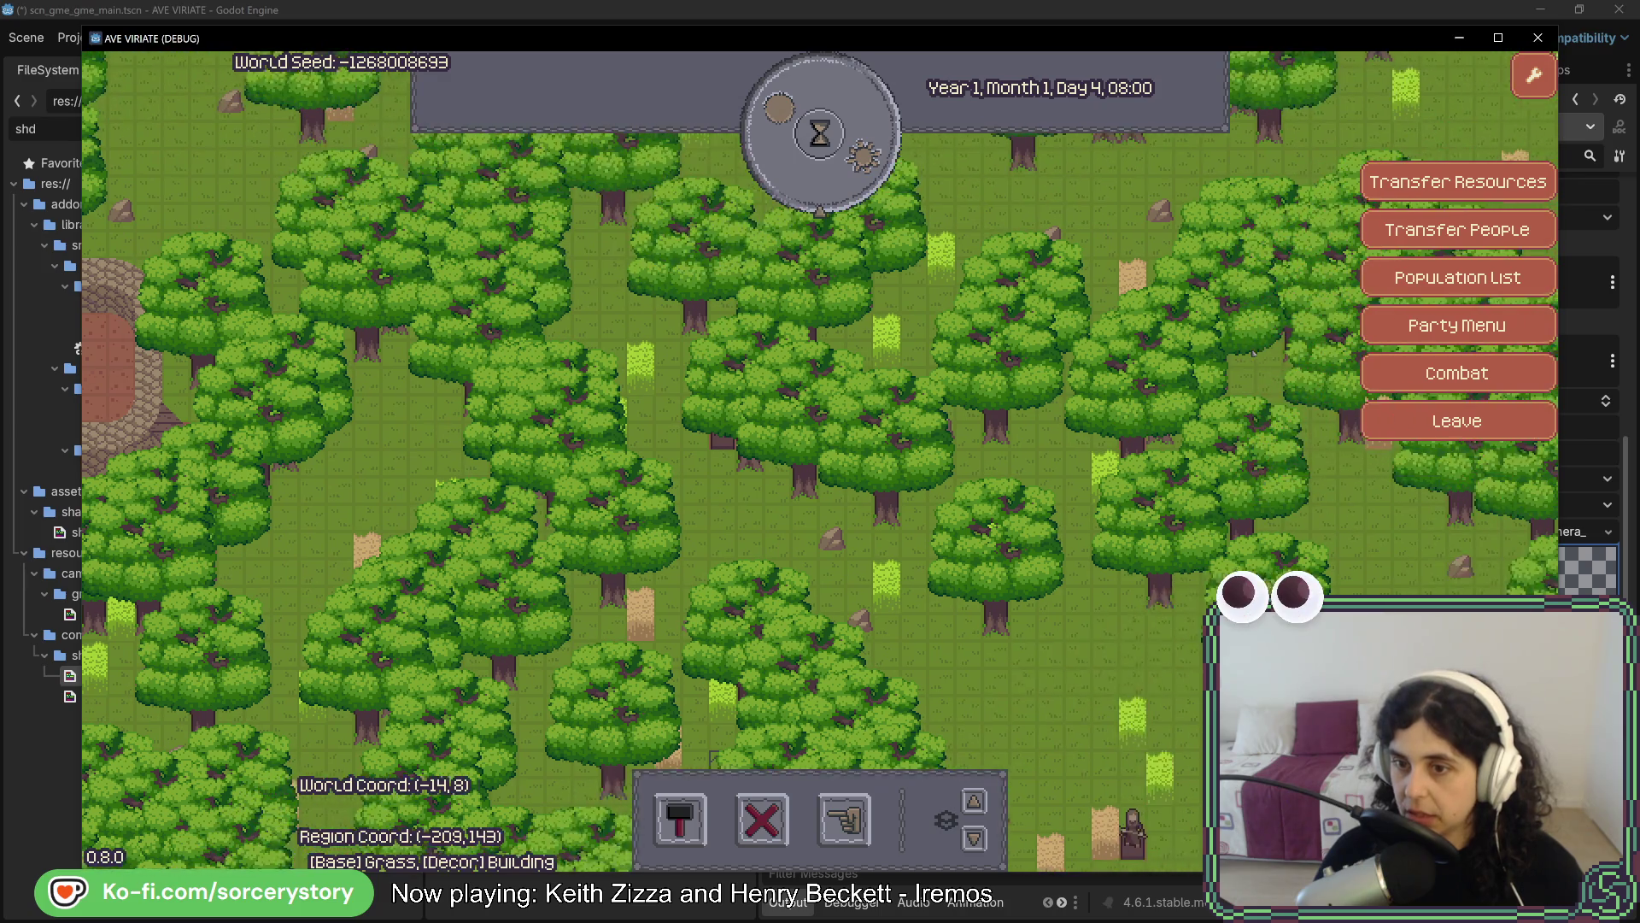
key("d")
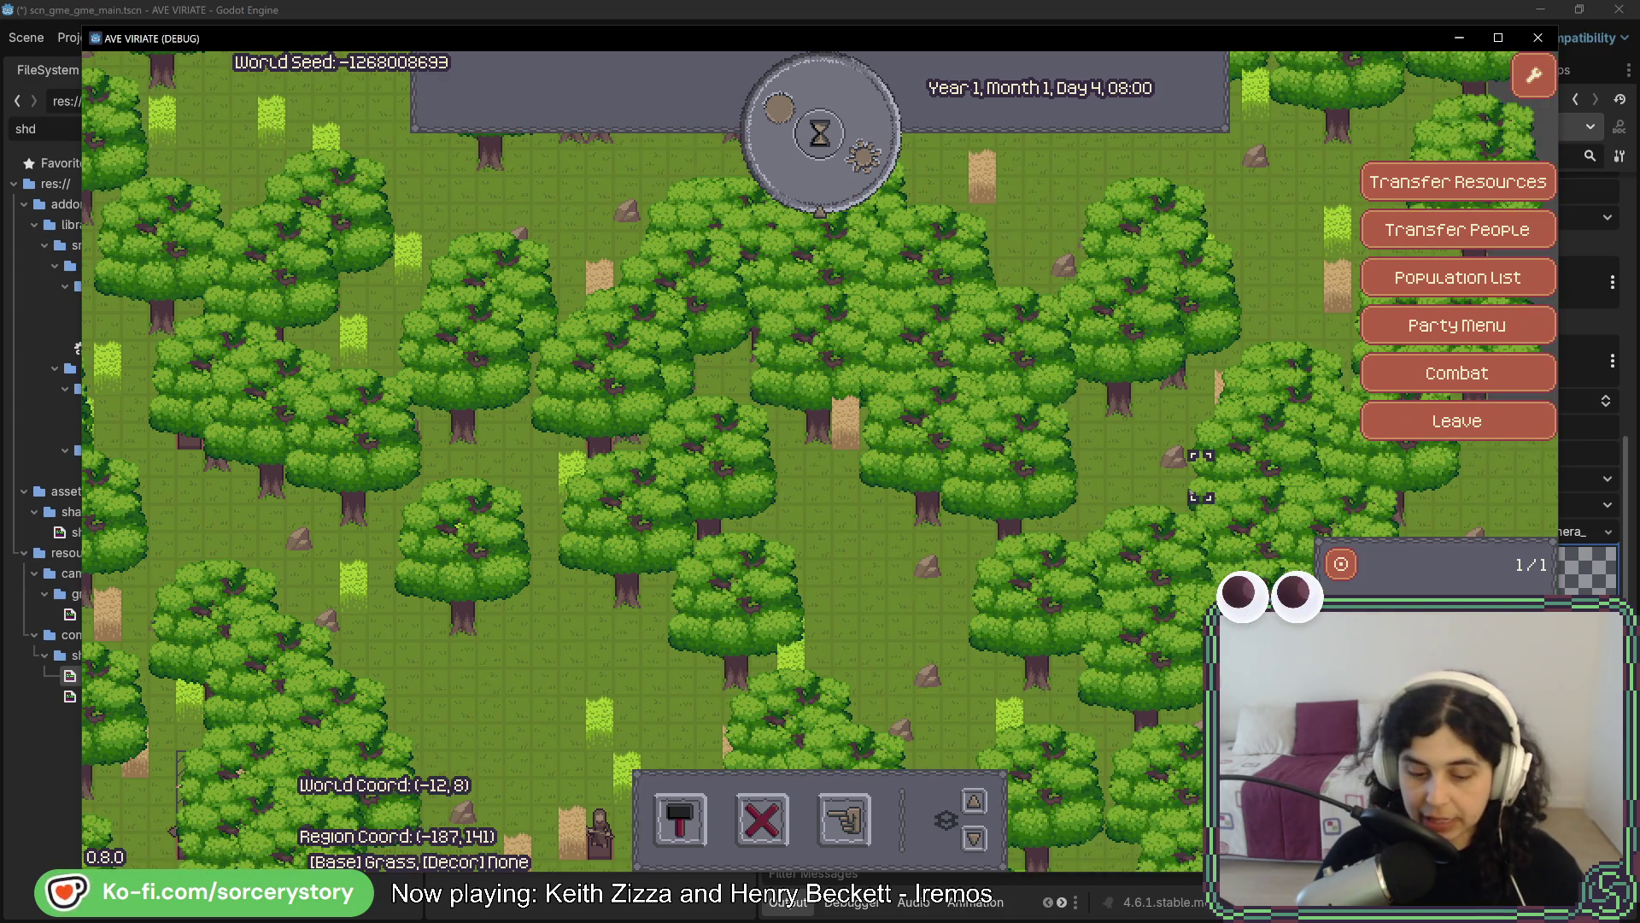
left_click(1183, 557)
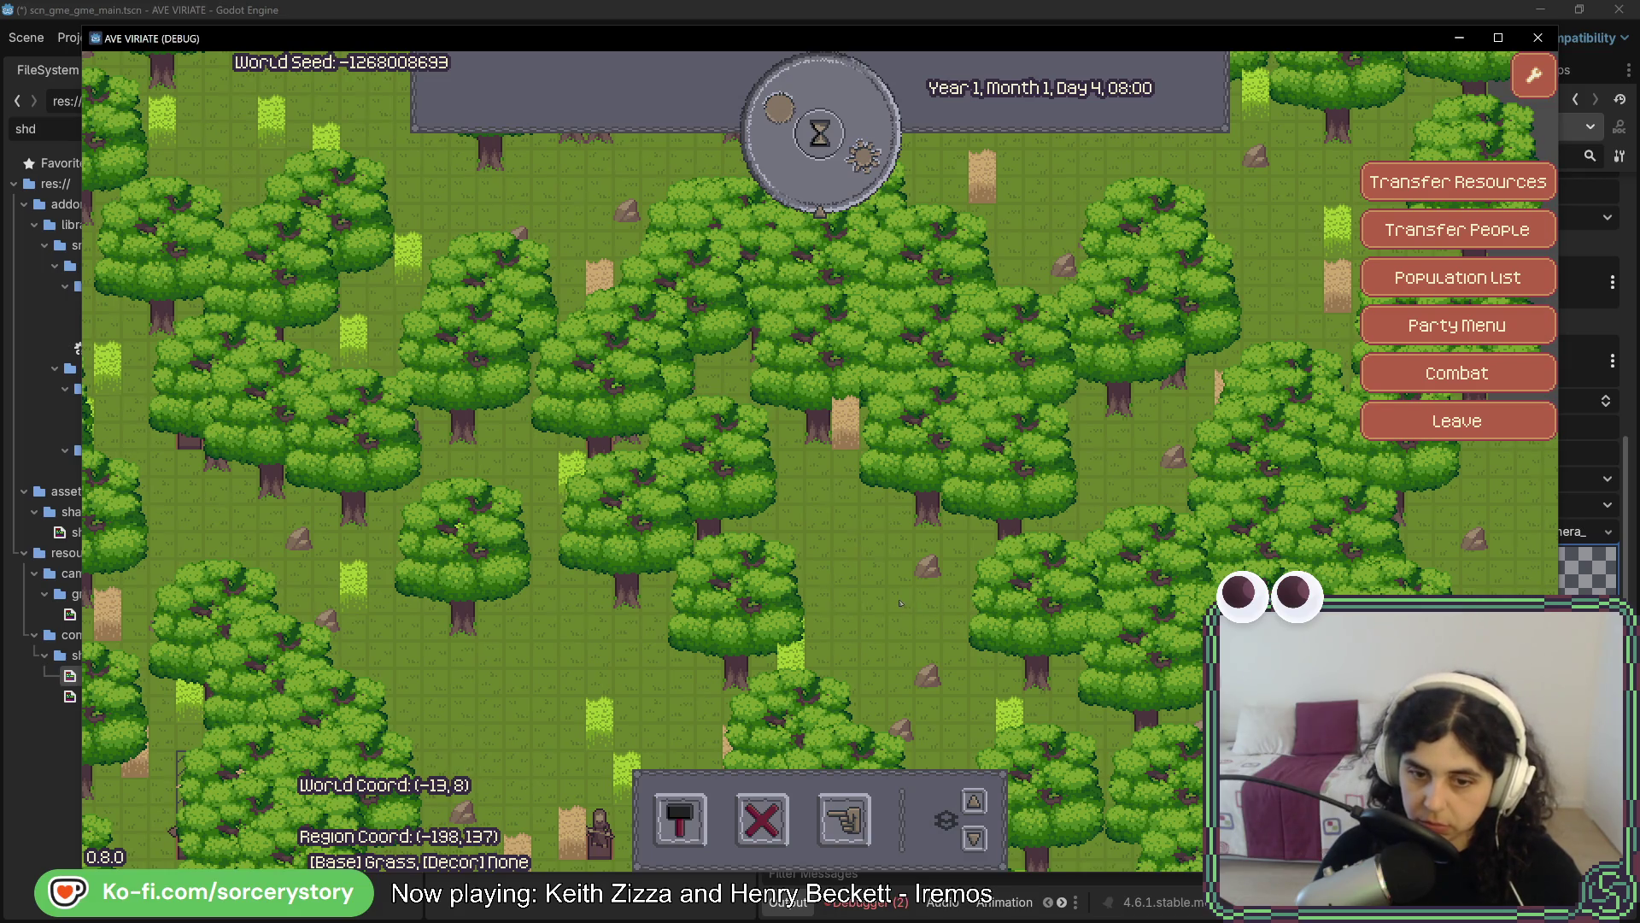
key("alt+Tab")
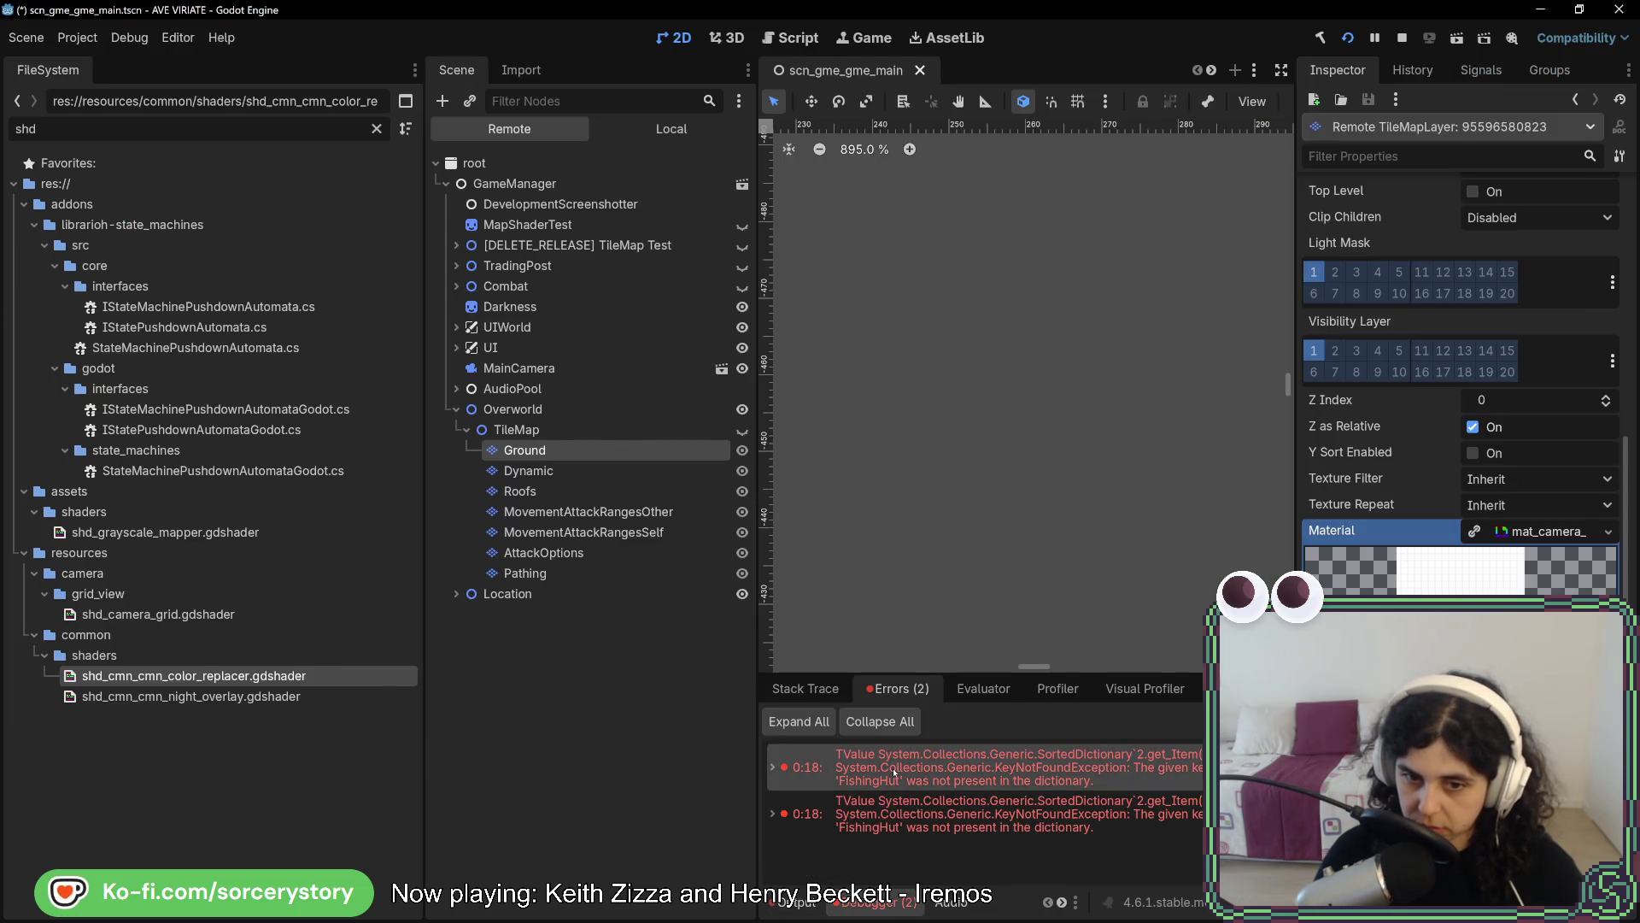
Review the two FishingHut missing-key errors, close the game window, and switch back to Rider
mouse_move(895, 773)
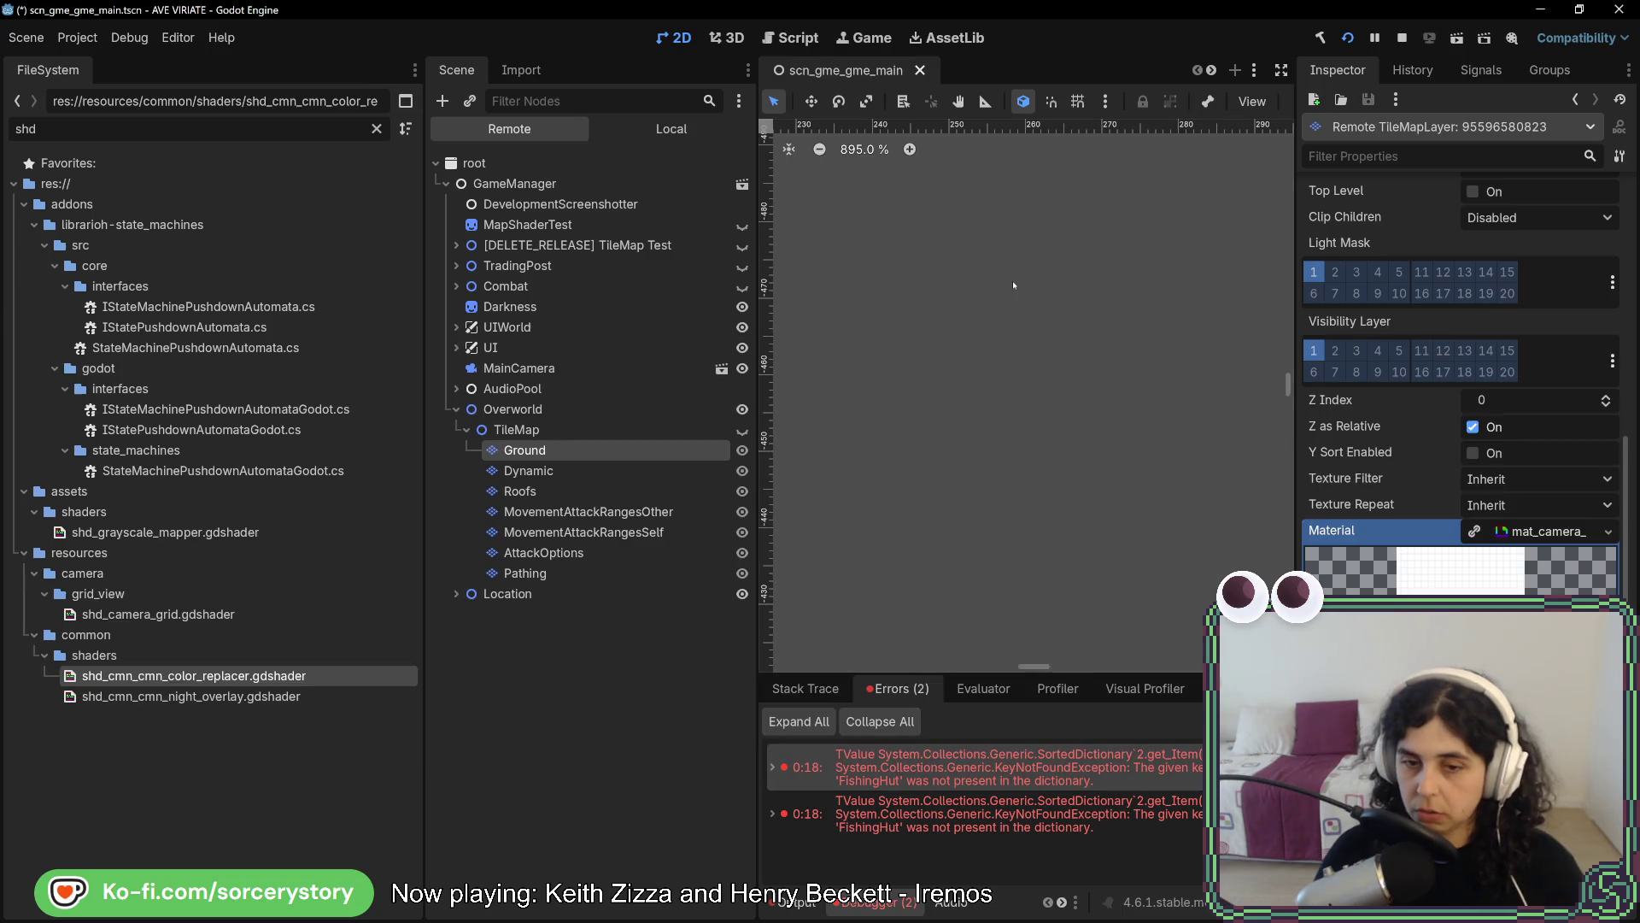
left_click(1621, 12)
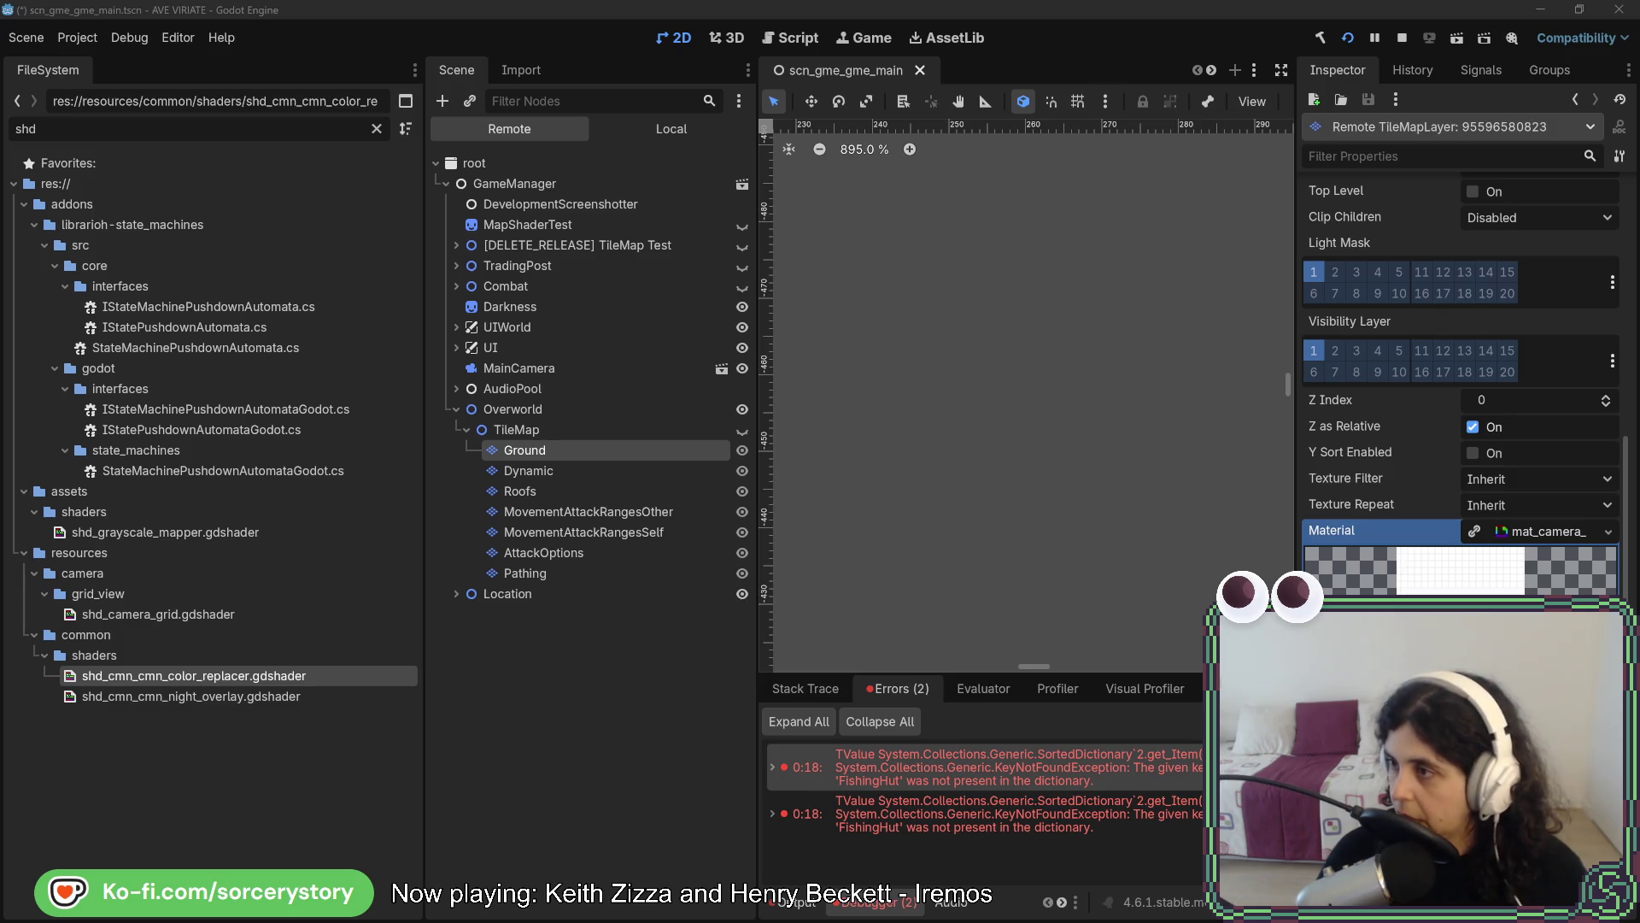
key("alt+Tab")
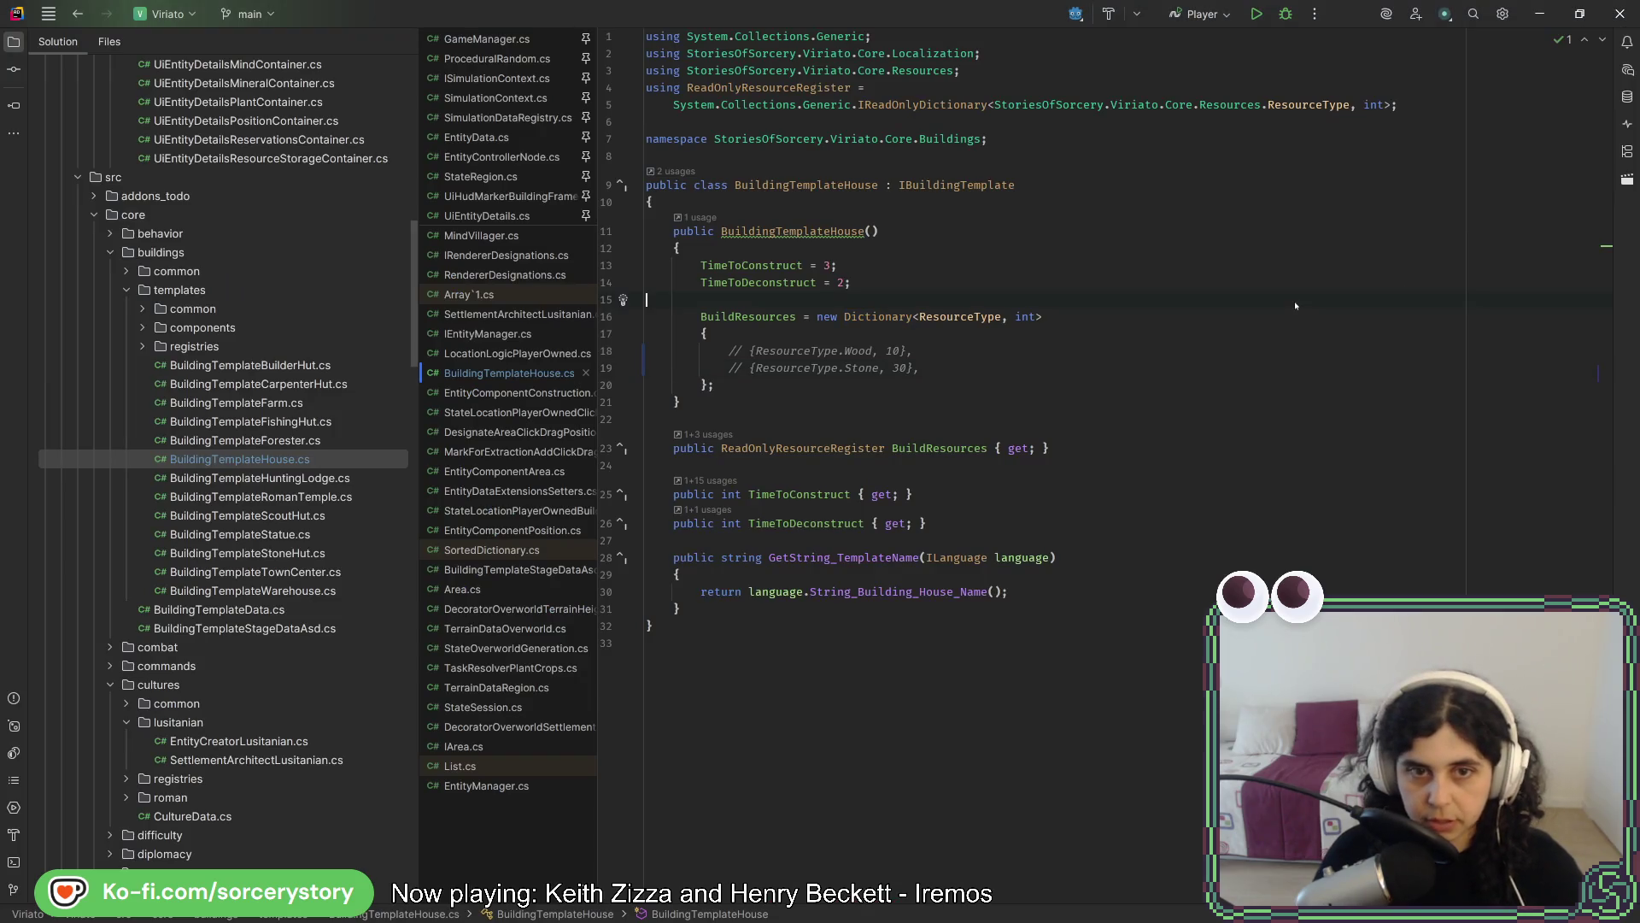
Search the whole solution for '.G' and load the extended result list
key("shift")
key("shift")
type(".G")
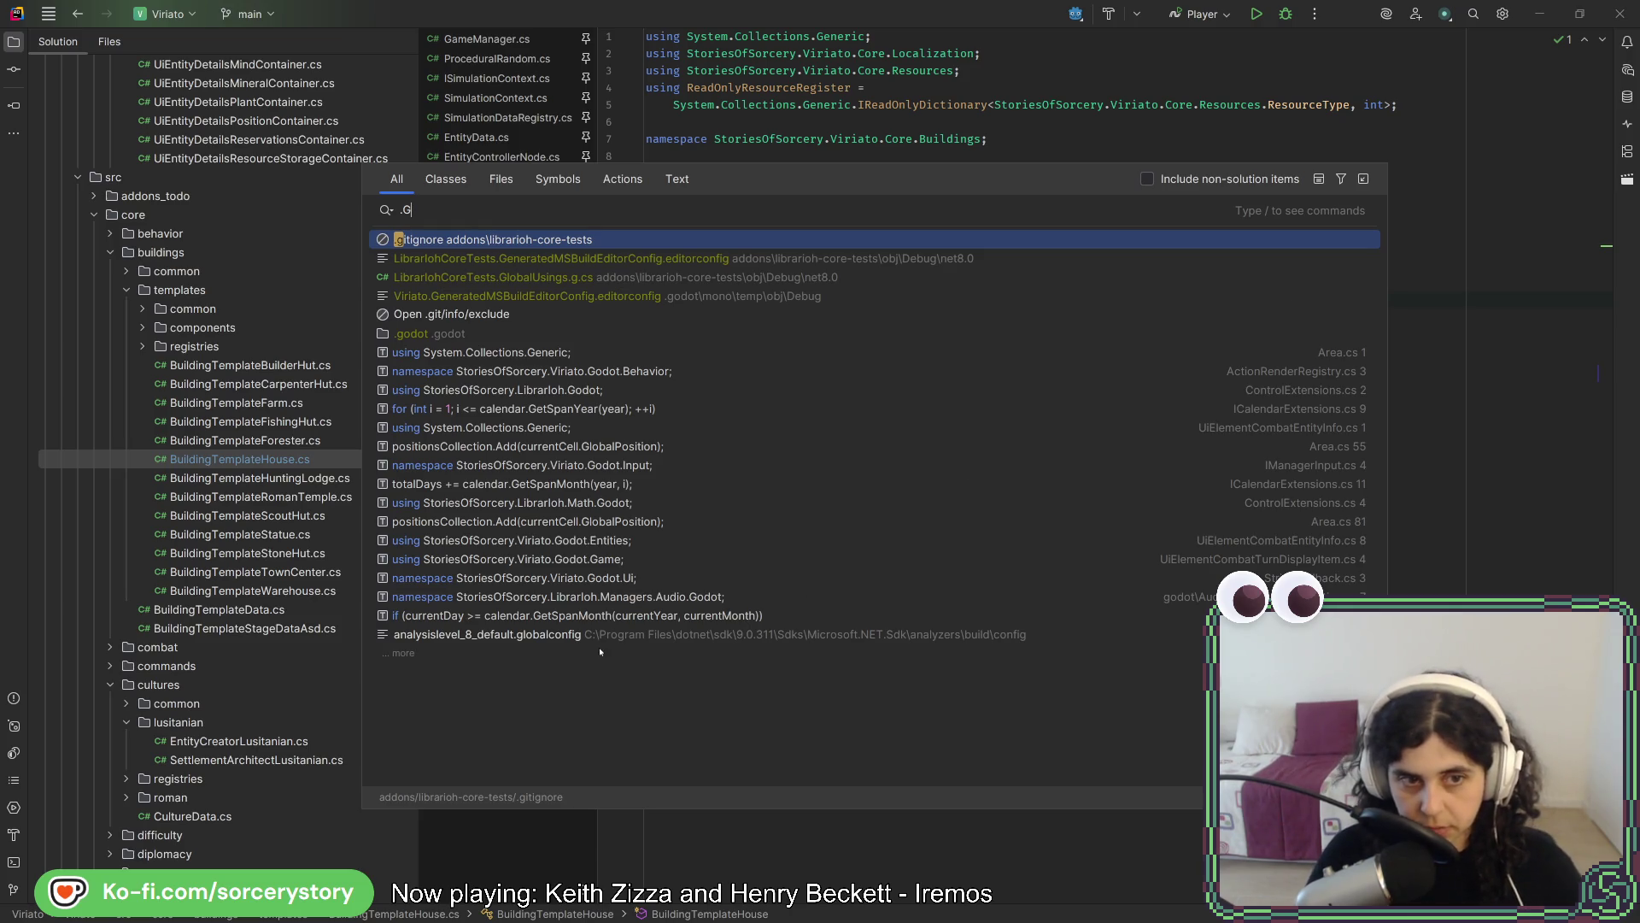
left_click(415, 655)
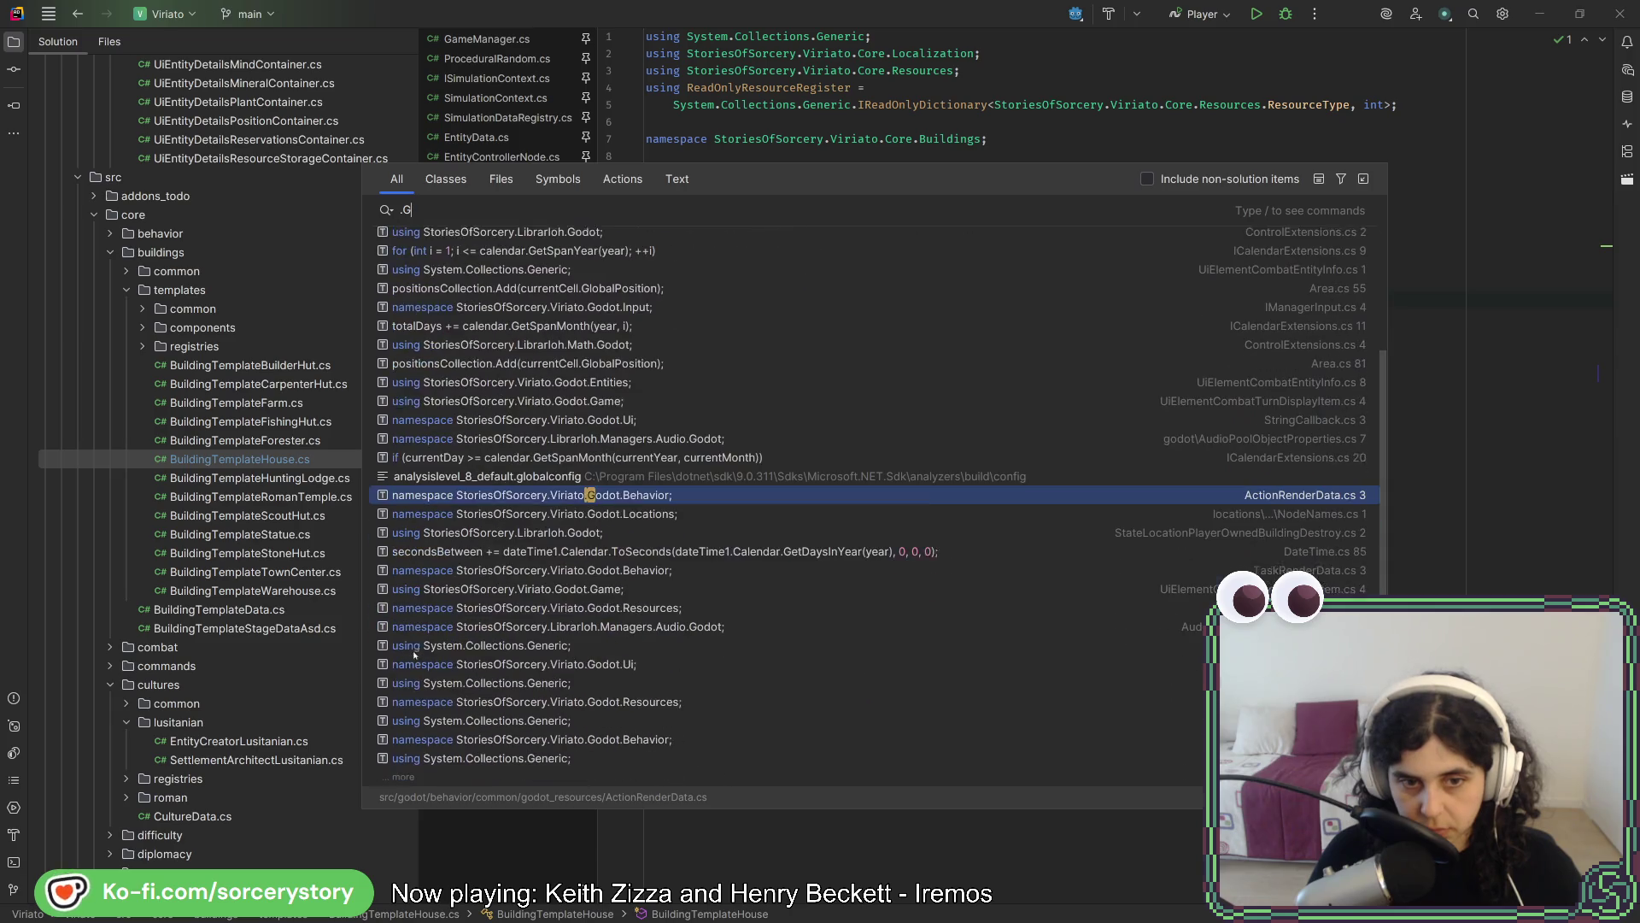
left_click(408, 771)
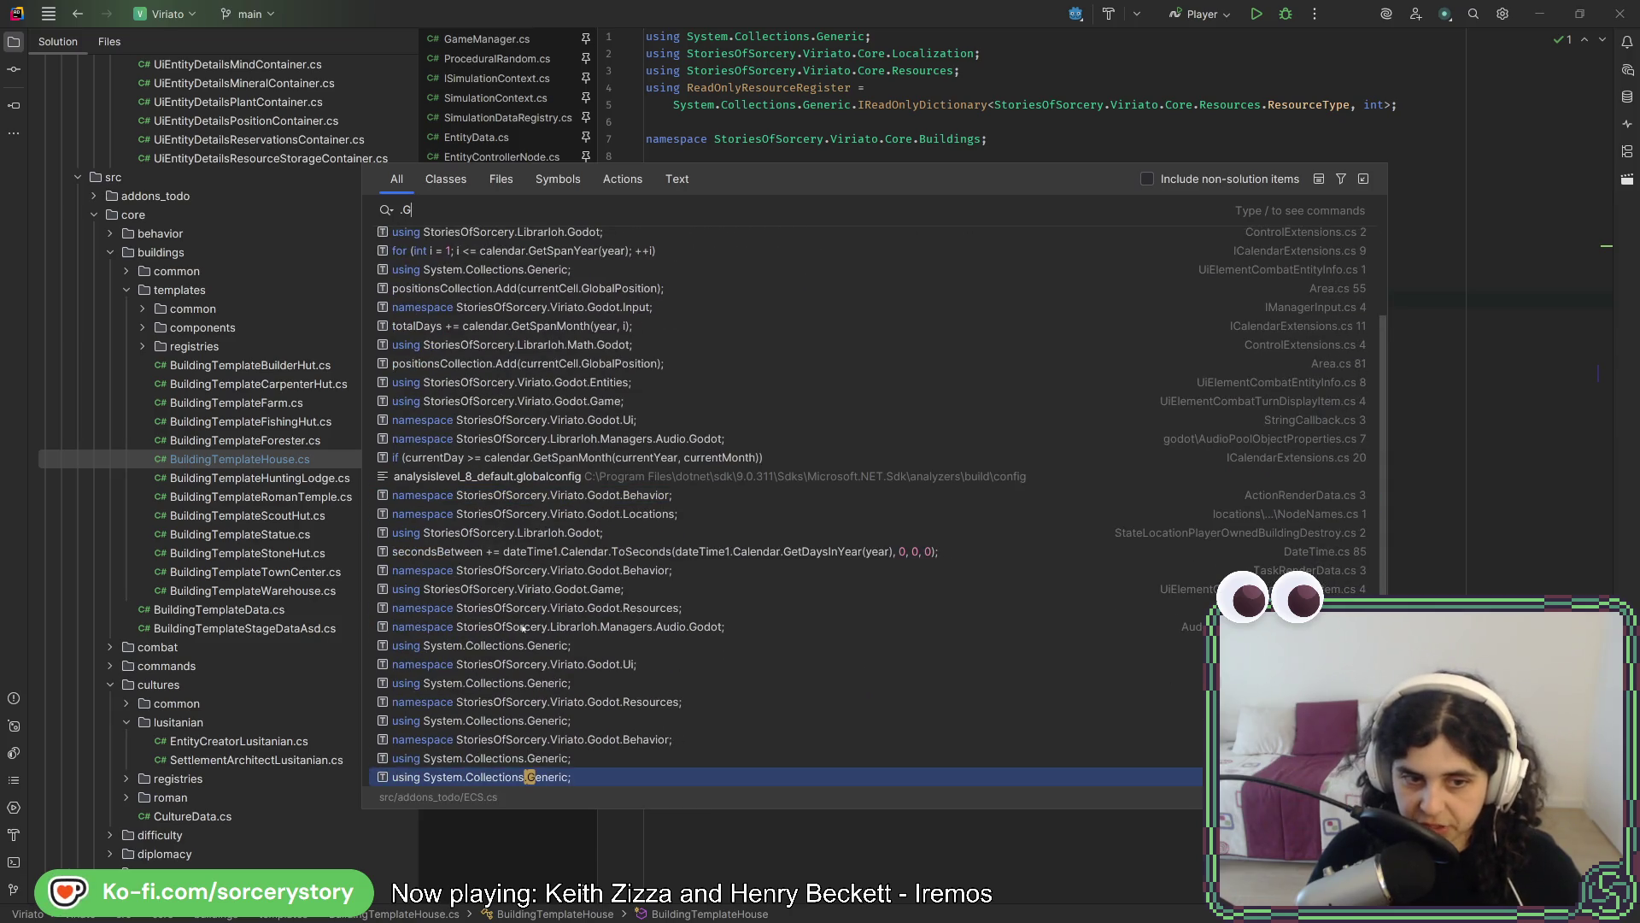
key("Escape")
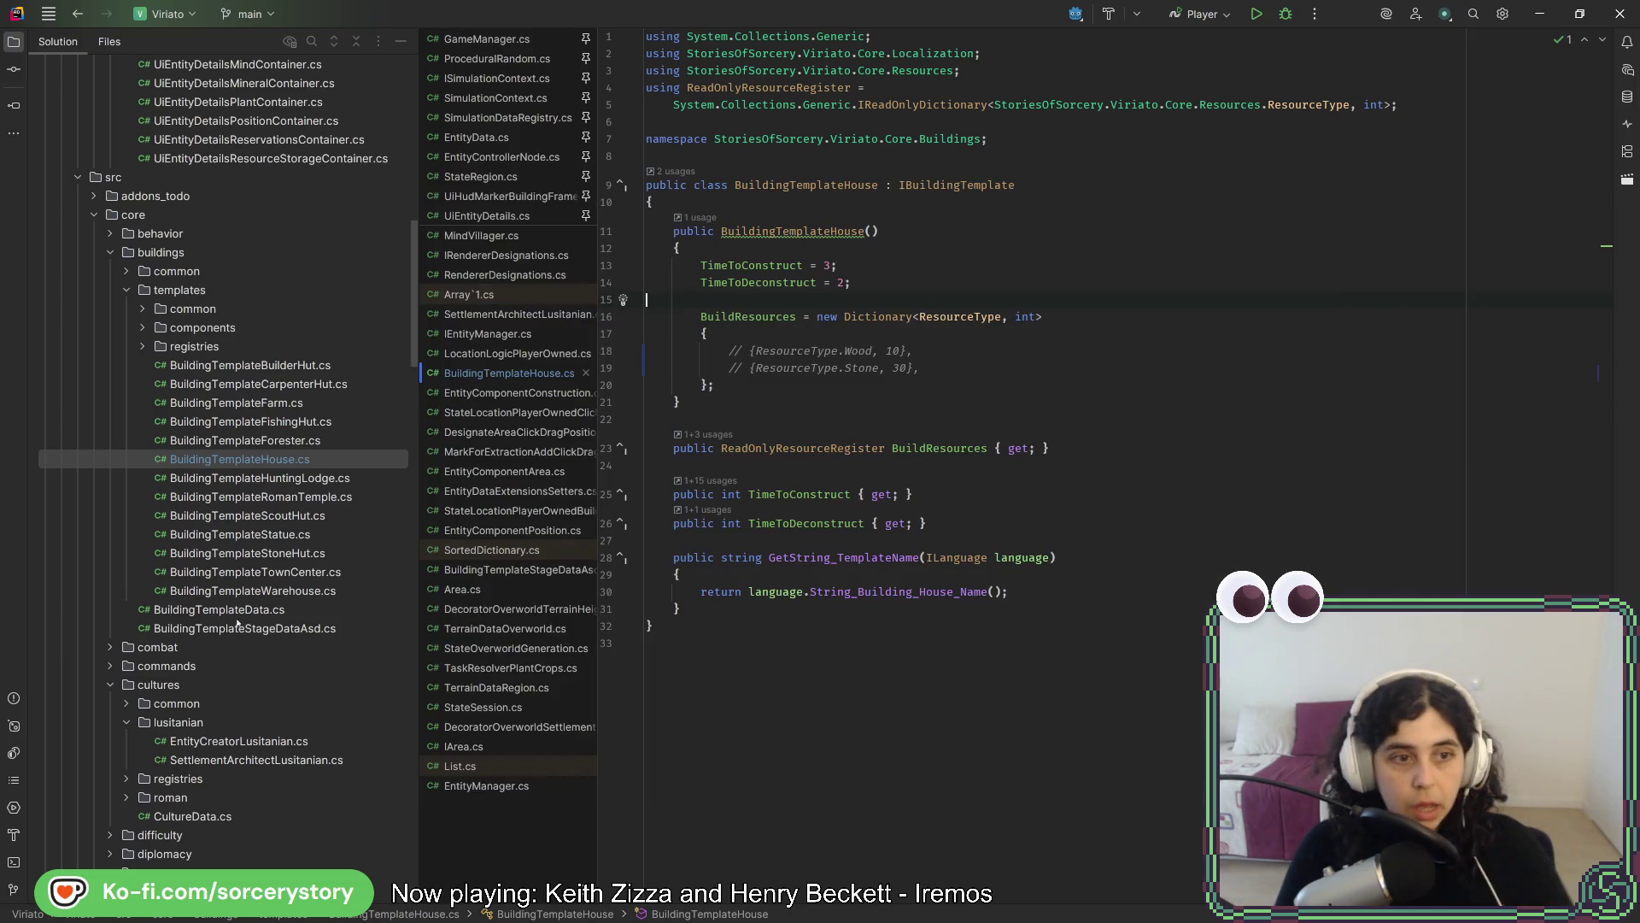
Look over the house template code, then open StateLocationPlayerOwnedMain.cs
scroll(255, 613, "down", 15)
scroll(316, 581, "up", 10)
scroll(318, 584, "up", 10)
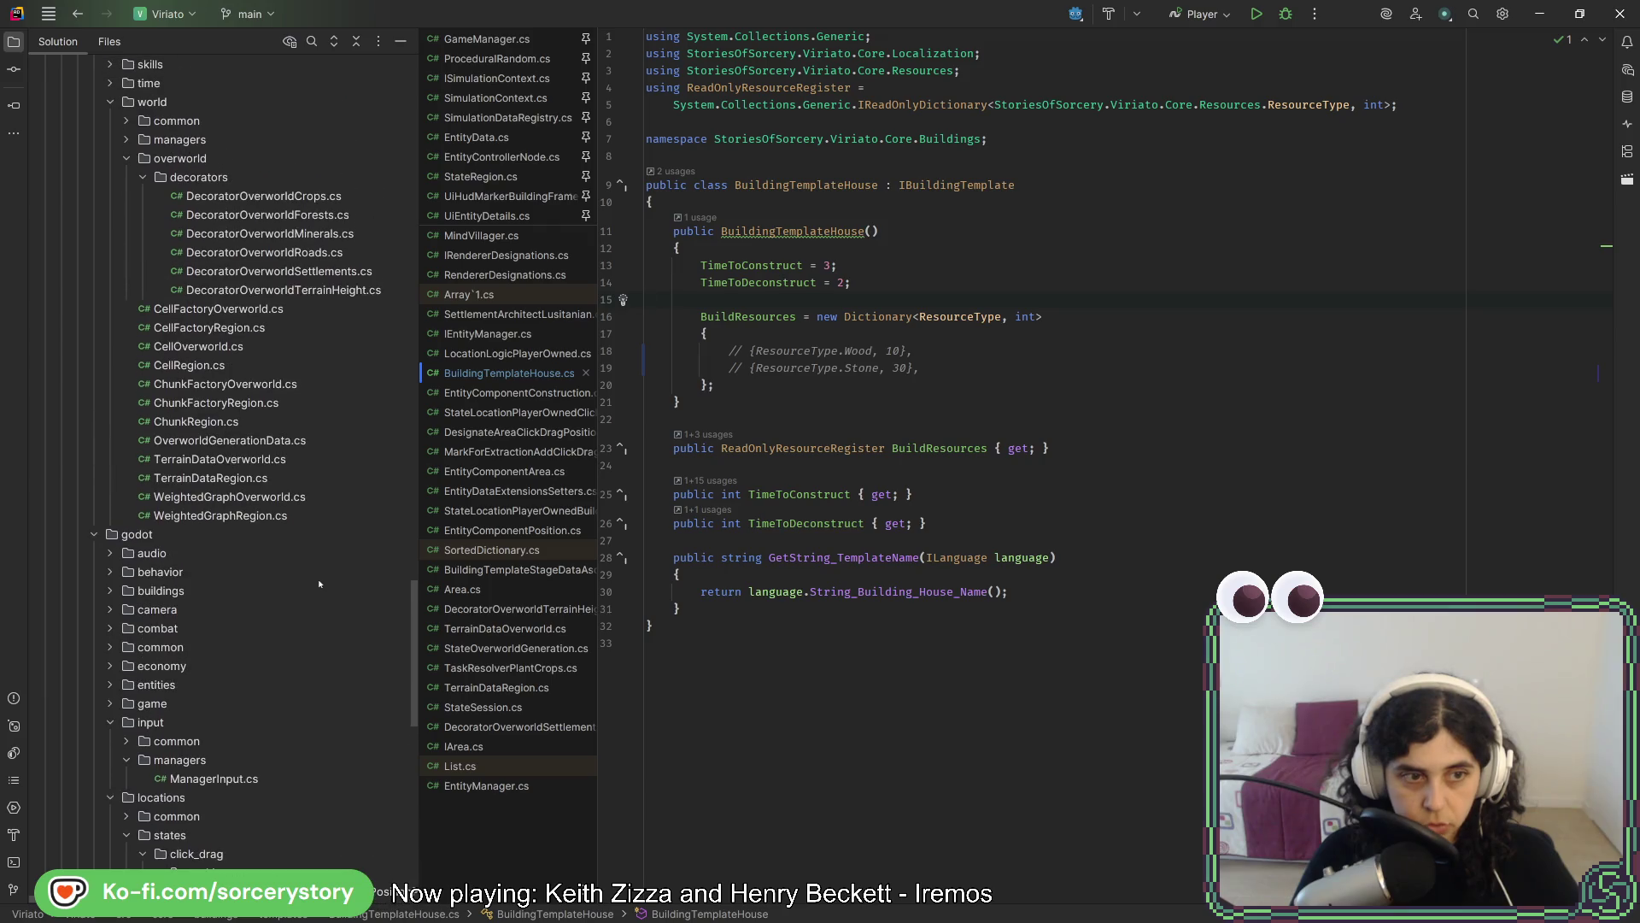
scroll(309, 512, "up", 7)
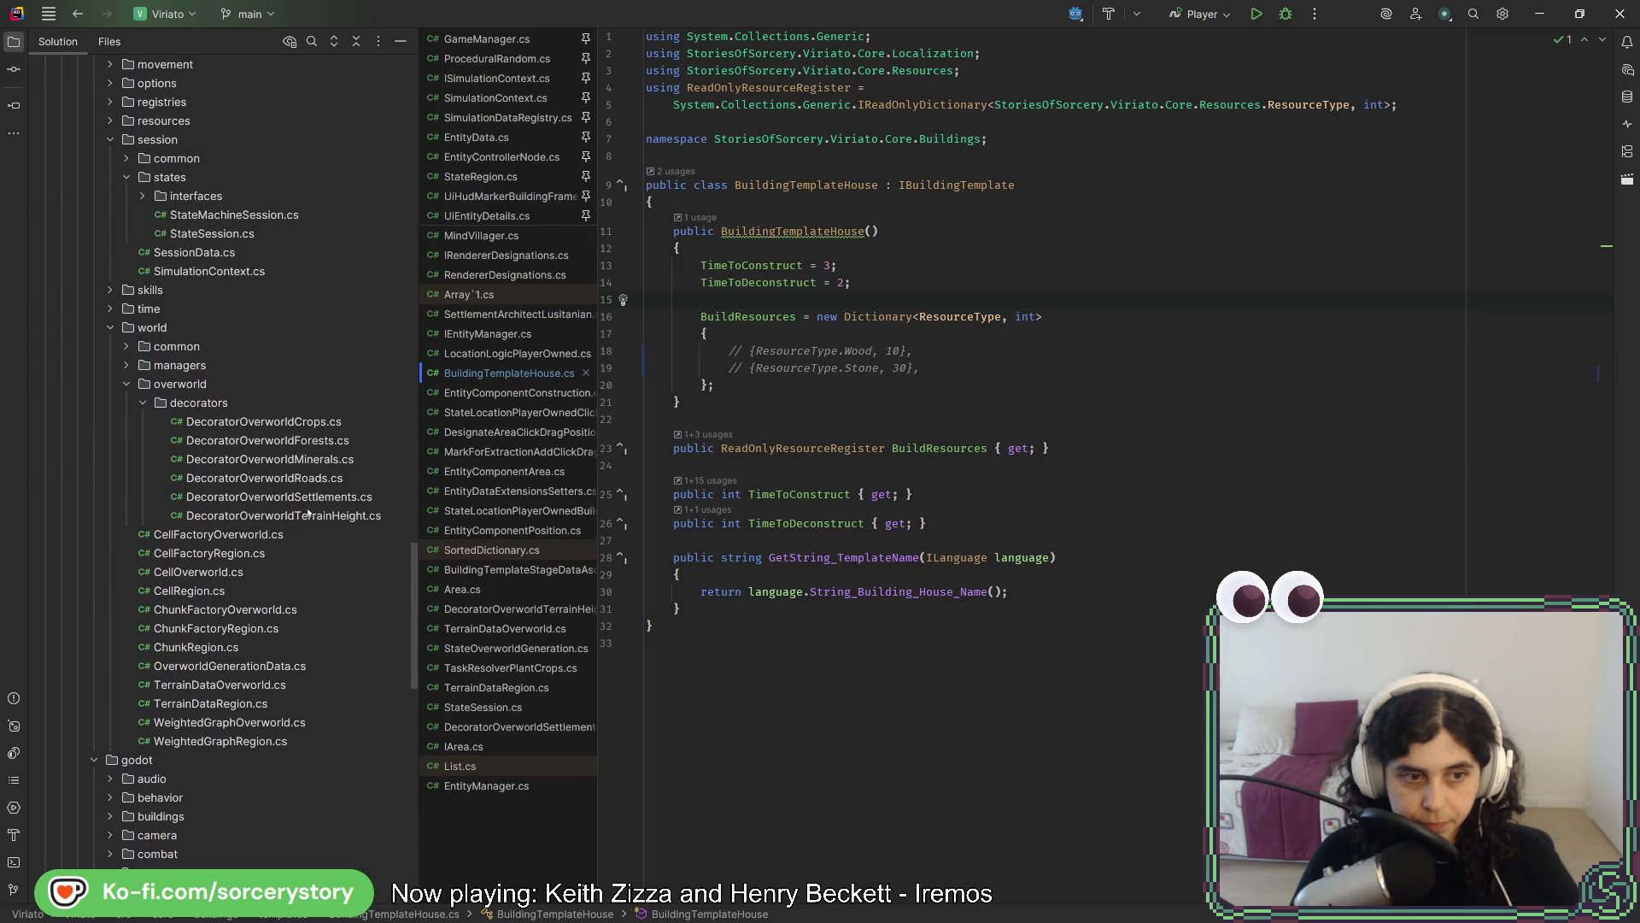
scroll(308, 512, "down", 20)
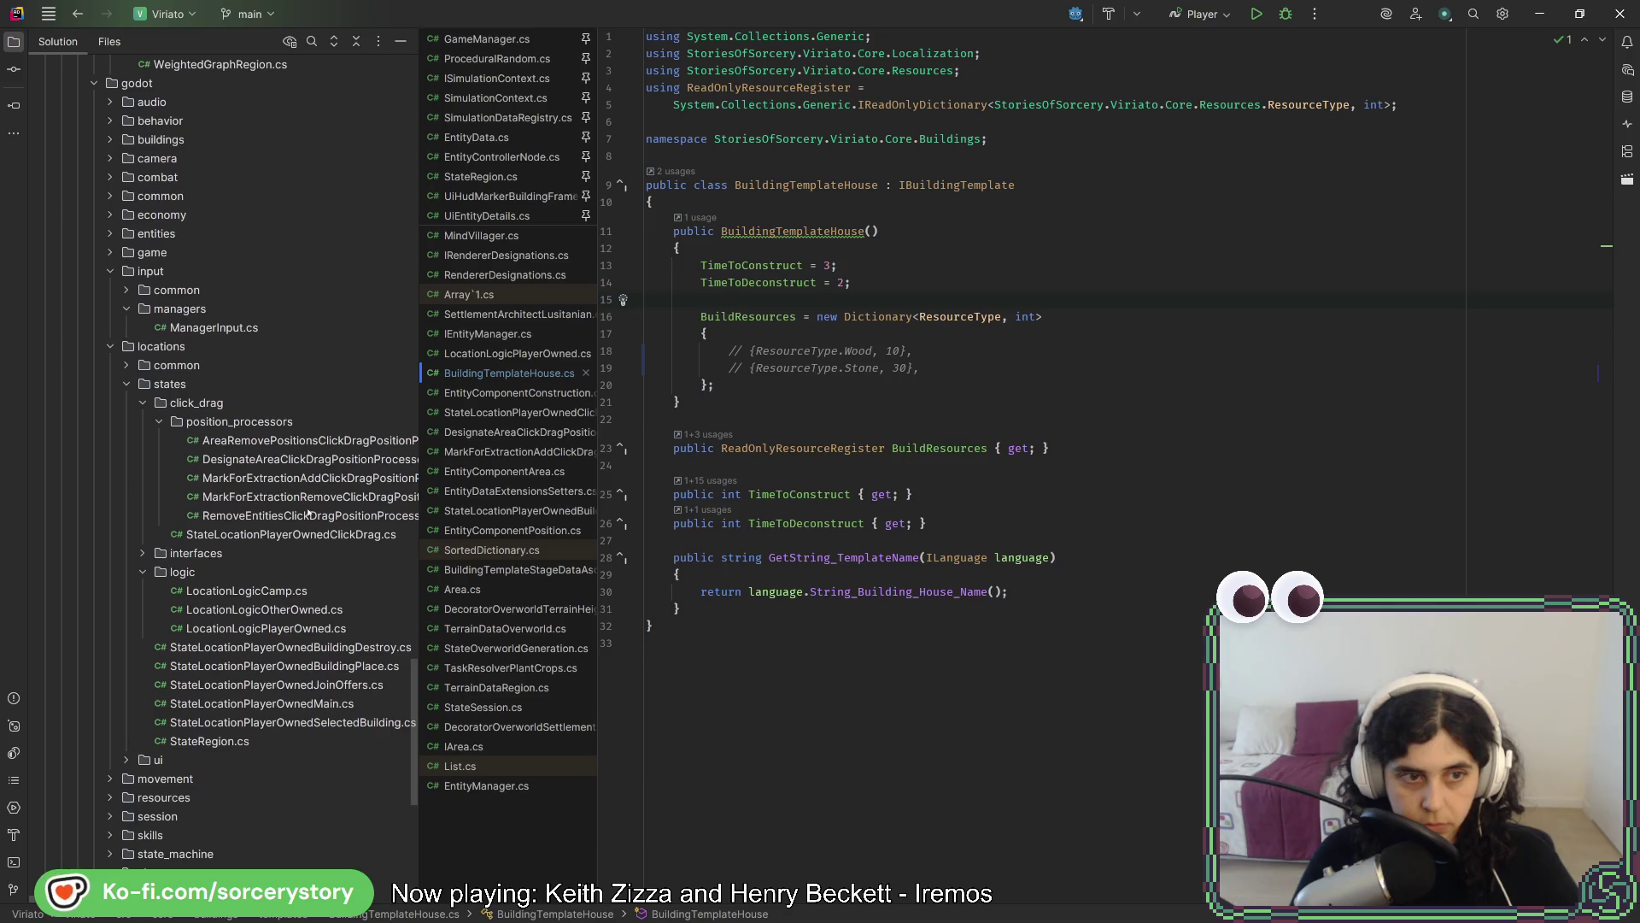
scroll(309, 513, "down", 2)
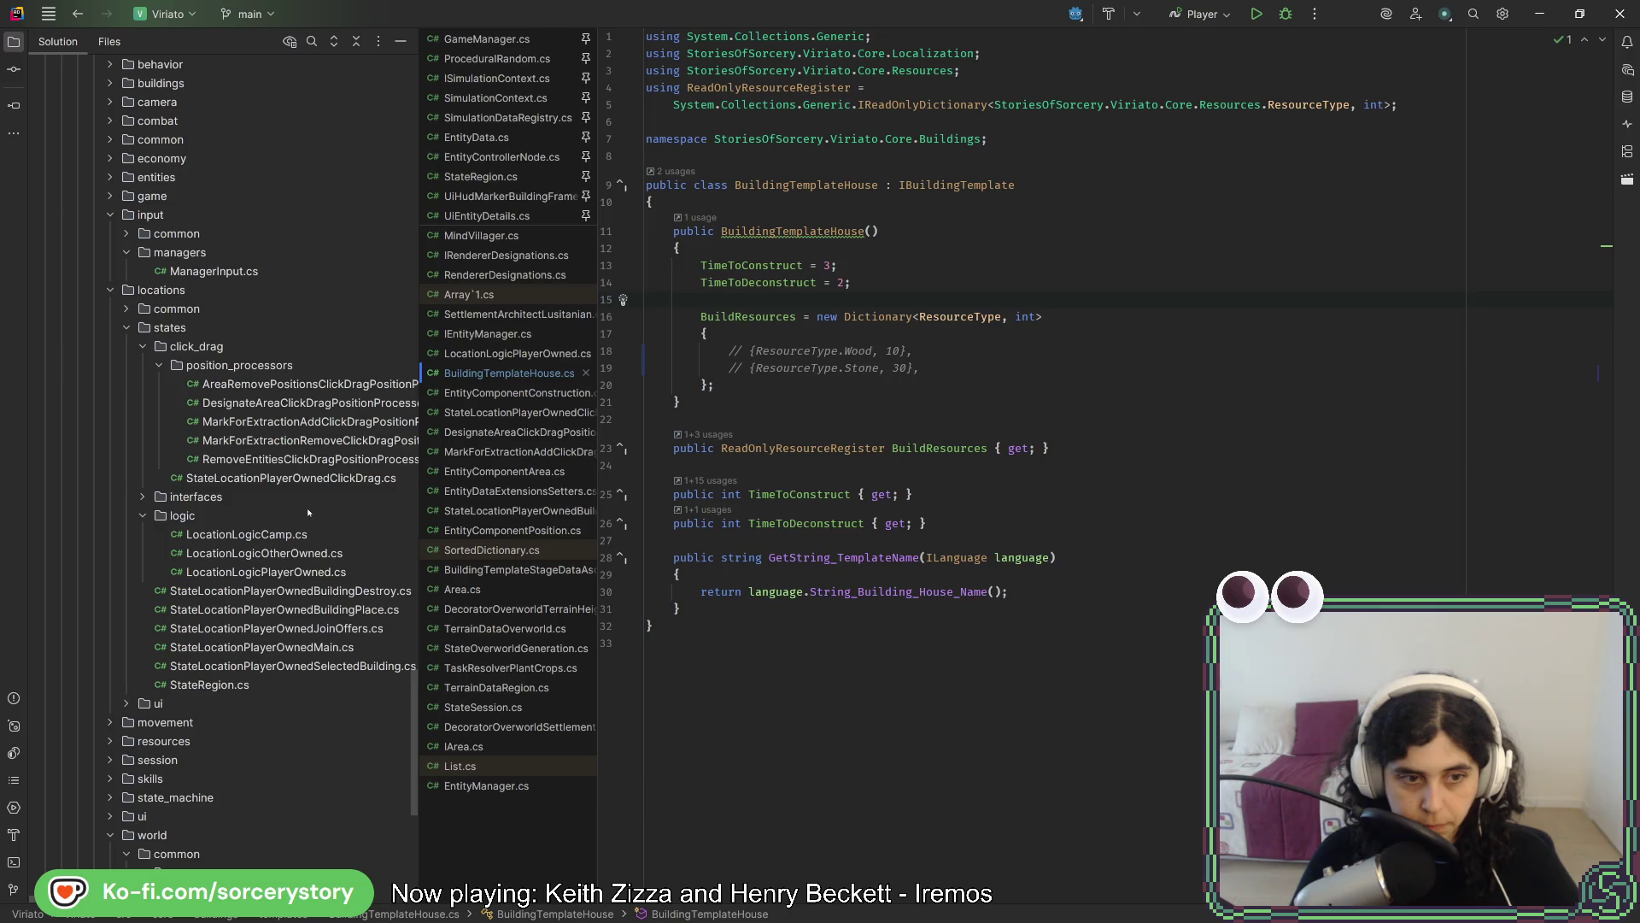
double_click(261, 647)
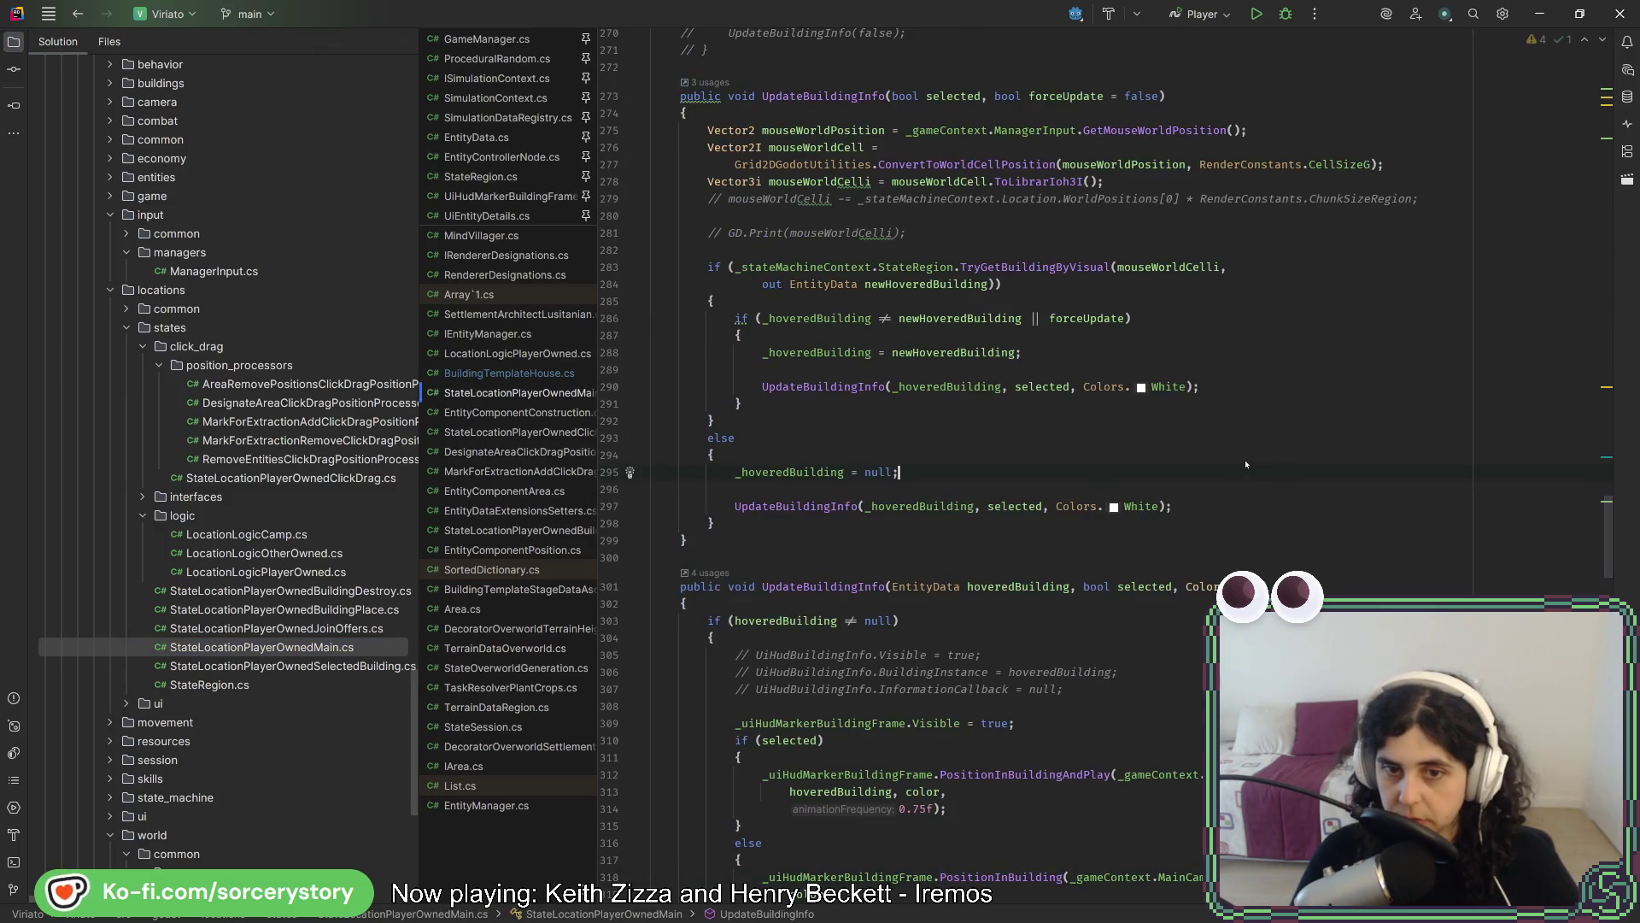
Jump to the class's input-handling methods through the Structure outline
scroll(1244, 463, "down", 20)
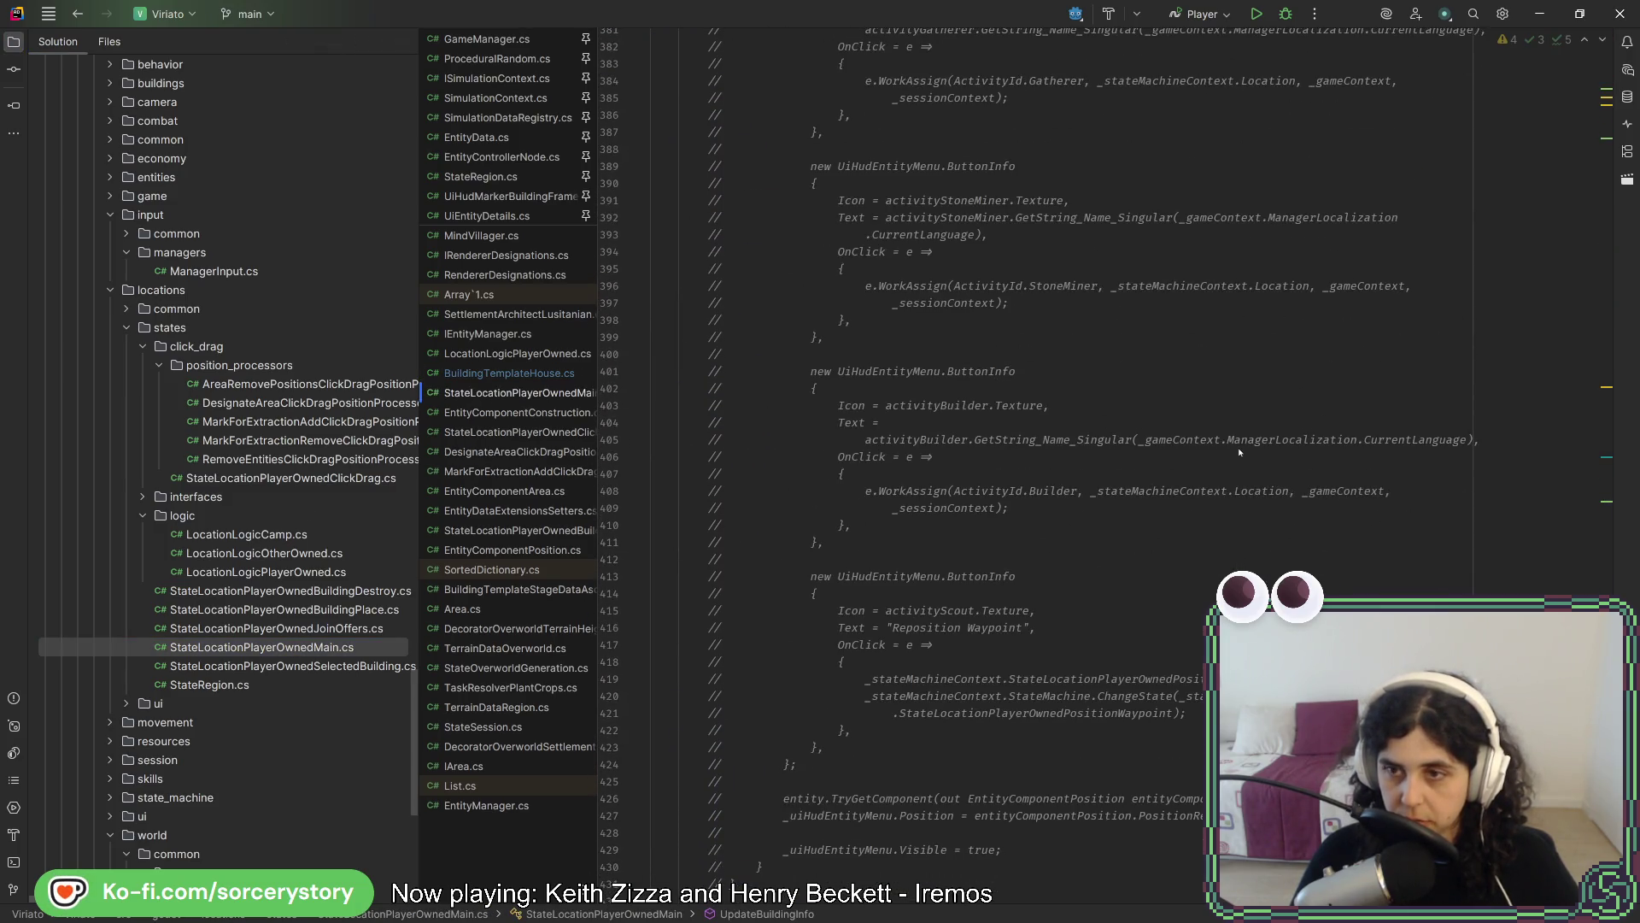
left_click(1627, 151)
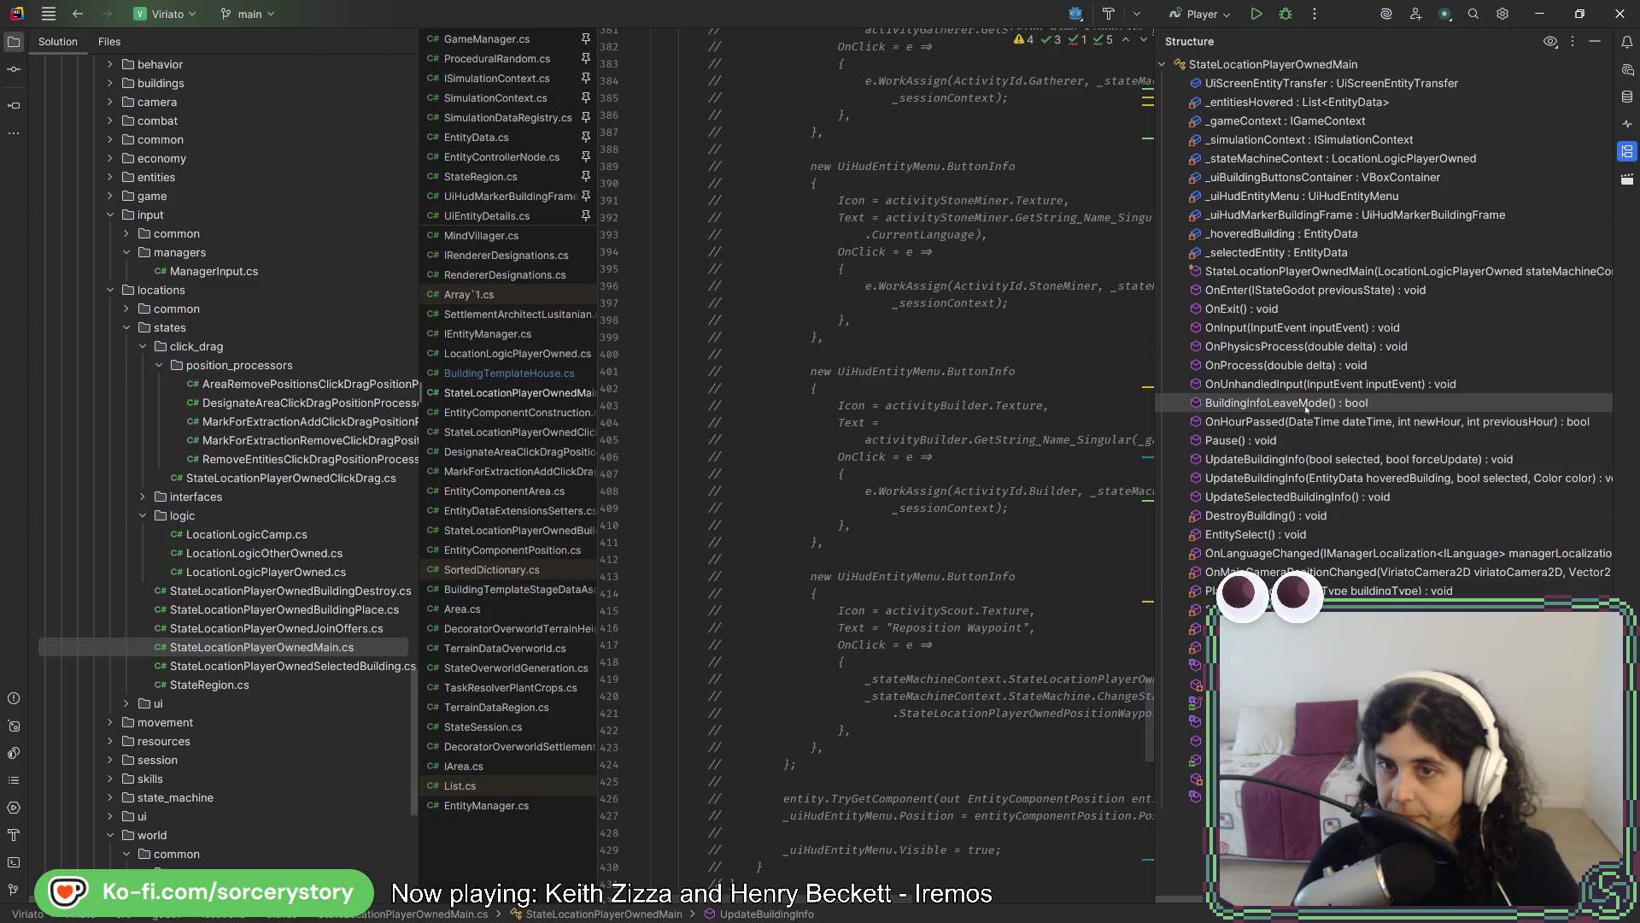
left_click(1293, 328)
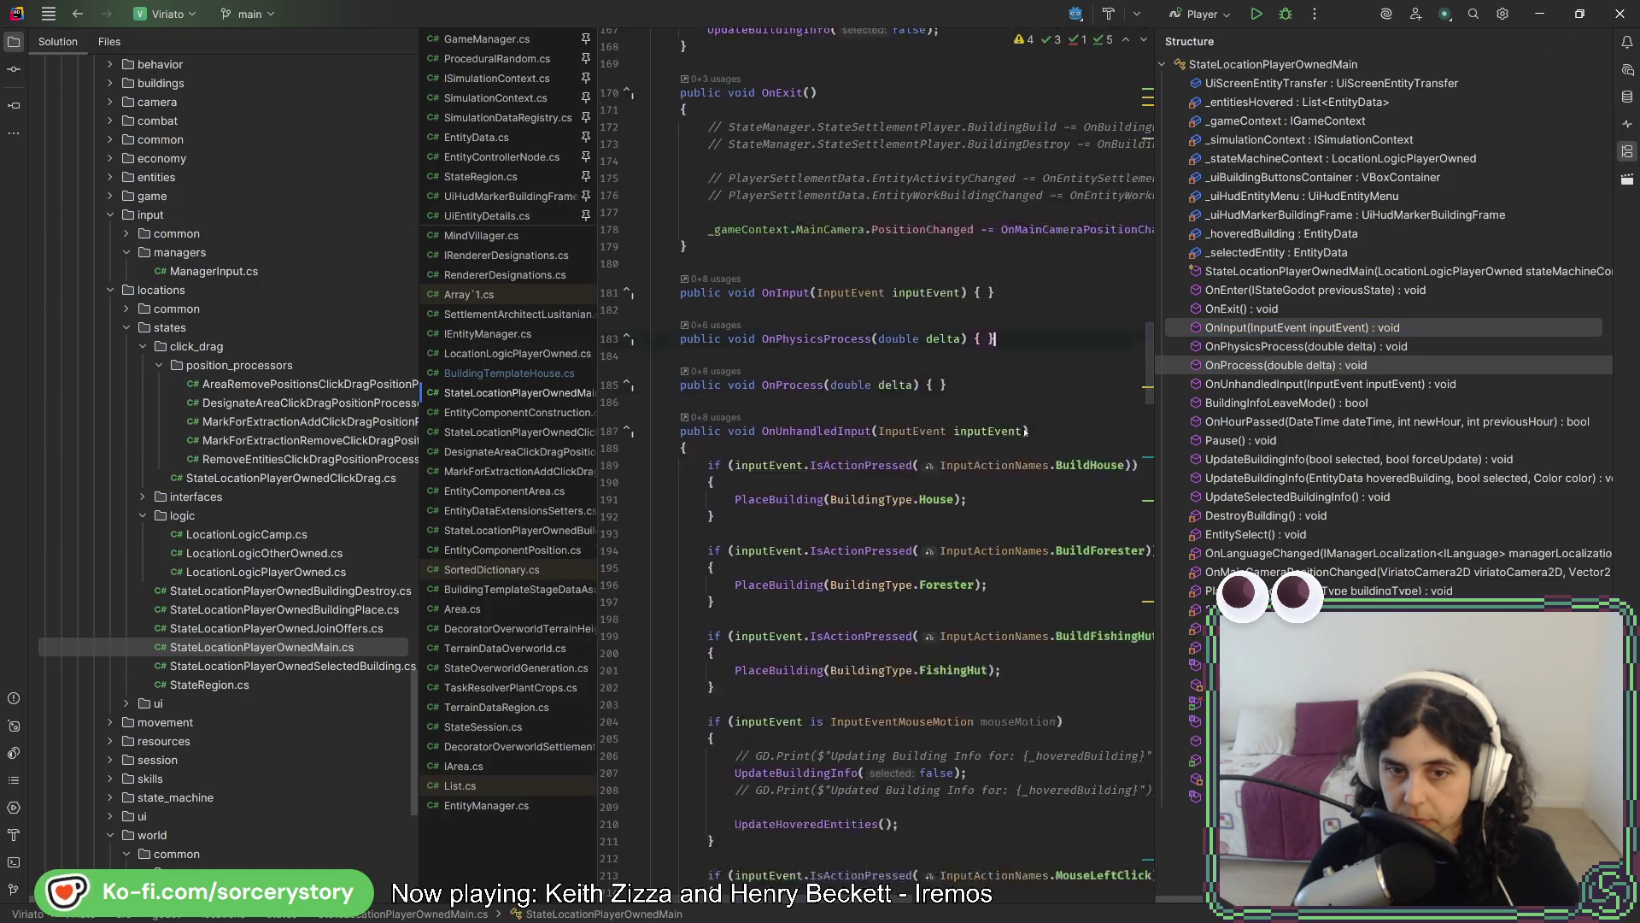
left_click(1627, 151)
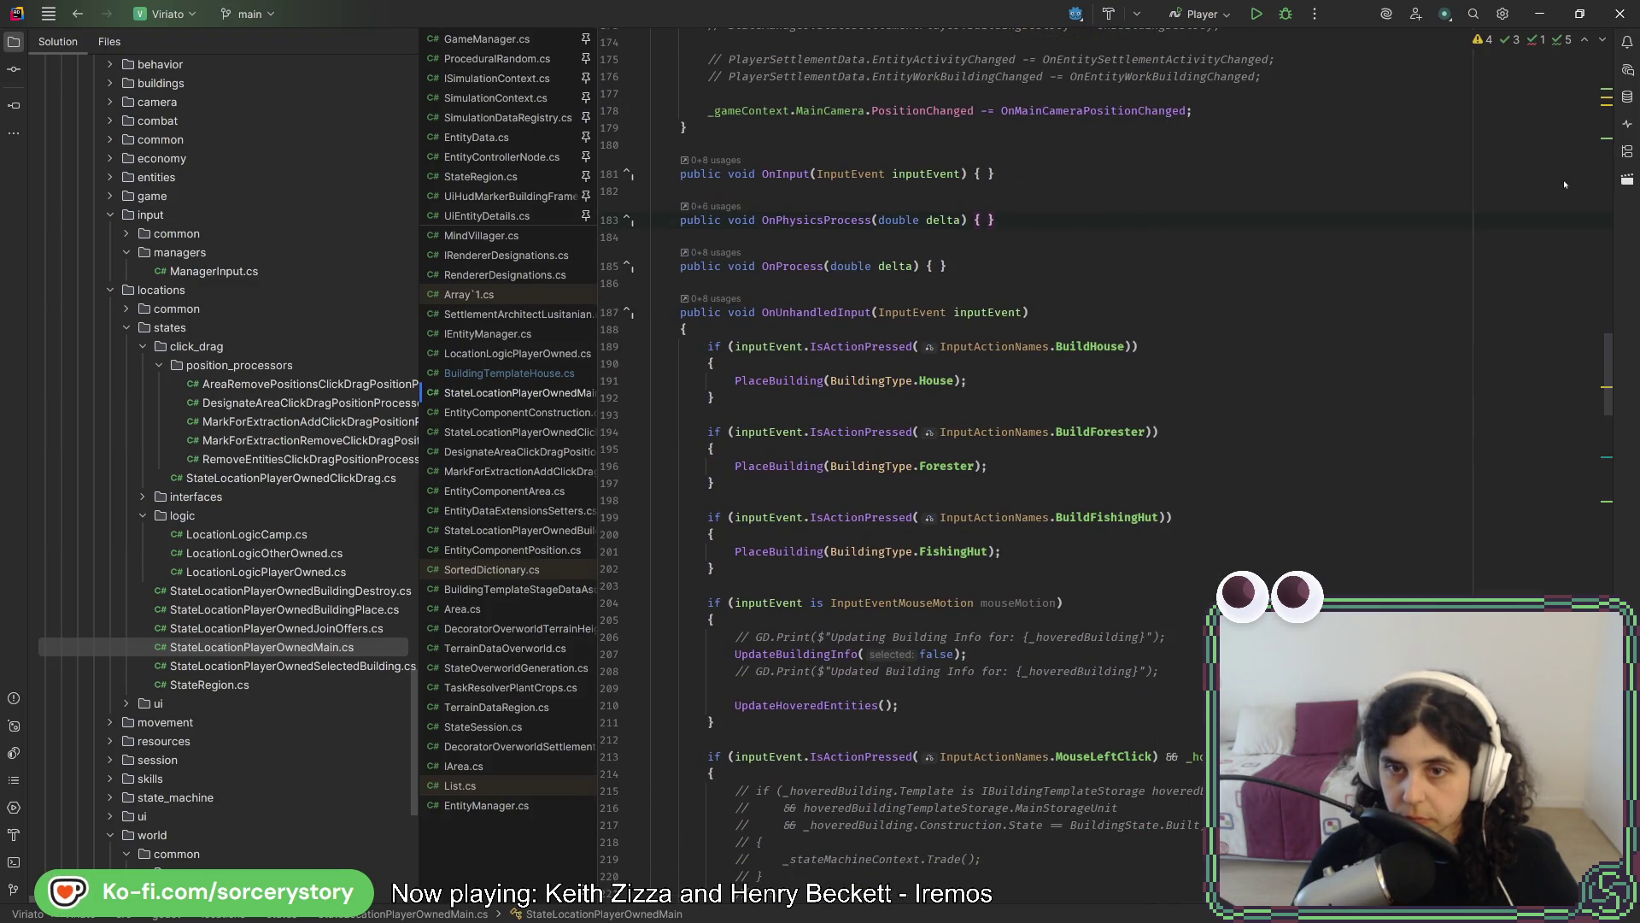
Select the Forester and FishingHut if-blocks and comment them out with Ctrl+/
left_click(1081, 519)
left_click(742, 554)
key("ctrl+w")
key("ctrl+w")
key("ctrl+w")
key("ctrl+w")
key("ctrl+w")
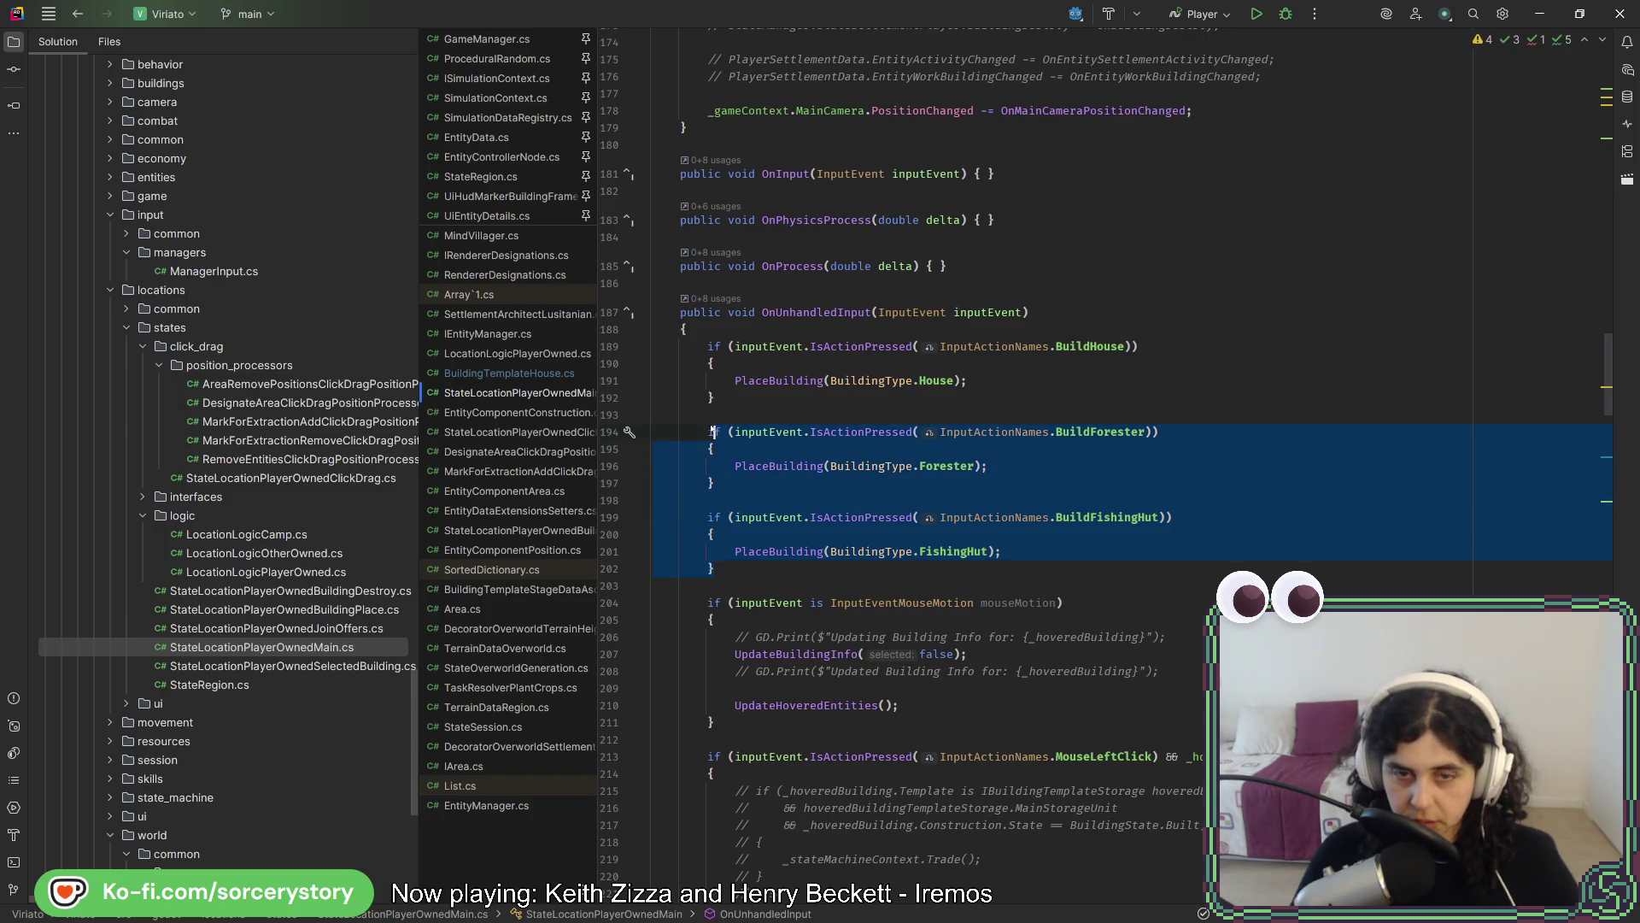
key("ctrl+slash")
left_click(743, 406)
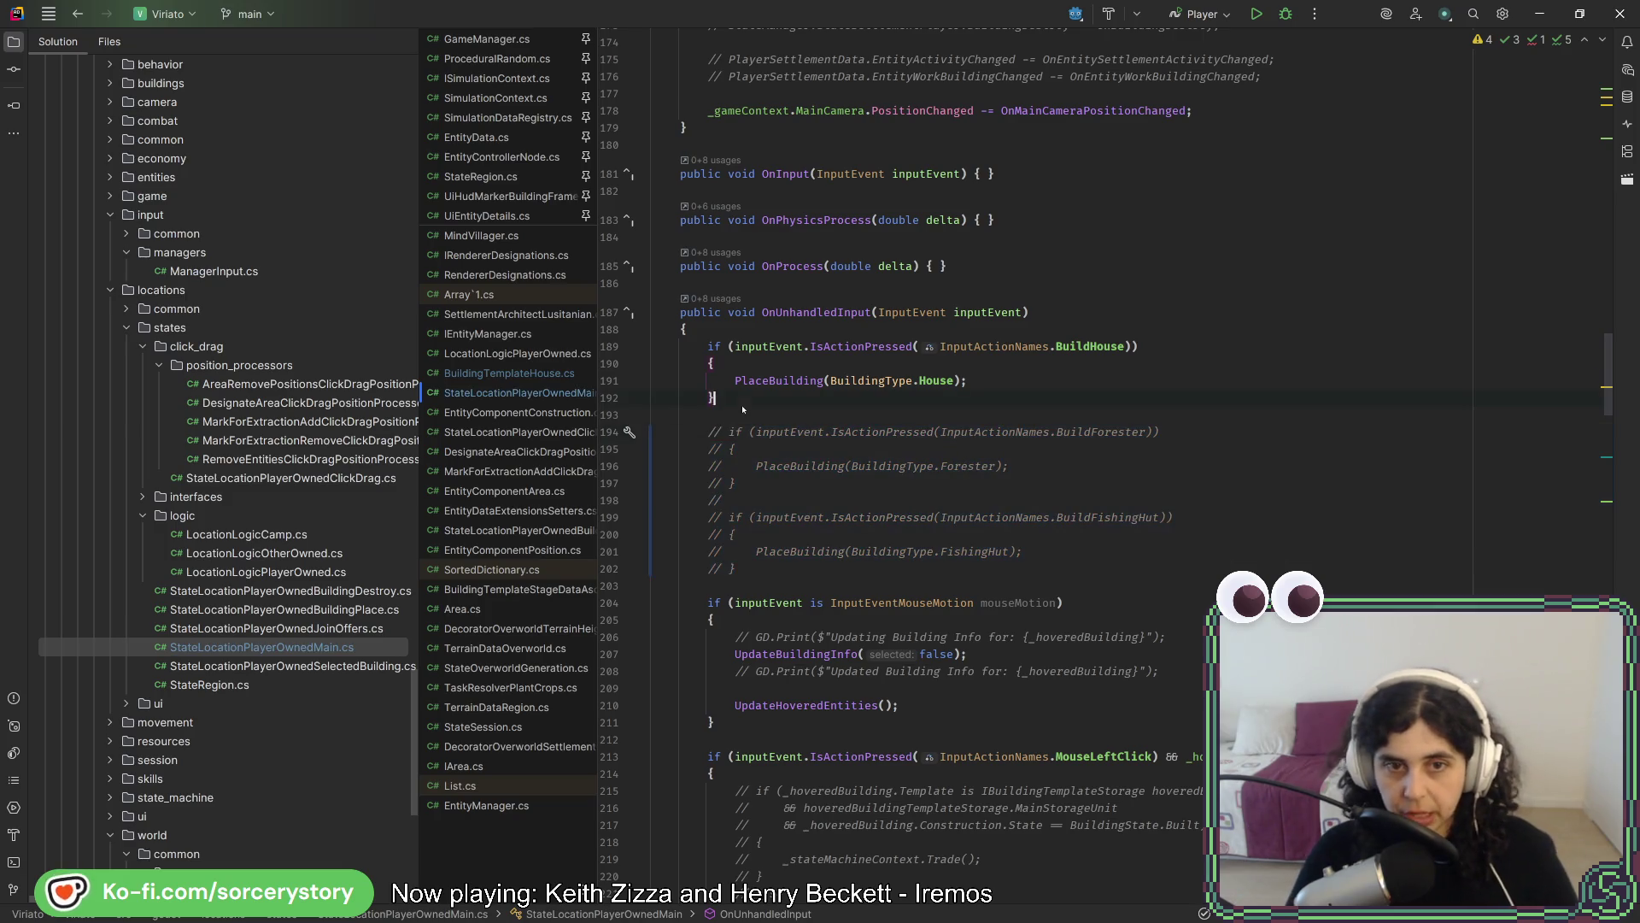
left_click(766, 574)
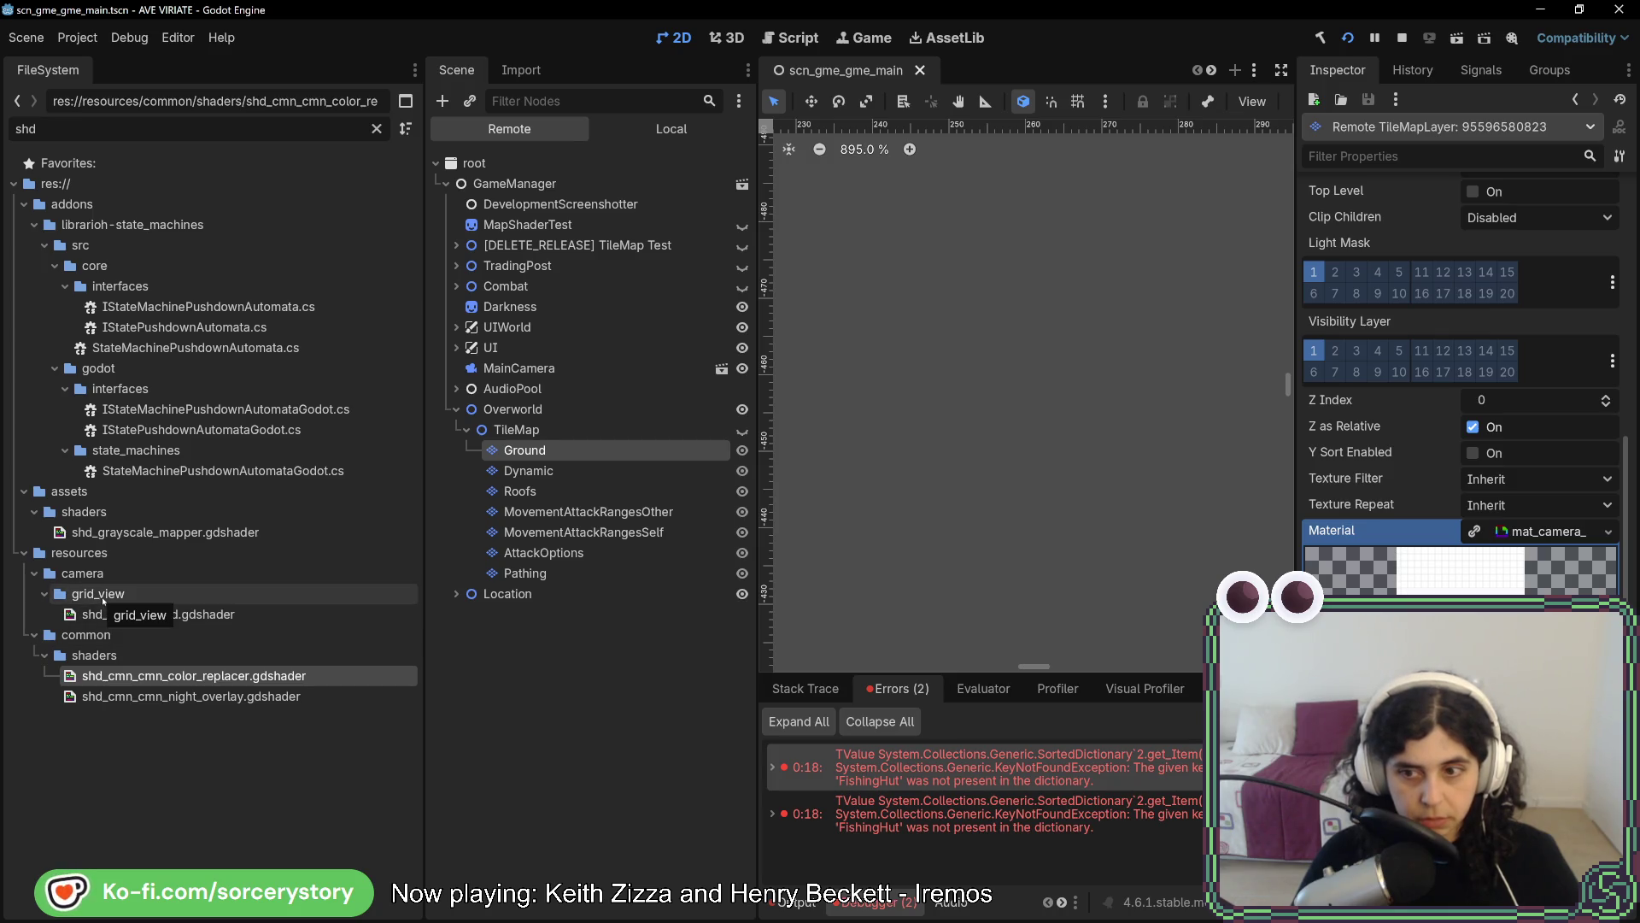
Stop the game and find mat_camera_grid.tres and shd_camera_grid.gdshader in resources/camera/grid_view
left_click(1402, 39)
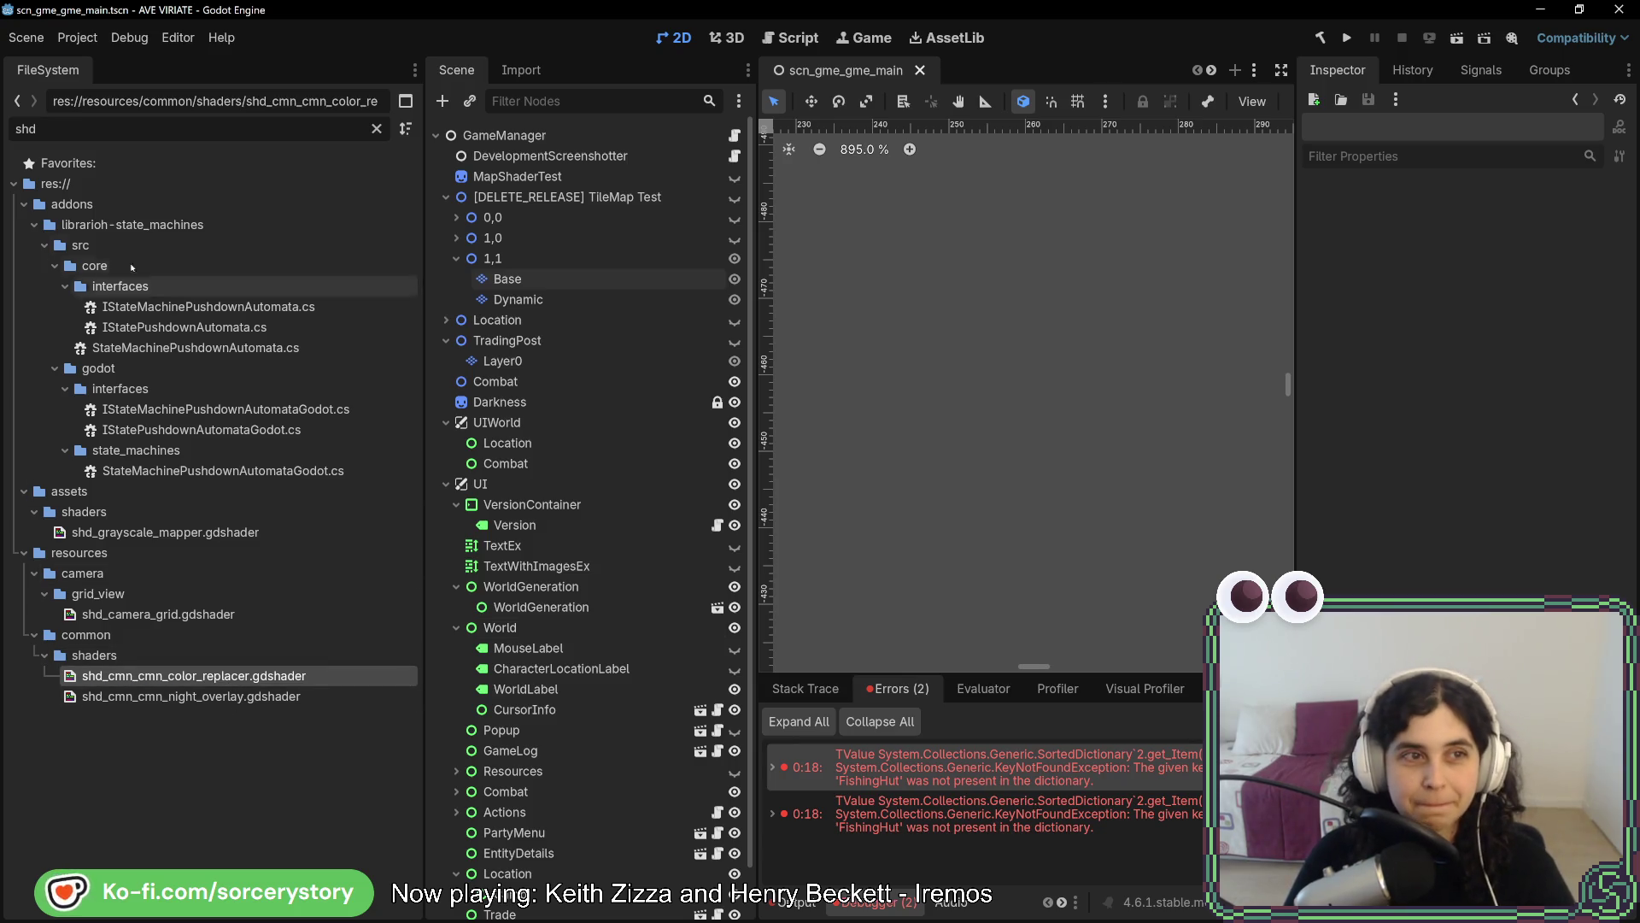
left_click(129, 614)
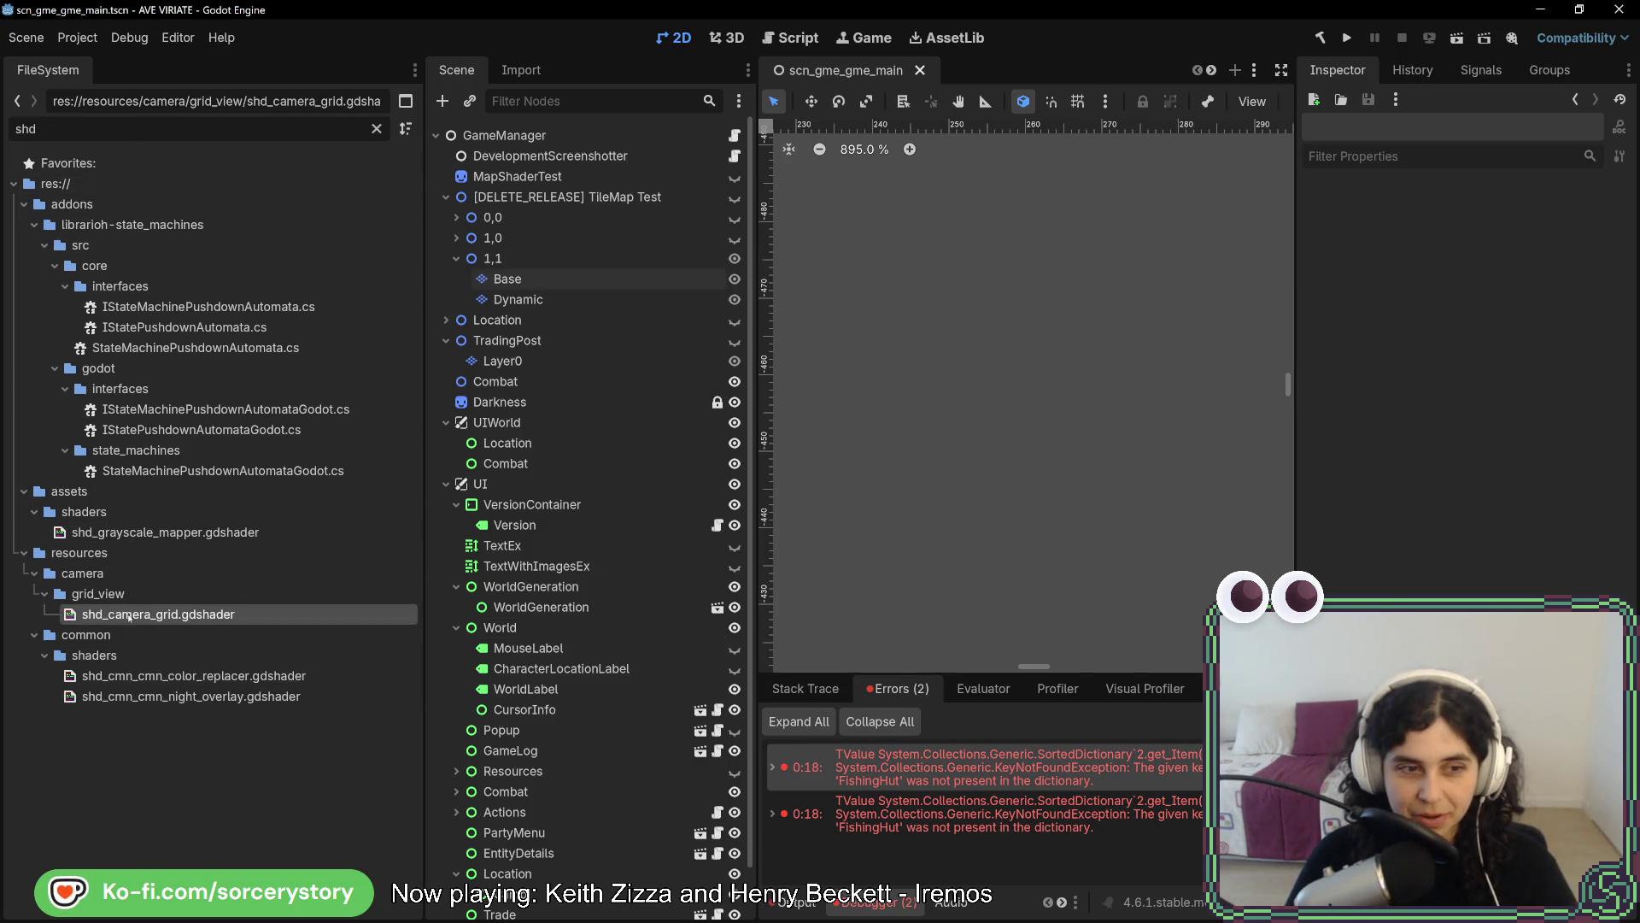
left_click(375, 130)
scroll(243, 669, "down", 5)
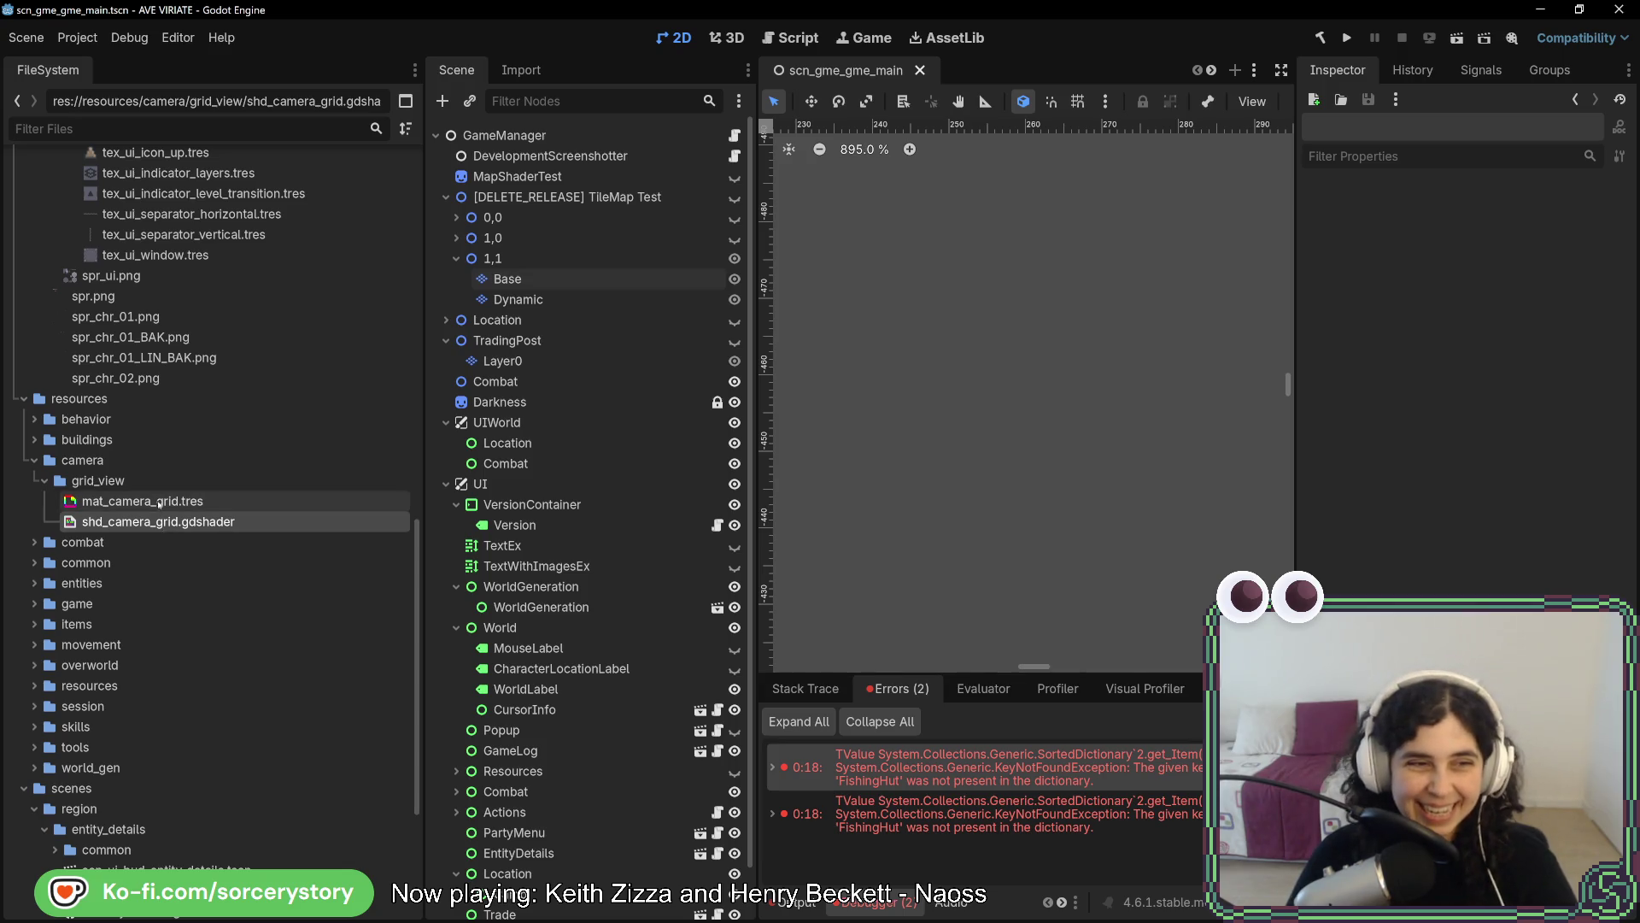
left_click(122, 483)
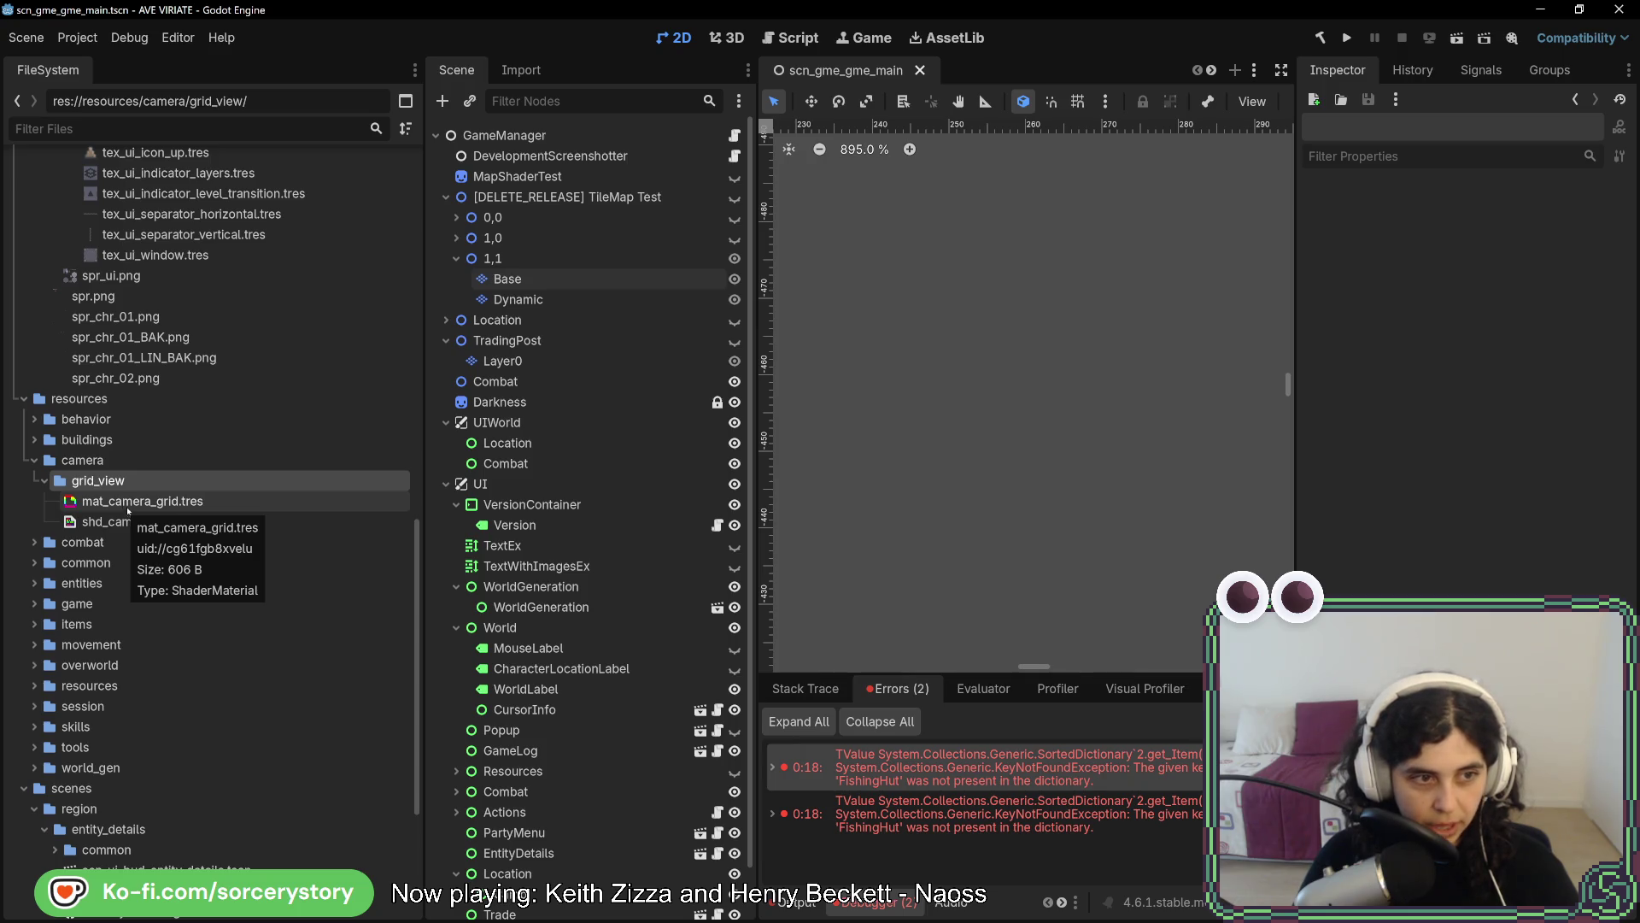
left_click(85, 461)
left_click(95, 483)
left_click(85, 398)
right_click(89, 402)
Create a new folder named 'materials' inside resources
mouse_move(256, 415)
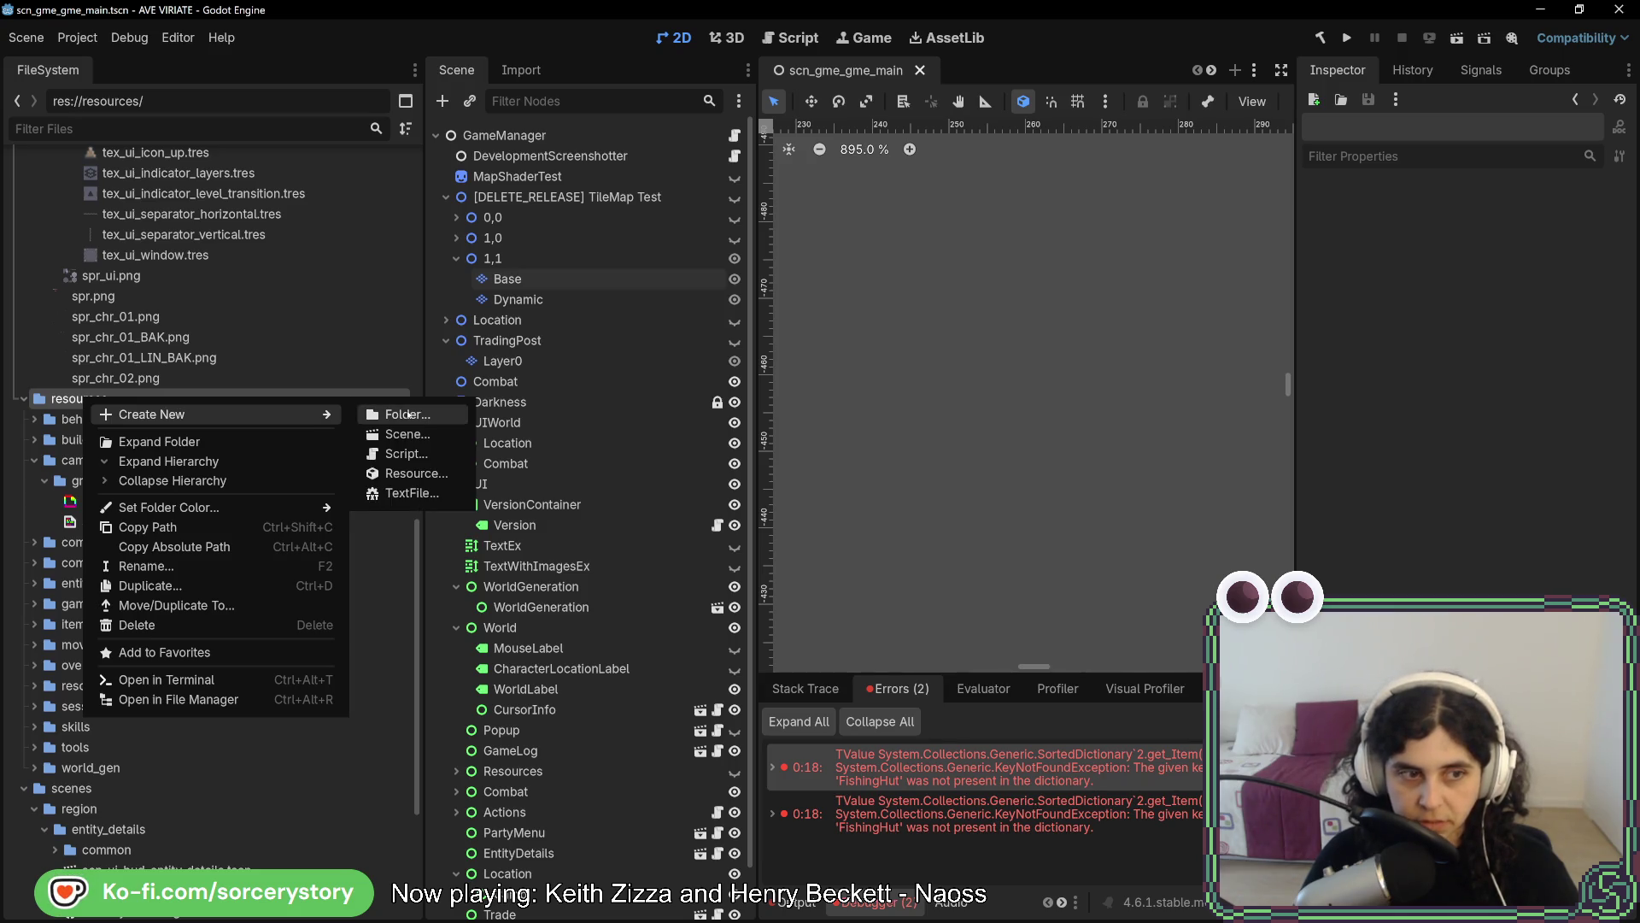
left_click(408, 415)
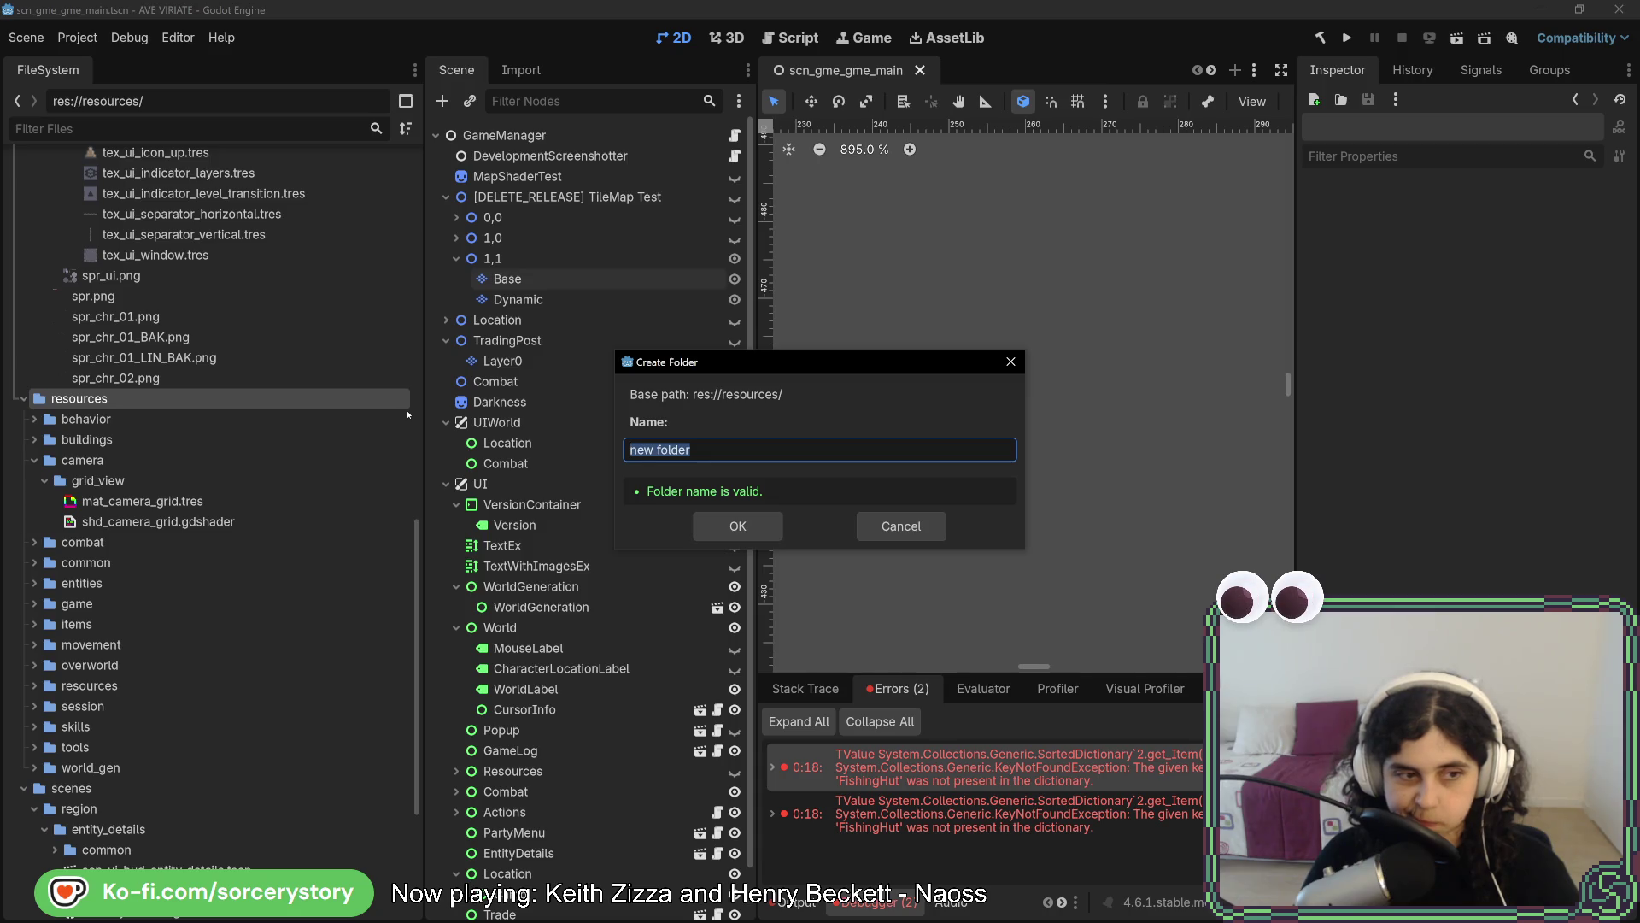
type("materials")
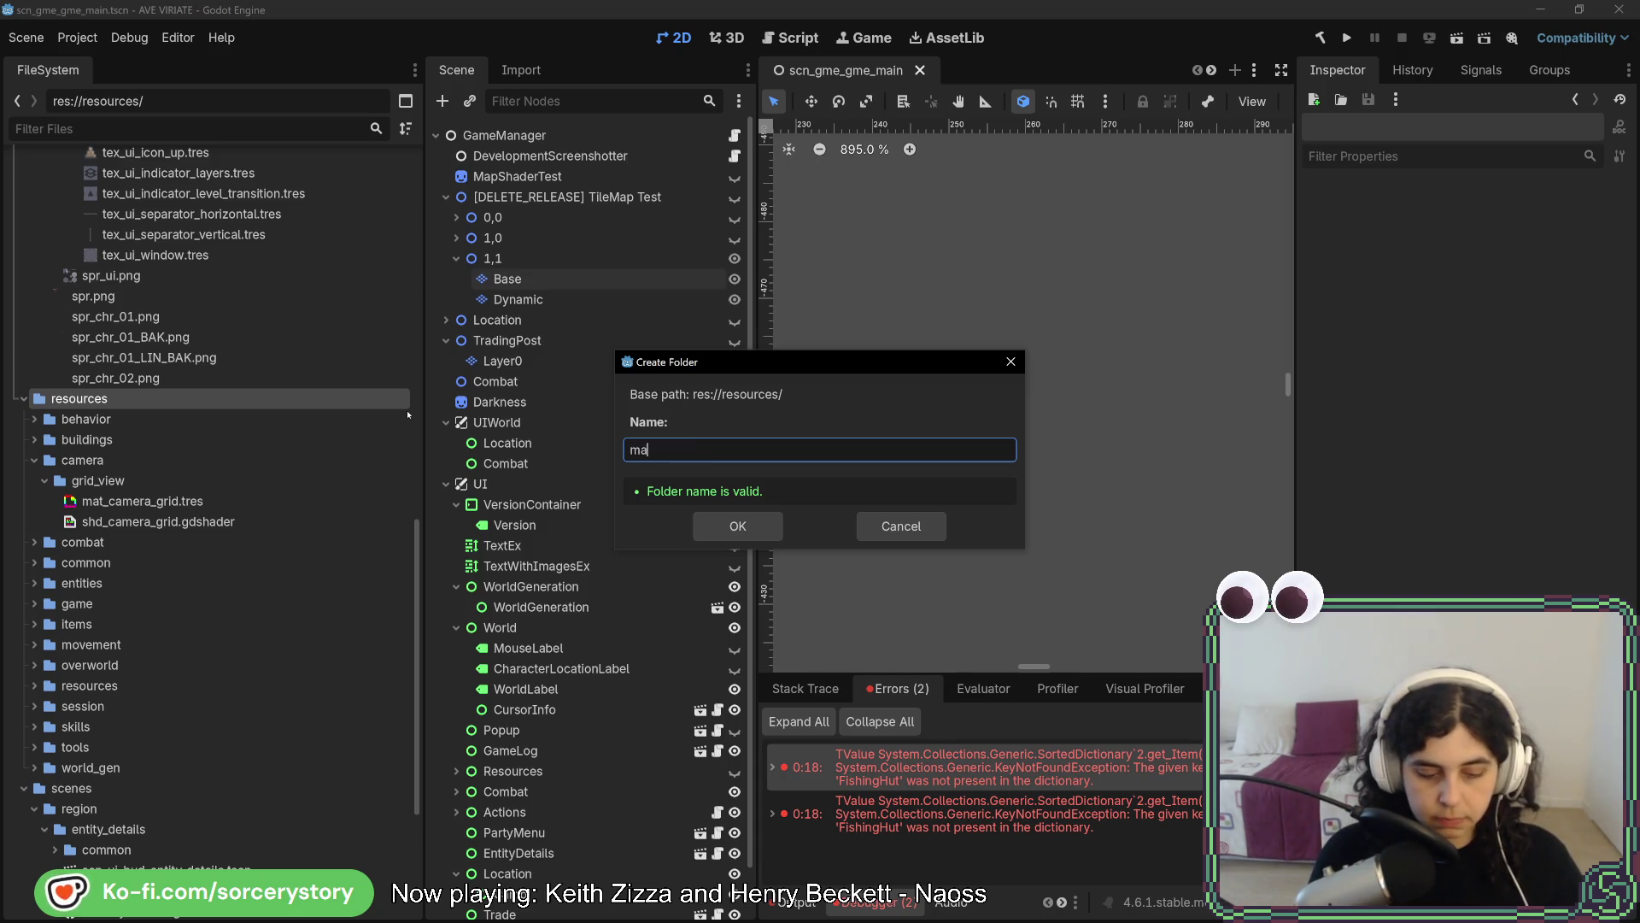
key("Return")
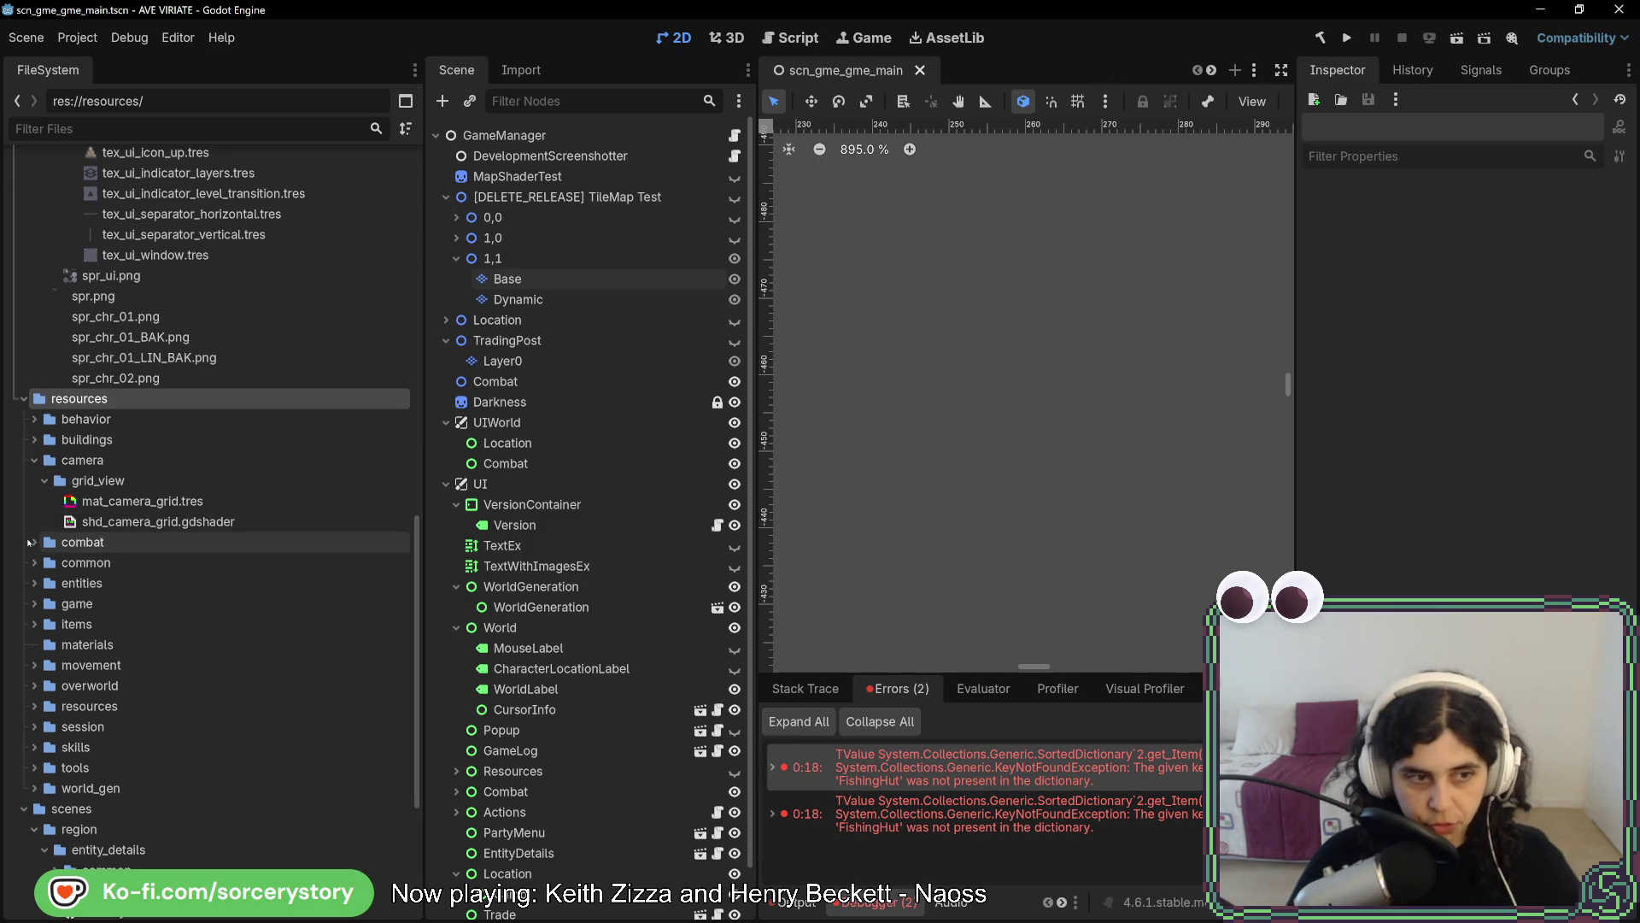
Move the materials folder into resources/common
left_click(36, 562)
left_click(44, 582)
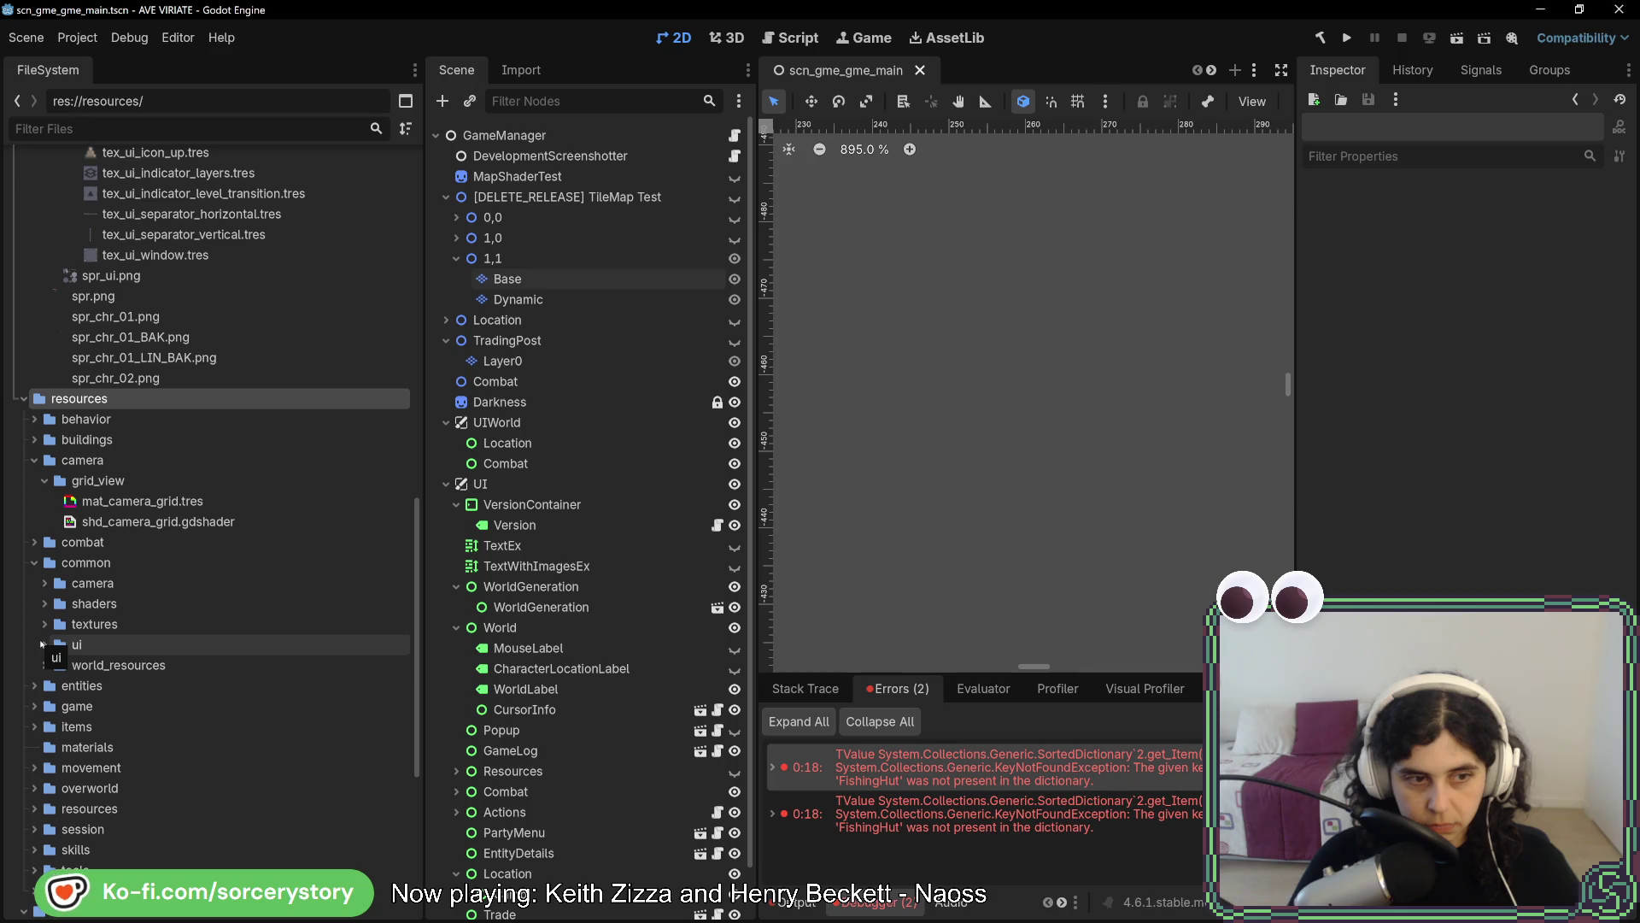
left_click(42, 644)
scroll(43, 645, "down", 2)
mouse_move(85, 652)
left_mouse_down()
mouse_move(92, 461)
mouse_move(92, 475)
left_mouse_up()
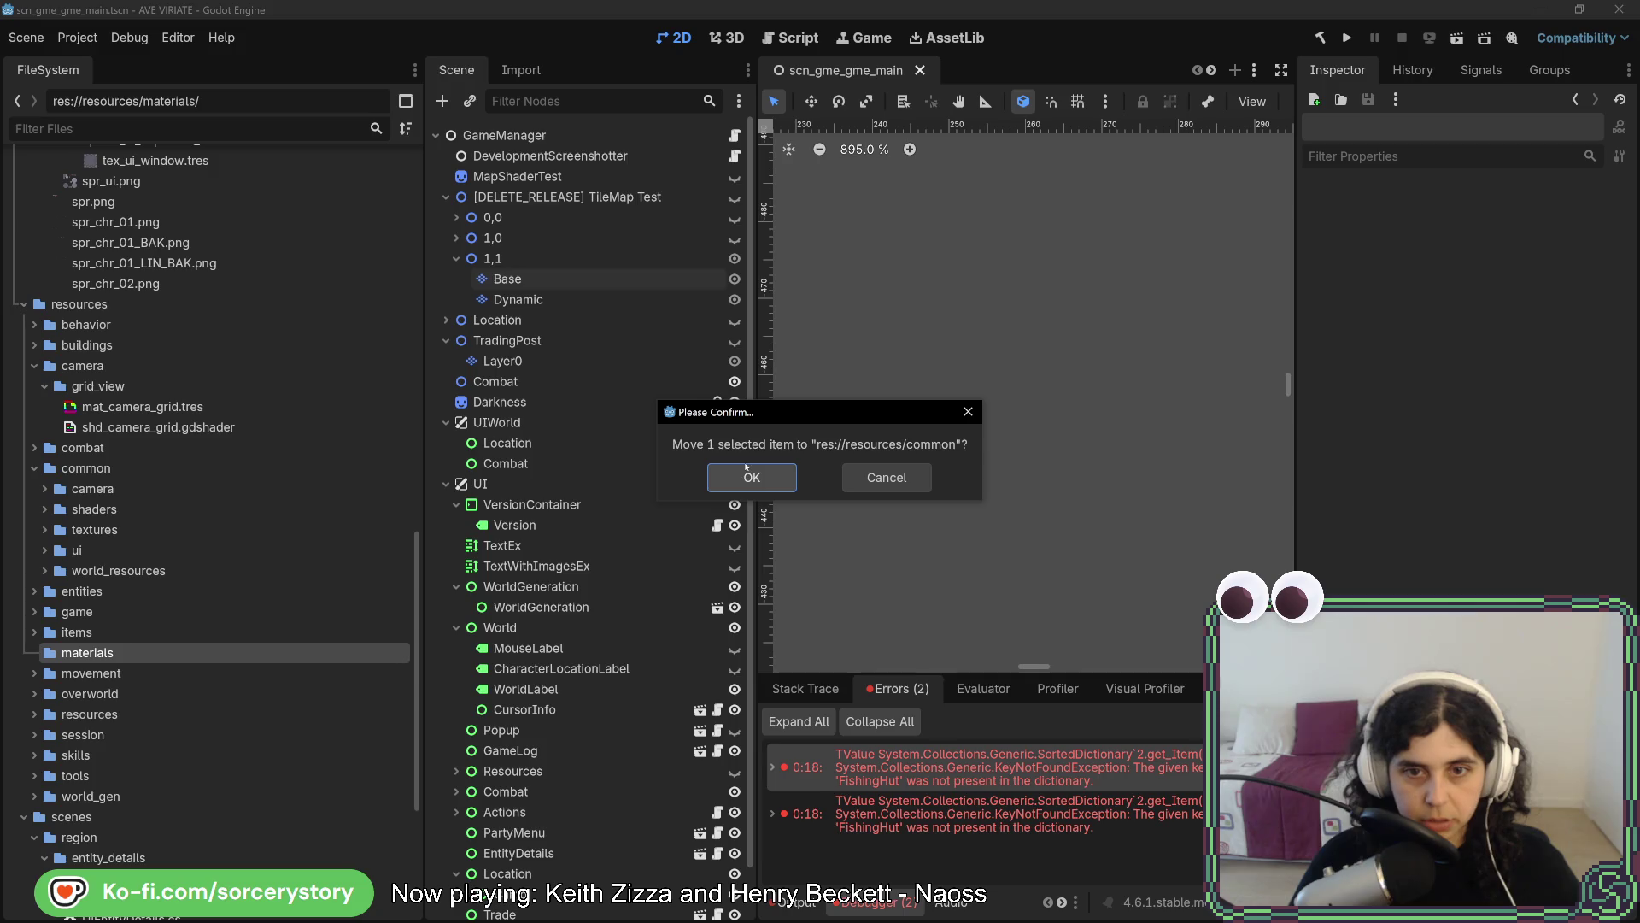
key("Return")
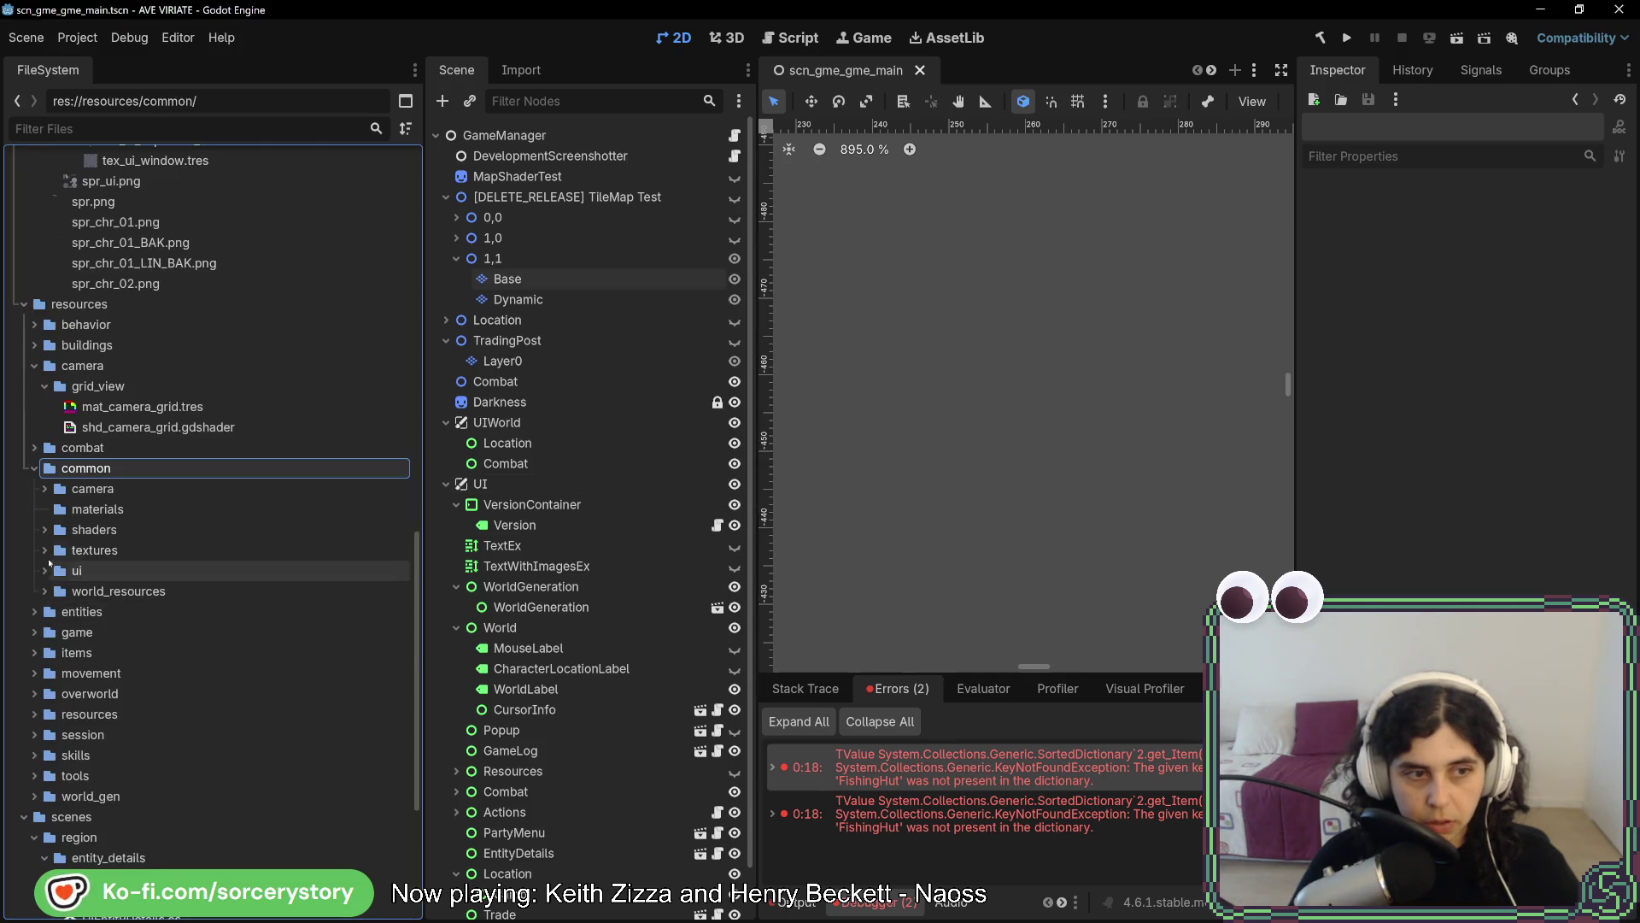
Move grid_view into common/materials and delete the empty camera folder
mouse_move(96, 386)
left_mouse_down()
mouse_move(196, 517)
mouse_move(137, 510)
left_mouse_up()
key("Return")
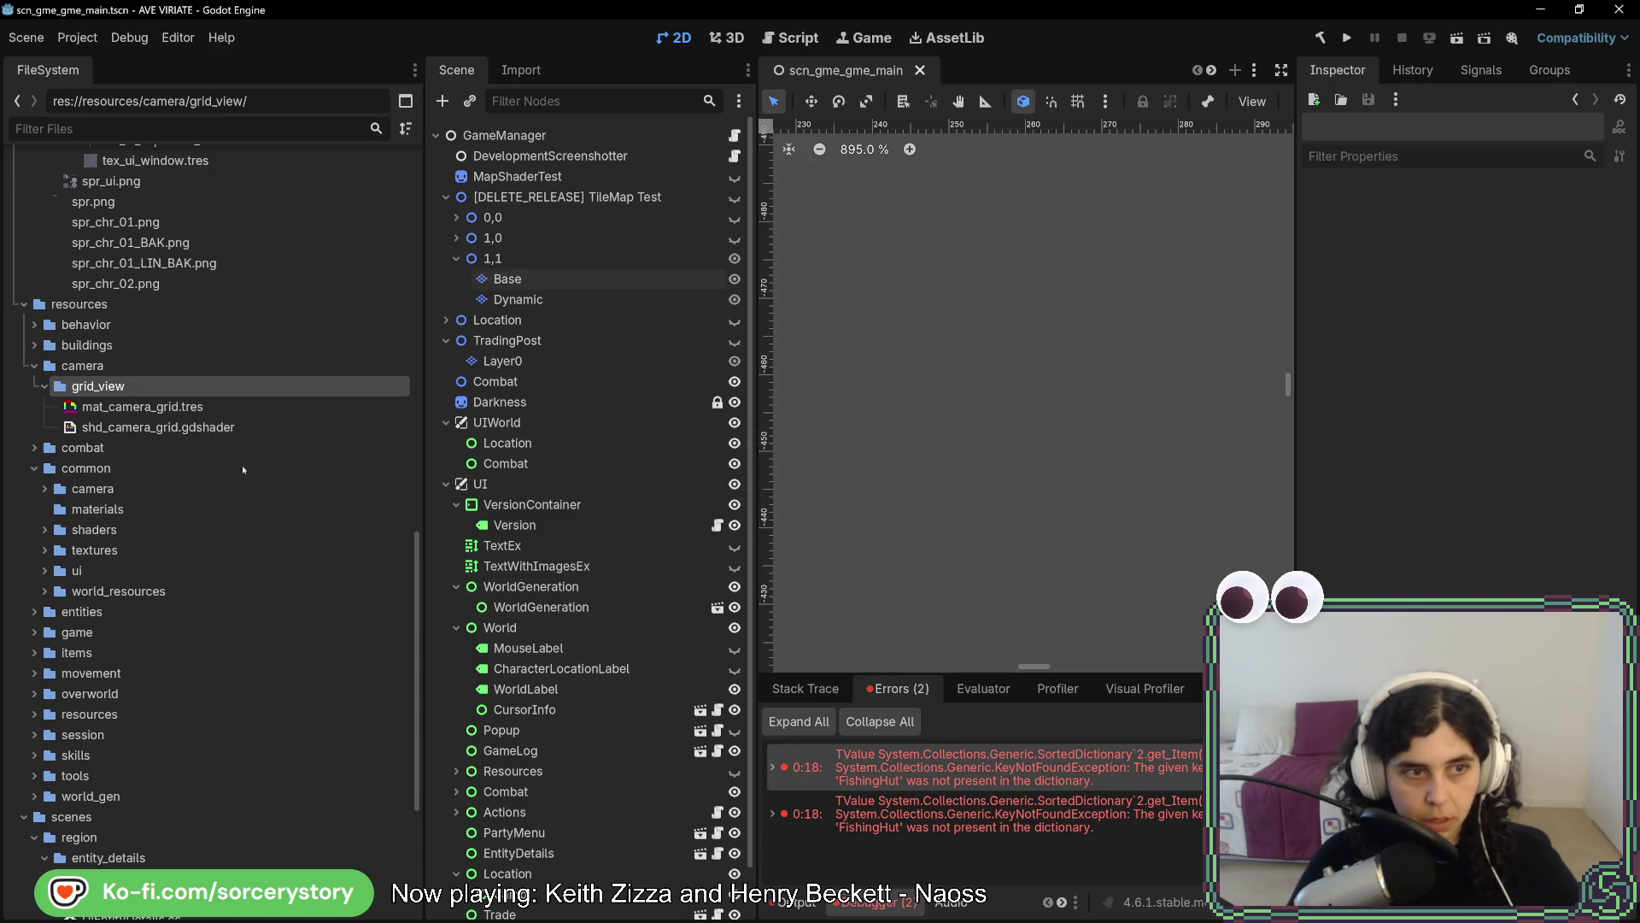
key("Delete")
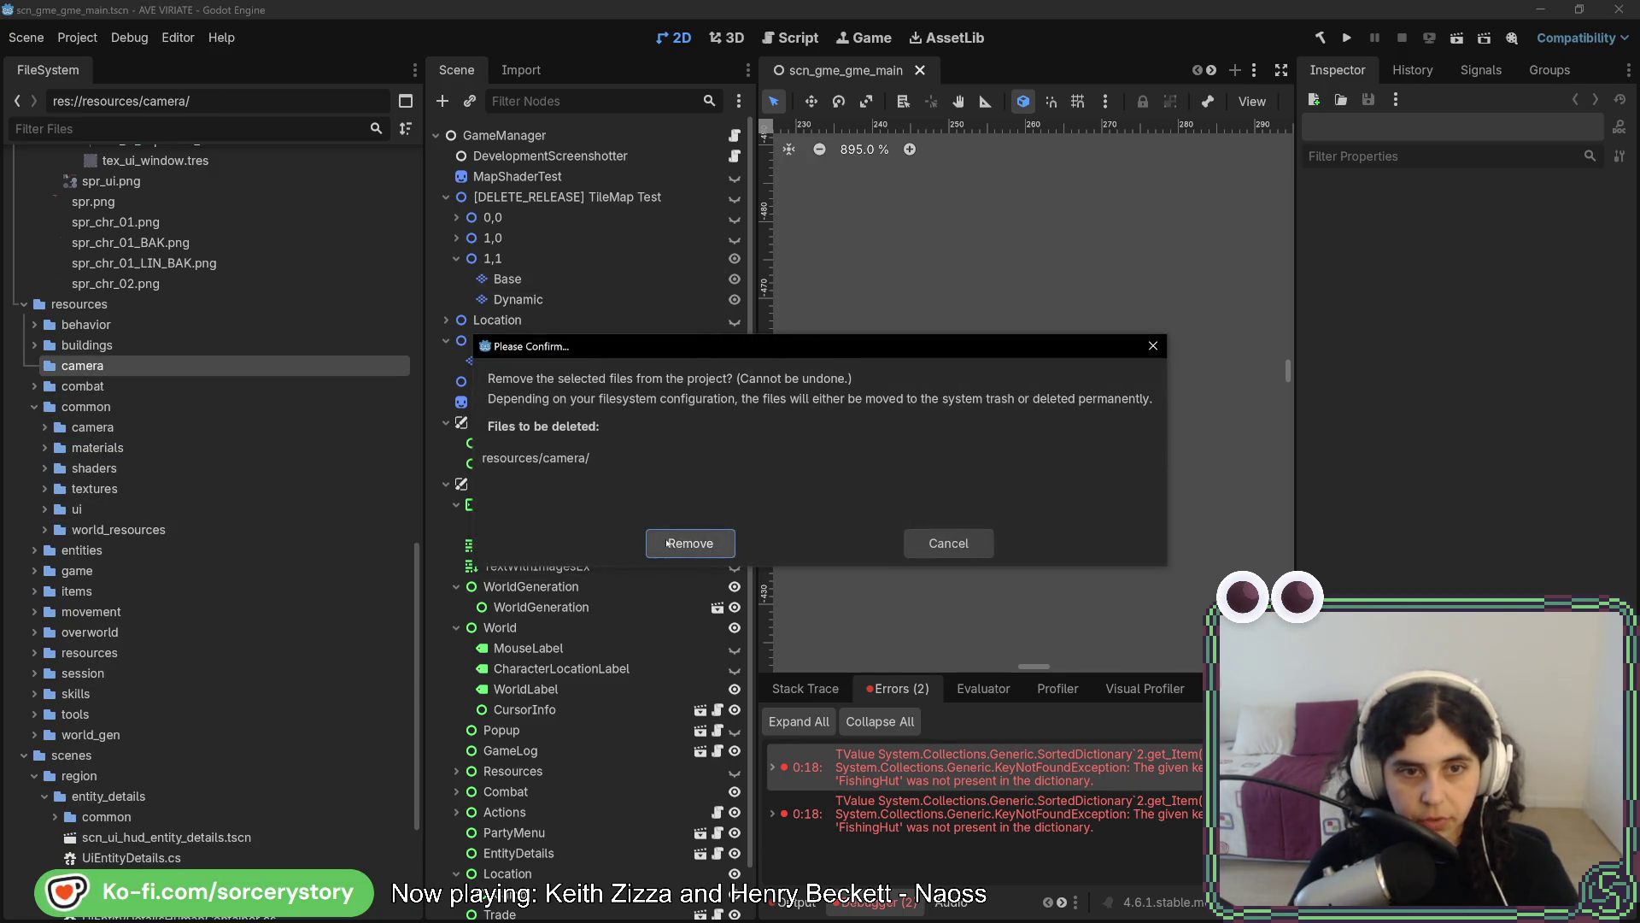
left_click(688, 544)
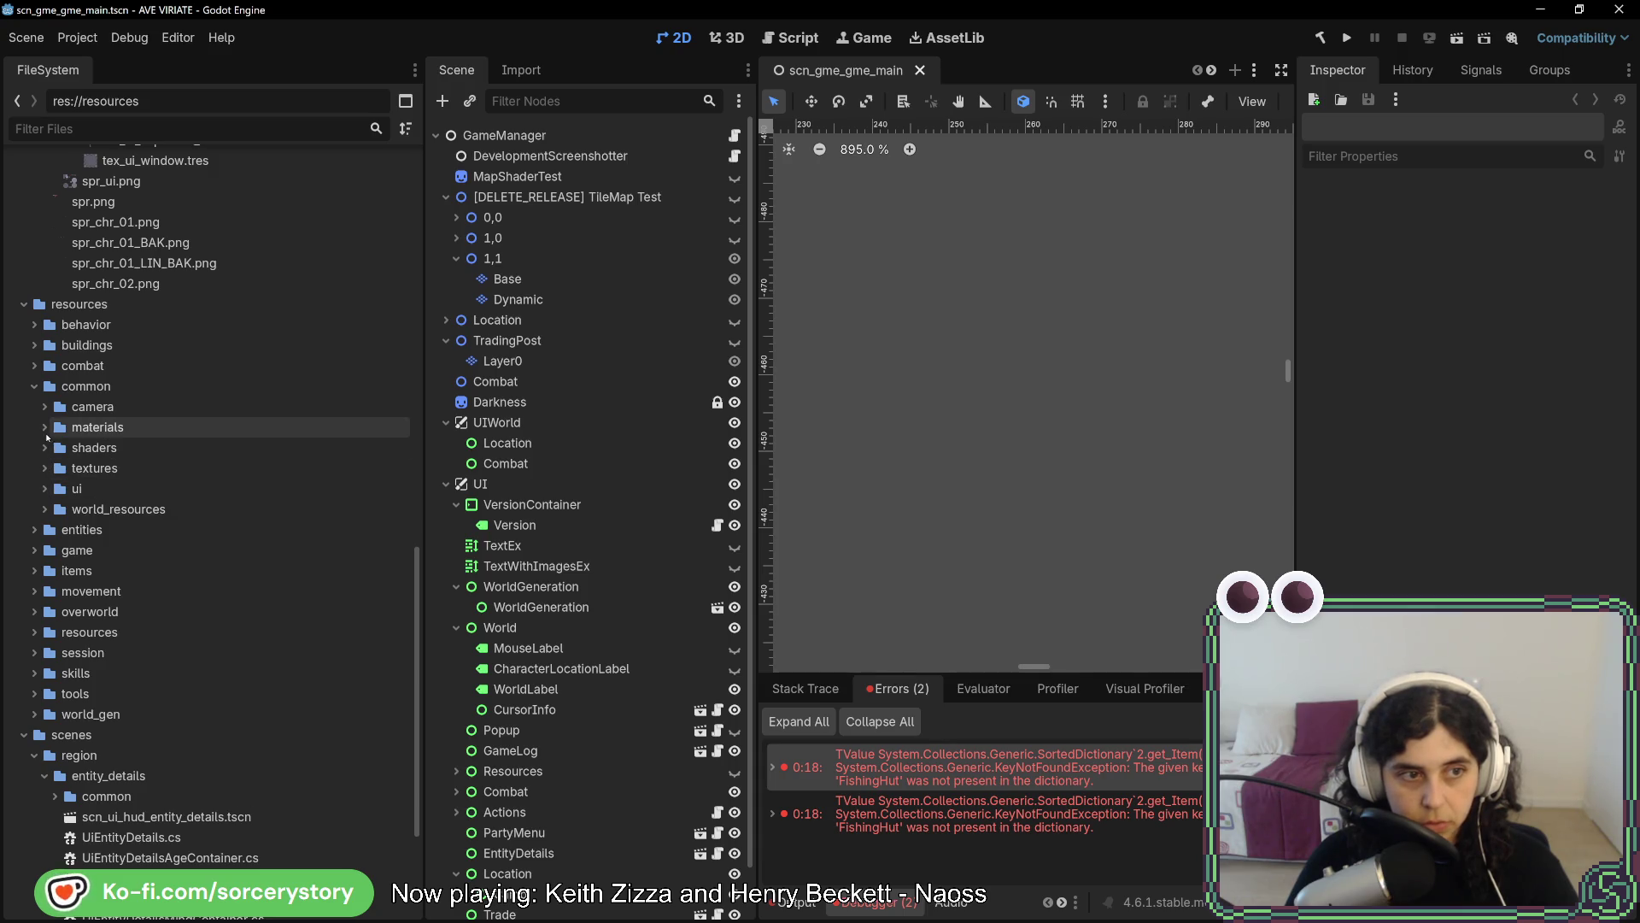
left_click(44, 448)
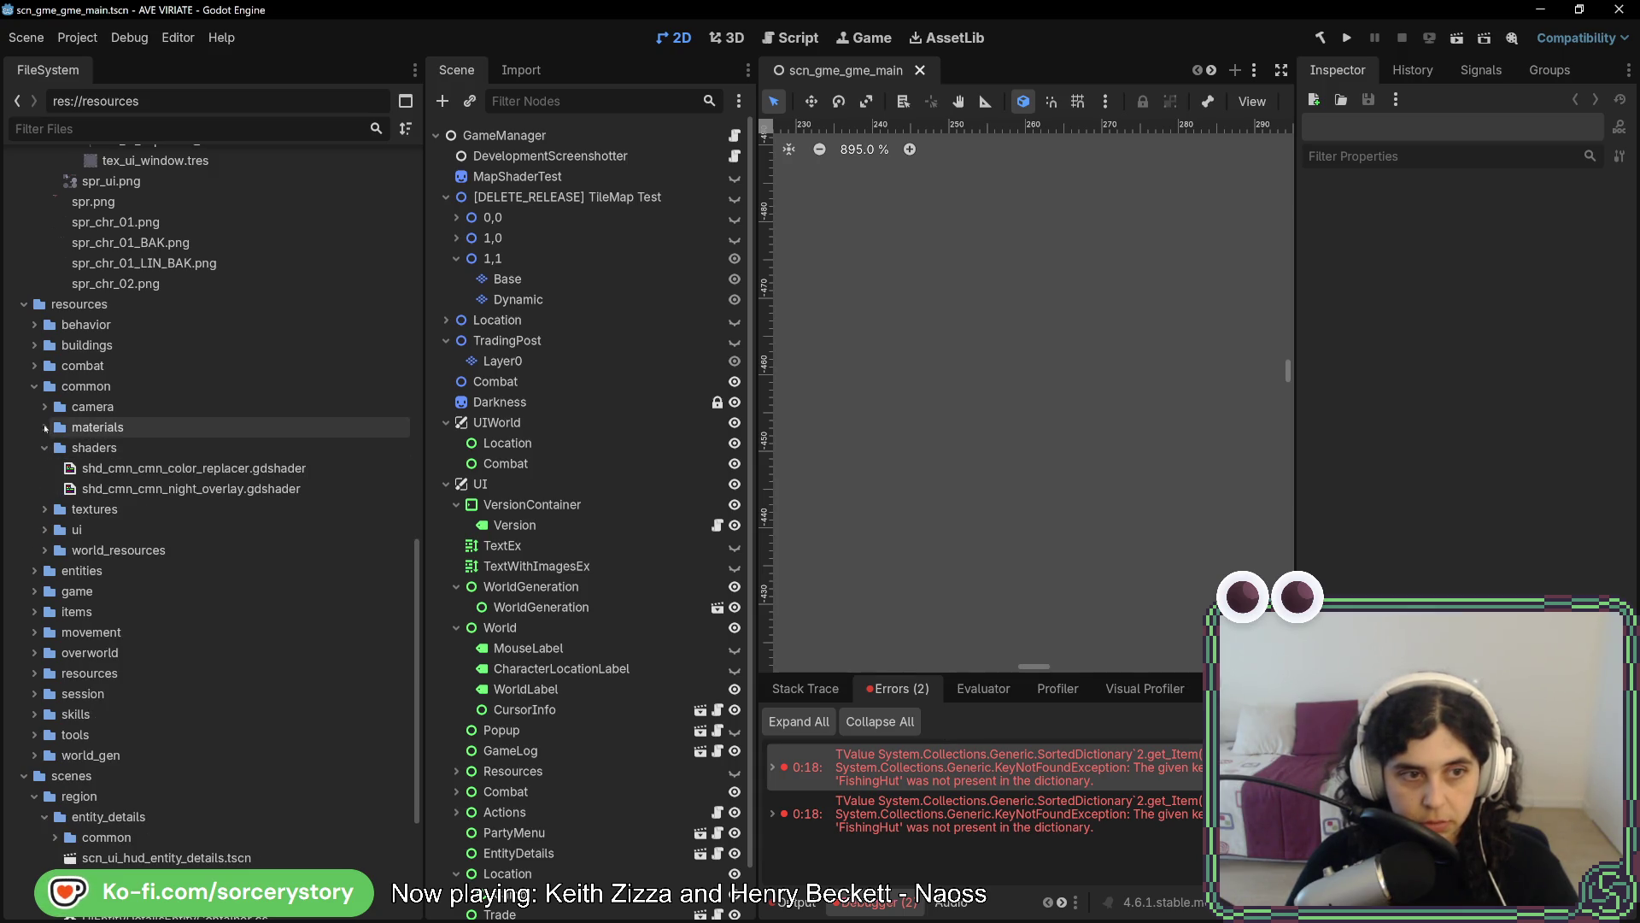
Expand common/materials/grid_view and check shd_cmn_cmn_color_replacer.gdshader's dependencies, finding none
left_click(45, 428)
left_click(54, 447)
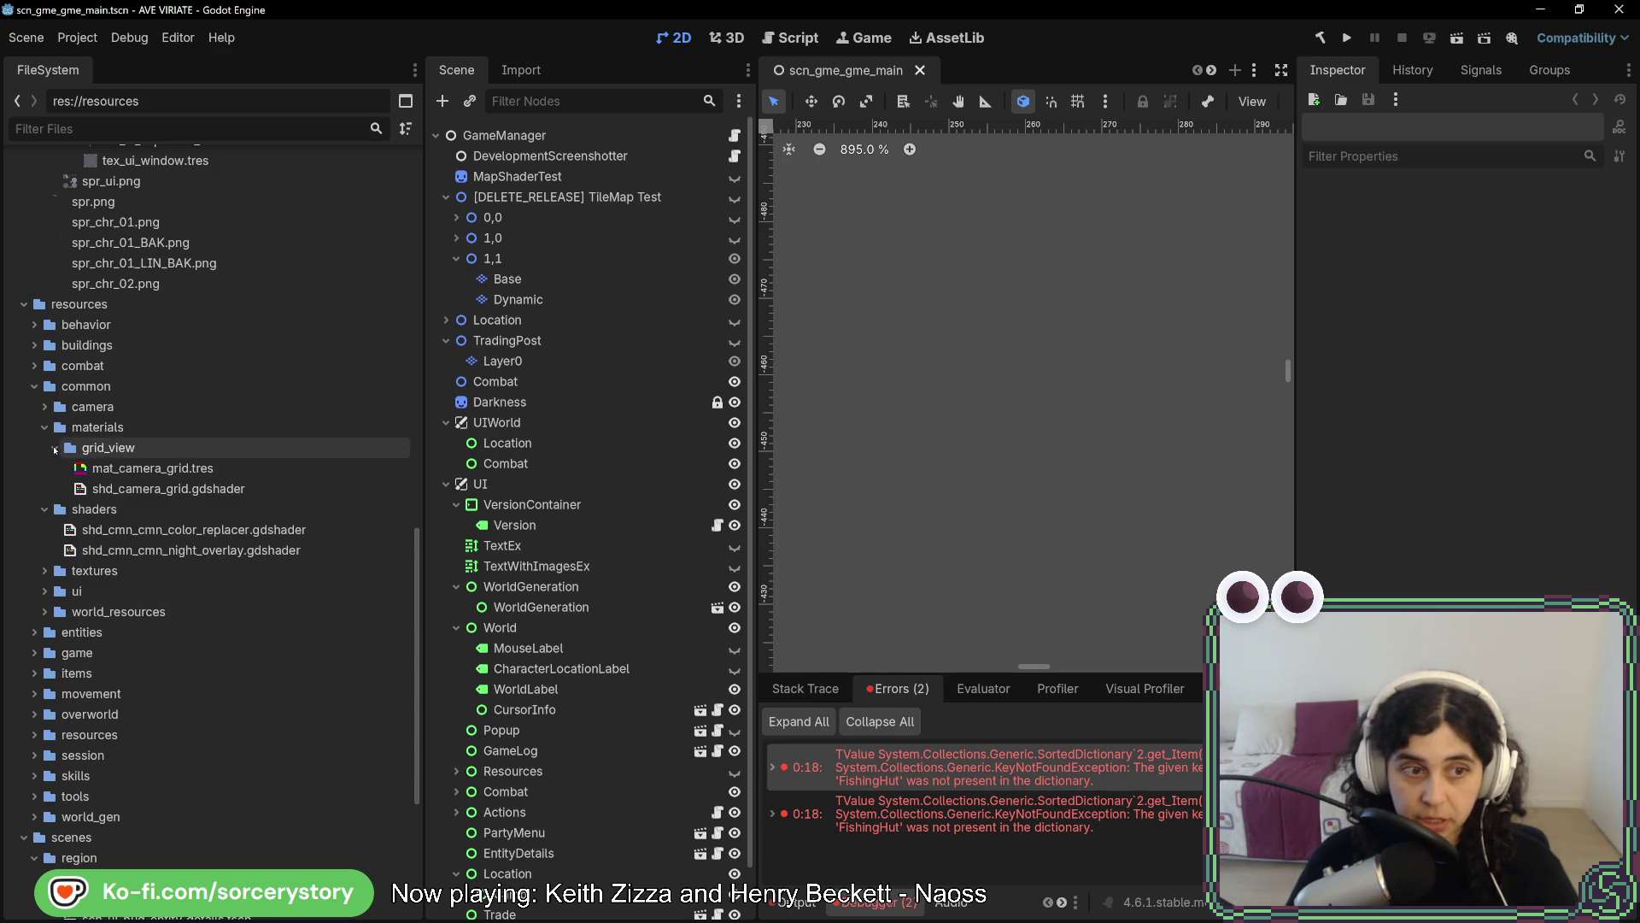
right_click(181, 530)
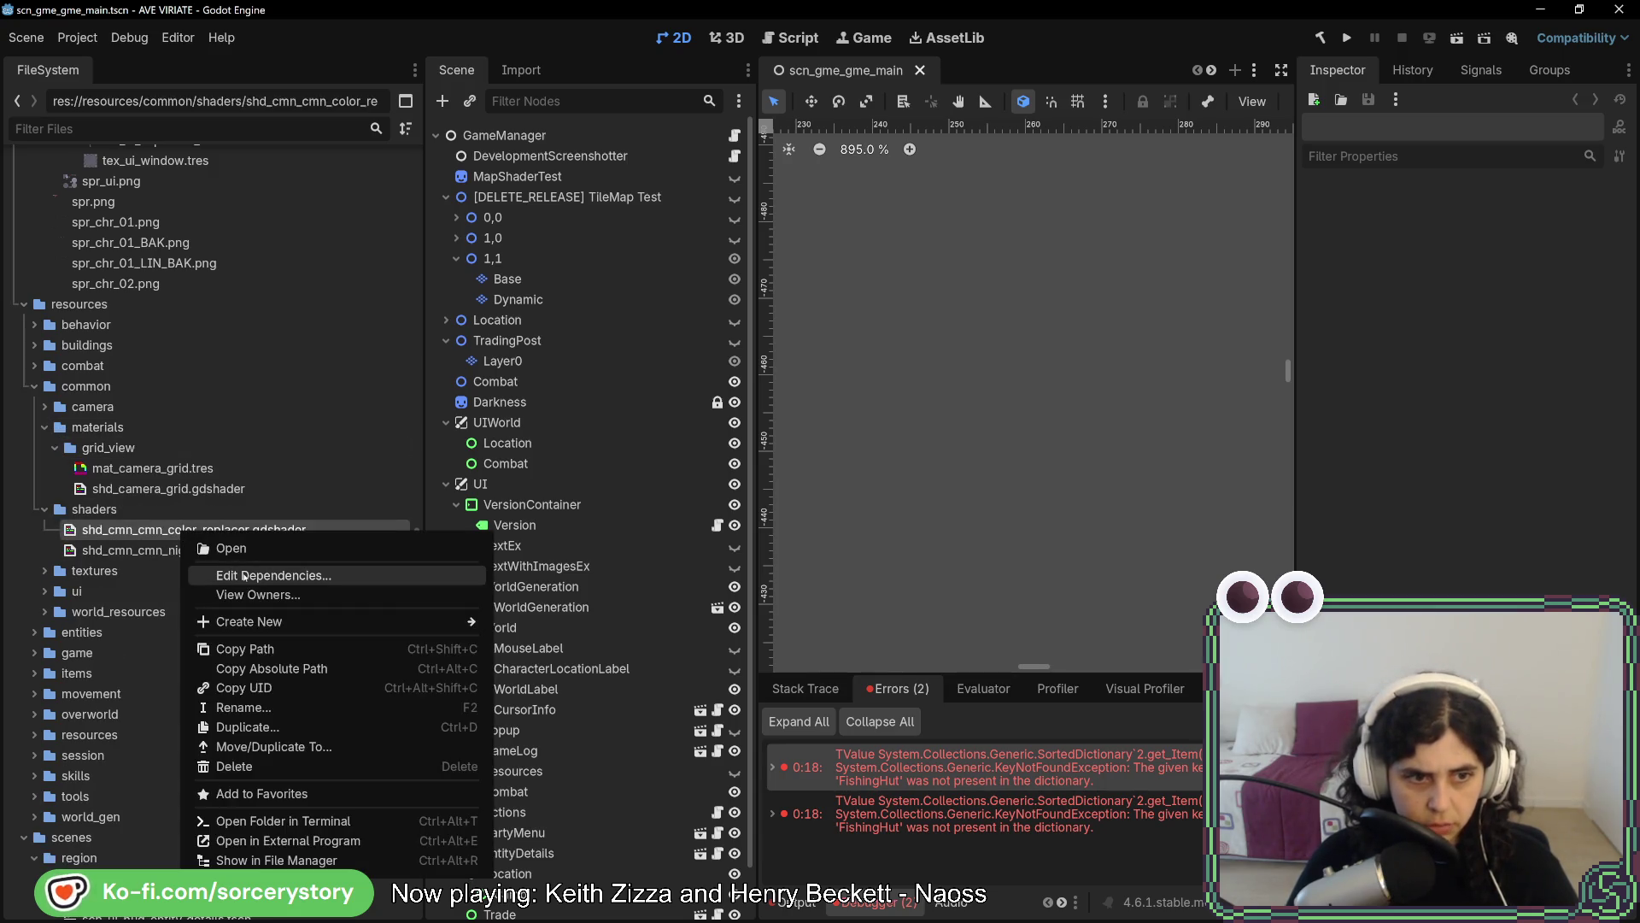
left_click(170, 539)
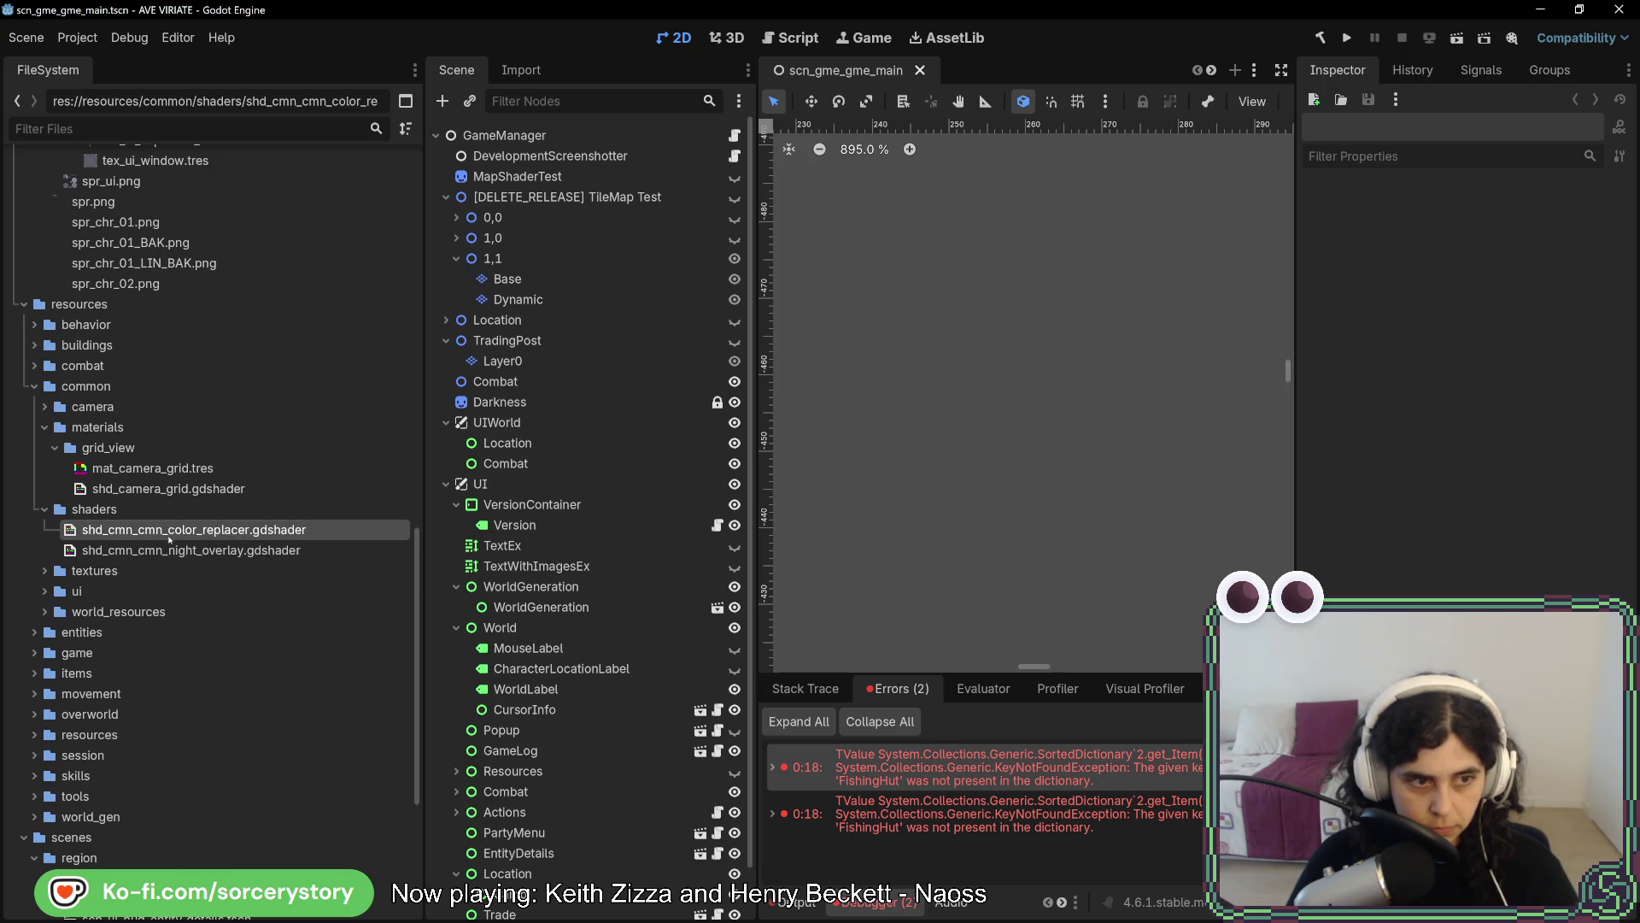
right_click(170, 540)
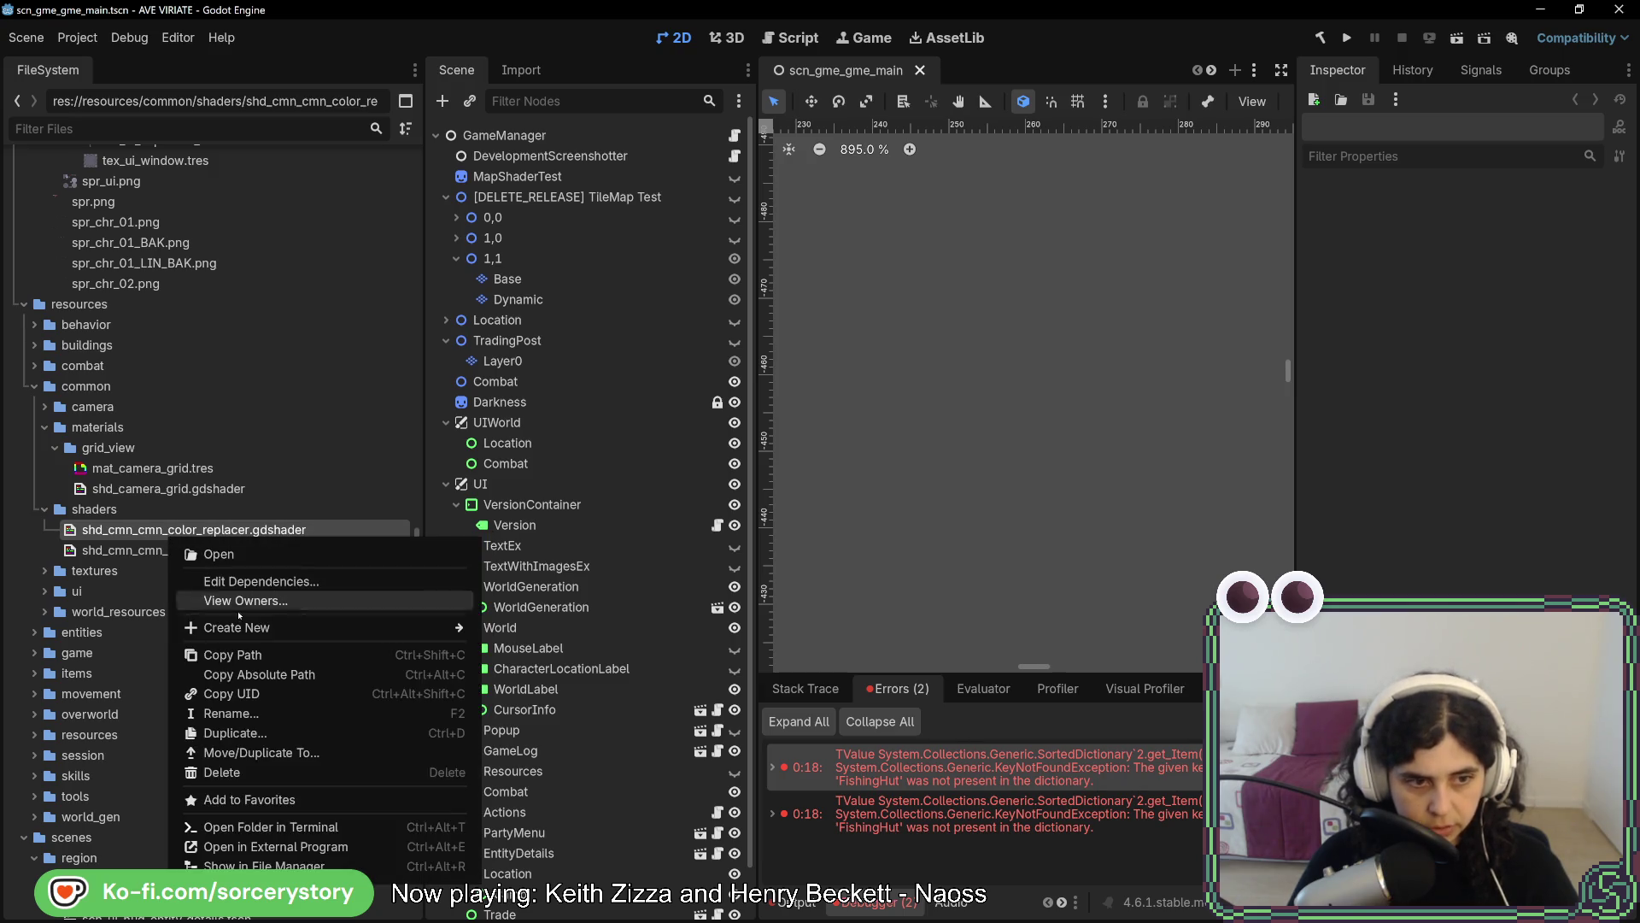
left_click(276, 586)
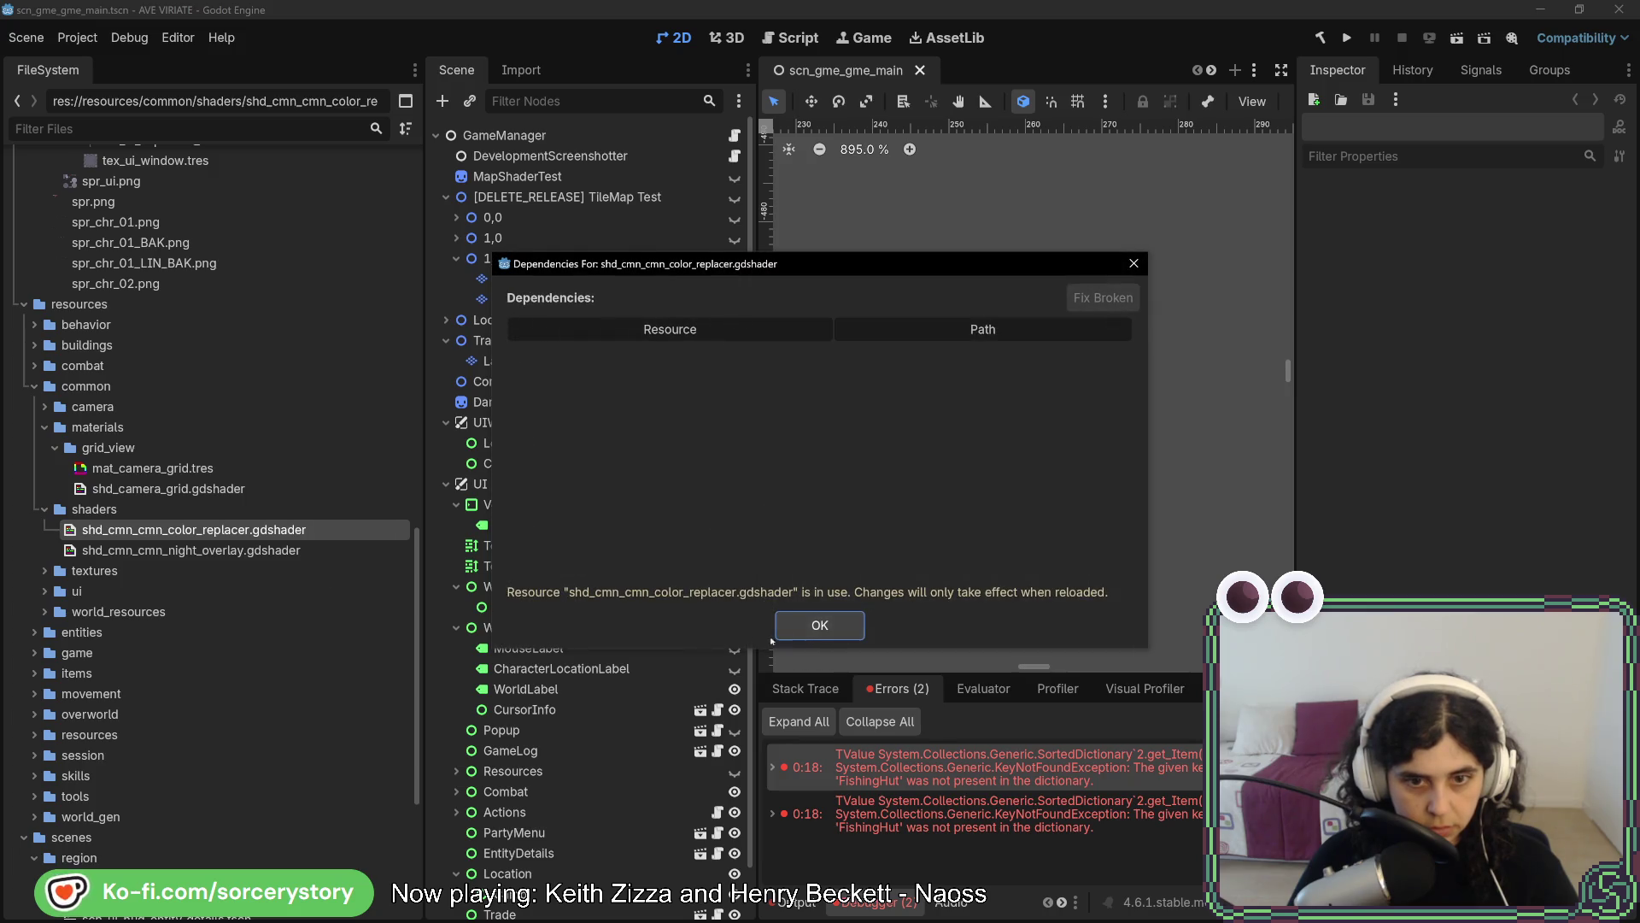
left_click(819, 627)
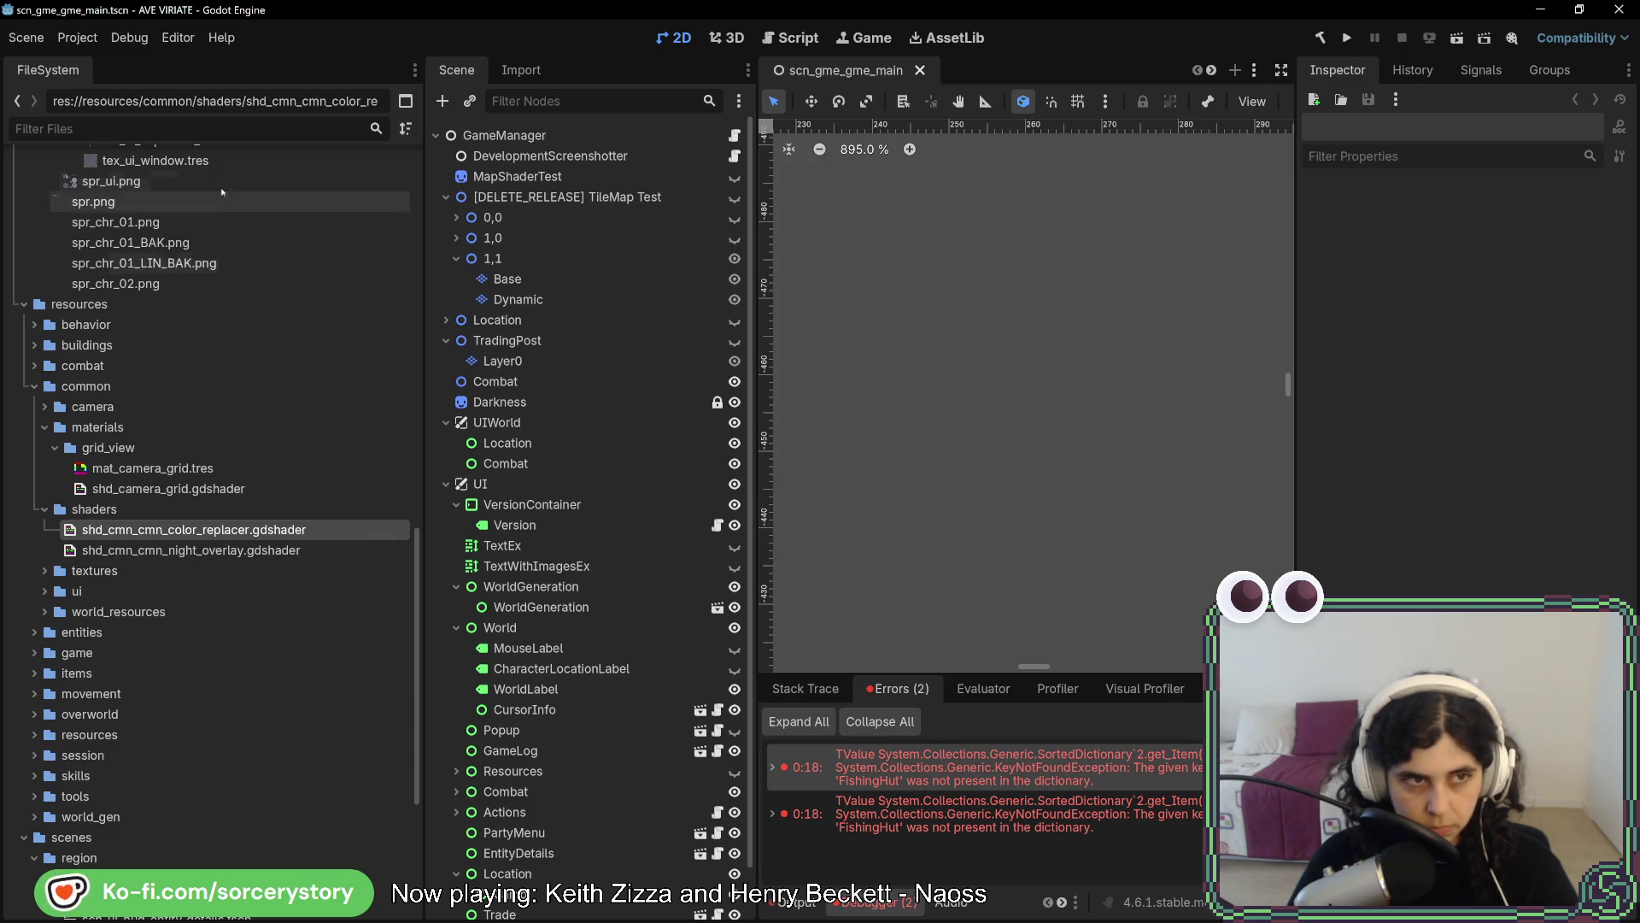
Filter the project files by 'mat'
left_click(157, 129)
type("mat")
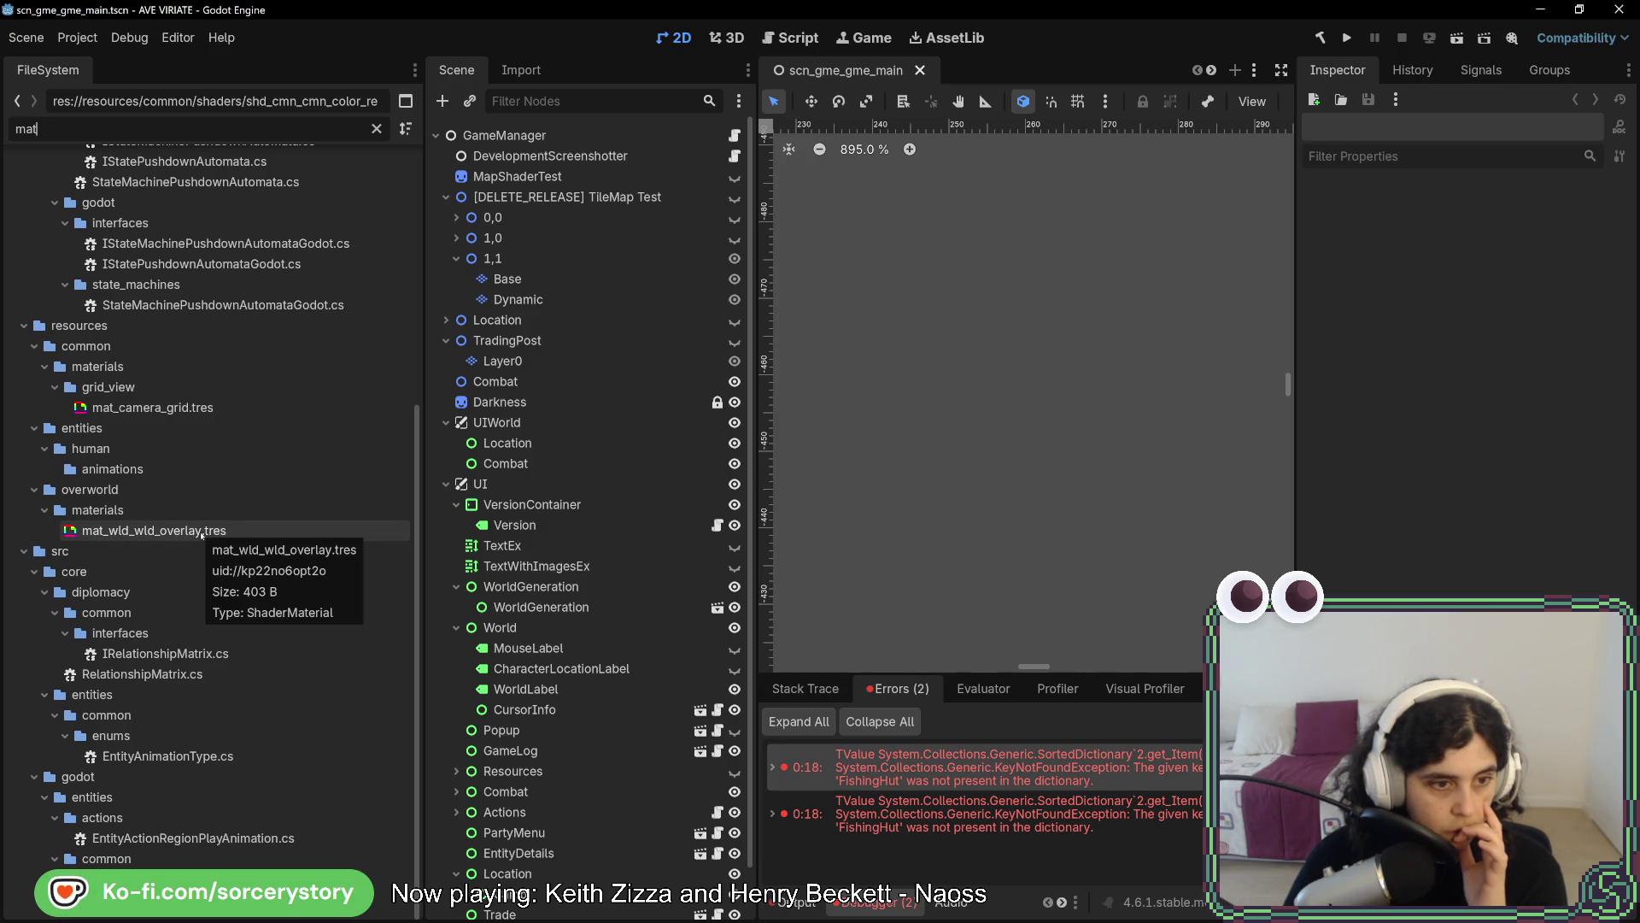
scroll(202, 534, "up", 5)
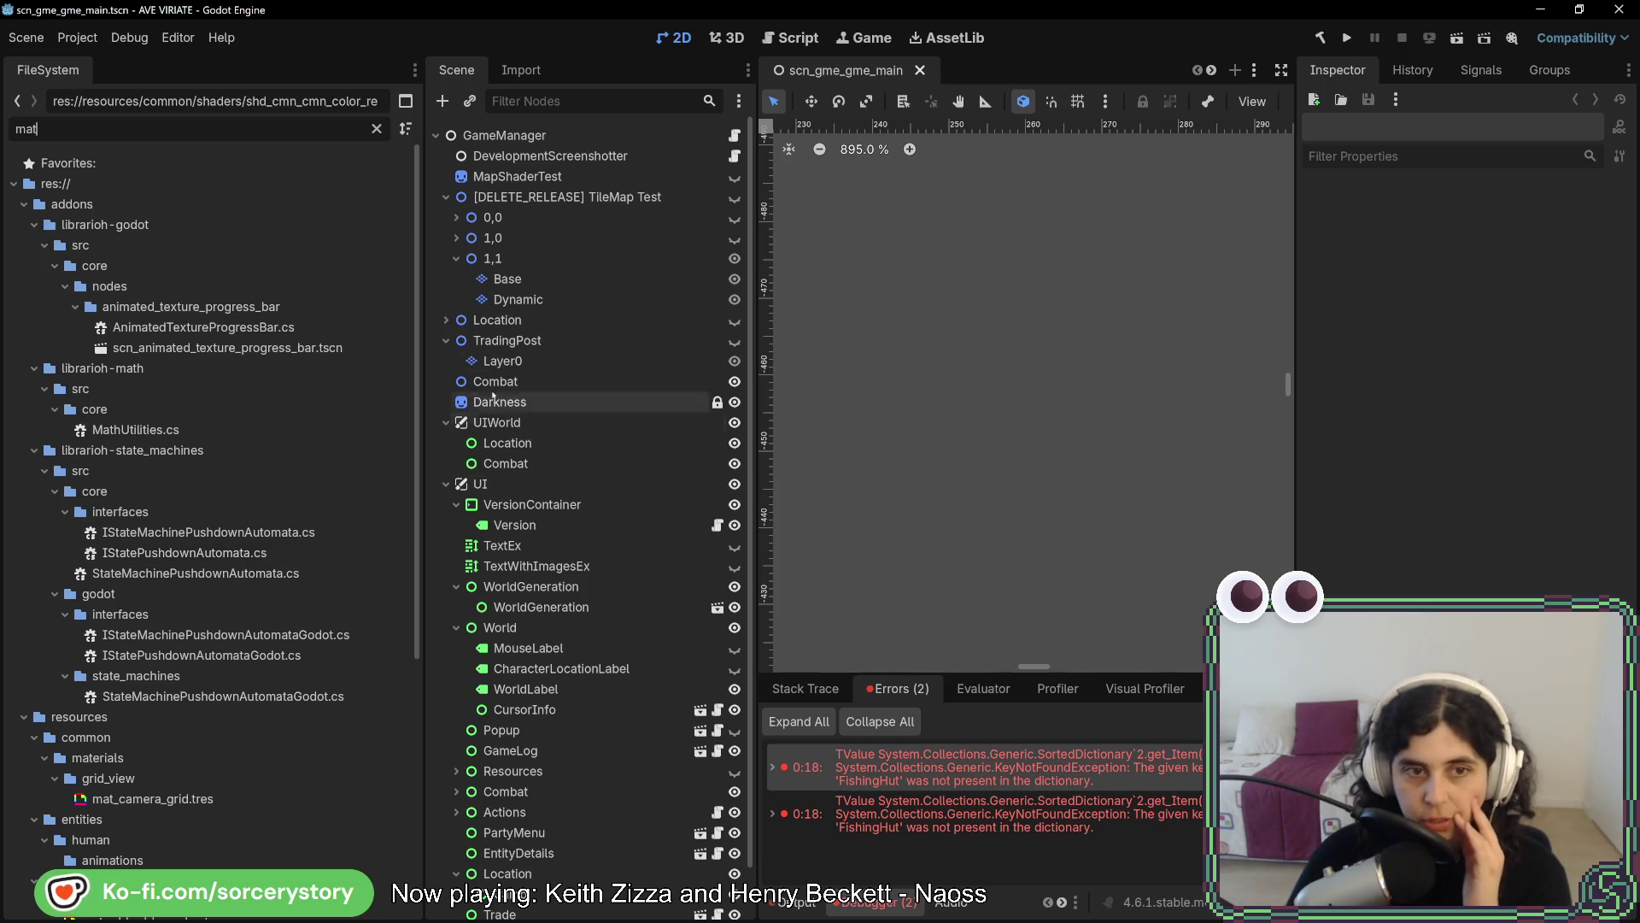
Select the Darkness node, toggle its lock off and on, and scroll to its Material
left_click(500, 401)
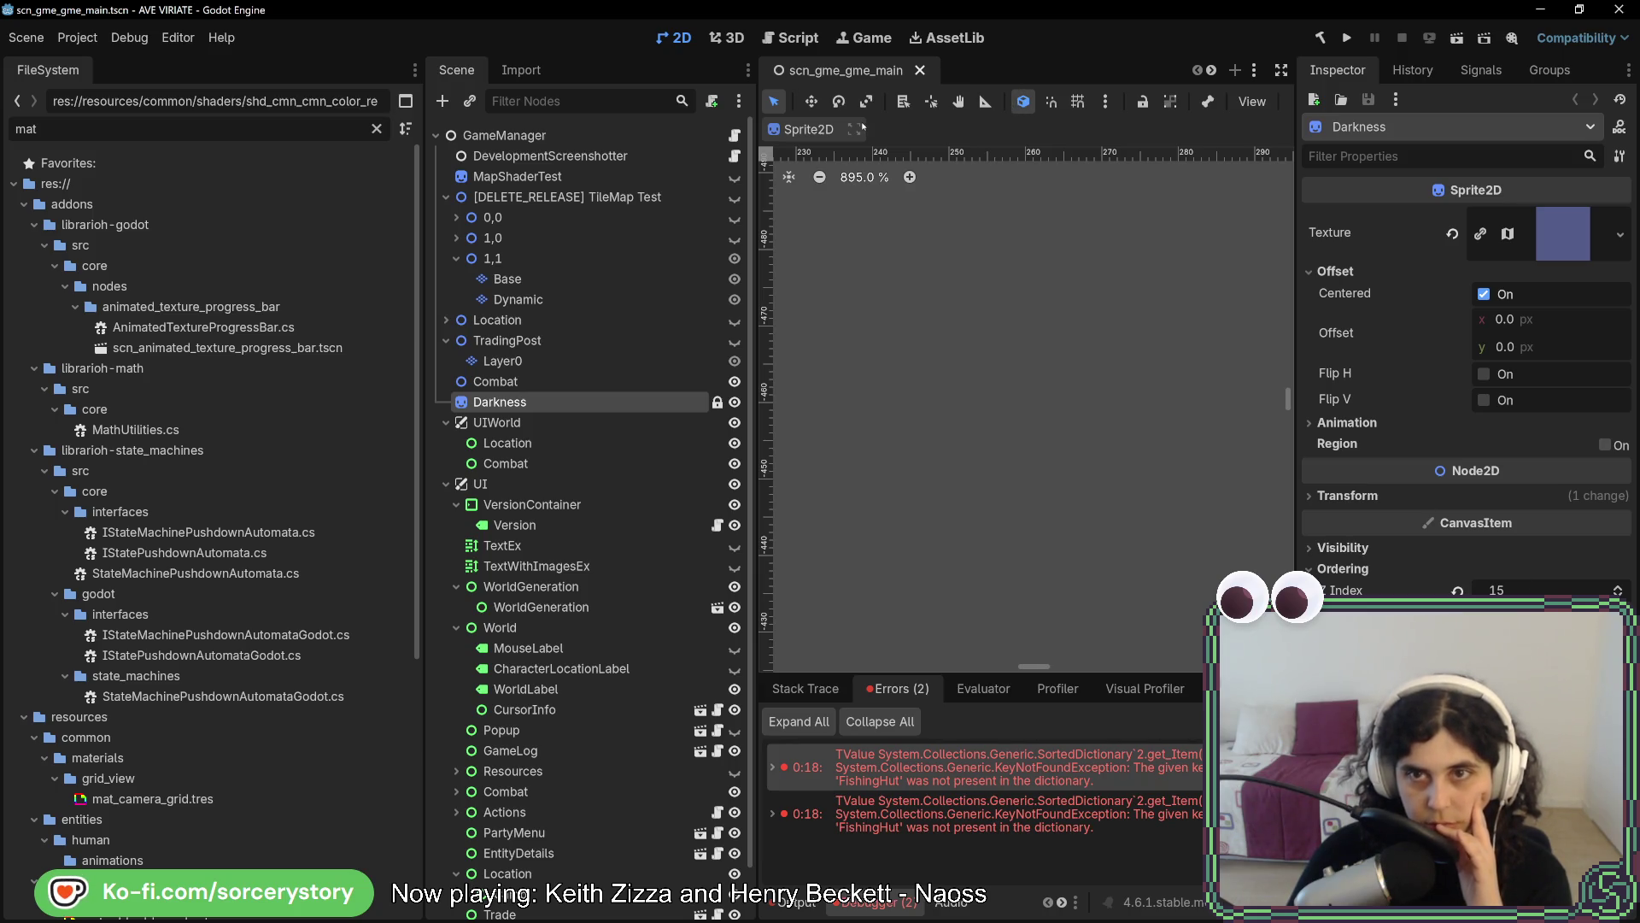
left_click(1145, 102)
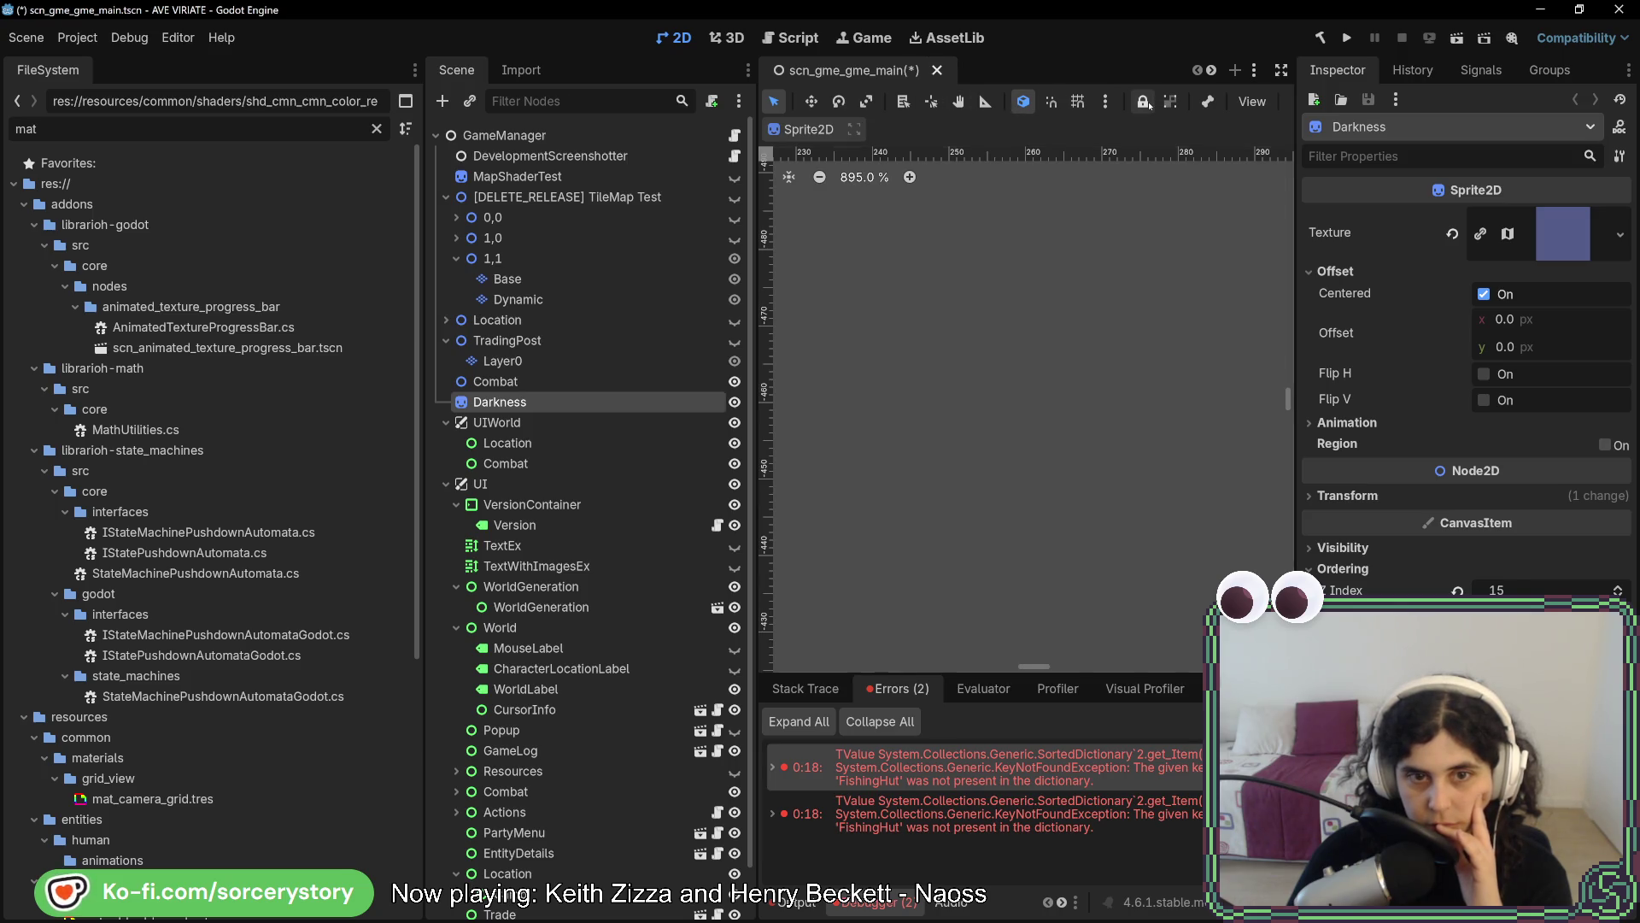
left_click(1147, 104)
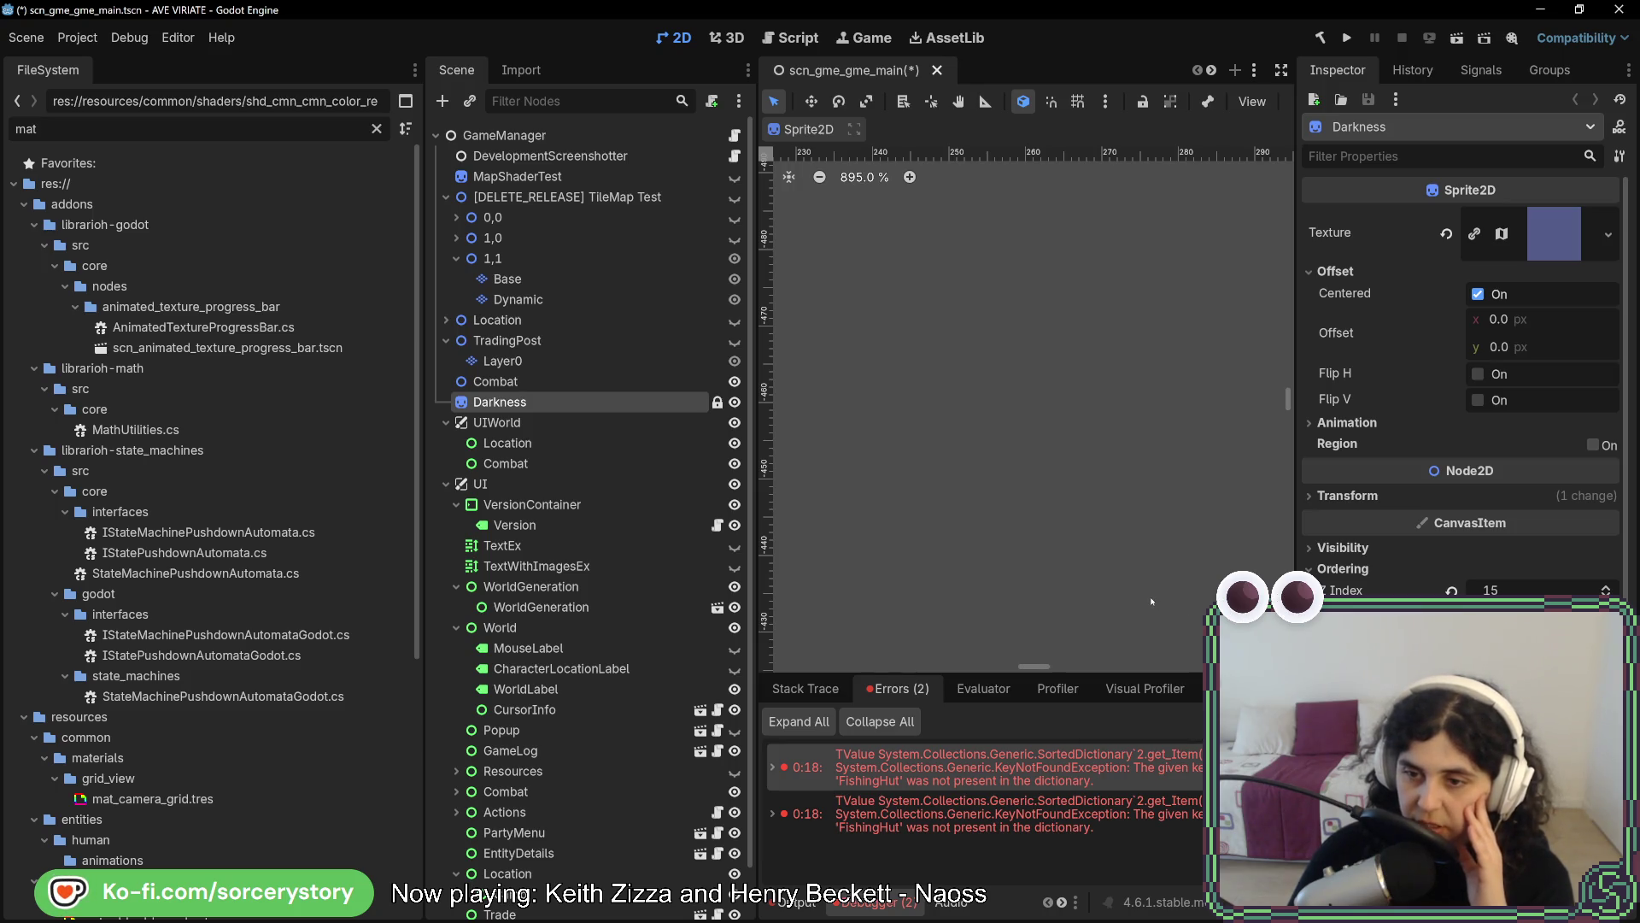
scroll(1461, 546, "down", 3)
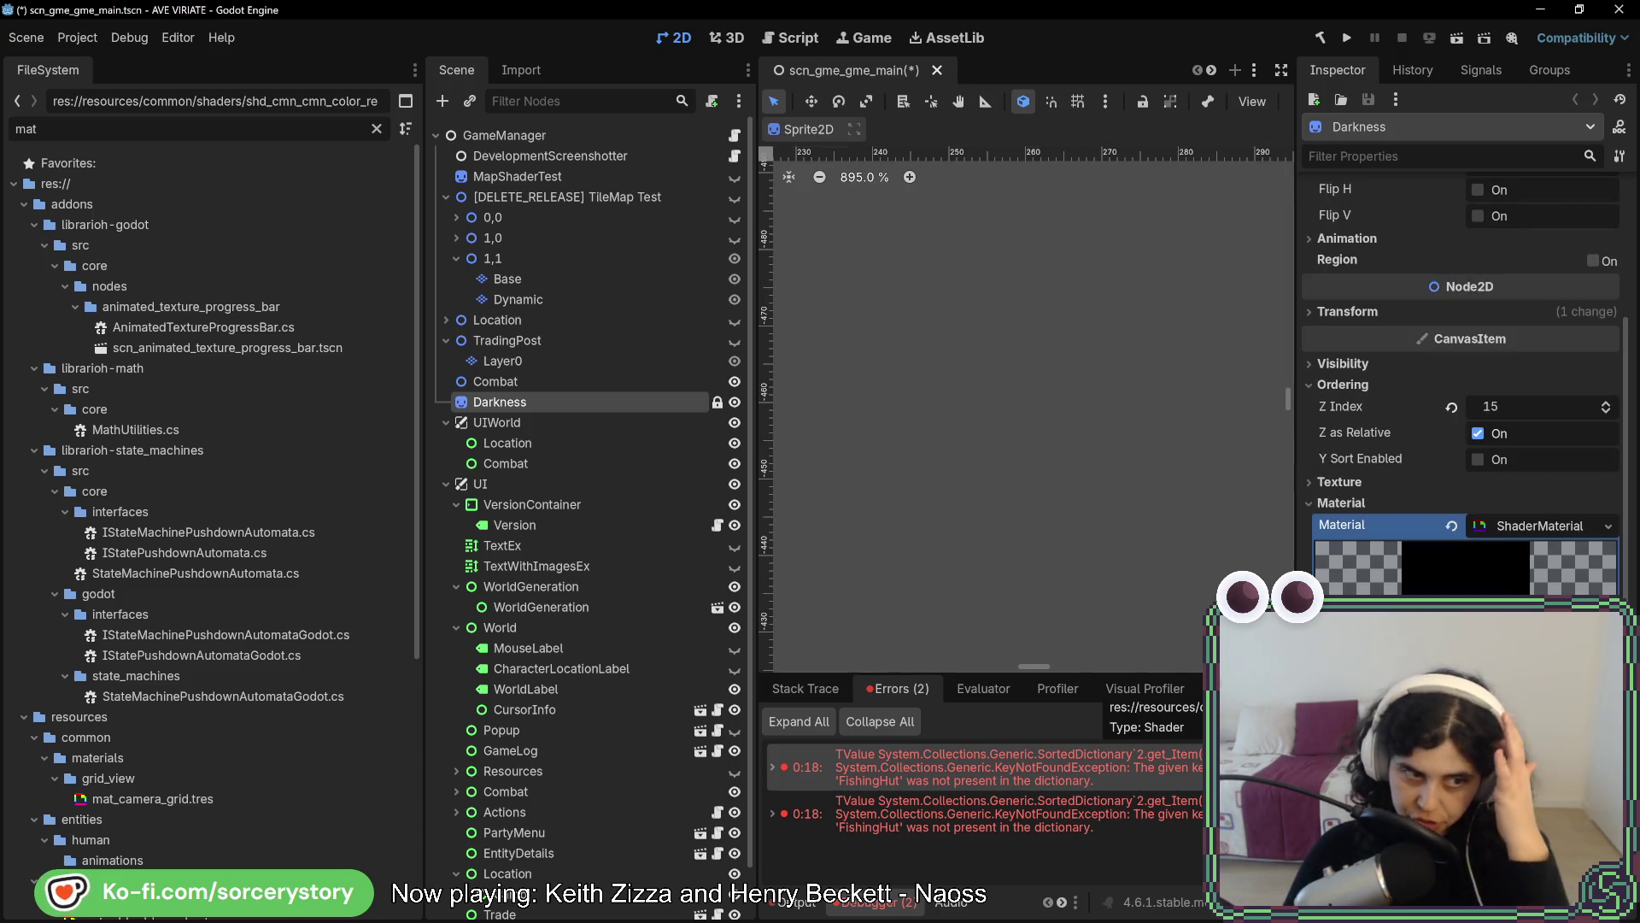
scroll(212, 613, "down", 5)
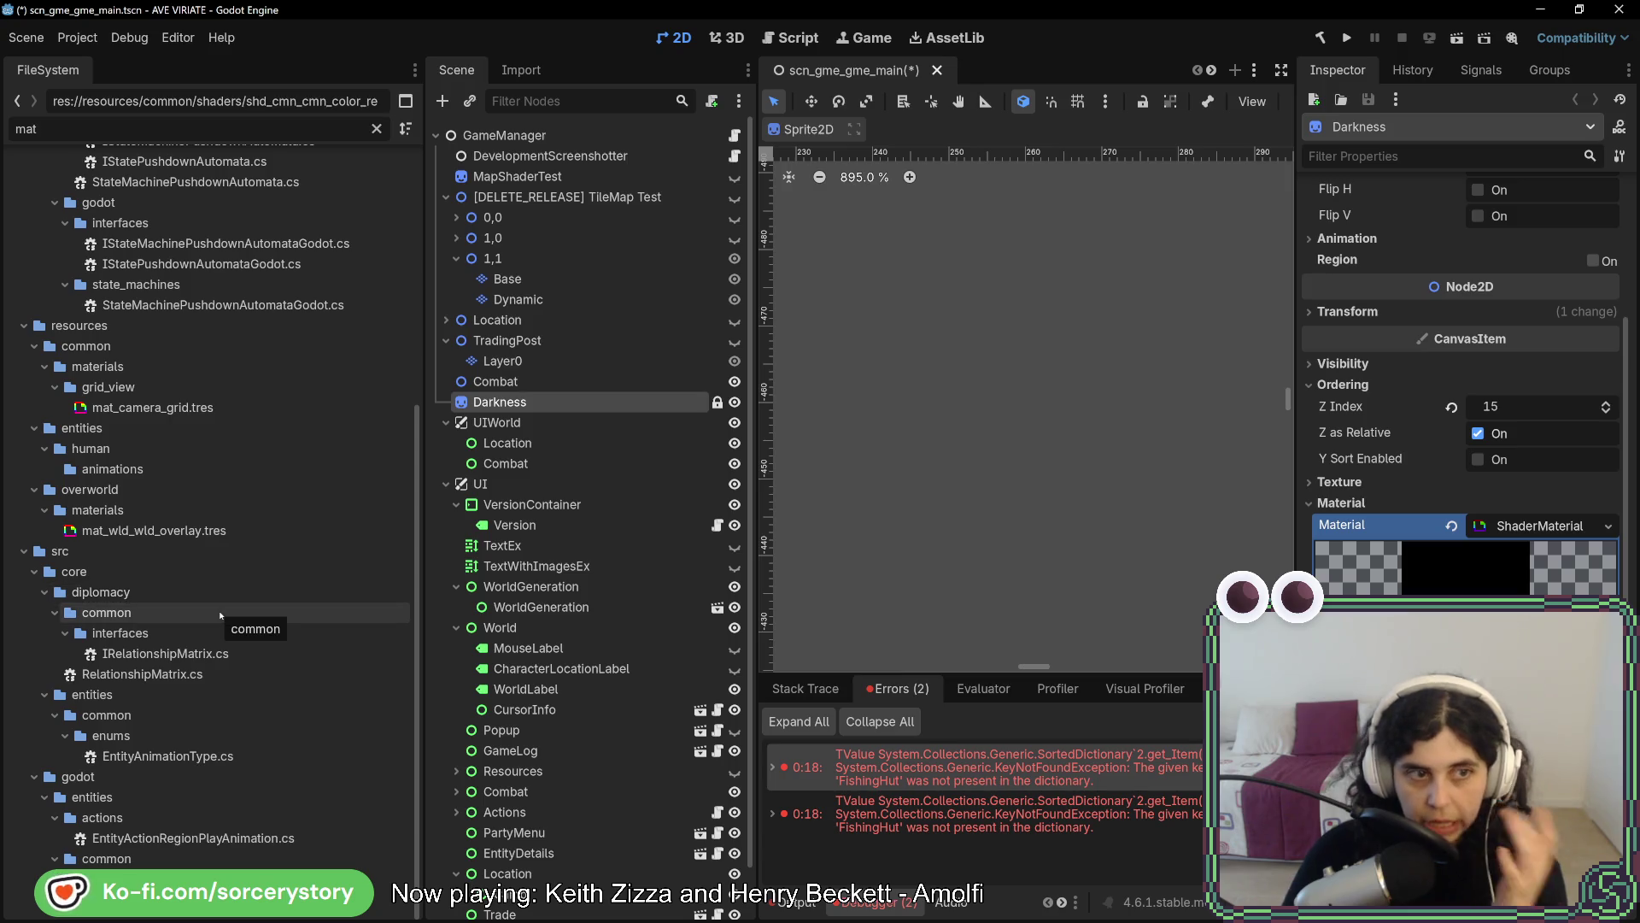
Clear the filter and rename mat_camera_grid.tres to mat_grid_view.tres
left_click(376, 130)
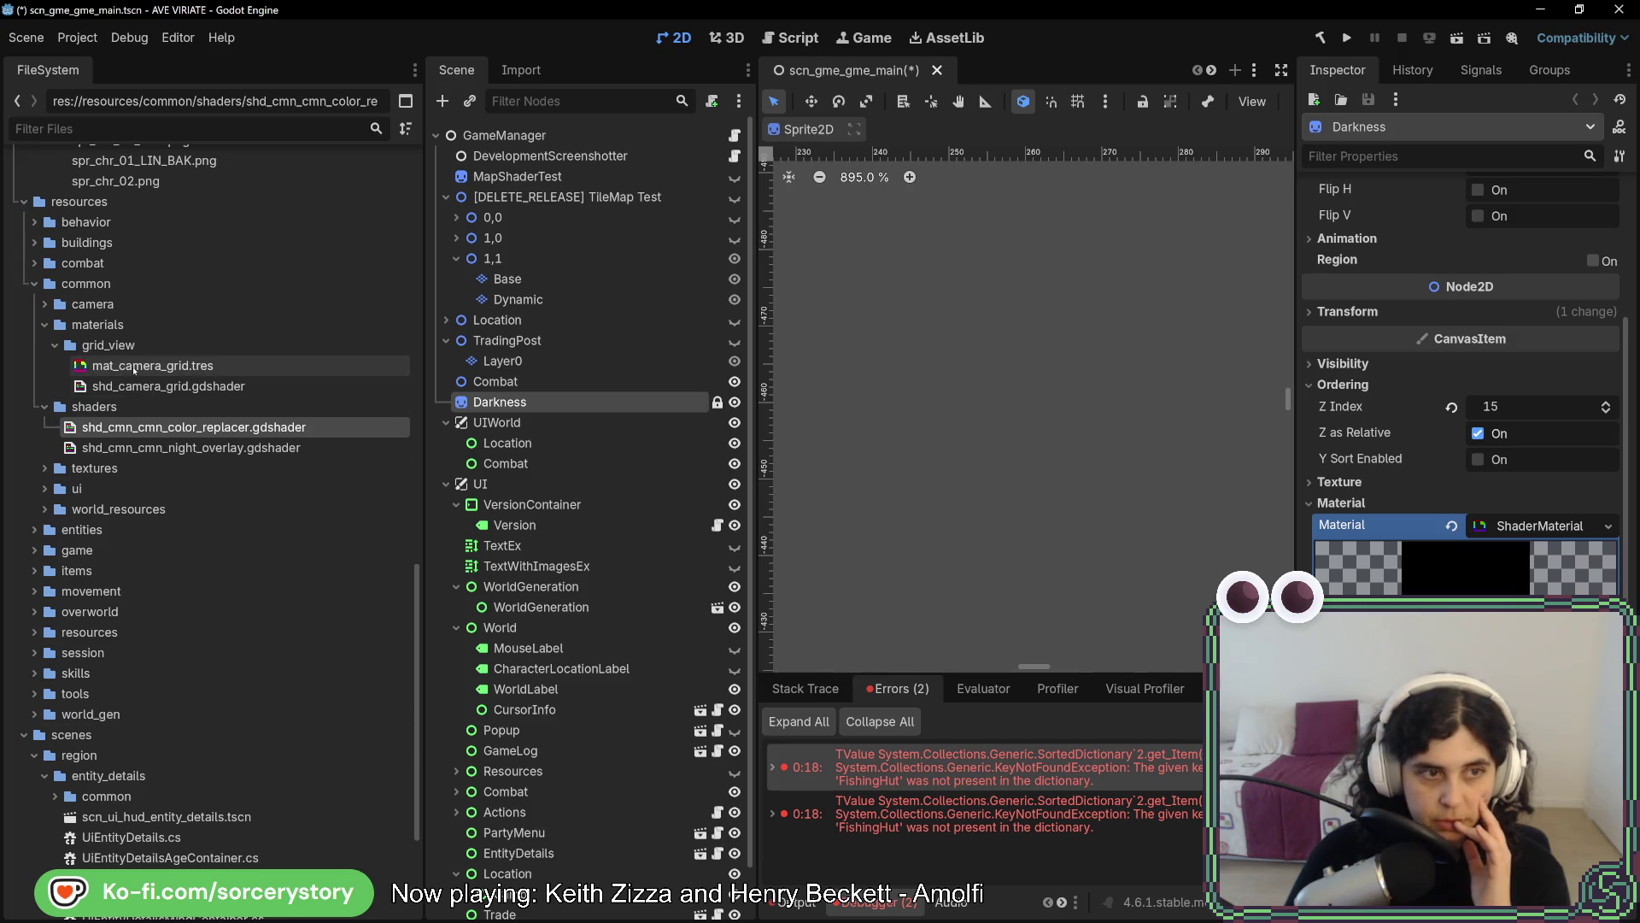
left_click(137, 368)
left_click(165, 369)
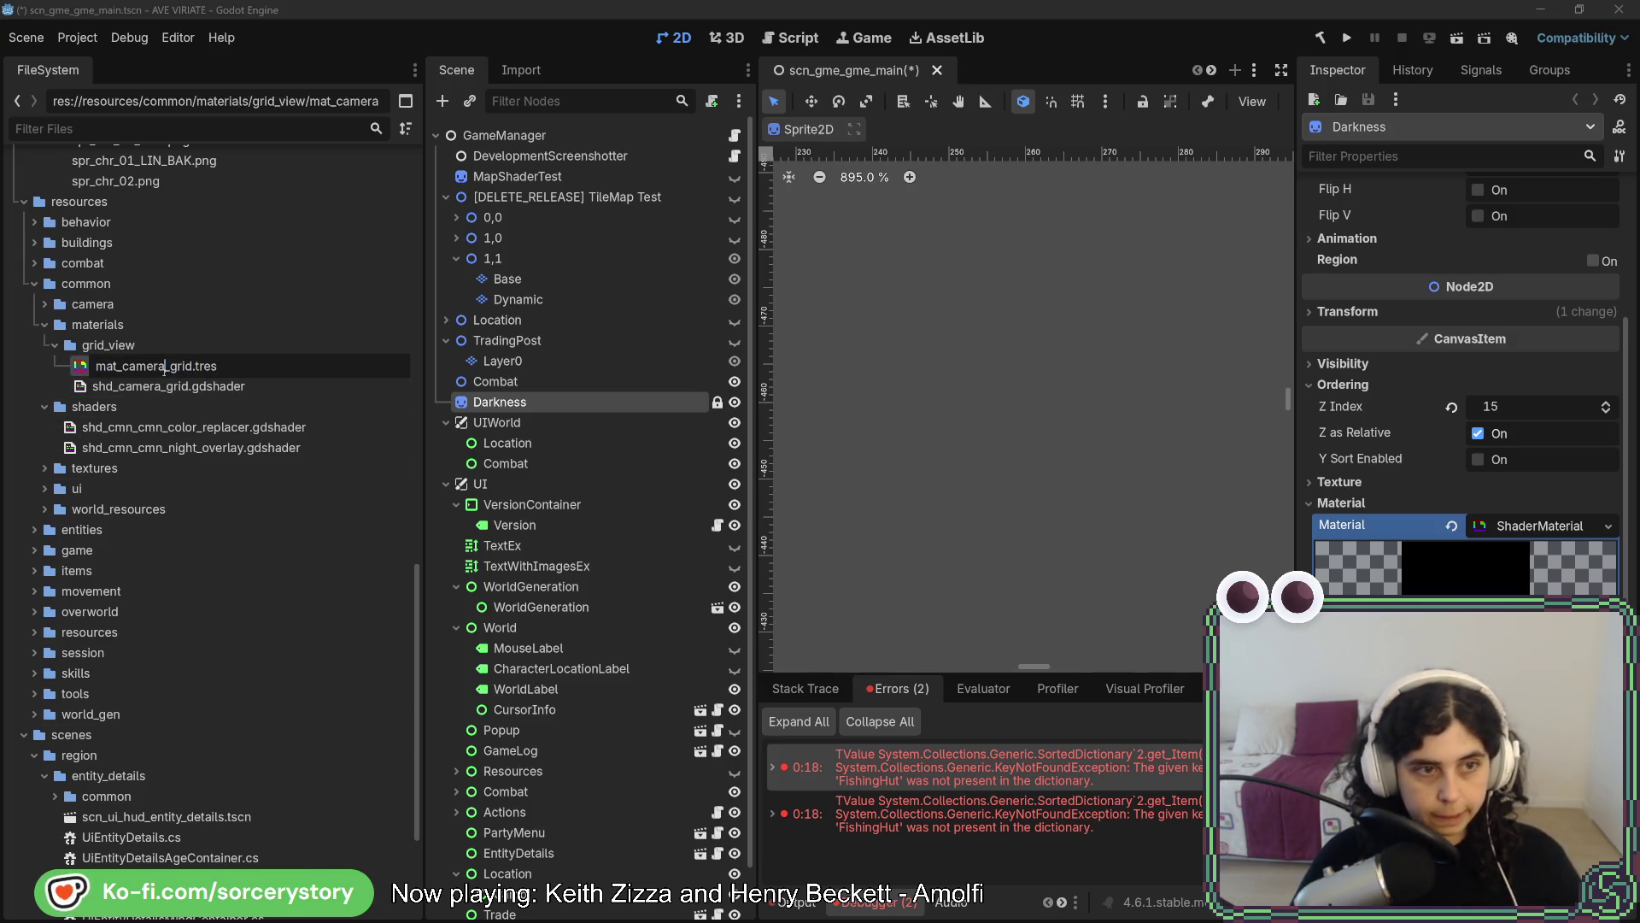
key("Delete")
type("view")
key("Return")
Rename shd_camera_grid.gdshader to shd_grid_view.gdshader and check both renamed files
left_click(141, 386)
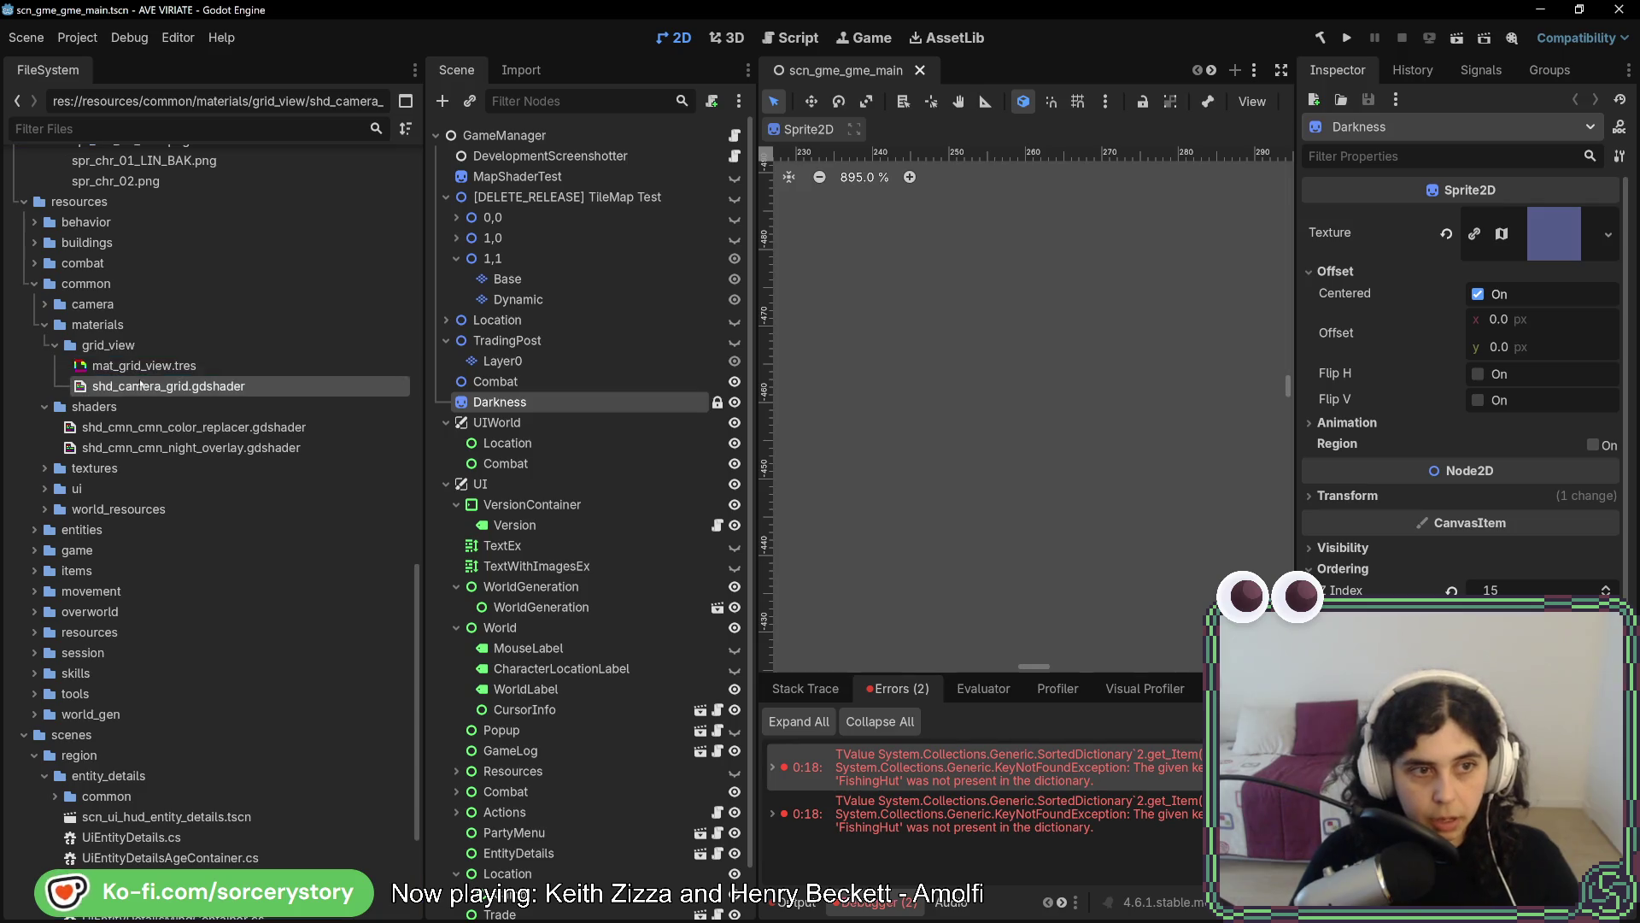
key("F2")
left_click_drag(164, 386, 134, 387)
key("Delete")
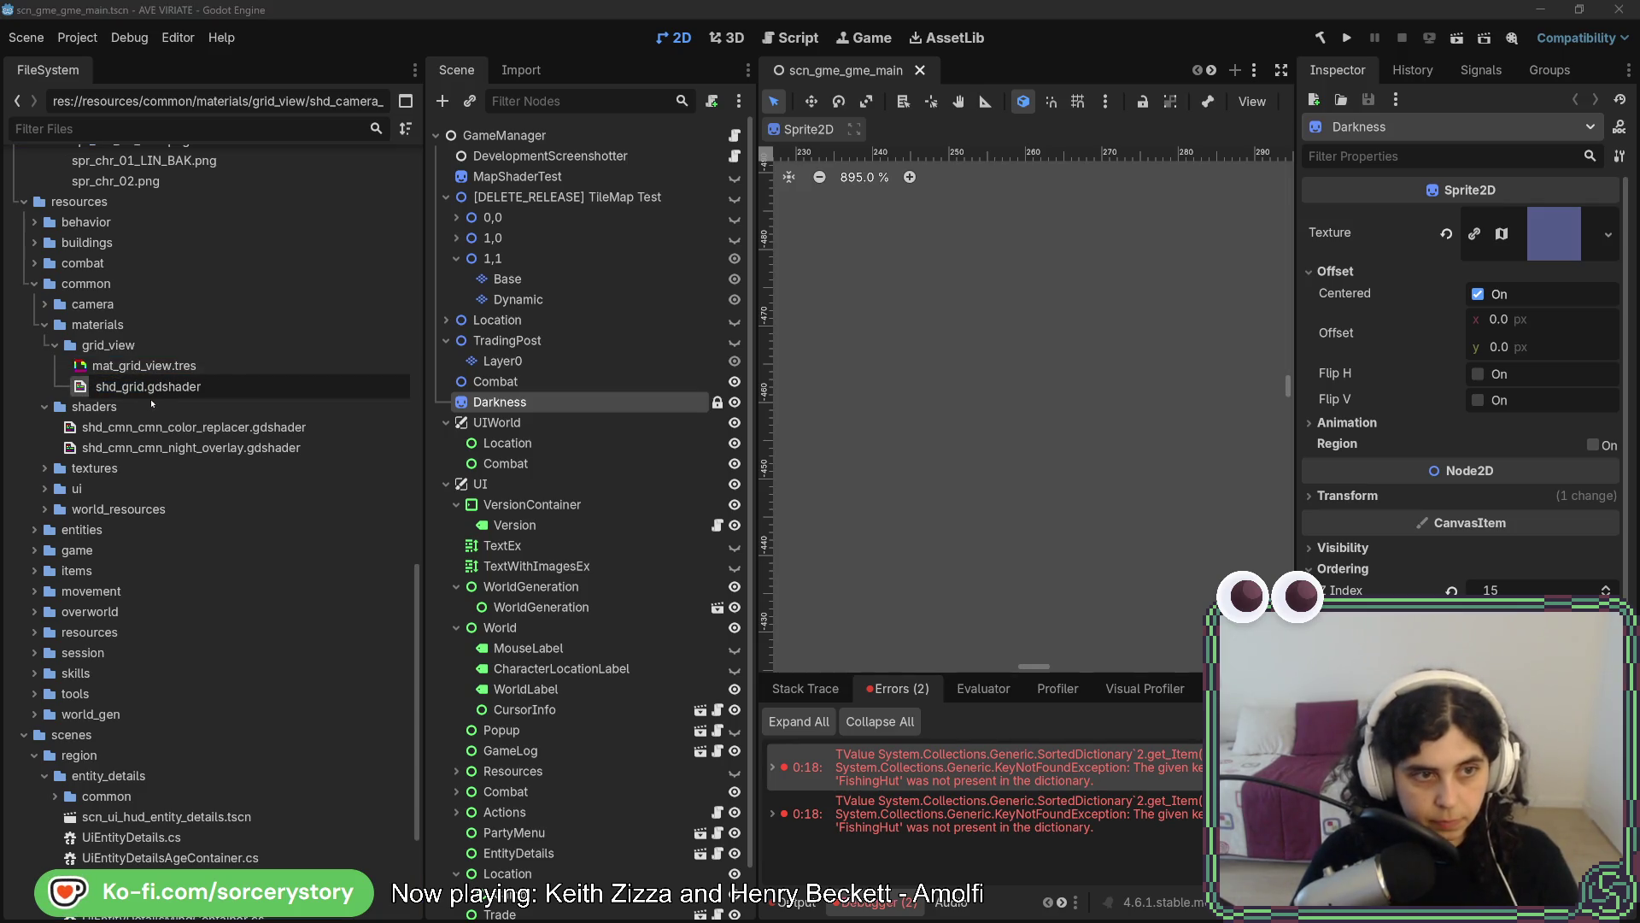
type("_view")
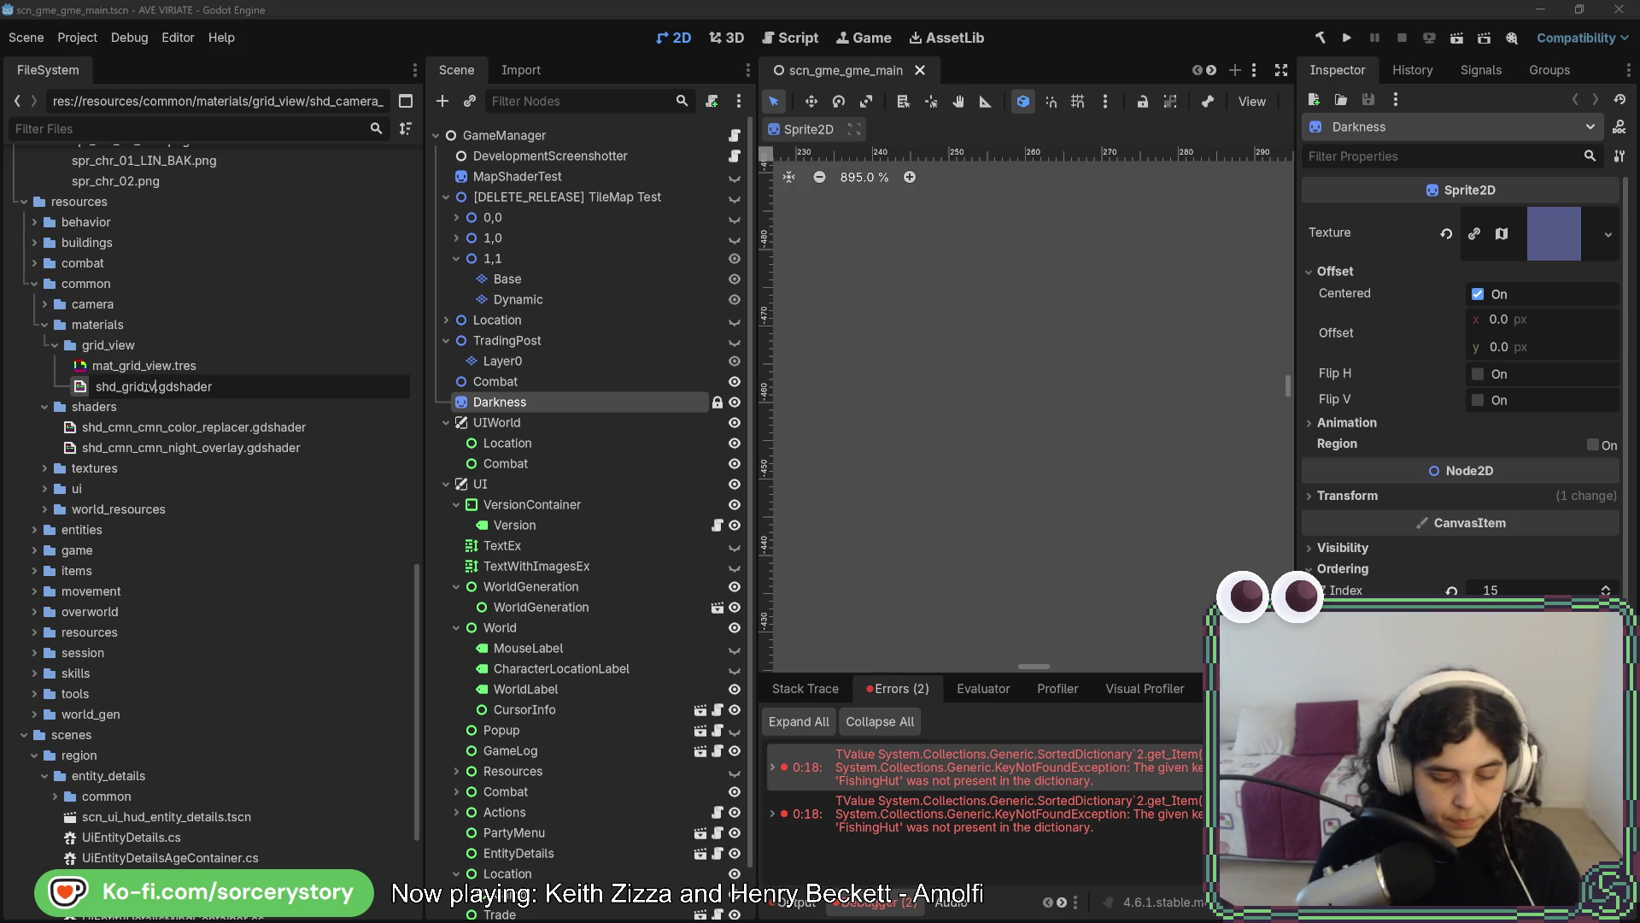
key("Return")
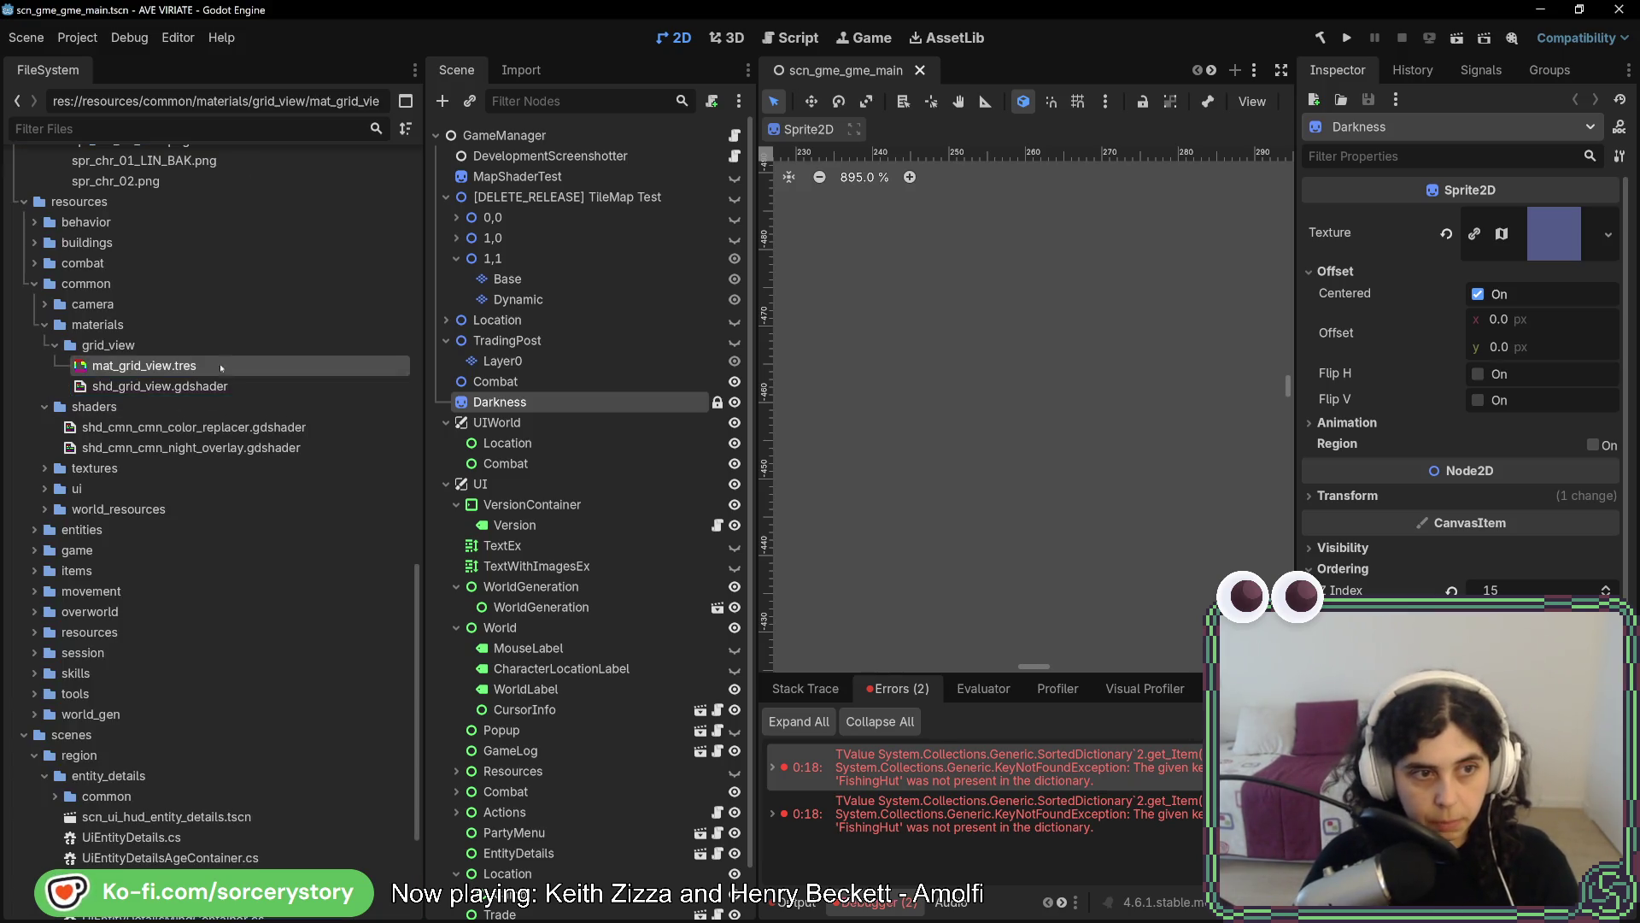
left_click(219, 364)
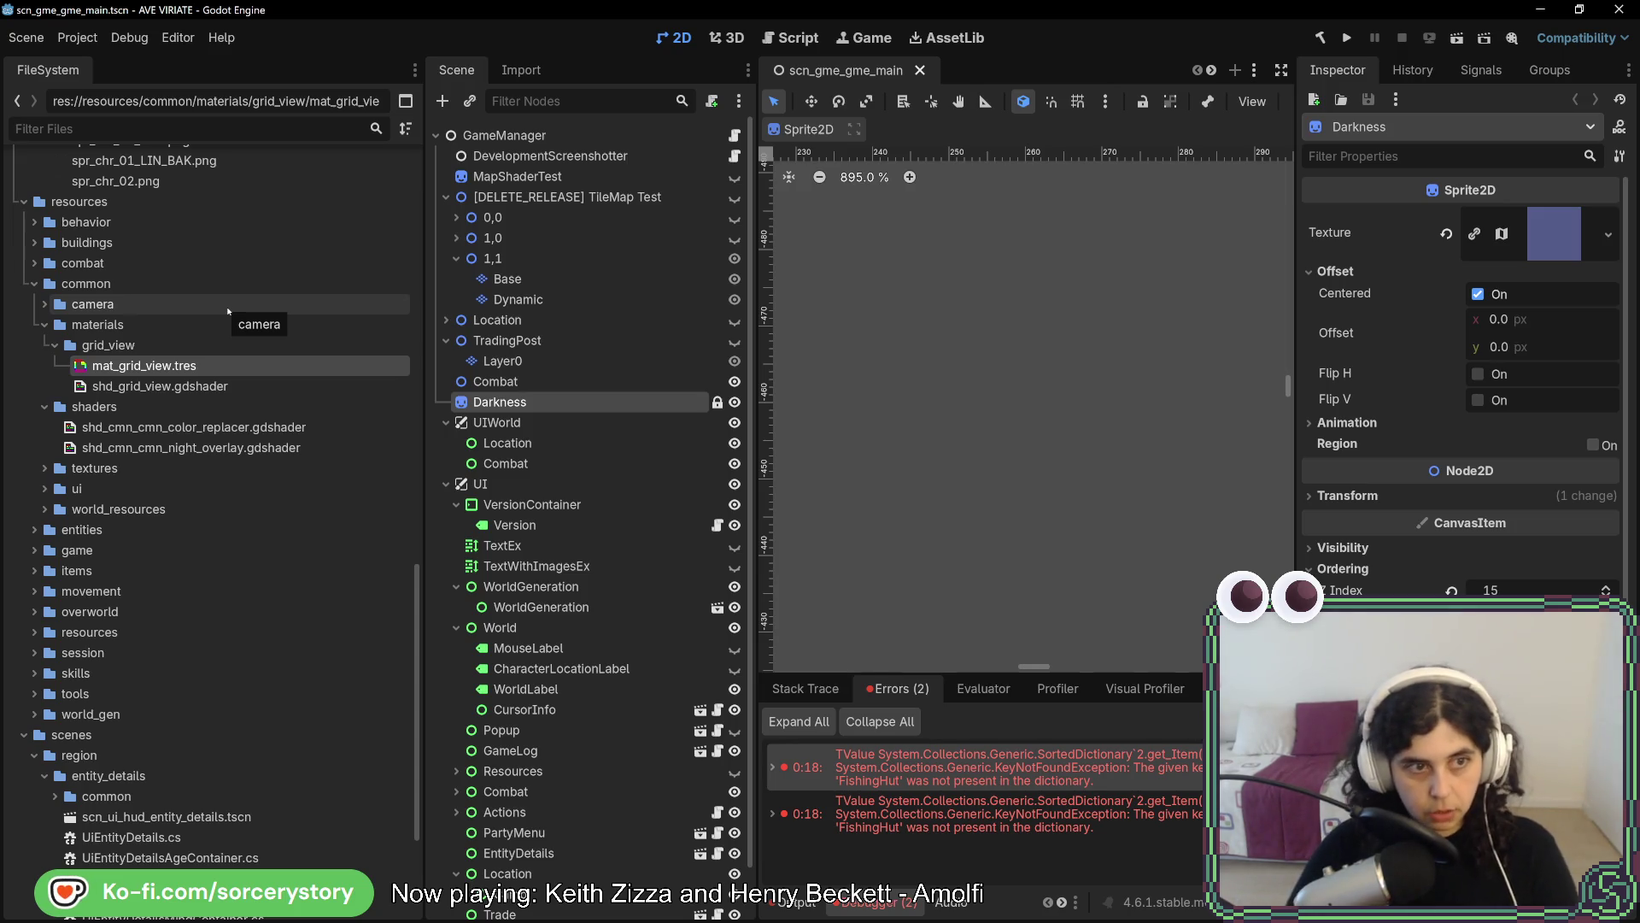
left_click(159, 386)
left_click(198, 367)
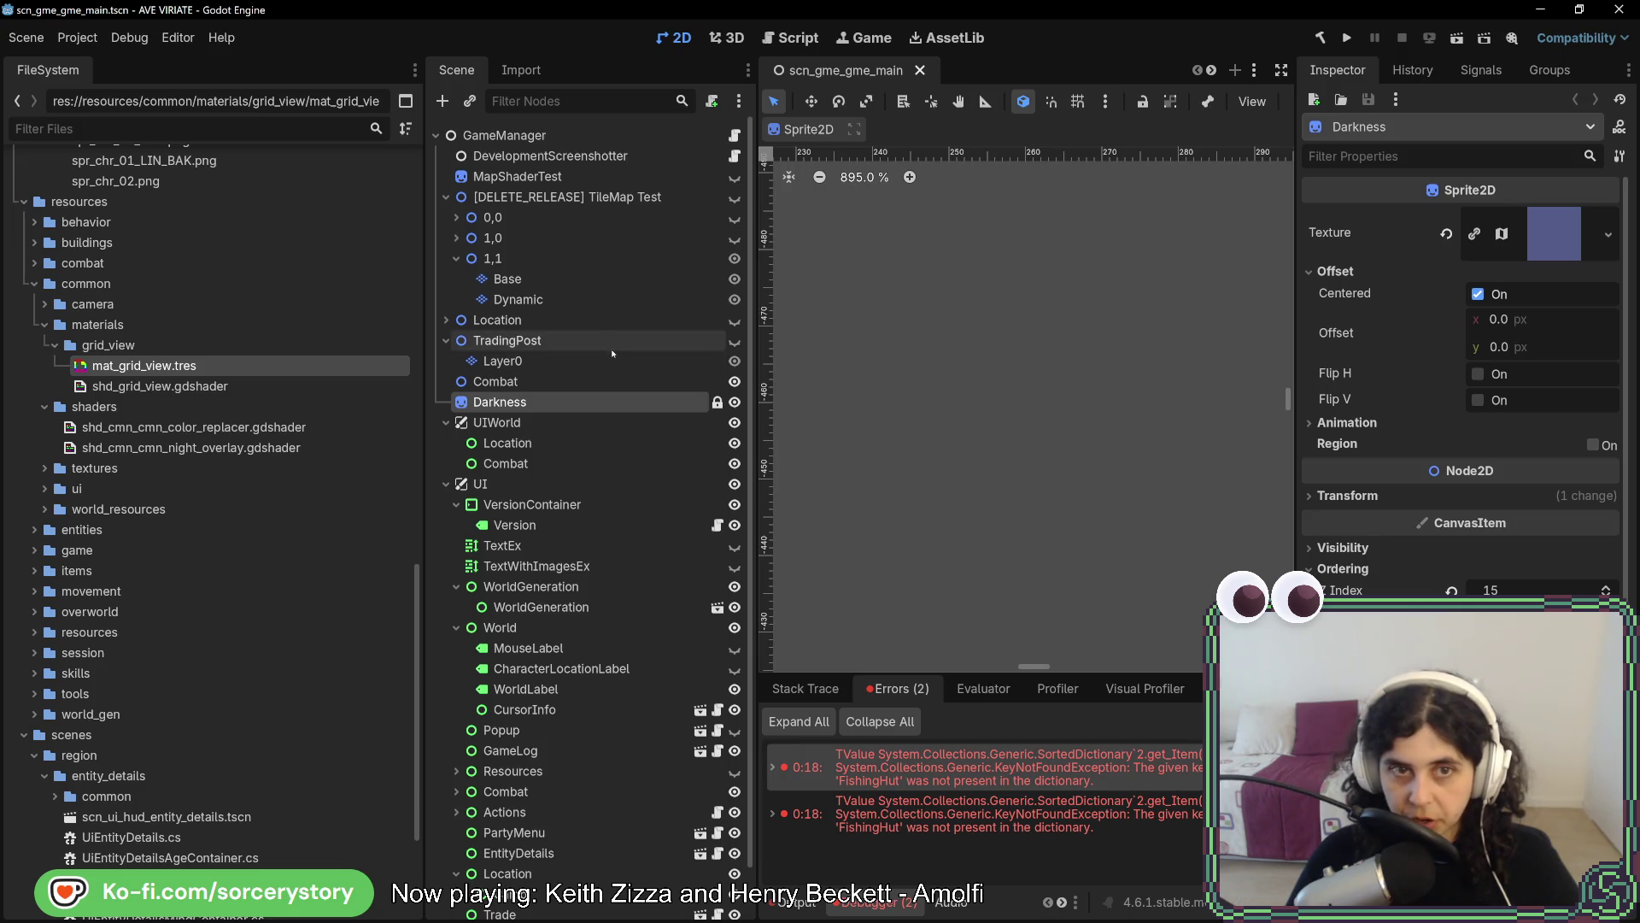
Open StateOverworld.cs in Rider using Search Everywhere for 'stateover'
key("alt+Tab")
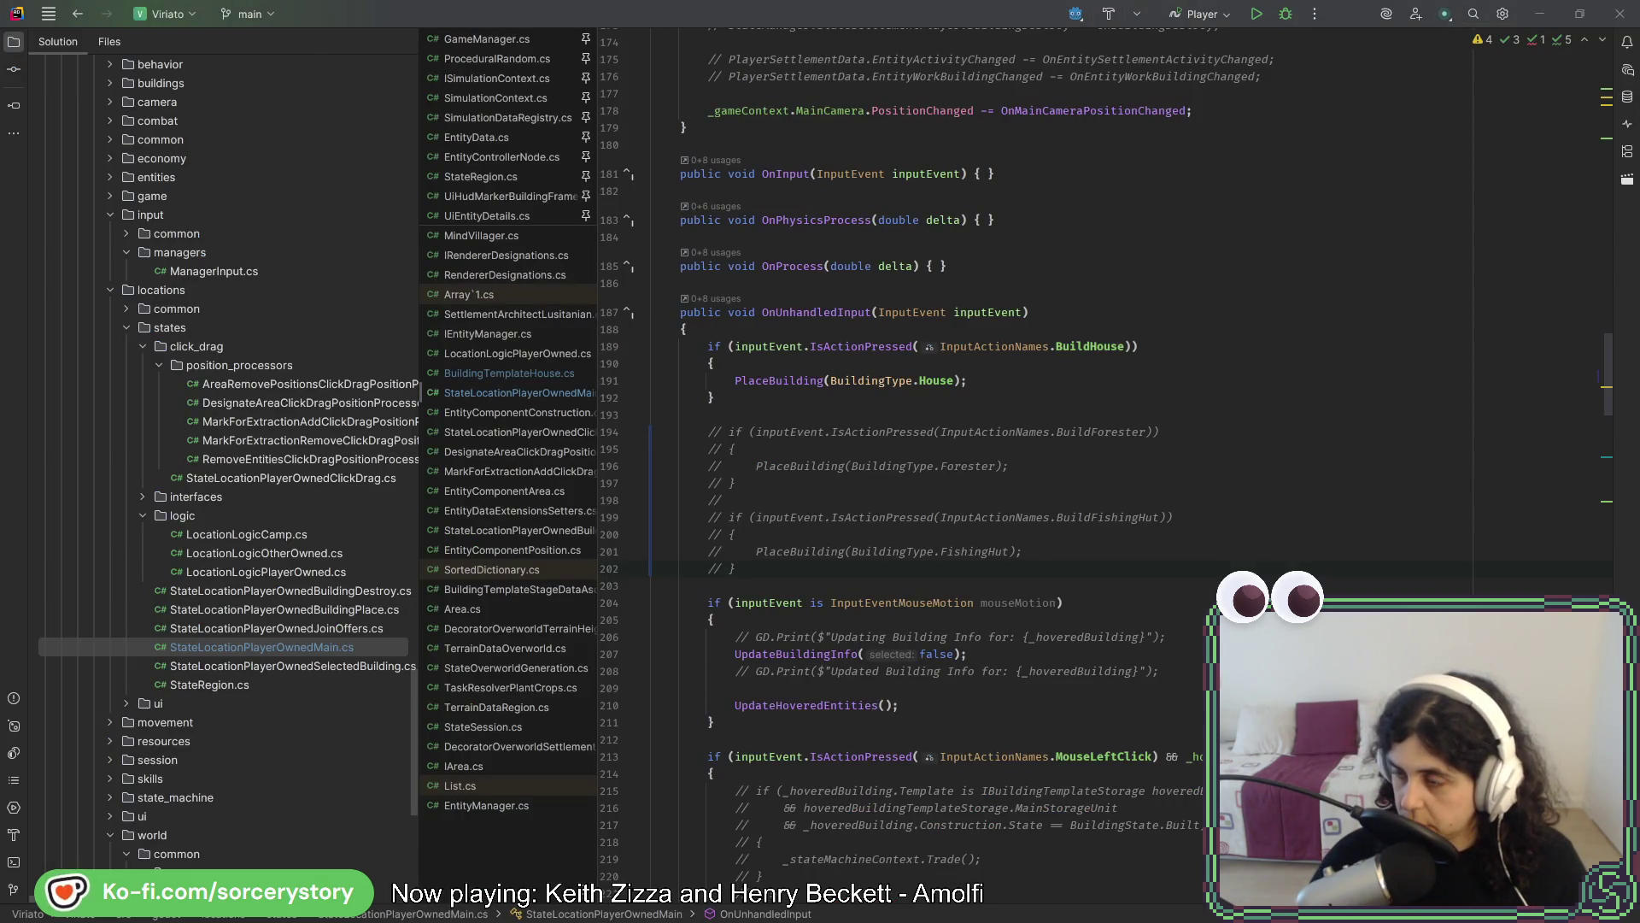
key("alt+Tab")
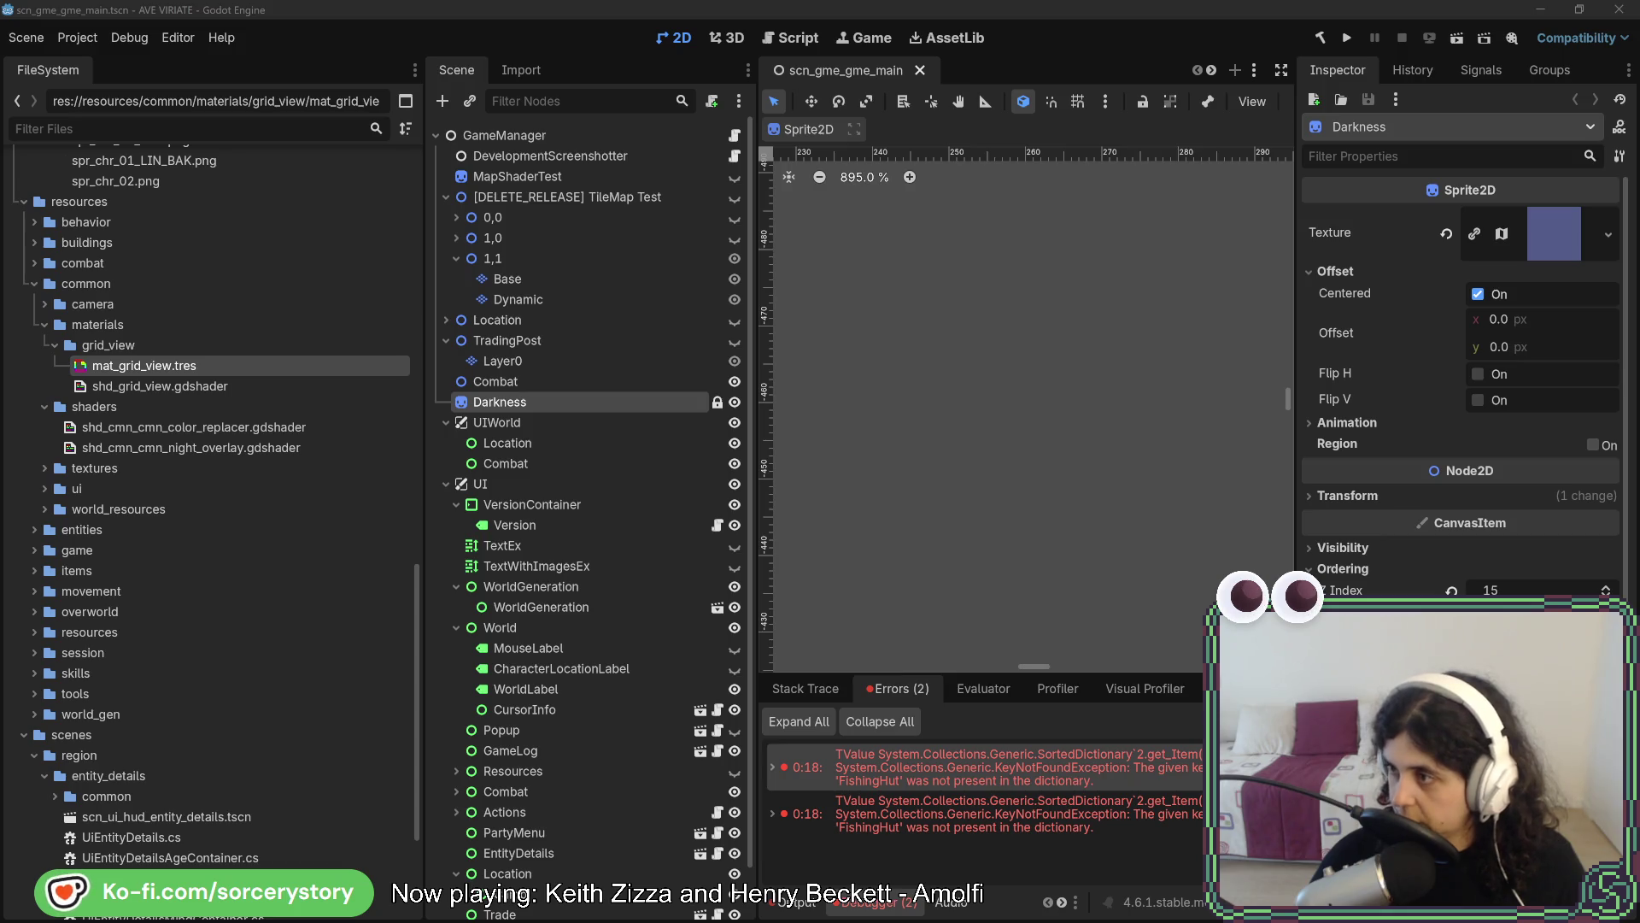
key("alt+Tab")
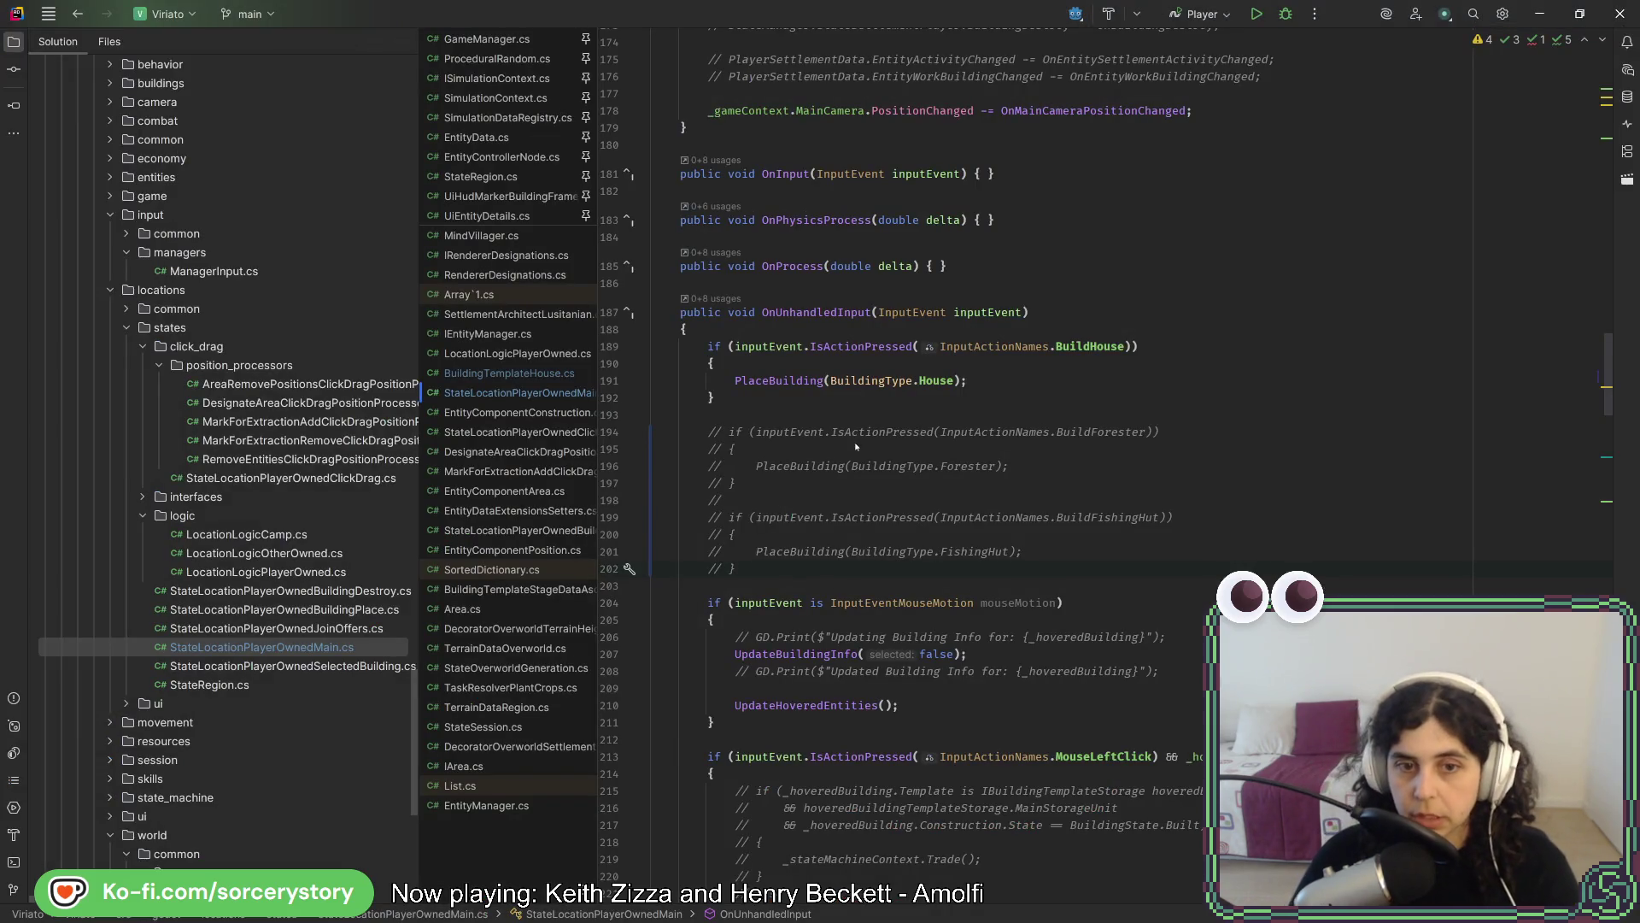
left_click(228, 688)
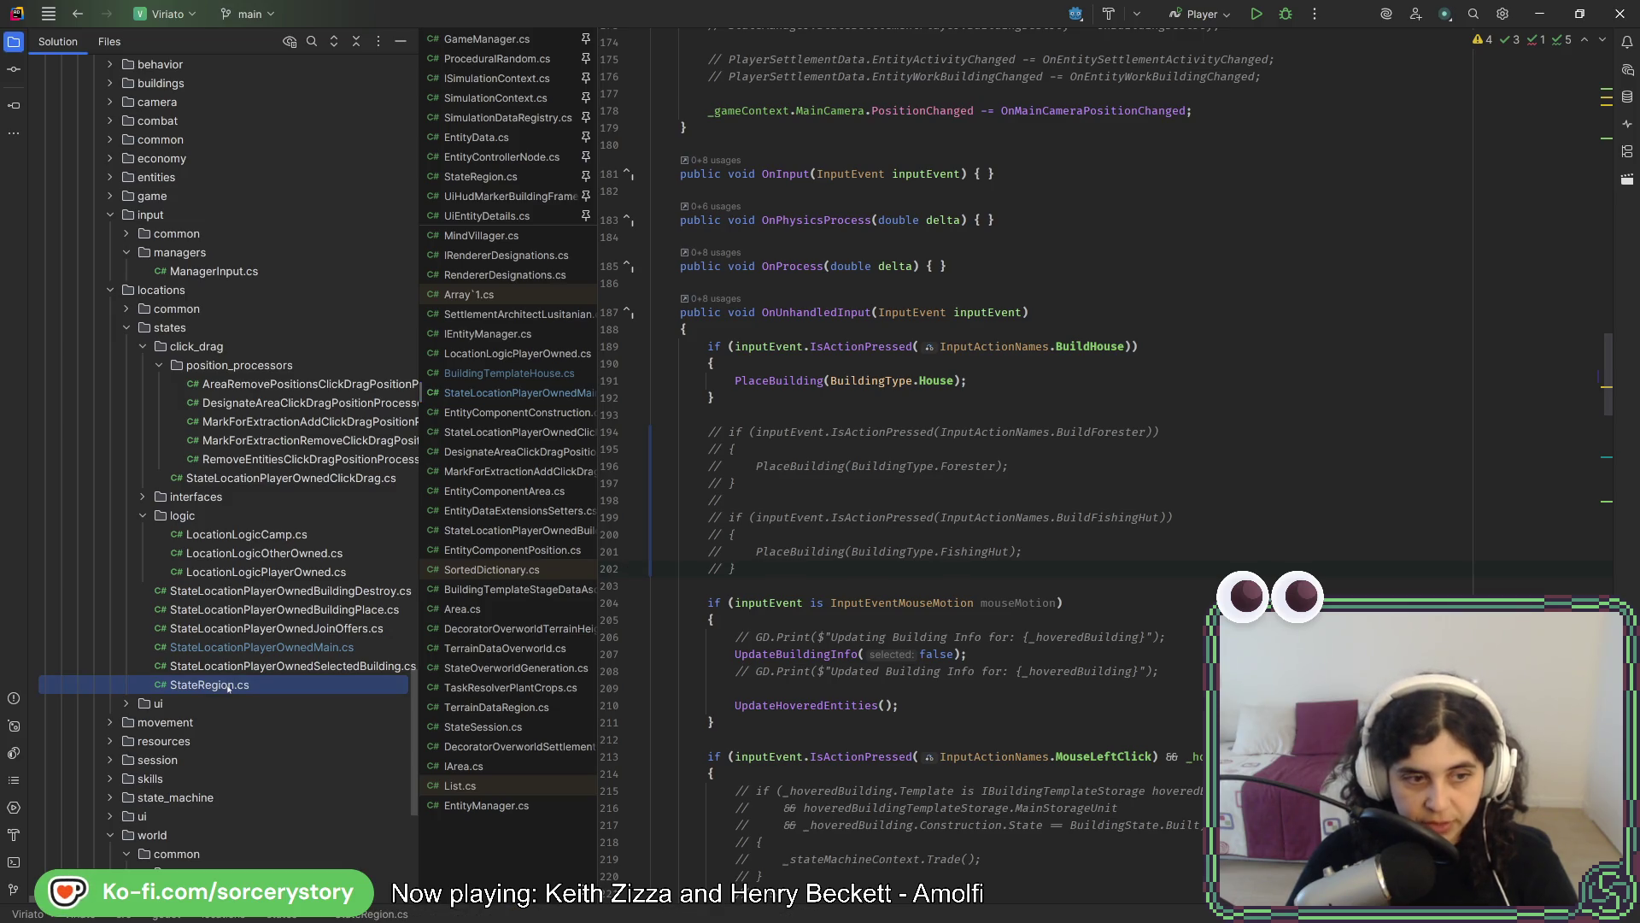
scroll(228, 688, "down", 4)
key("shift")
key("shift")
type("stateover")
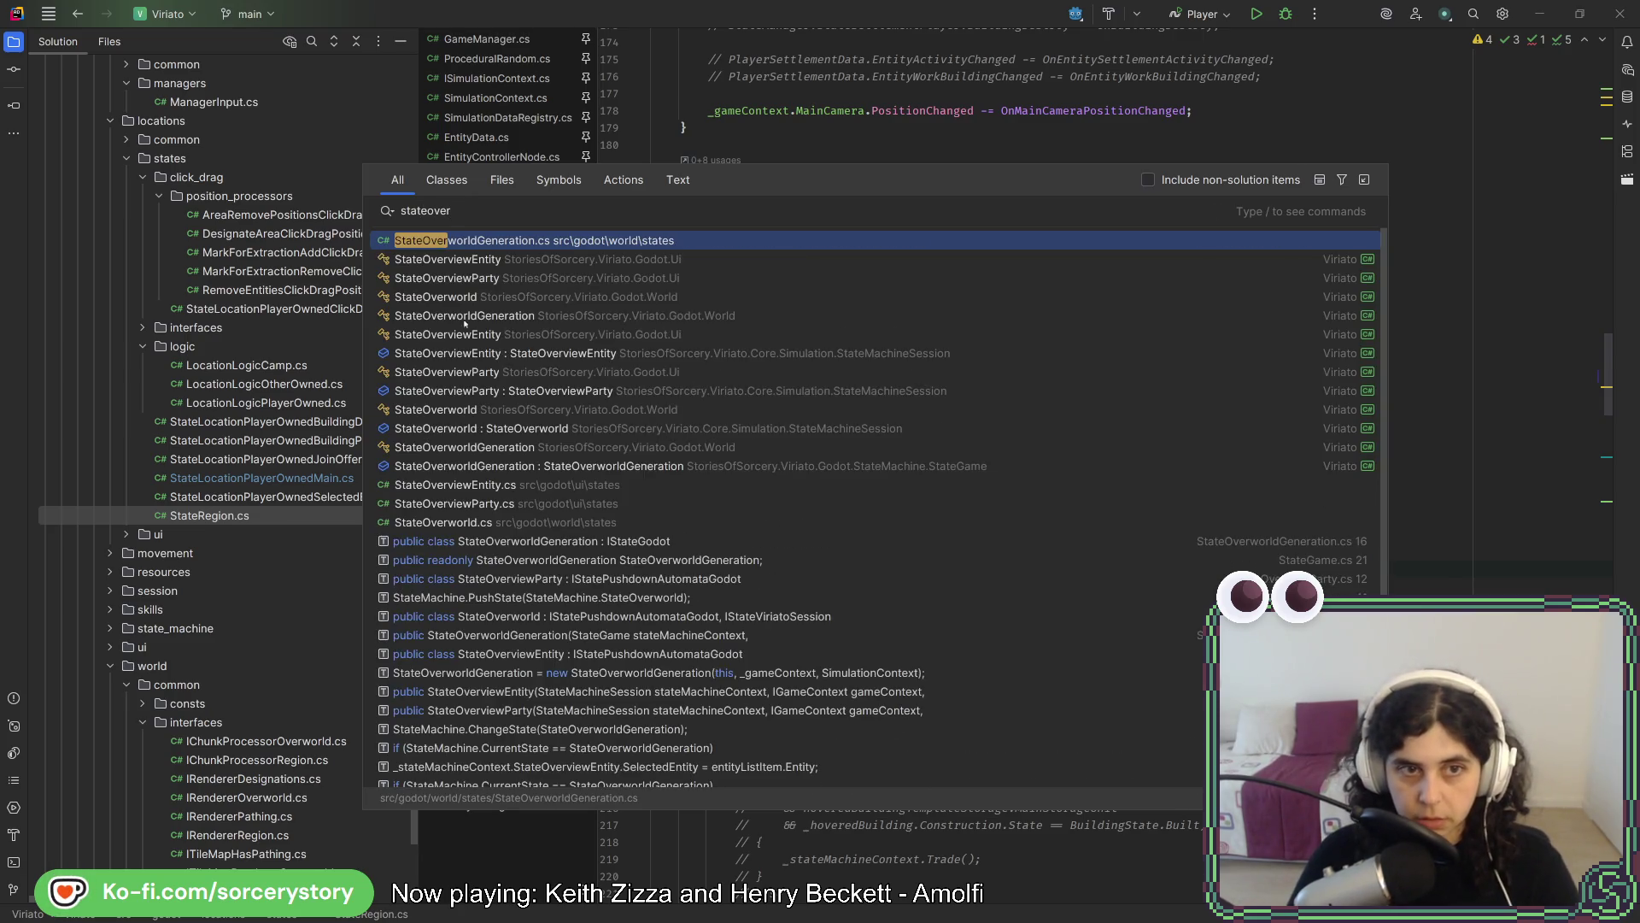
left_click(444, 297)
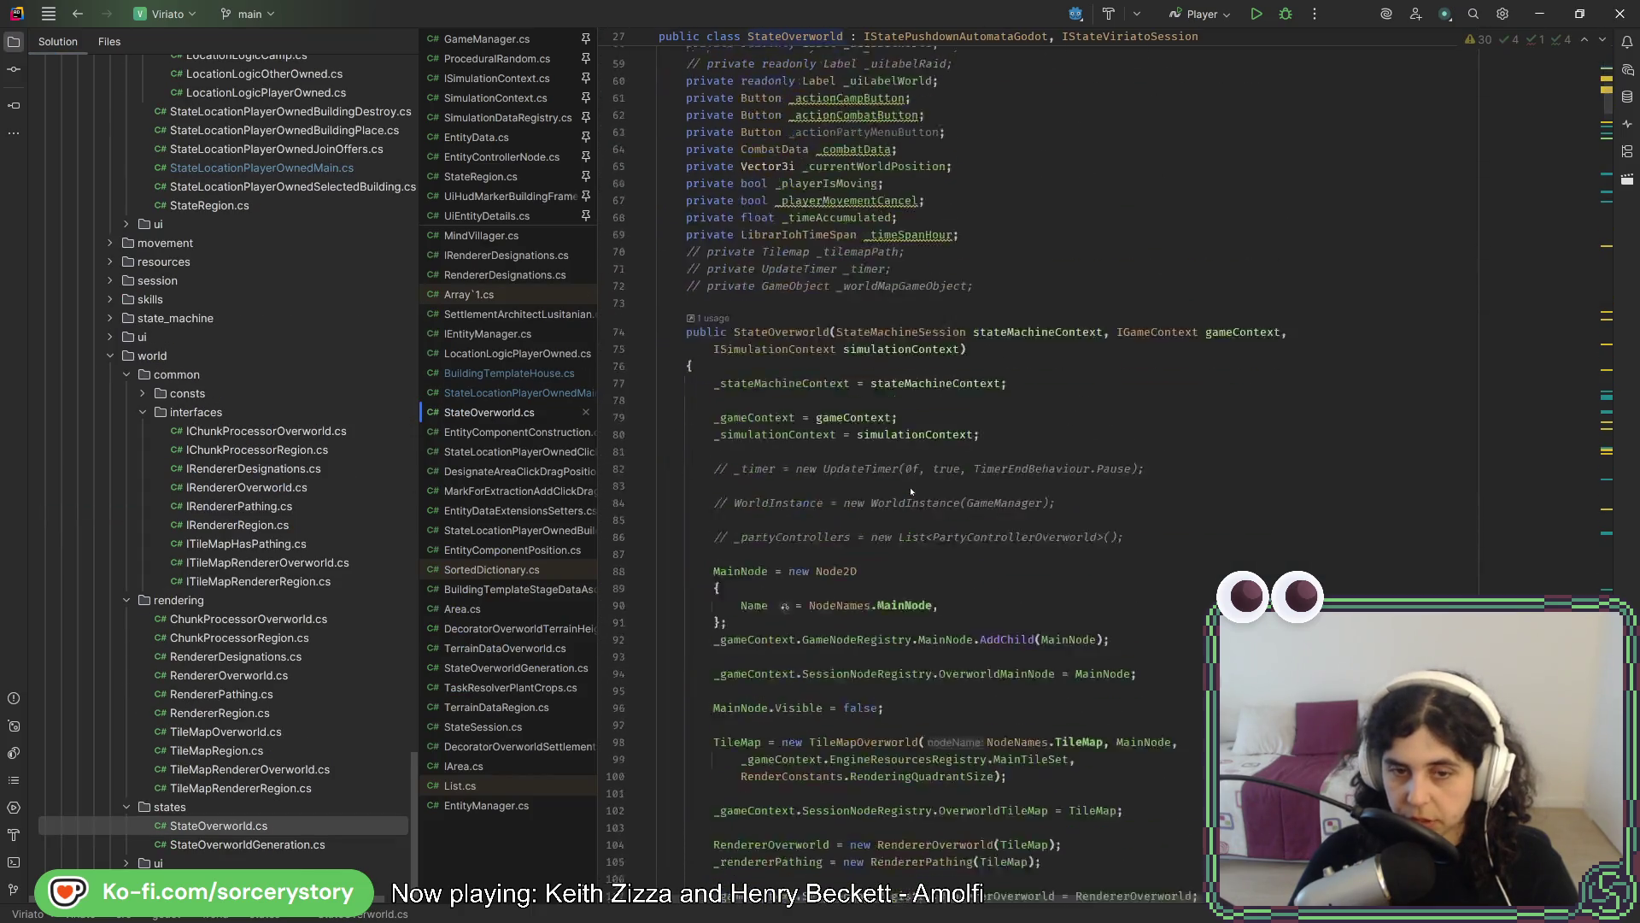
Inspect MainNode on line 92 and TileMap on line 98, then run the game in Godot to rebuild .NET
scroll(911, 491, "down", 3)
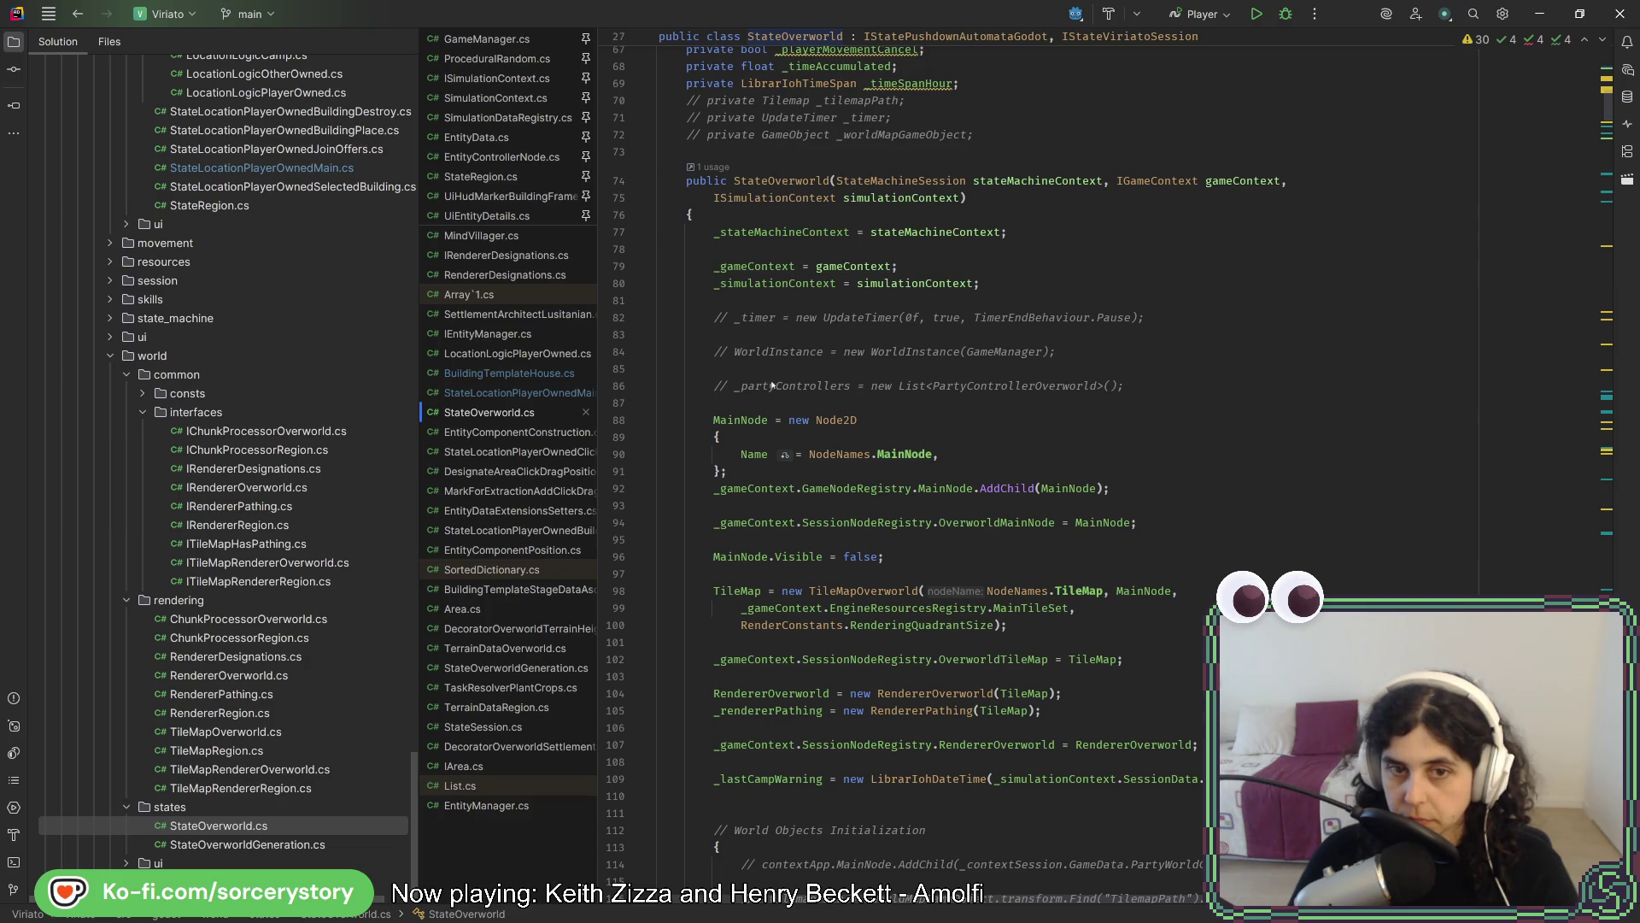
left_click(1062, 490)
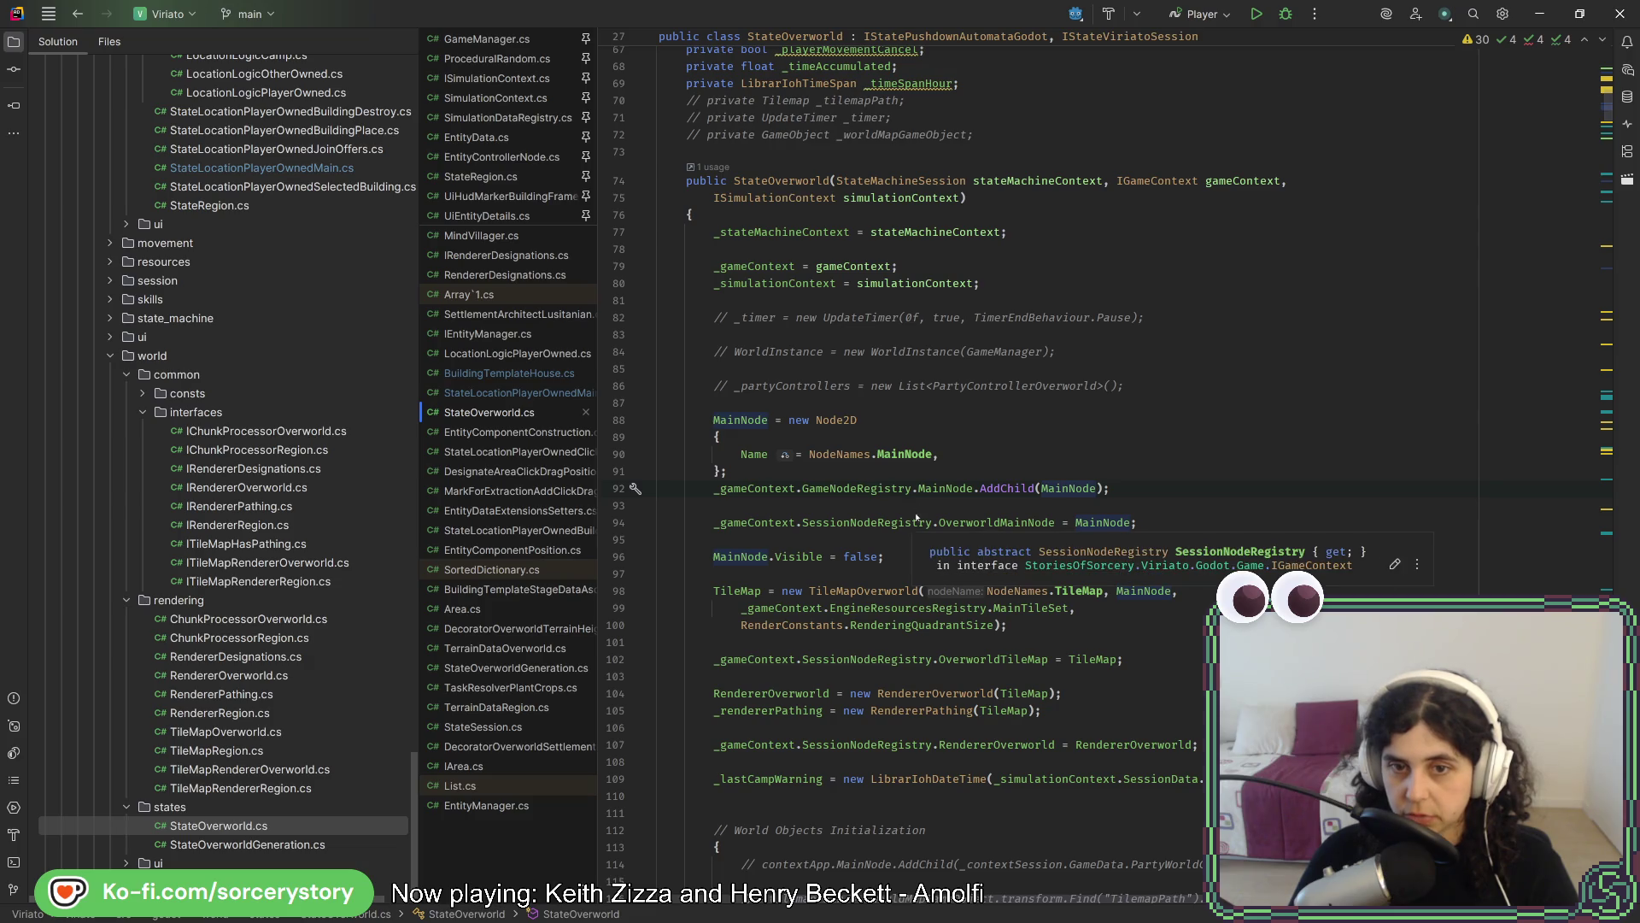
mouse_move(927, 490)
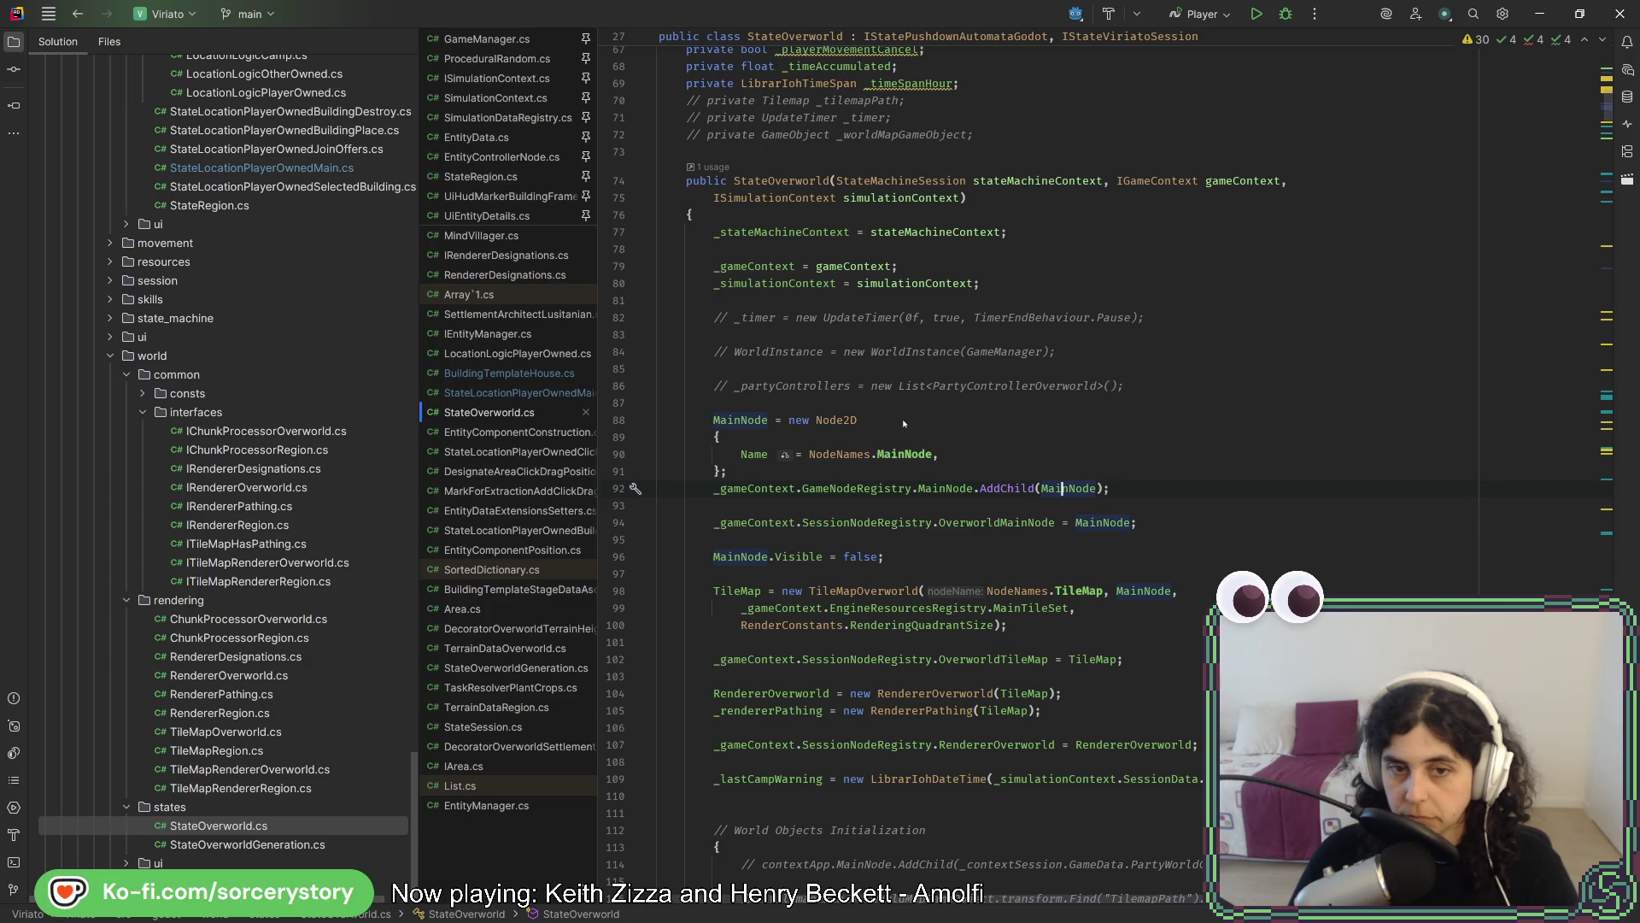
left_click(740, 591)
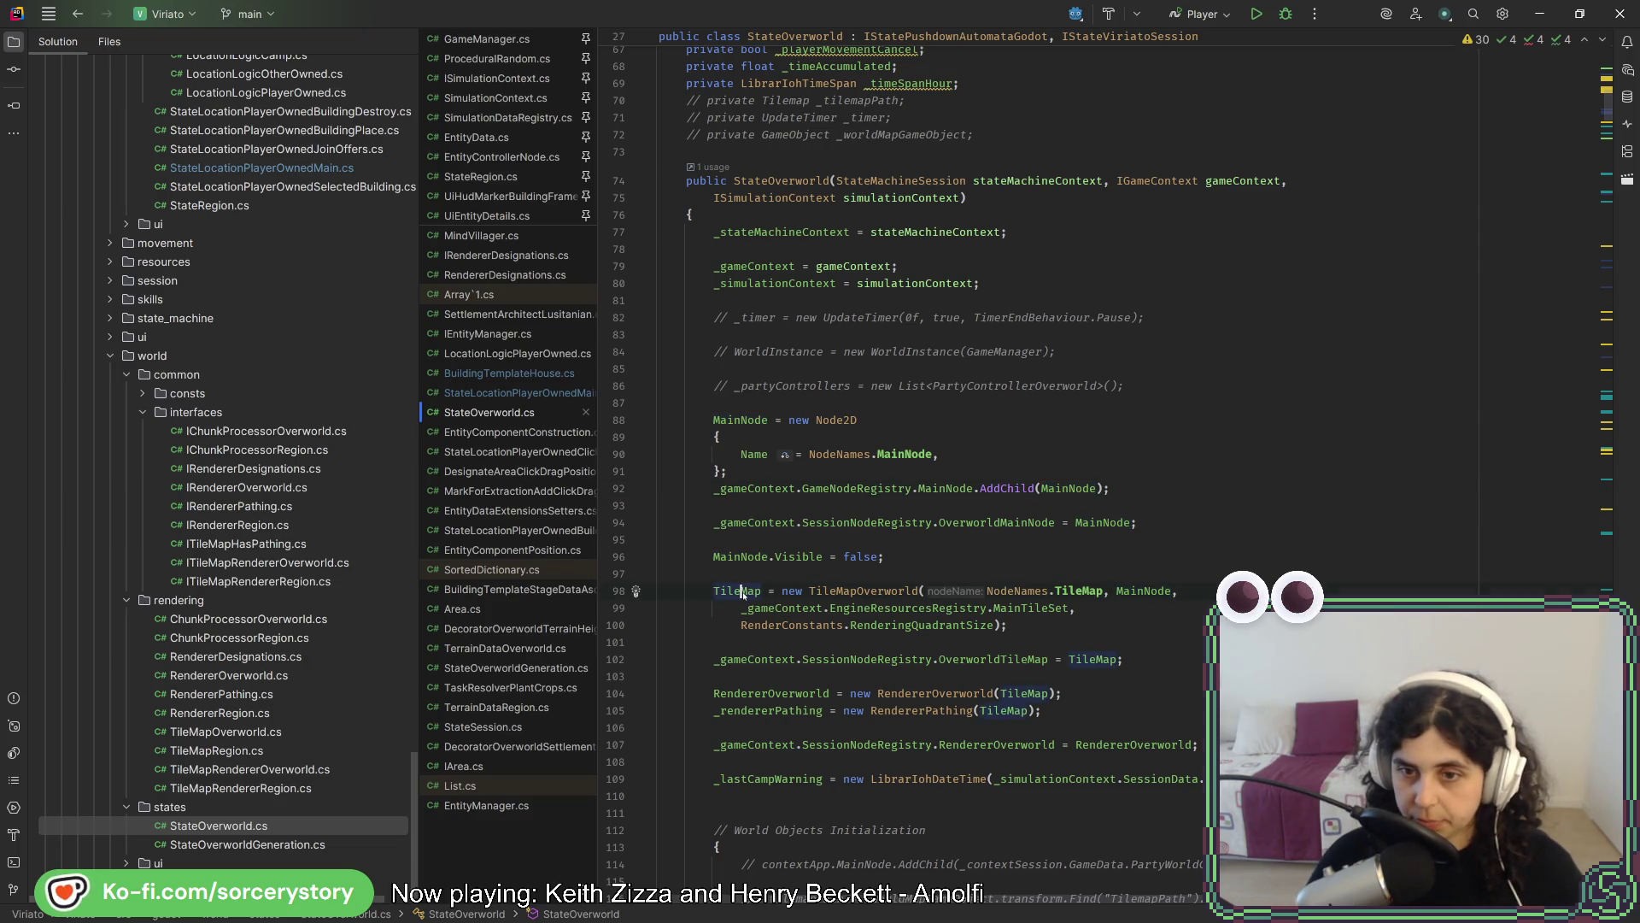
key("alt+Tab")
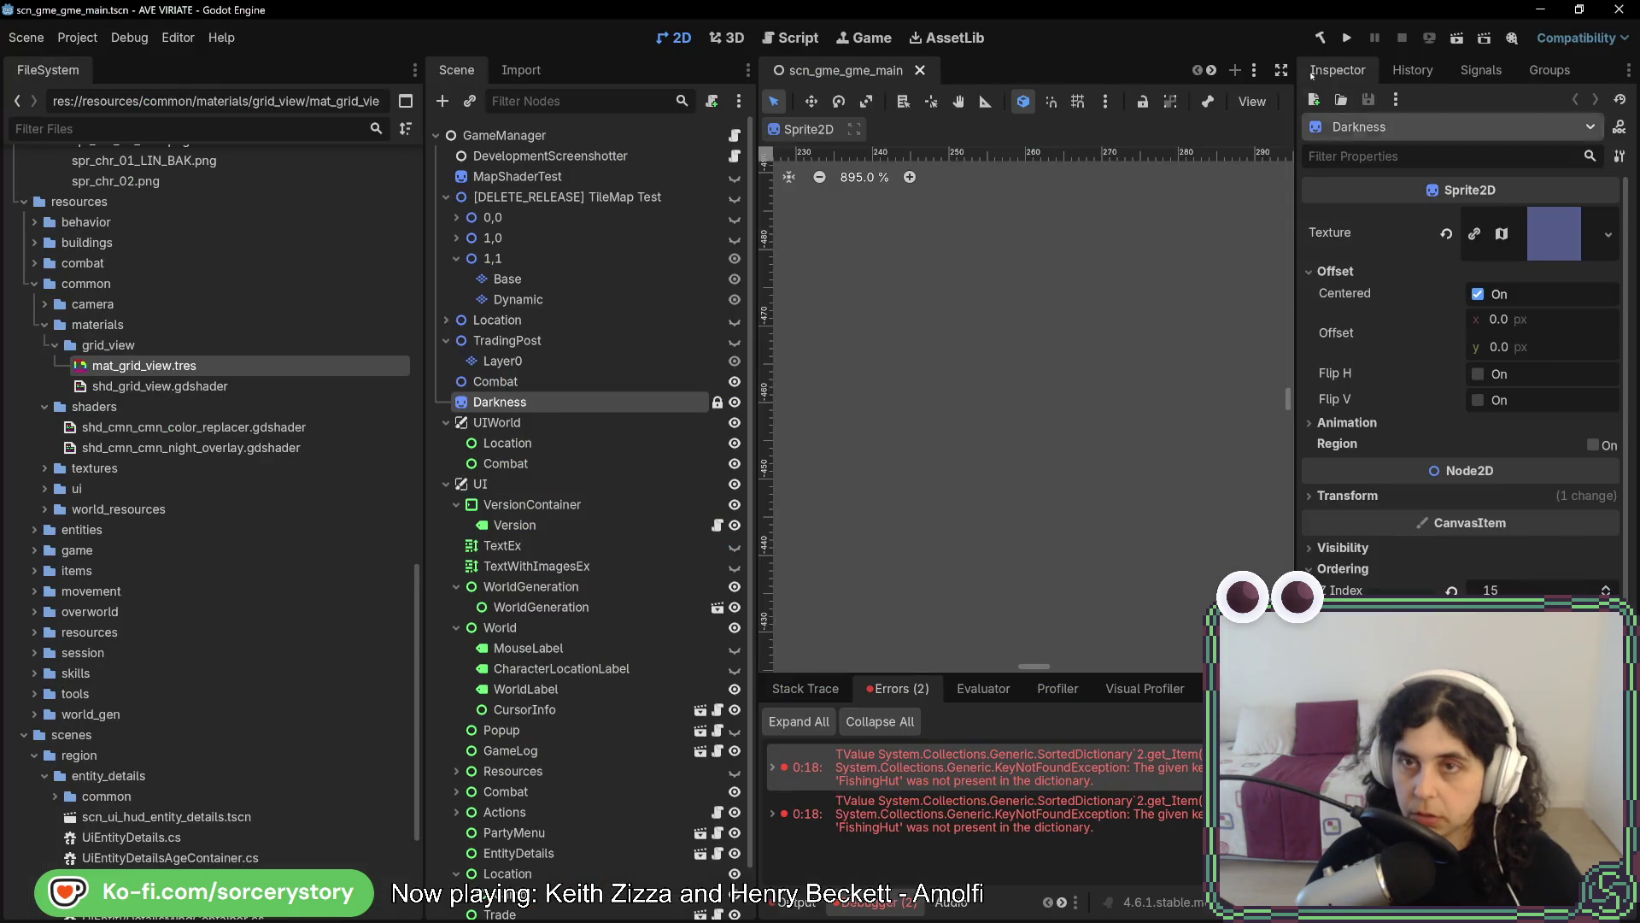
left_click(1342, 38)
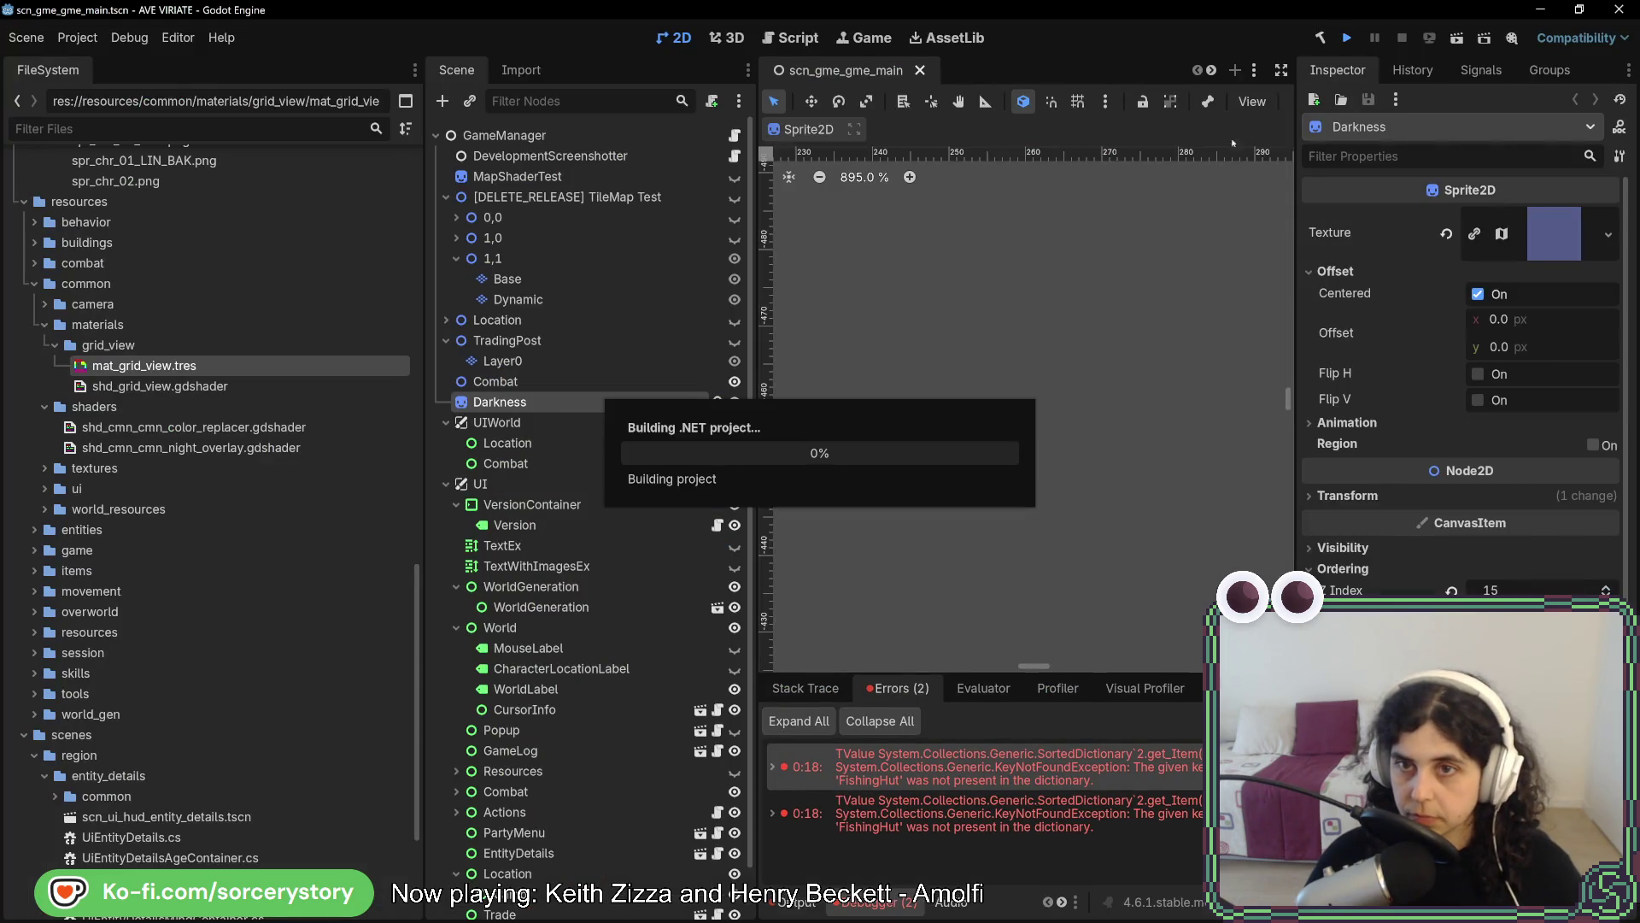